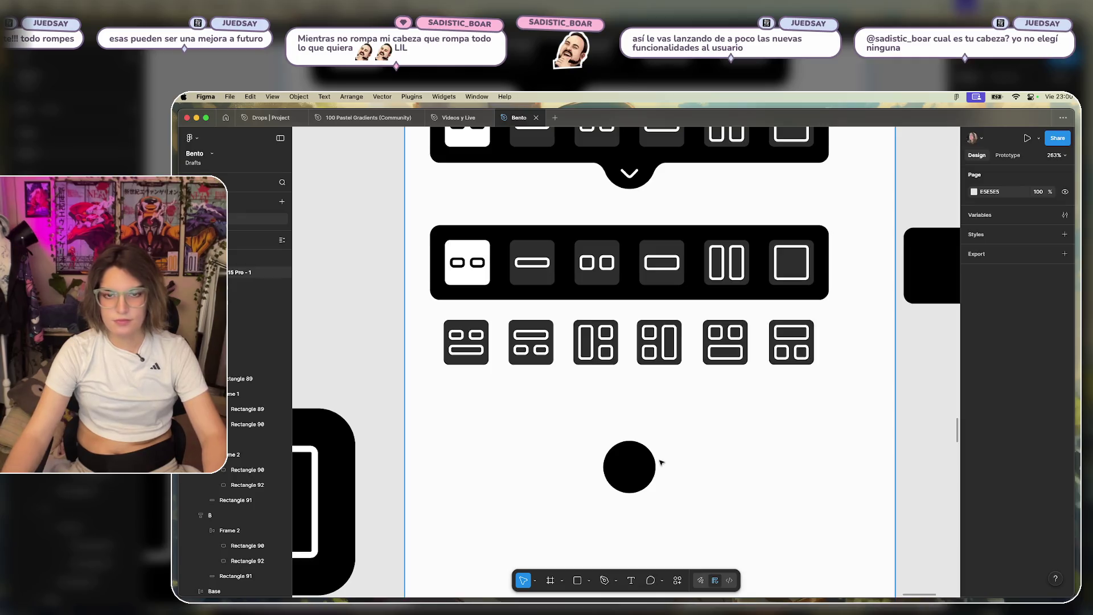
Restore the wide black rectangle and move the six-icon second row onto it.
{"action": "key", "text": "Delete"}
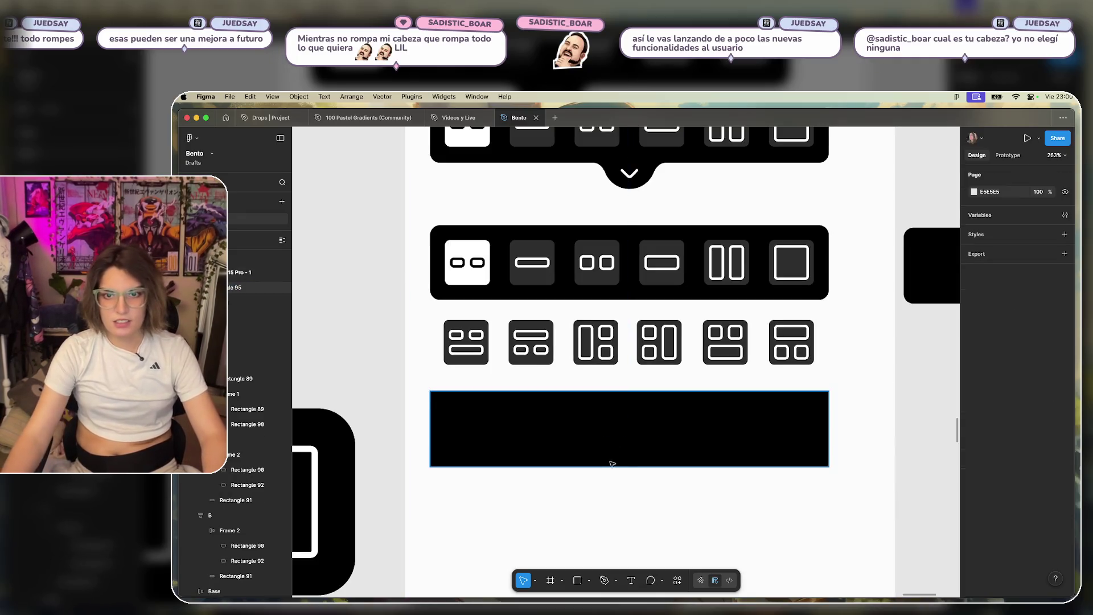
{"action": "left_click_drag", "start_coordinate": [839, 334], "coordinate": [424, 366]}
{"action": "left_click_drag", "start_coordinate": [536, 340], "coordinate": [516, 428]}
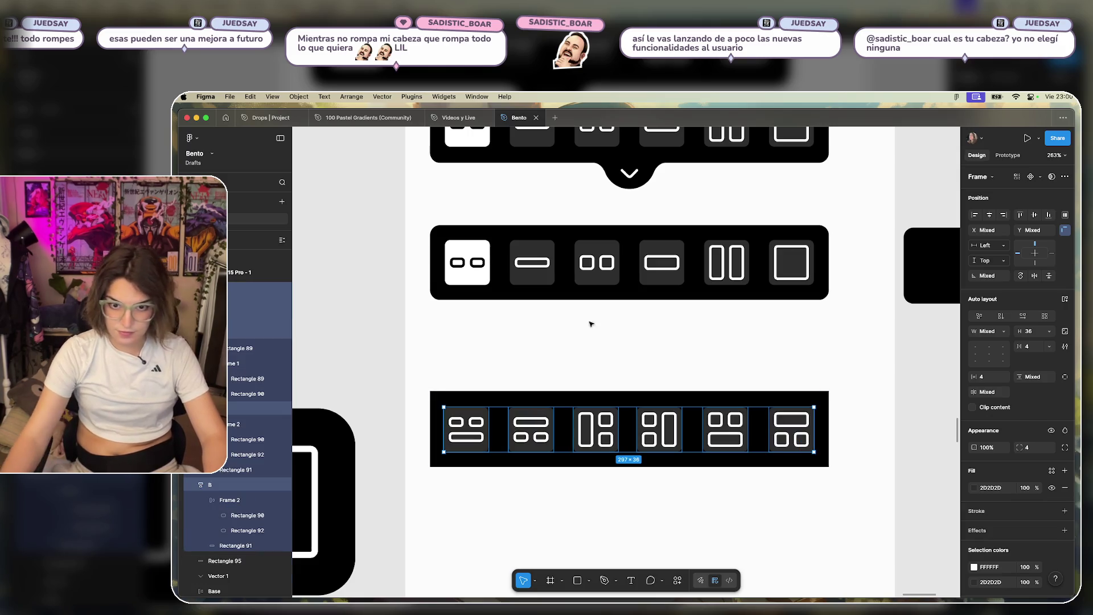
{"action": "left_click", "coordinate": [847, 419]}
Change the rectangle behind the icons to a dark grey 2D2D2D fill.
{"action": "left_click", "coordinate": [818, 410]}
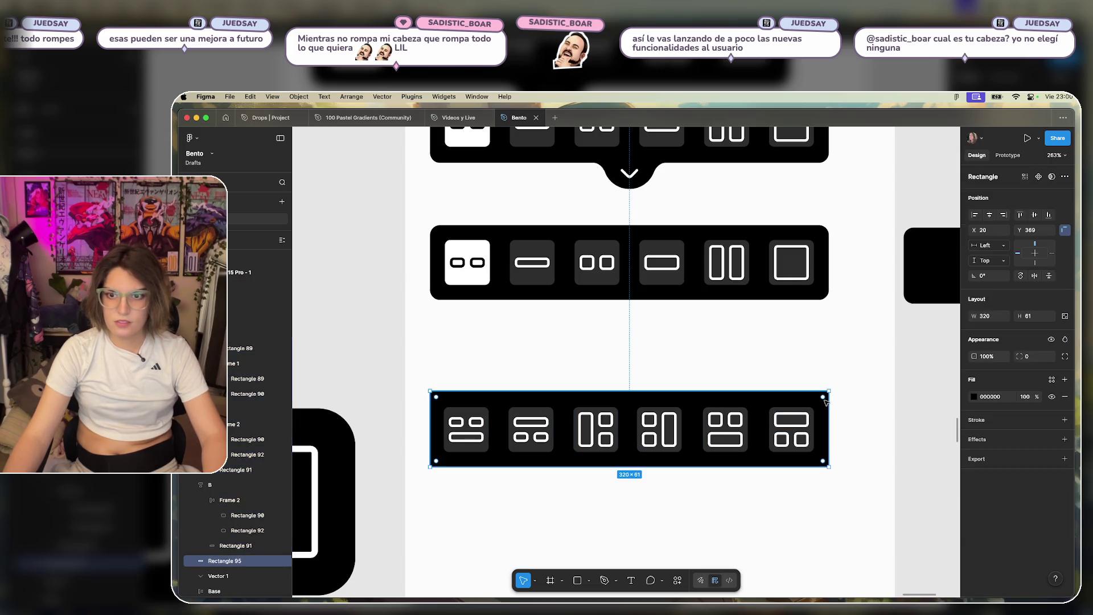
{"action": "key", "text": "i"}
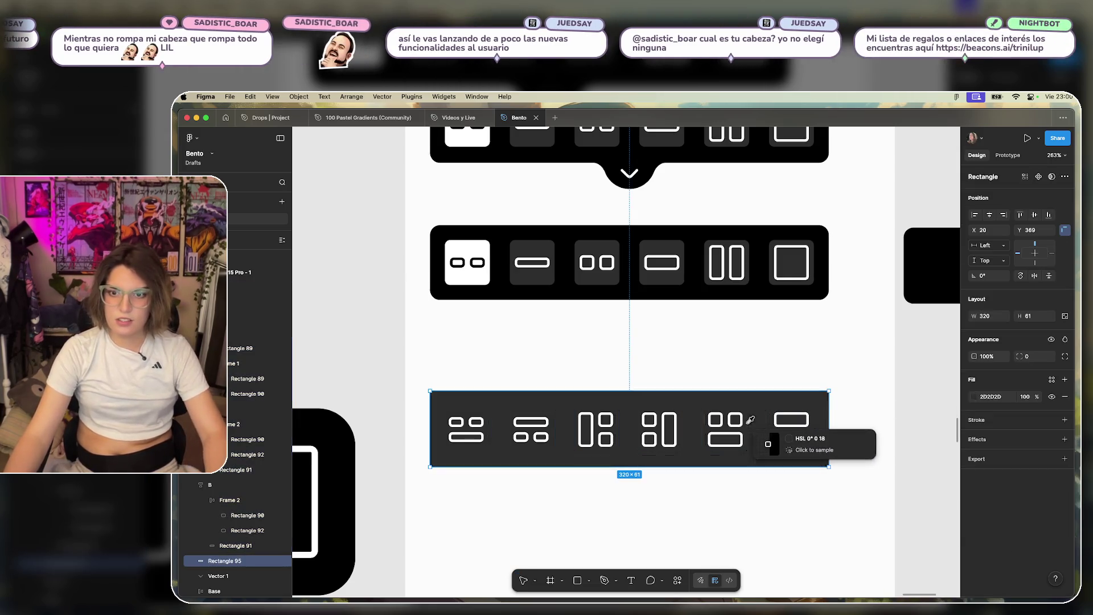
{"action": "left_click", "coordinate": [752, 414]}
Raise the icon row toward the toolbar to Y 310 and reduce its bar height to 52.
{"action": "mouse_move", "coordinate": [840, 369]}
{"action": "left_mouse_down"}
{"action": "mouse_move", "coordinate": [600, 451]}
{"action": "mouse_move", "coordinate": [403, 495]}
{"action": "left_mouse_up"}
{"action": "left_click_drag", "start_coordinate": [552, 464], "coordinate": [553, 389]}
{"action": "left_click_drag", "start_coordinate": [466, 377], "coordinate": [407, 378]}
{"action": "left_click", "coordinate": [636, 324]}
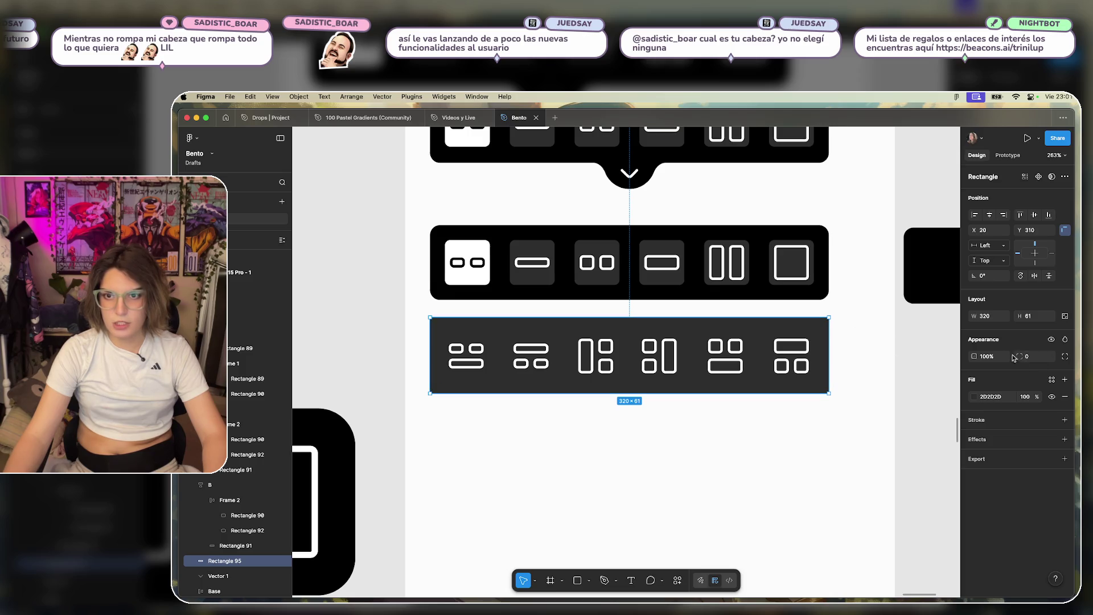
{"action": "key", "text": "Down"}
{"action": "key", "text": "Down"}
{"action": "key", "text": "Down"}
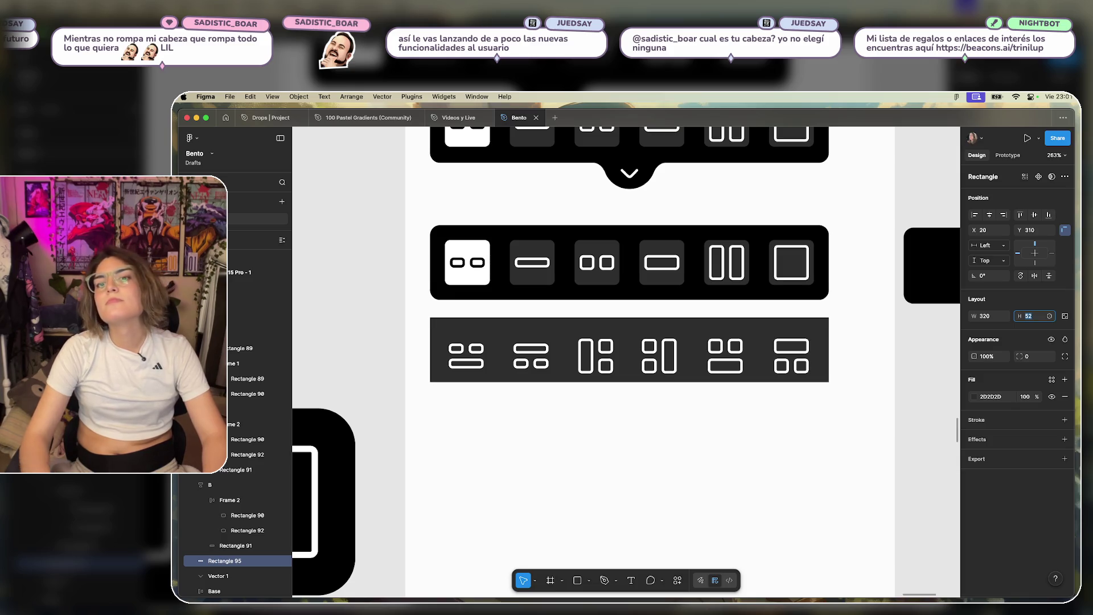
Shorten the dark bar to 40 high and pull its left edge in to the icons.
{"action": "left_click_drag", "start_coordinate": [767, 330], "coordinate": [767, 345]}
{"action": "left_click_drag", "start_coordinate": [747, 396], "coordinate": [749, 380]}
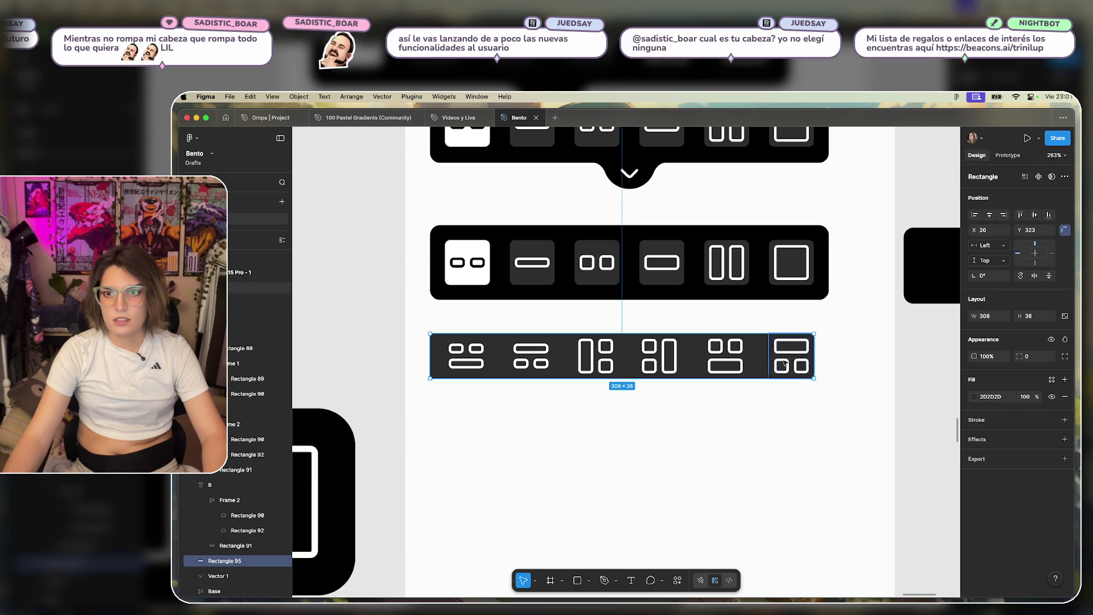
{"action": "left_click_drag", "start_coordinate": [441, 357], "coordinate": [444, 357]}
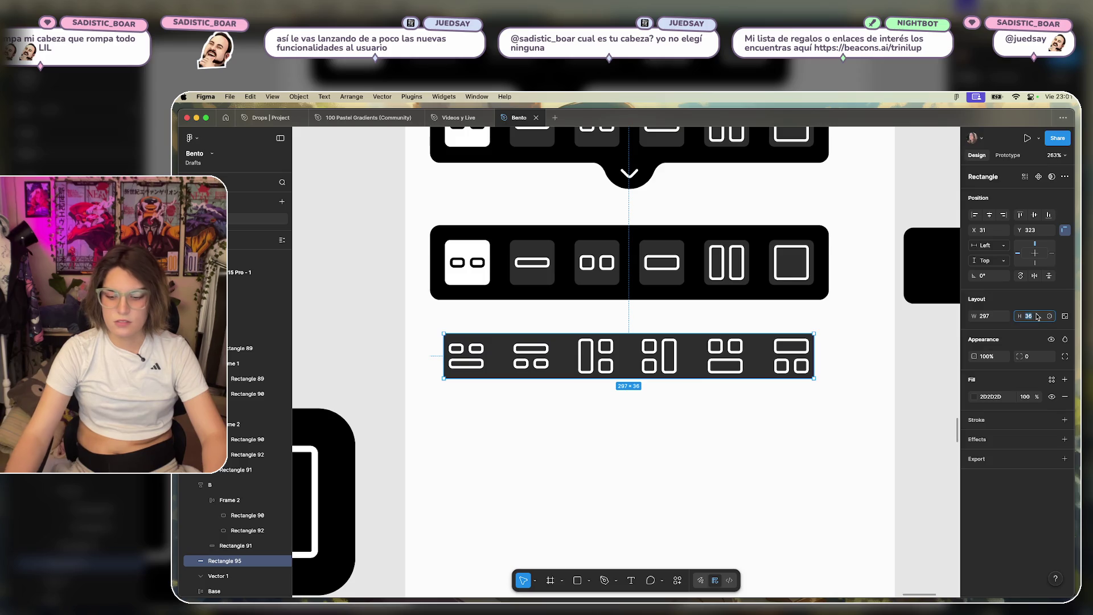
{"action": "key", "text": "Up"}
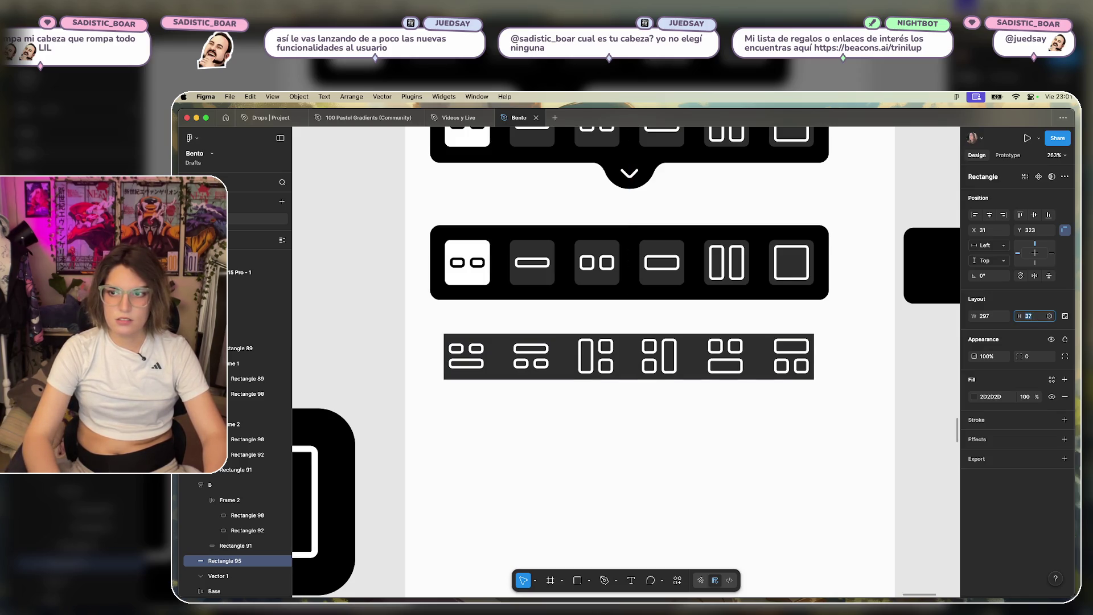
{"action": "key", "text": "Up"}
{"action": "key", "text": "Up"}
Widen the bar to 301, nudge it left, and enter 54 as its corner radius.
{"action": "left_click", "coordinate": [997, 322]}
{"action": "key", "text": "Up"}
{"action": "key", "text": "Up"}
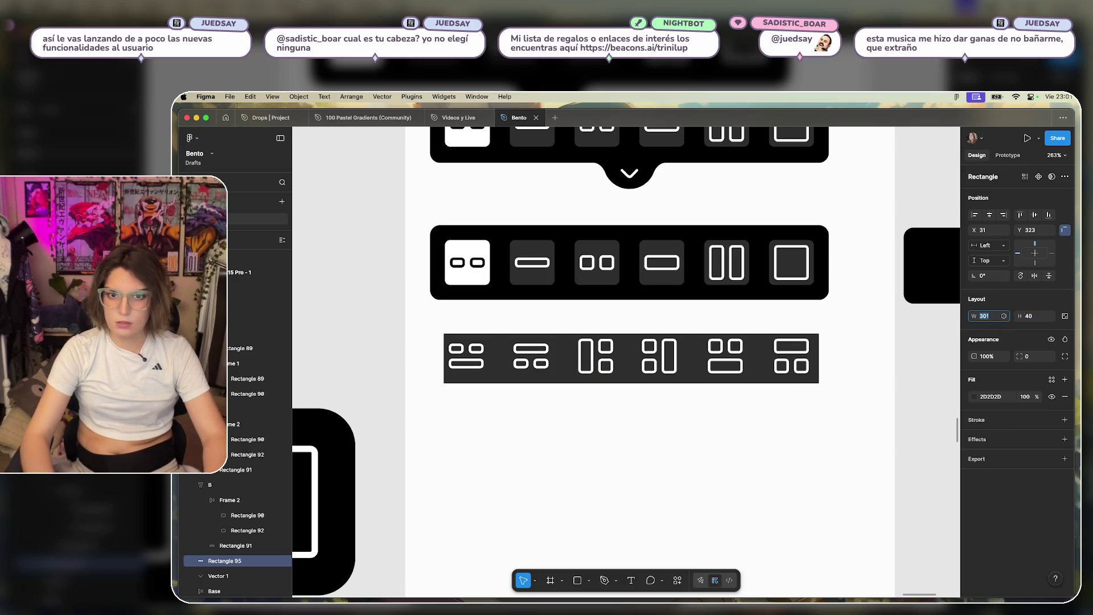
{"action": "key", "text": "Left"}
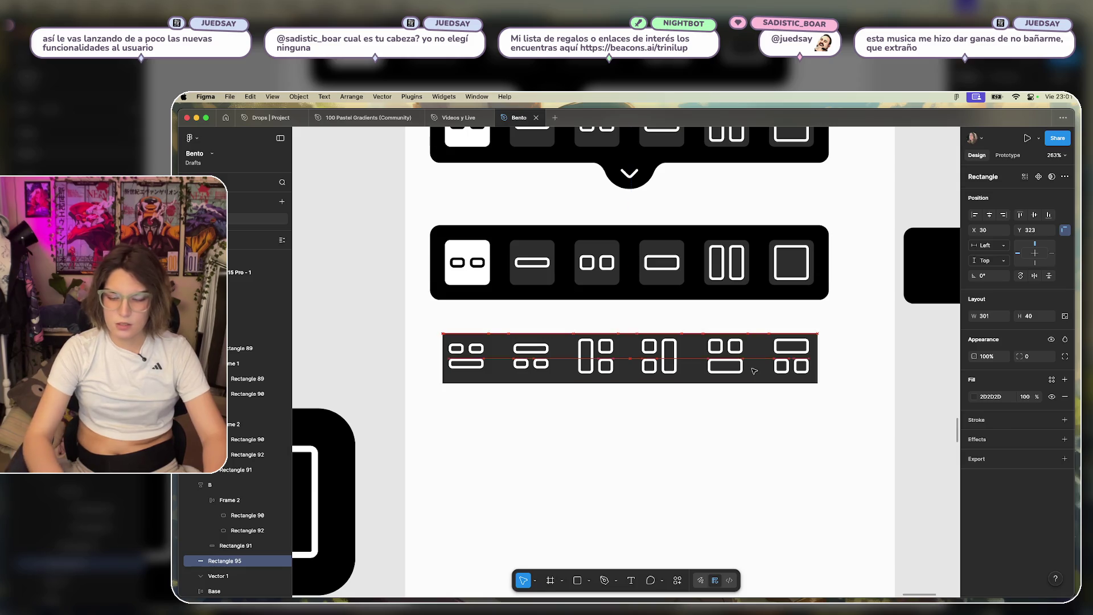
{"action": "key", "text": "Escape"}
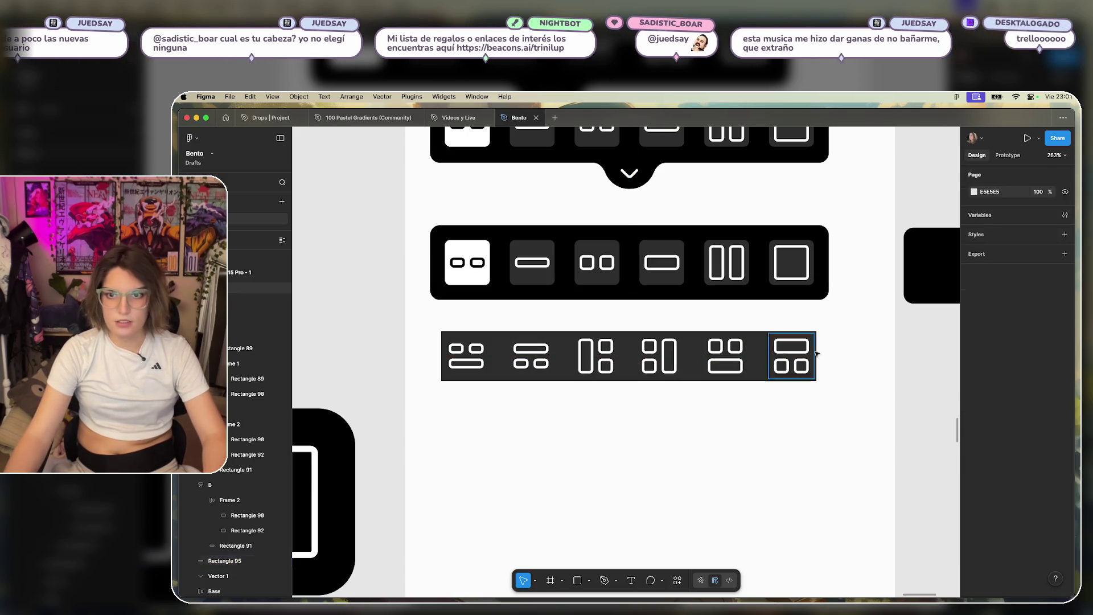
{"action": "left_click", "coordinate": [811, 335]}
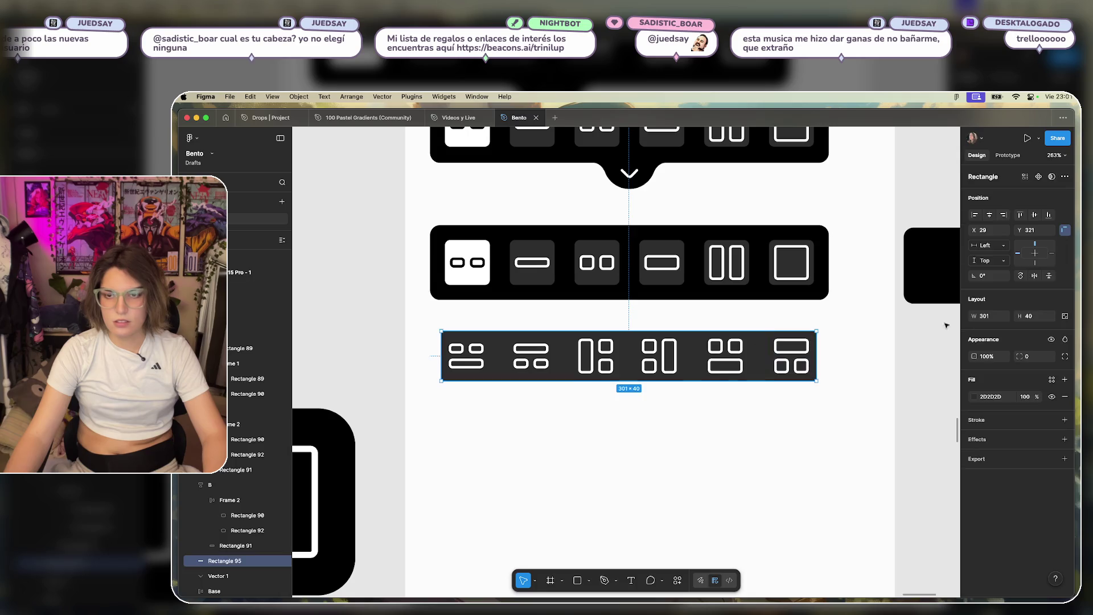
{"action": "type", "text": "5"}
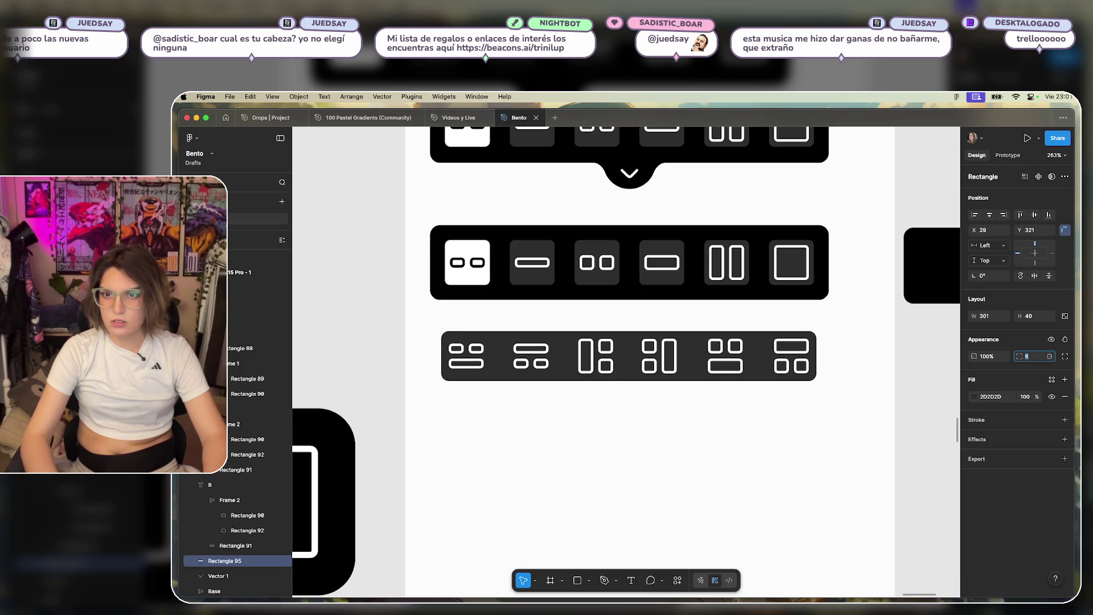
{"action": "type", "text": "4"}
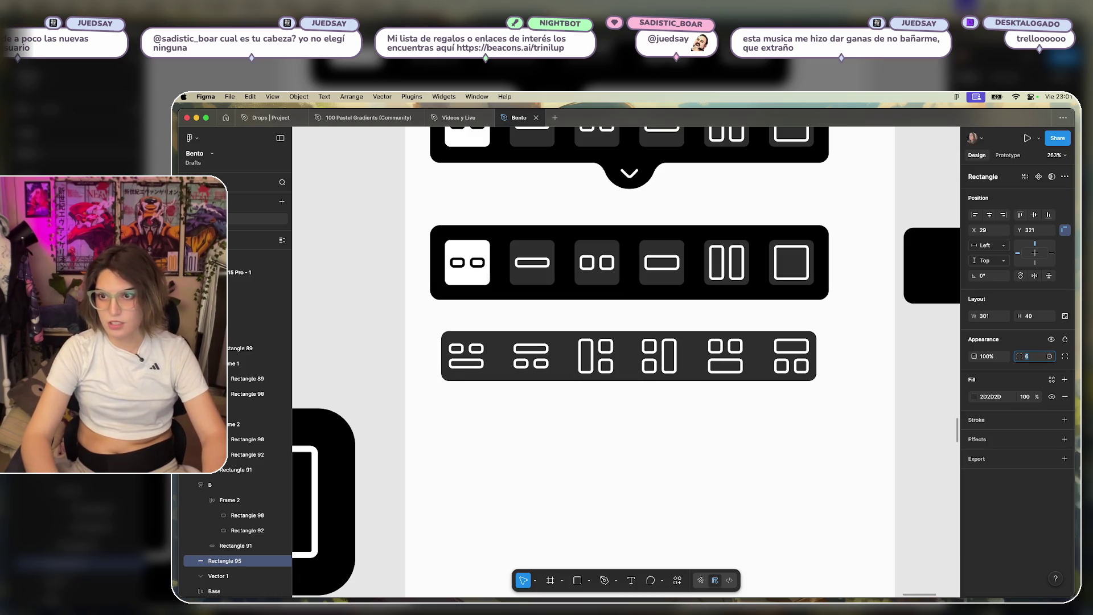
{"action": "left_click", "coordinate": [827, 263]}
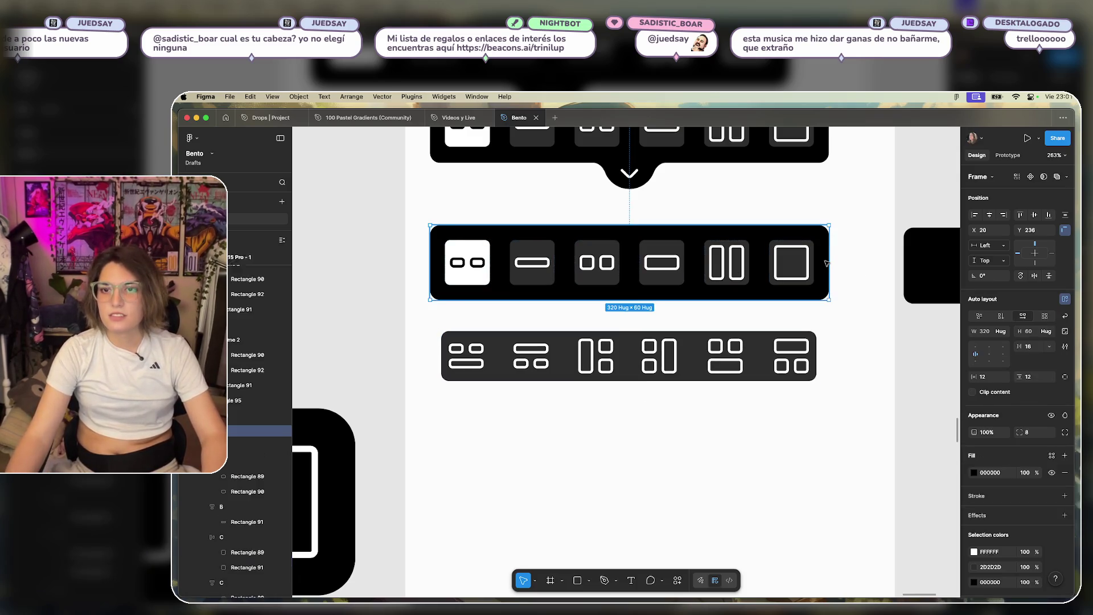
Group the dark bar with its six icons (Cmd+G) and raise the group to Y 305.
{"action": "left_click_drag", "start_coordinate": [837, 323], "coordinate": [421, 402]}
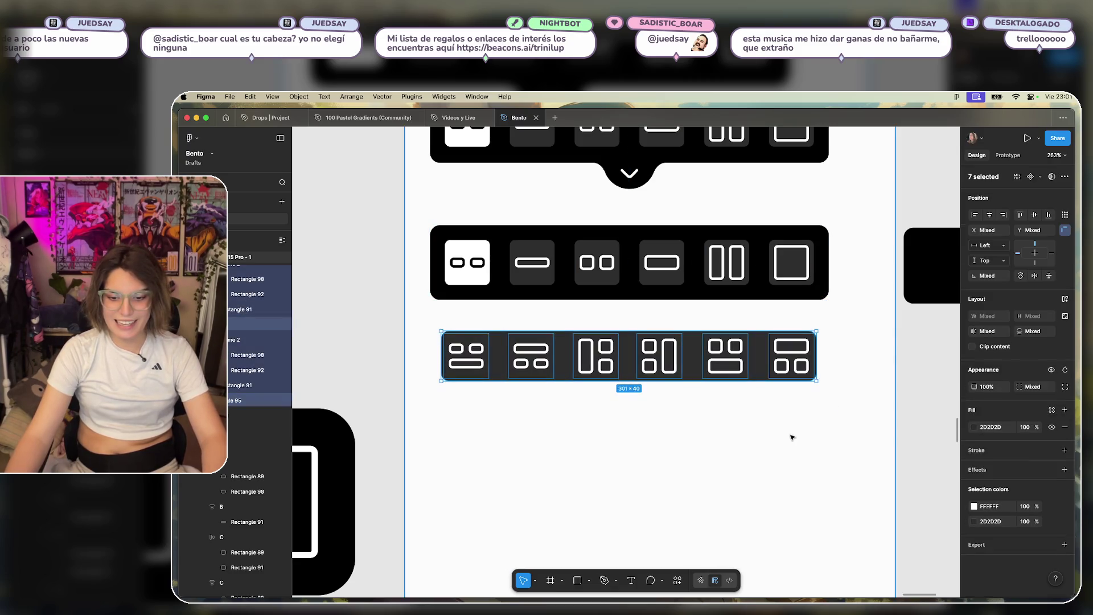
{"action": "key", "text": "super+g"}
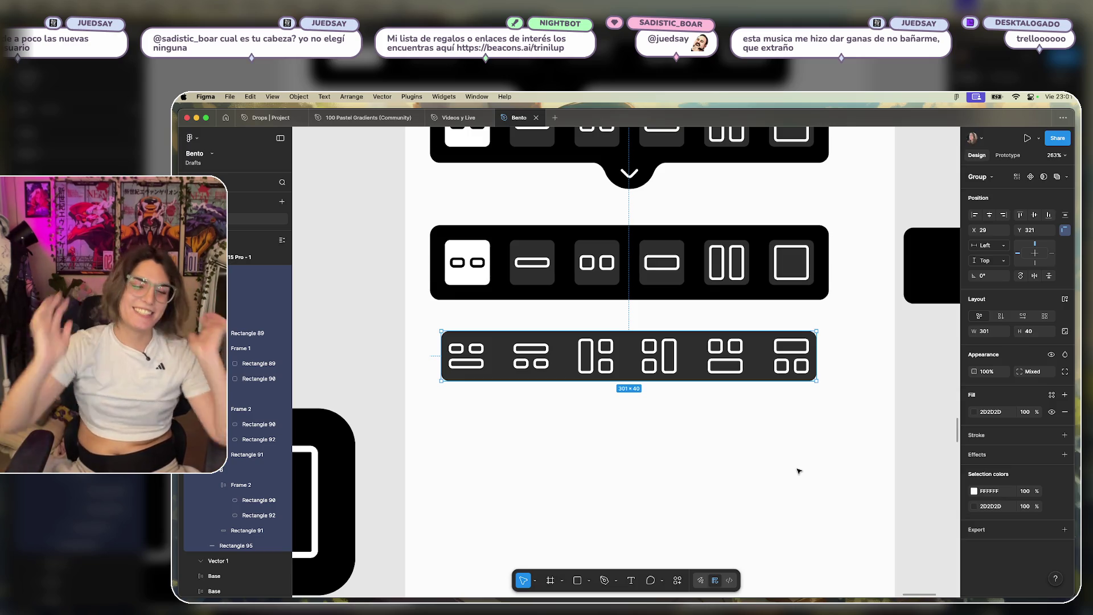
{"action": "left_click_drag", "start_coordinate": [695, 357], "coordinate": [699, 329]}
{"action": "left_click", "coordinate": [676, 297]}
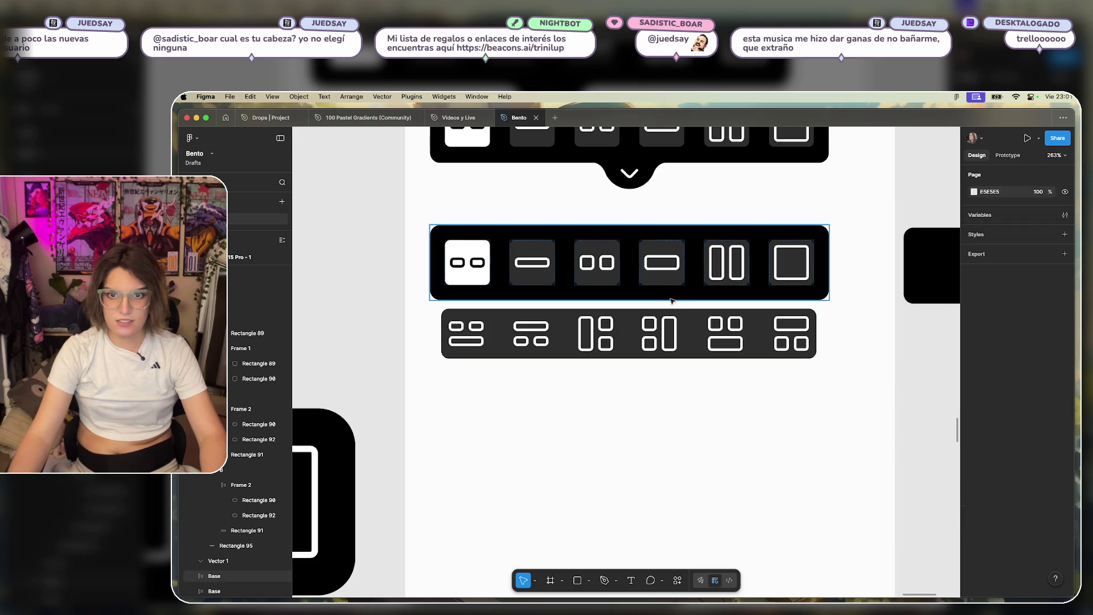
{"action": "scroll", "coordinate": [938, 269], "scroll_direction": "down", "scroll_amount": 5}
Position the black notched union shape over the icon bar.
{"action": "left_click_drag", "start_coordinate": [939, 265], "coordinate": [707, 274]}
{"action": "scroll", "coordinate": [706, 274], "scroll_direction": "up", "scroll_amount": 5}
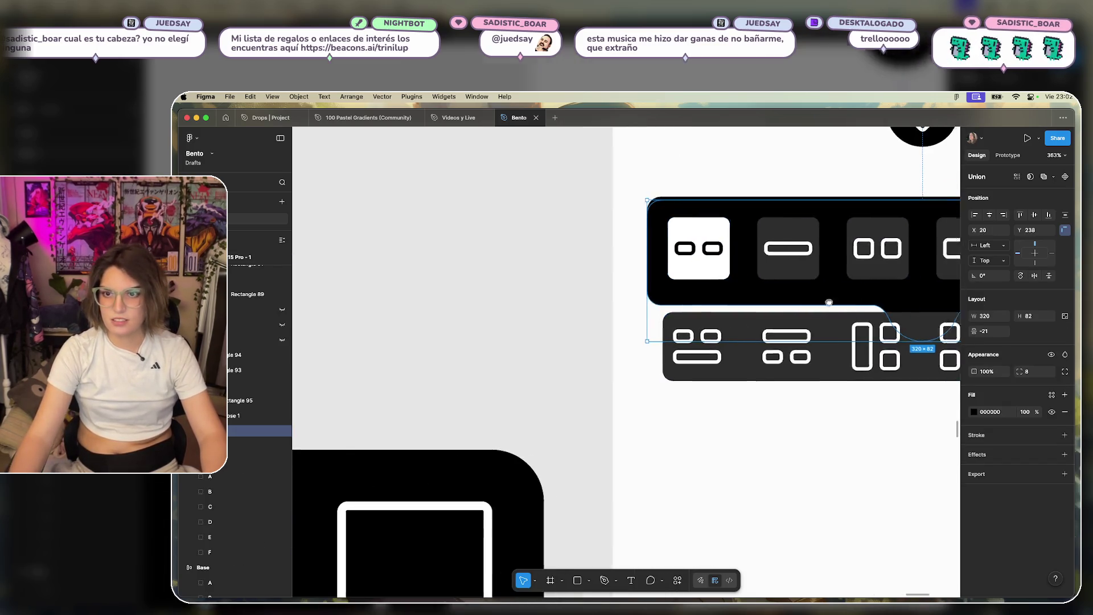
{"action": "scroll", "coordinate": [754, 289], "scroll_direction": "right", "scroll_amount": 5}
{"action": "mouse_move", "coordinate": [734, 330]}
{"action": "left_mouse_down"}
{"action": "mouse_move", "coordinate": [731, 318]}
{"action": "mouse_move", "coordinate": [735, 326]}
{"action": "left_mouse_up"}
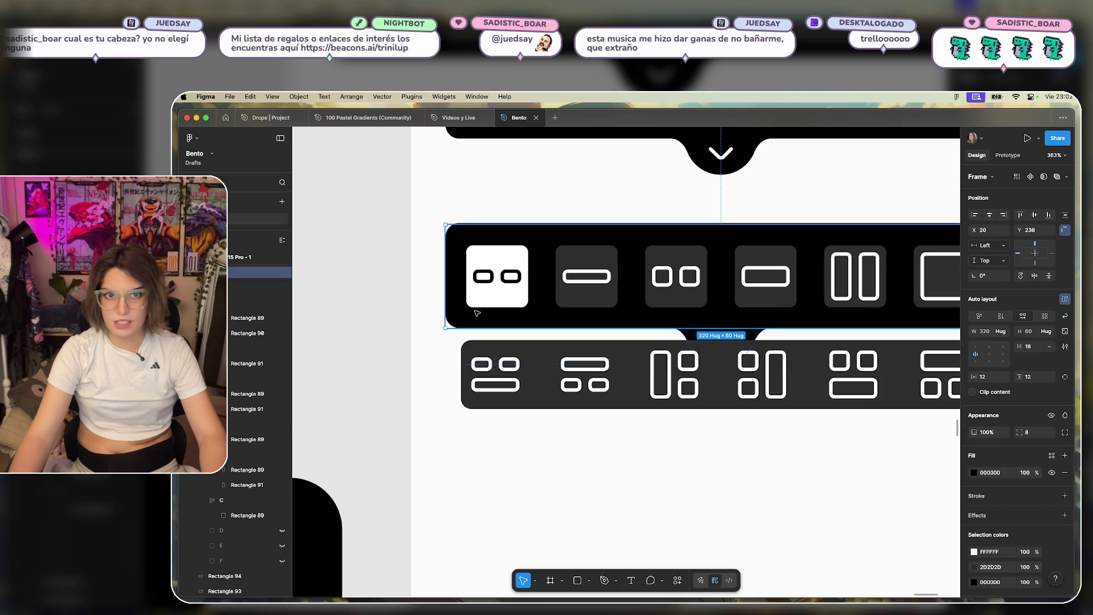
{"action": "left_click", "coordinate": [431, 293]}
{"action": "left_click", "coordinate": [719, 339]}
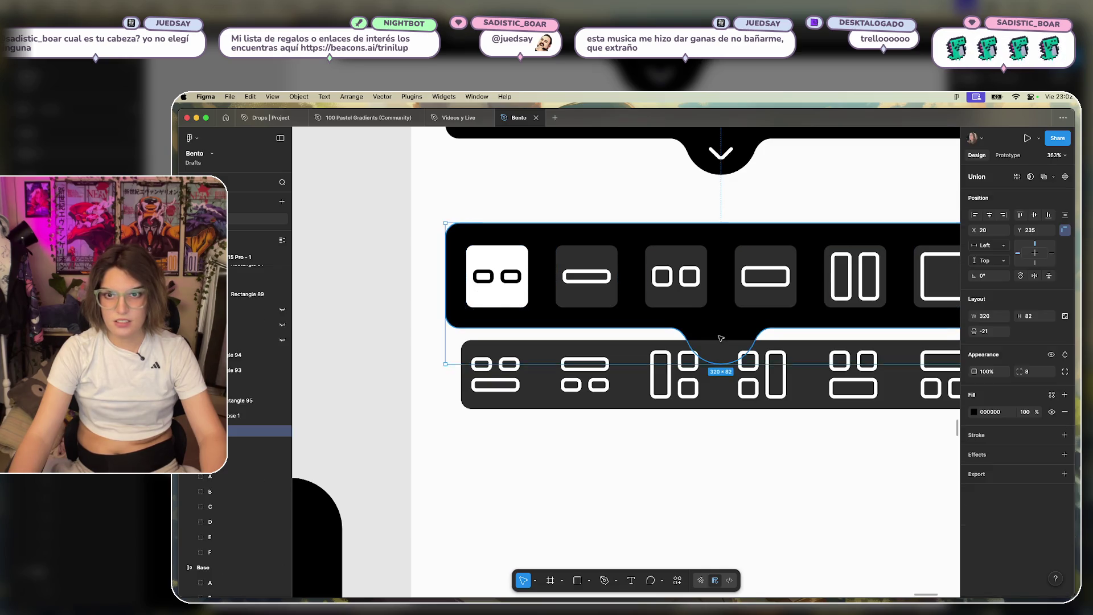
{"action": "key", "text": "Down"}
{"action": "scroll", "coordinate": [718, 340], "scroll_direction": "right", "scroll_amount": 4}
{"action": "scroll", "coordinate": [718, 340], "scroll_direction": "down", "scroll_amount": 2}
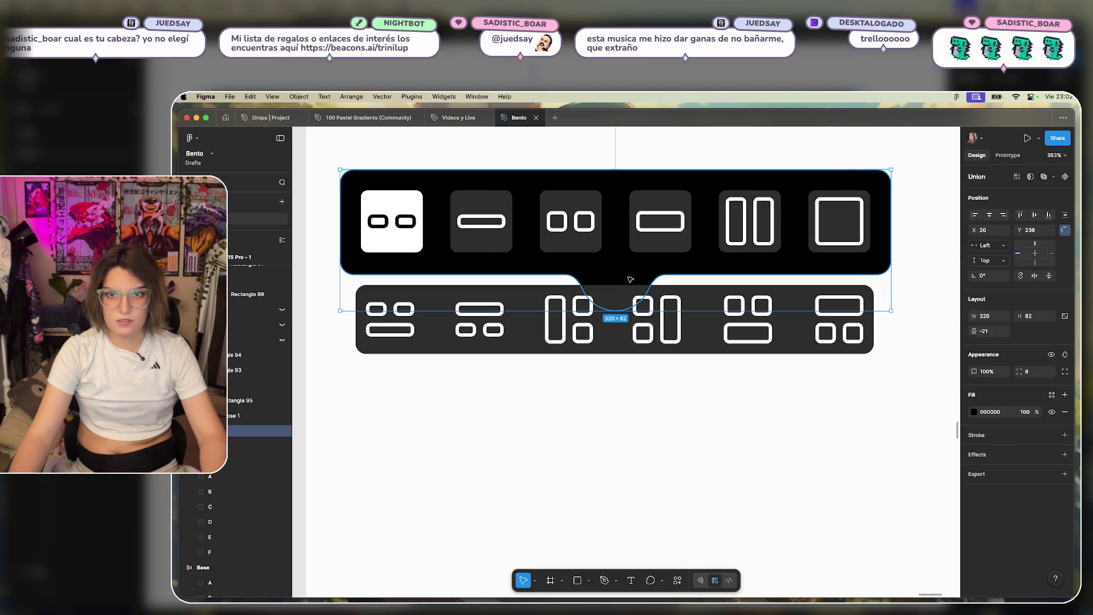
Extend the black background rectangle down past the second icon row.
{"action": "left_click", "coordinate": [630, 279]}
{"action": "mouse_move", "coordinate": [633, 274]}
{"action": "left_mouse_down"}
{"action": "mouse_move", "coordinate": [635, 286]}
{"action": "mouse_move", "coordinate": [641, 276]}
{"action": "left_mouse_up"}
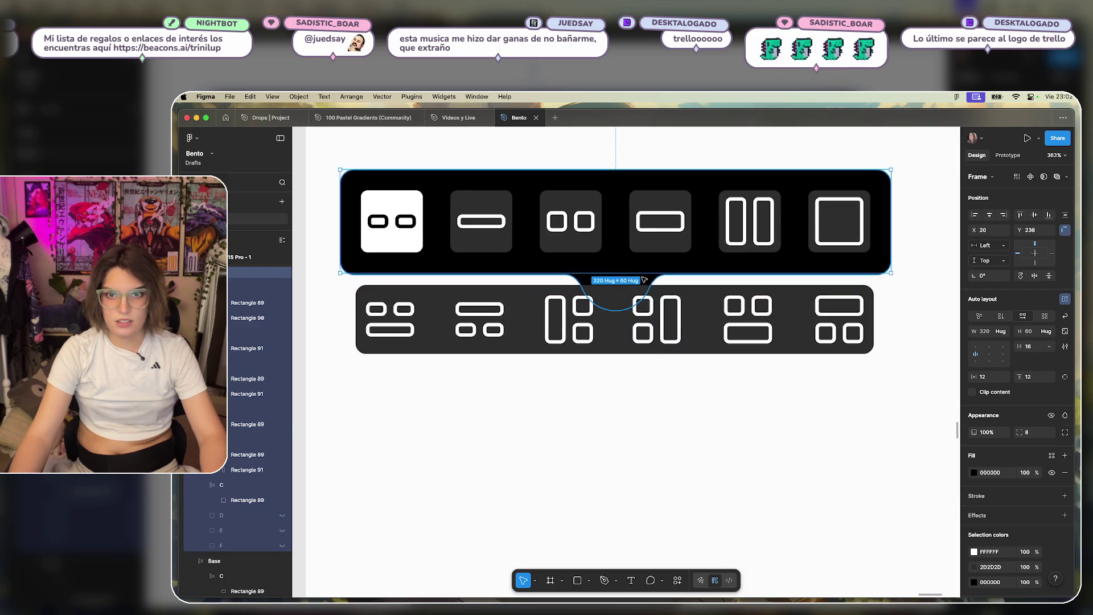
{"action": "left_click", "coordinate": [644, 280]}
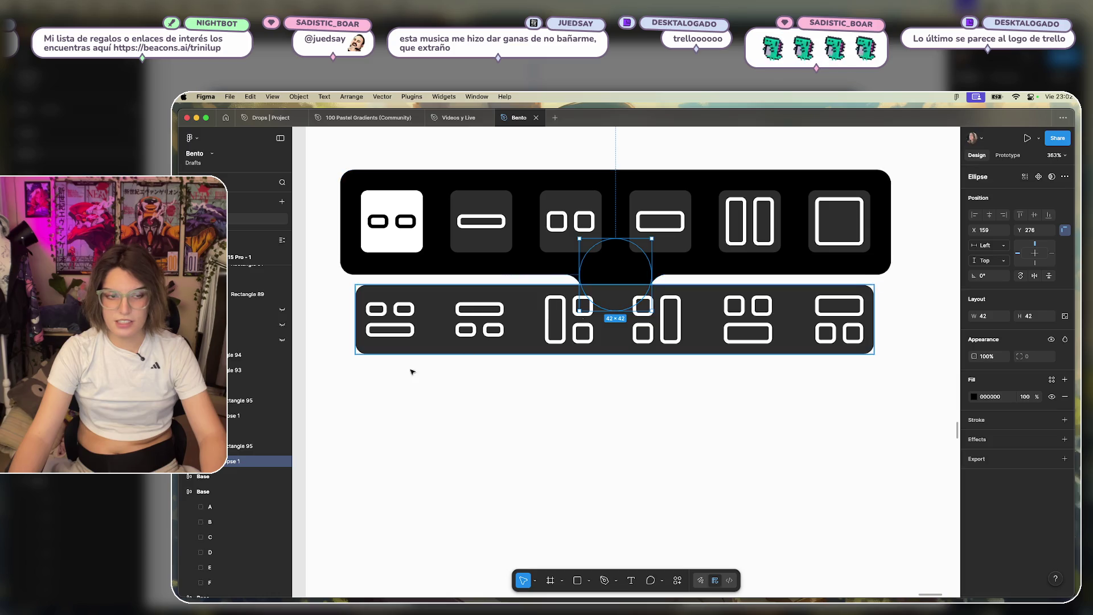
{"action": "left_click", "coordinate": [652, 271]}
{"action": "left_click_drag", "start_coordinate": [652, 274], "coordinate": [661, 369]}
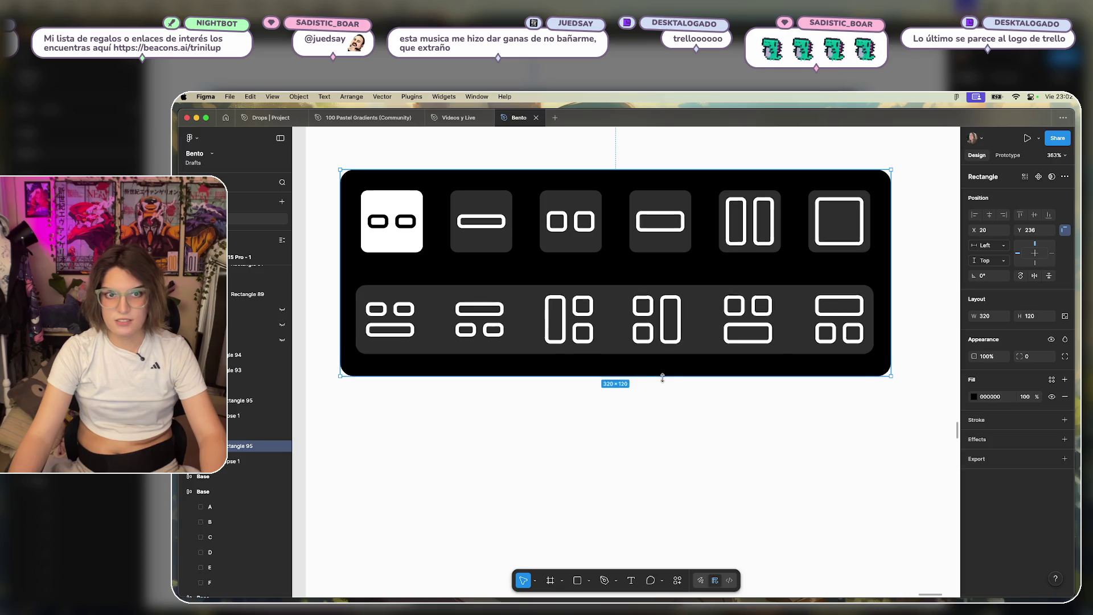
Raise the dark icon group to Y 291 and set the black panel height to 110.
{"action": "left_click", "coordinate": [622, 312]}
{"action": "left_click_drag", "start_coordinate": [622, 312], "coordinate": [622, 302]}
{"action": "left_click", "coordinate": [623, 360]}
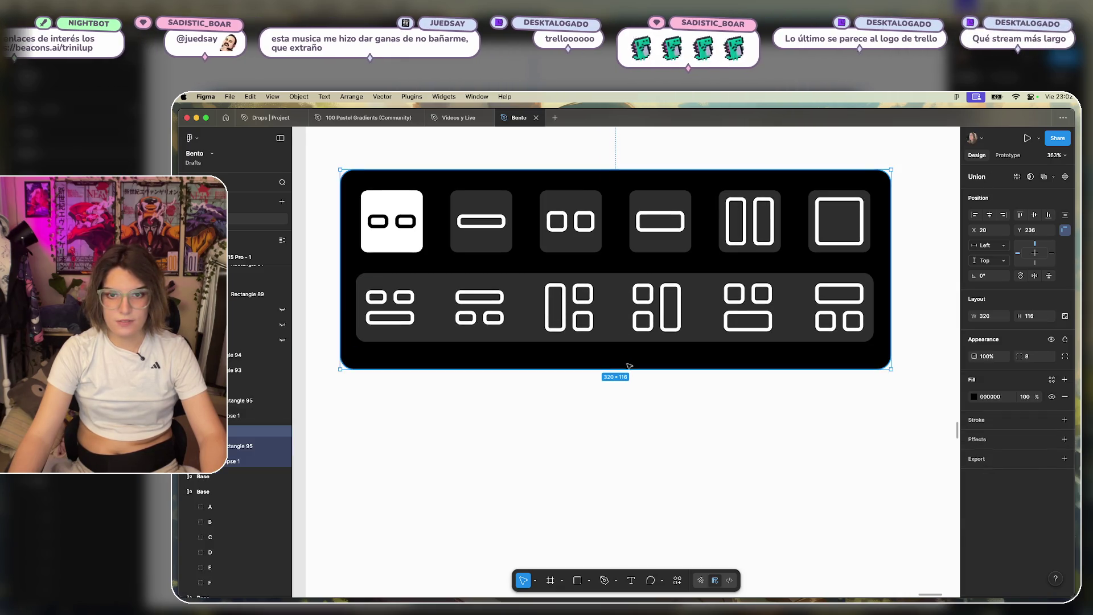
{"action": "left_click_drag", "start_coordinate": [641, 367], "coordinate": [645, 358]}
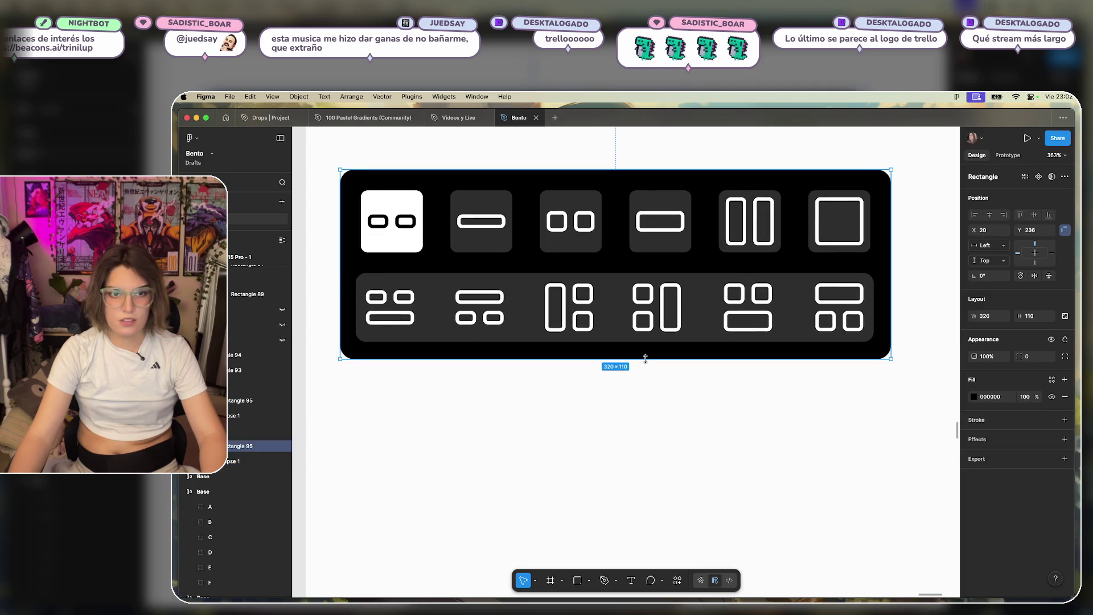
{"action": "left_click", "coordinate": [687, 436]}
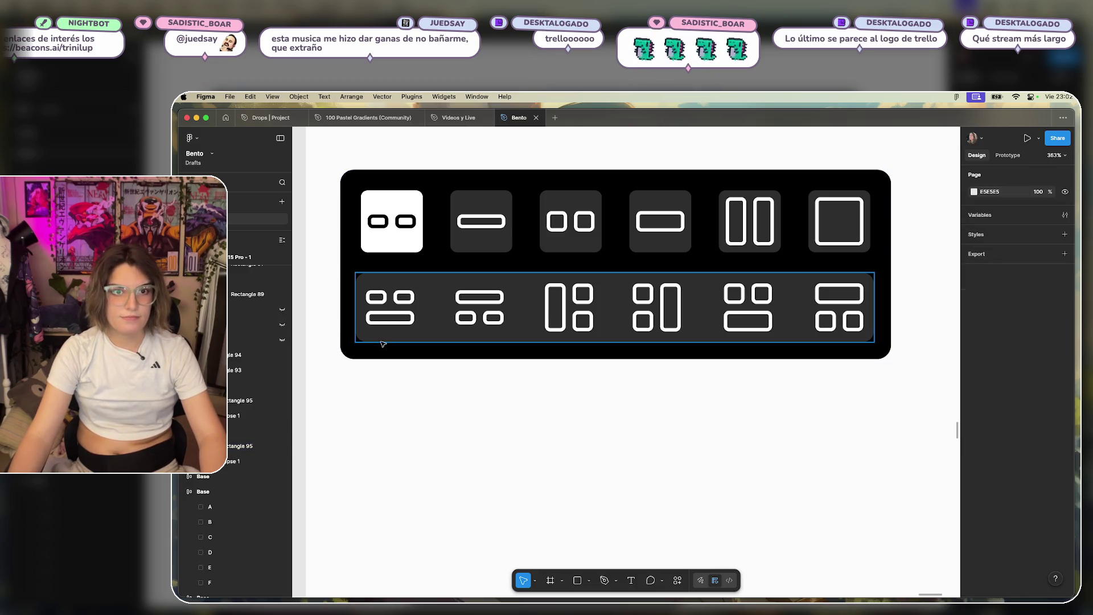
{"action": "left_click_drag", "start_coordinate": [642, 302], "coordinate": [622, 299]}
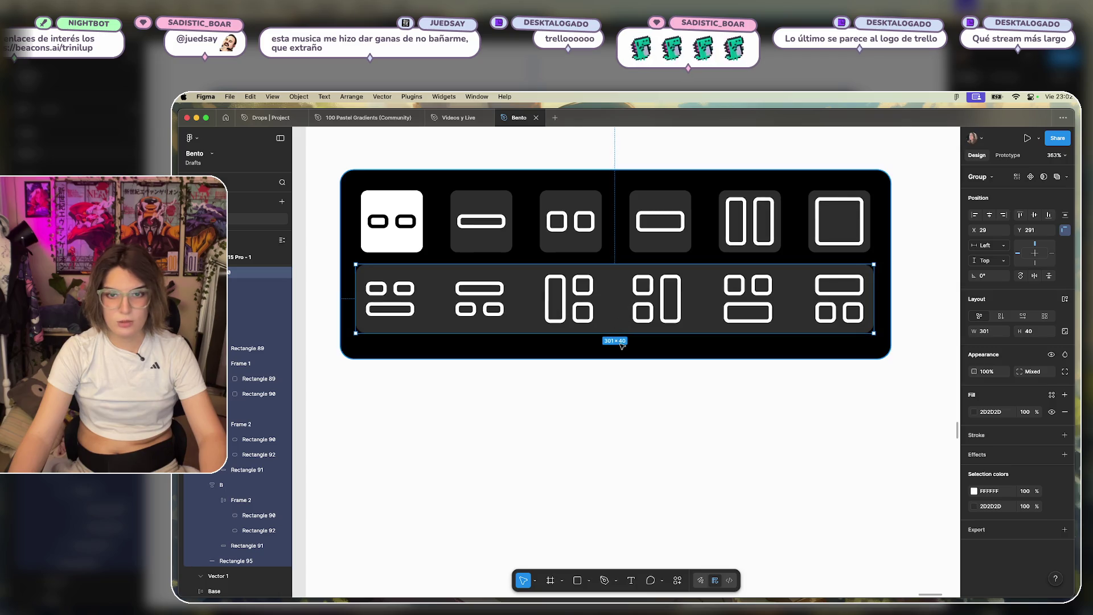
Shorten the black base panel to 103 high.
{"action": "left_click", "coordinate": [660, 348]}
{"action": "double_click", "coordinate": [646, 354]}
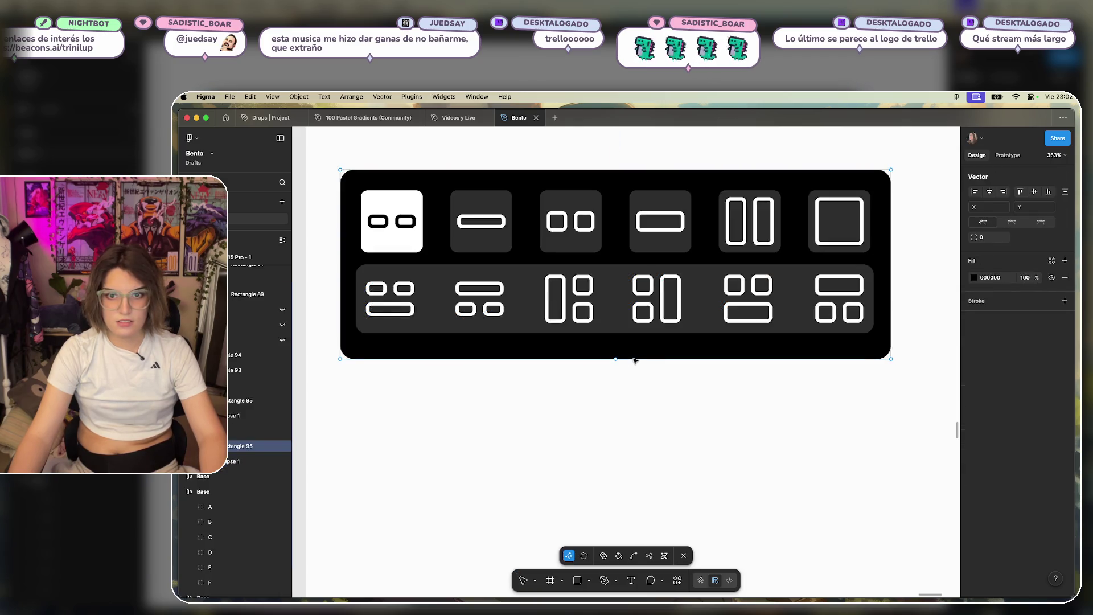
{"action": "key", "text": "Escape"}
{"action": "left_click_drag", "start_coordinate": [639, 360], "coordinate": [640, 352]}
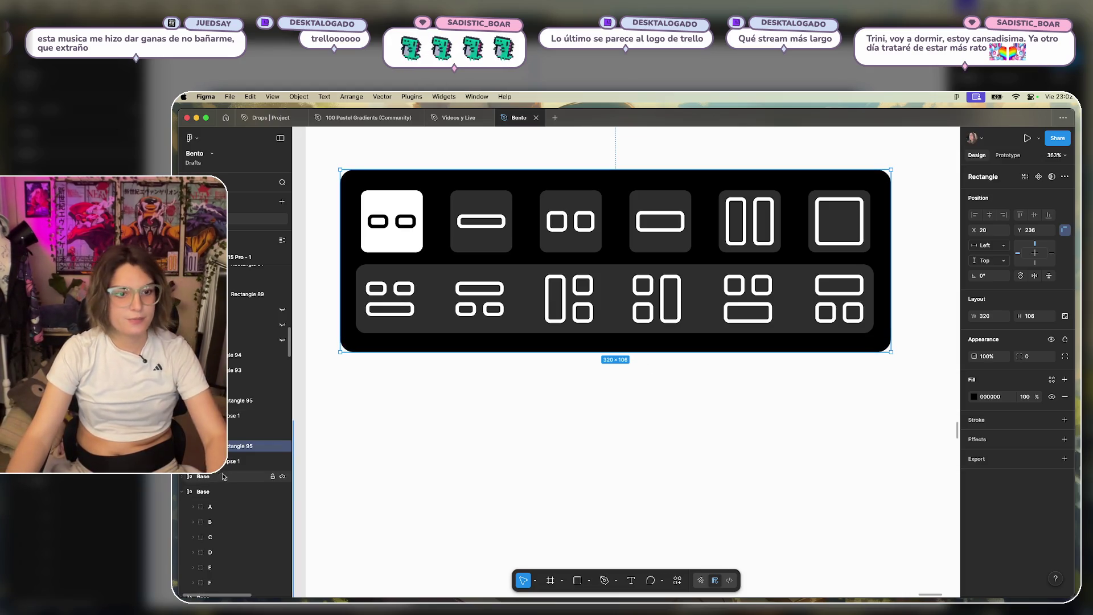
Move the 42 × 42 circle down so it bulges below the expanded card's bottom edge.
{"action": "left_click", "coordinate": [250, 461]}
{"action": "mouse_move", "coordinate": [611, 269]}
{"action": "left_mouse_down"}
{"action": "mouse_move", "coordinate": [626, 313]}
{"action": "mouse_move", "coordinate": [617, 332]}
{"action": "left_mouse_up"}
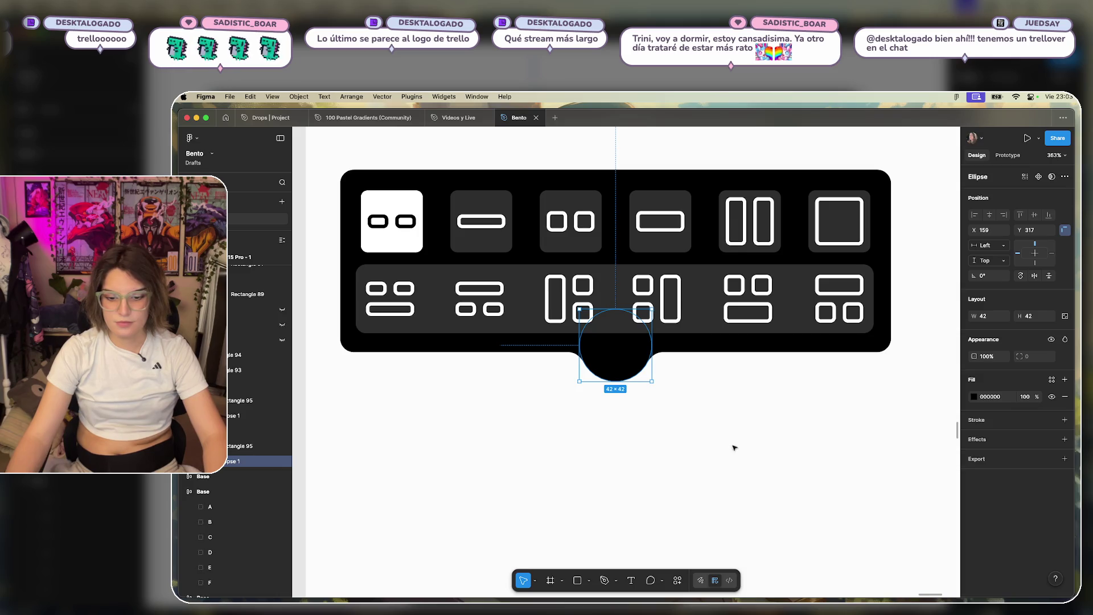
{"action": "scroll", "coordinate": [739, 446], "scroll_direction": "down", "scroll_amount": 3}
{"action": "scroll", "coordinate": [807, 435], "scroll_direction": "up", "scroll_amount": 2}
{"action": "mouse_move", "coordinate": [607, 422]}
{"action": "left_mouse_down"}
{"action": "mouse_move", "coordinate": [657, 246]}
{"action": "mouse_move", "coordinate": [626, 256]}
{"action": "mouse_move", "coordinate": [619, 442]}
{"action": "left_mouse_up"}
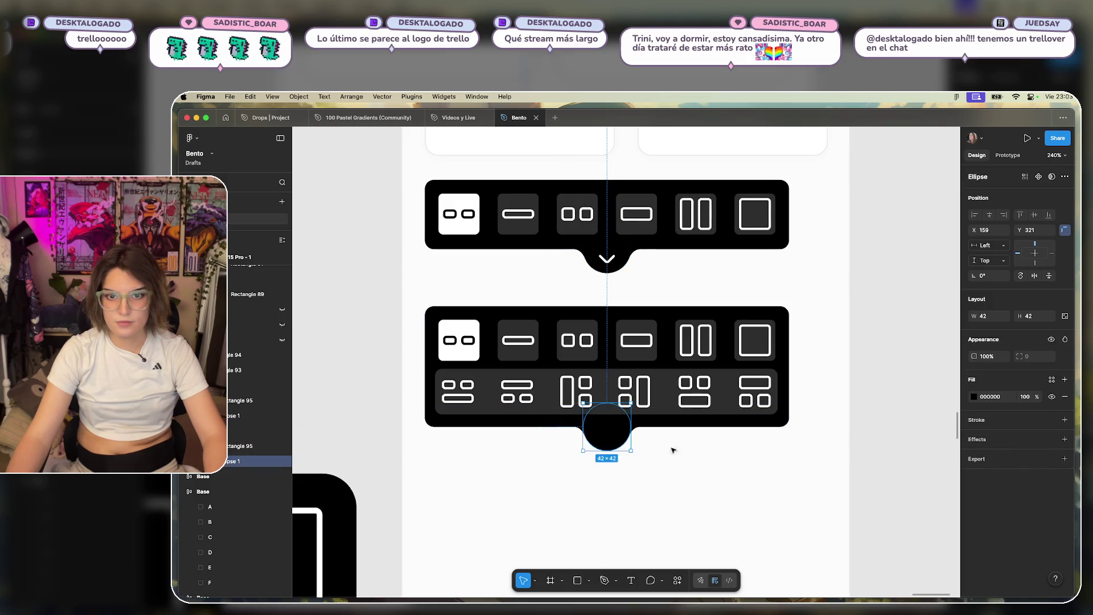
Move the chevron into the expanded card's tab and flip it to point upward.
{"action": "left_click", "coordinate": [673, 449]}
{"action": "scroll", "coordinate": [712, 444], "scroll_direction": "right", "scroll_amount": 5}
{"action": "mouse_move", "coordinate": [817, 378]}
{"action": "left_mouse_down"}
{"action": "mouse_move", "coordinate": [808, 391]}
{"action": "mouse_move", "coordinate": [420, 439]}
{"action": "mouse_move", "coordinate": [388, 431]}
{"action": "left_mouse_up"}
{"action": "key", "text": "shift+v"}
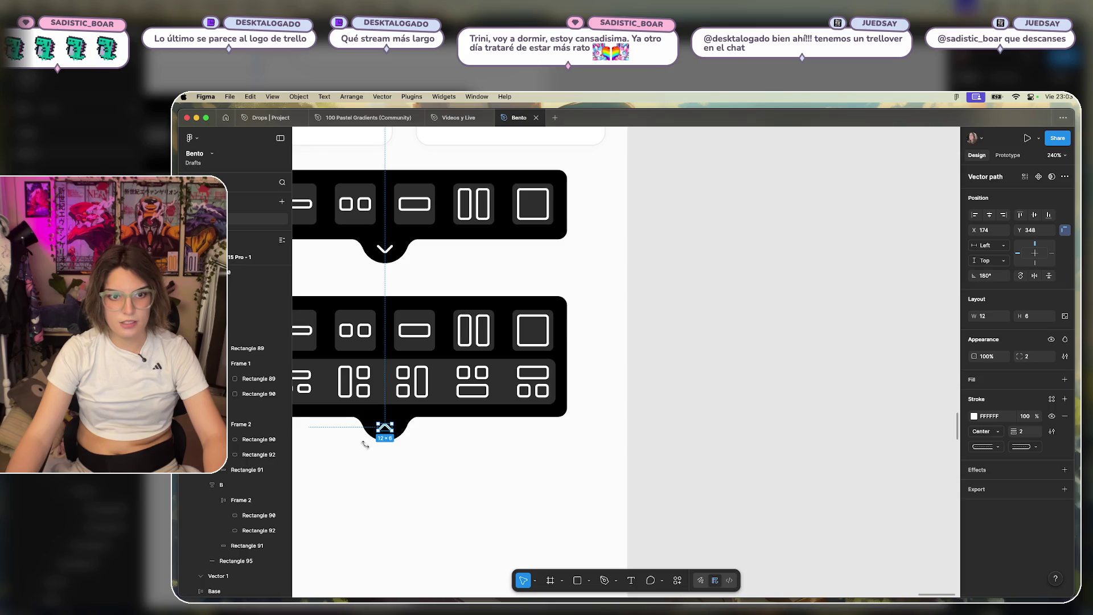
{"action": "left_click", "coordinate": [365, 444]}
{"action": "scroll", "coordinate": [534, 446], "scroll_direction": "up", "scroll_amount": 10}
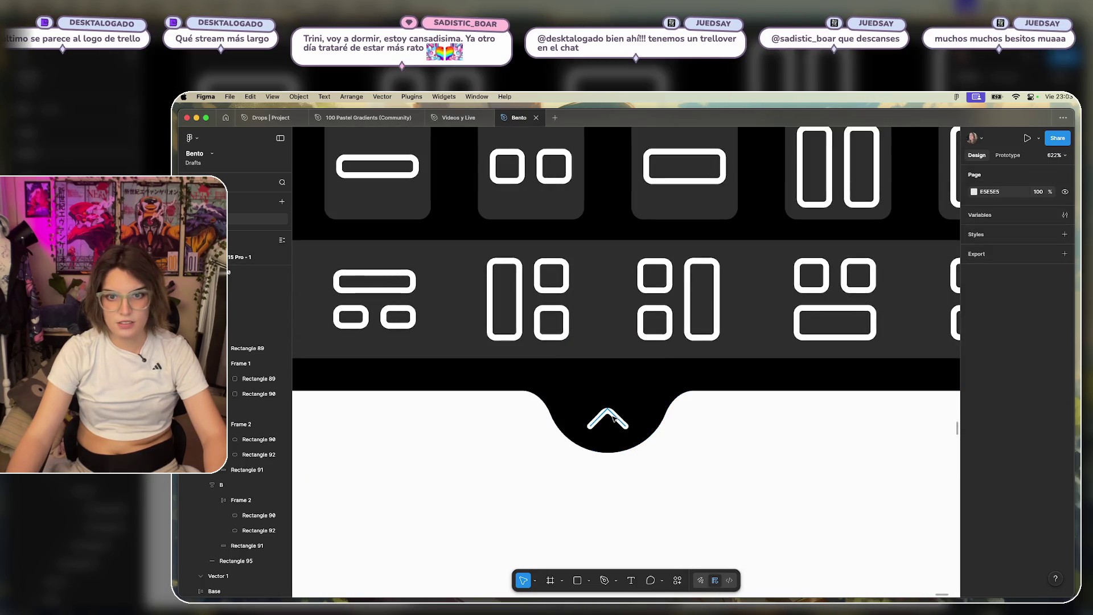
Try a duplicated chevron forming an X, then delete the X copy.
{"action": "left_click", "coordinate": [614, 418]}
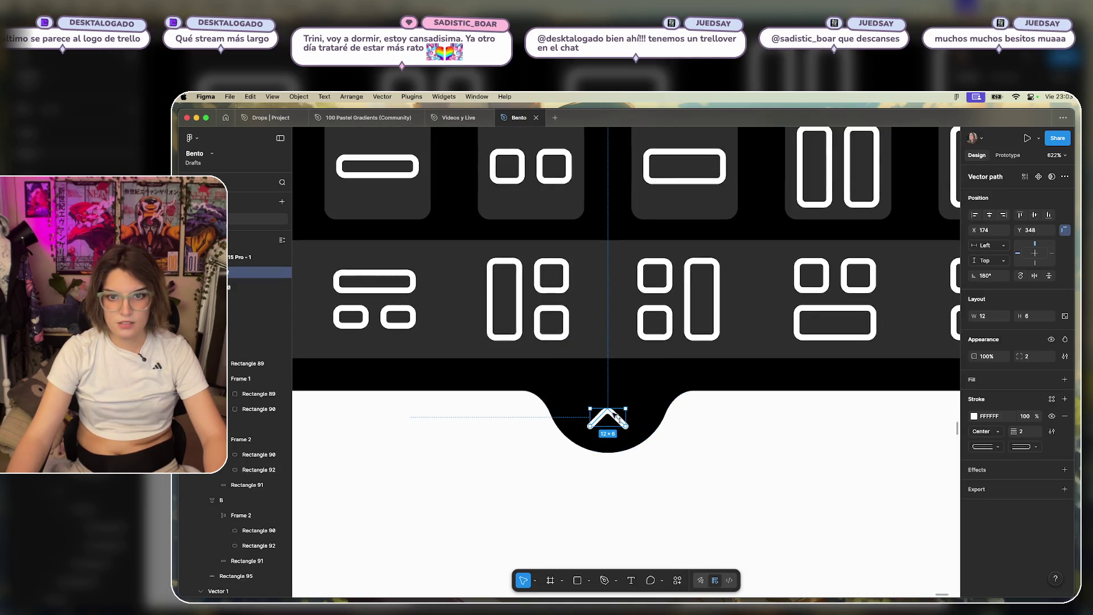
{"action": "mouse_move", "coordinate": [610, 413]}
{"action": "left_mouse_down"}
{"action": "mouse_move", "coordinate": [611, 393]}
{"action": "mouse_move", "coordinate": [628, 389]}
{"action": "left_mouse_up"}
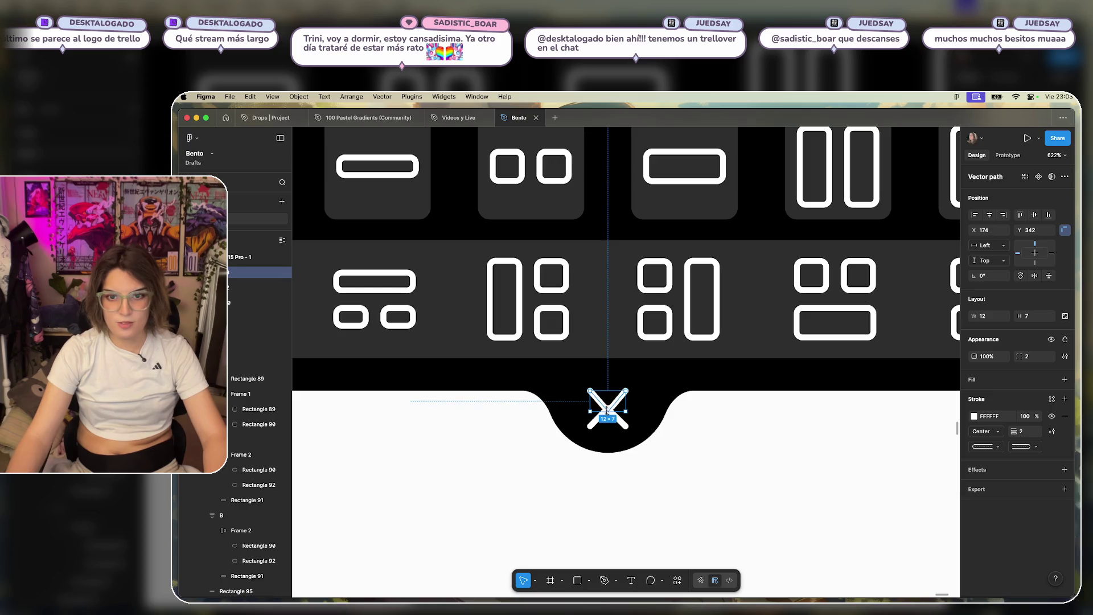
{"action": "left_click_drag", "start_coordinate": [615, 403], "coordinate": [615, 407]}
{"action": "left_click", "coordinate": [788, 442]}
{"action": "scroll", "coordinate": [698, 483], "scroll_direction": "down", "scroll_amount": 5}
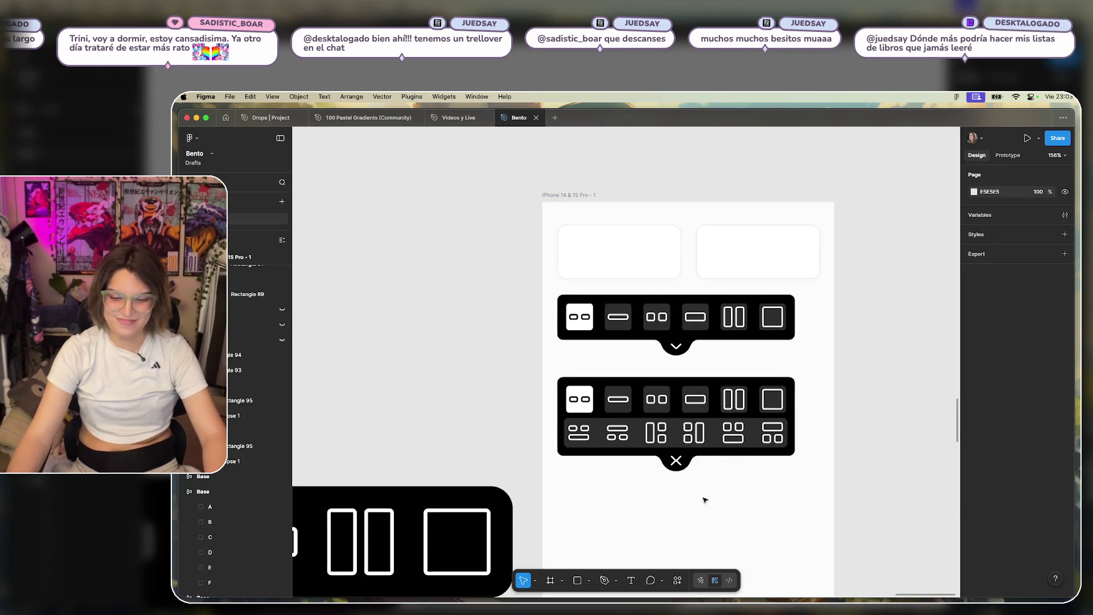
{"action": "scroll", "coordinate": [705, 500], "scroll_direction": "up", "scroll_amount": 5}
{"action": "left_click", "coordinate": [677, 430]}
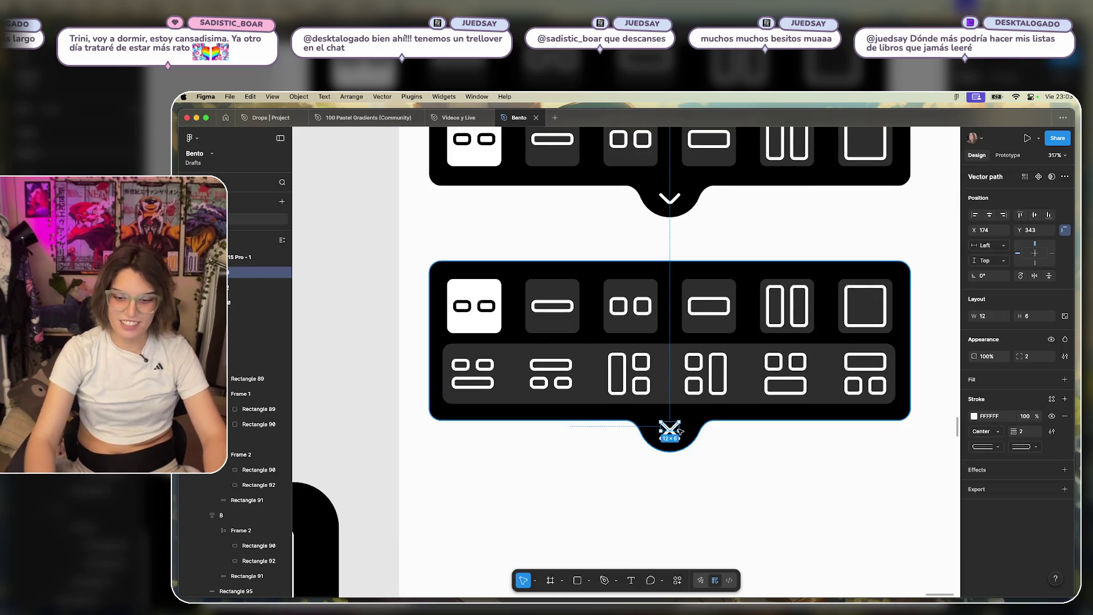
{"action": "key", "text": "Delete"}
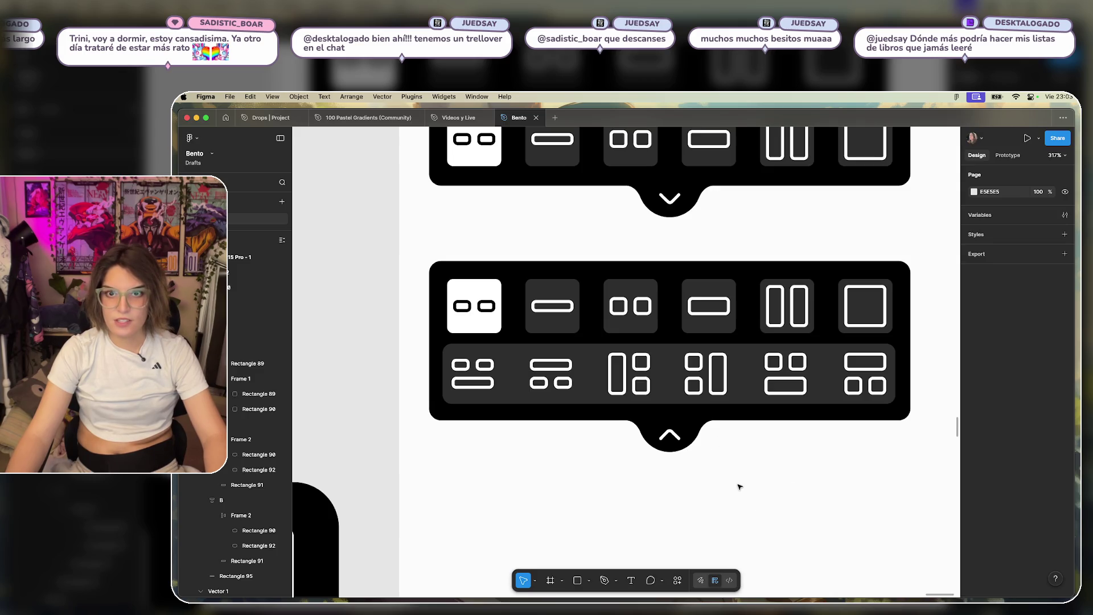
Compare the tab's up-chevron with the collapsed card's down-chevron.
{"action": "left_click", "coordinate": [678, 433]}
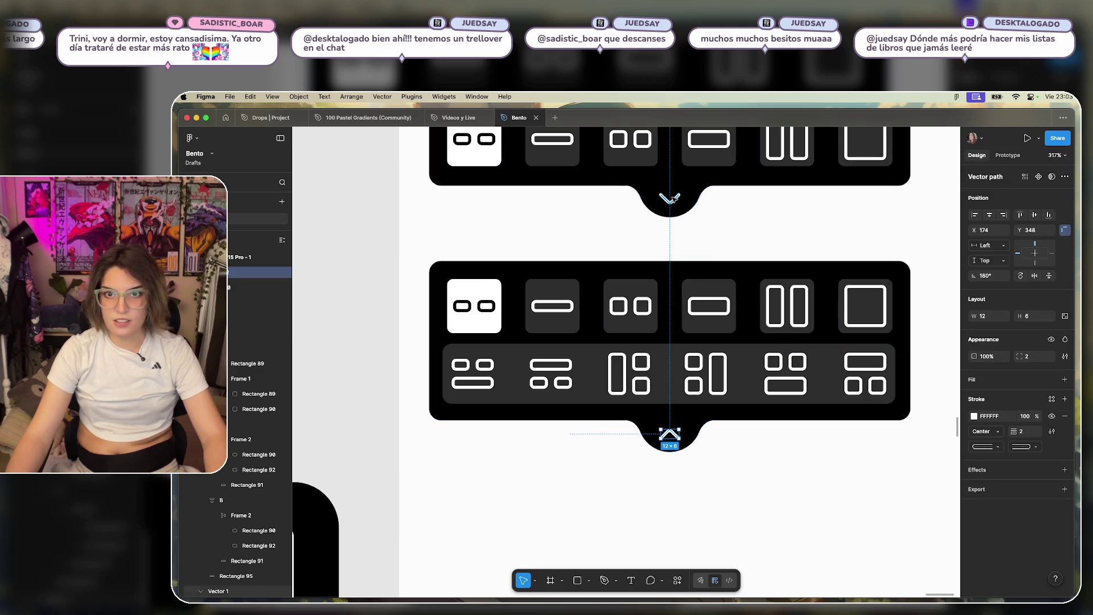
{"action": "left_click", "coordinate": [674, 198]}
{"action": "left_click", "coordinate": [679, 428]}
{"action": "left_click", "coordinate": [719, 518]}
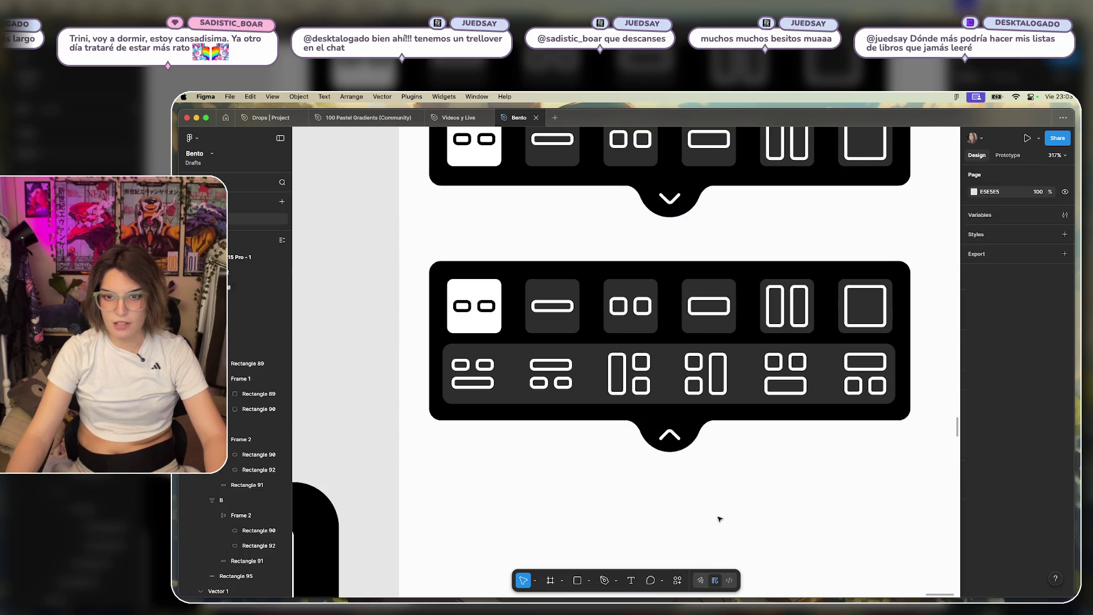
{"action": "scroll", "coordinate": [718, 467], "scroll_direction": "down", "scroll_amount": 3}
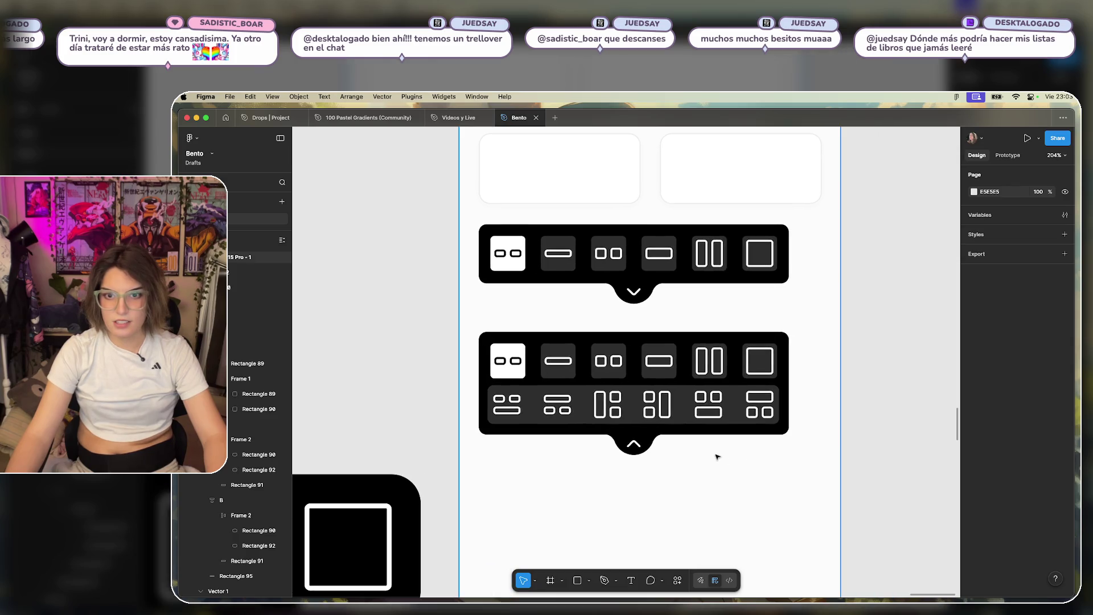
Set the second icon row's opacity to 70%.
{"action": "scroll", "coordinate": [691, 453], "scroll_direction": "up", "scroll_amount": 3}
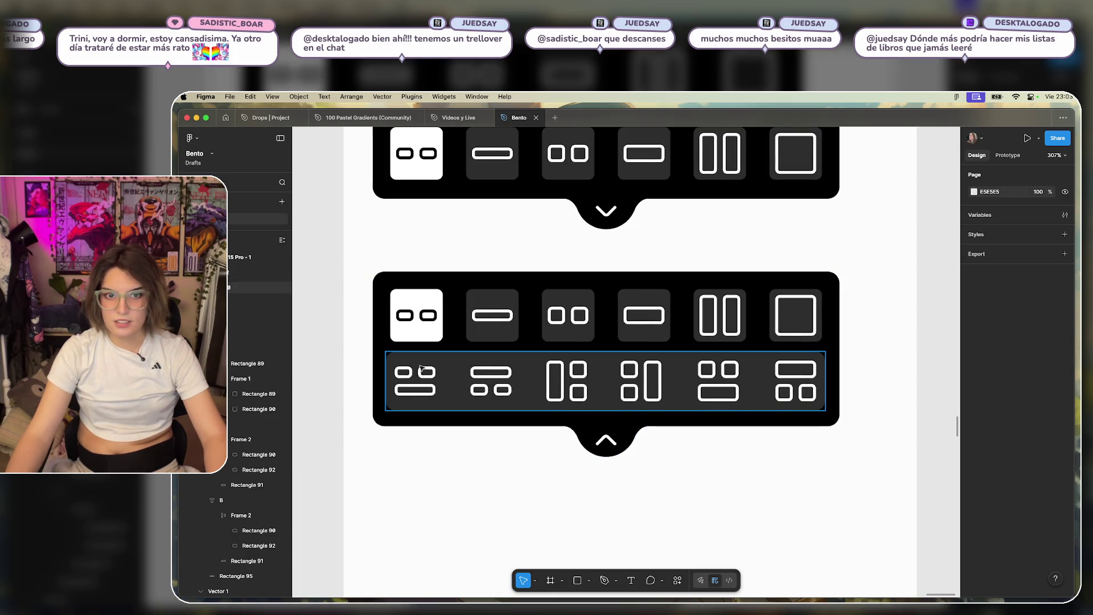
{"action": "left_click", "coordinate": [698, 376]}
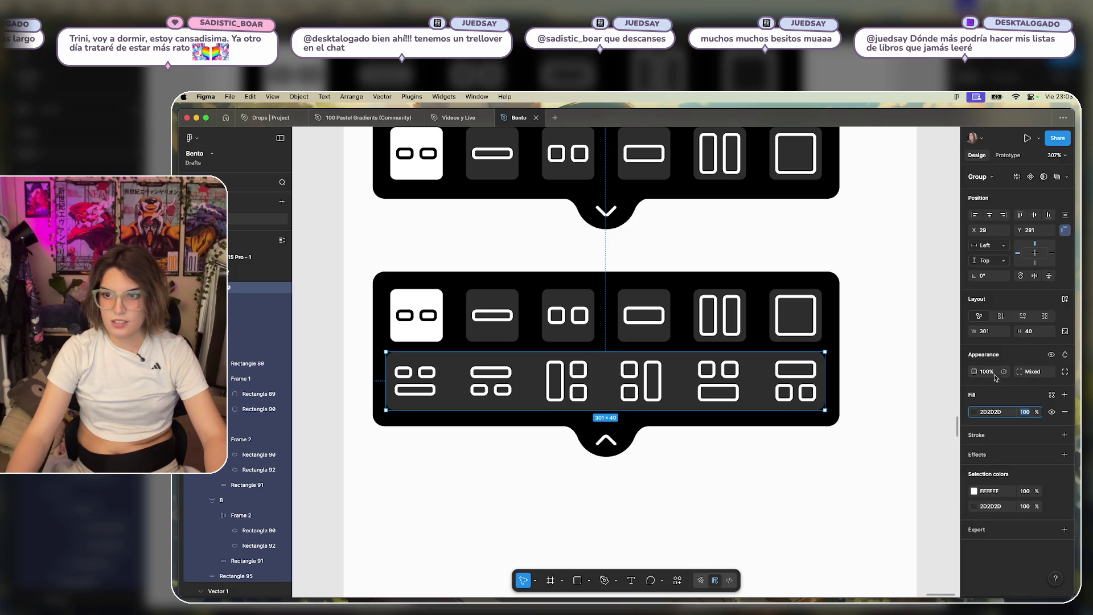
{"action": "key", "text": "7"}
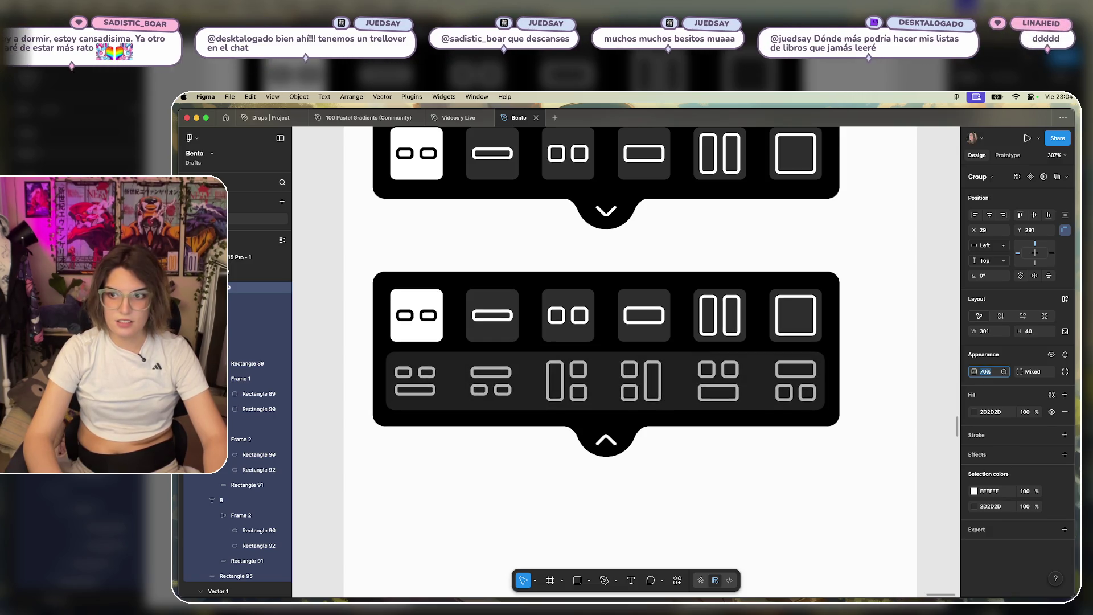
{"action": "key", "text": "Return"}
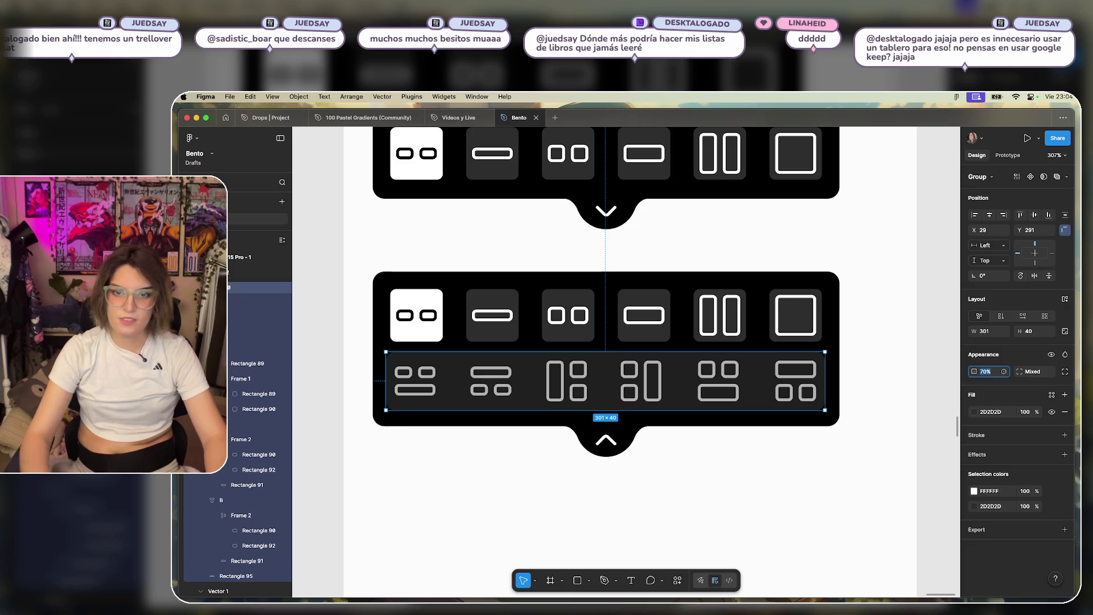
{"action": "left_click", "coordinate": [819, 510]}
Move the second icon row slightly lower in the card, to Y 297.
{"action": "scroll", "coordinate": [803, 495], "scroll_direction": "down", "scroll_amount": 5}
{"action": "scroll", "coordinate": [763, 483], "scroll_direction": "down", "scroll_amount": 3}
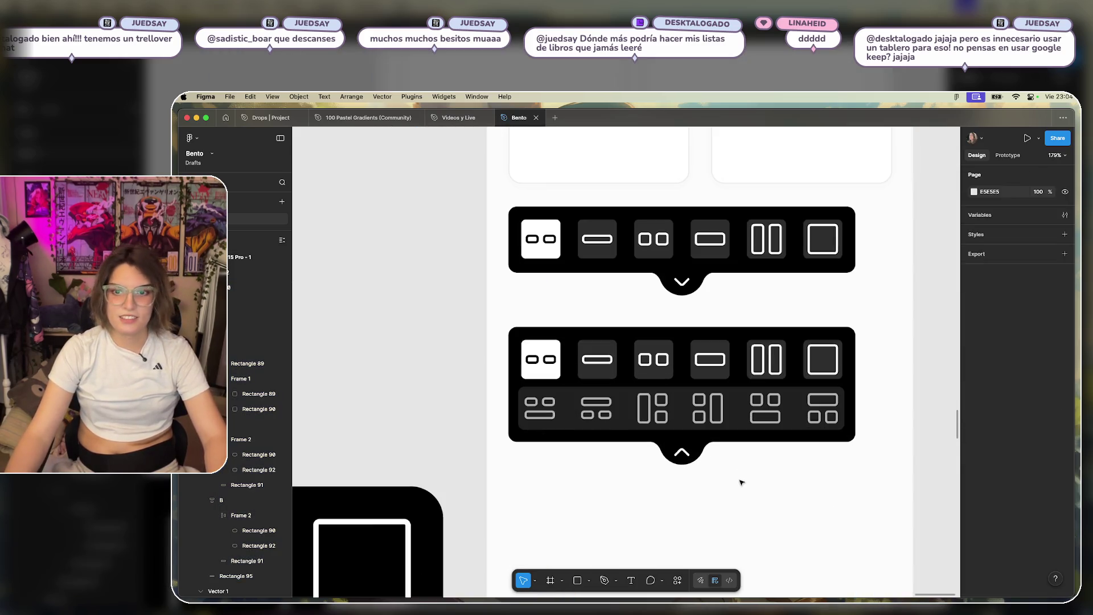
{"action": "scroll", "coordinate": [734, 471], "scroll_direction": "up", "scroll_amount": 5}
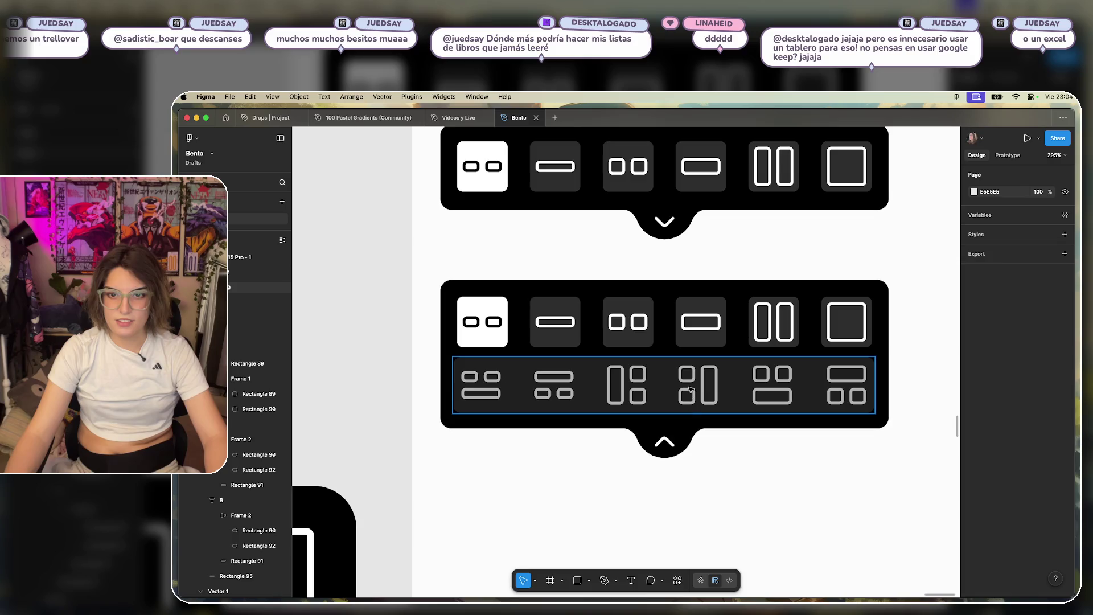
{"action": "left_click", "coordinate": [694, 371]}
{"action": "left_click_drag", "start_coordinate": [693, 371], "coordinate": [693, 385]}
{"action": "key", "text": "Up"}
{"action": "key", "text": "Up"}
{"action": "key", "text": "Up"}
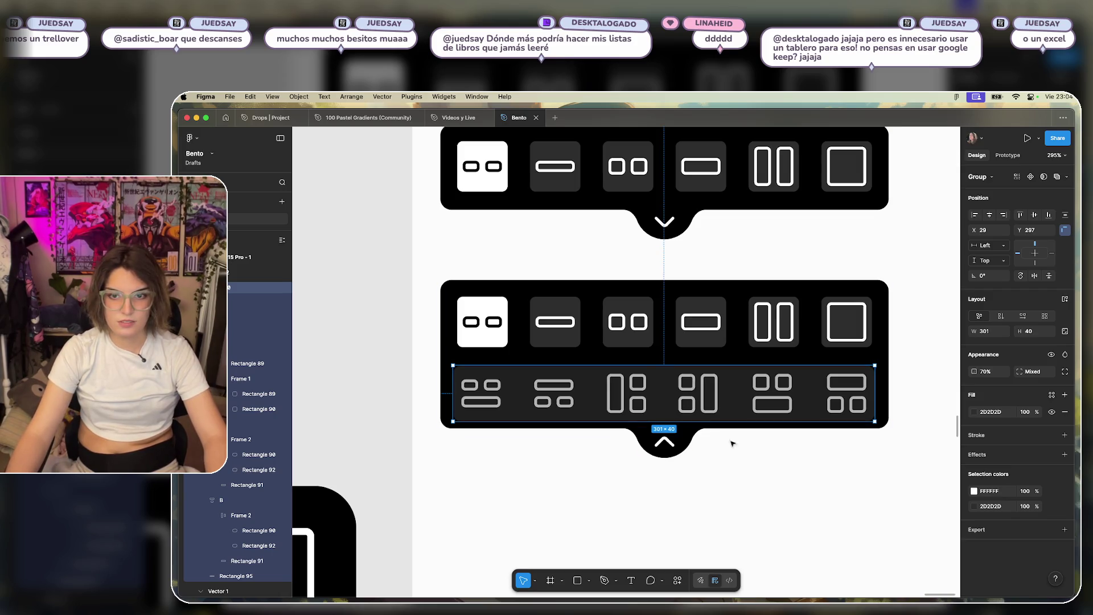
Make the card's black background 114 high and move the circle down to its new edge.
{"action": "left_click", "coordinate": [748, 354]}
{"action": "left_click", "coordinate": [858, 424]}
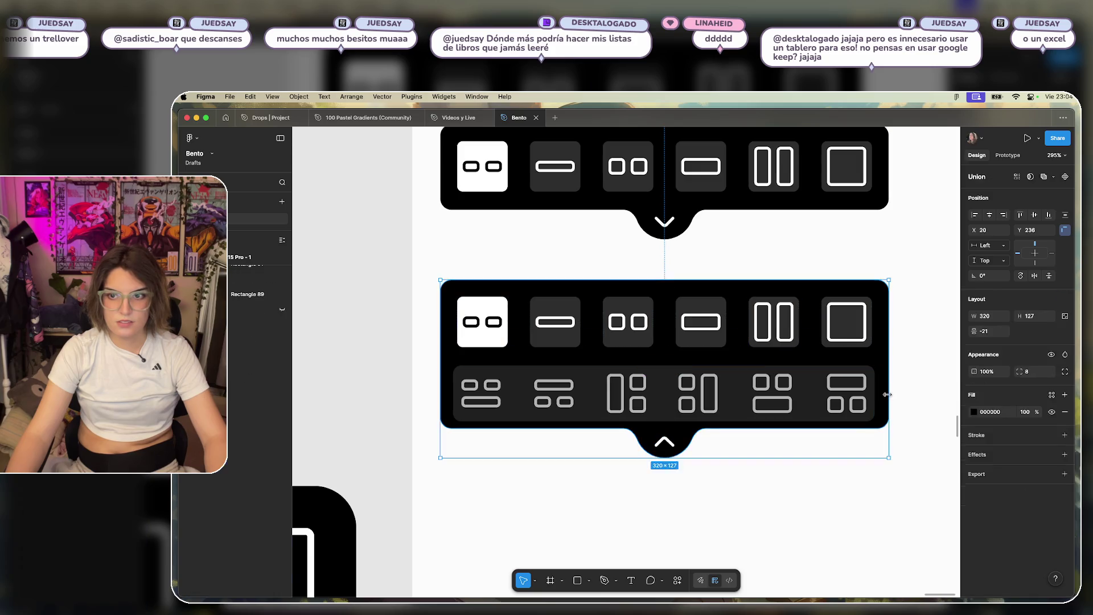
{"action": "left_click_drag", "start_coordinate": [859, 430], "coordinate": [860, 440]}
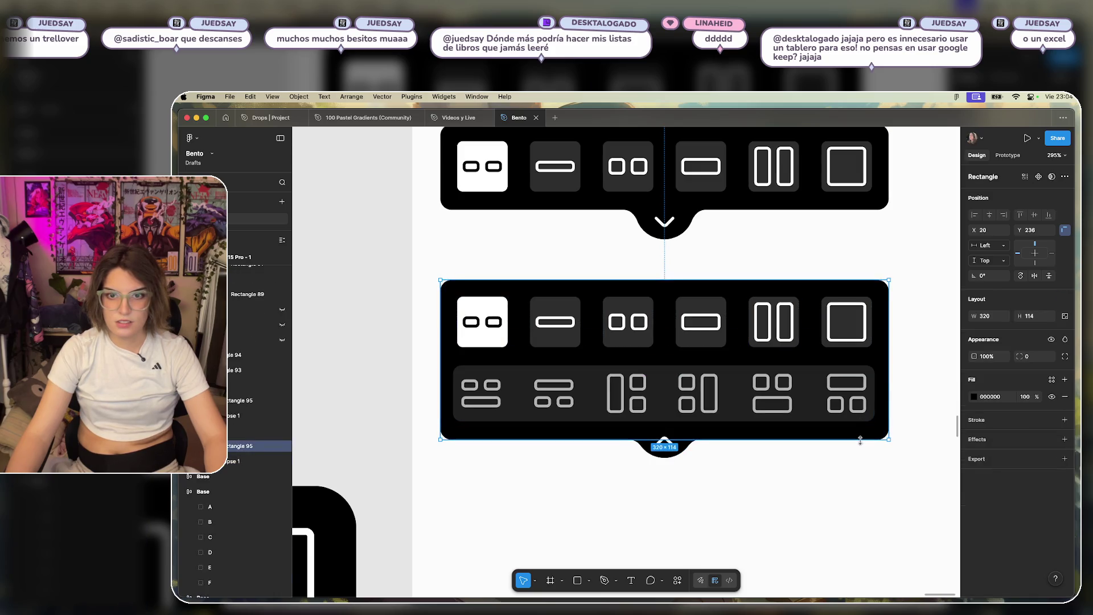
{"action": "mouse_move", "coordinate": [713, 476]}
{"action": "left_mouse_down"}
{"action": "mouse_move", "coordinate": [683, 436]}
{"action": "mouse_move", "coordinate": [686, 456]}
{"action": "mouse_move", "coordinate": [667, 461]}
{"action": "left_mouse_up"}
{"action": "left_click", "coordinate": [664, 447]}
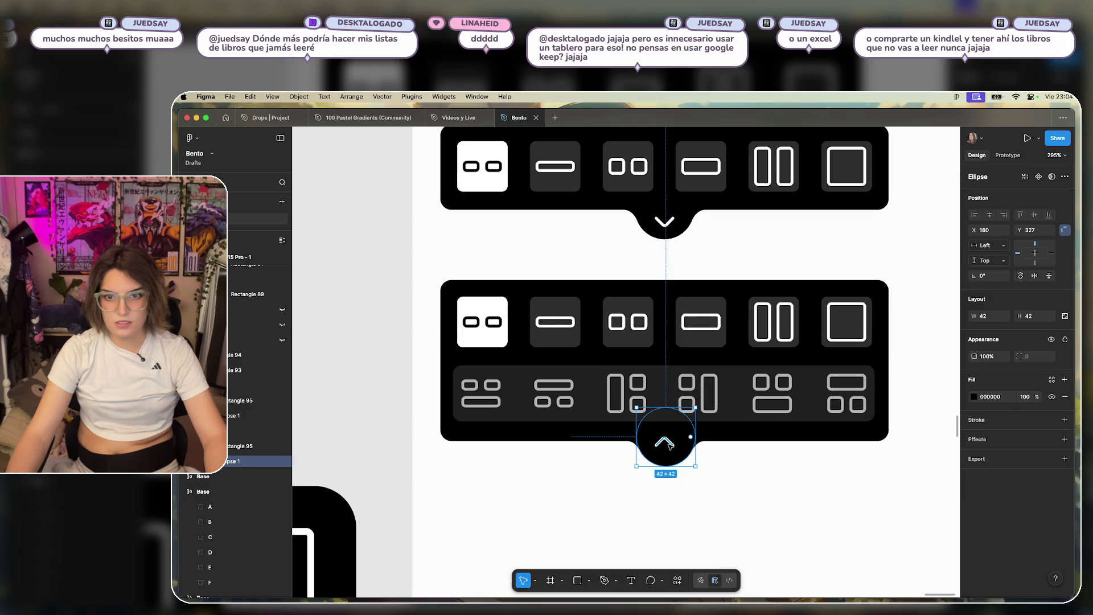
Move the up-chevron down into the lowered tab at Y 352.
{"action": "left_click", "coordinate": [664, 443]}
{"action": "double_click", "coordinate": [670, 444]}
{"action": "key", "text": "Escape"}
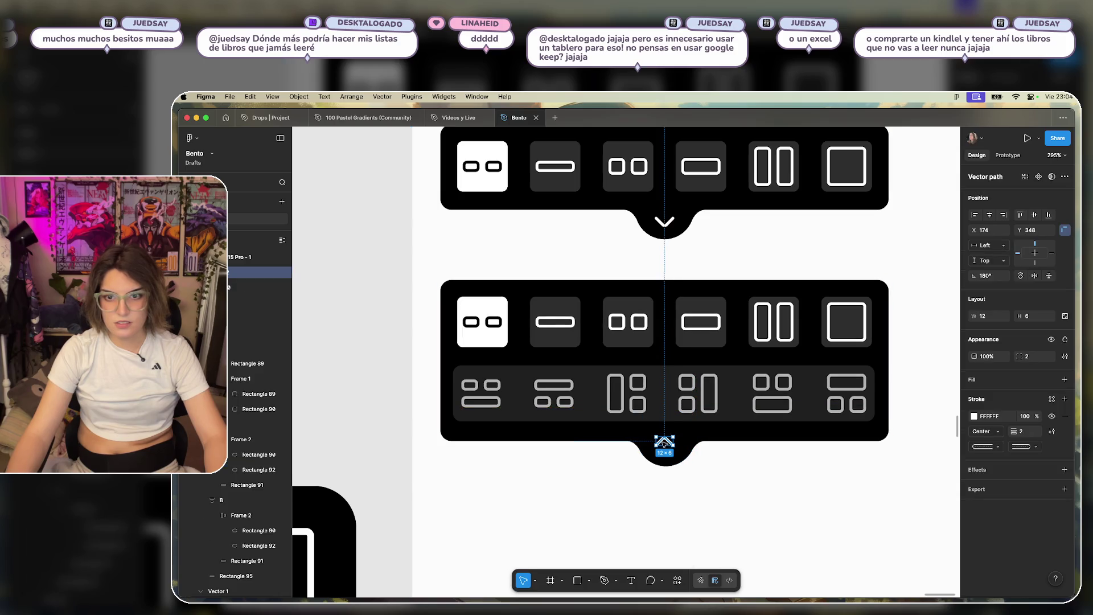
{"action": "left_click_drag", "start_coordinate": [669, 441], "coordinate": [672, 450]}
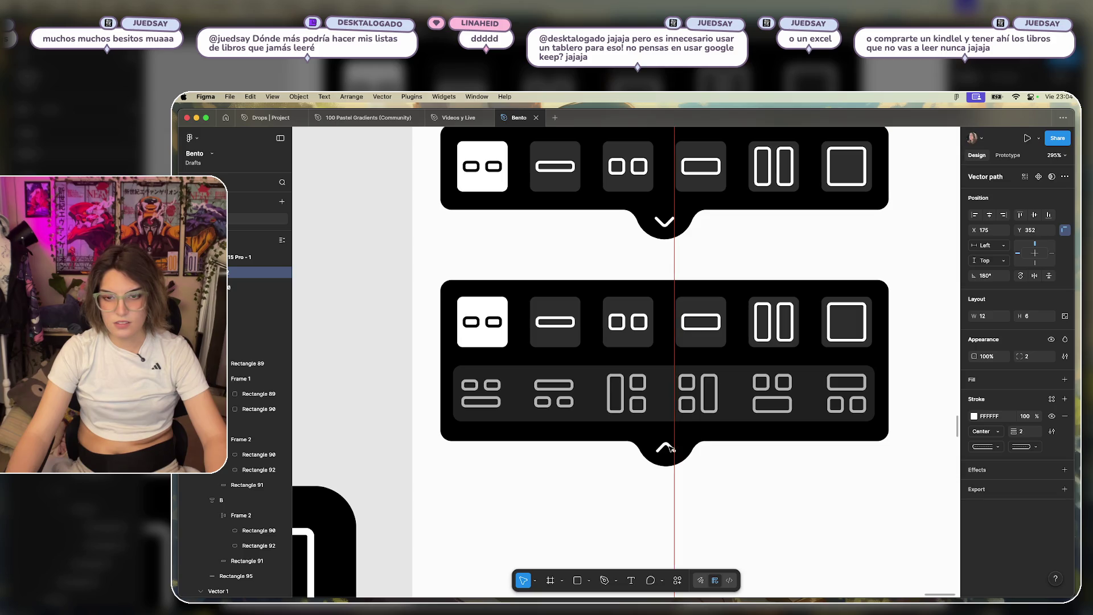
{"action": "left_click", "coordinate": [745, 487]}
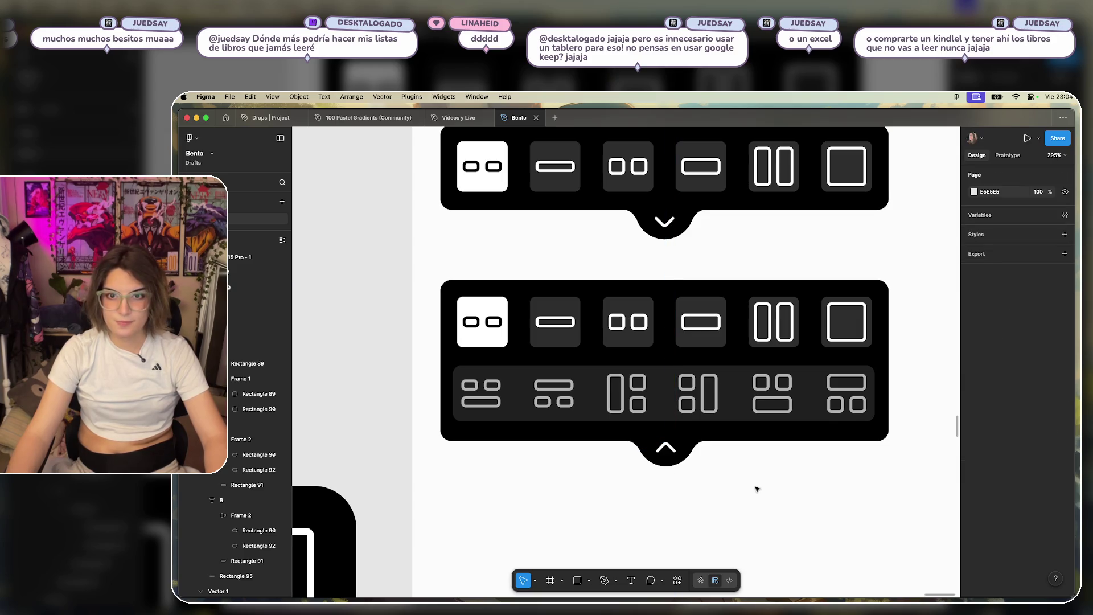
Start a new Inter text box below the expanded card.
{"action": "scroll", "coordinate": [757, 488], "scroll_direction": "down", "scroll_amount": 2}
{"action": "scroll", "coordinate": [754, 480], "scroll_direction": "up", "scroll_amount": 5}
{"action": "scroll", "coordinate": [776, 508], "scroll_direction": "down", "scroll_amount": 3}
{"action": "left_click", "coordinate": [677, 398]}
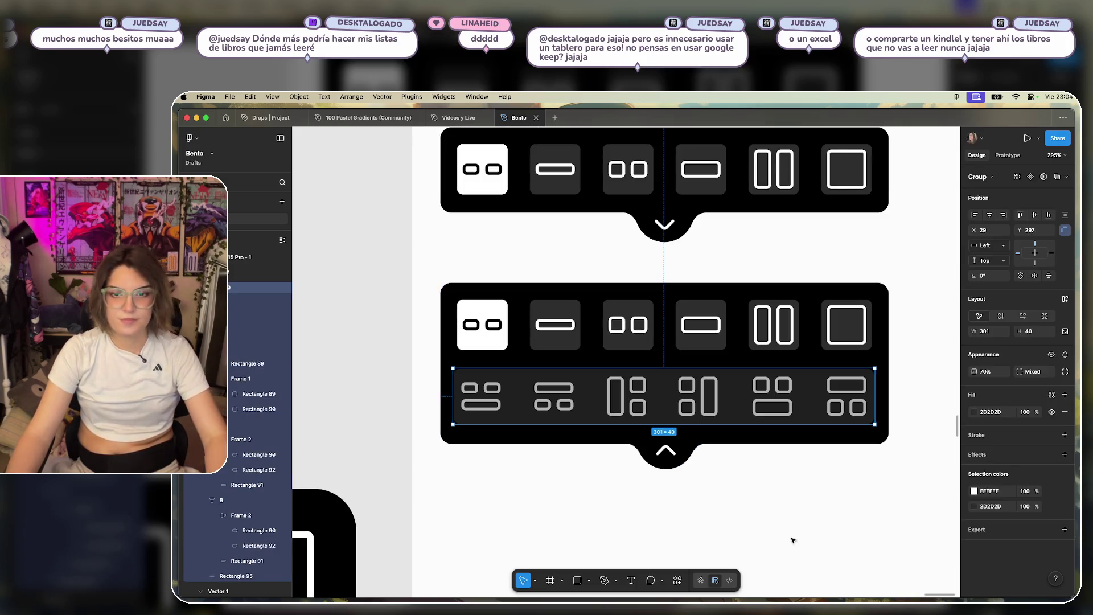
{"action": "left_click", "coordinate": [775, 542]}
{"action": "left_click", "coordinate": [617, 495]}
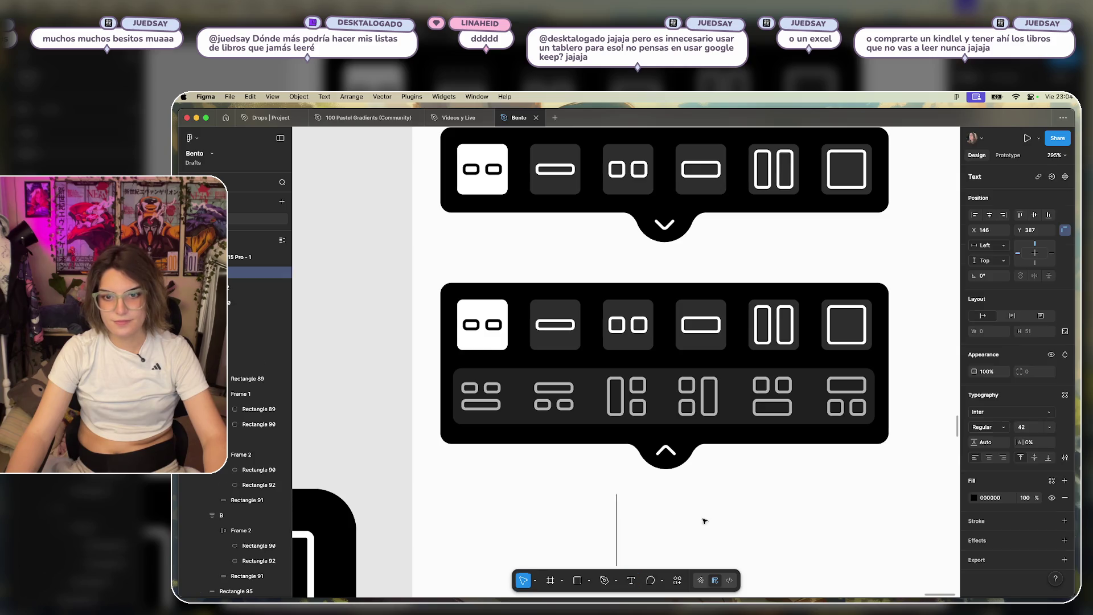
Type the 'UNLOCK ALL' text and move it left under the card.
{"action": "scroll", "coordinate": [718, 521], "scroll_direction": "down", "scroll_amount": 3}
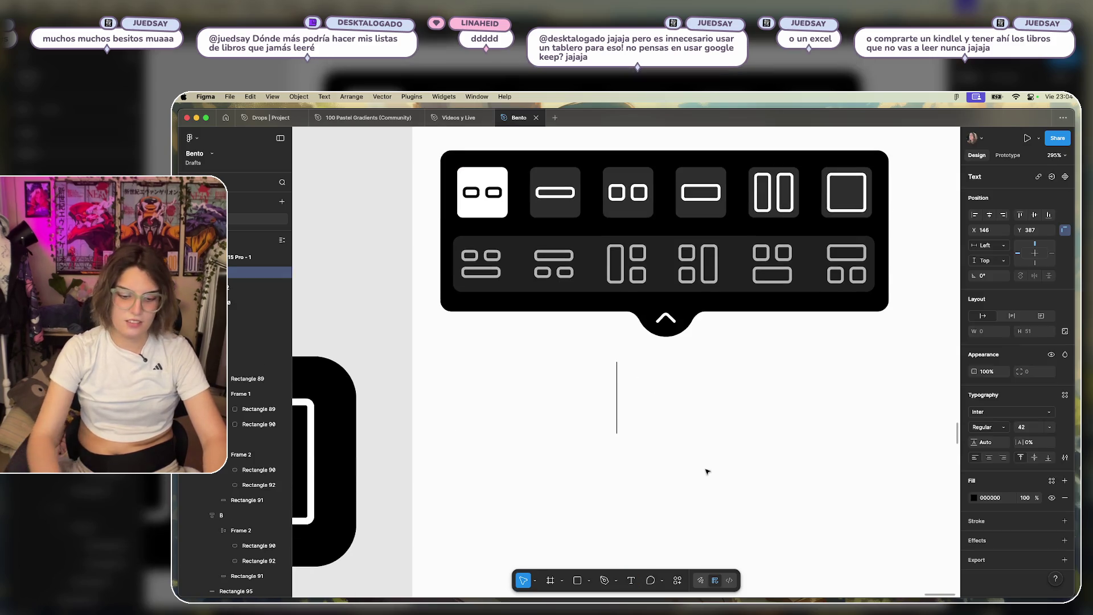
{"action": "type", "text": "UNLOCK A"}
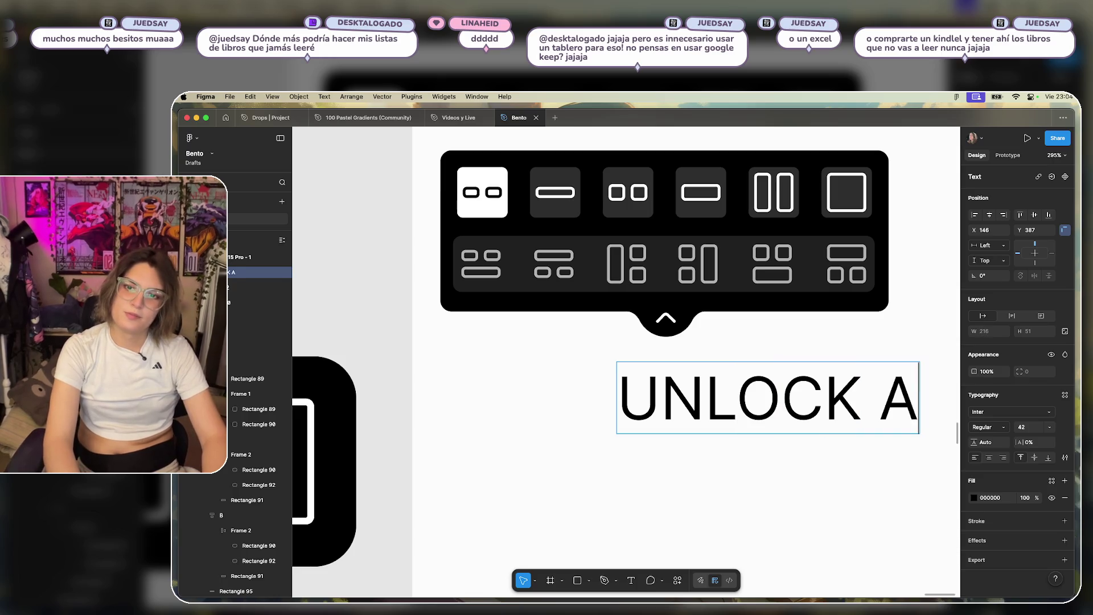
{"action": "scroll", "coordinate": [632, 469], "scroll_direction": "right", "scroll_amount": 3}
{"action": "key", "text": "Escape"}
{"action": "left_click_drag", "start_coordinate": [655, 401], "coordinate": [533, 406]}
Dim the second icon row to 60% opacity.
{"action": "left_click_drag", "start_coordinate": [581, 356], "coordinate": [689, 345]}
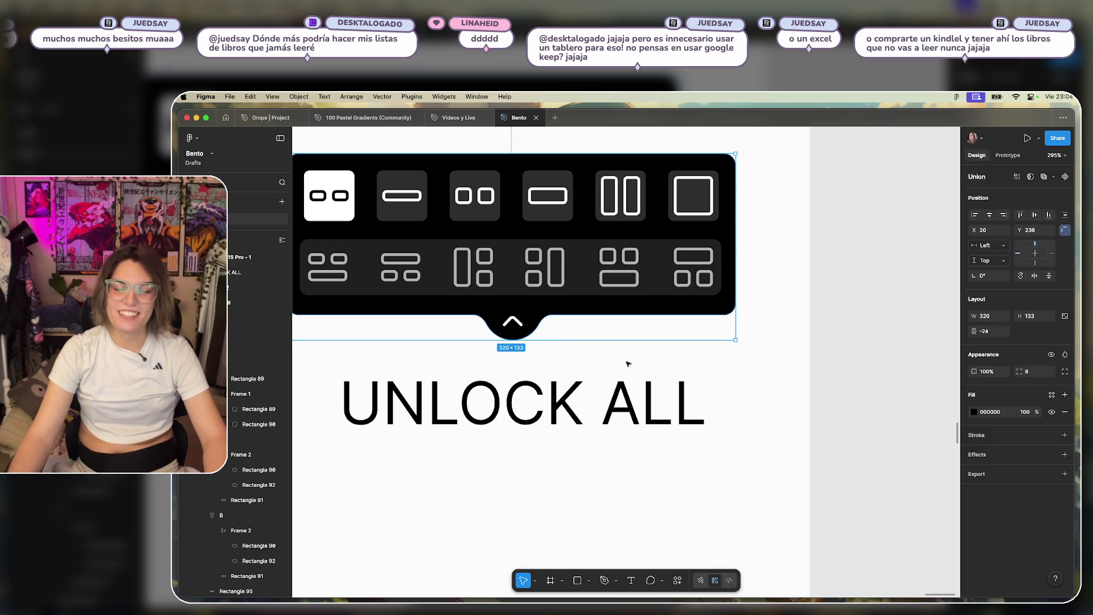
{"action": "scroll", "coordinate": [629, 364], "scroll_direction": "left", "scroll_amount": 3}
{"action": "key", "text": "6"}
Replace the text with 'PREMIUM FEATURE'.
{"action": "double_click", "coordinate": [678, 391]}
{"action": "type", "text": "p"}
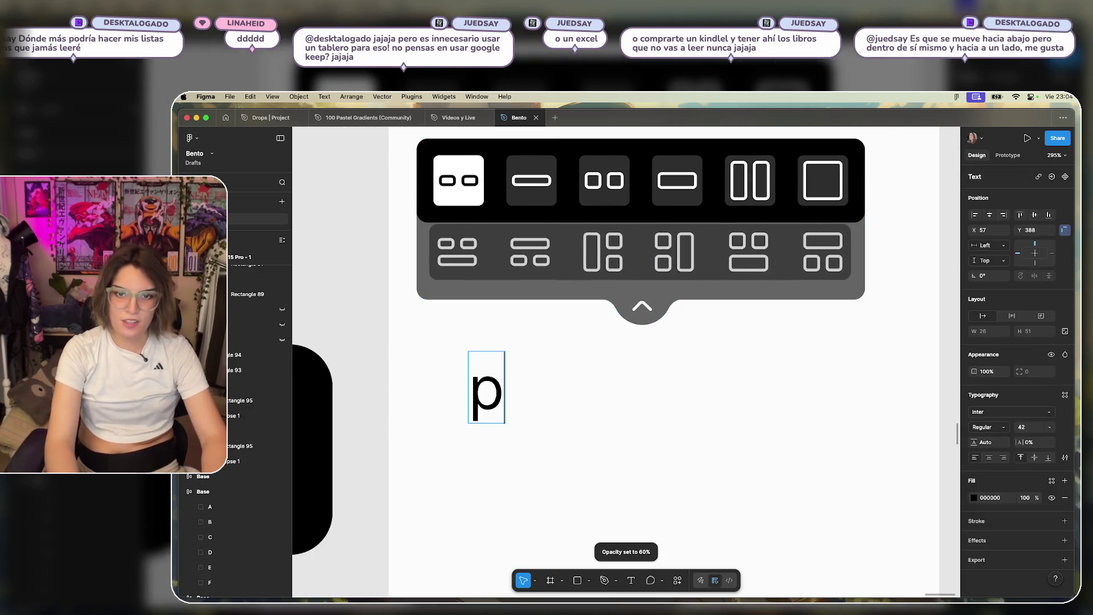
{"action": "key", "text": "BackSpace"}
{"action": "key", "text": "BackSpace"}
{"action": "type", "text": "PREMOU"}
{"action": "key", "text": "BackSpace"}
{"action": "key", "text": "BackSpace"}
{"action": "type", "text": "IUM F"}
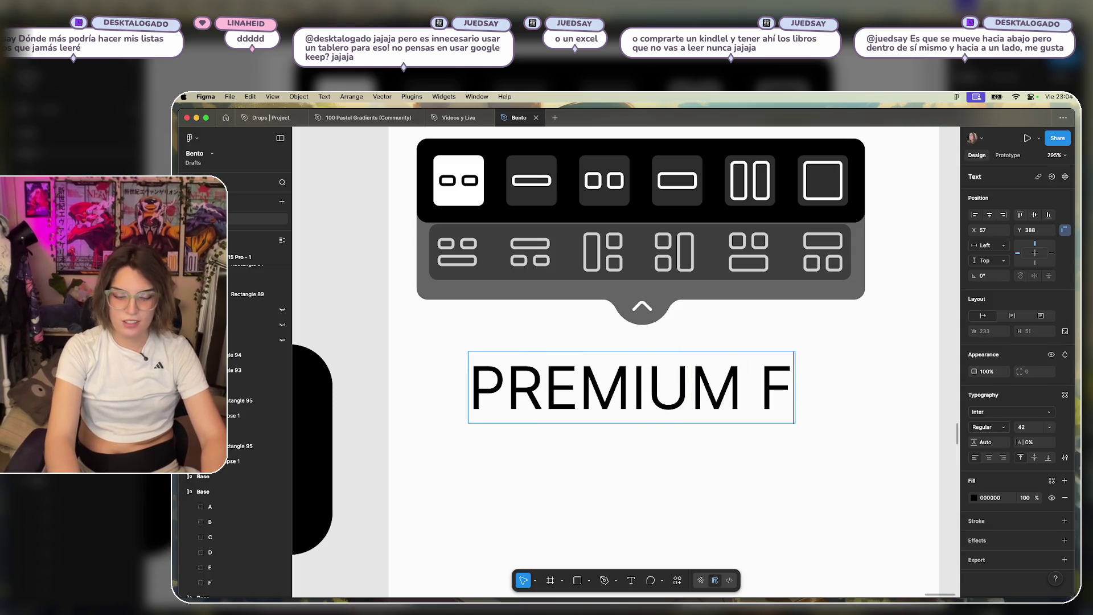
{"action": "type", "text": "EATU"}
{"action": "key", "text": "Escape"}
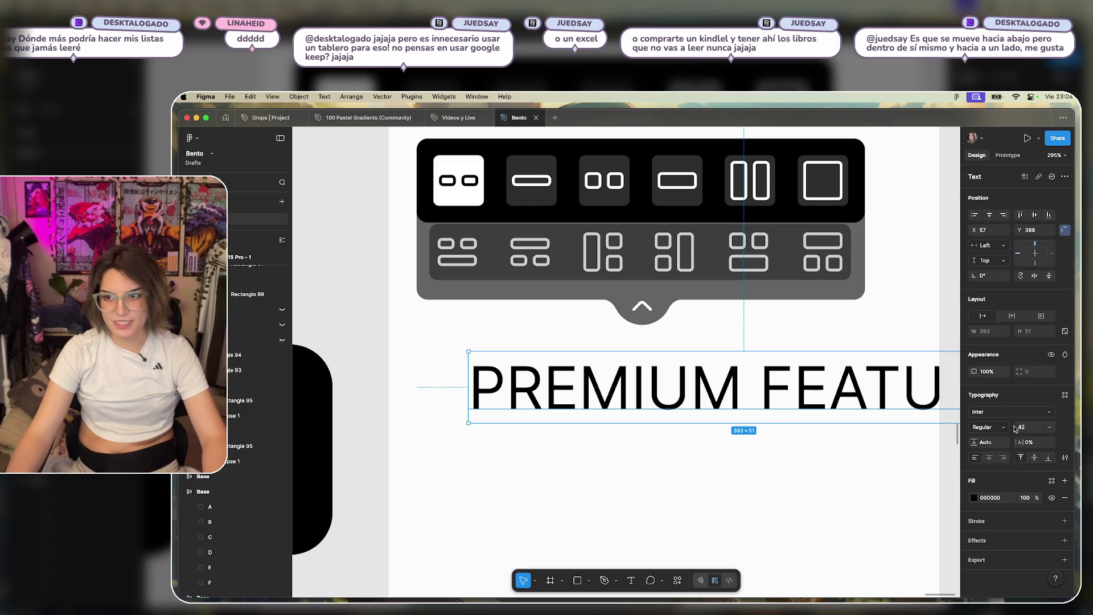
Make the label size 12 Semi Bold and position it under the layout picker.
{"action": "type", "text": "12"}
{"action": "key", "text": "Return"}
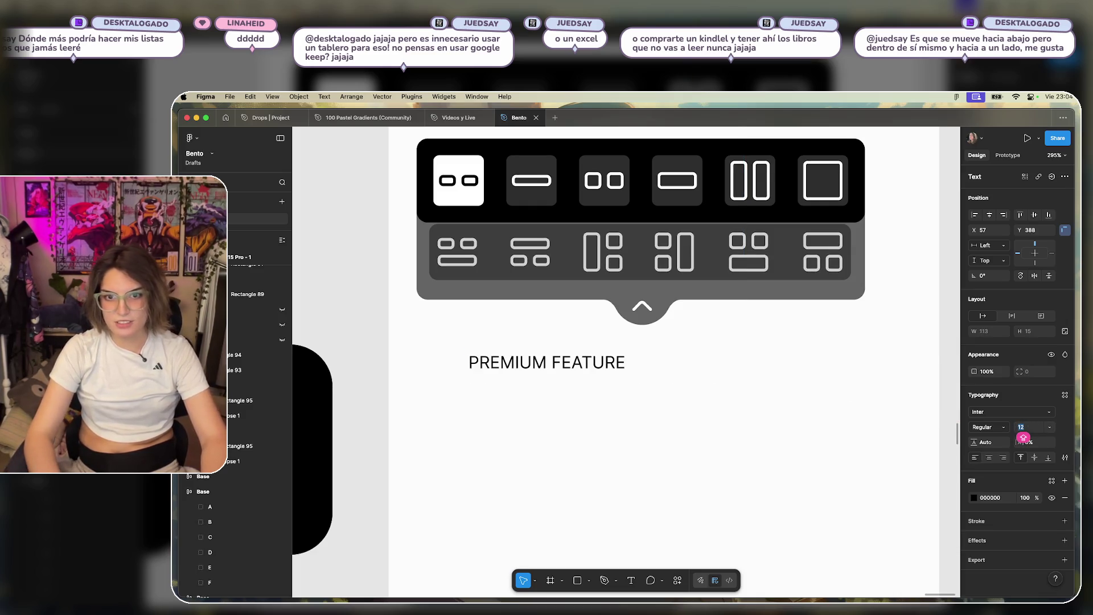
{"action": "key", "text": "Up"}
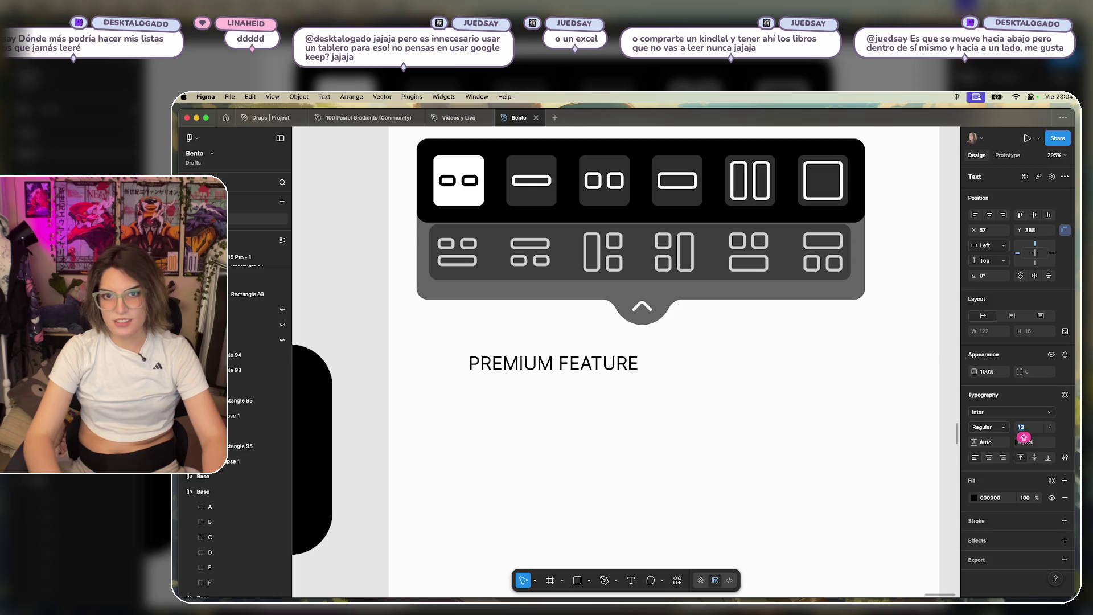
{"action": "key", "text": "Down"}
{"action": "left_click_drag", "start_coordinate": [587, 369], "coordinate": [700, 386]}
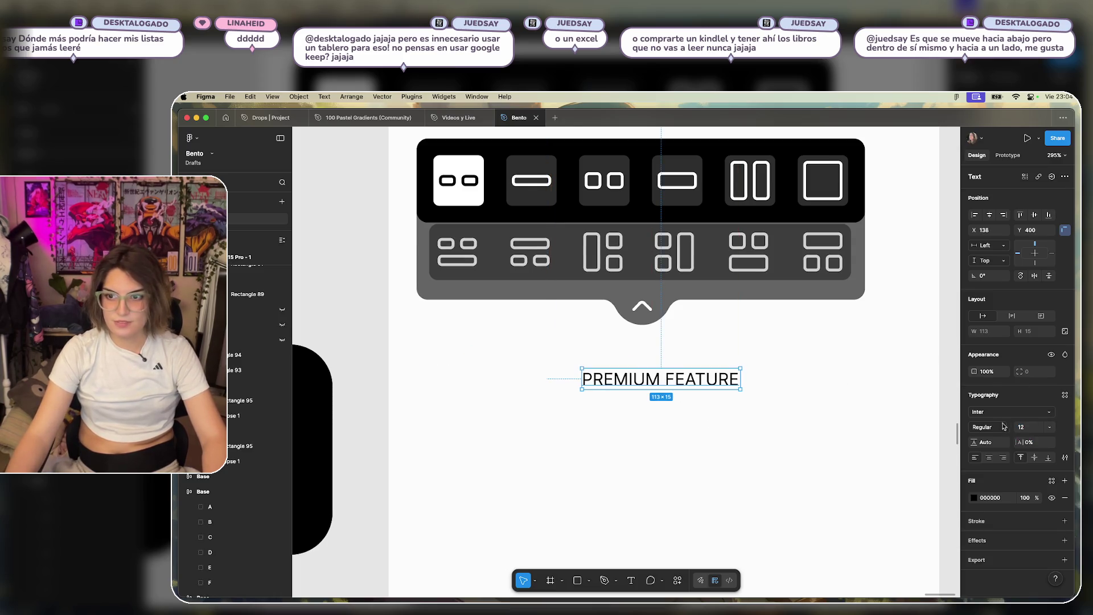
{"action": "left_click", "coordinate": [1002, 427]}
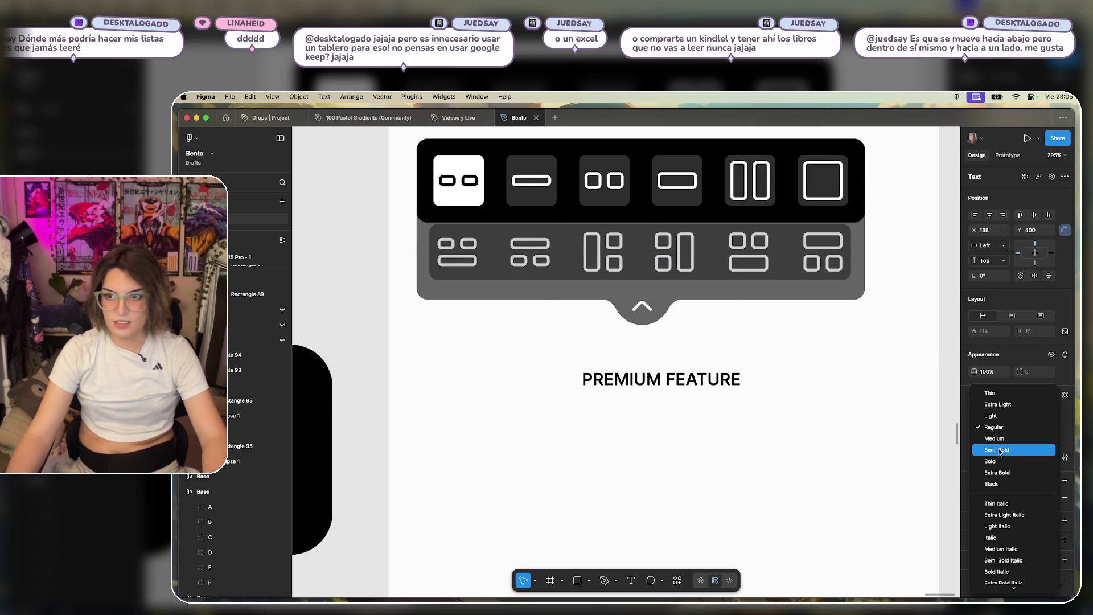
{"action": "left_click", "coordinate": [1001, 449]}
{"action": "left_click_drag", "start_coordinate": [709, 381], "coordinate": [667, 386]}
{"action": "left_click", "coordinate": [689, 434]}
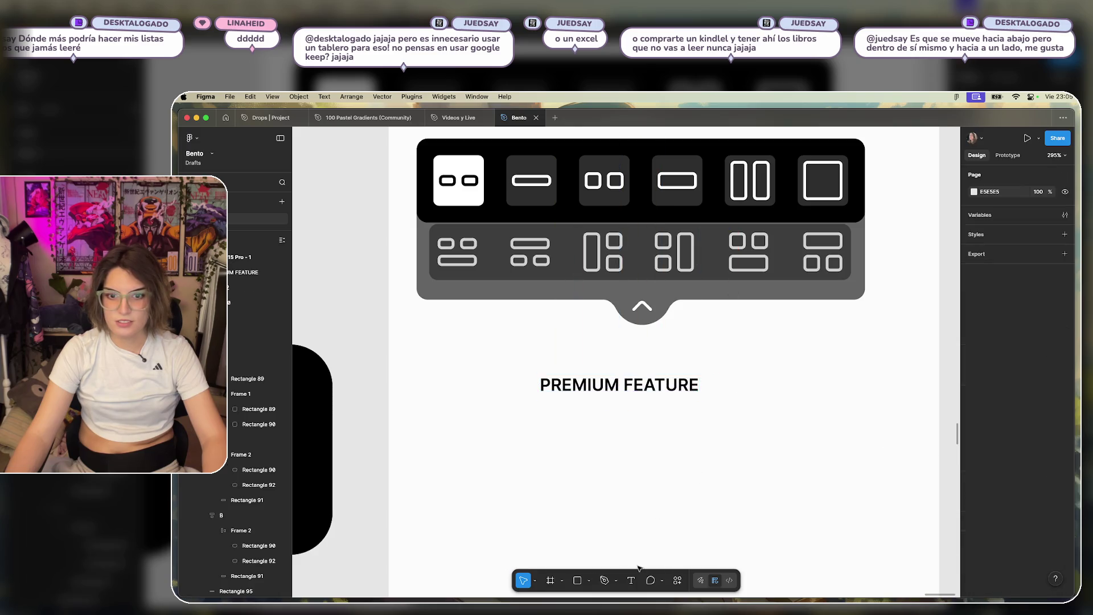
{"action": "left_click", "coordinate": [680, 579]}
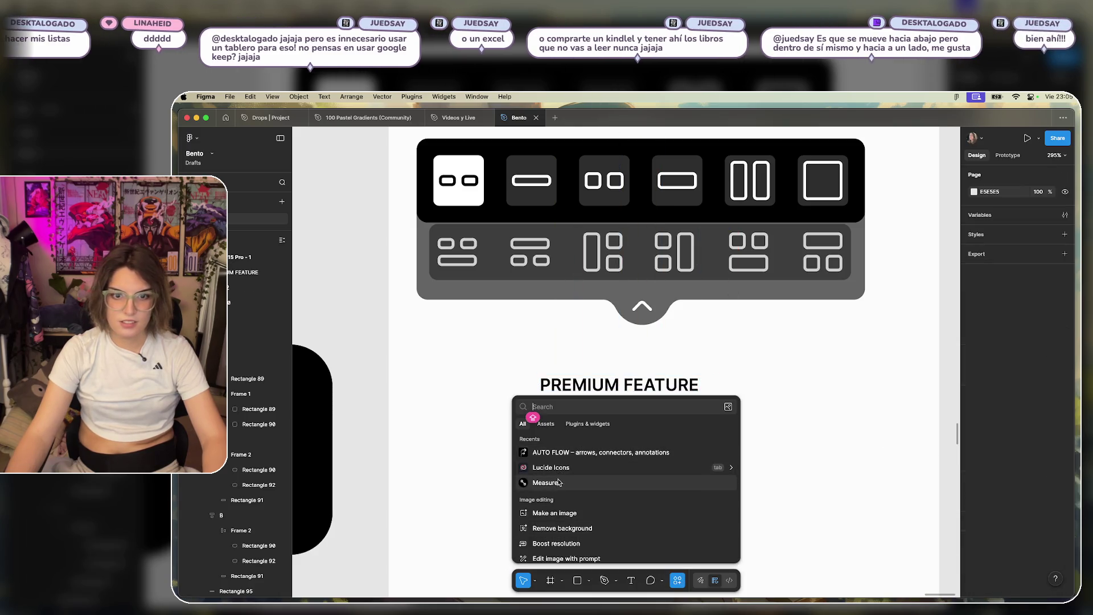
Insert the crown icon from the Lucide Icons plugin by searching 'corona'.
{"action": "left_click", "coordinate": [672, 464]}
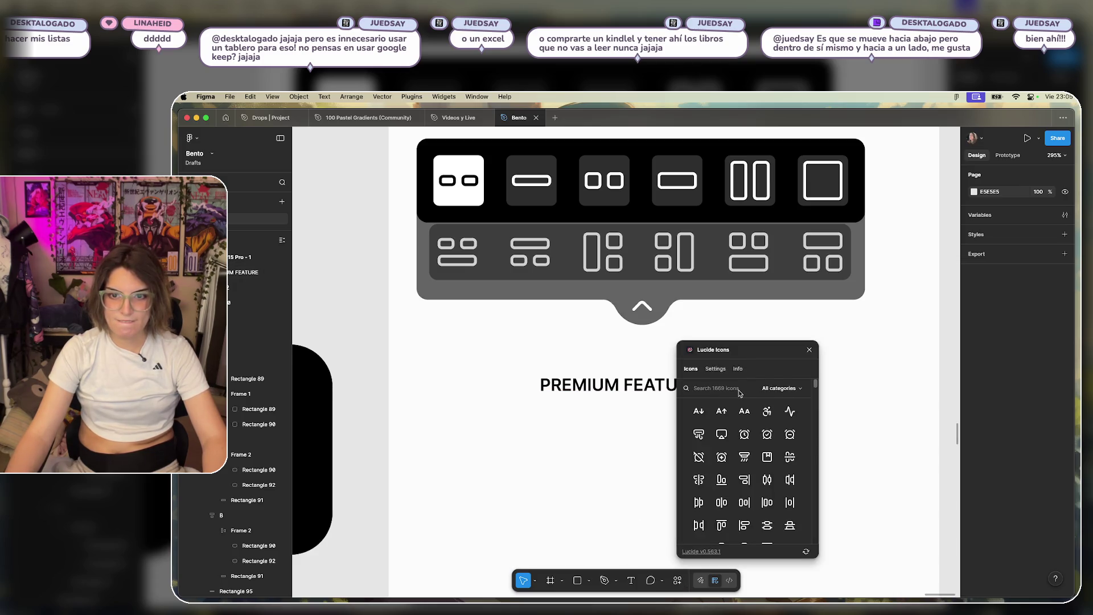
{"action": "type", "text": "KO"}
{"action": "key", "text": "BackSpace"}
{"action": "key", "text": "BackSpace"}
{"action": "type", "text": "co"}
{"action": "key", "text": "BackSpace"}
{"action": "key", "text": "BackSpace"}
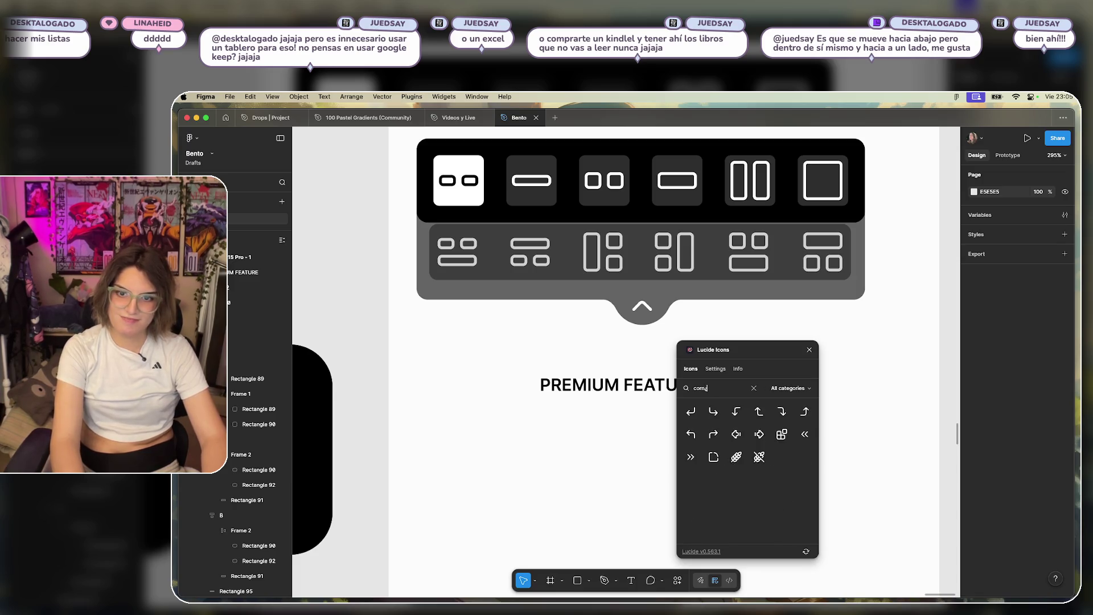
{"action": "type", "text": "orona"}
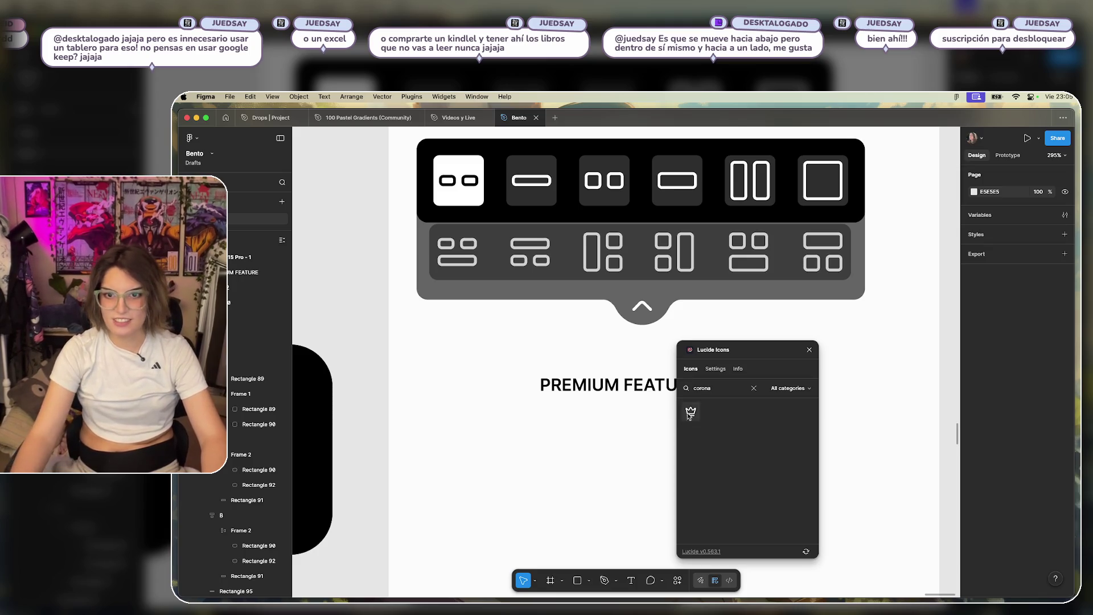
{"action": "left_click", "coordinate": [691, 412]}
Drag the crown right of the PREMIUM FEATURE label, keeping its 24 × 24 size.
{"action": "left_click", "coordinate": [809, 350]}
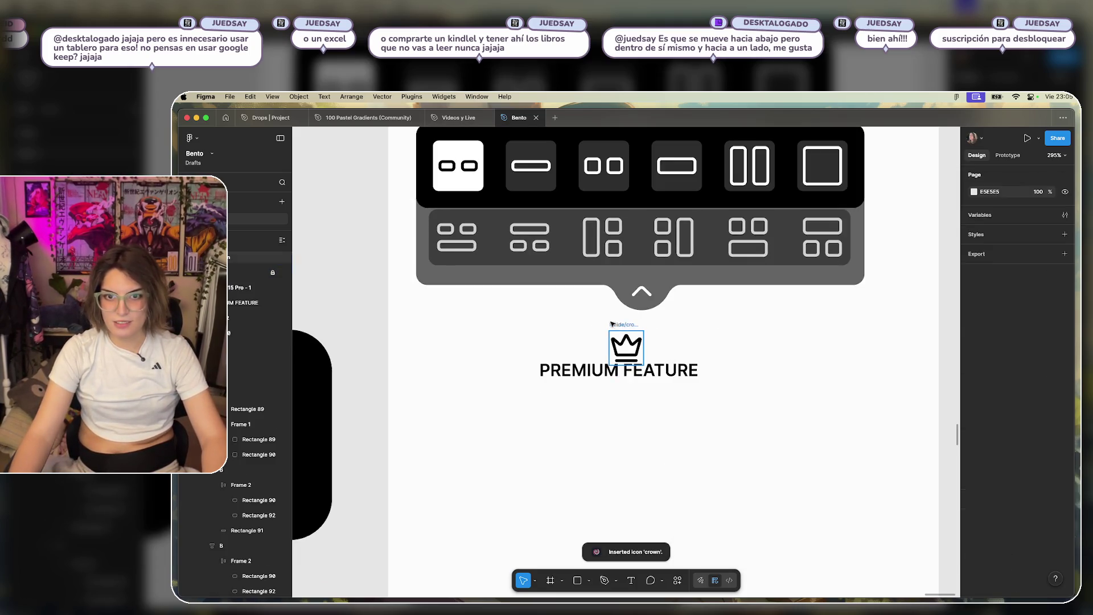
{"action": "left_click_drag", "start_coordinate": [619, 328], "coordinate": [715, 351]}
{"action": "scroll", "coordinate": [715, 351], "scroll_direction": "up", "scroll_amount": 5}
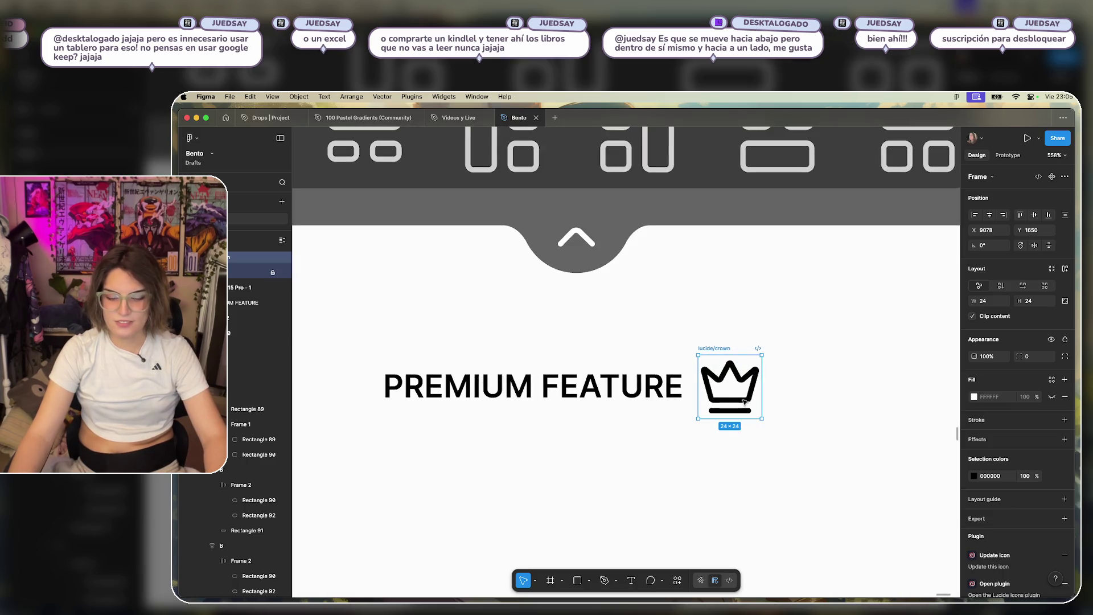
{"action": "left_click_drag", "start_coordinate": [761, 419], "coordinate": [738, 395]}
{"action": "key", "text": "k"}
{"action": "key", "text": "Escape"}
{"action": "key", "text": "Escape"}
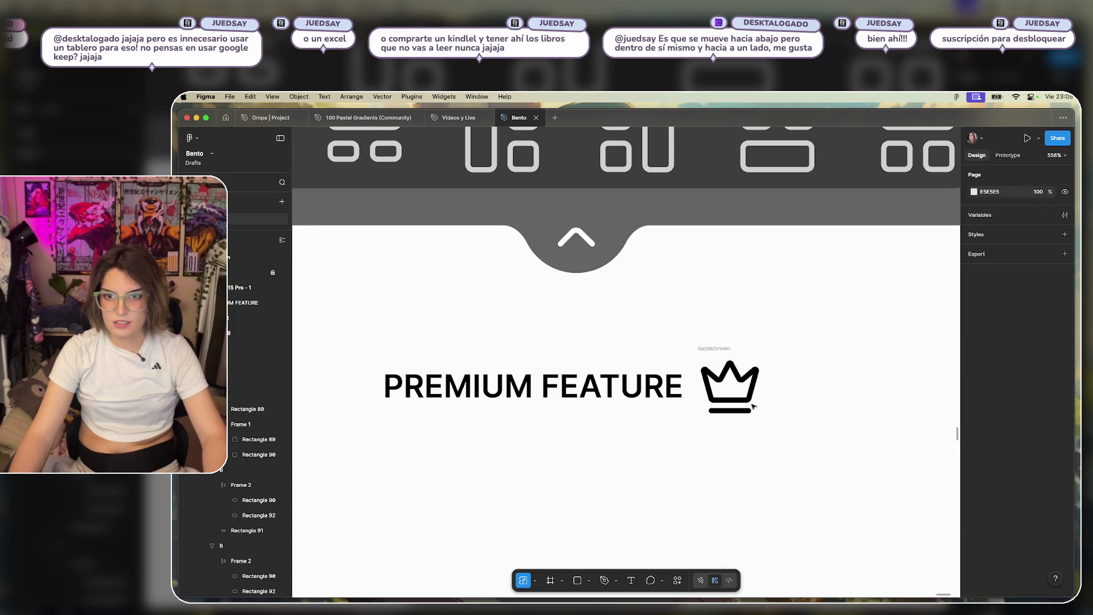
Scale the crown icon down proportionally to 14 × 14 with the K scale tool.
{"action": "left_click", "coordinate": [730, 366]}
{"action": "left_click", "coordinate": [432, 306]}
{"action": "left_click", "coordinate": [729, 377]}
{"action": "left_click_drag", "start_coordinate": [762, 418], "coordinate": [753, 408]}
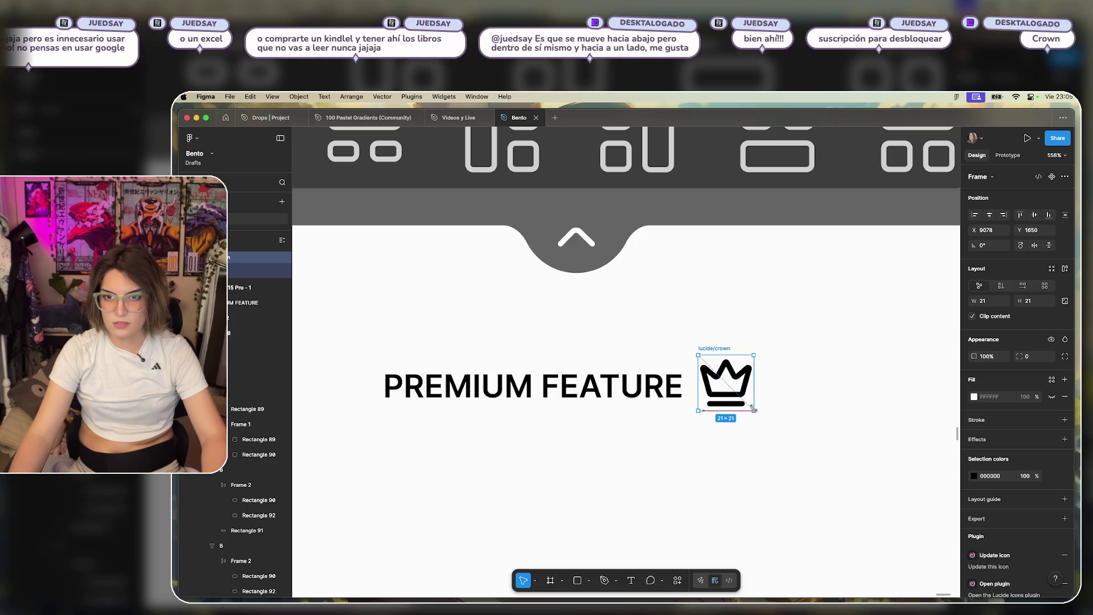
{"action": "key", "text": "Escape"}
{"action": "key", "text": "k"}
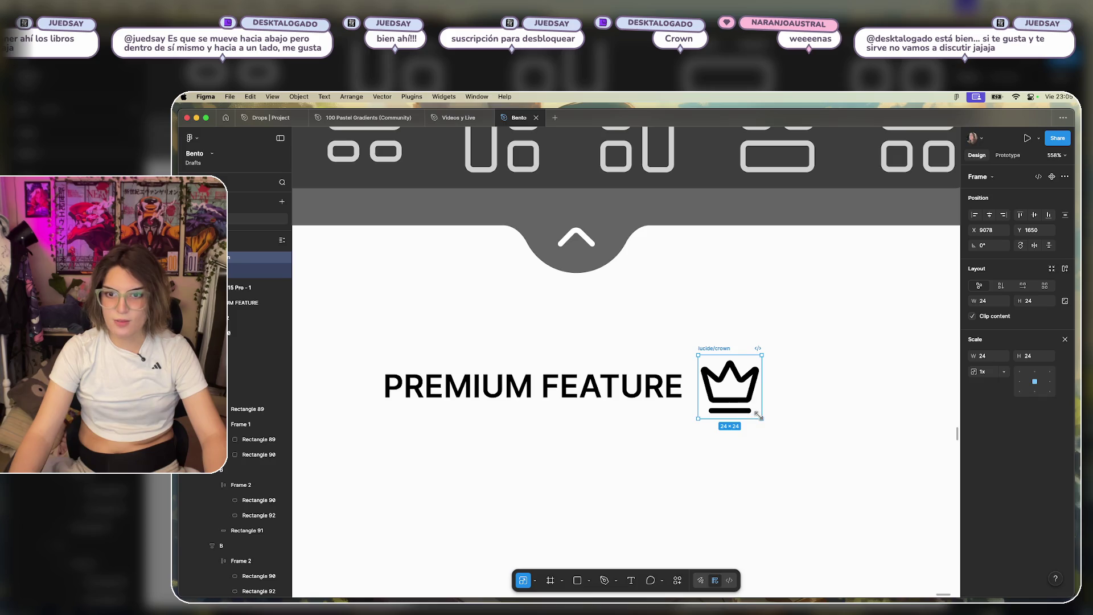
{"action": "left_click_drag", "start_coordinate": [762, 418], "coordinate": [730, 388]}
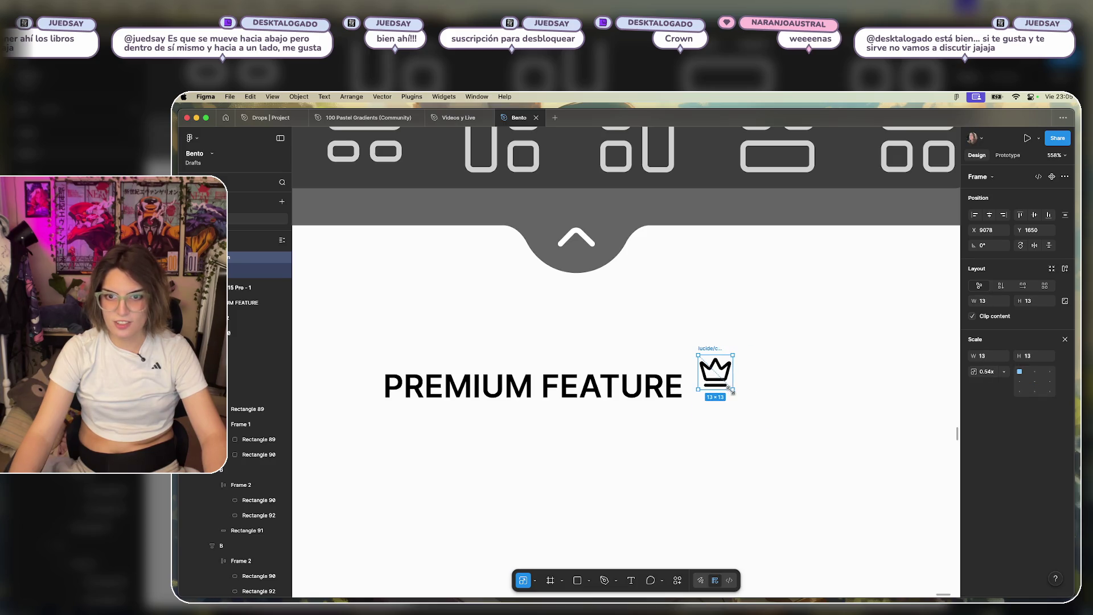
{"action": "left_click", "coordinate": [747, 324]}
{"action": "left_click", "coordinate": [727, 358]}
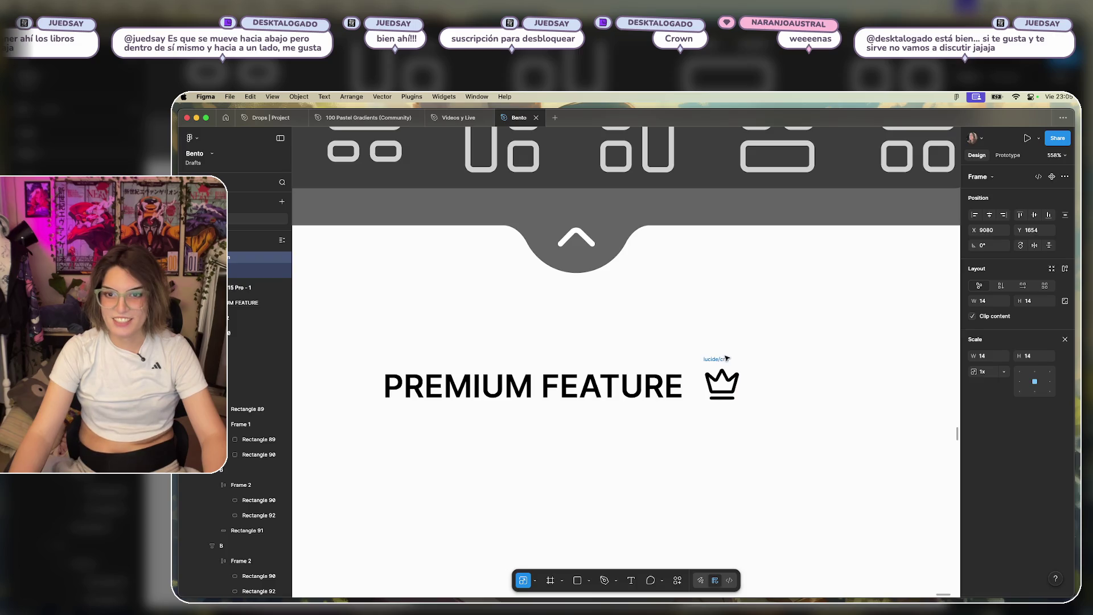
{"action": "double_click", "coordinate": [730, 378]}
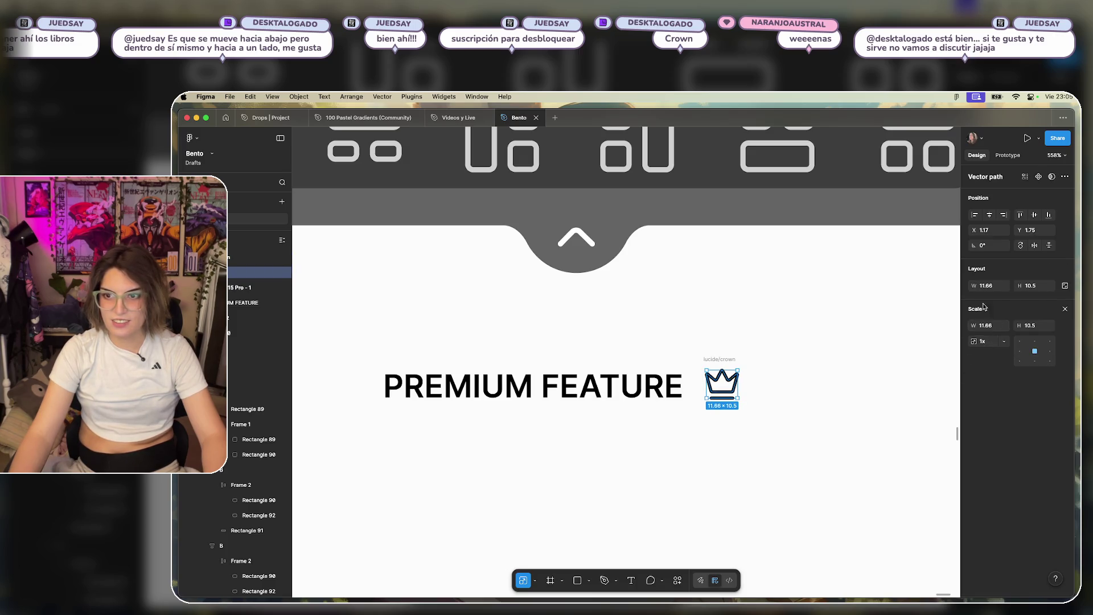
{"action": "left_click", "coordinate": [786, 346]}
{"action": "left_click", "coordinate": [722, 382]}
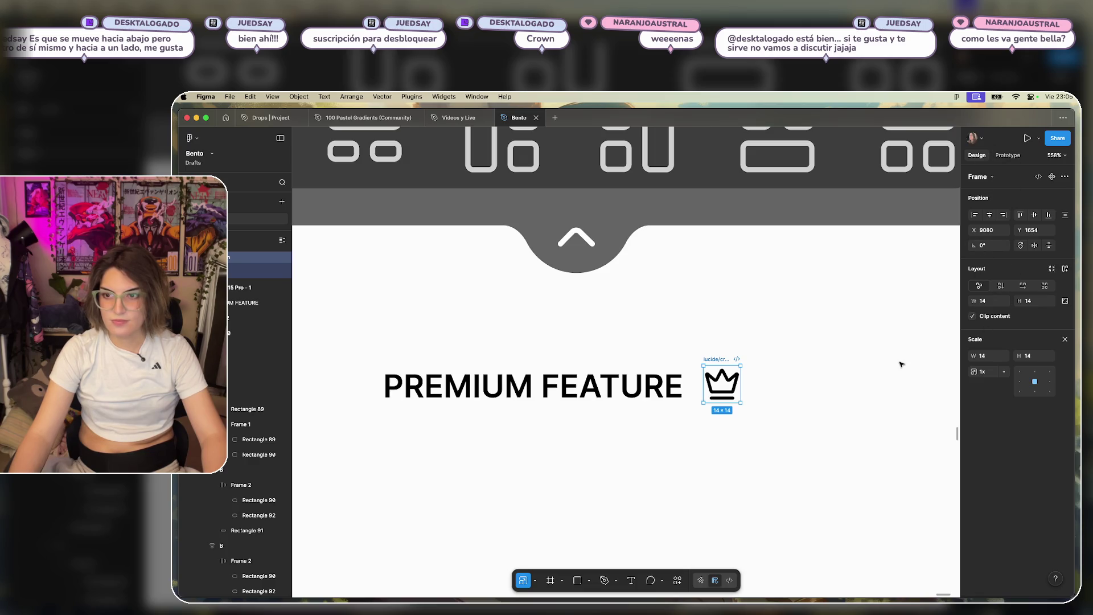
Change the crown's selection colour from black to yellow.
{"action": "key", "text": "v"}
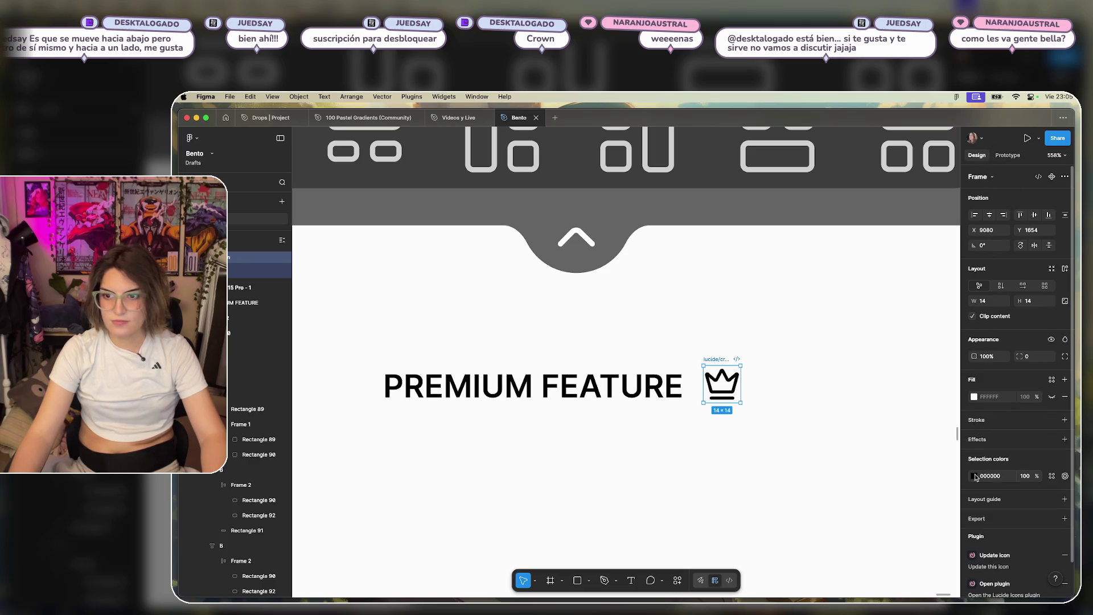
{"action": "left_click", "coordinate": [974, 476]}
{"action": "left_click", "coordinate": [881, 490]}
{"action": "left_click", "coordinate": [890, 501]}
{"action": "left_click_drag", "start_coordinate": [890, 501], "coordinate": [886, 501]}
{"action": "left_click_drag", "start_coordinate": [934, 415], "coordinate": [994, 415]}
{"action": "left_click", "coordinate": [817, 410]}
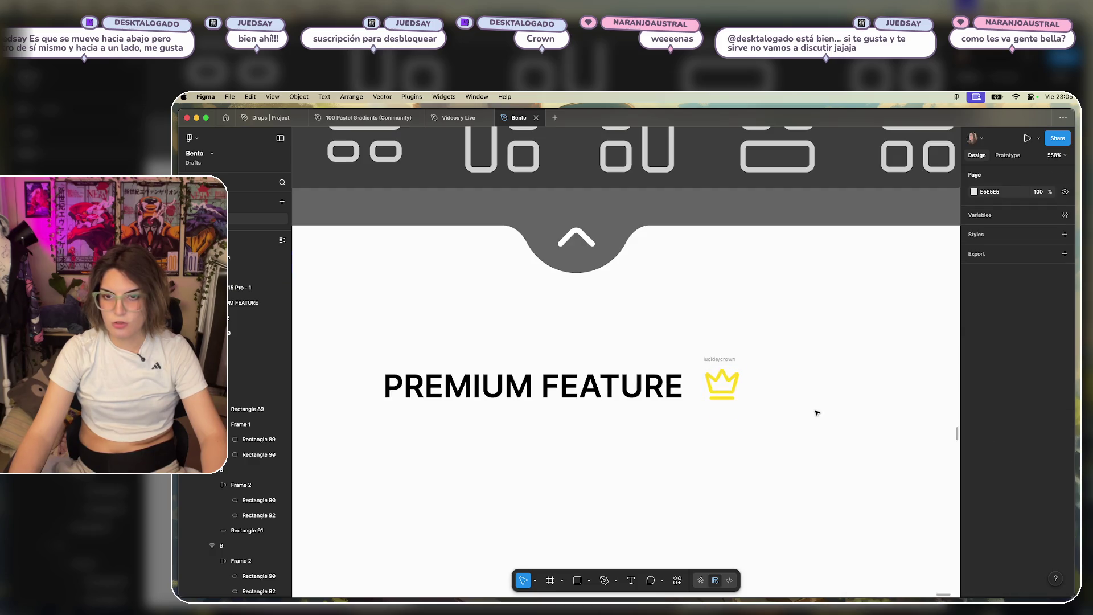
Make the PREMIUM FEATURE label text white.
{"action": "scroll", "coordinate": [758, 407], "scroll_direction": "down", "scroll_amount": 3}
{"action": "left_click", "coordinate": [709, 401]}
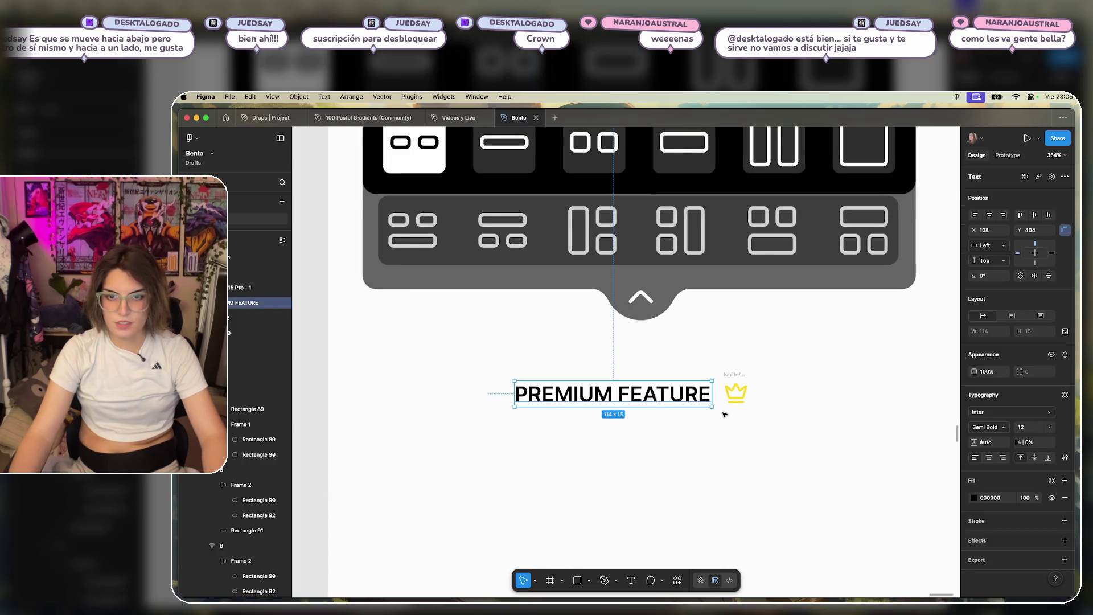
{"action": "left_click", "coordinate": [974, 499]}
{"action": "left_click_drag", "start_coordinate": [868, 474], "coordinate": [756, 373]}
Wrap the PREMIUM FEATURE text and crown together in an auto-layout frame.
{"action": "mouse_move", "coordinate": [796, 324]}
{"action": "left_mouse_down"}
{"action": "mouse_move", "coordinate": [726, 377]}
{"action": "mouse_move", "coordinate": [721, 417]}
{"action": "left_mouse_up"}
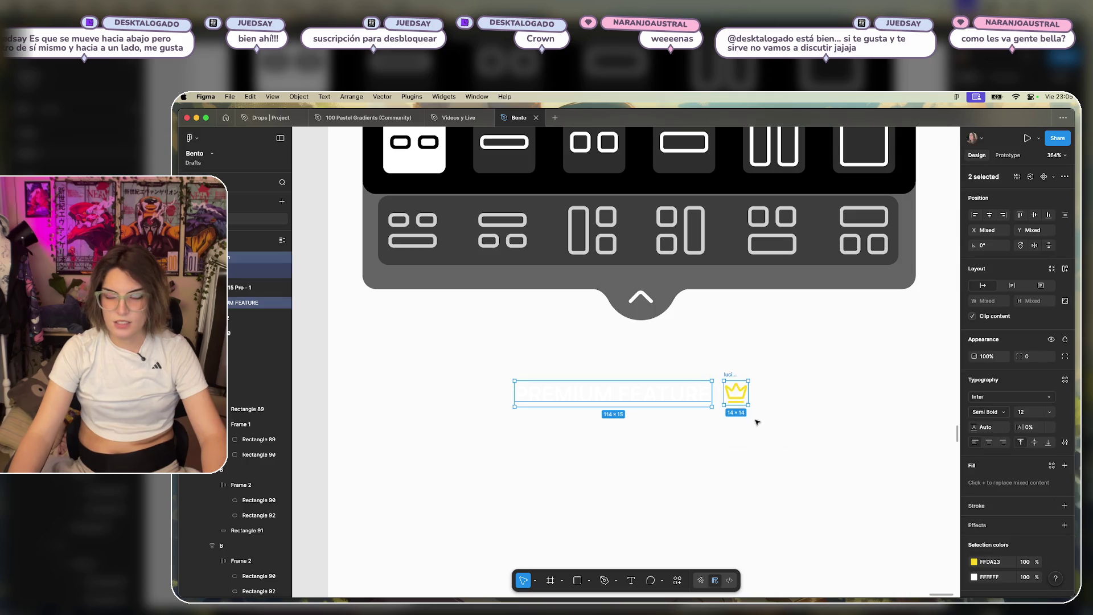
{"action": "left_click", "coordinate": [1065, 269]}
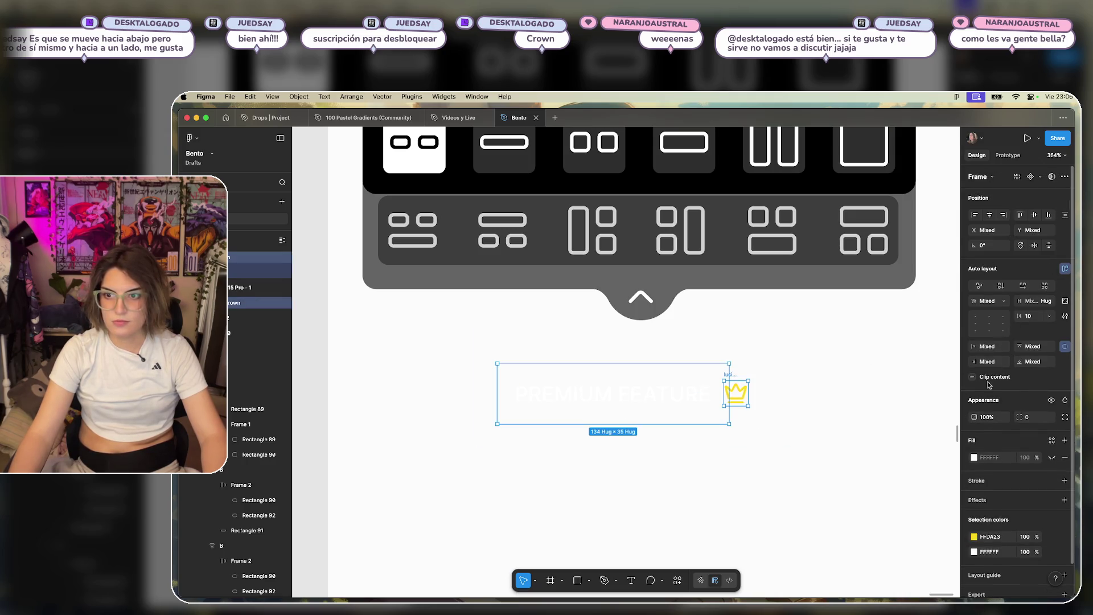
{"action": "left_click", "coordinate": [818, 386]}
{"action": "key", "text": "super+z"}
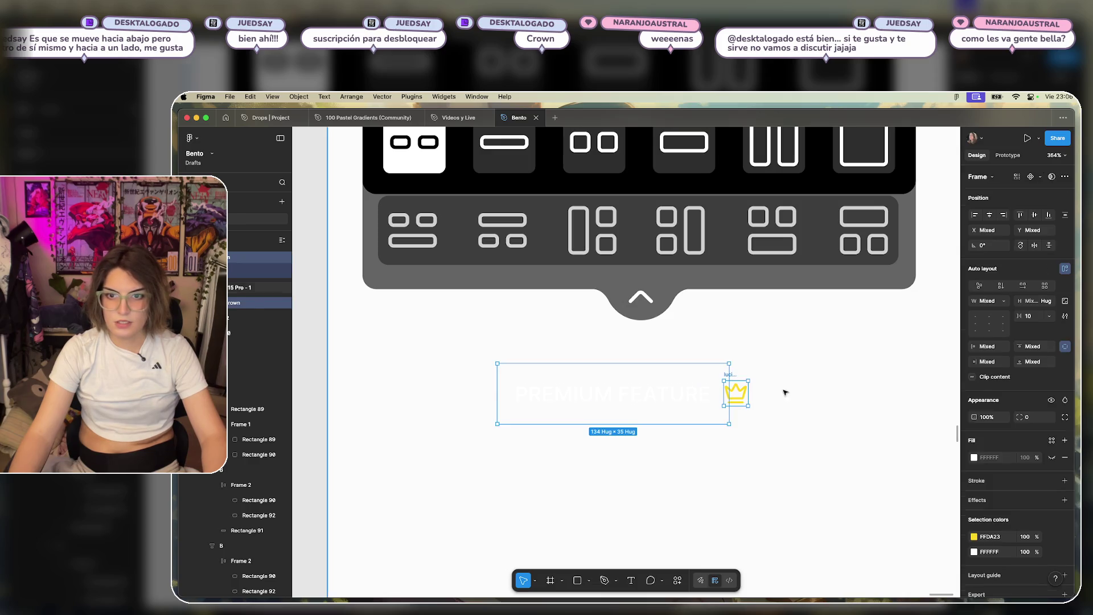
{"action": "scroll", "coordinate": [732, 376], "scroll_direction": "down", "scroll_amount": 5}
{"action": "mouse_move", "coordinate": [739, 369]}
{"action": "left_mouse_down"}
{"action": "mouse_move", "coordinate": [910, 354]}
{"action": "mouse_move", "coordinate": [737, 358]}
{"action": "left_mouse_up"}
{"action": "scroll", "coordinate": [737, 358], "scroll_direction": "up", "scroll_amount": 5}
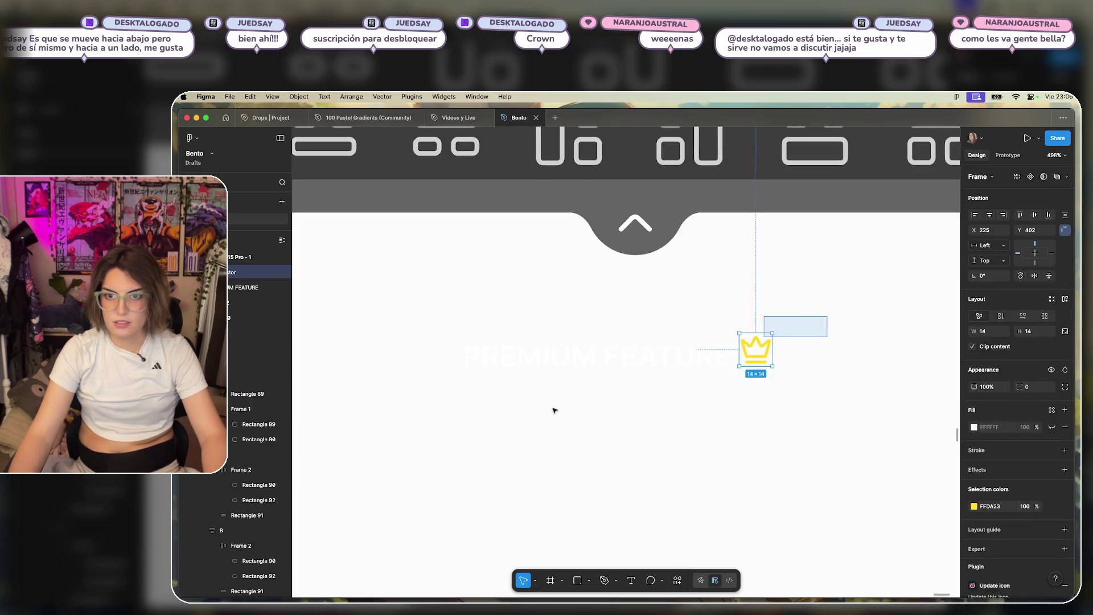
{"action": "left_click", "coordinate": [570, 354], "text": "shift"}
{"action": "left_click", "coordinate": [1065, 300]}
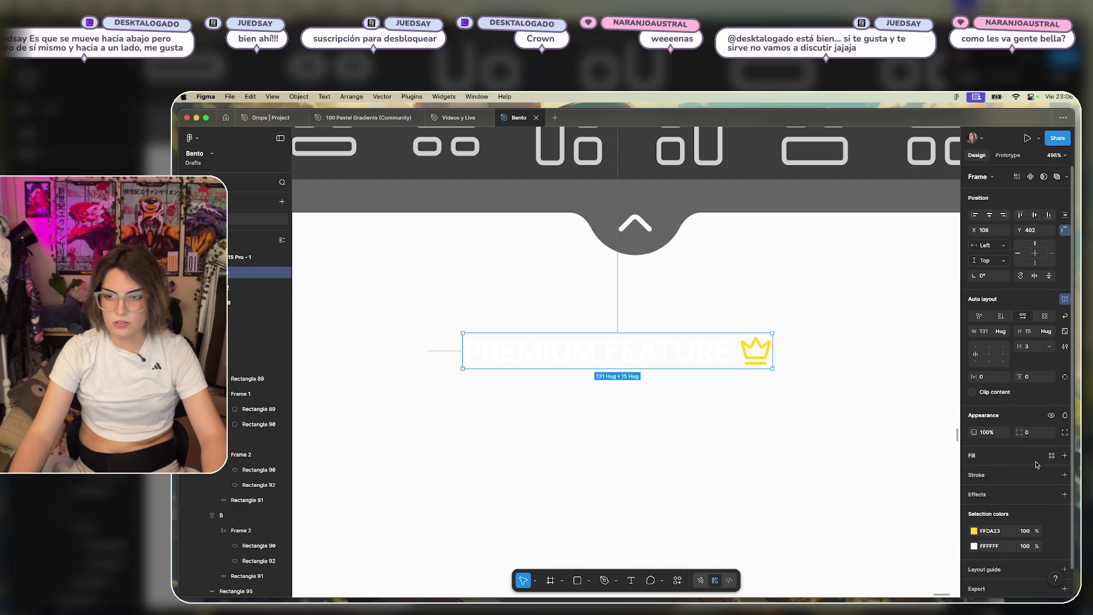
Give the label frame a black background fill sampled from the canvas.
{"action": "left_click", "coordinate": [1064, 455]}
{"action": "left_click", "coordinate": [974, 472]}
{"action": "left_click", "coordinate": [859, 507]}
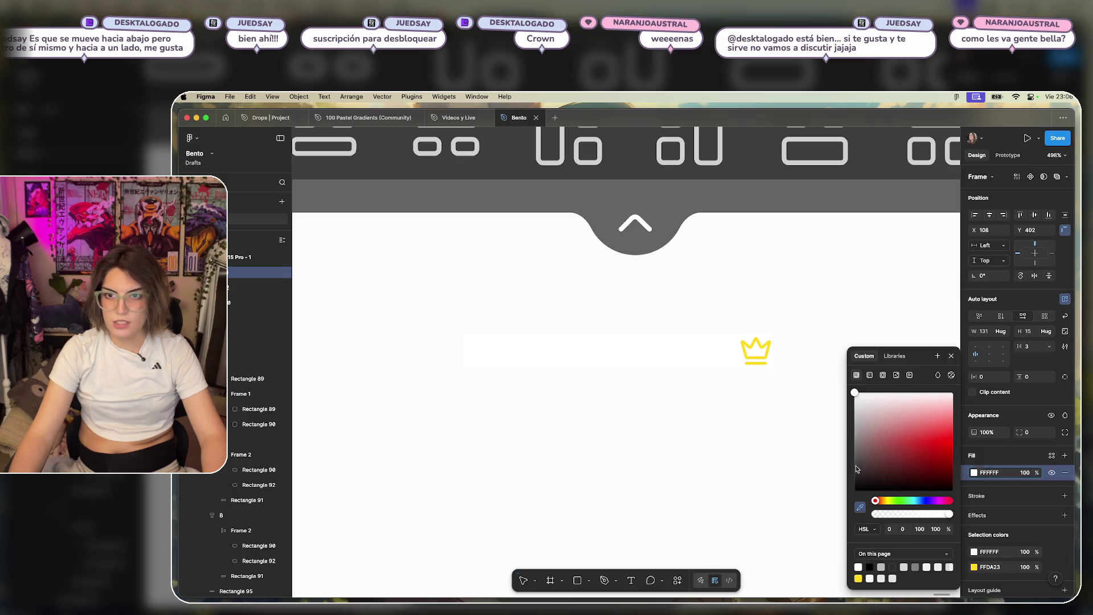
{"action": "scroll", "coordinate": [711, 199], "scroll_direction": "down", "scroll_amount": 3}
{"action": "scroll", "coordinate": [696, 207], "scroll_direction": "up", "scroll_amount": 6}
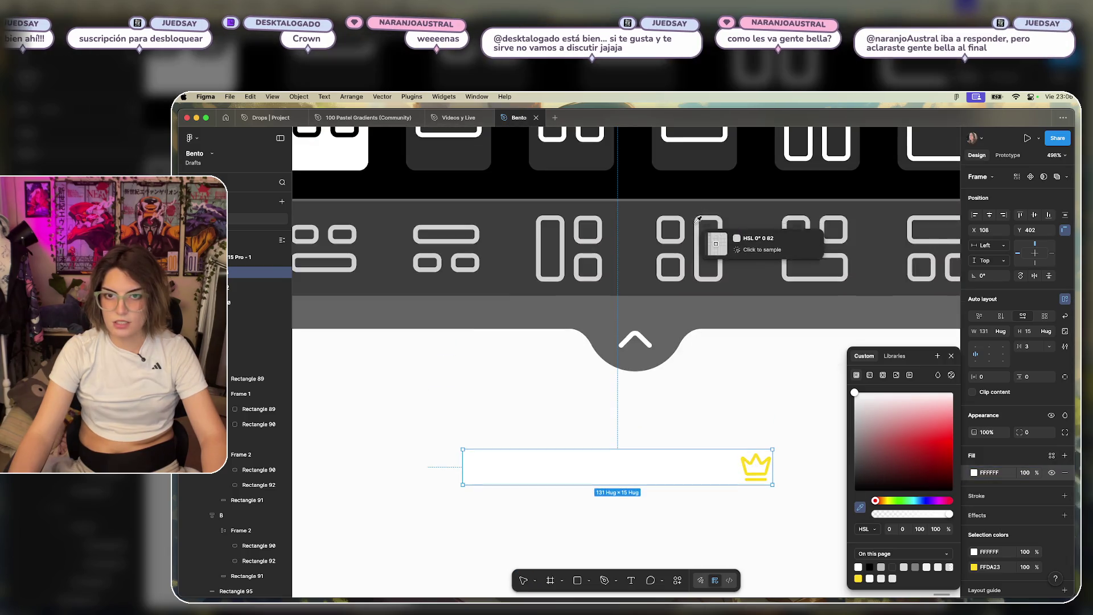
{"action": "left_click", "coordinate": [765, 177]}
{"action": "left_click", "coordinate": [763, 361]}
Set the layout picker card to 100% opacity and reselect the PREMIUM FEATURE frame.
{"action": "scroll", "coordinate": [764, 361], "scroll_direction": "down", "scroll_amount": 5}
{"action": "left_click", "coordinate": [803, 338]}
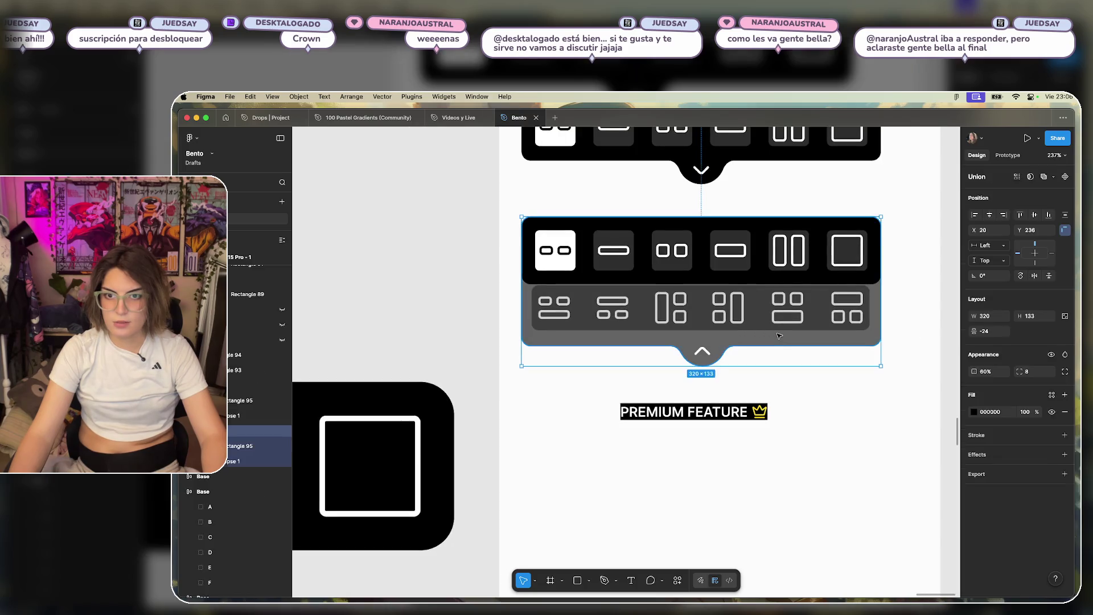
{"action": "left_click", "coordinate": [809, 390]}
{"action": "left_click", "coordinate": [814, 341]}
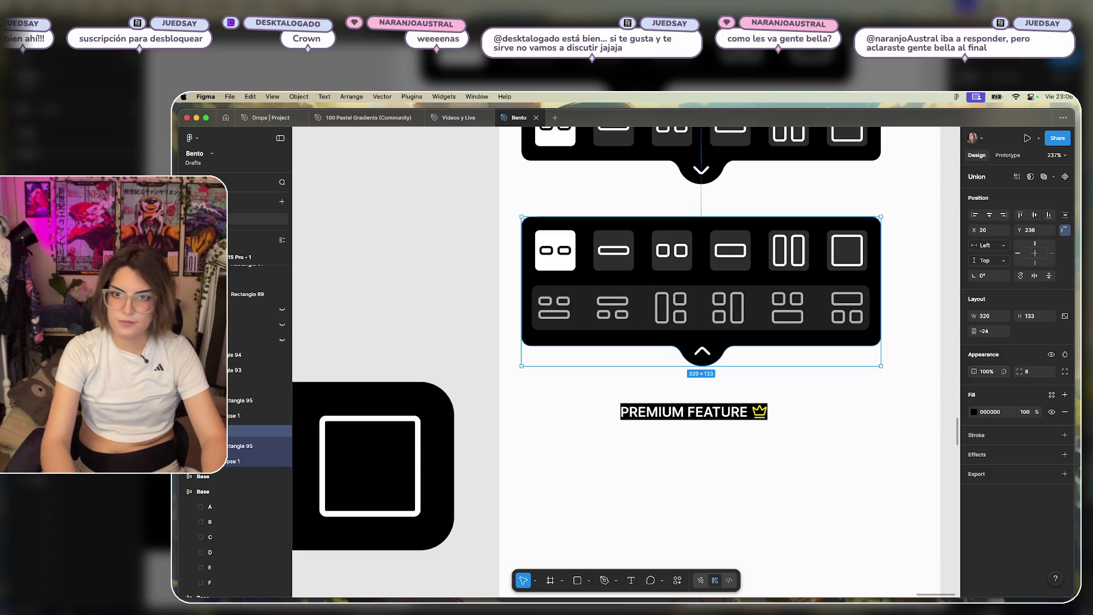
{"action": "type", "text": "100"}
{"action": "key", "text": "Return"}
{"action": "left_click", "coordinate": [843, 390]}
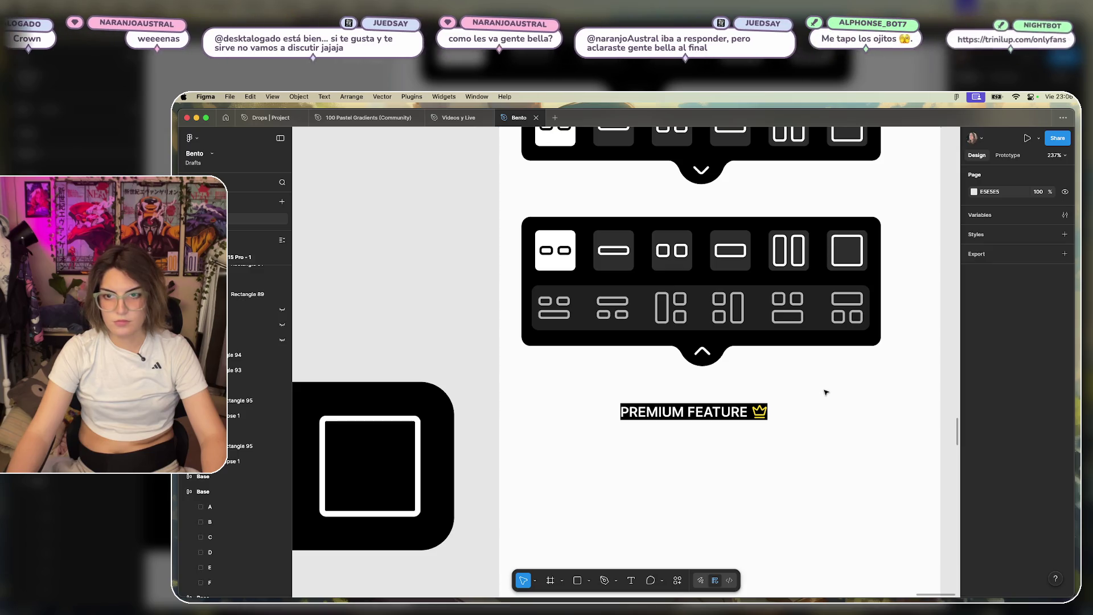
{"action": "scroll", "coordinate": [817, 397], "scroll_direction": "up", "scroll_amount": 3}
{"action": "left_click_drag", "start_coordinate": [794, 387], "coordinate": [626, 434]}
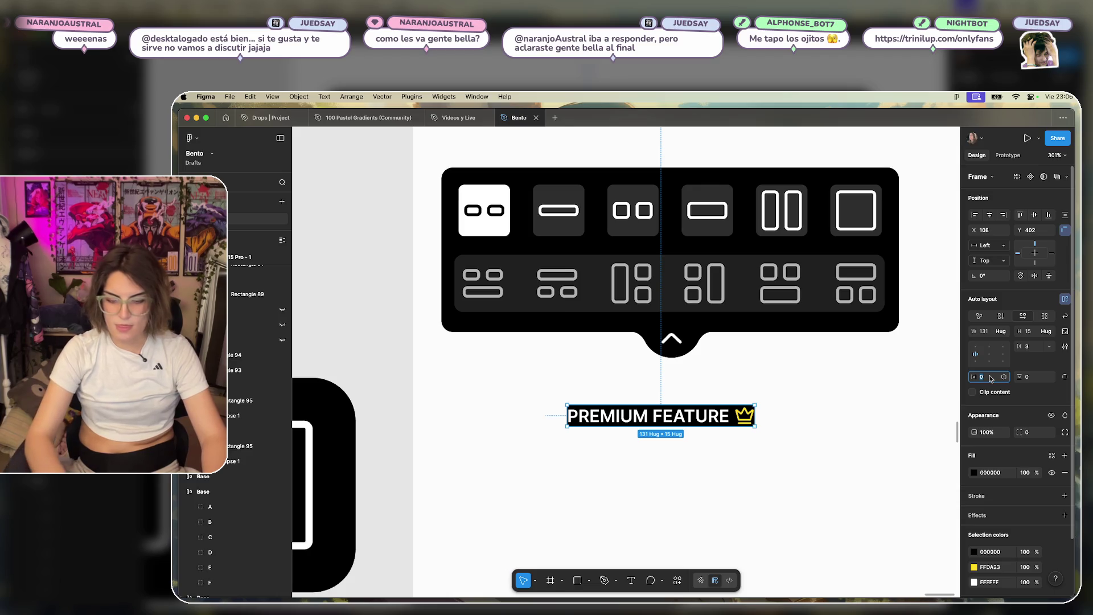
Add 8 horizontal and 4 vertical padding to the label and round its corners to 12.
{"action": "key", "text": "Up"}
{"action": "key", "text": "Up"}
{"action": "key", "text": "Up"}
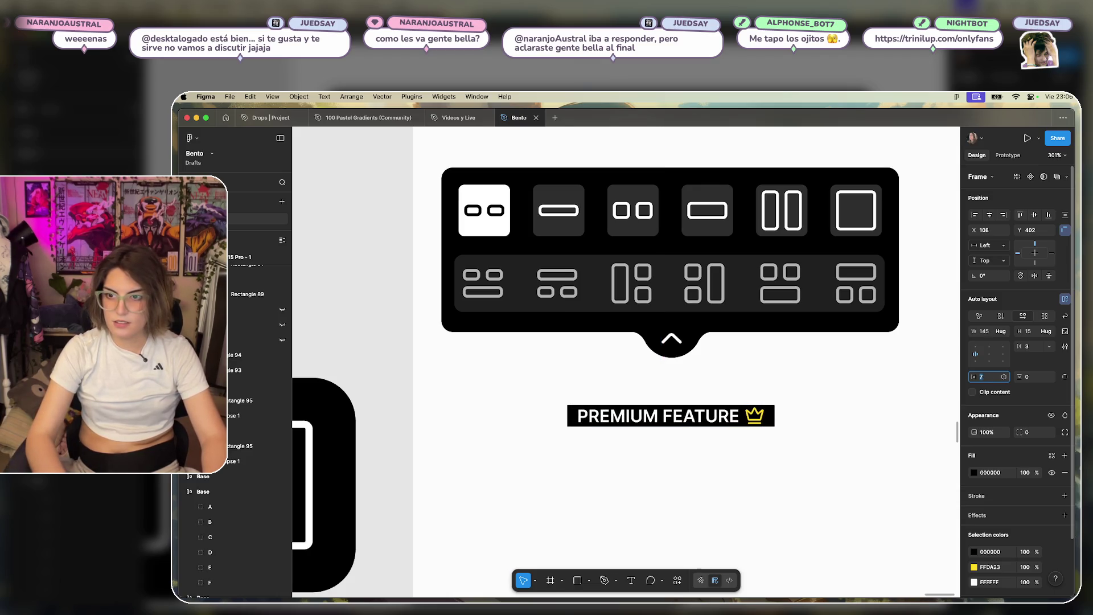
{"action": "key", "text": "Up"}
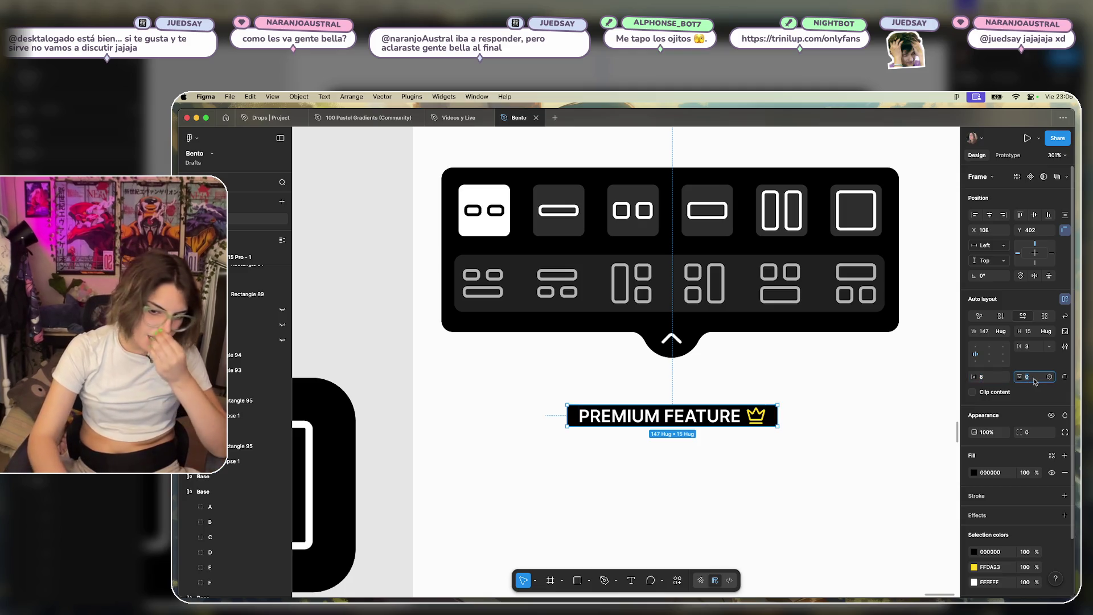
{"action": "key", "text": "Up"}
{"action": "key", "text": "Up"}
{"action": "key", "text": "Up"}
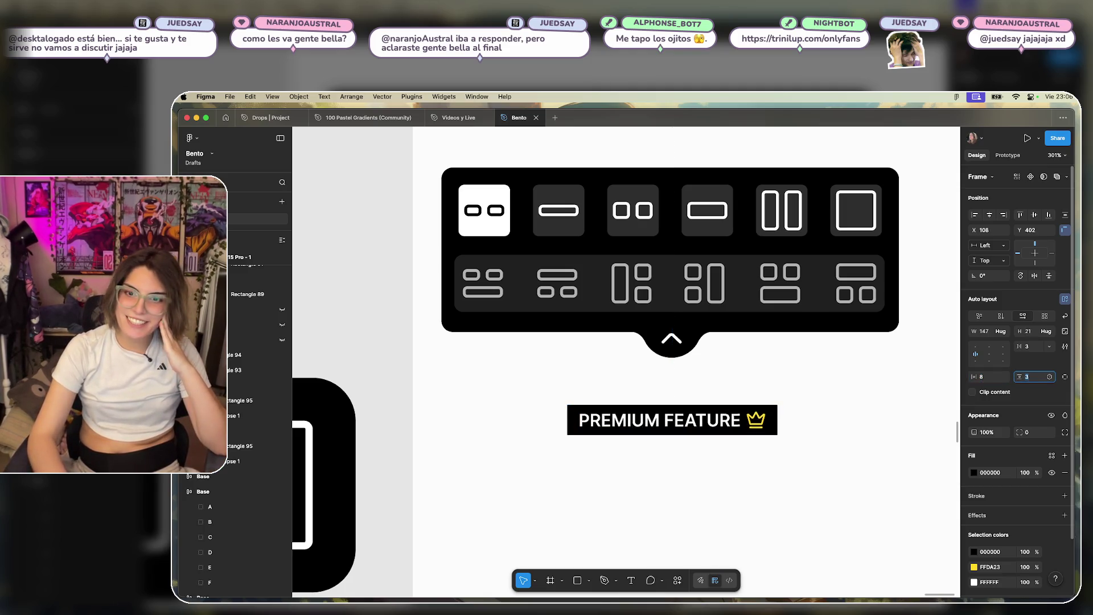
{"action": "key", "text": "Up"}
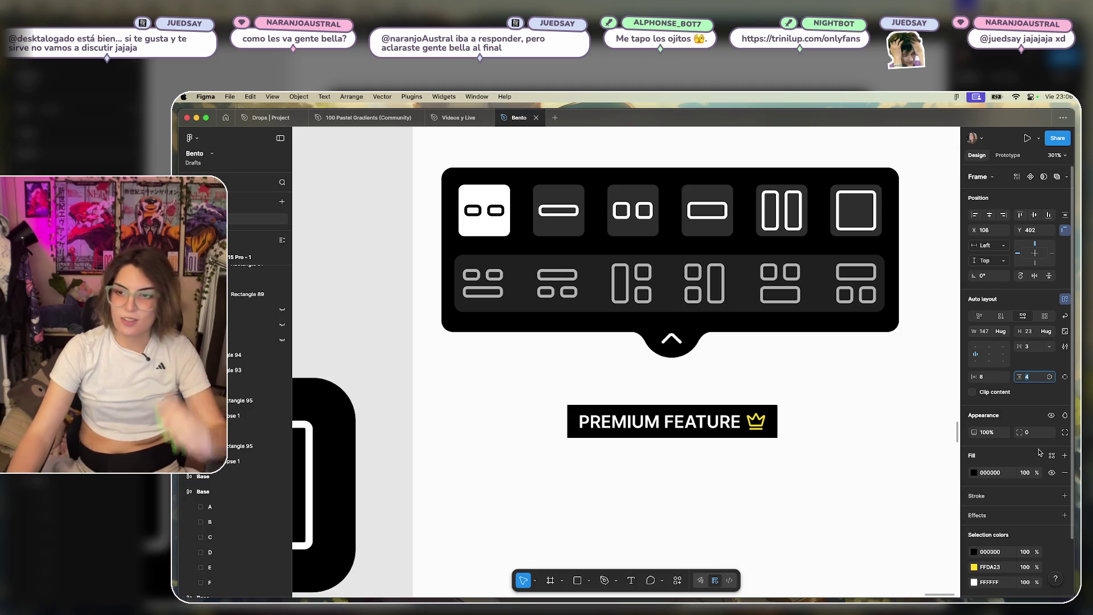
{"action": "left_click", "coordinate": [1039, 432]}
{"action": "key", "text": "Up"}
{"action": "key", "text": "Up"}
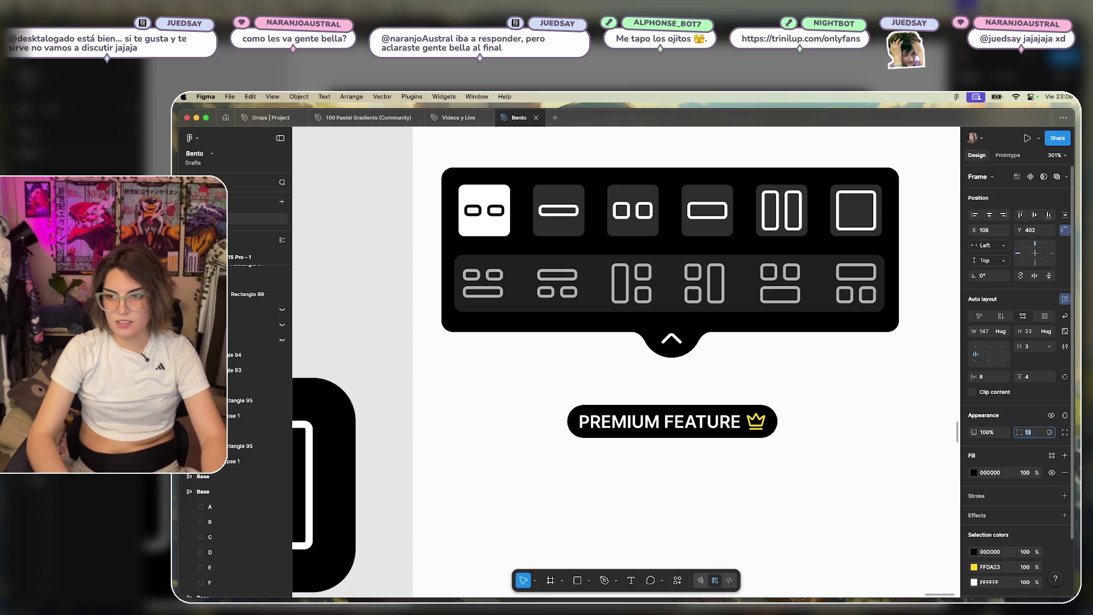
{"action": "key", "text": "Down"}
{"action": "key", "text": "Down"}
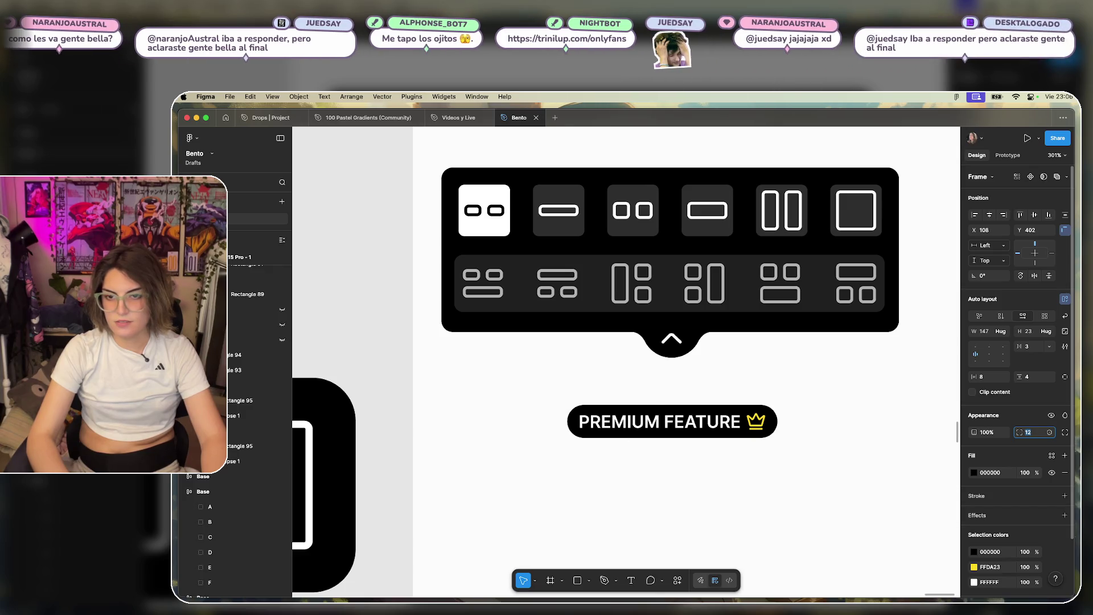
Switch to independent padding and set the left padding to 16.
{"action": "left_click", "coordinate": [753, 422]}
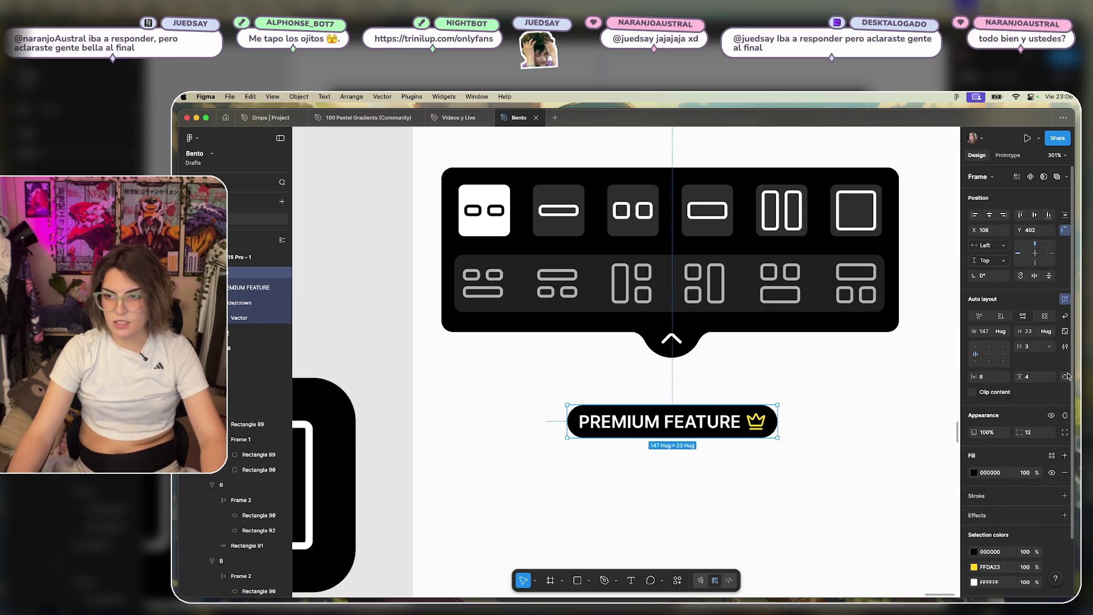
{"action": "left_click", "coordinate": [1066, 376]}
{"action": "left_click", "coordinate": [1032, 388]}
{"action": "left_click", "coordinate": [989, 381]}
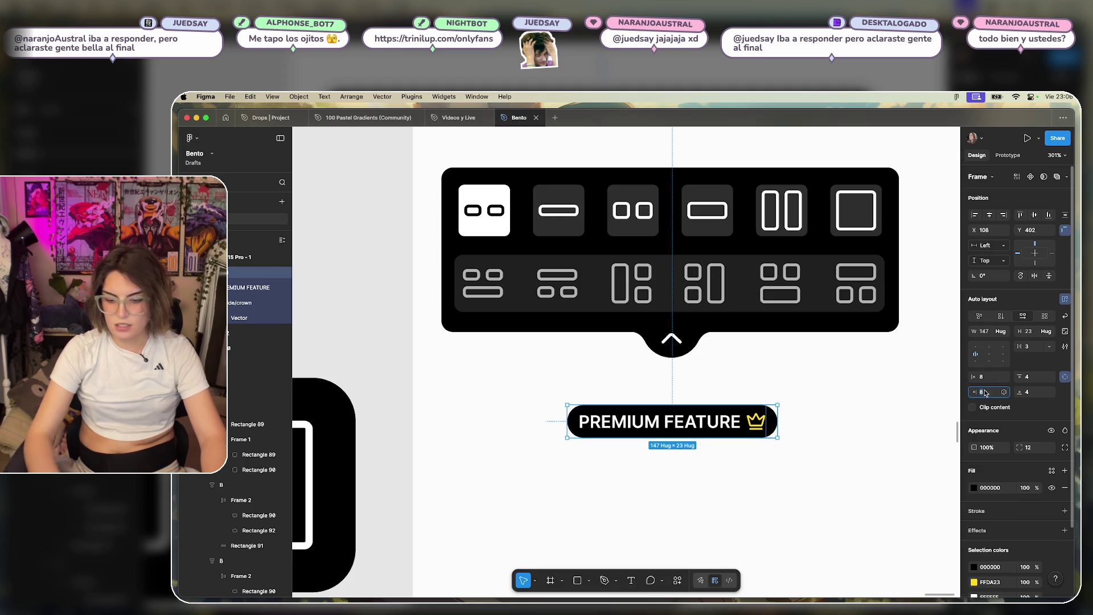
{"action": "key", "text": "Down"}
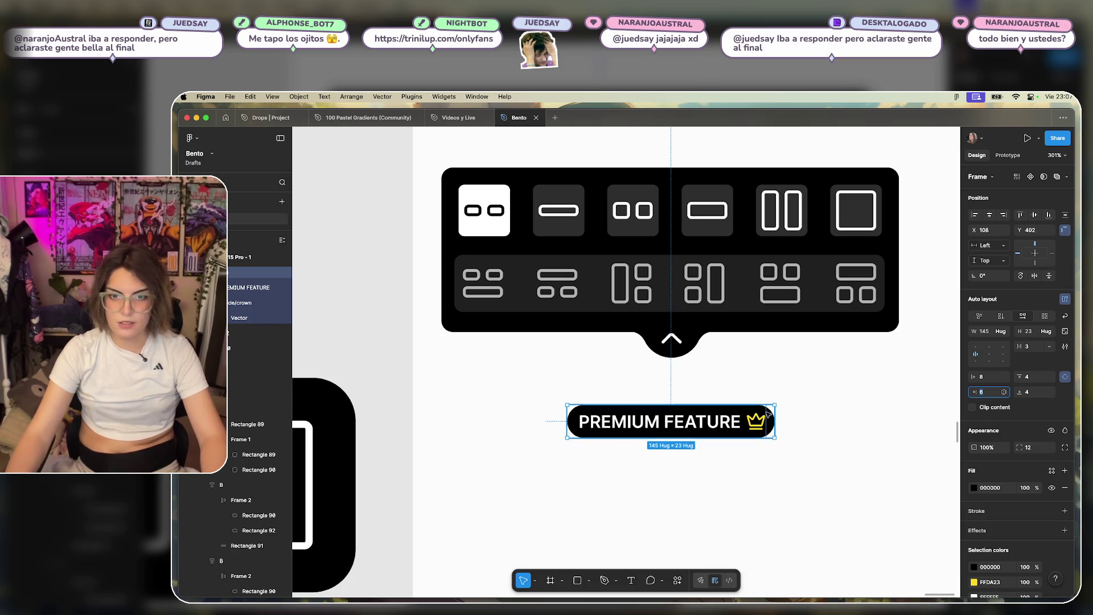
{"action": "left_click", "coordinate": [809, 449]}
{"action": "left_click", "coordinate": [732, 428]}
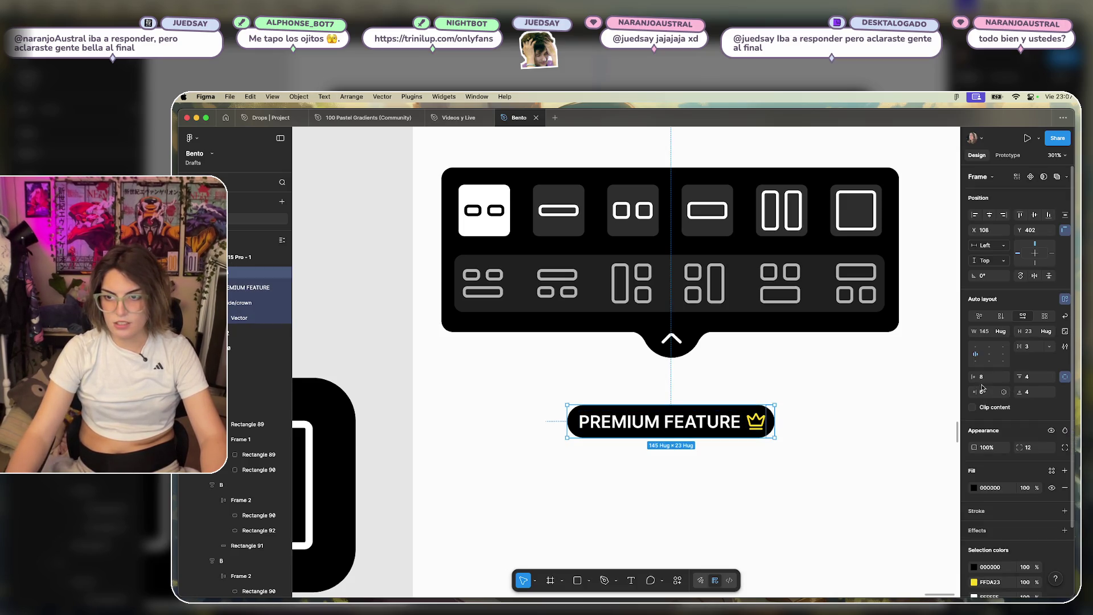
{"action": "key", "text": "shift+Up"}
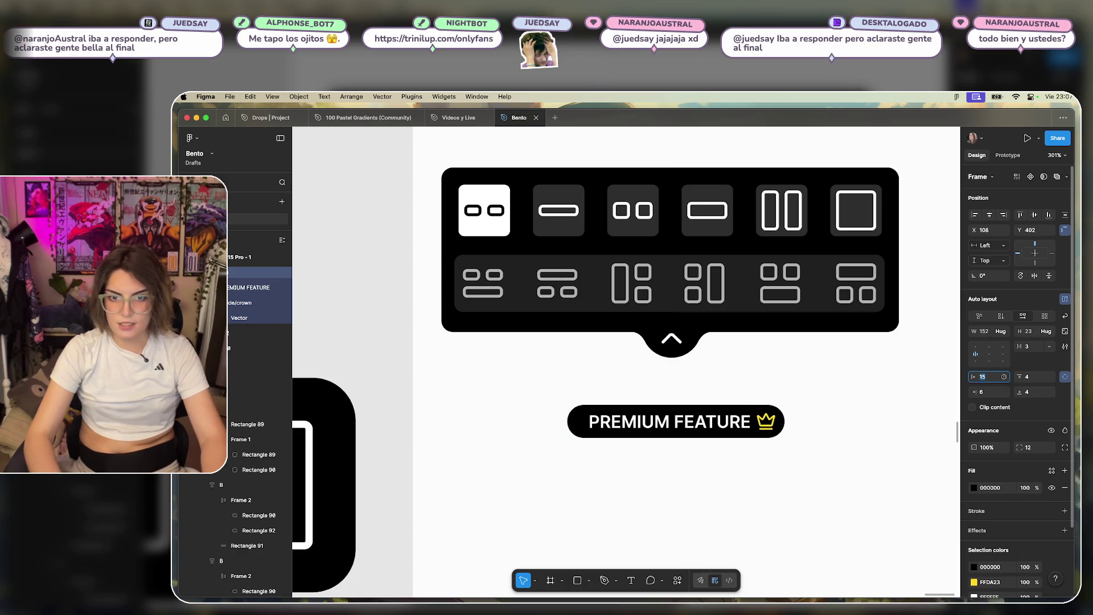
{"action": "key", "text": "Down"}
{"action": "key", "text": "Down"}
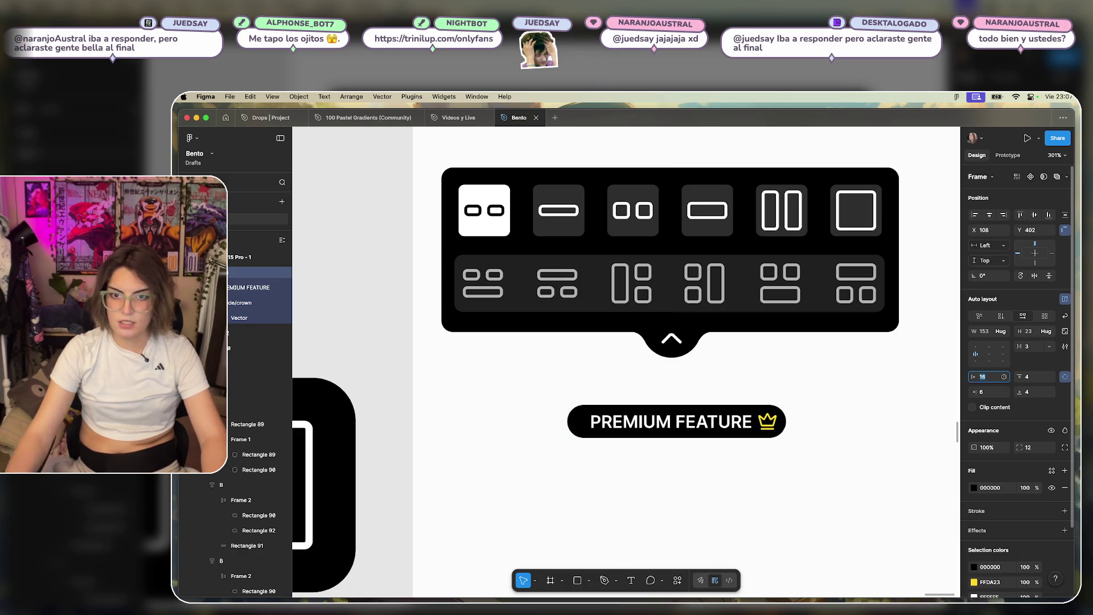
Set the top and bottom padding to 6 and the right padding to 8.
{"action": "left_click", "coordinate": [1041, 380]}
{"action": "key", "text": "Up"}
{"action": "key", "text": "Up"}
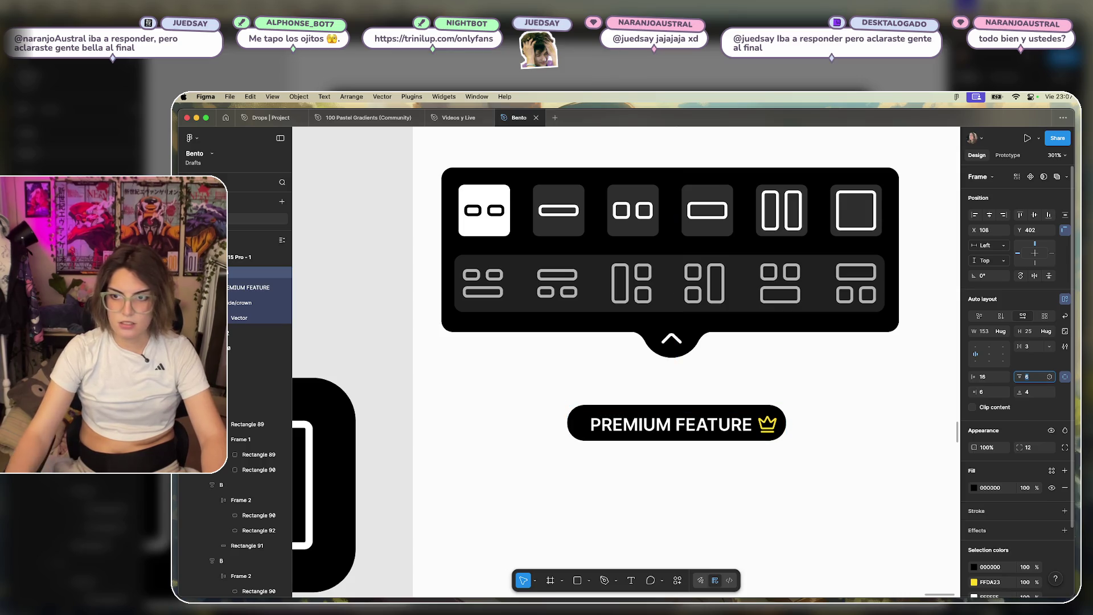
{"action": "left_click", "coordinate": [1042, 391]}
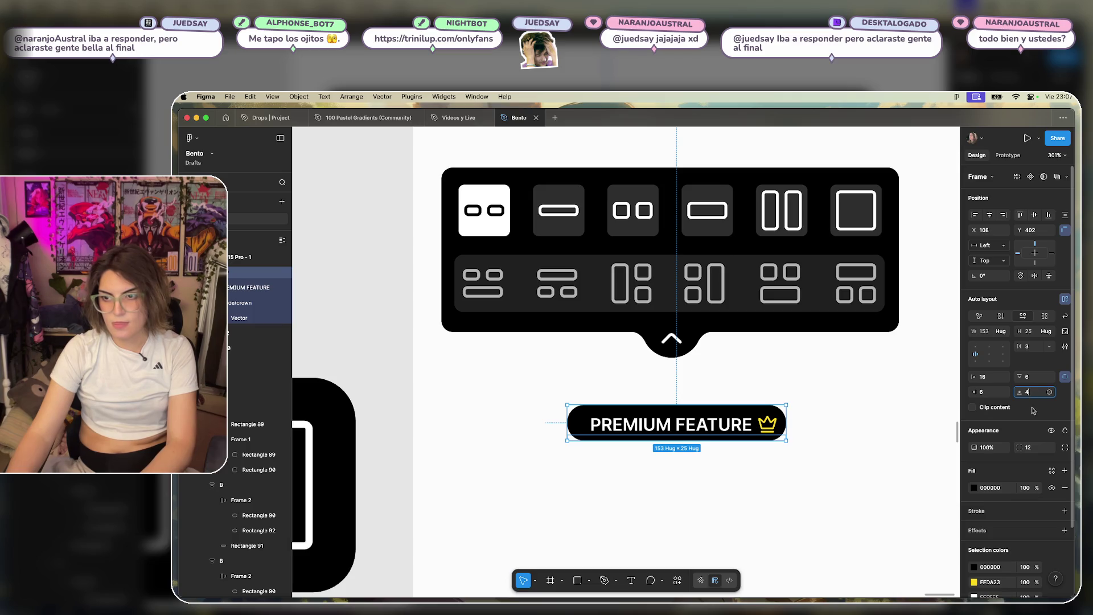
{"action": "key", "text": "Up"}
{"action": "key", "text": "Up"}
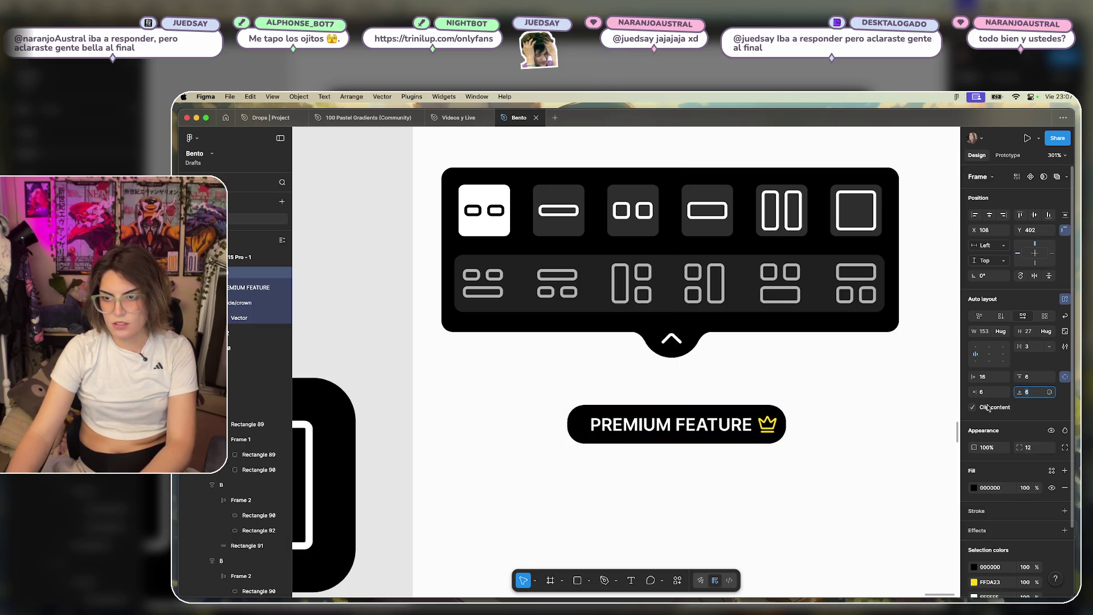
{"action": "left_click", "coordinate": [994, 394]}
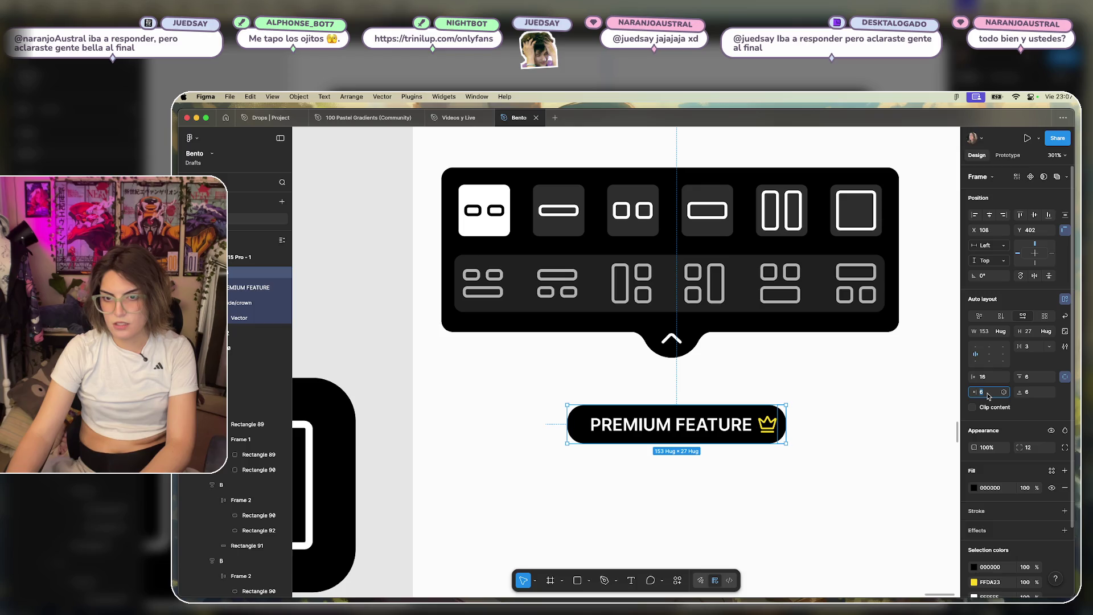
{"action": "type", "text": "8"}
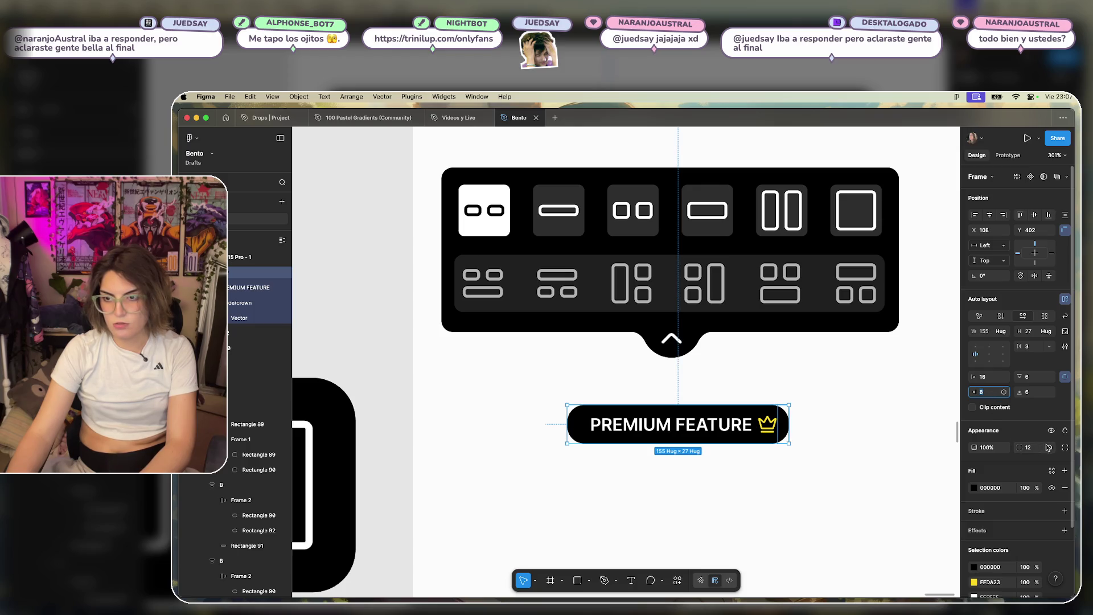
{"action": "left_click", "coordinate": [841, 456]}
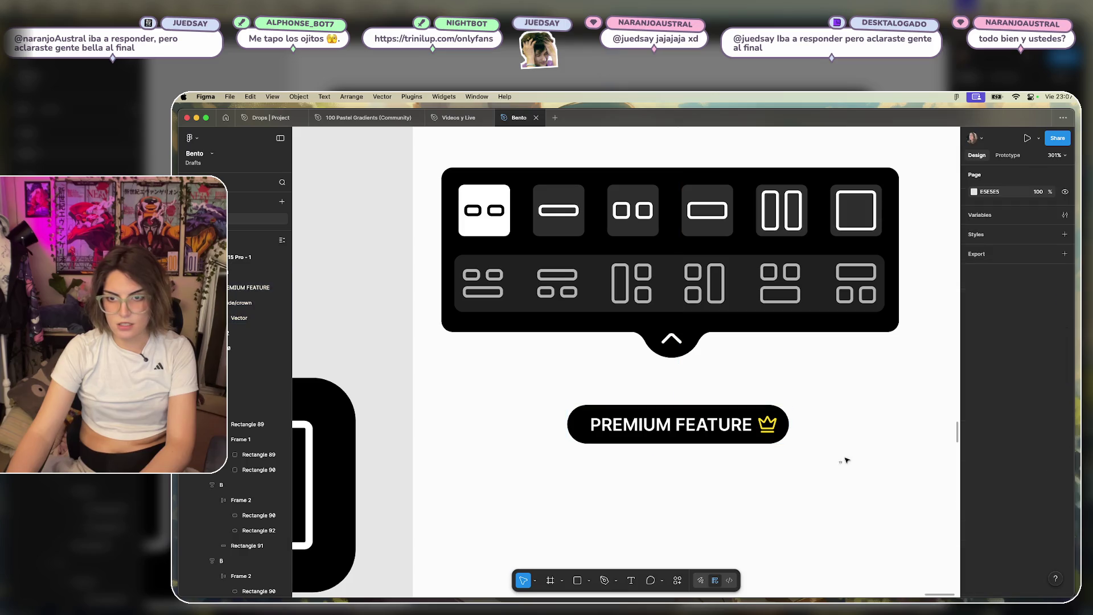
Set the pill's black fill opacity to 70%.
{"action": "key", "text": "super+z"}
{"action": "key", "text": "super+shift+z"}
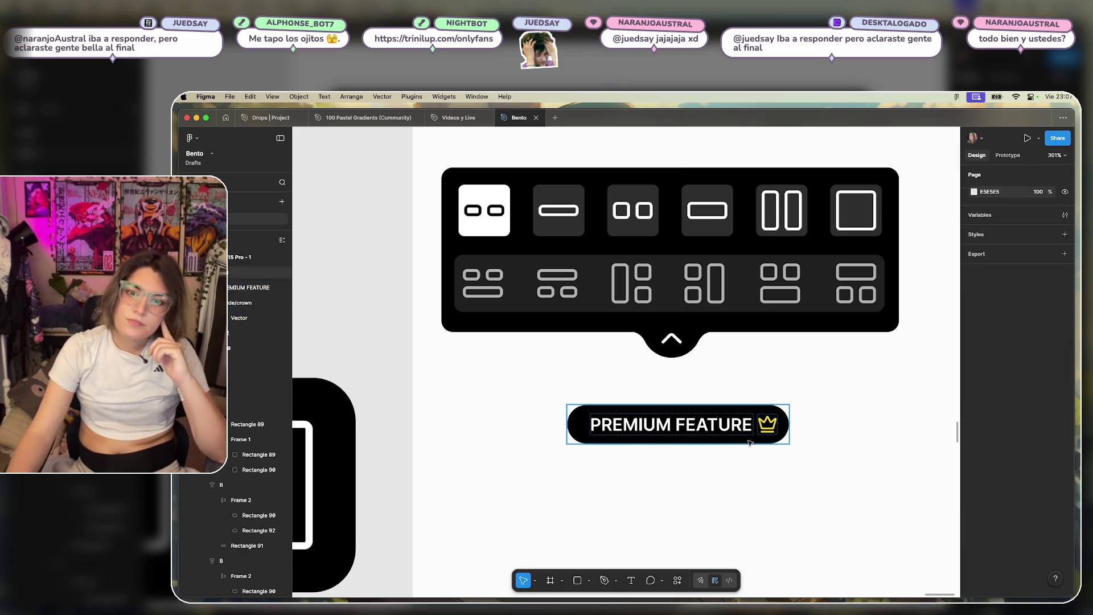
{"action": "key", "text": "super+z"}
{"action": "left_click", "coordinate": [1025, 488]}
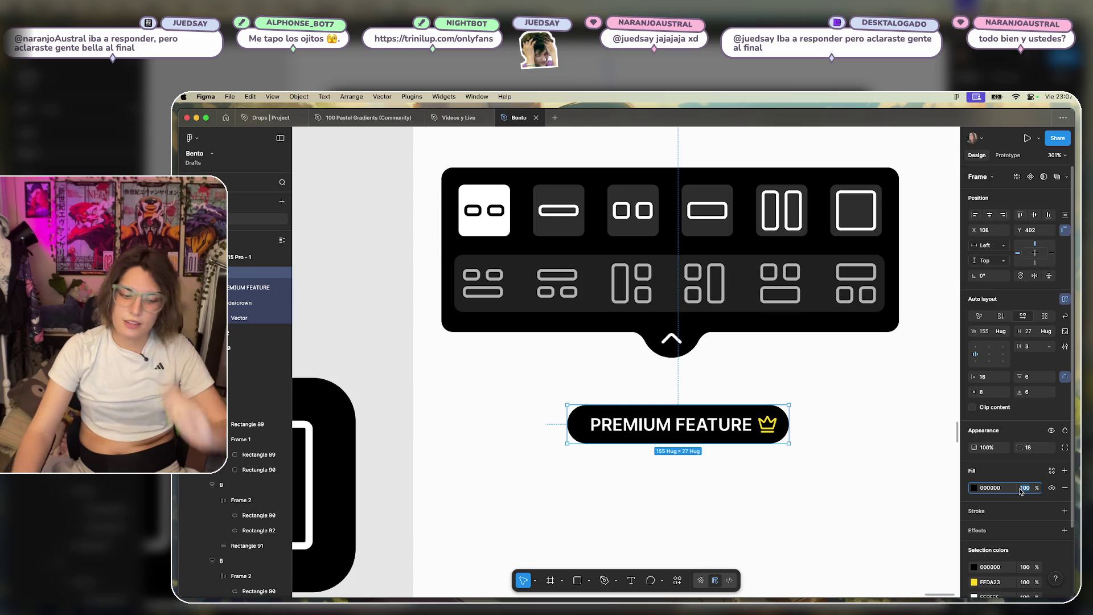
{"action": "type", "text": "60"}
{"action": "key", "text": "Return"}
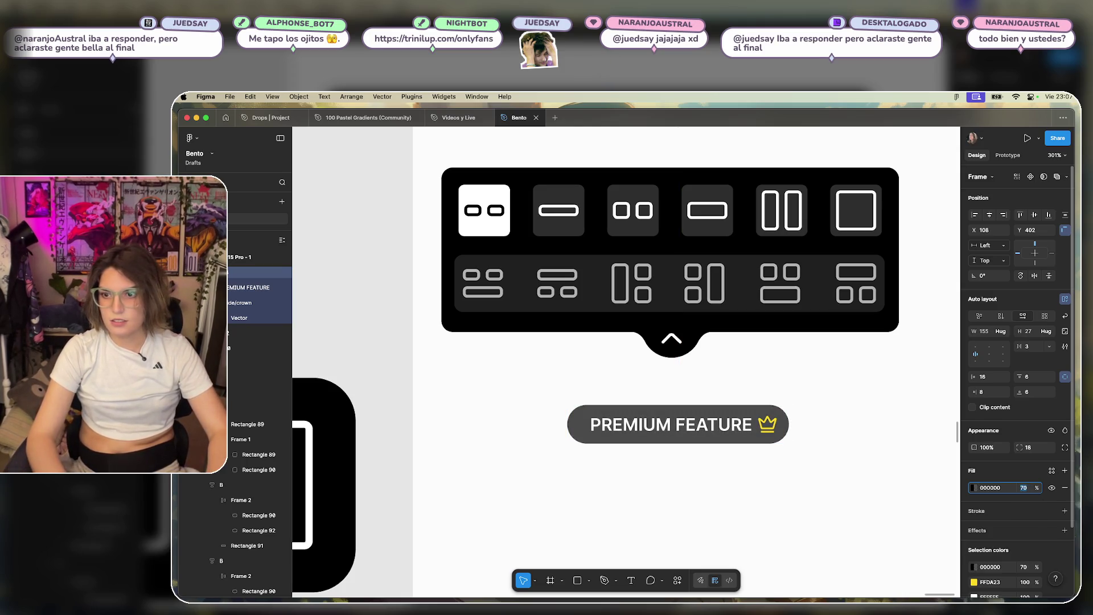
{"action": "type", "text": "70"}
{"action": "key", "text": "Return"}
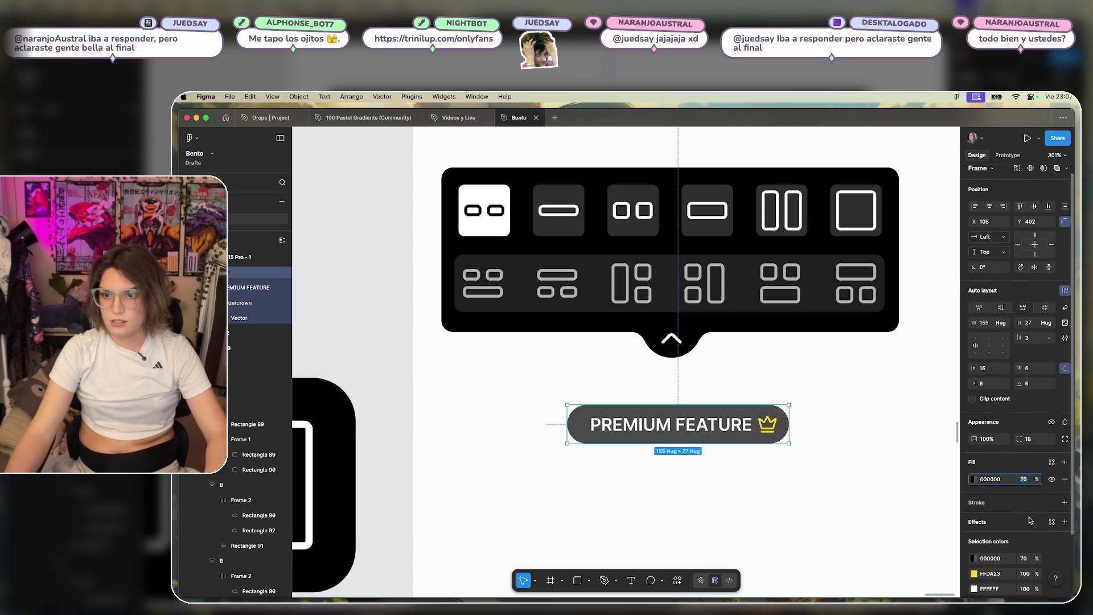
Add a Background blur effect with blur 24 to the pill.
{"action": "scroll", "coordinate": [1030, 520], "scroll_direction": "down", "scroll_amount": 1}
{"action": "left_click", "coordinate": [1064, 520]}
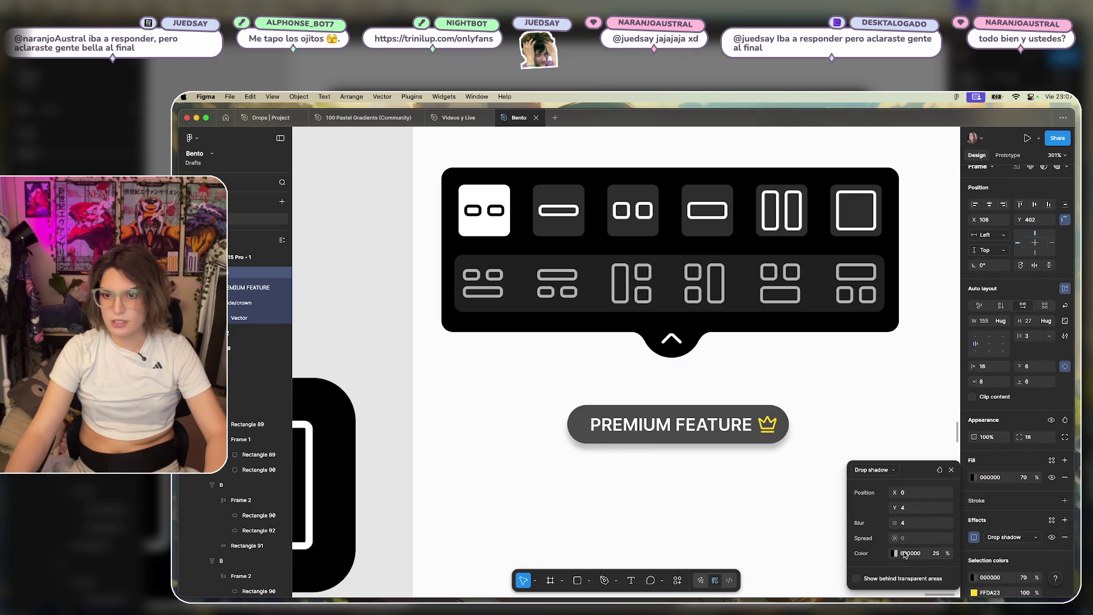
{"action": "left_click", "coordinate": [879, 470]}
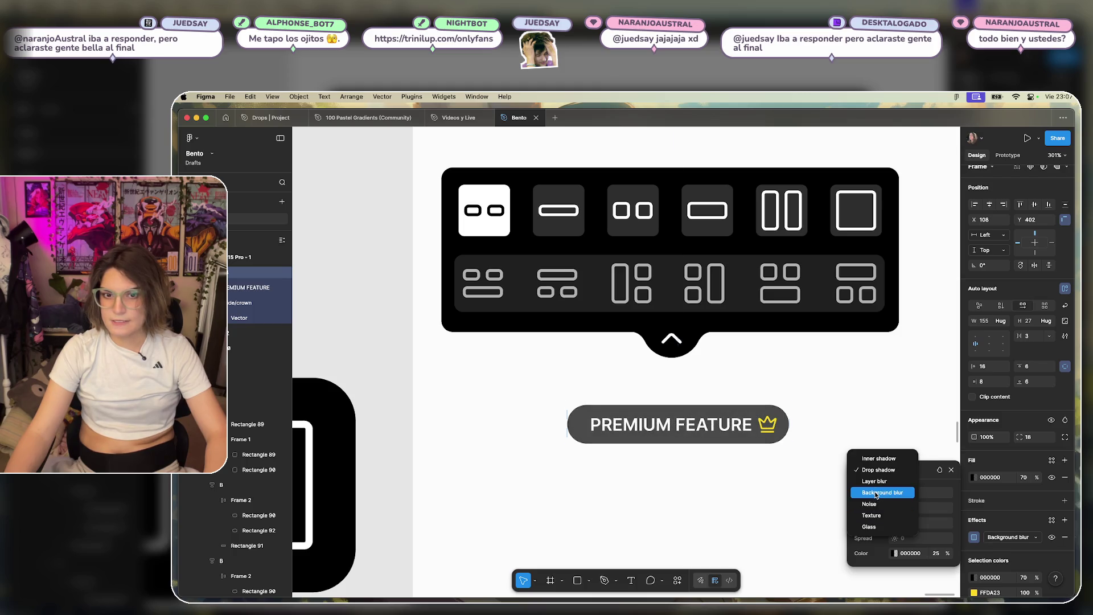
{"action": "left_click", "coordinate": [876, 494]}
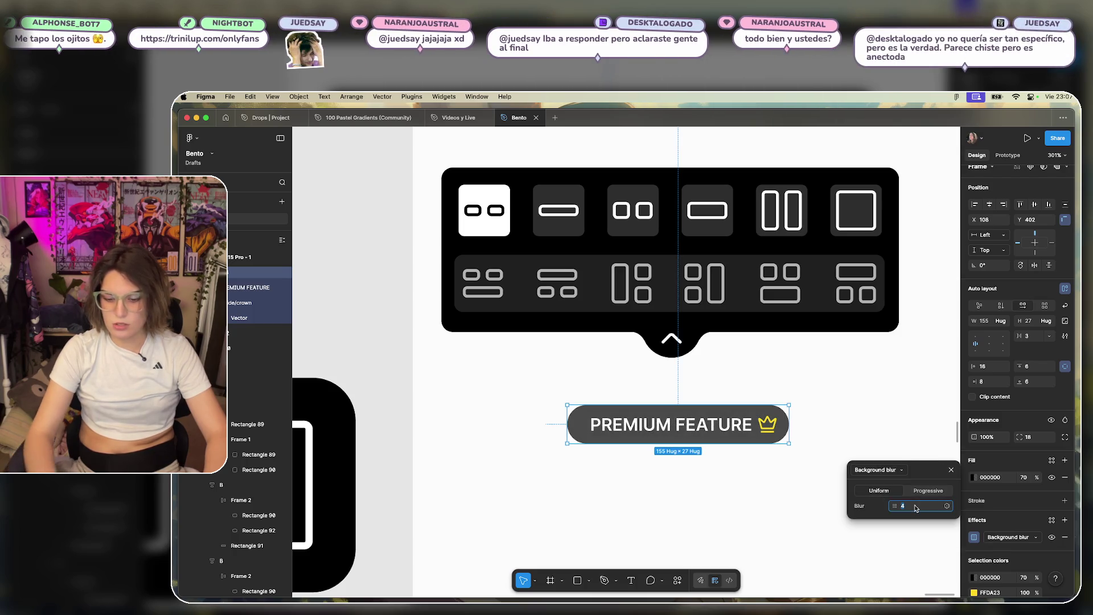
{"action": "type", "text": "24"}
{"action": "key", "text": "Return"}
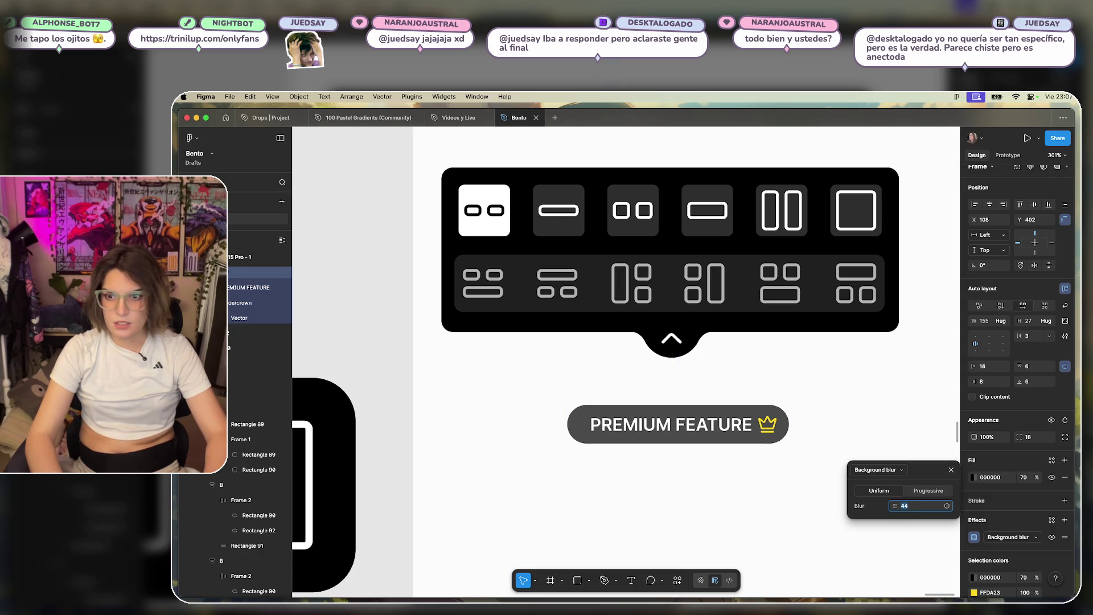
{"action": "left_click", "coordinate": [825, 422]}
Move the pill up over the panel's second icon row.
{"action": "left_click", "coordinate": [710, 426]}
{"action": "mouse_move", "coordinate": [710, 426]}
{"action": "left_mouse_down"}
{"action": "mouse_move", "coordinate": [709, 296]}
{"action": "mouse_move", "coordinate": [720, 405]}
{"action": "mouse_move", "coordinate": [677, 405]}
{"action": "mouse_move", "coordinate": [715, 297]}
{"action": "mouse_move", "coordinate": [698, 295]}
{"action": "mouse_move", "coordinate": [718, 298]}
{"action": "left_mouse_up"}
{"action": "scroll", "coordinate": [700, 296], "scroll_direction": "up", "scroll_amount": 5}
{"action": "left_click", "coordinate": [898, 287], "text": "shift"}
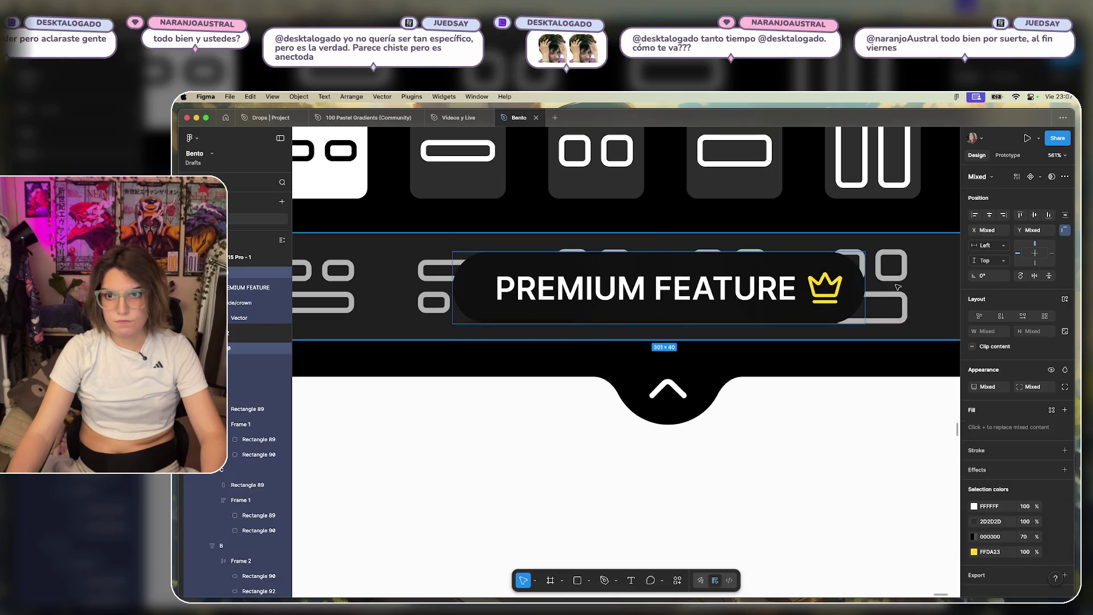
Centre the pill in its row and lower its fill opacity to 50%.
{"action": "left_click", "coordinate": [991, 214]}
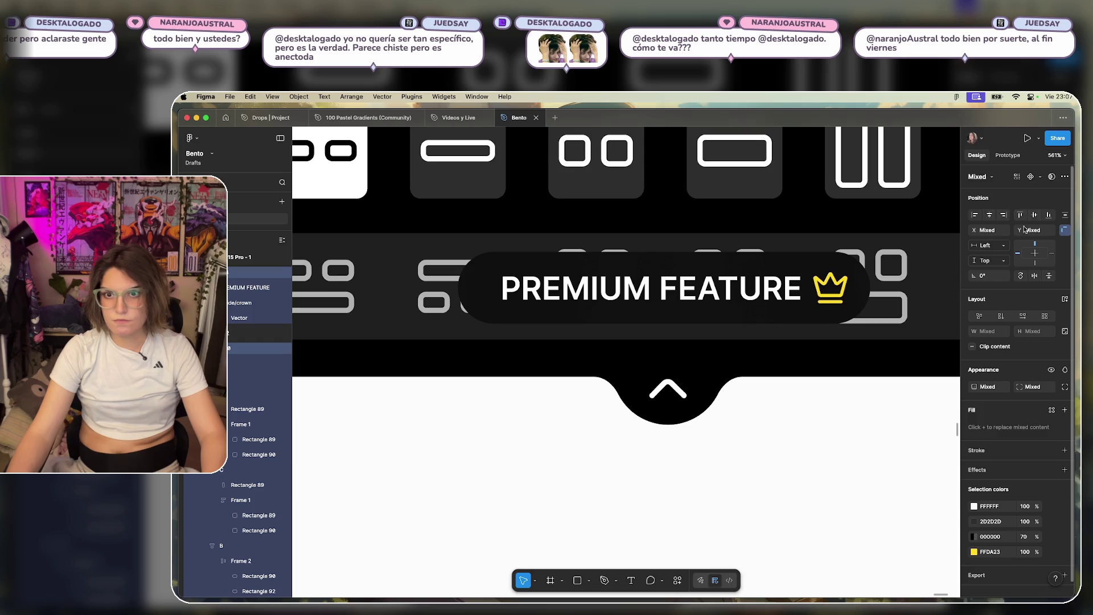
{"action": "left_click", "coordinate": [849, 439]}
{"action": "scroll", "coordinate": [858, 446], "scroll_direction": "down", "scroll_amount": 3}
{"action": "scroll", "coordinate": [781, 473], "scroll_direction": "up", "scroll_amount": 3}
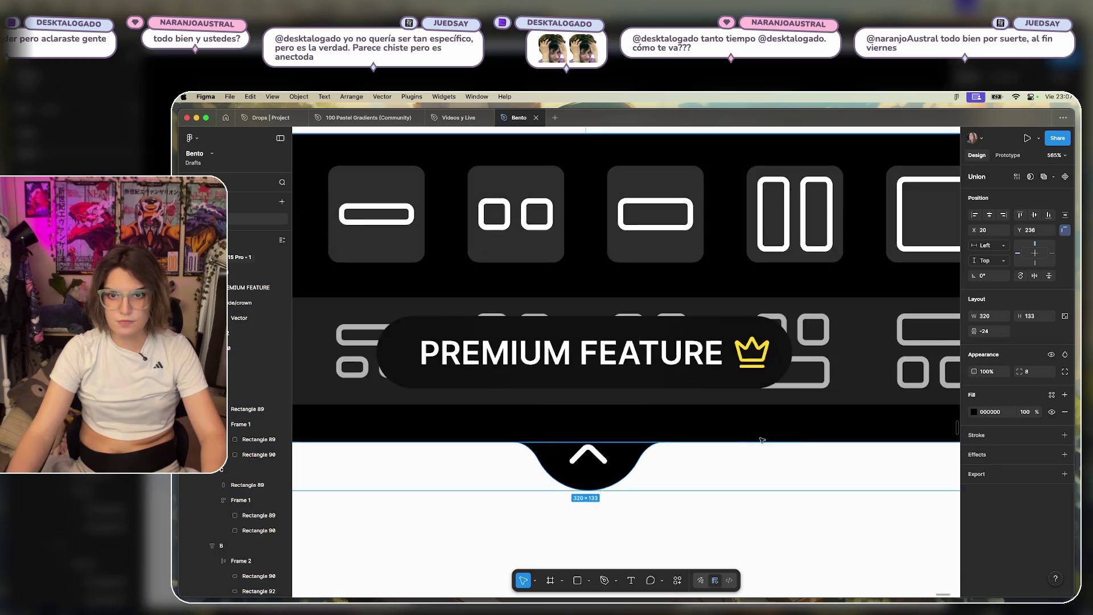
{"action": "left_click", "coordinate": [763, 373]}
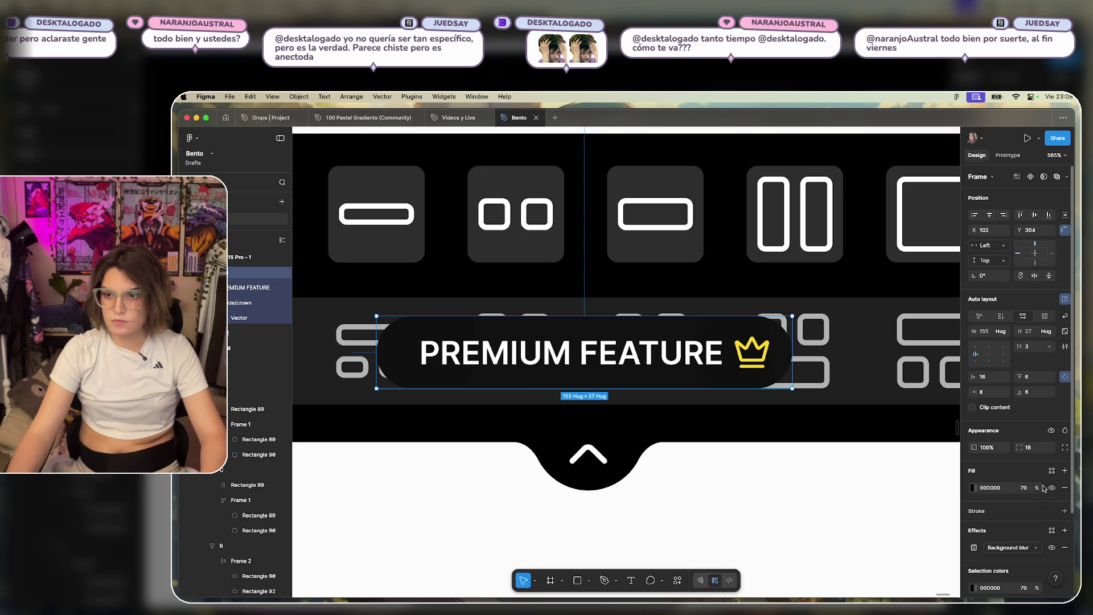
{"action": "scroll", "coordinate": [1041, 455], "scroll_direction": "down", "scroll_amount": 2}
{"action": "scroll", "coordinate": [997, 457], "scroll_direction": "down", "scroll_amount": 1}
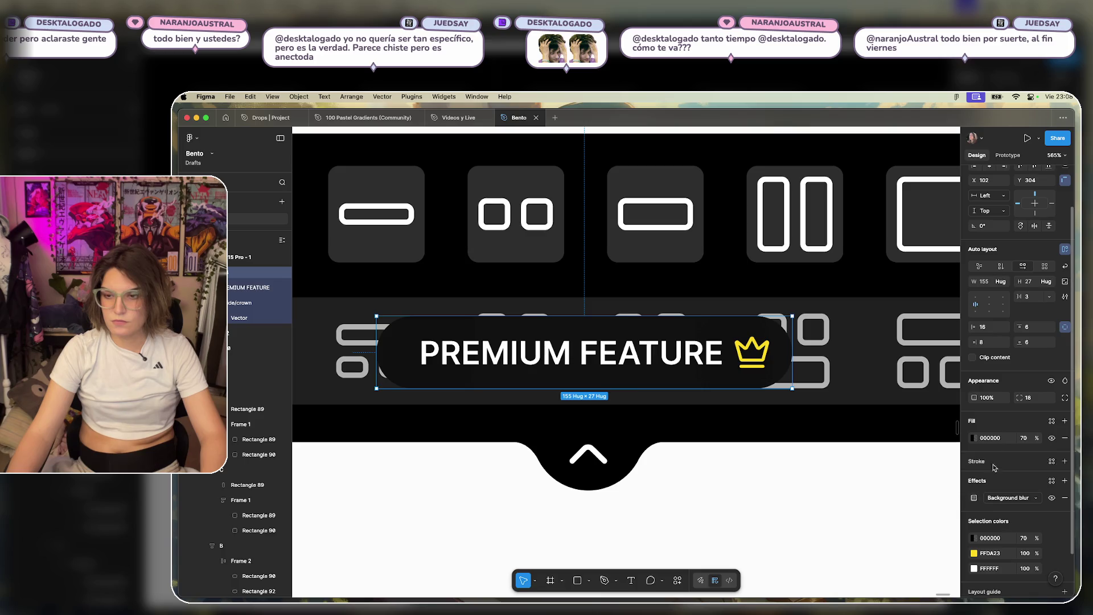
{"action": "key", "text": "BackSpace"}
{"action": "key", "text": "BackSpace"}
{"action": "type", "text": "50"}
{"action": "key", "text": "Return"}
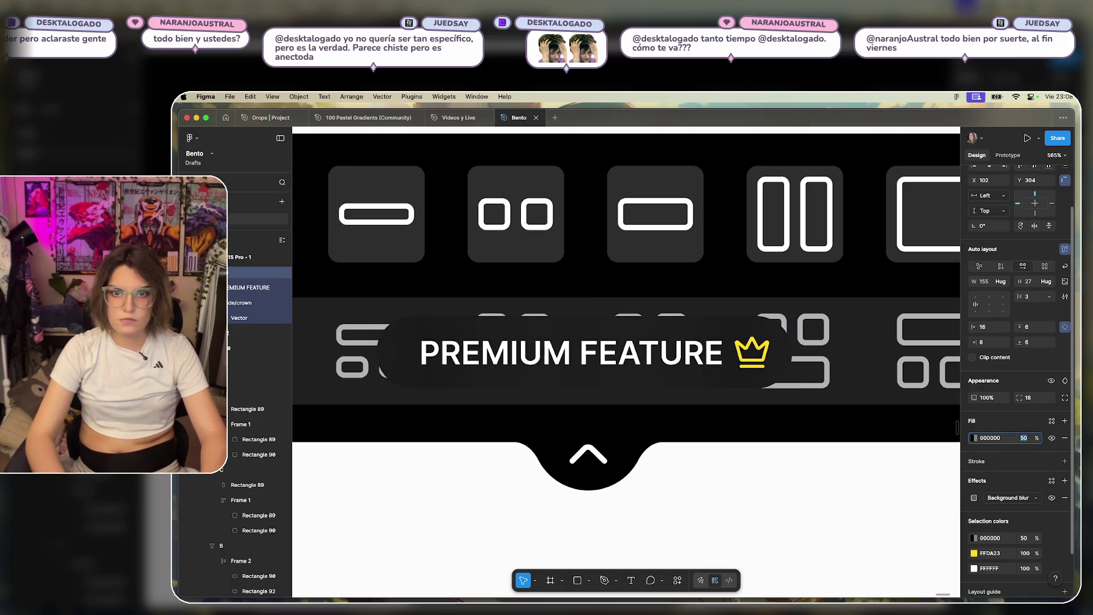
{"action": "key", "text": "shift+Up"}
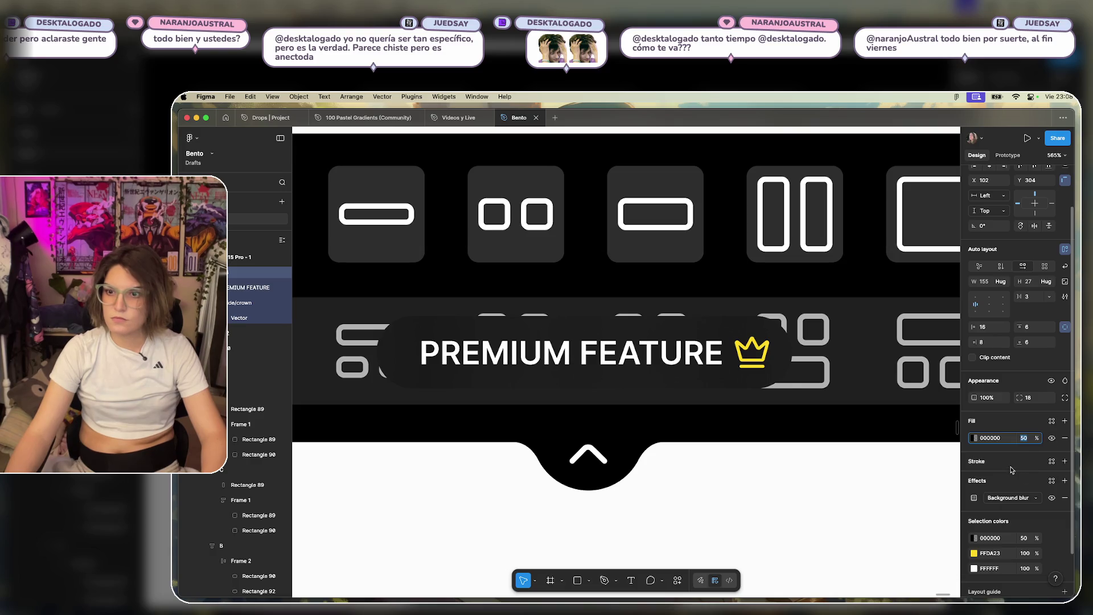
Remove the Background blur effect from the pill.
{"action": "left_click", "coordinate": [1030, 503]}
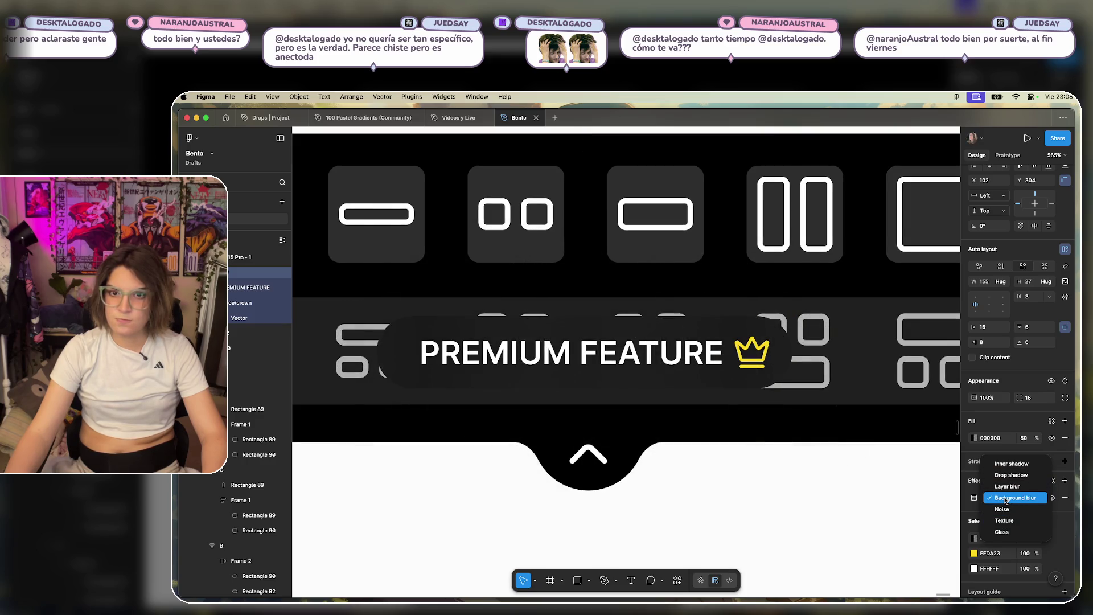
{"action": "left_click", "coordinate": [1006, 501]}
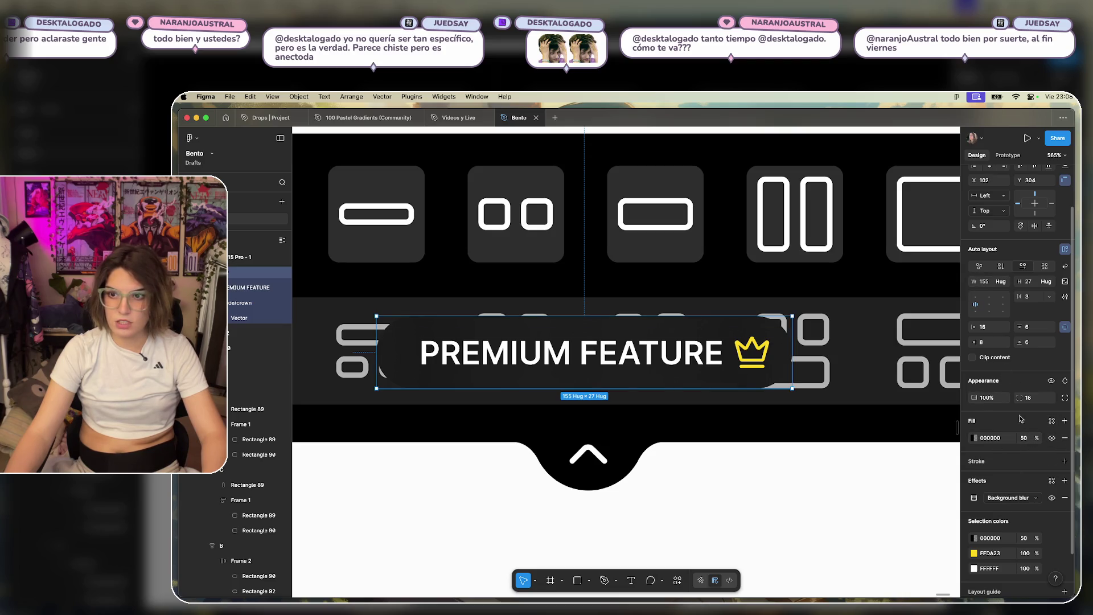
{"action": "left_click", "coordinate": [1034, 500]}
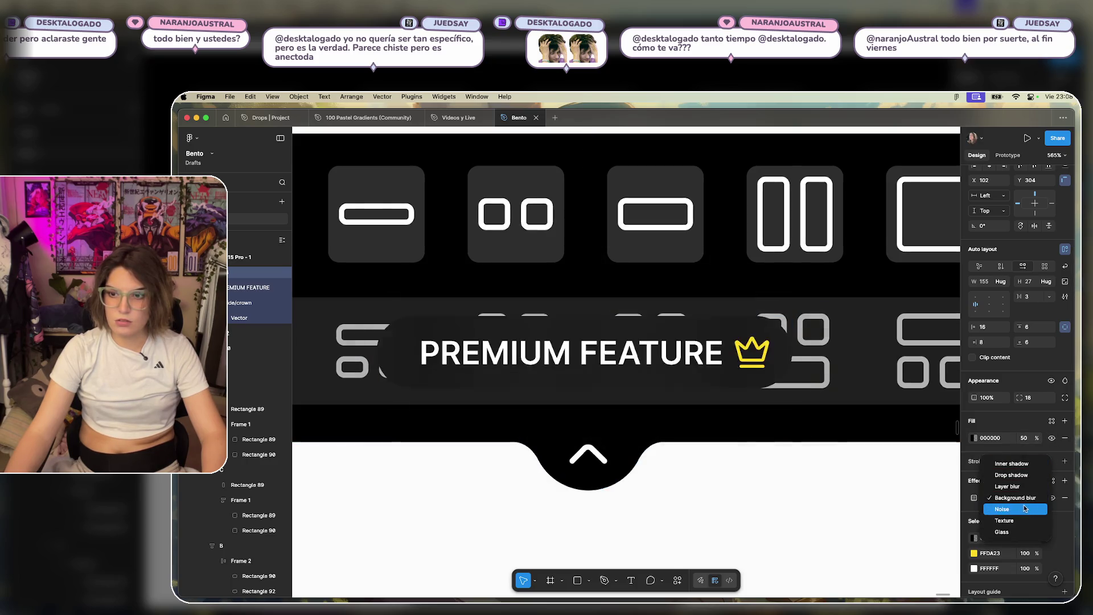
{"action": "left_click", "coordinate": [1039, 500]}
{"action": "left_click", "coordinate": [1065, 498]}
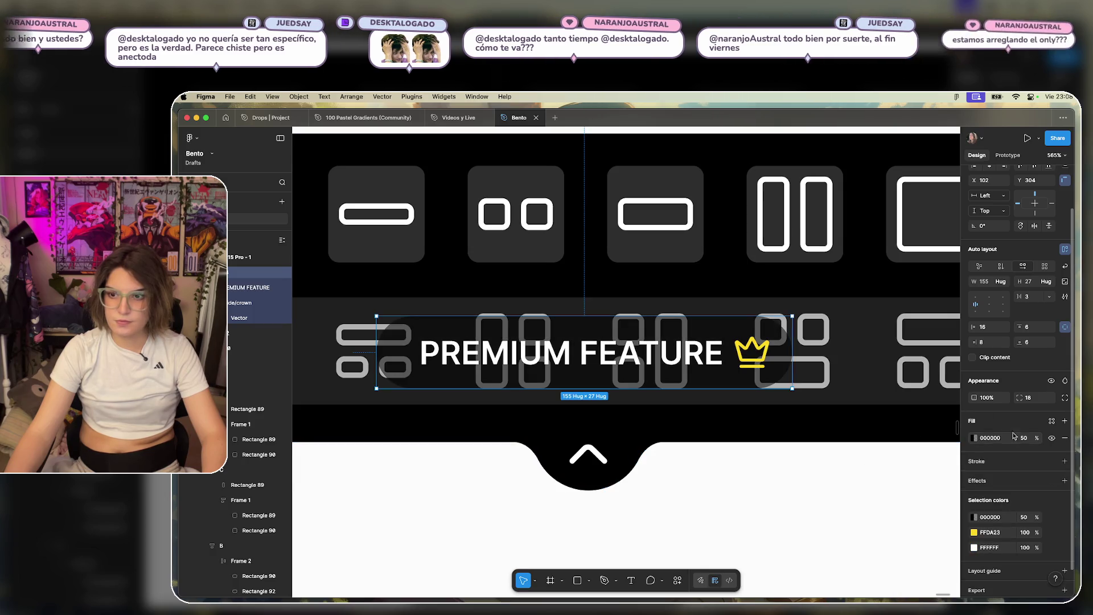
Raise the pill's black fill opacity to 80%.
{"action": "type", "text": "60"}
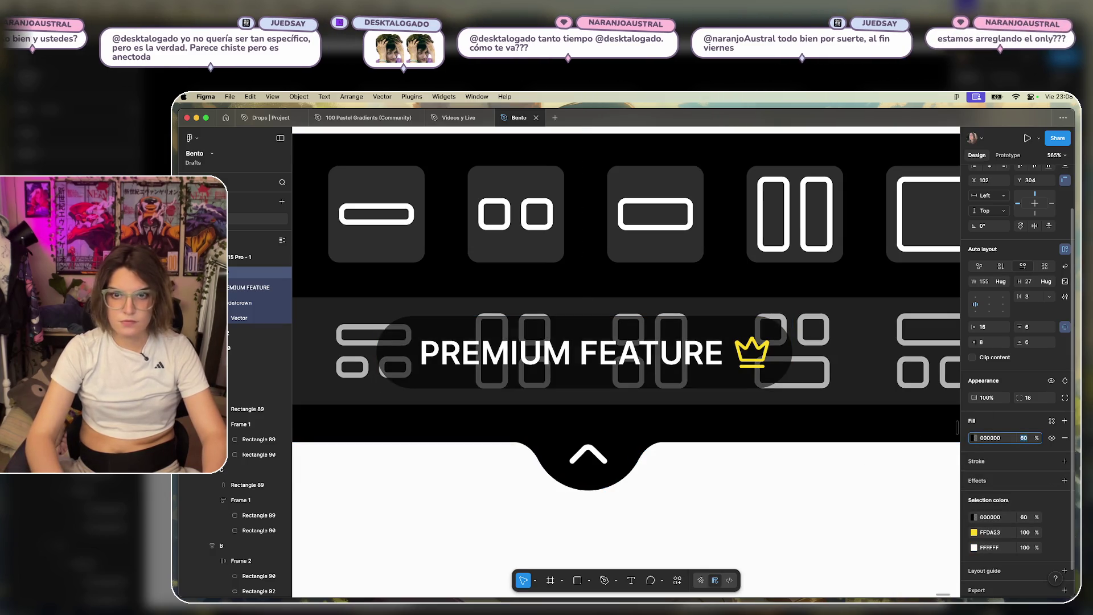
{"action": "key", "text": "shift+Up"}
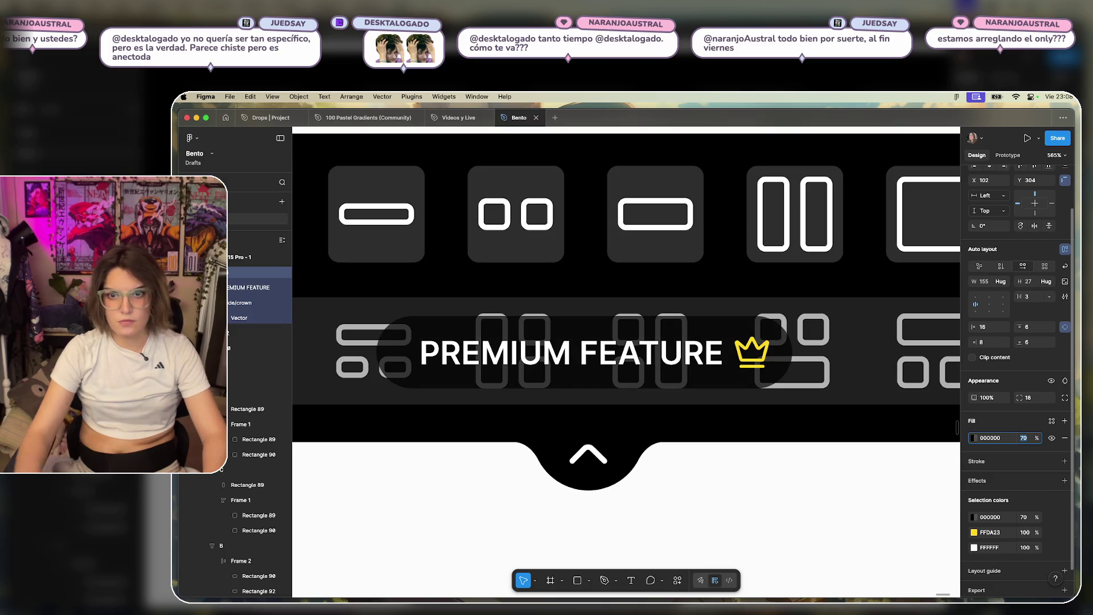
{"action": "key", "text": "shift+Up"}
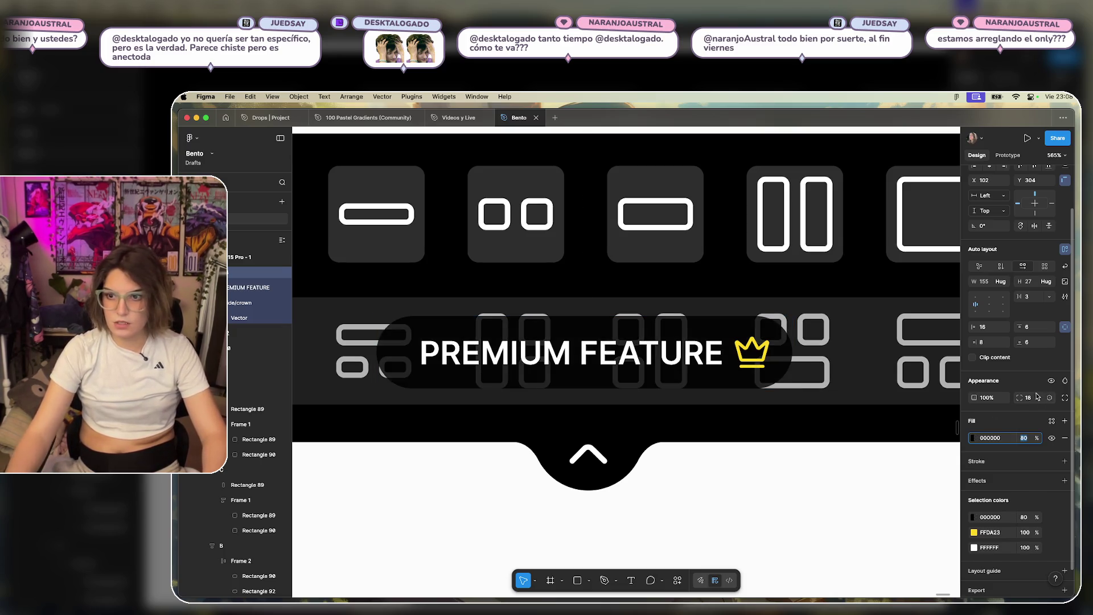
{"action": "left_click", "coordinate": [569, 353]}
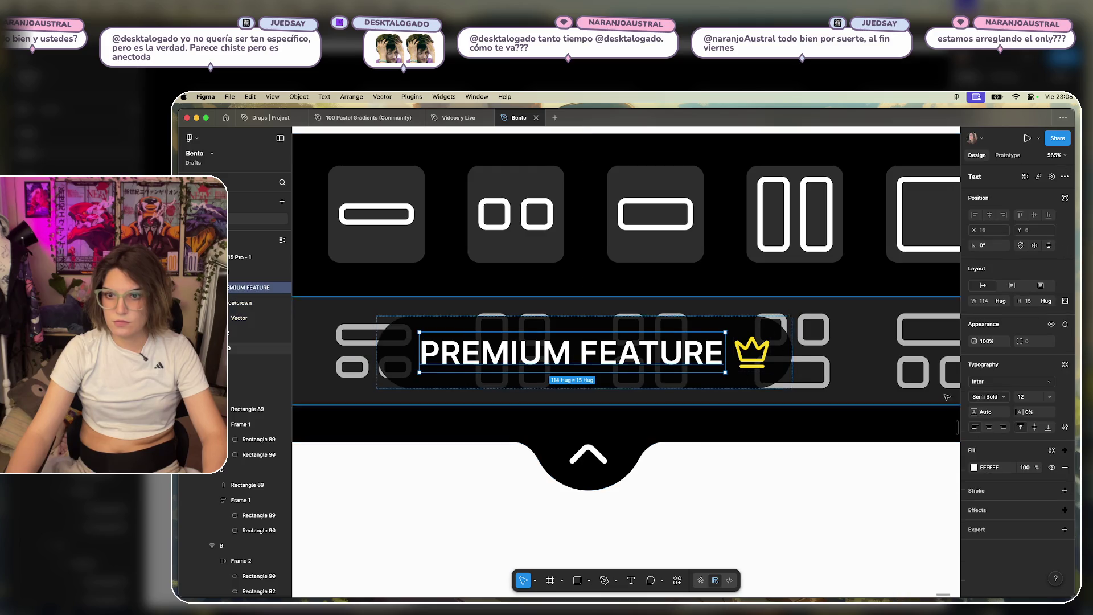
Step the PREMIUM FEATURE text's font size down from 12 toward 8.
{"action": "type", "text": "10"}
{"action": "key", "text": "Return"}
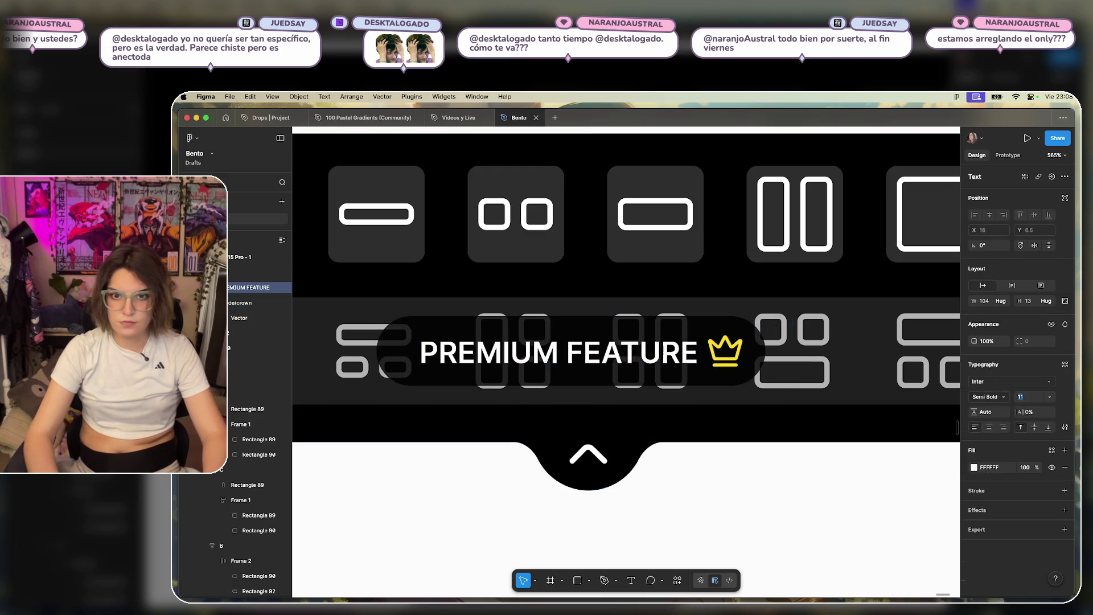
{"action": "key", "text": "Down"}
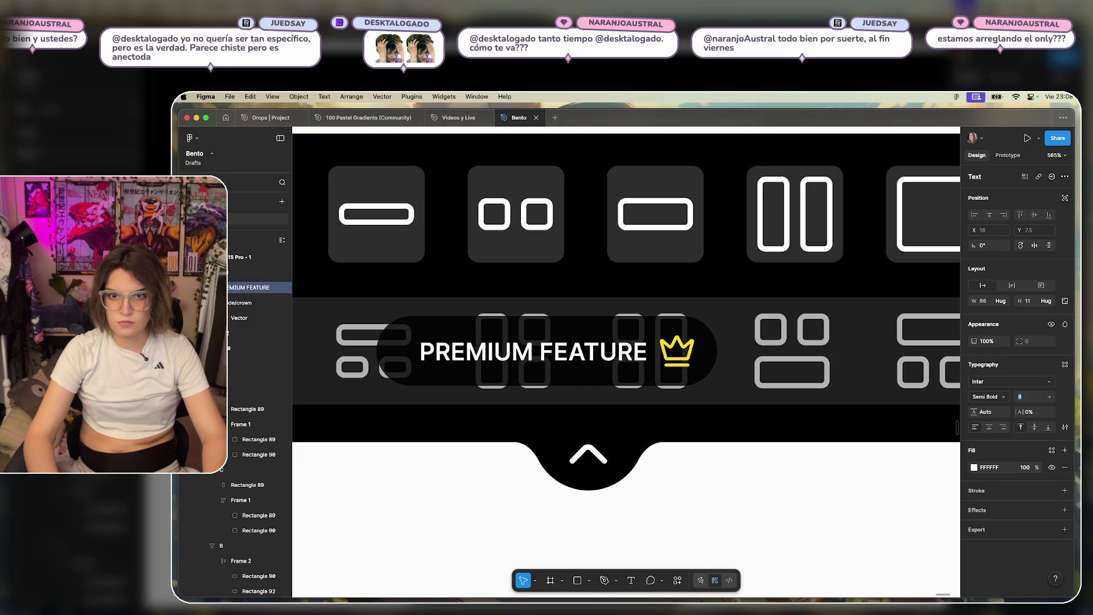
{"action": "left_click", "coordinate": [650, 352]}
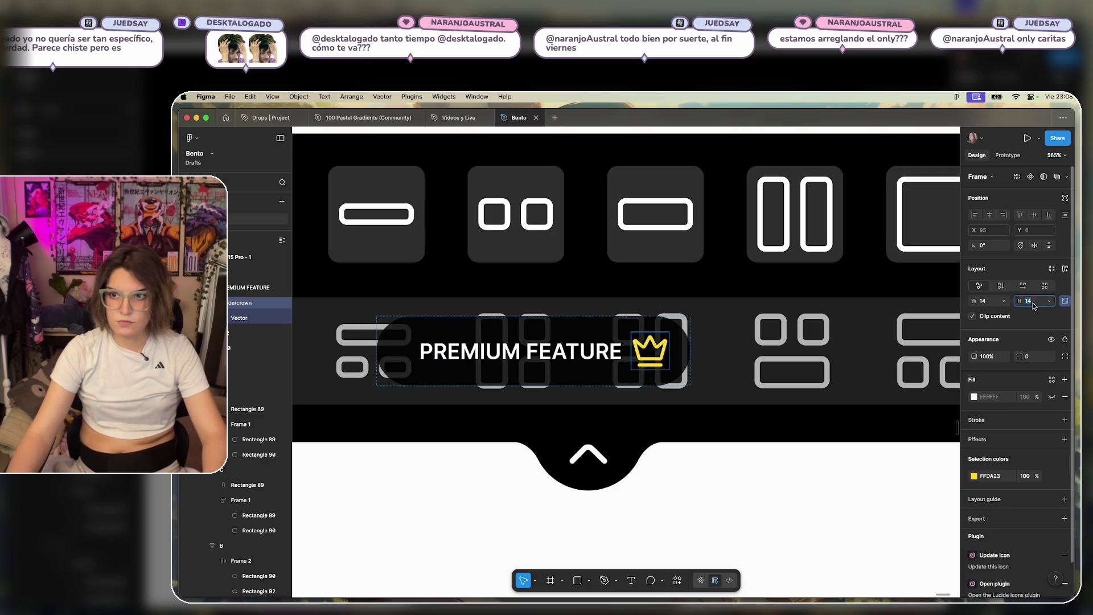
Scale the crown proportionally by setting its height to 10, then select the parent pill.
{"action": "key", "text": "Down"}
{"action": "key", "text": "Down"}
{"action": "key", "text": "Down"}
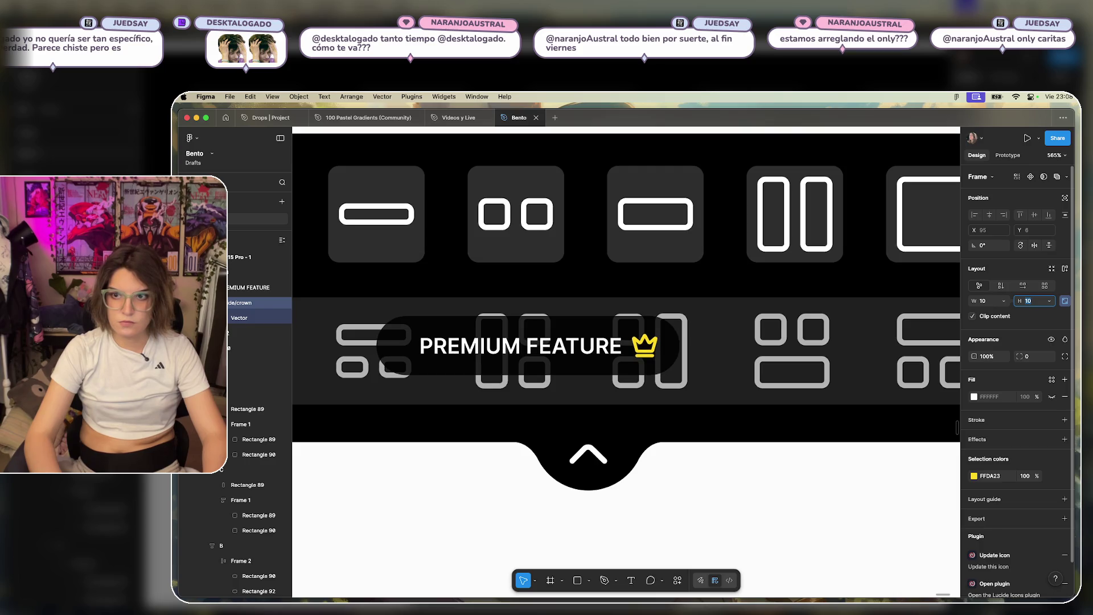
{"action": "key", "text": "Up"}
{"action": "key", "text": "Up"}
{"action": "key", "text": "Up"}
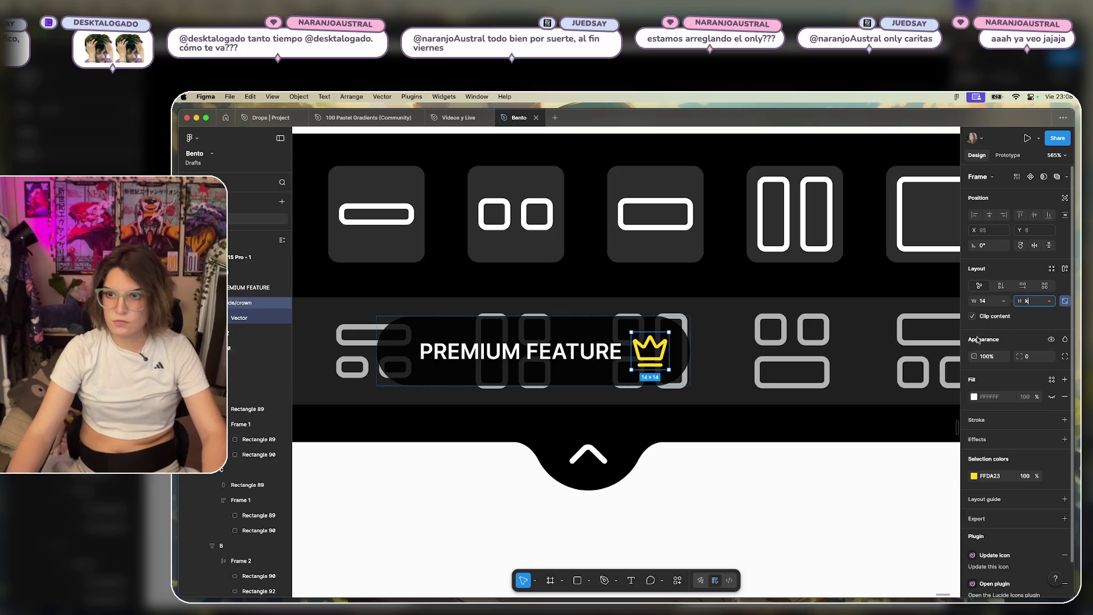
{"action": "left_click", "coordinate": [866, 468]}
{"action": "left_click", "coordinate": [660, 357]}
{"action": "left_click", "coordinate": [660, 358]}
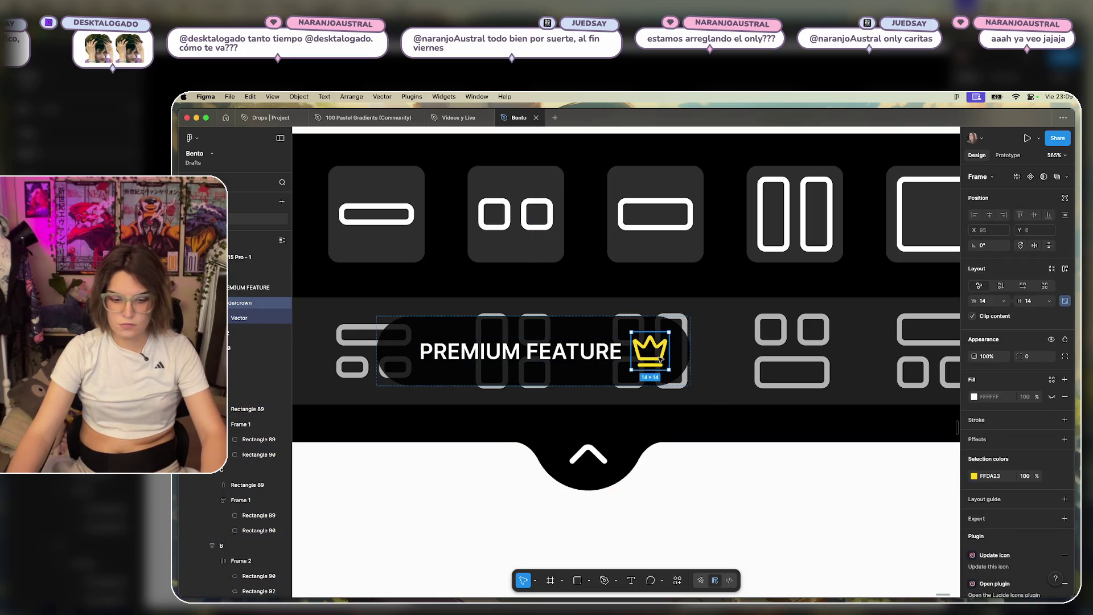
{"action": "key", "text": "k"}
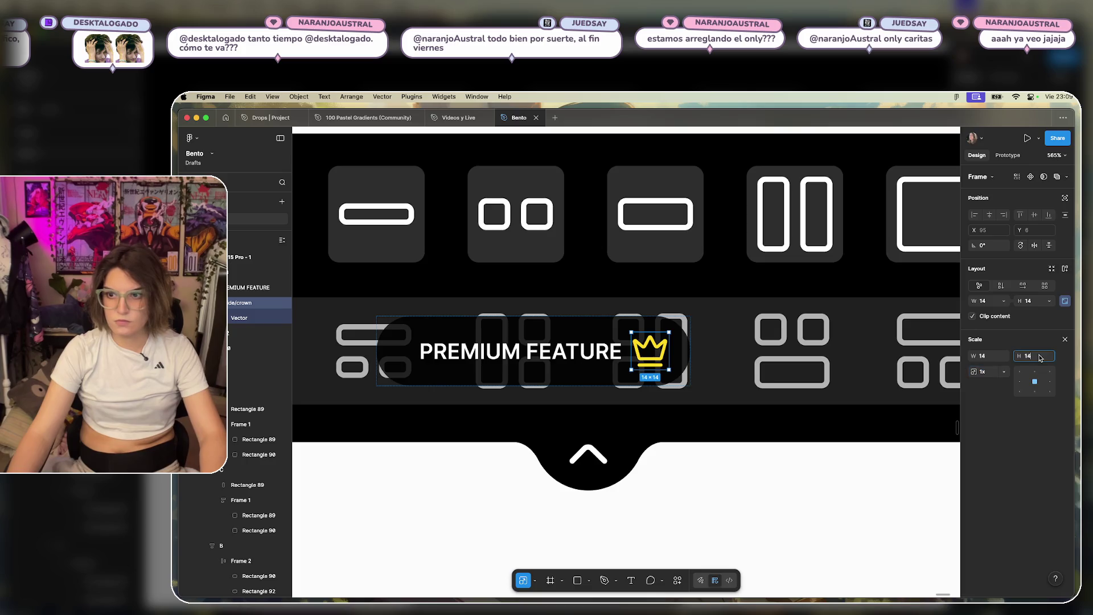
{"action": "type", "text": "10"}
{"action": "key", "text": "Return"}
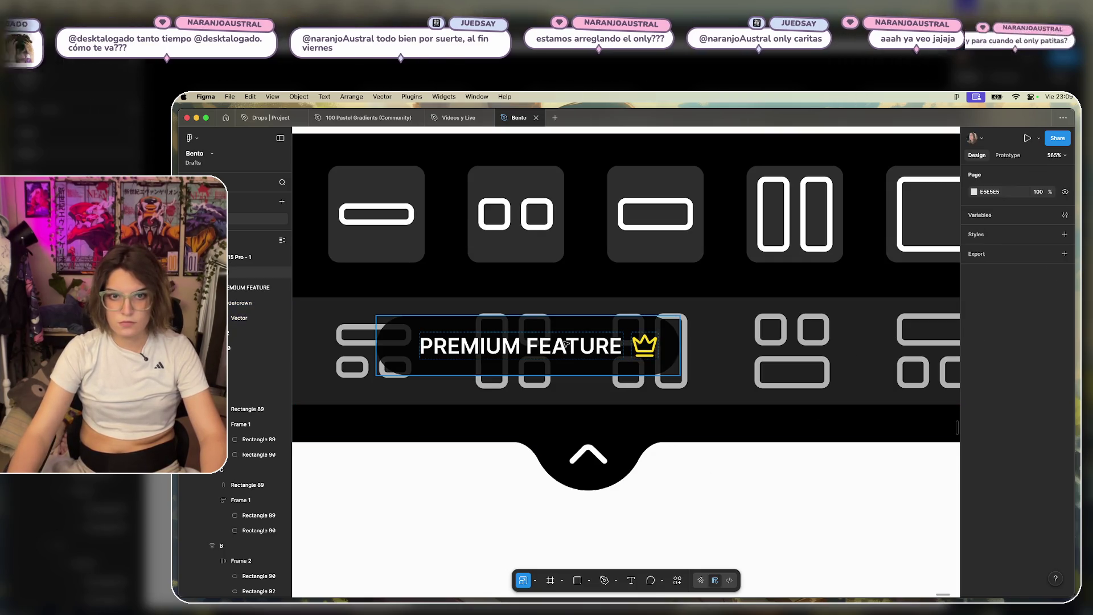
{"action": "key", "text": "Escape"}
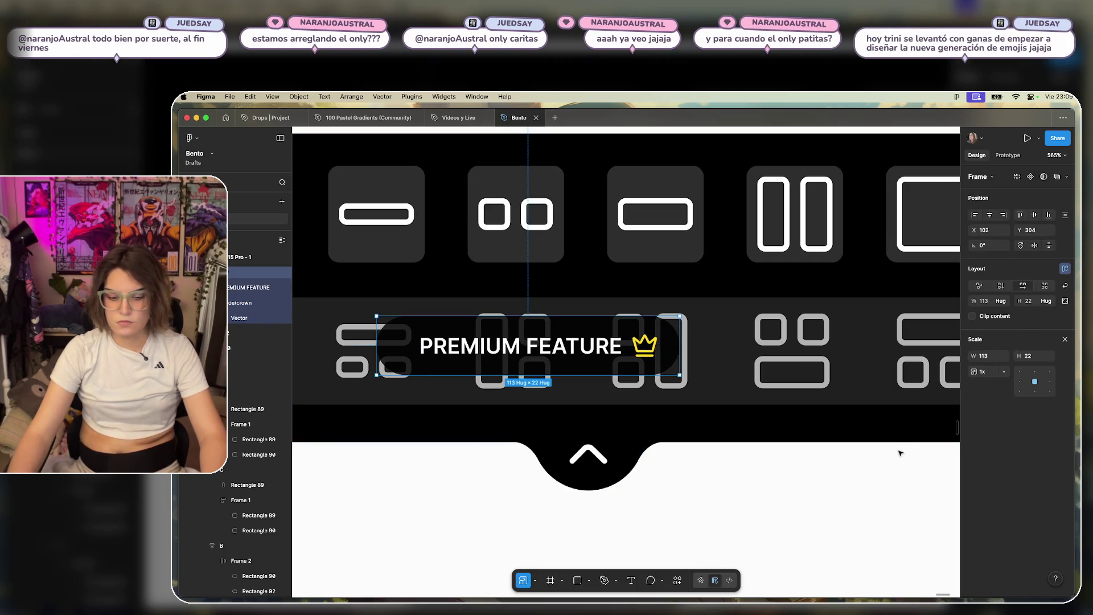
Cut the pill's auto-layout padding to 4 vertical and 10 horizontal, making it 105×18.
{"action": "left_click", "coordinate": [863, 508]}
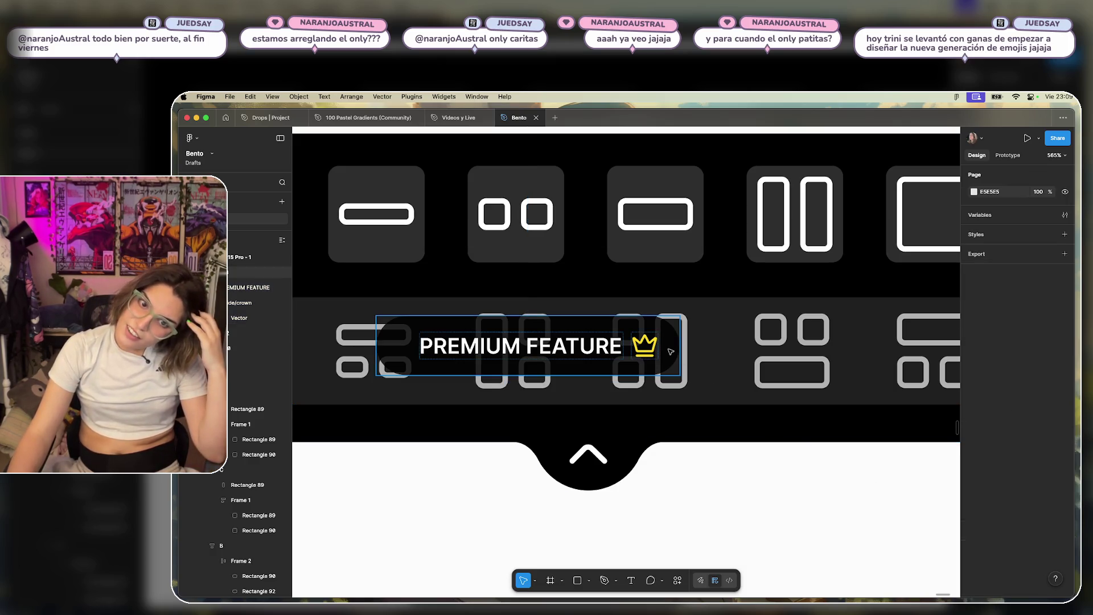
{"action": "left_click", "coordinate": [528, 346]}
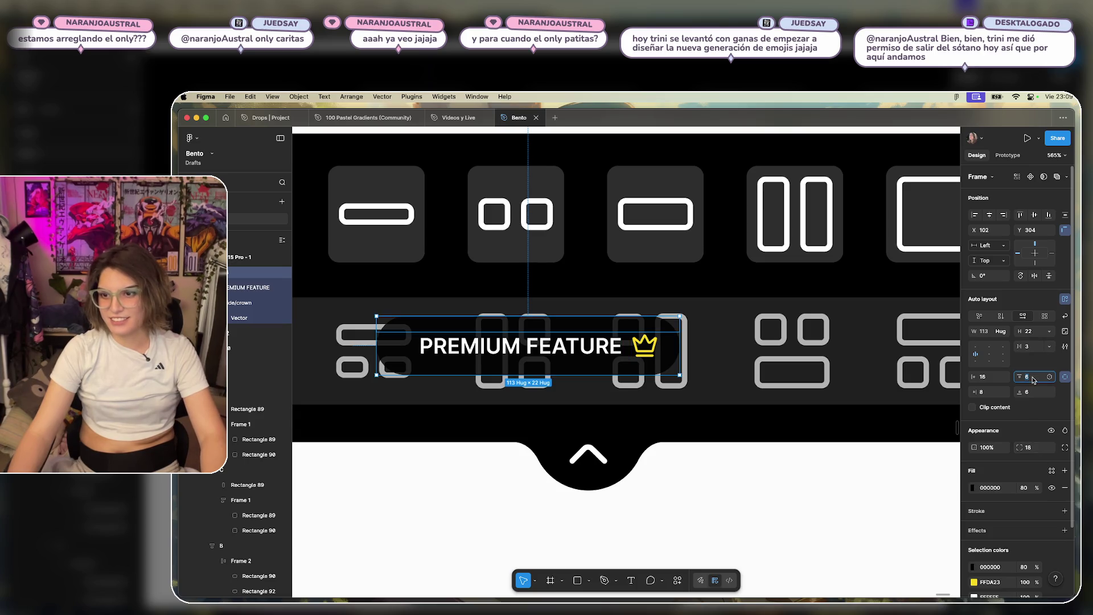
{"action": "key", "text": "Down"}
{"action": "key", "text": "Down"}
{"action": "key", "text": "Down"}
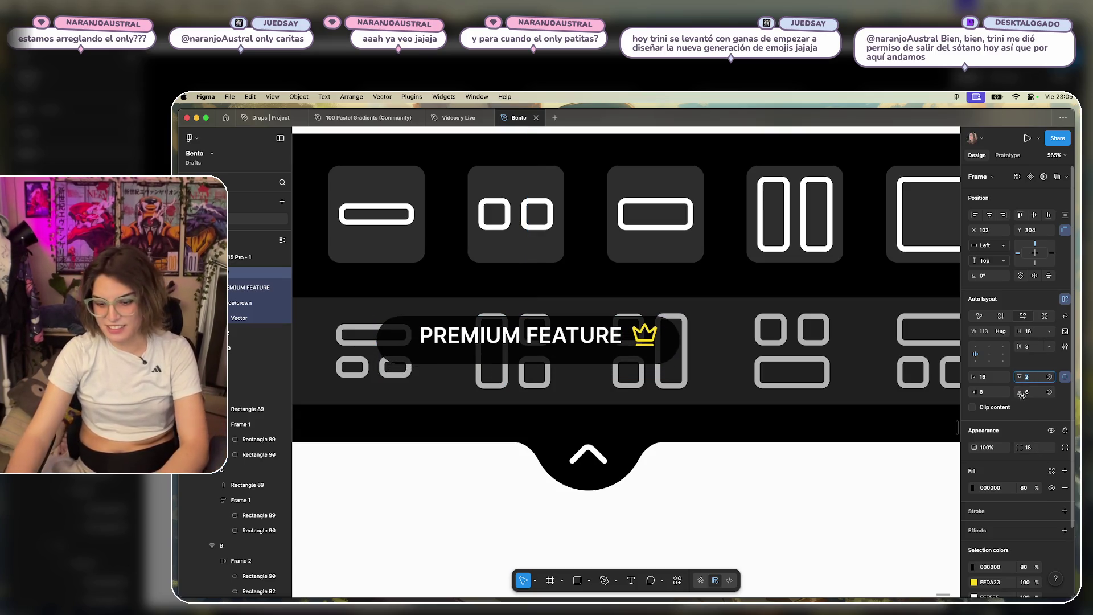
{"action": "key", "text": "Up"}
{"action": "key", "text": "Up"}
{"action": "left_click", "coordinate": [1028, 393]}
{"action": "key", "text": "Down"}
{"action": "key", "text": "Down"}
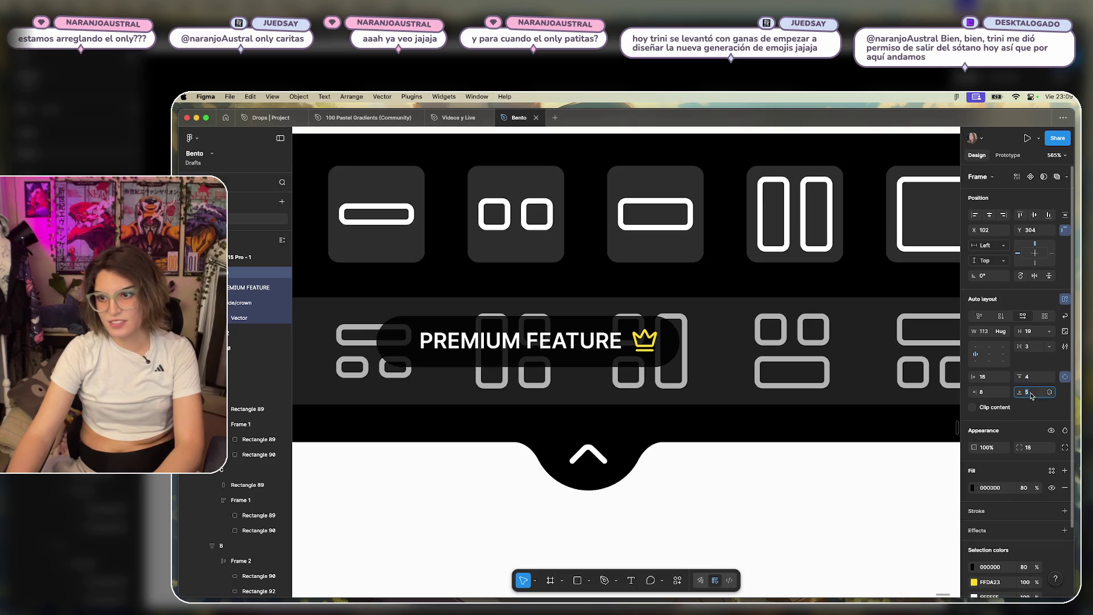
{"action": "left_click", "coordinate": [992, 378]}
{"action": "key", "text": "Down"}
{"action": "key", "text": "Down"}
{"action": "key", "text": "Down"}
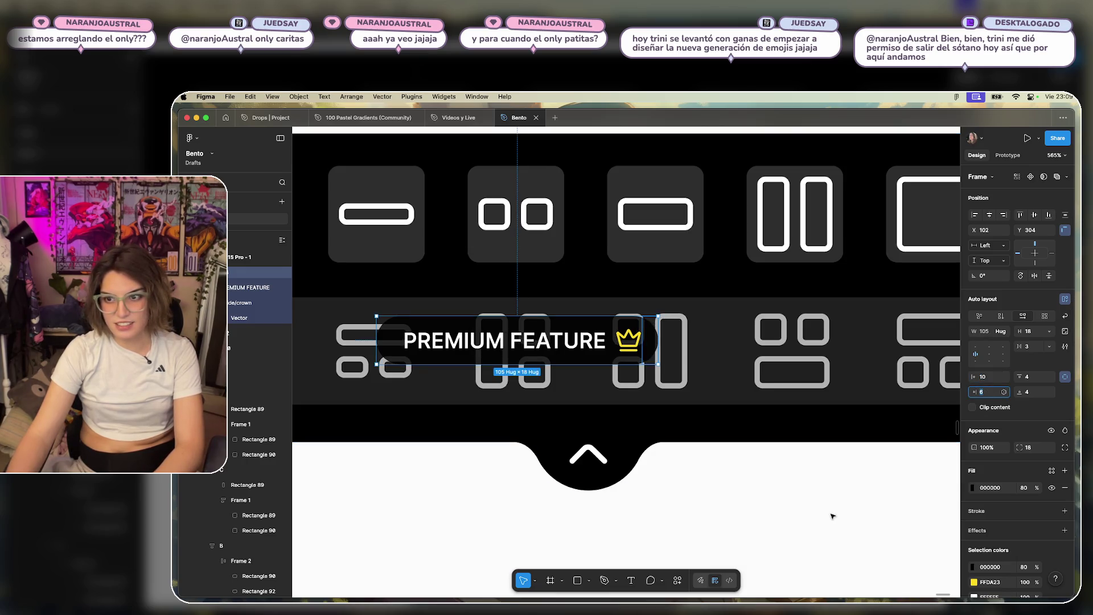
{"action": "left_click", "coordinate": [627, 365]}
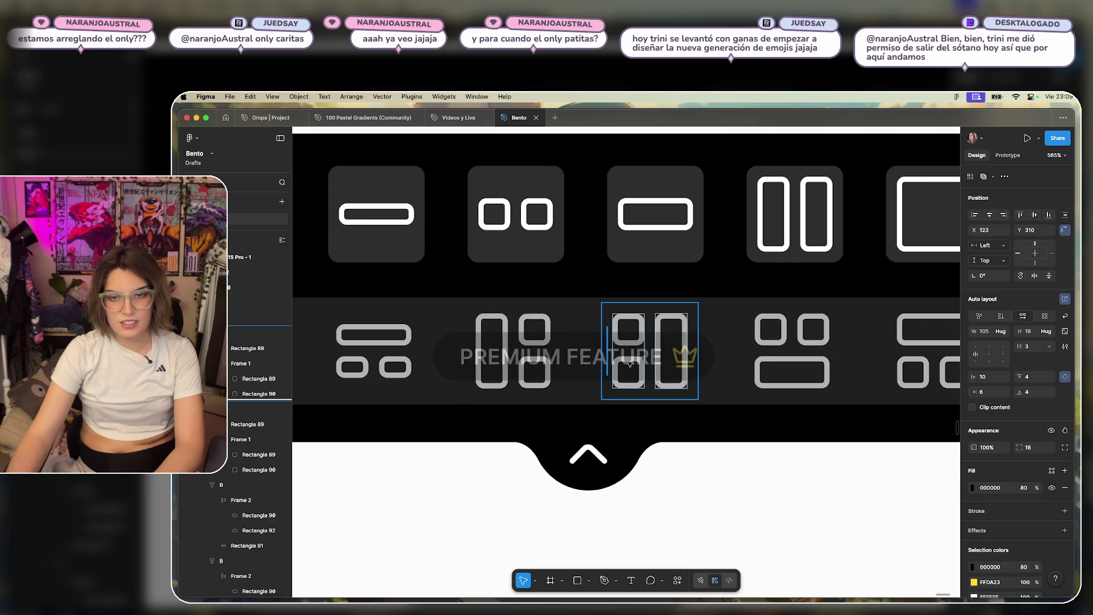
{"action": "left_click", "coordinate": [570, 341]}
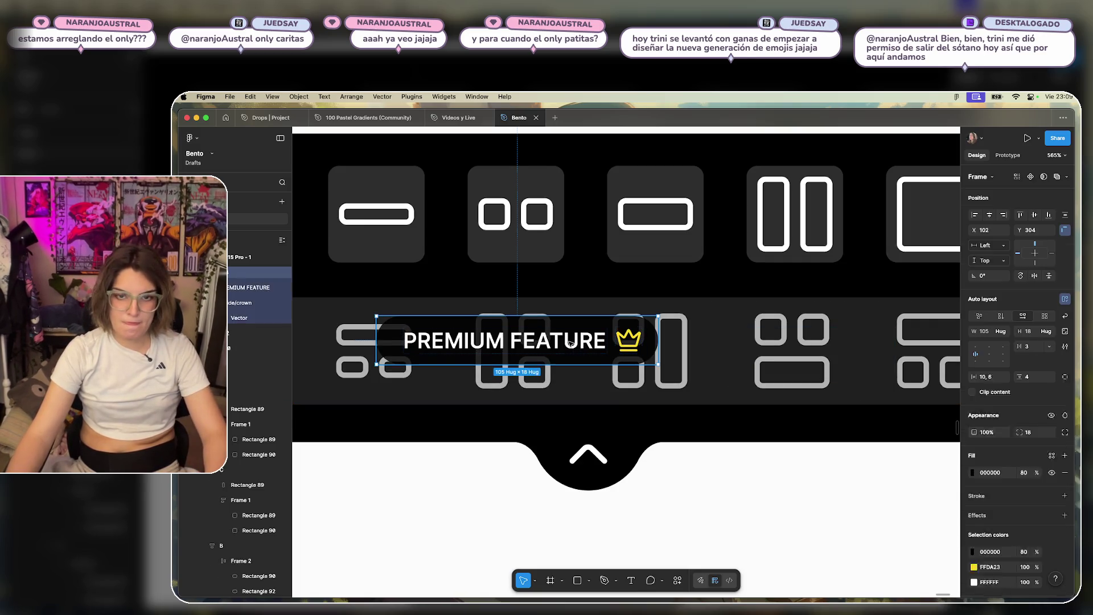
Select the PREMIUM FEATURE pill frame on the canvas.
{"action": "key", "text": "super+a"}
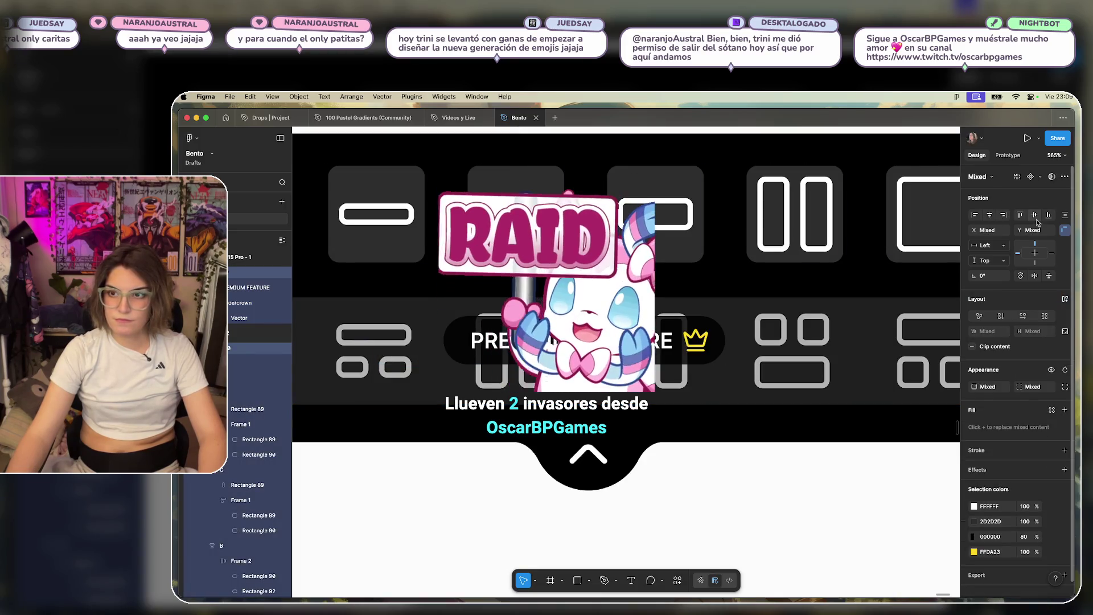
{"action": "left_click", "coordinate": [772, 575]}
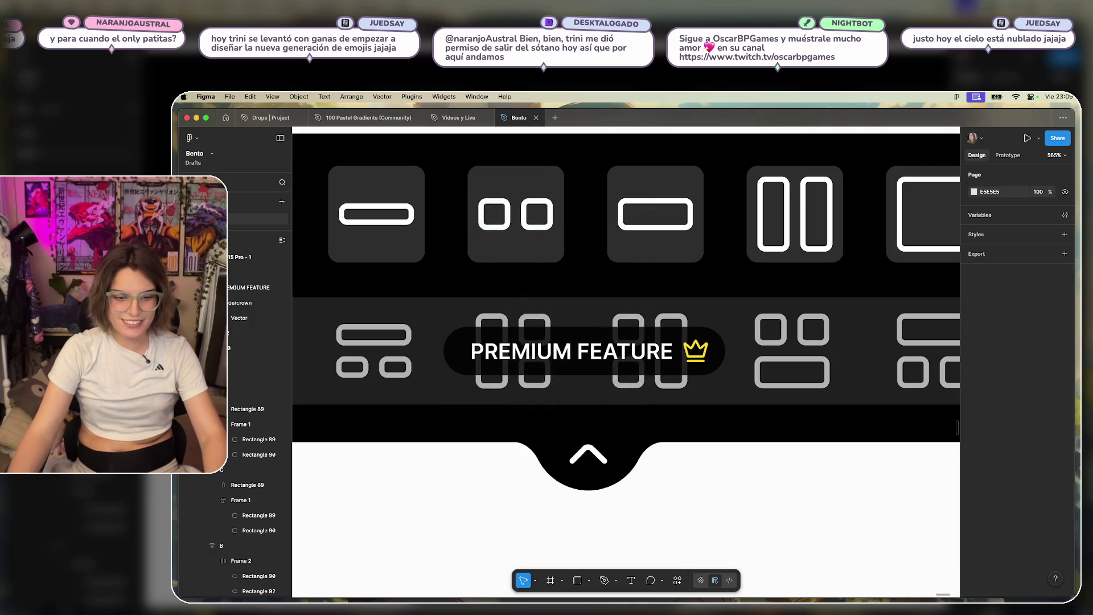
{"action": "left_click", "coordinate": [857, 517]}
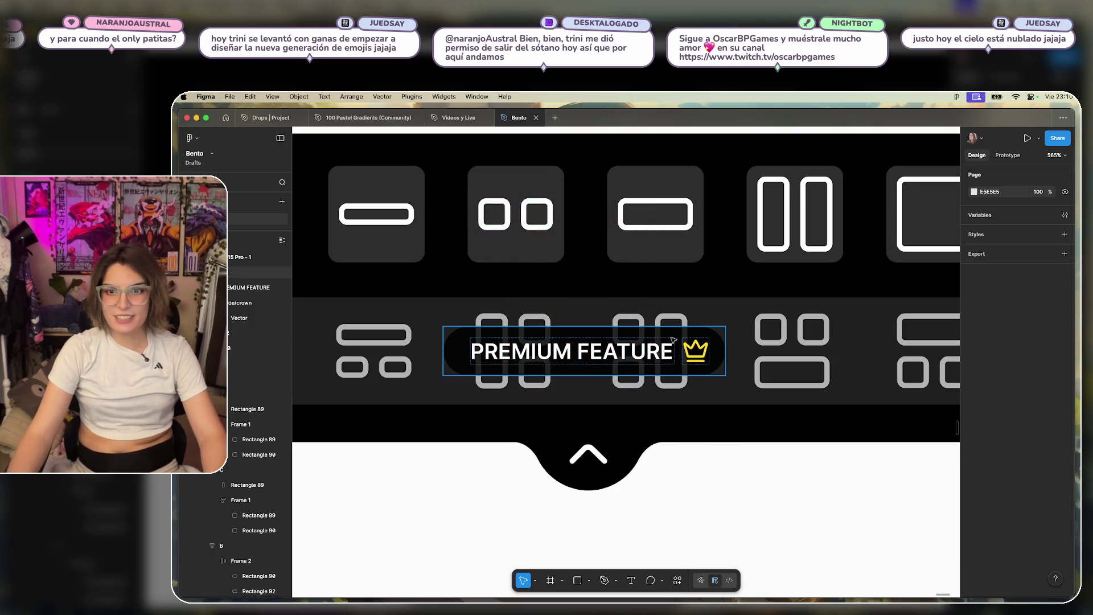
{"action": "left_click", "coordinate": [676, 343]}
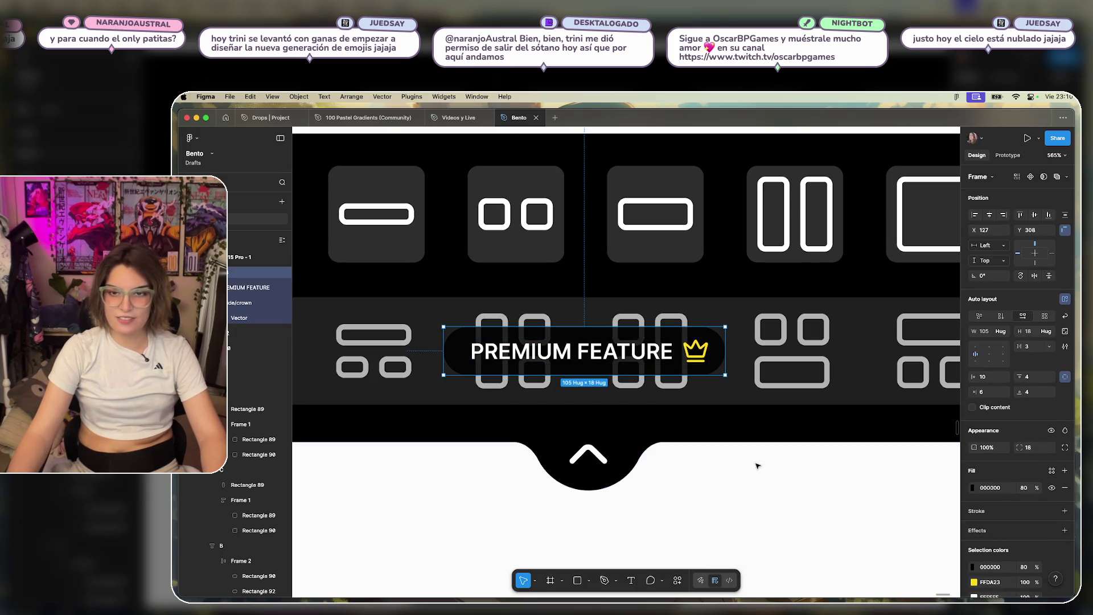
{"action": "scroll", "coordinate": [757, 464], "scroll_direction": "down", "scroll_amount": 5}
{"action": "left_click", "coordinate": [771, 506]}
{"action": "scroll", "coordinate": [749, 477], "scroll_direction": "up", "scroll_amount": 5}
{"action": "key", "text": "ctrl+z"}
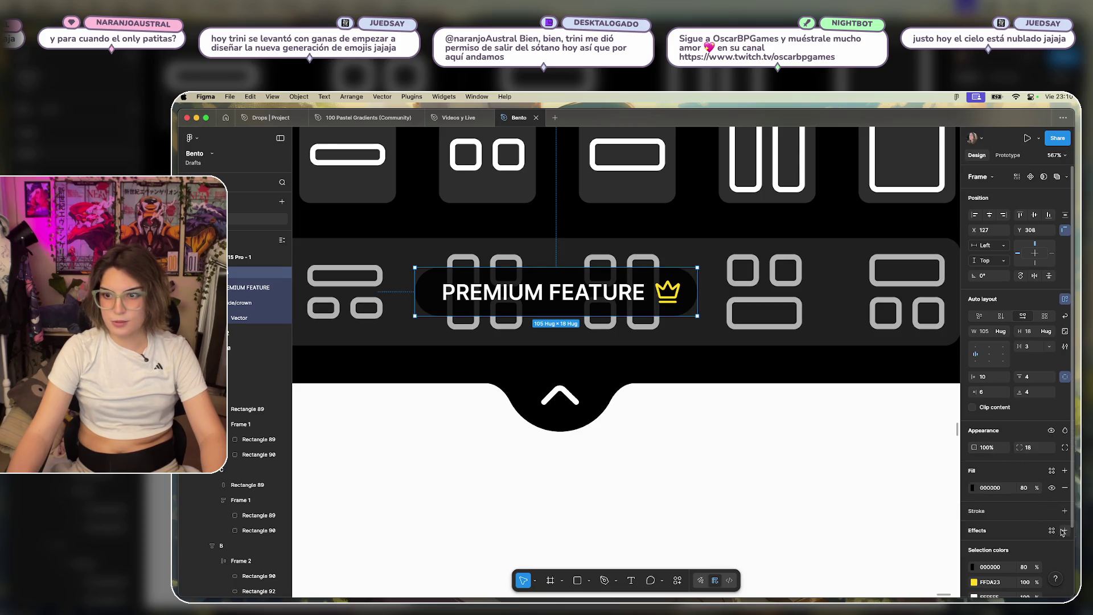
Add a 1 px stroke to the pill and change its colour to white (FFFFFF).
{"action": "left_click", "coordinate": [1066, 512]}
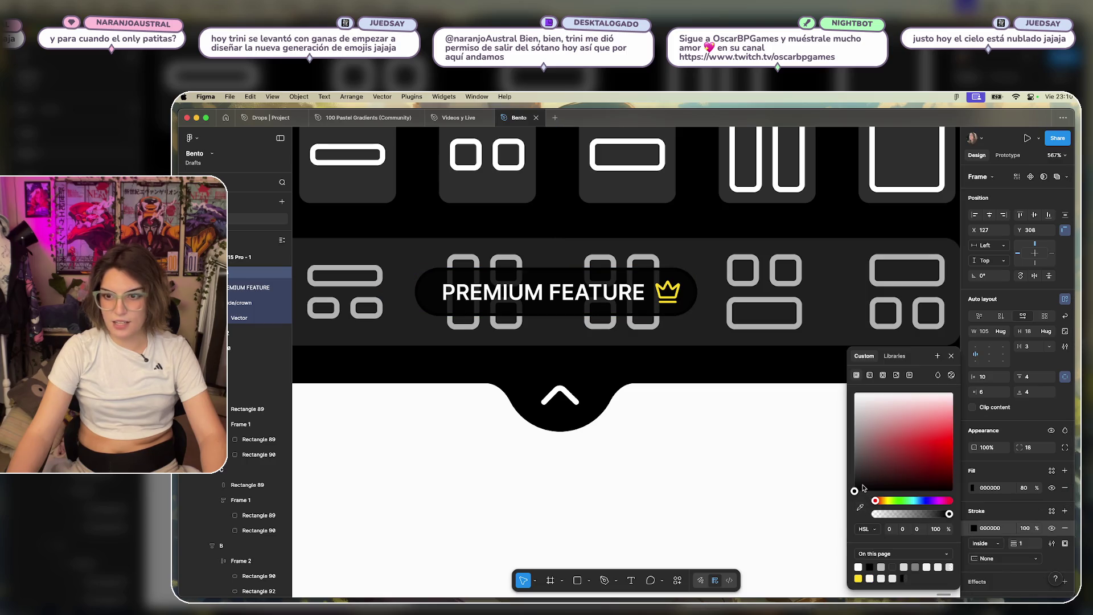
{"action": "left_click_drag", "start_coordinate": [864, 488], "coordinate": [856, 393]}
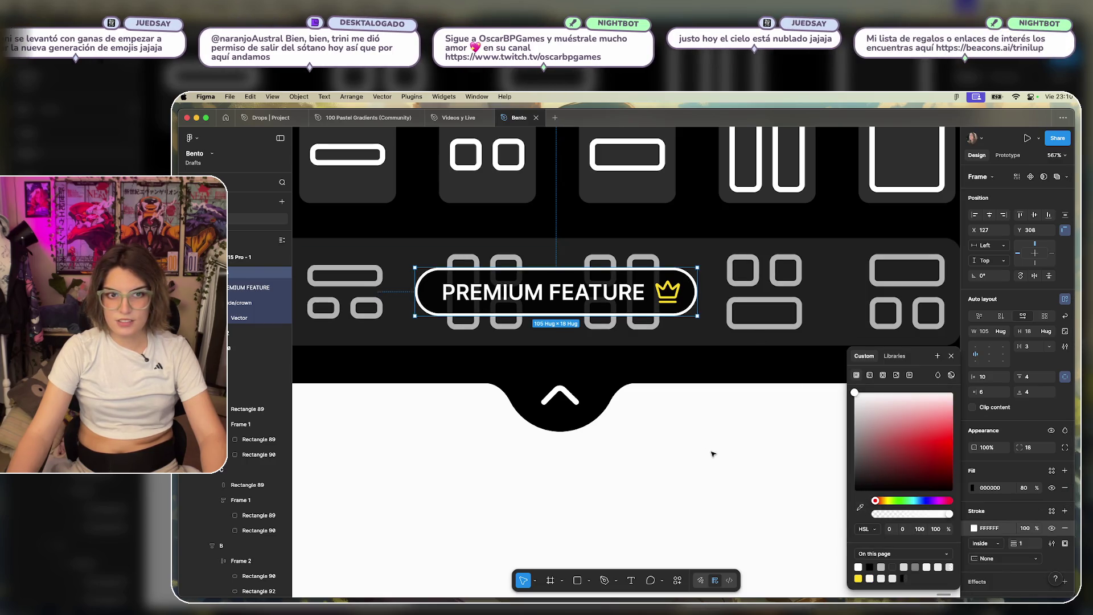
{"action": "key", "text": "Escape"}
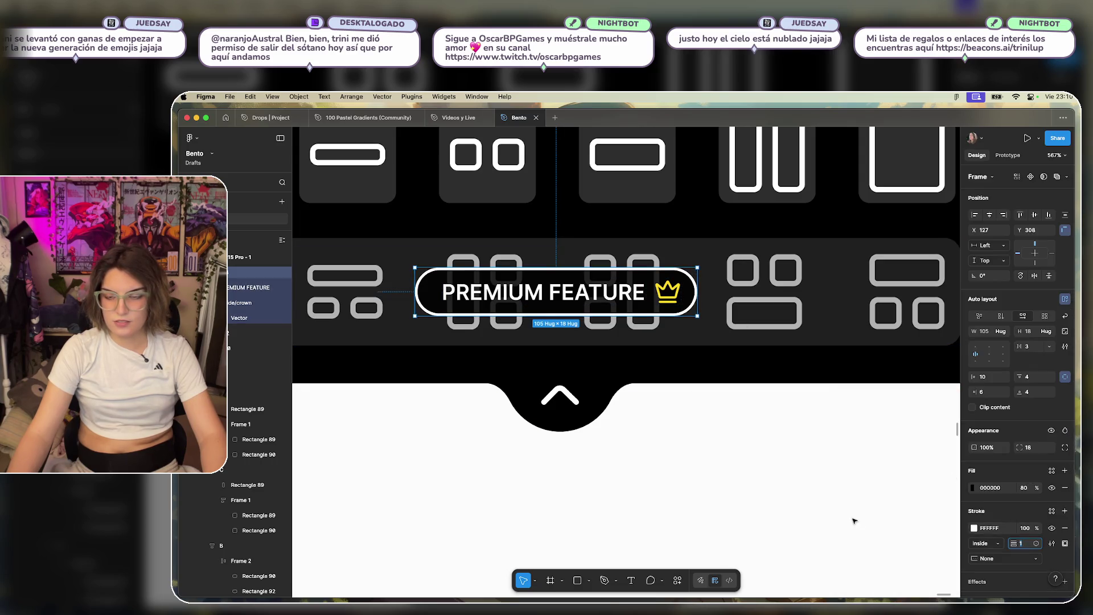
{"action": "left_click", "coordinate": [773, 432]}
{"action": "scroll", "coordinate": [777, 442], "scroll_direction": "down", "scroll_amount": 3}
{"action": "scroll", "coordinate": [801, 503], "scroll_direction": "up", "scroll_amount": 2}
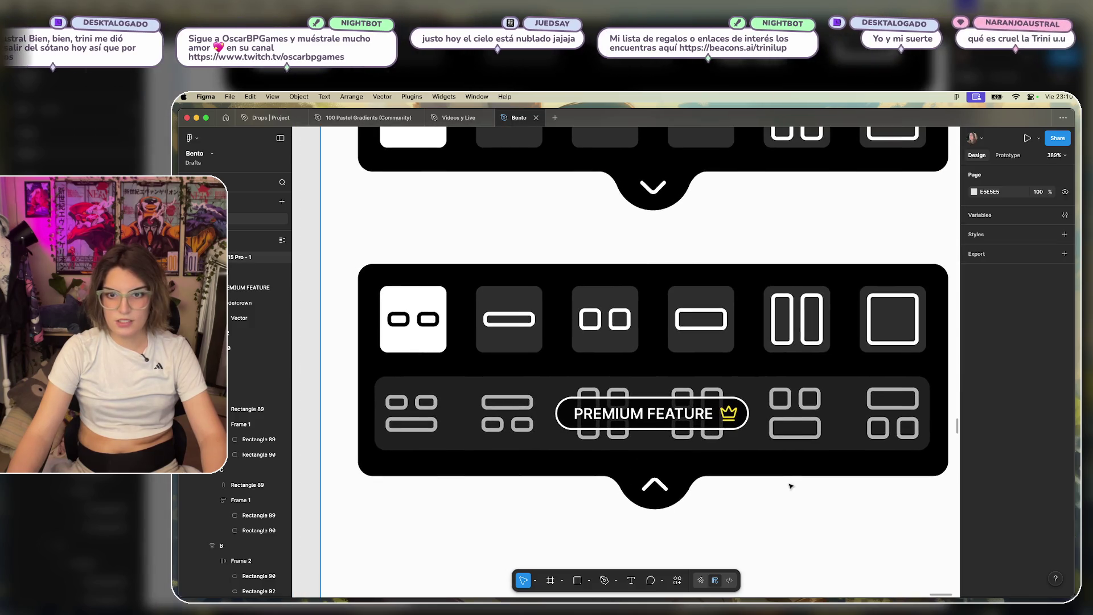
{"action": "scroll", "coordinate": [789, 487], "scroll_direction": "up", "scroll_amount": 2}
{"action": "scroll", "coordinate": [790, 522], "scroll_direction": "left", "scroll_amount": 1}
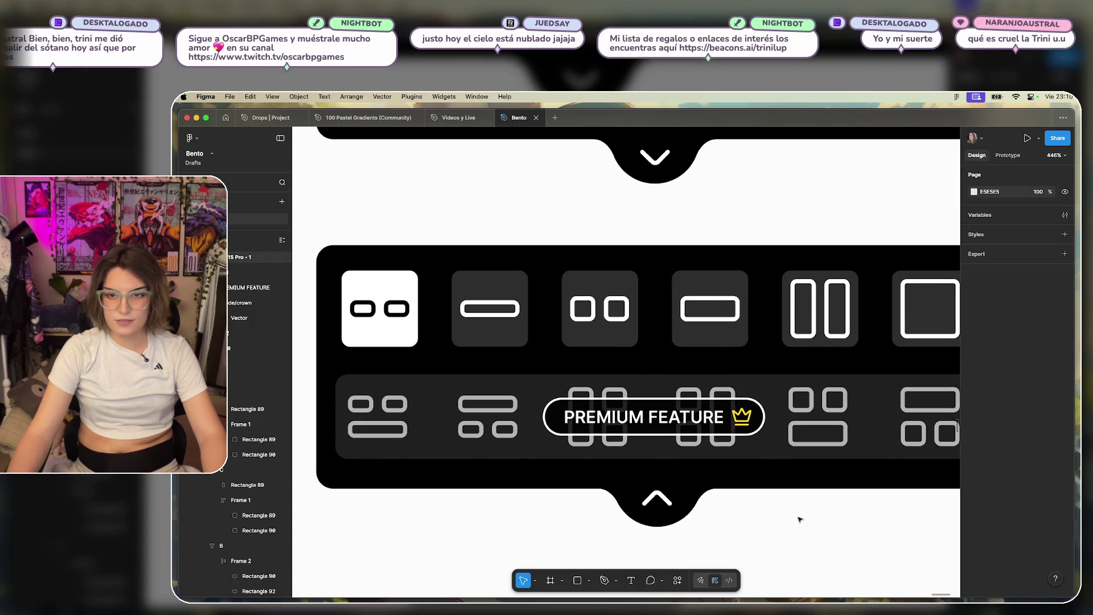
{"action": "left_click", "coordinate": [659, 389]}
{"action": "mouse_move", "coordinate": [659, 389]}
{"action": "left_mouse_down"}
{"action": "mouse_move", "coordinate": [655, 373]}
{"action": "mouse_move", "coordinate": [661, 431]}
{"action": "left_mouse_up"}
{"action": "double_click", "coordinate": [660, 419]}
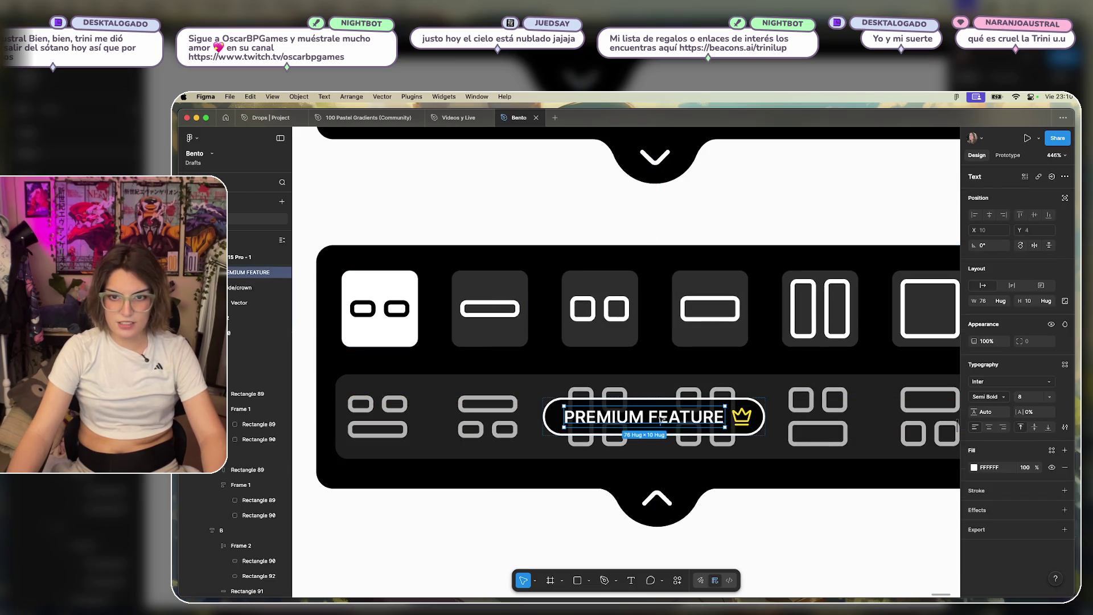
{"action": "left_click", "coordinate": [659, 417]}
{"action": "double_click", "coordinate": [654, 417]}
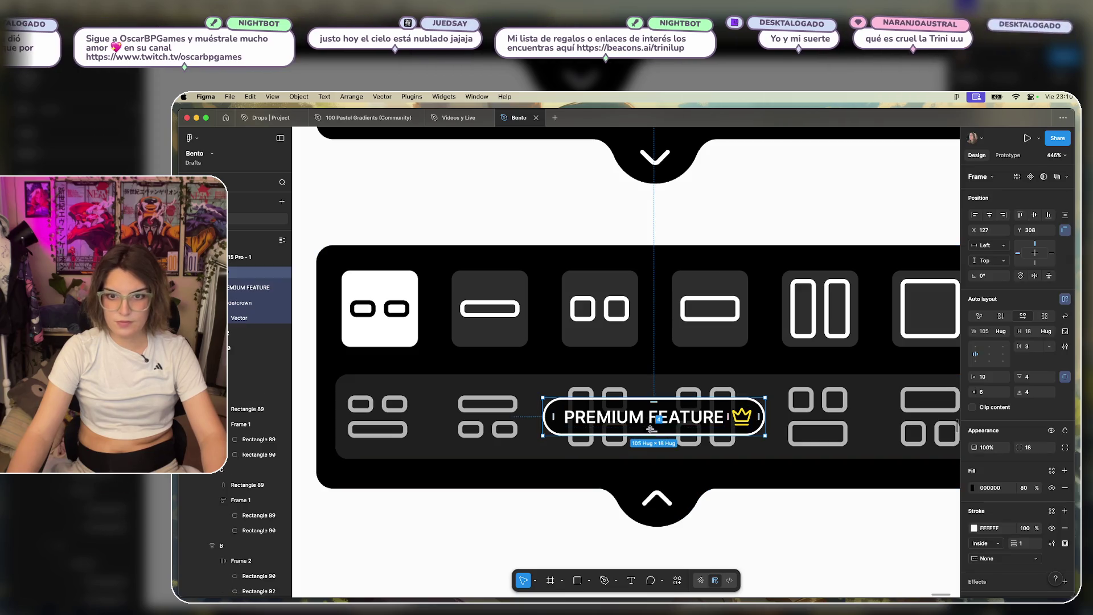
{"action": "left_click", "coordinate": [655, 406]}
{"action": "left_click", "coordinate": [659, 421]}
{"action": "mouse_move", "coordinate": [648, 427]}
{"action": "left_mouse_down"}
{"action": "mouse_move", "coordinate": [648, 376]}
{"action": "mouse_move", "coordinate": [653, 449]}
{"action": "mouse_move", "coordinate": [652, 413]}
{"action": "left_mouse_up"}
{"action": "left_click", "coordinate": [762, 542]}
{"action": "left_click", "coordinate": [767, 545]}
{"action": "scroll", "coordinate": [818, 546], "scroll_direction": "up", "scroll_amount": 5}
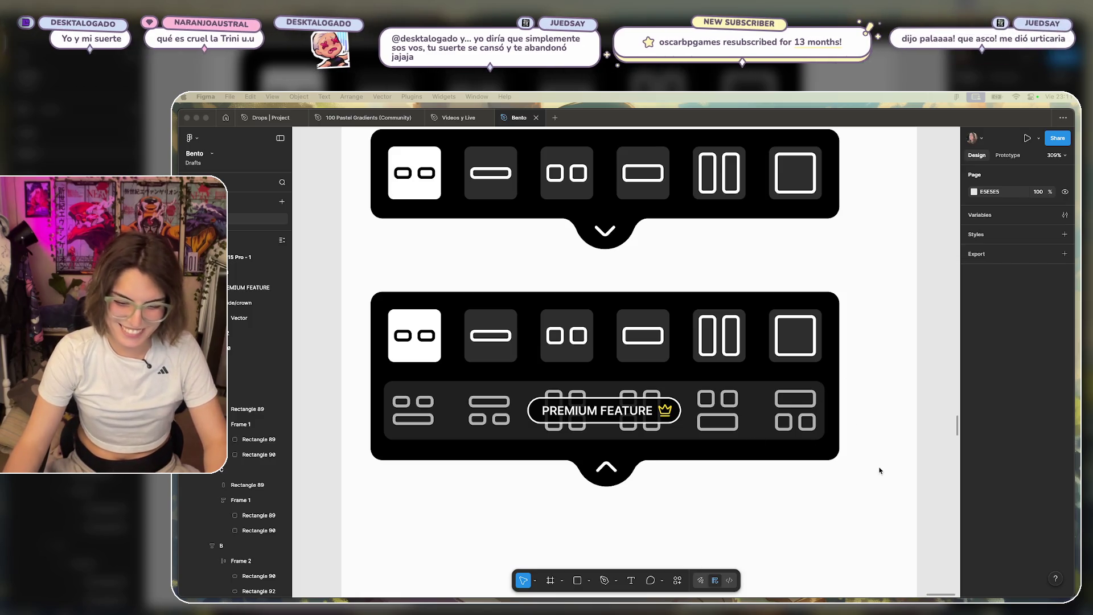
{"action": "left_click", "coordinate": [870, 355]}
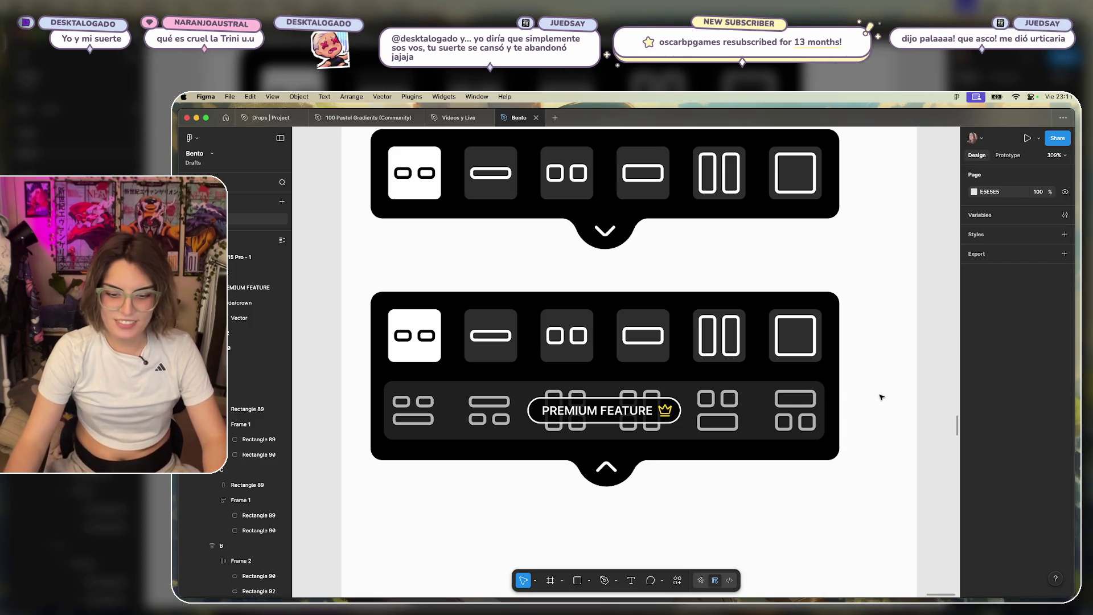
Move the PREMIUM FEATURE badge and the lower icon row down together.
{"action": "scroll", "coordinate": [849, 441], "scroll_direction": "down", "scroll_amount": 2}
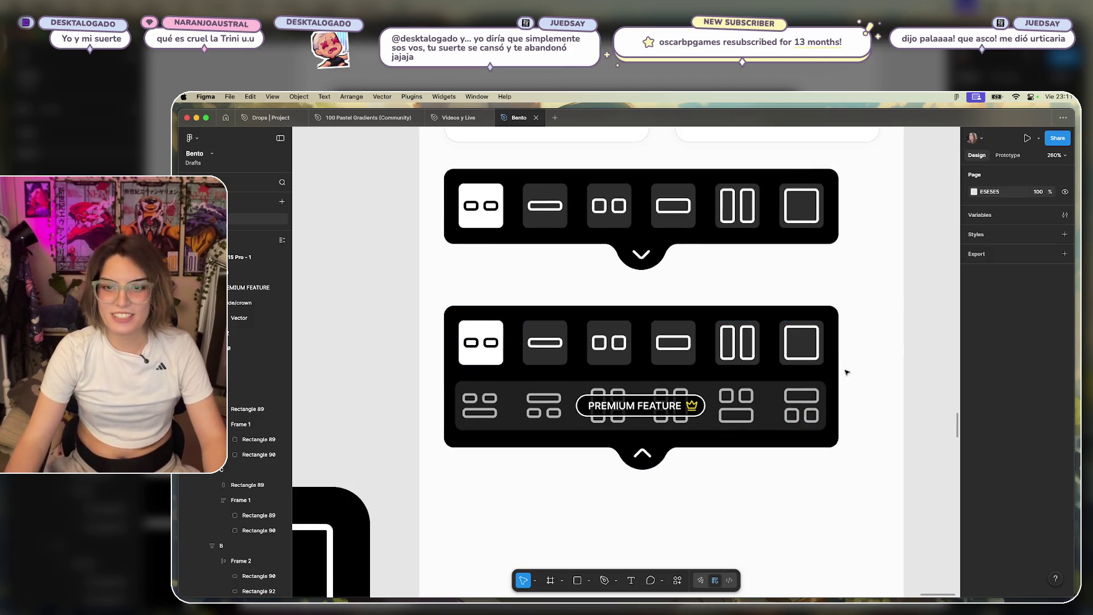
{"action": "scroll", "coordinate": [849, 441], "scroll_direction": "up", "scroll_amount": 5}
{"action": "scroll", "coordinate": [653, 483], "scroll_direction": "left", "scroll_amount": 3}
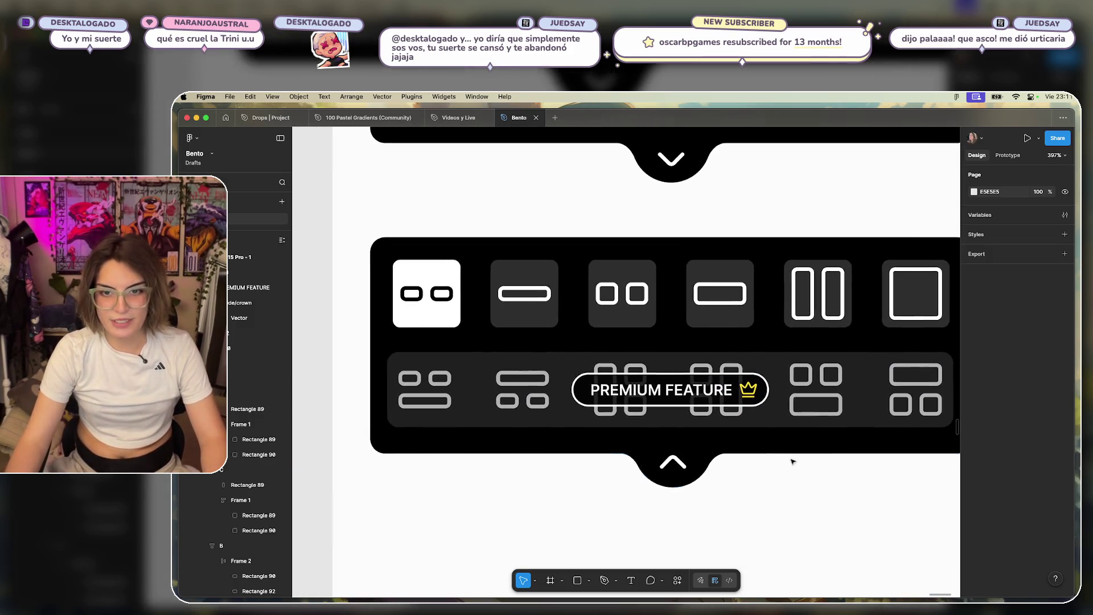
{"action": "left_click", "coordinate": [775, 406]}
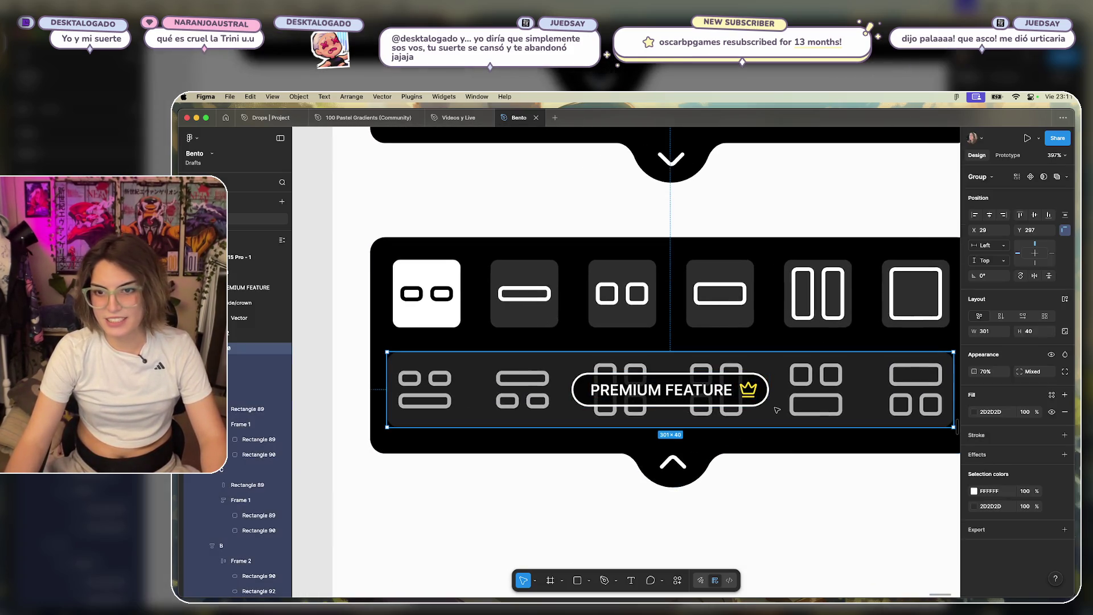
{"action": "left_click", "coordinate": [768, 497]}
{"action": "double_click", "coordinate": [685, 387]}
{"action": "mouse_move", "coordinate": [685, 387]}
{"action": "left_mouse_down"}
{"action": "mouse_move", "coordinate": [698, 527]}
{"action": "mouse_move", "coordinate": [699, 351]}
{"action": "left_mouse_up"}
{"action": "key", "text": "Escape"}
{"action": "left_click", "coordinate": [702, 353]}
{"action": "left_click", "coordinate": [728, 359], "text": "shift"}
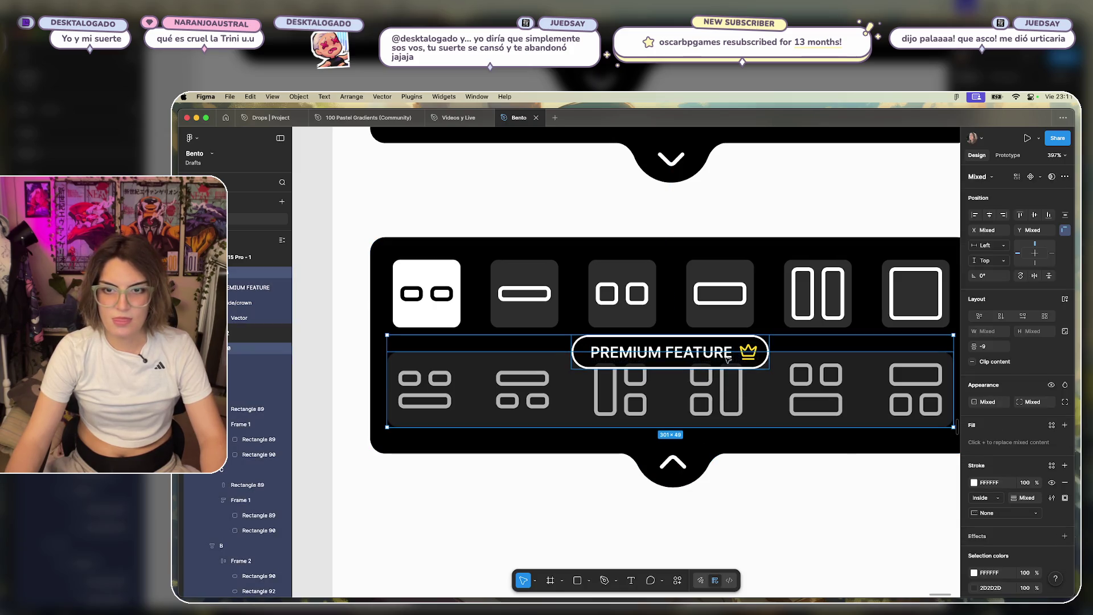
{"action": "left_click_drag", "start_coordinate": [740, 360], "coordinate": [740, 381]}
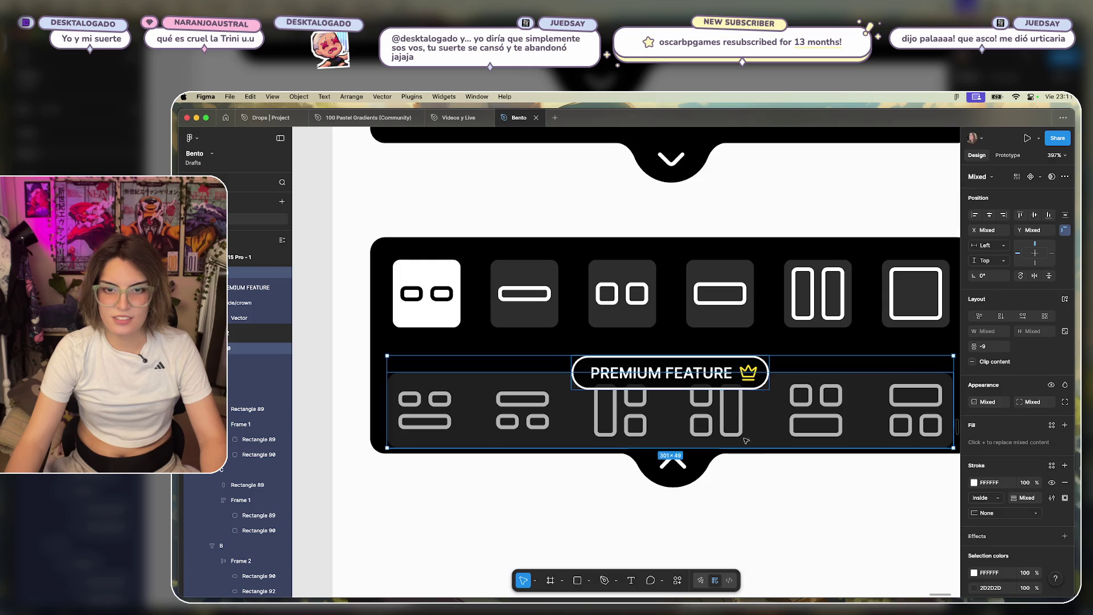
{"action": "key", "text": "Escape"}
Stretch the grey row rectangle up to 301 × 57 and raise the badge to Y 291.
{"action": "left_click", "coordinate": [693, 410]}
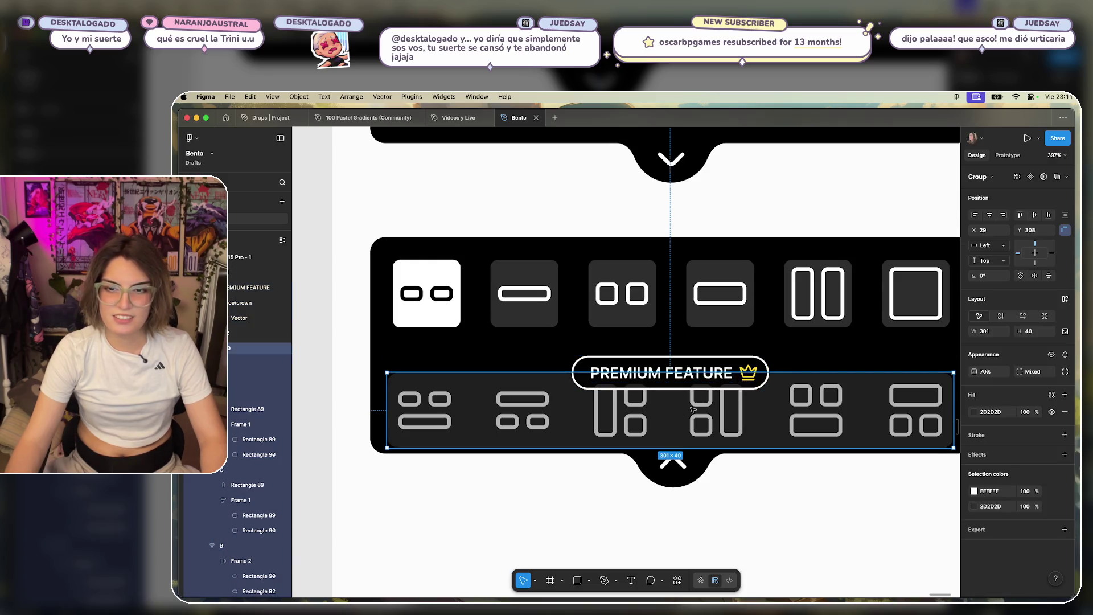
{"action": "double_click", "coordinate": [779, 381]}
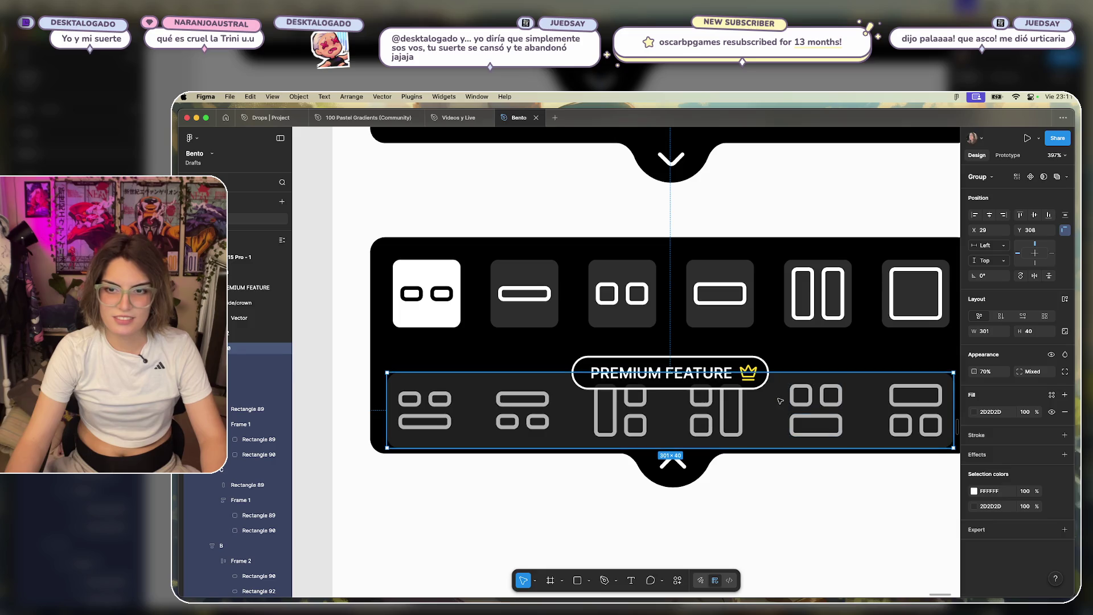
{"action": "left_click_drag", "start_coordinate": [778, 373], "coordinate": [776, 340]}
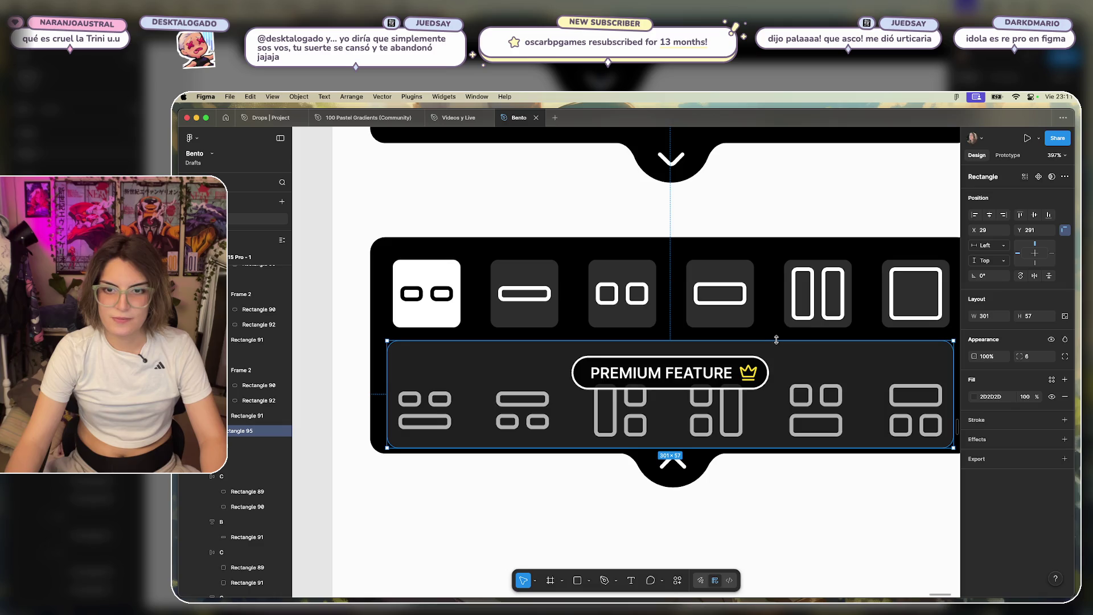
{"action": "left_click", "coordinate": [767, 499]}
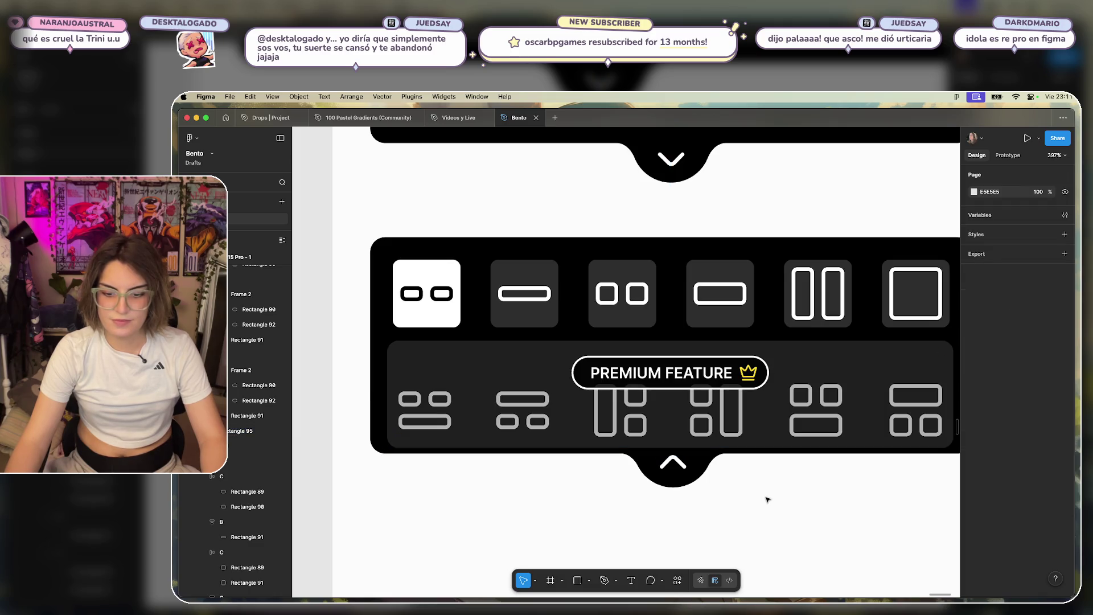
{"action": "left_click", "coordinate": [667, 378]}
{"action": "mouse_move", "coordinate": [667, 379]}
{"action": "left_mouse_down"}
{"action": "mouse_move", "coordinate": [496, 365]}
{"action": "mouse_move", "coordinate": [716, 377]}
{"action": "mouse_move", "coordinate": [677, 357]}
{"action": "left_mouse_up"}
{"action": "scroll", "coordinate": [676, 357], "scroll_direction": "down", "scroll_amount": 5}
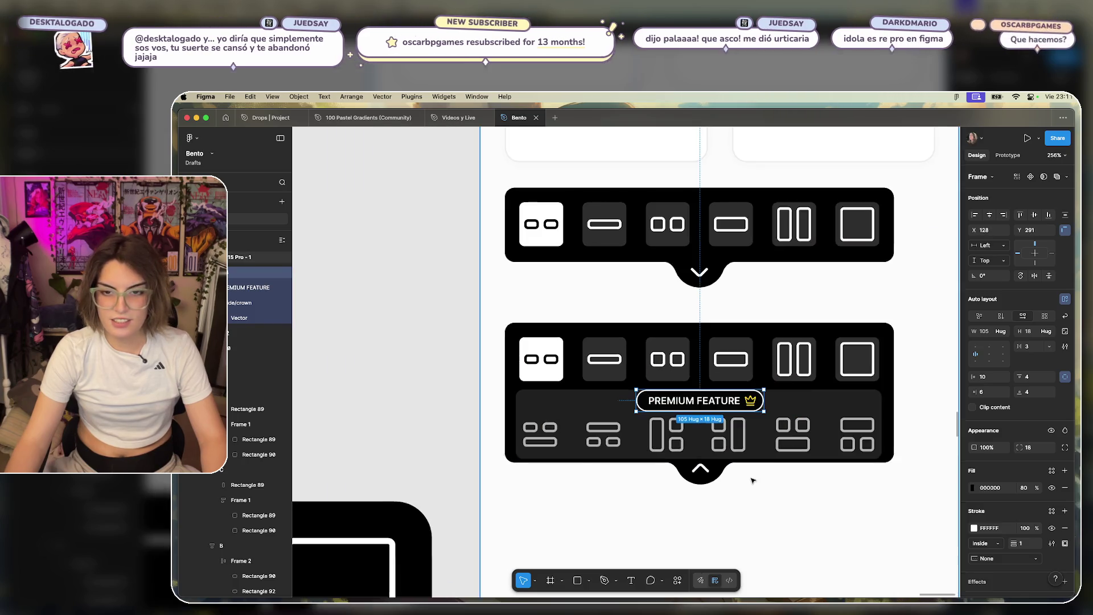
Move the second row below the toolbar, extend its backdrop upward, and raise the badge.
{"action": "scroll", "coordinate": [732, 420], "scroll_direction": "up", "scroll_amount": 5}
{"action": "left_click", "coordinate": [701, 313]}
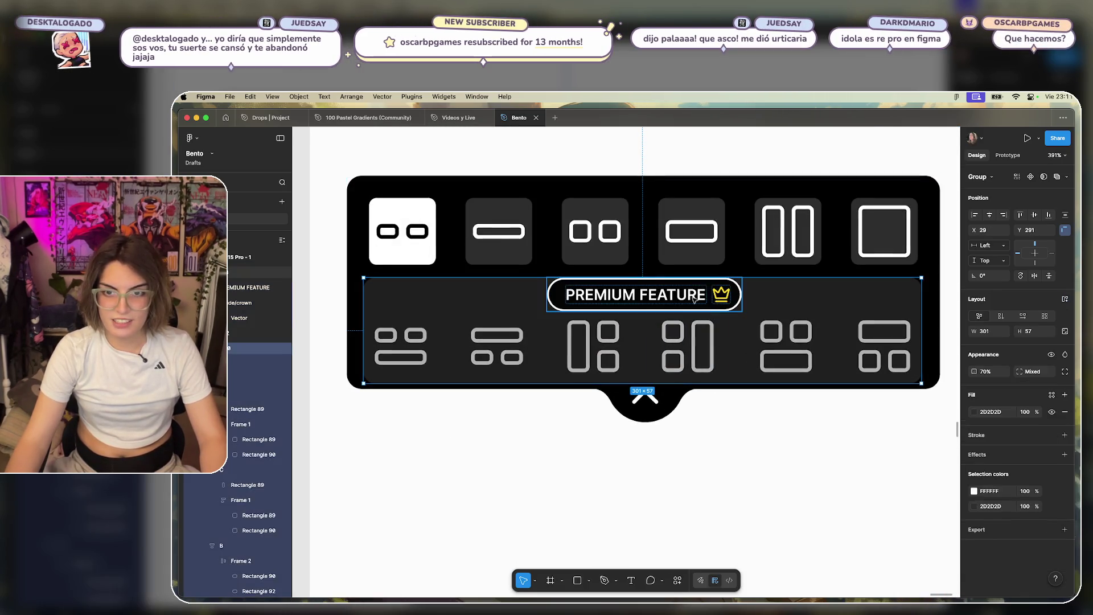
{"action": "left_click_drag", "start_coordinate": [701, 314], "coordinate": [702, 353]}
{"action": "key", "text": "Escape"}
{"action": "left_click", "coordinate": [750, 358]}
{"action": "left_click_drag", "start_coordinate": [644, 317], "coordinate": [644, 291]}
{"action": "double_click", "coordinate": [669, 338]}
{"action": "left_click_drag", "start_coordinate": [670, 339], "coordinate": [671, 327]}
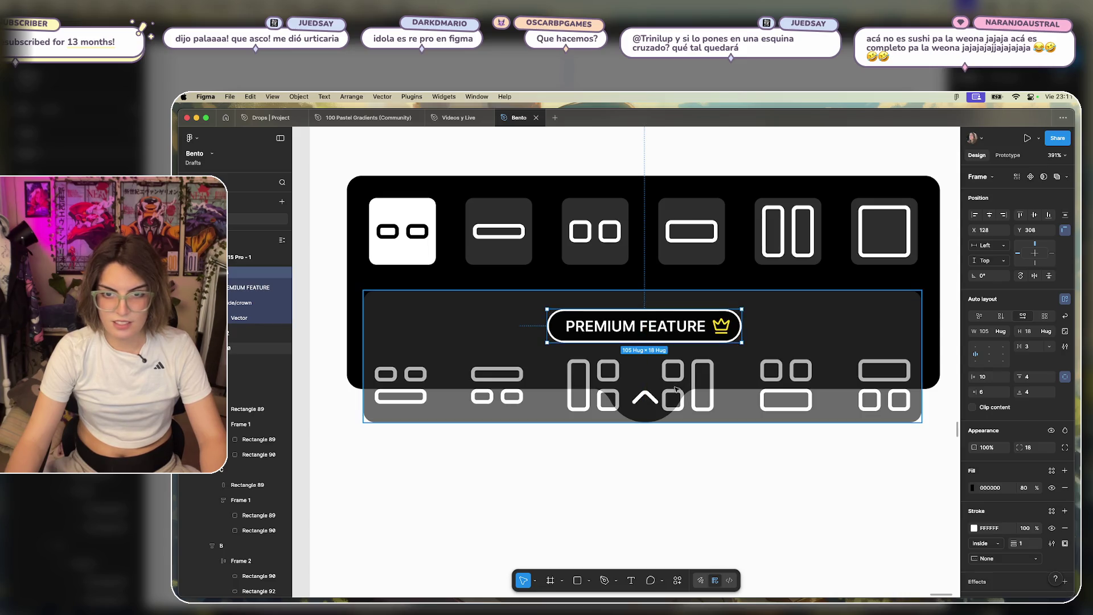
Lower the grey backdrop's top edge to make it 301 × 63, and nudge the badge to Y 311.
{"action": "left_click", "coordinate": [668, 291]}
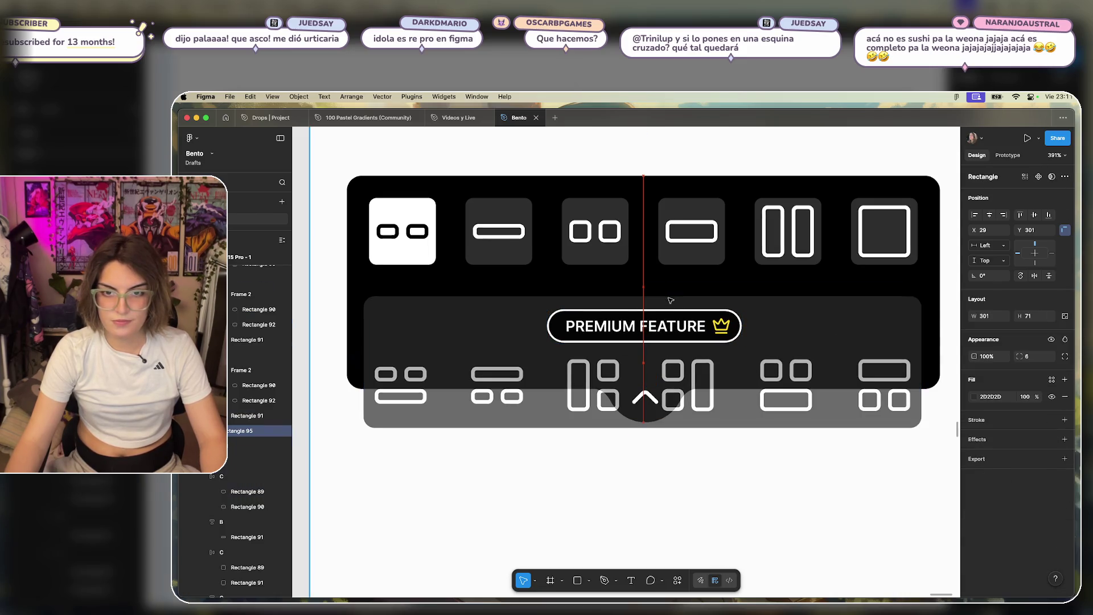
{"action": "double_click", "coordinate": [667, 292]}
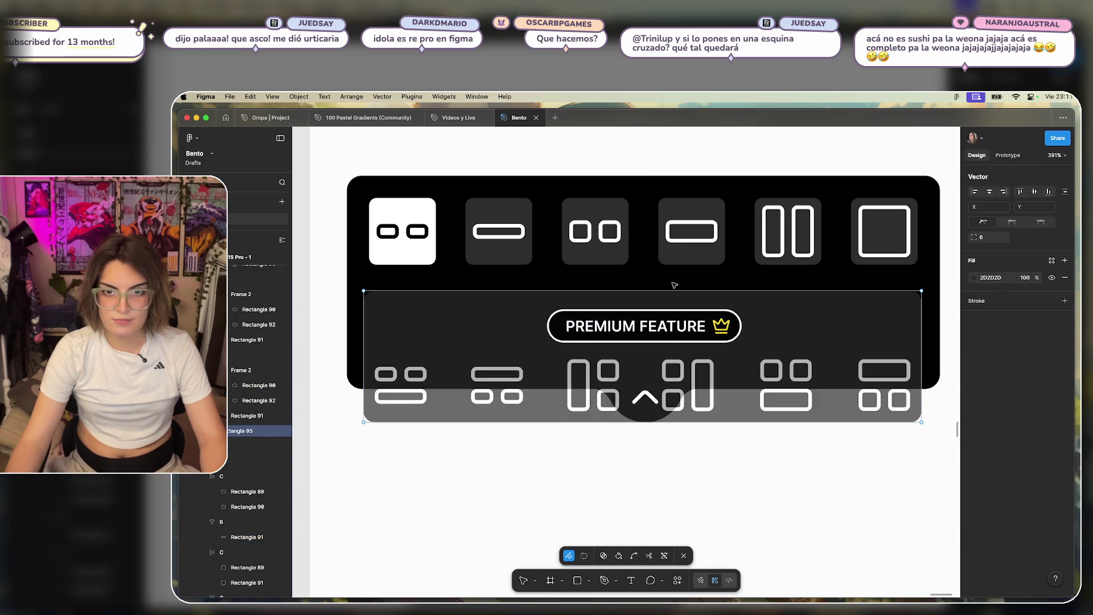
{"action": "key", "text": "Escape"}
{"action": "left_click_drag", "start_coordinate": [668, 288], "coordinate": [668, 306]}
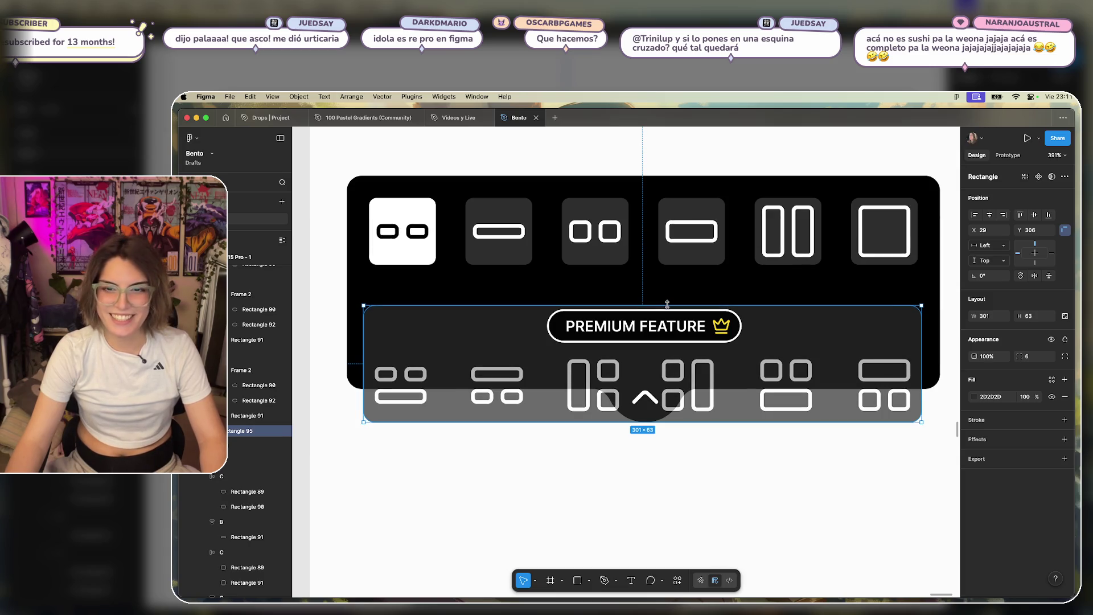
{"action": "left_click", "coordinate": [668, 336]}
{"action": "key", "text": "Down"}
{"action": "key", "text": "Down"}
{"action": "key", "text": "Down"}
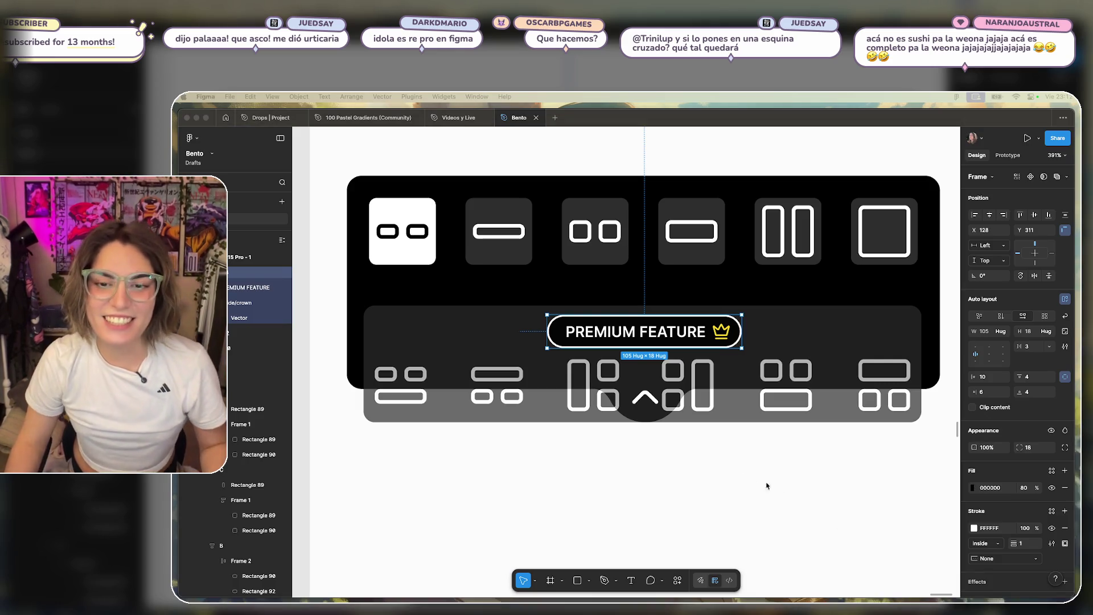
{"action": "scroll", "coordinate": [810, 498], "scroll_direction": "down", "scroll_amount": 10}
{"action": "scroll", "coordinate": [810, 481], "scroll_direction": "up", "scroll_amount": 4}
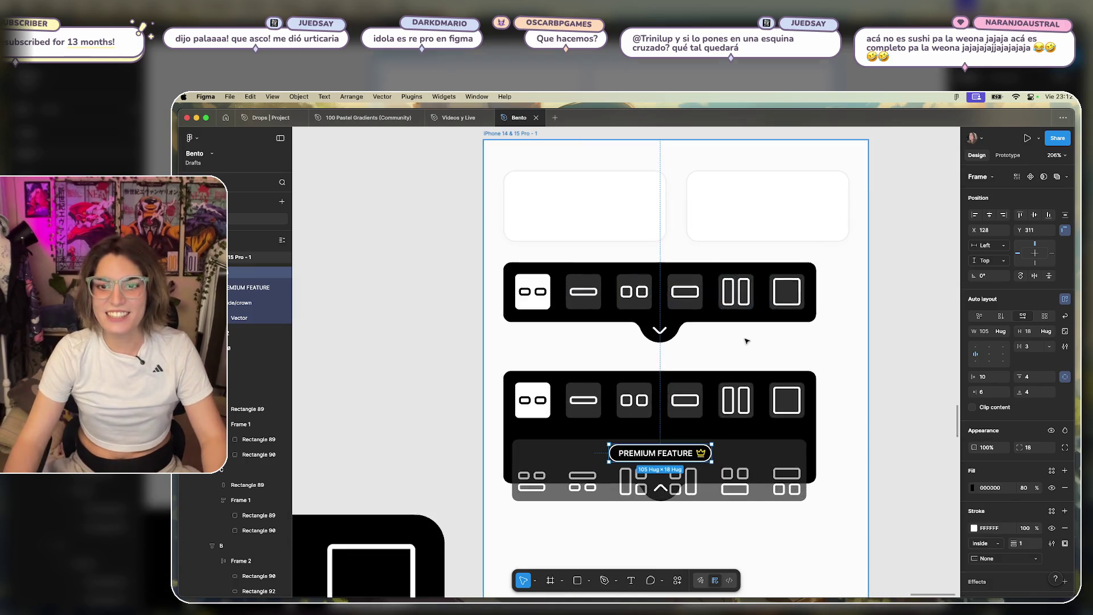
{"action": "key", "text": "shift+1"}
{"action": "scroll", "coordinate": [571, 383], "scroll_direction": "down", "scroll_amount": 3}
{"action": "scroll", "coordinate": [784, 458], "scroll_direction": "down", "scroll_amount": 5}
{"action": "scroll", "coordinate": [556, 361], "scroll_direction": "up", "scroll_amount": 5}
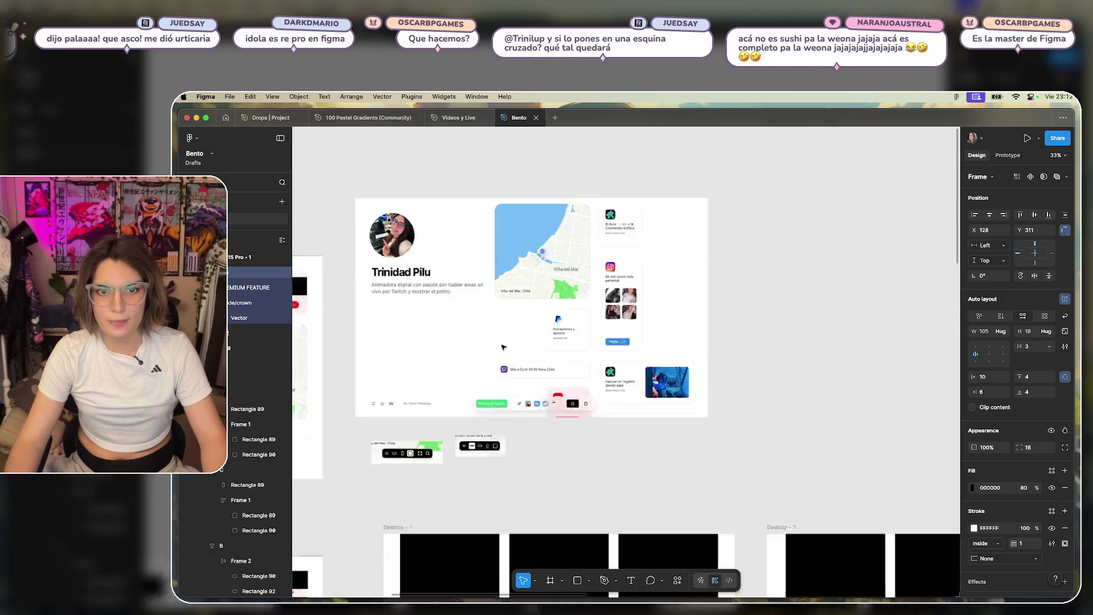
{"action": "scroll", "coordinate": [503, 347], "scroll_direction": "up", "scroll_amount": 5}
{"action": "scroll", "coordinate": [677, 319], "scroll_direction": "down", "scroll_amount": 3}
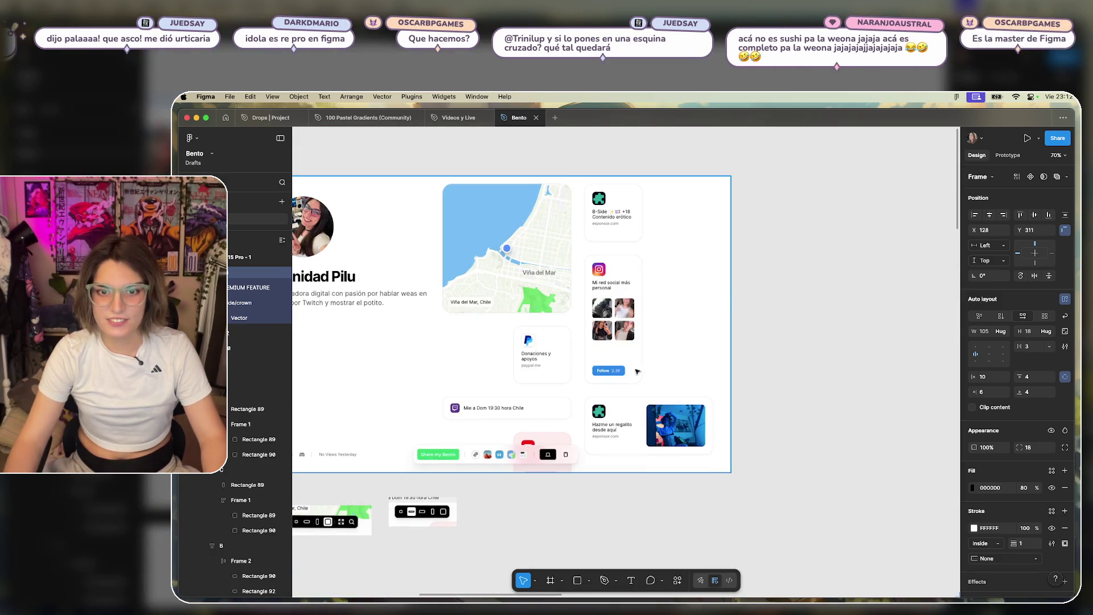
{"action": "scroll", "coordinate": [599, 430], "scroll_direction": "down", "scroll_amount": 3}
{"action": "scroll", "coordinate": [731, 381], "scroll_direction": "down", "scroll_amount": 3}
{"action": "scroll", "coordinate": [764, 495], "scroll_direction": "up", "scroll_amount": 5}
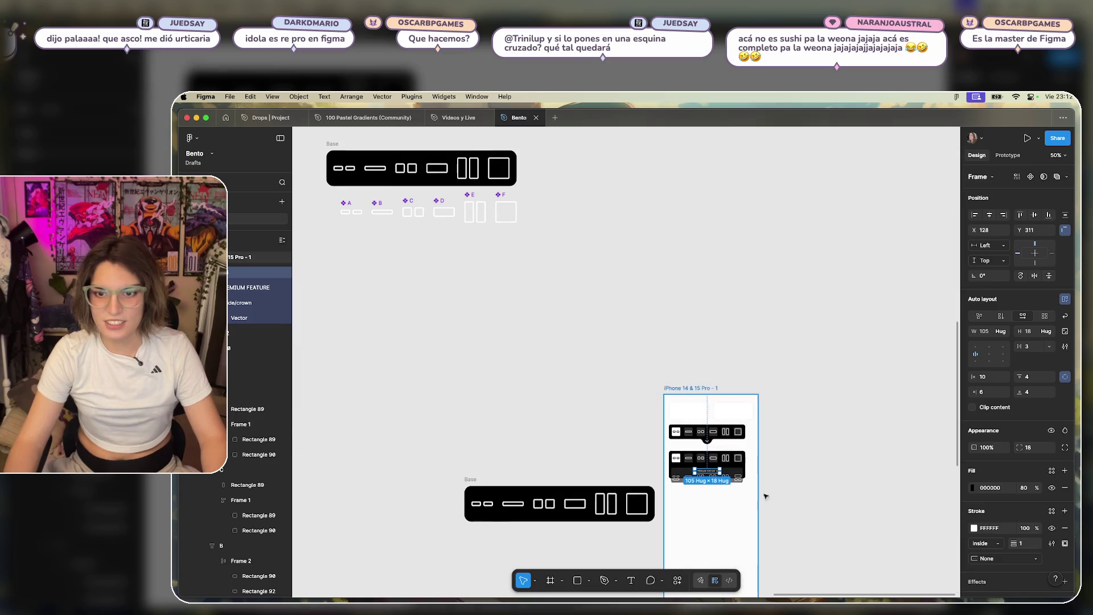
Bring back the deleted black background and chevron tab and nudge them up slightly.
{"action": "scroll", "coordinate": [677, 381], "scroll_direction": "up", "scroll_amount": 10}
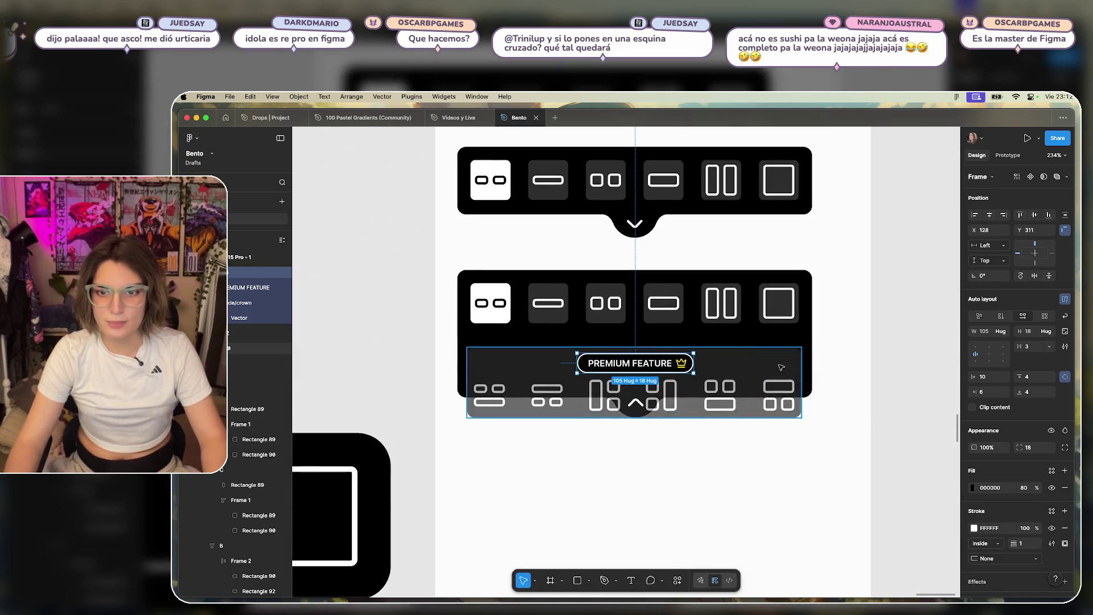
{"action": "left_click", "coordinate": [739, 338]}
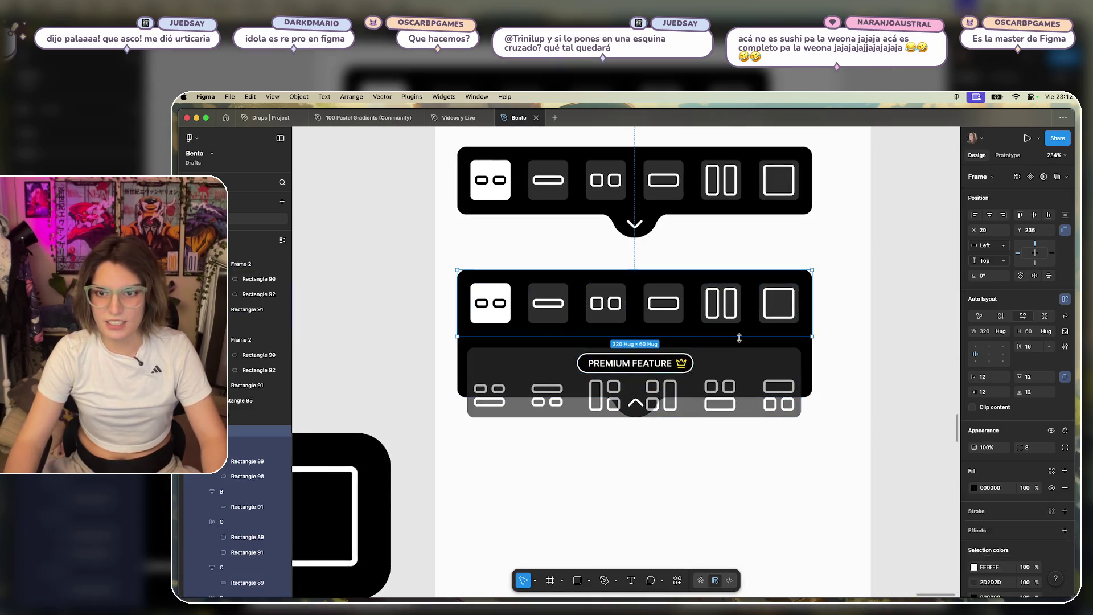
{"action": "left_click", "coordinate": [710, 465]}
{"action": "left_click", "coordinate": [815, 399]}
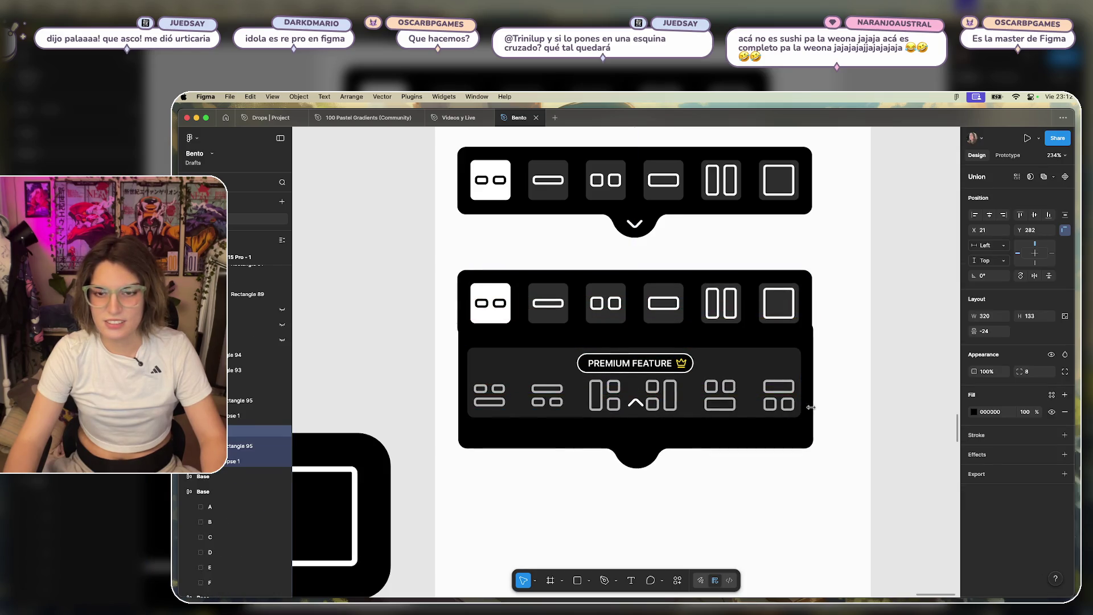
{"action": "key", "text": "Delete"}
{"action": "left_click", "coordinate": [636, 402]}
{"action": "key", "text": "ctrl+z"}
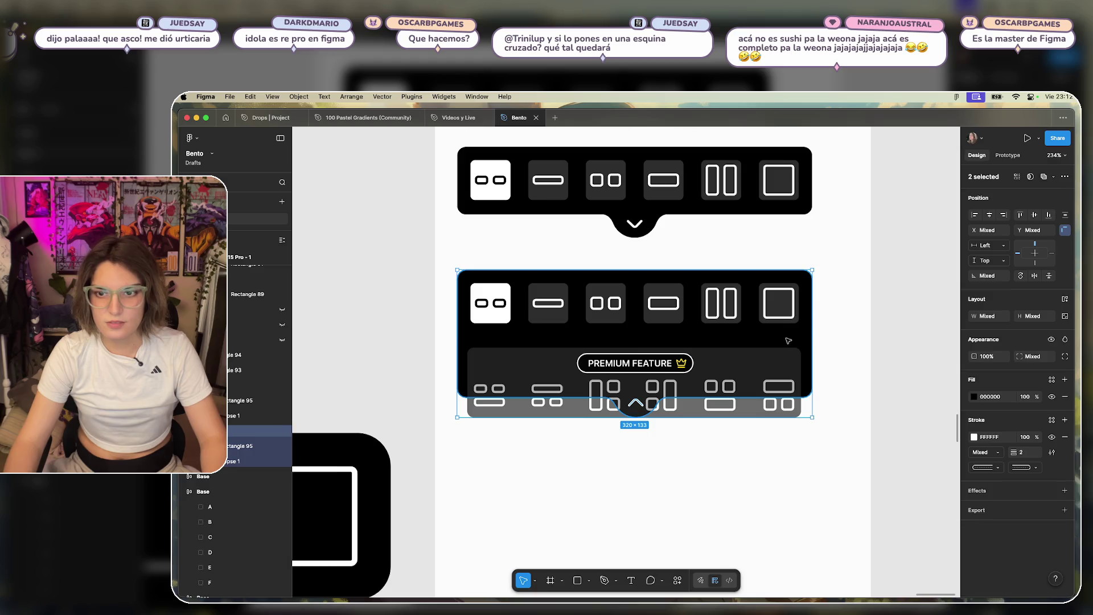
{"action": "left_click_drag", "start_coordinate": [781, 371], "coordinate": [782, 370]}
{"action": "scroll", "coordinate": [626, 421], "scroll_direction": "up", "scroll_amount": 5}
{"action": "left_click", "coordinate": [647, 299]}
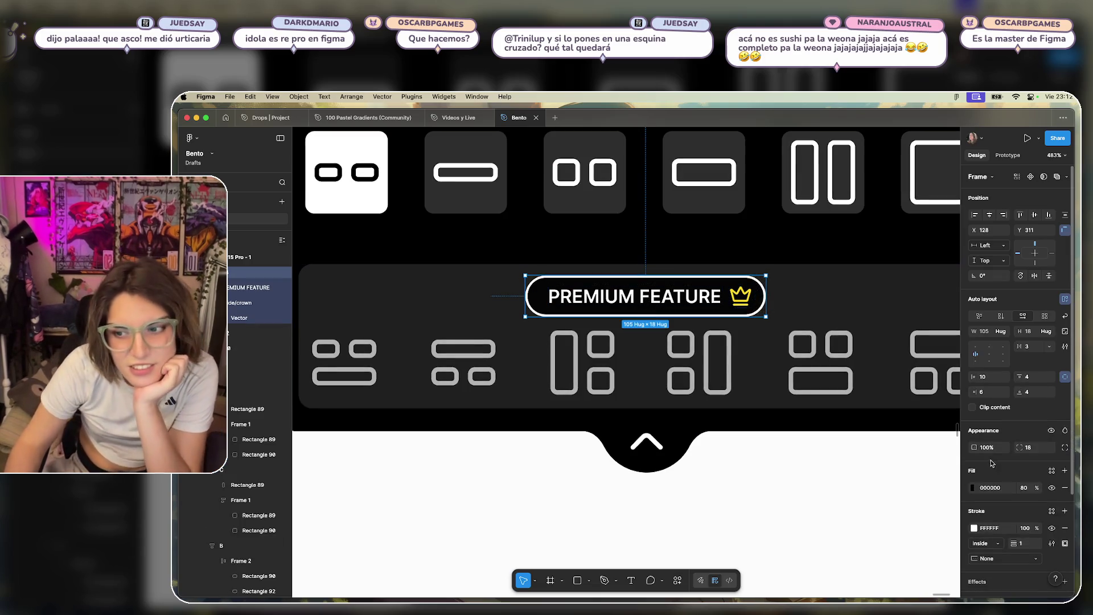
Remove the white stroke from the PREMIUM FEATURE badge, leaving no extra fill.
{"action": "left_click", "coordinate": [1065, 529]}
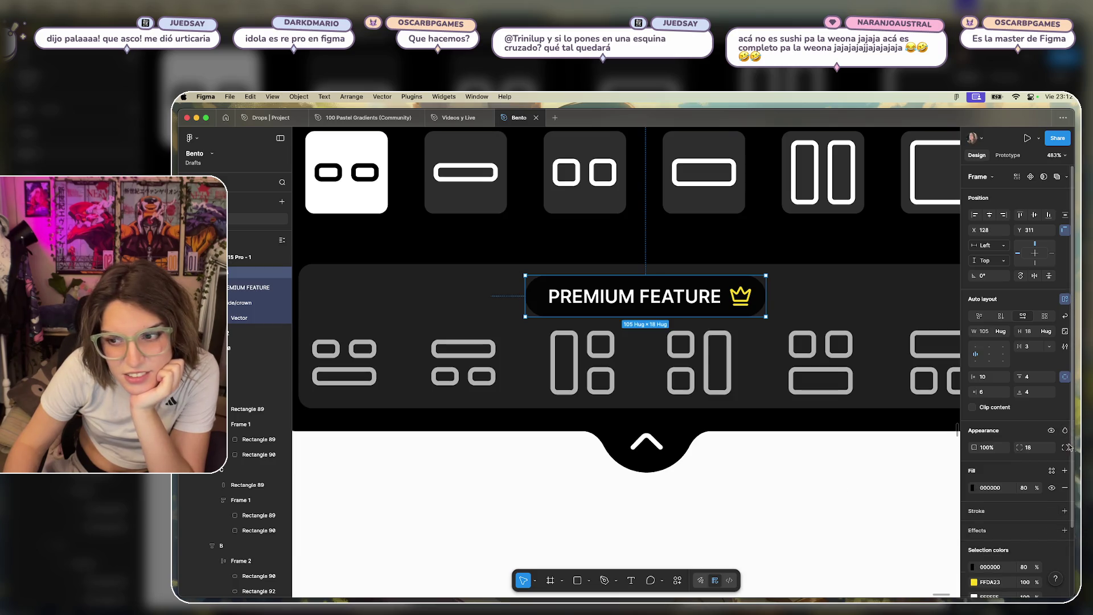
{"action": "left_click", "coordinate": [1066, 470]}
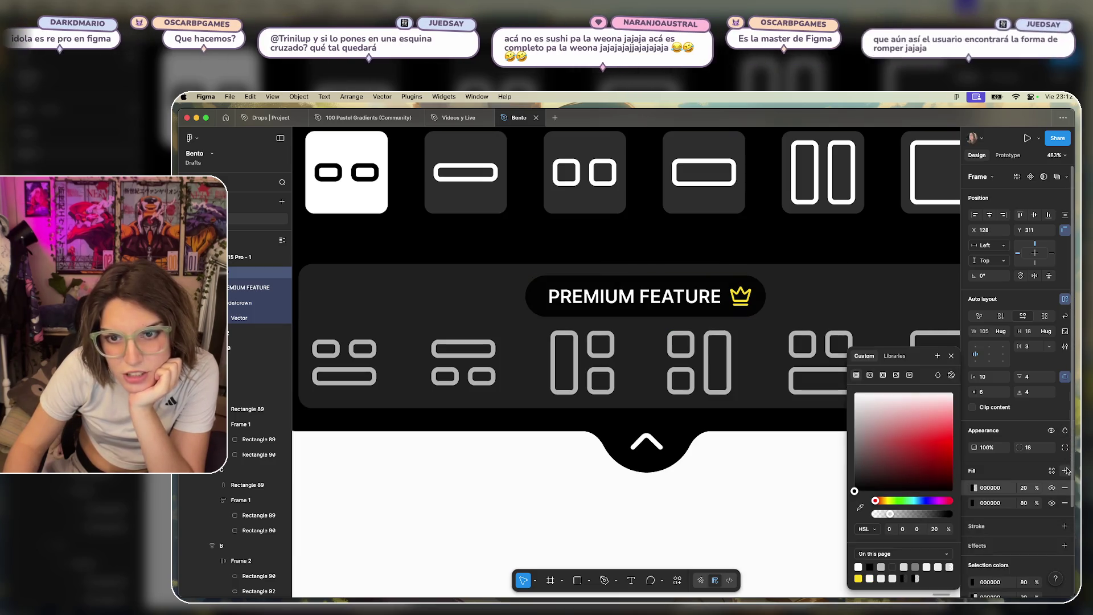
{"action": "left_click", "coordinate": [952, 356]}
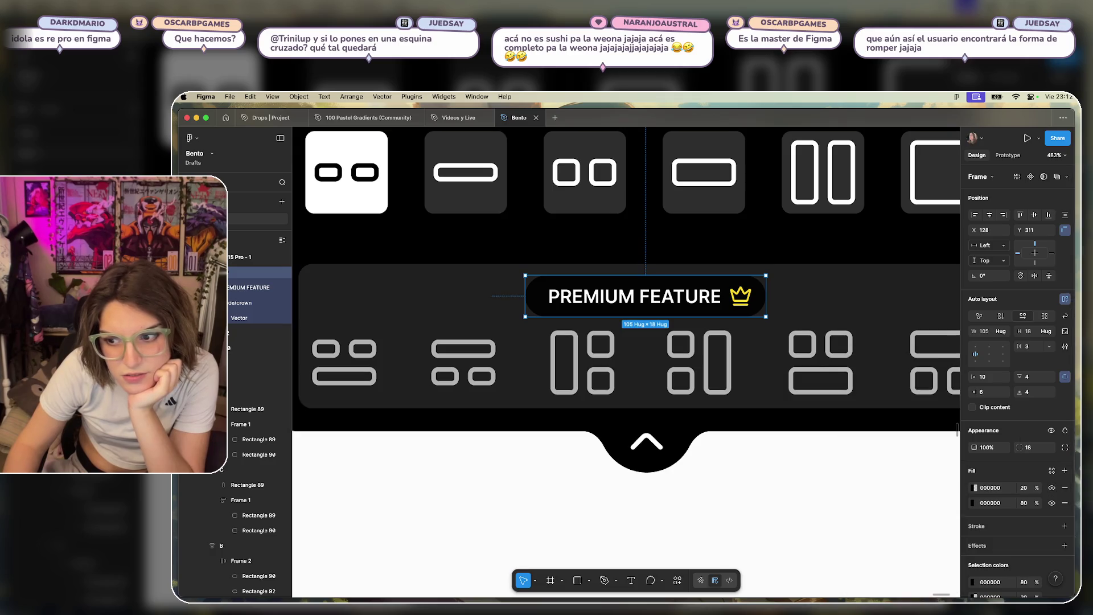
{"action": "left_click", "coordinate": [1065, 488]}
{"action": "left_click", "coordinate": [805, 468]}
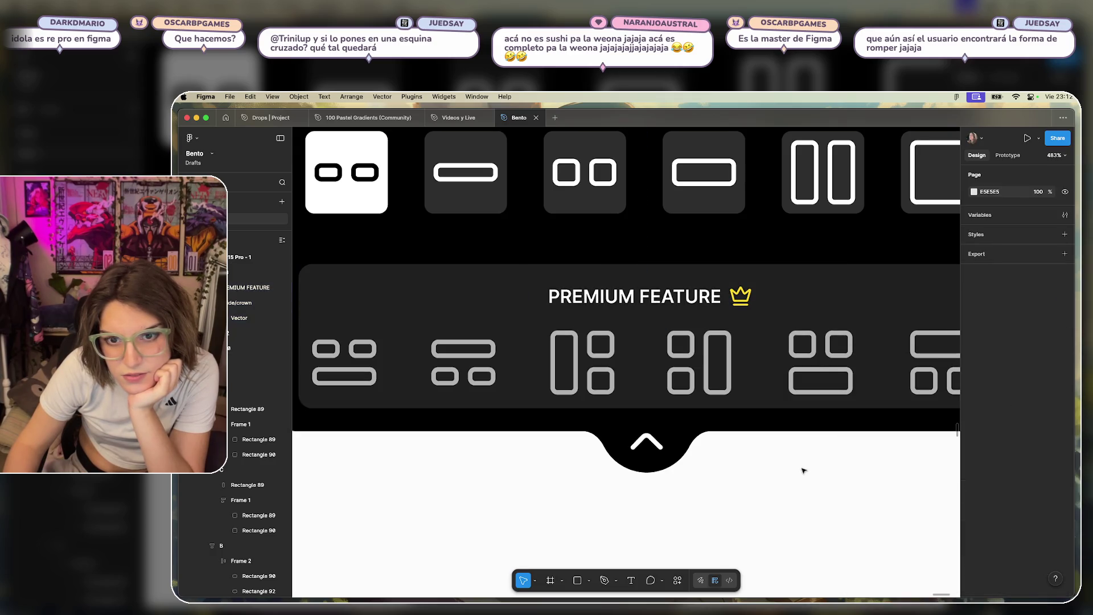
Set the premium panel group's opacity back to 100%.
{"action": "scroll", "coordinate": [804, 449], "scroll_direction": "down", "scroll_amount": 1}
{"action": "scroll", "coordinate": [804, 448], "scroll_direction": "up", "scroll_amount": 2}
{"action": "scroll", "coordinate": [768, 421], "scroll_direction": "down", "scroll_amount": 3}
{"action": "scroll", "coordinate": [740, 398], "scroll_direction": "up", "scroll_amount": 3}
{"action": "left_click", "coordinate": [716, 389]}
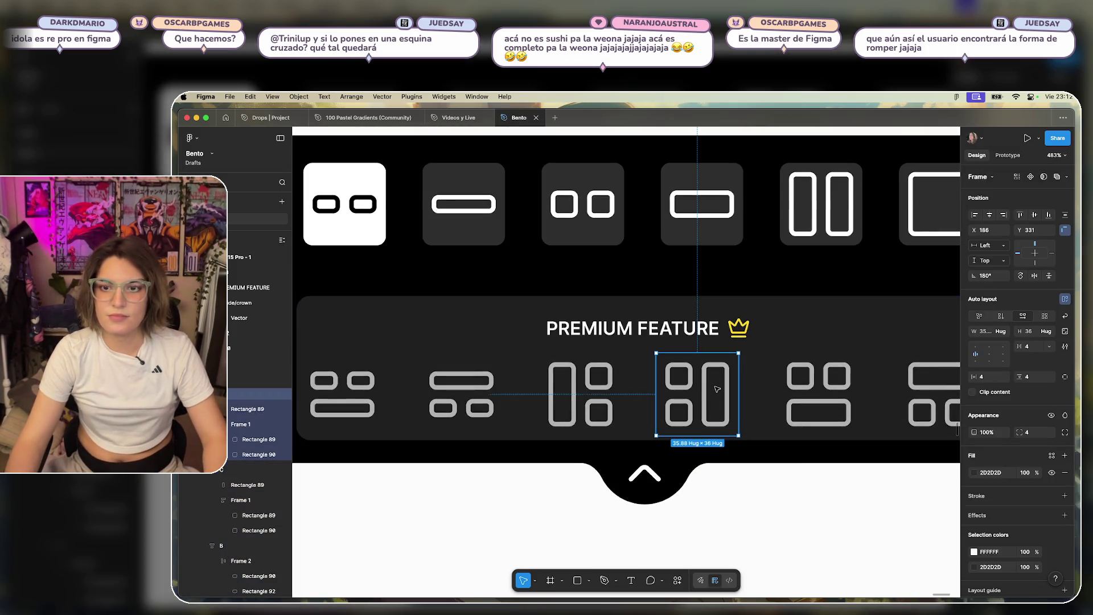
{"action": "left_click", "coordinate": [758, 398]}
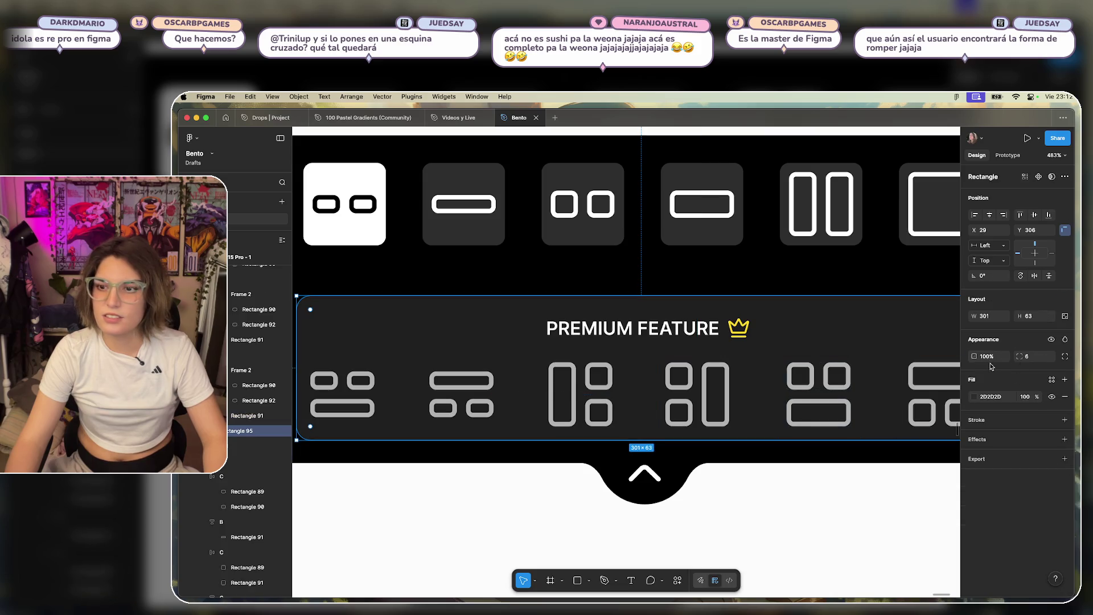
{"action": "left_click", "coordinate": [893, 520]}
{"action": "left_click", "coordinate": [735, 371]}
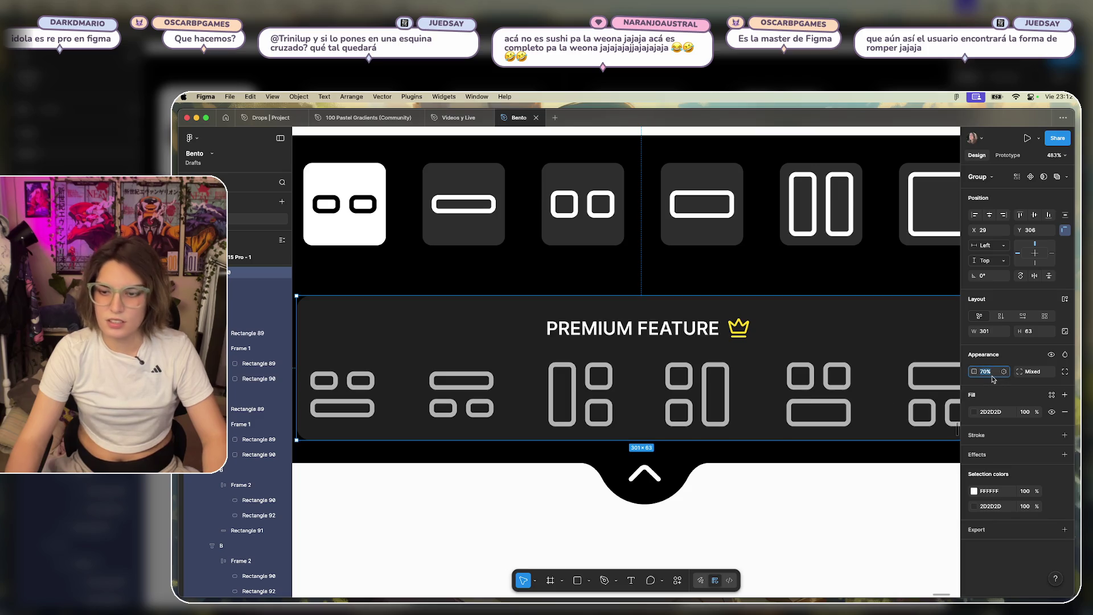
{"action": "type", "text": "100"}
{"action": "key", "text": "Return"}
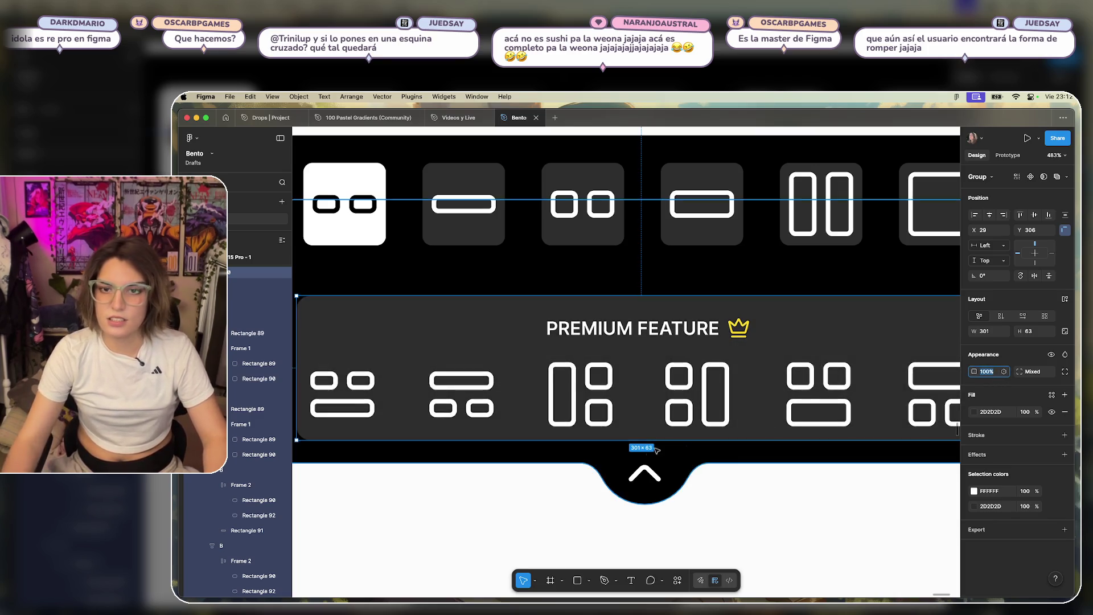
{"action": "left_click", "coordinate": [878, 537]}
Try shifting the badge, leaving it near the centre, and reselect the panel group.
{"action": "scroll", "coordinate": [870, 529], "scroll_direction": "down", "scroll_amount": 2}
{"action": "mouse_move", "coordinate": [731, 370]}
{"action": "left_mouse_down"}
{"action": "mouse_move", "coordinate": [680, 370]}
{"action": "mouse_move", "coordinate": [731, 389]}
{"action": "left_mouse_up"}
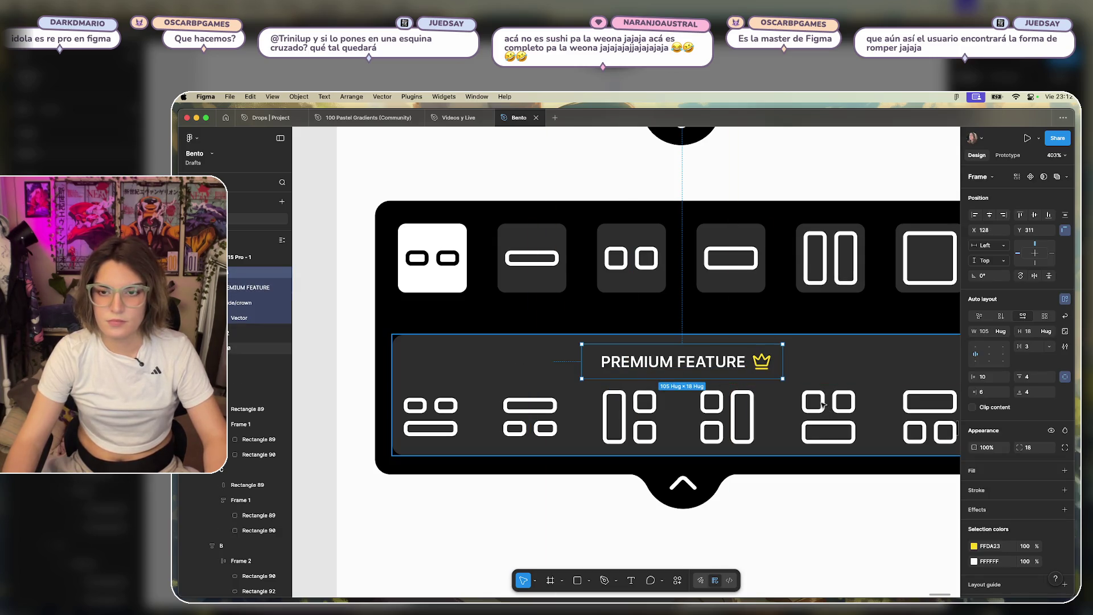
{"action": "scroll", "coordinate": [822, 404], "scroll_direction": "right", "scroll_amount": 2}
{"action": "left_click", "coordinate": [748, 353]}
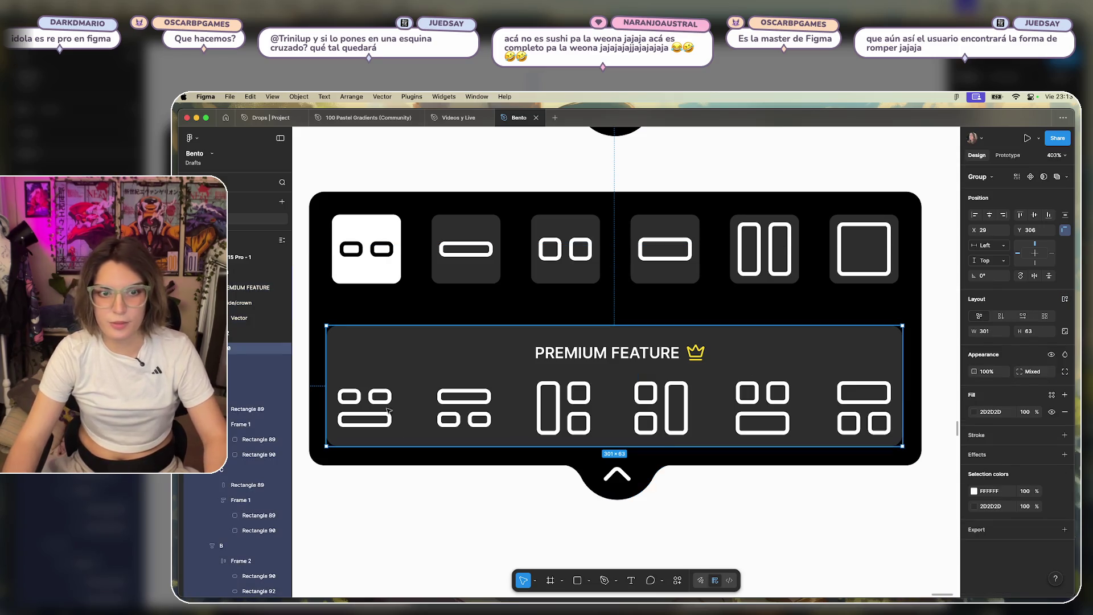
Test 60% opacity on the six premium icons, then revert them to full opacity.
{"action": "double_click", "coordinate": [364, 408]}
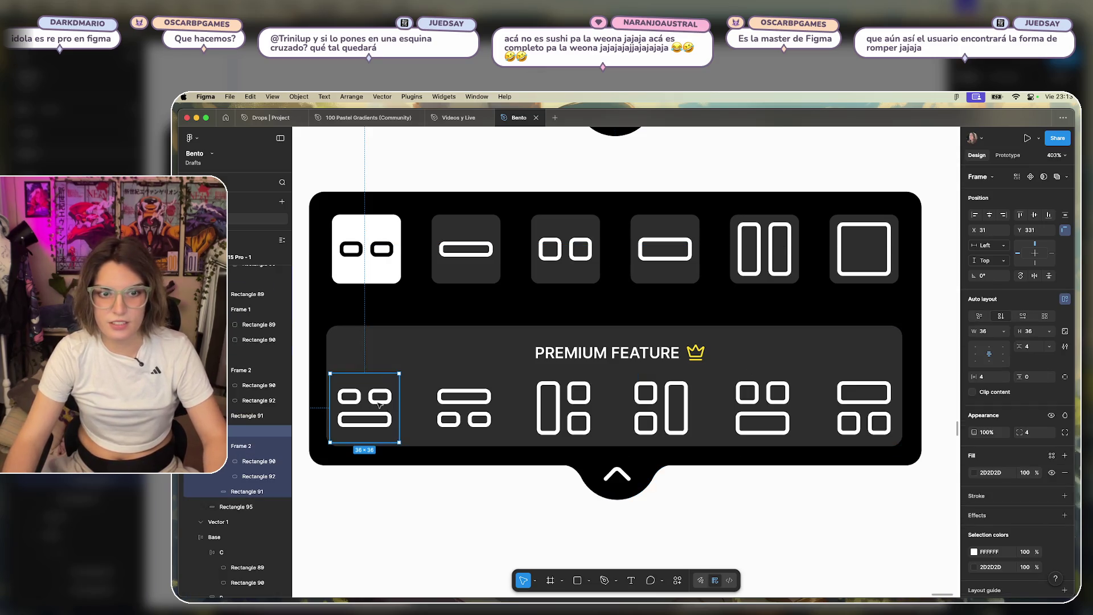
{"action": "left_click", "coordinate": [444, 406], "text": "shift"}
{"action": "left_click", "coordinate": [564, 408], "text": "shift"}
{"action": "left_click", "coordinate": [661, 408], "text": "shift"}
{"action": "left_click", "coordinate": [763, 408], "text": "shift"}
{"action": "left_click", "coordinate": [871, 402], "text": "shift"}
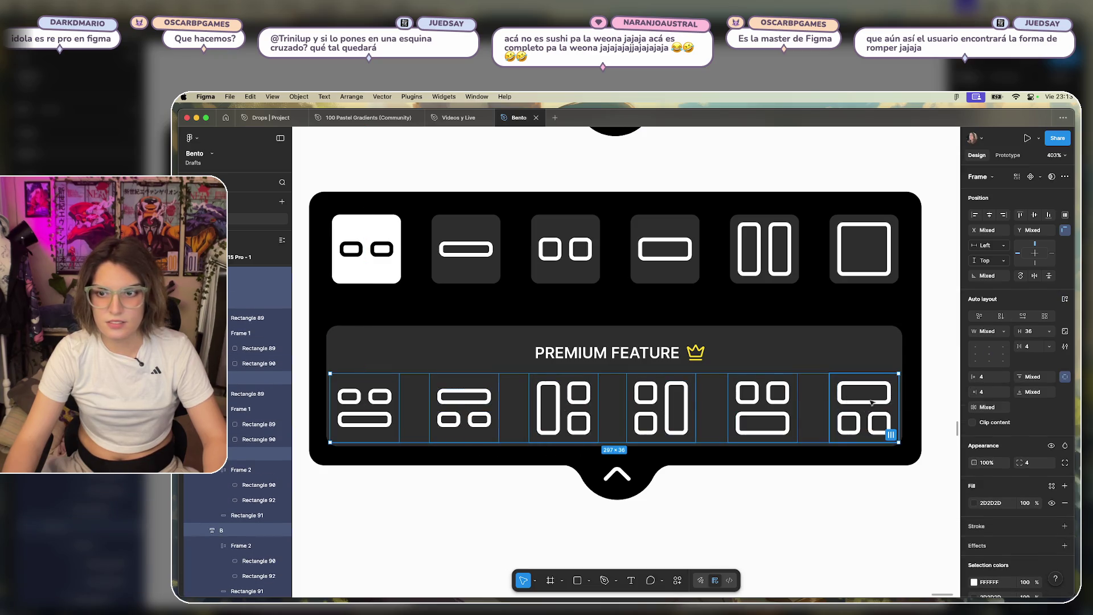
{"action": "left_click", "coordinate": [987, 463]}
{"action": "type", "text": "60"}
{"action": "key", "text": "Return"}
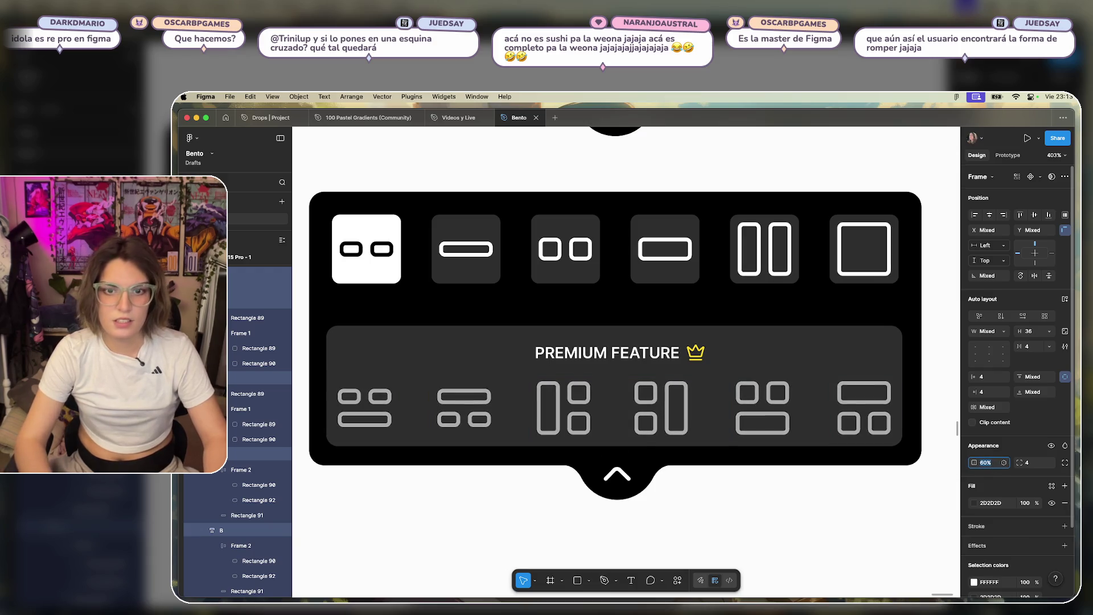
{"action": "key", "text": "super+z"}
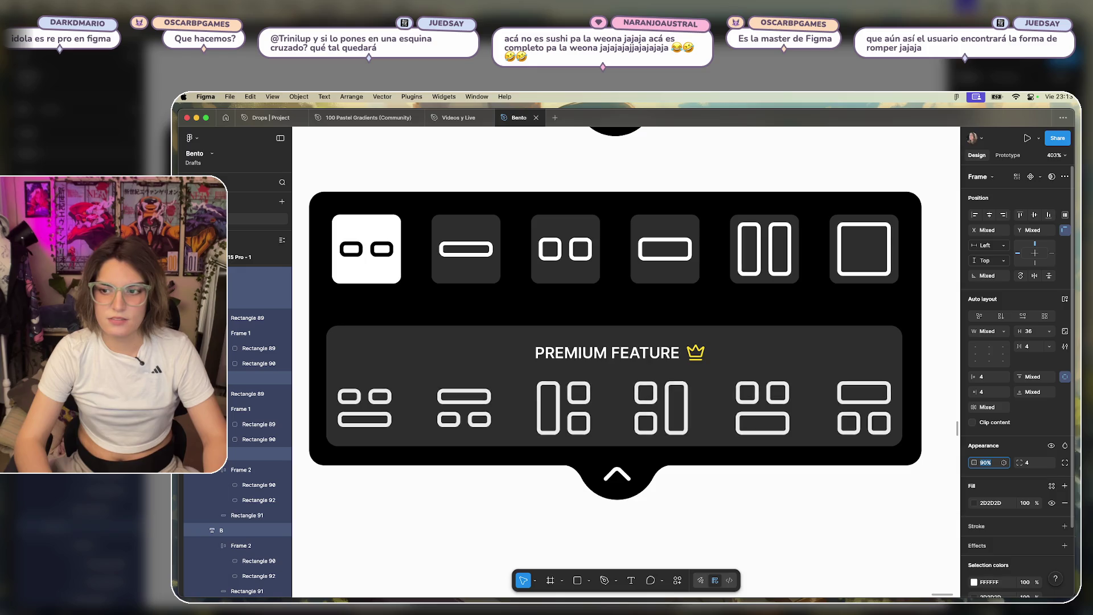
{"action": "left_click", "coordinate": [759, 495]}
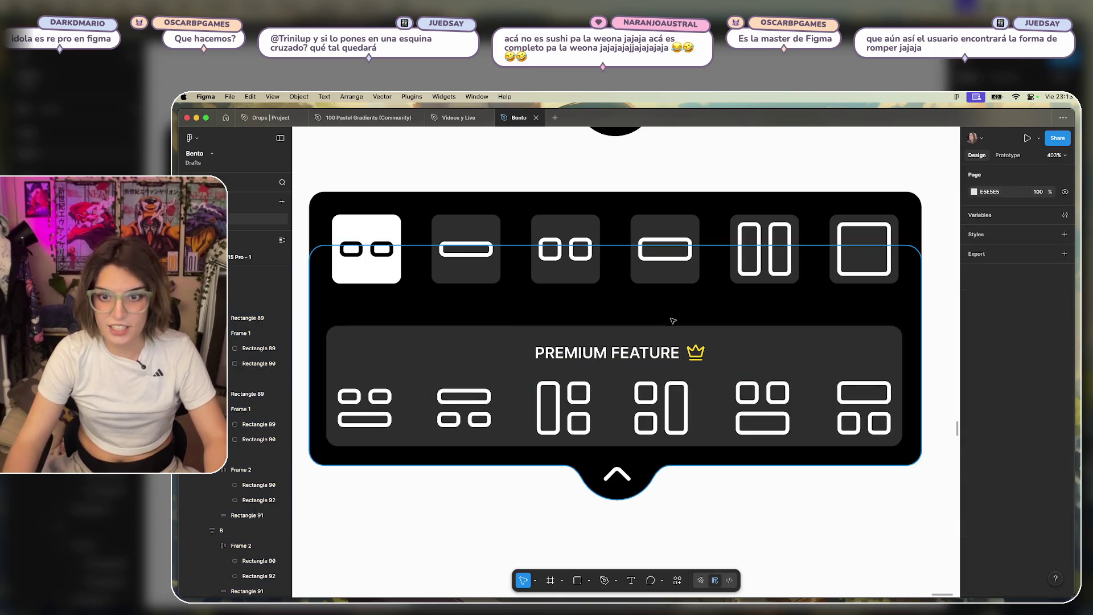
Lower the top edge of the panel's dark background rectangle (Rectangle 95).
{"action": "left_click", "coordinate": [652, 350]}
{"action": "left_click", "coordinate": [756, 349]}
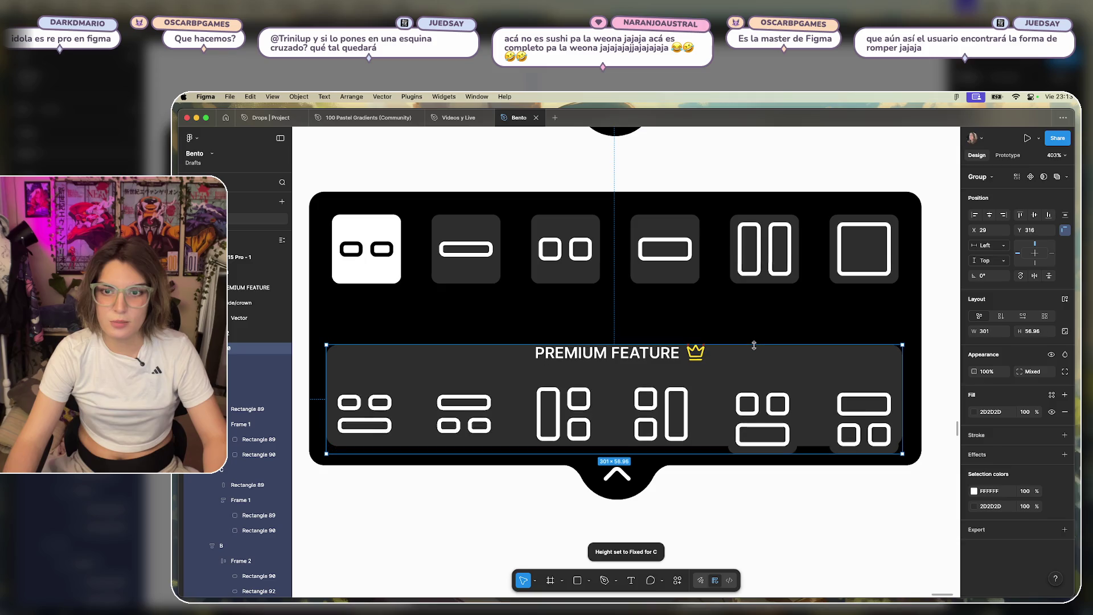
{"action": "double_click", "coordinate": [756, 349]}
{"action": "left_click_drag", "start_coordinate": [754, 326], "coordinate": [753, 353]}
{"action": "left_click", "coordinate": [746, 342]}
Fill the PREMIUM FEATURE badge with the panel's dark grey, sampled with the eyedropper.
{"action": "left_click", "coordinate": [655, 353]}
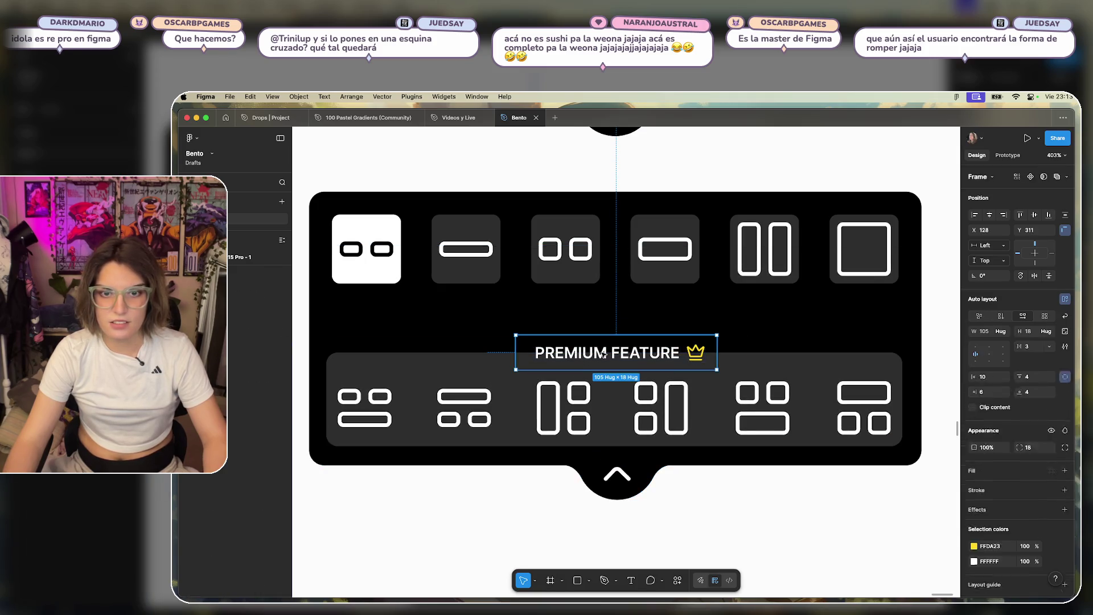
{"action": "left_click", "coordinate": [1064, 471]}
{"action": "left_click", "coordinate": [975, 488]}
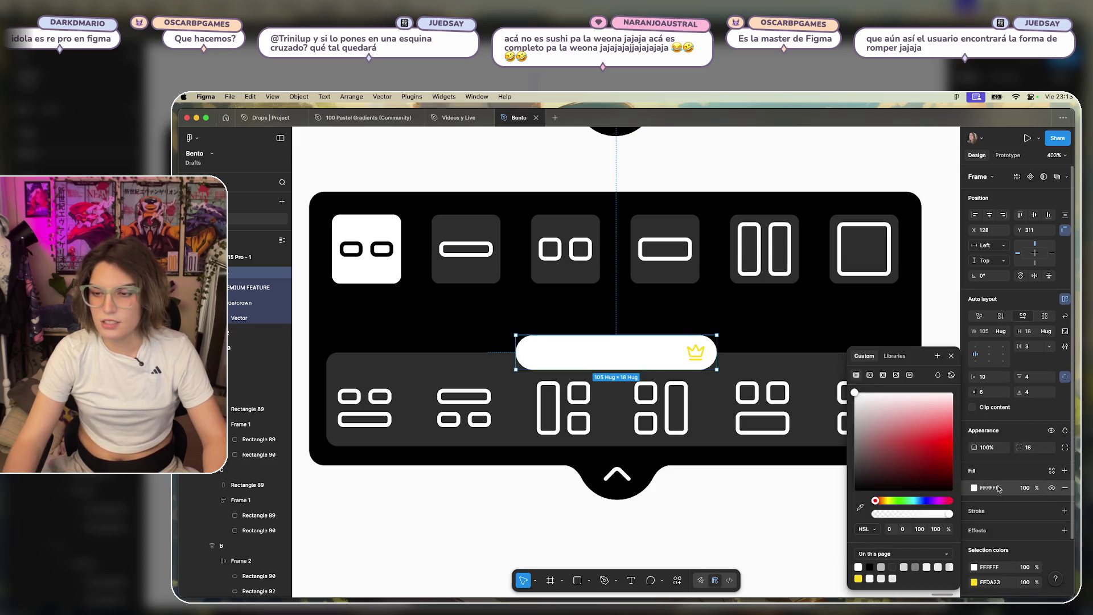
{"action": "left_click", "coordinate": [973, 489]}
{"action": "left_click", "coordinate": [973, 488]}
{"action": "left_click", "coordinate": [860, 507]}
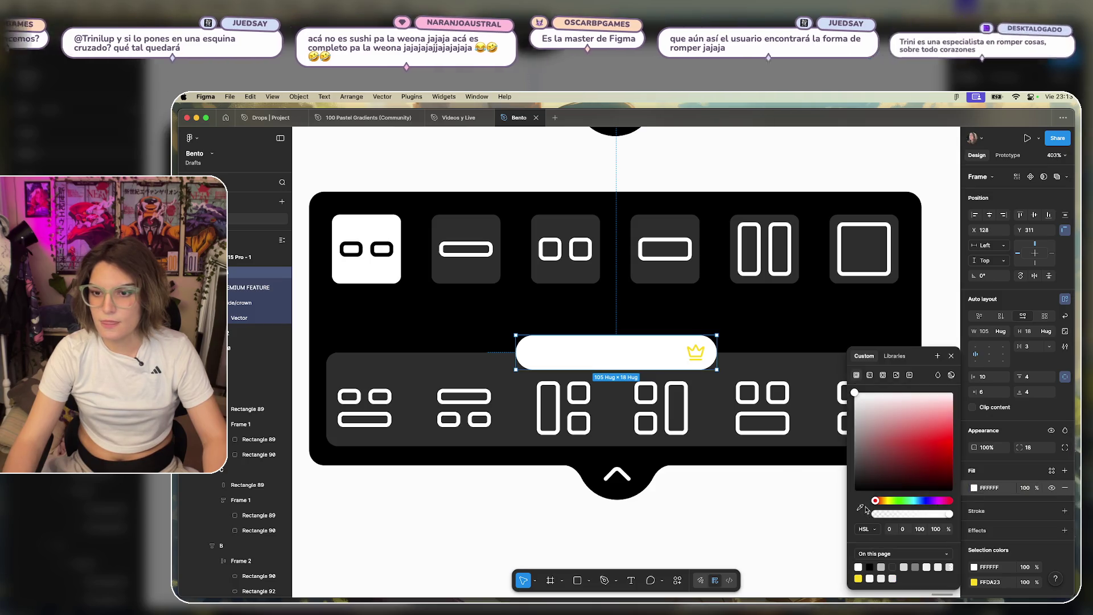
{"action": "left_click", "coordinate": [794, 363]}
{"action": "left_click", "coordinate": [772, 514]}
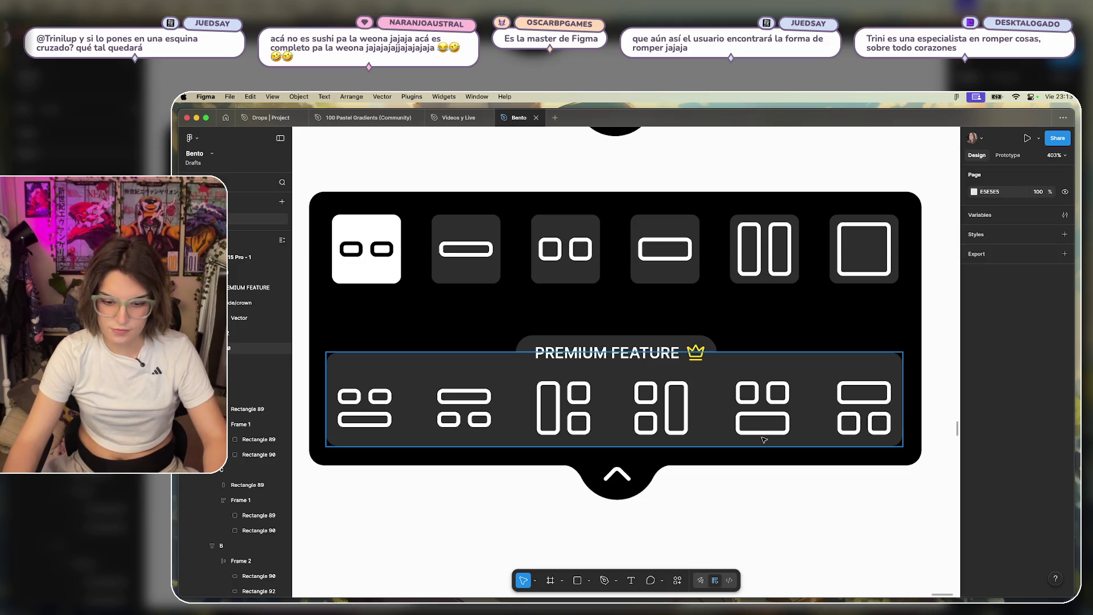
Try merging the badge and panel with a boolean operation, then undo it.
{"action": "left_click", "coordinate": [709, 354]}
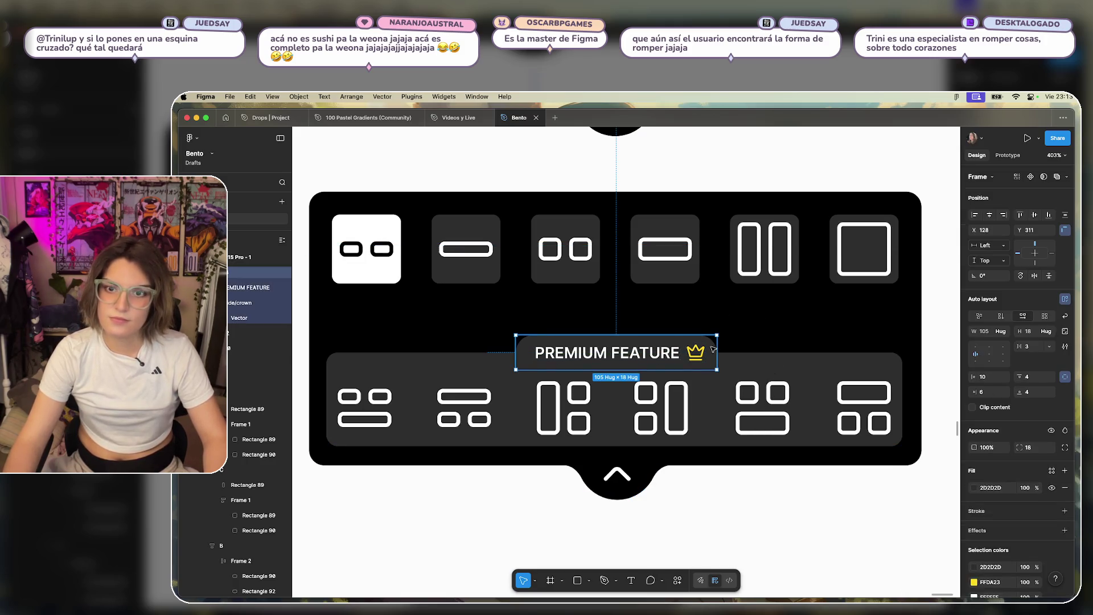
{"action": "left_click", "coordinate": [722, 358], "text": "shift"}
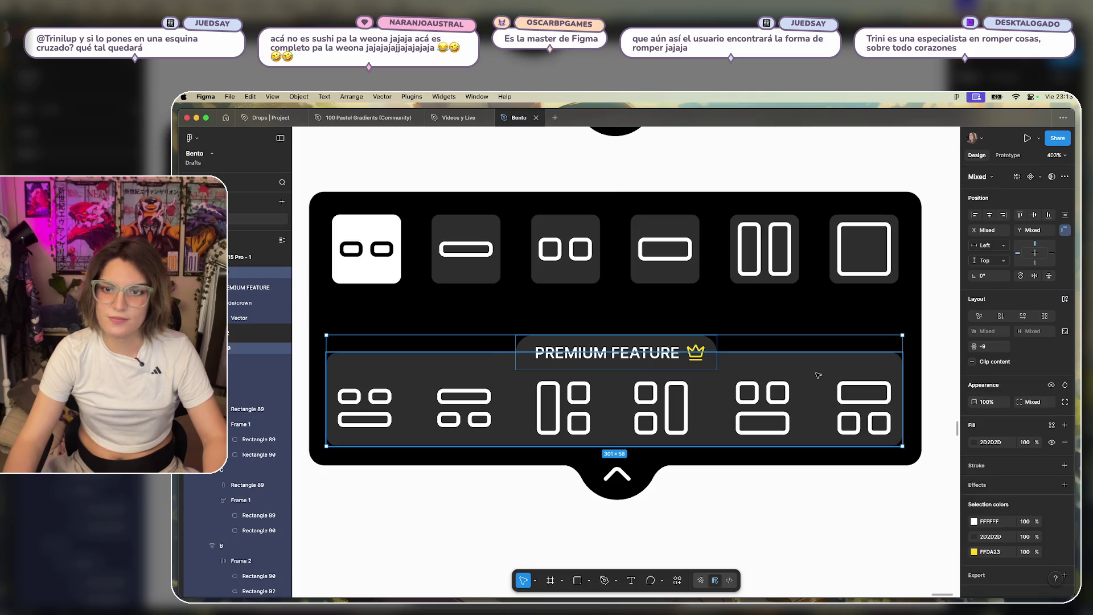
{"action": "left_click", "coordinate": [1065, 177]}
{"action": "left_click", "coordinate": [1050, 194]}
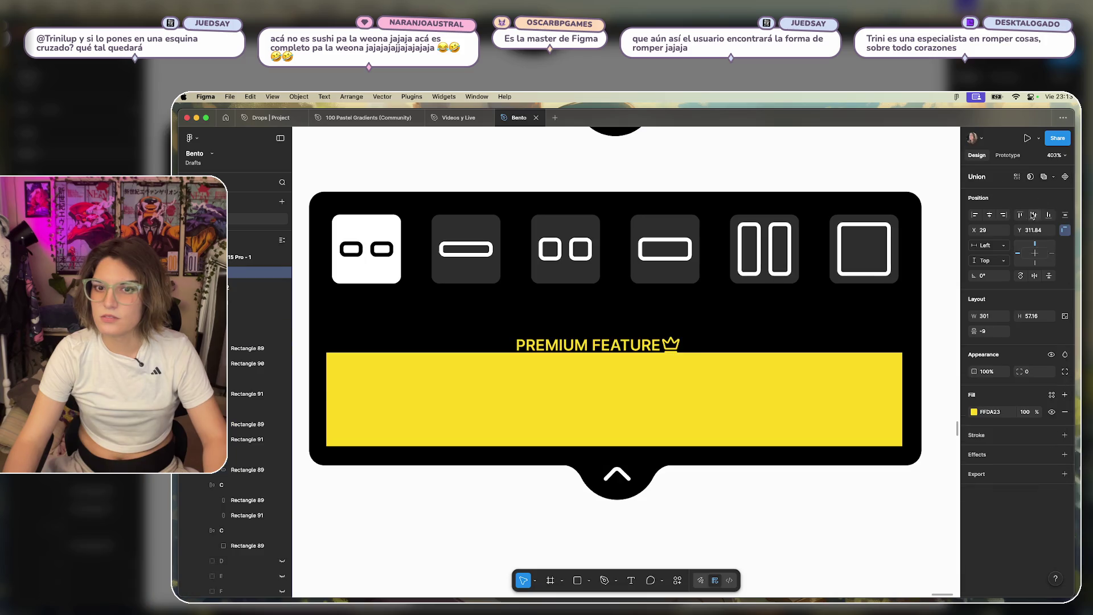
{"action": "key", "text": "ctrl+z"}
{"action": "left_click", "coordinate": [754, 486]}
Move the dark panel and badge up about 40 px together.
{"action": "left_click", "coordinate": [763, 433]}
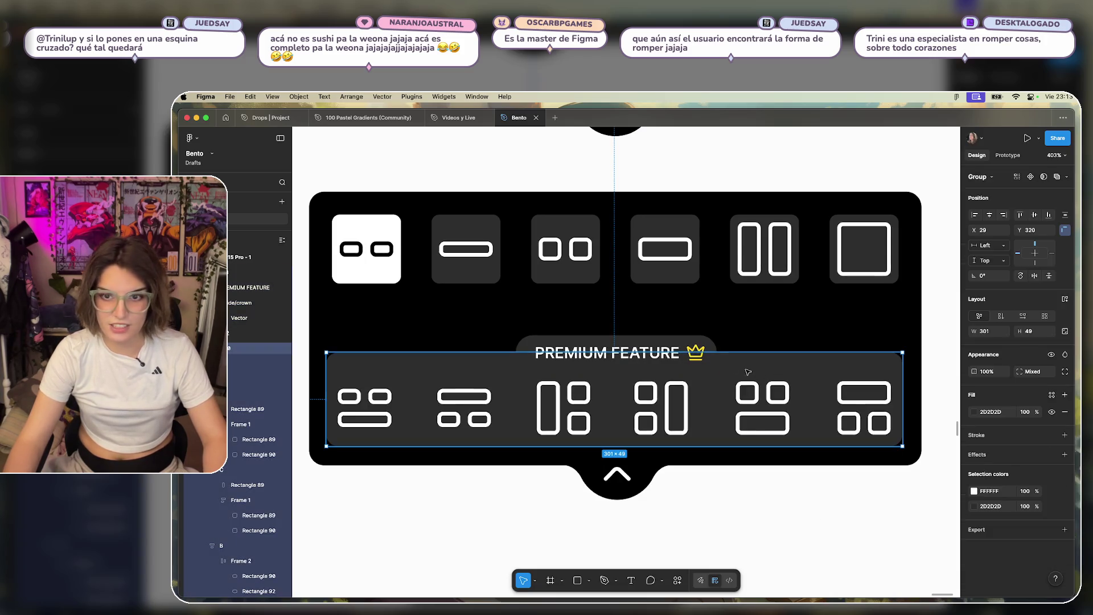
{"action": "left_click", "coordinate": [615, 353], "text": "shift"}
{"action": "left_click_drag", "start_coordinate": [764, 375], "coordinate": [764, 345]}
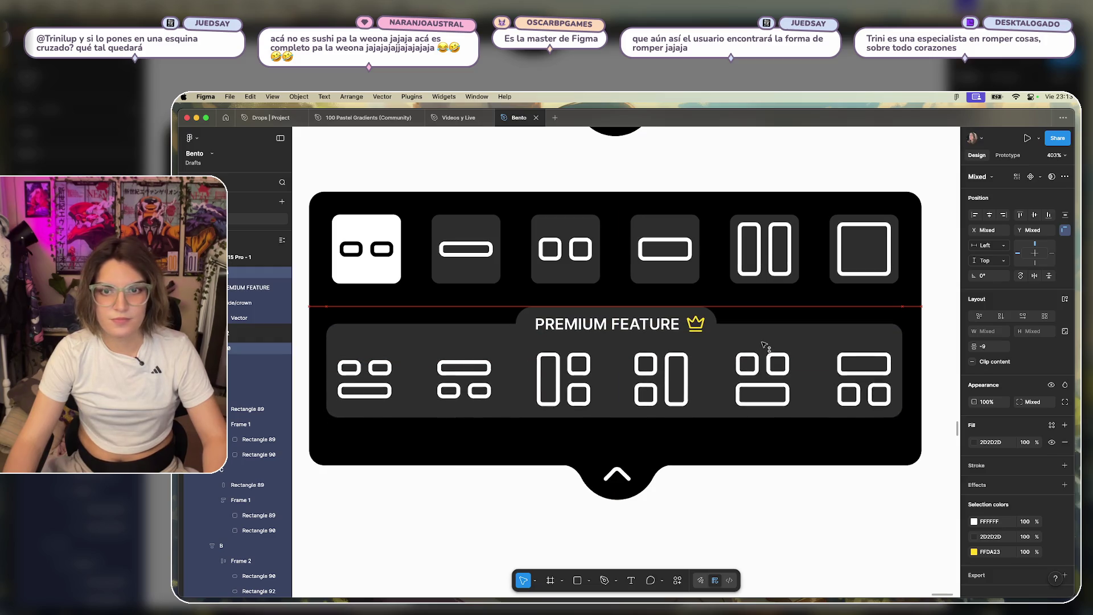
{"action": "left_click", "coordinate": [740, 488]}
{"action": "left_click", "coordinate": [721, 458]}
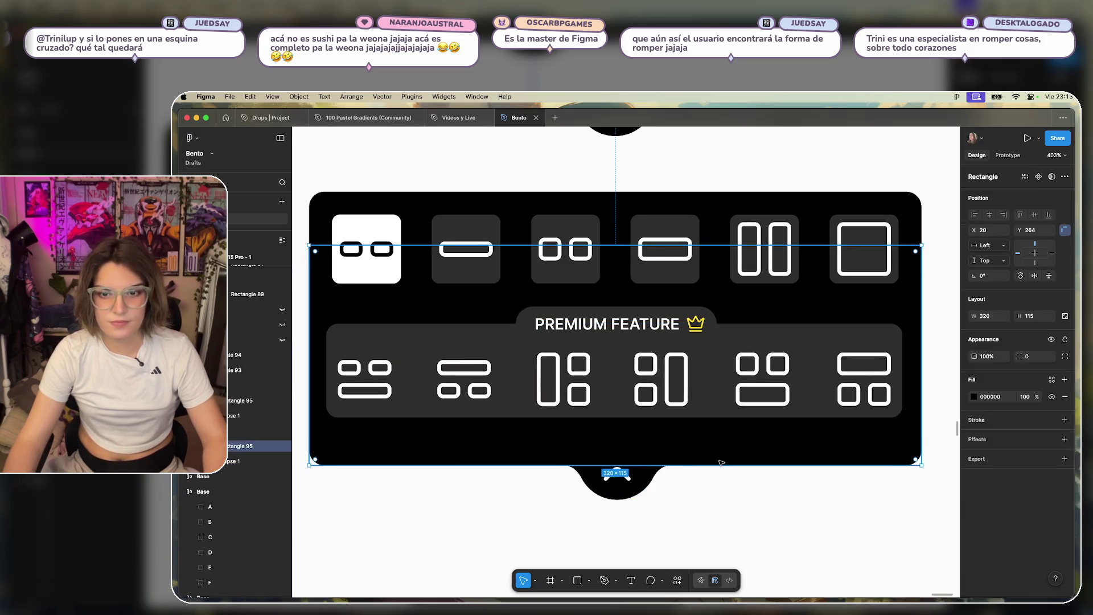
Shorten the black background to 98 px and raise the round tab and chevron beneath it.
{"action": "left_click_drag", "start_coordinate": [721, 459], "coordinate": [727, 436]}
{"action": "left_click", "coordinate": [618, 473]}
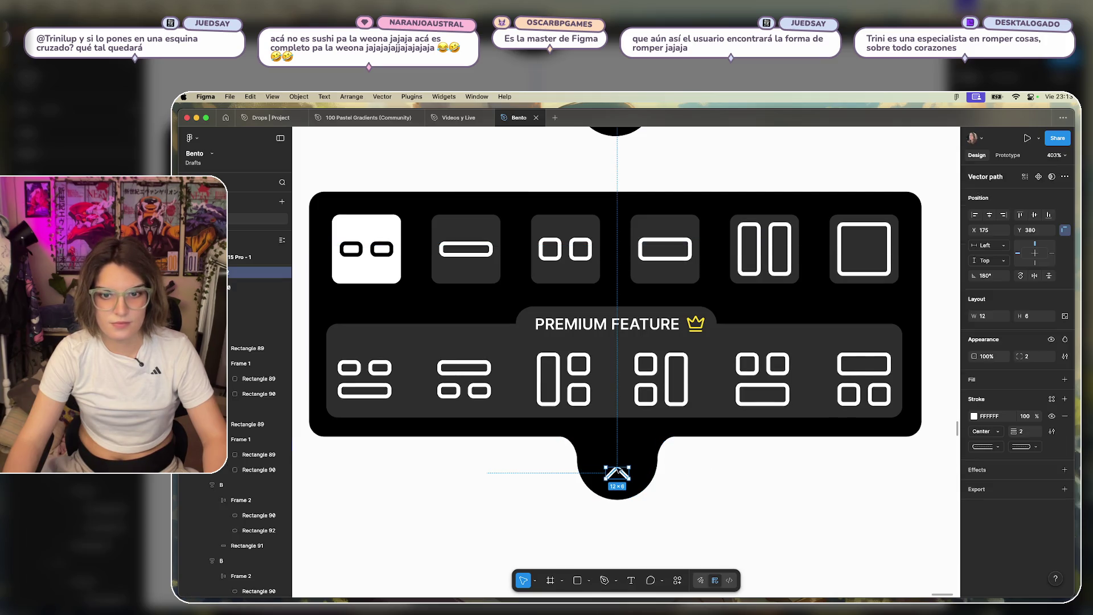
{"action": "left_click", "coordinate": [634, 473]}
{"action": "mouse_move", "coordinate": [643, 477]}
{"action": "left_mouse_down"}
{"action": "mouse_move", "coordinate": [644, 444]}
{"action": "mouse_move", "coordinate": [634, 455]}
{"action": "left_mouse_up"}
{"action": "left_click_drag", "start_coordinate": [608, 475], "coordinate": [625, 457]}
{"action": "left_click", "coordinate": [776, 488]}
{"action": "scroll", "coordinate": [764, 450], "scroll_direction": "down", "scroll_amount": 5}
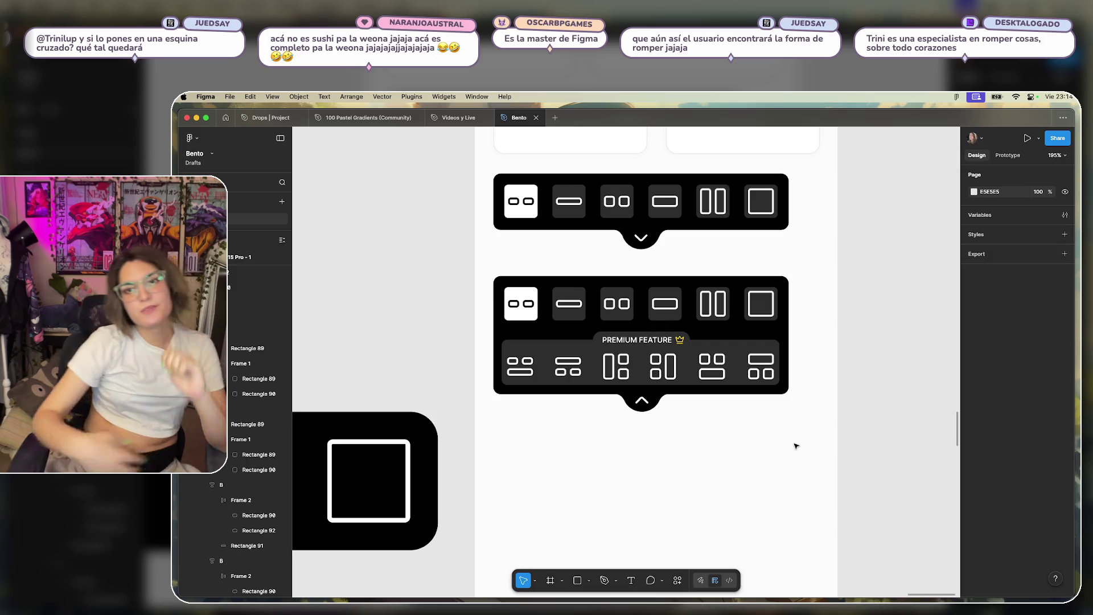
Delete the chevron from the collapsed top toolbar and leave the lower toolbar in place.
{"action": "double_click", "coordinate": [643, 243]}
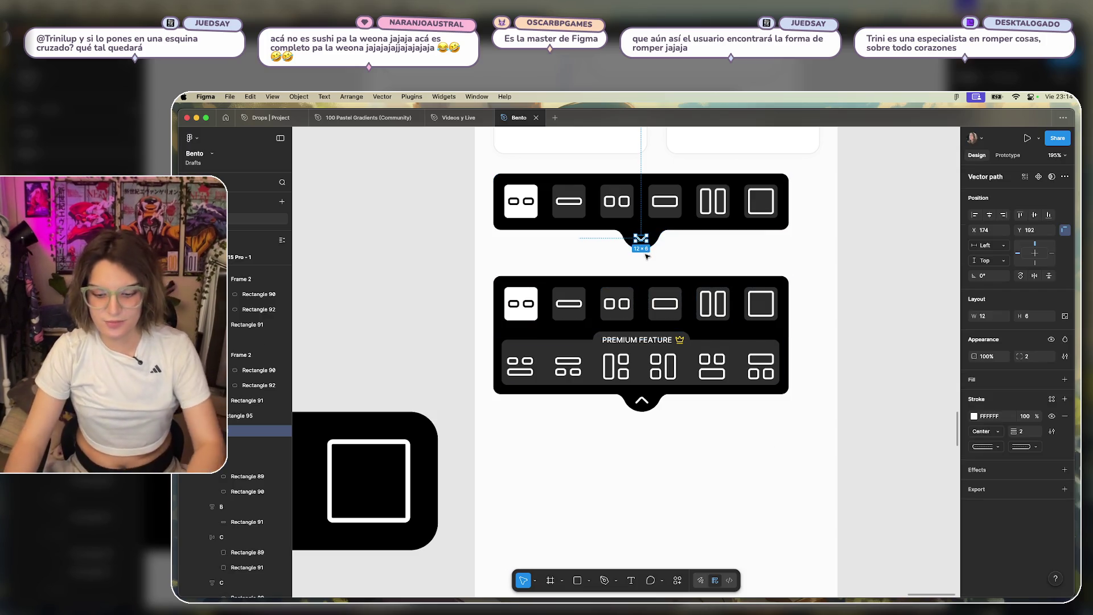
{"action": "key", "text": "Delete"}
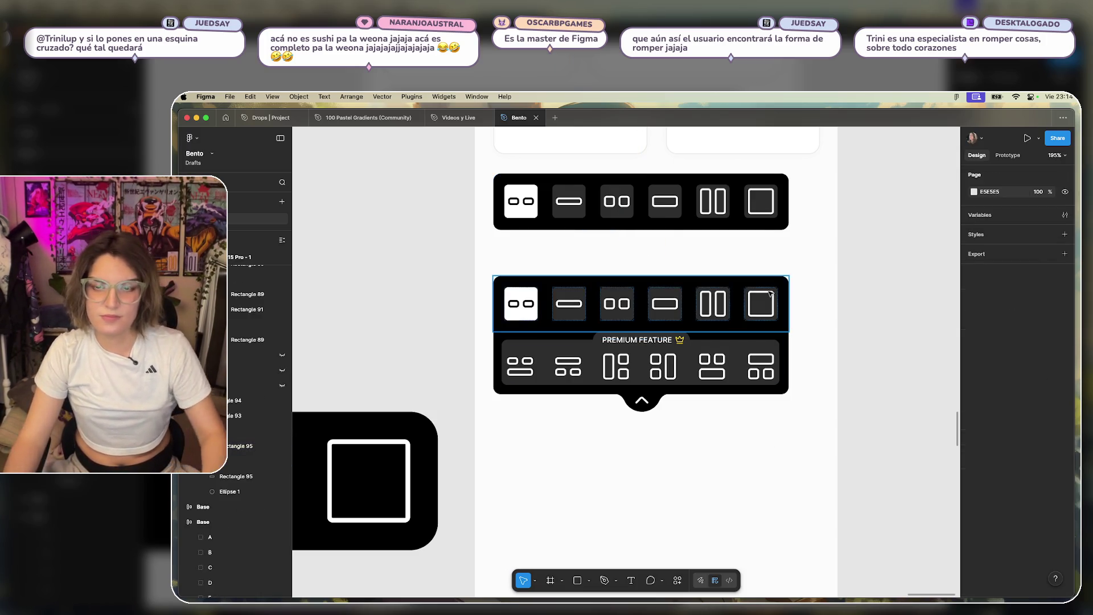
{"action": "scroll", "coordinate": [808, 261], "scroll_direction": "down", "scroll_amount": 2}
{"action": "scroll", "coordinate": [804, 262], "scroll_direction": "up", "scroll_amount": 3}
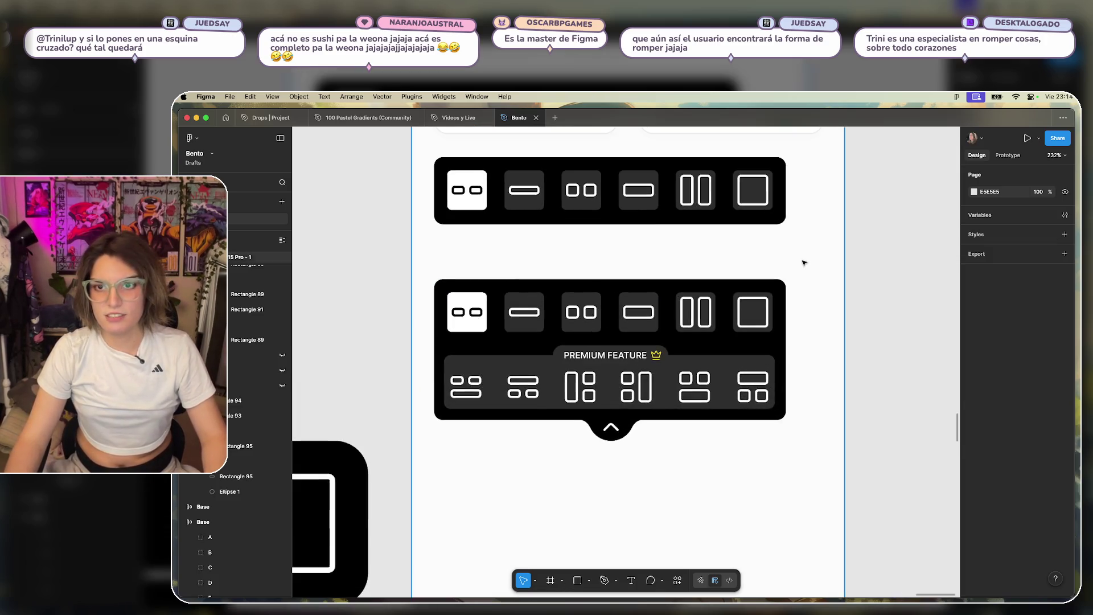
{"action": "scroll", "coordinate": [804, 262], "scroll_direction": "down", "scroll_amount": 1}
{"action": "left_click_drag", "start_coordinate": [806, 305], "coordinate": [617, 343]}
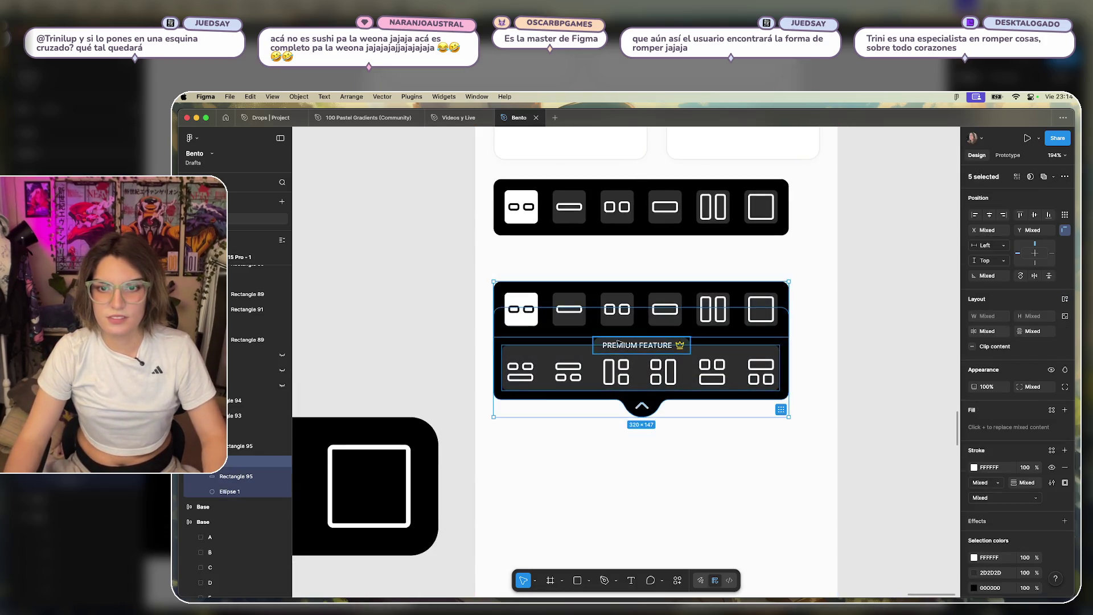
{"action": "key", "text": "ctrl+z"}
{"action": "left_click", "coordinate": [598, 349]}
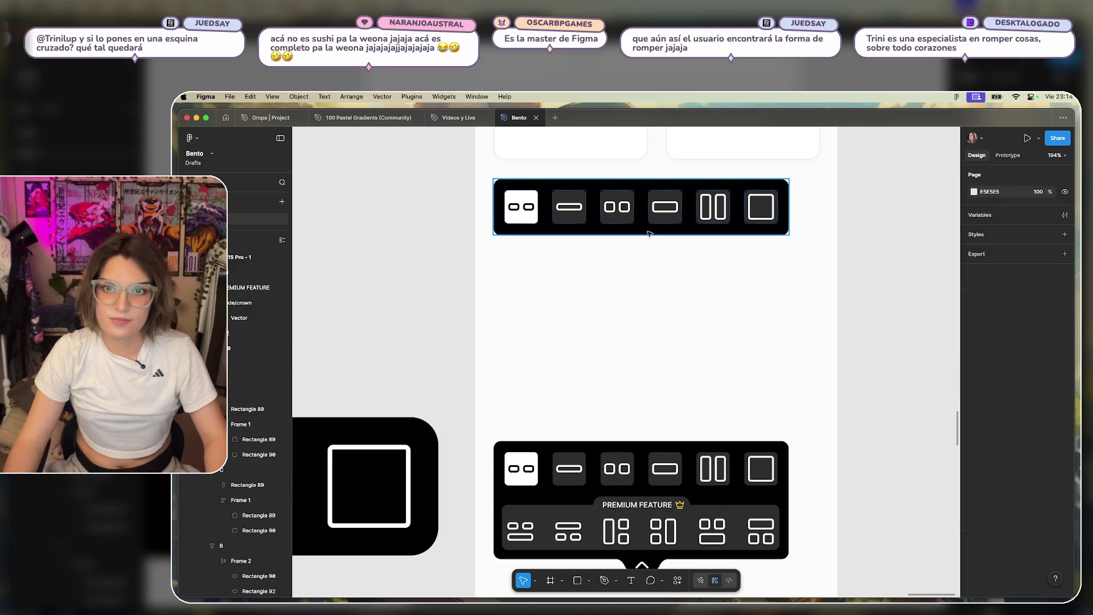
Select the six premium-row icon tiles and pull them up below the top toolbar.
{"action": "left_click", "coordinate": [744, 537]}
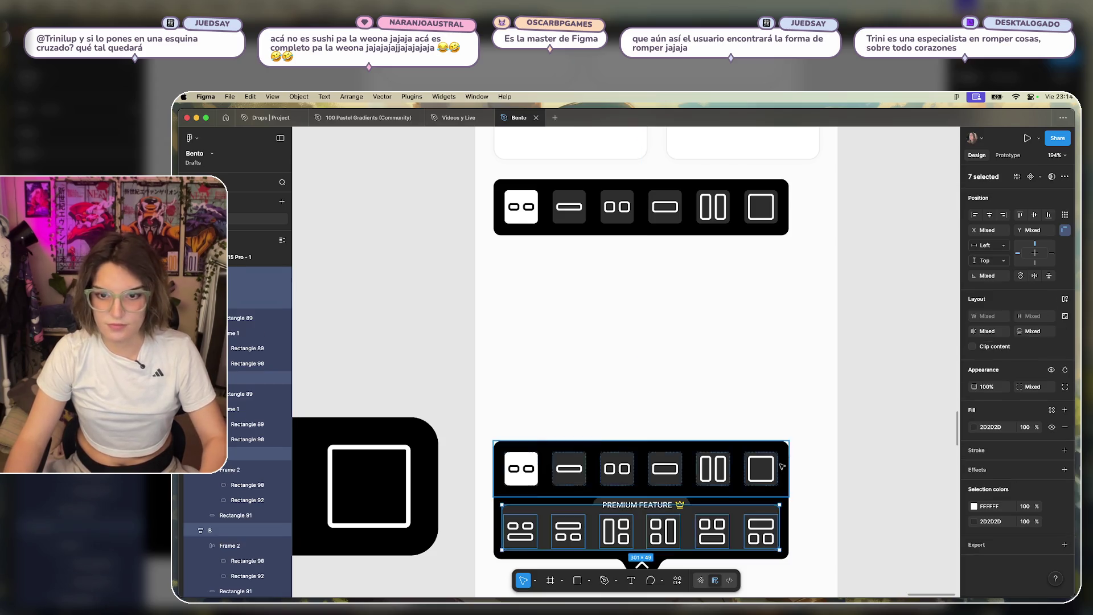
{"action": "key", "text": "Escape"}
{"action": "left_click", "coordinate": [659, 533], "text": "shift"}
{"action": "left_click", "coordinate": [712, 532], "text": "shift"}
{"action": "left_click", "coordinate": [760, 533], "text": "shift"}
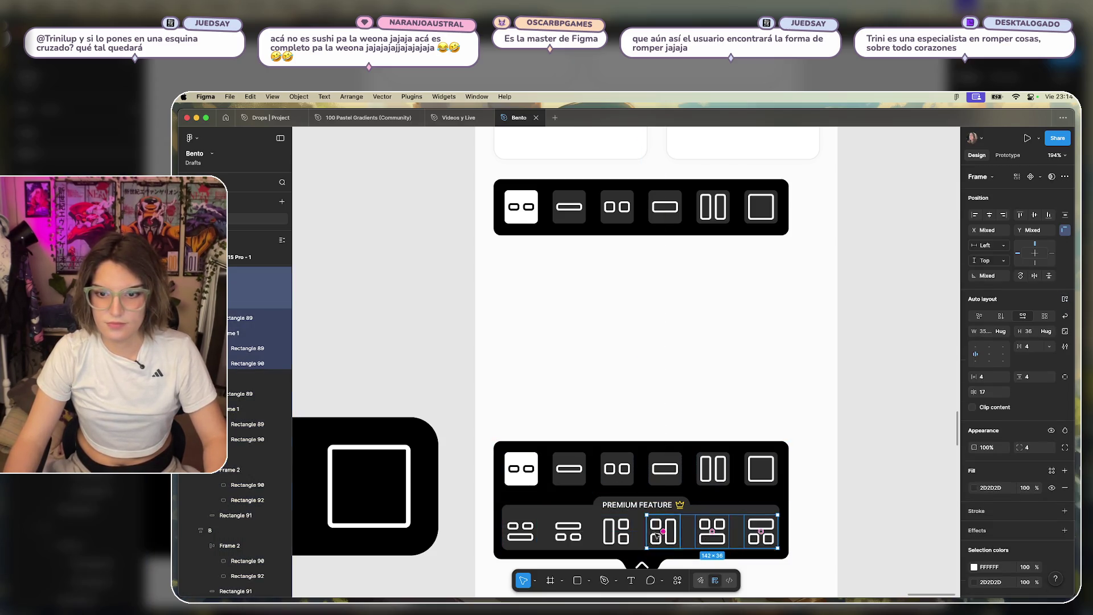
{"action": "left_click", "coordinate": [616, 532], "text": "shift"}
{"action": "left_click", "coordinate": [568, 533], "text": "shift"}
{"action": "left_click", "coordinate": [520, 538], "text": "shift"}
{"action": "left_click_drag", "start_coordinate": [677, 539], "coordinate": [659, 235]}
Move the six loose icons into the top toolbar's auto-layout row.
{"action": "scroll", "coordinate": [659, 235], "scroll_direction": "up", "scroll_amount": 5}
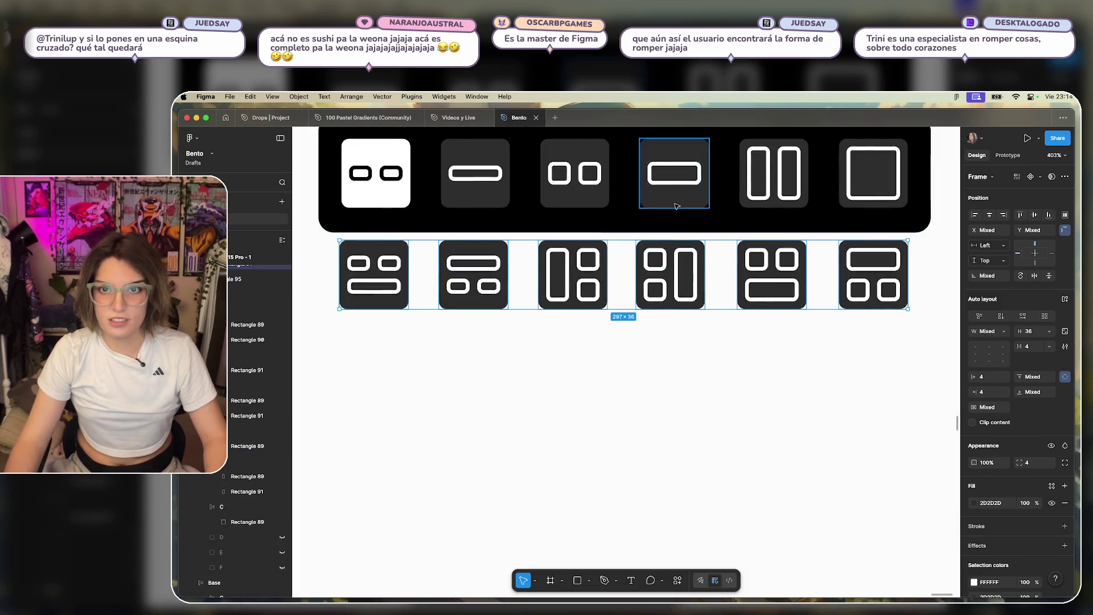
{"action": "left_click", "coordinate": [672, 193]}
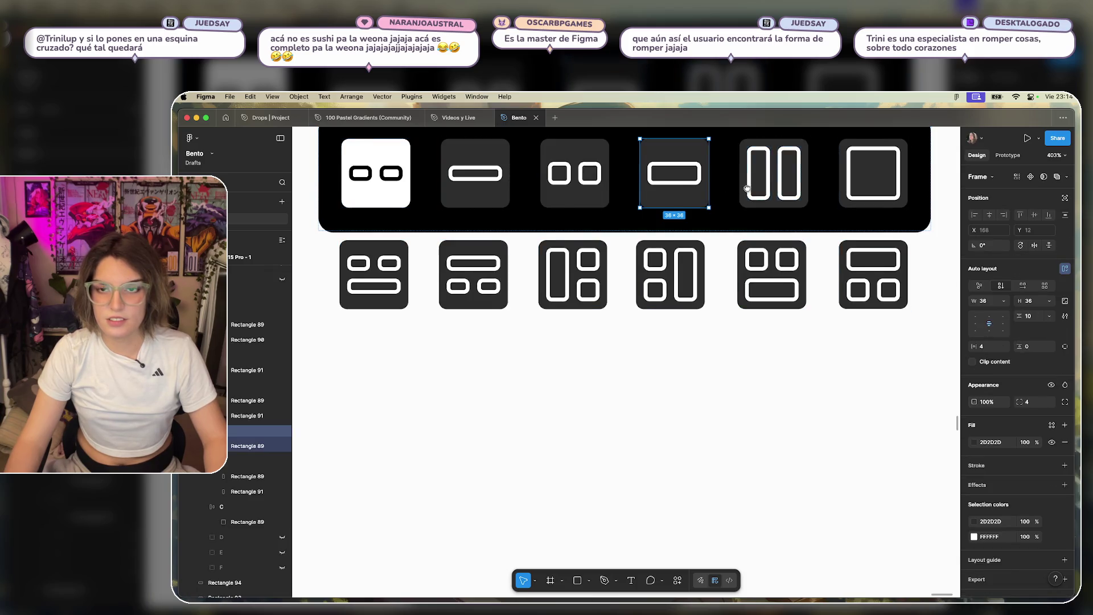
{"action": "scroll", "coordinate": [717, 353], "scroll_direction": "up", "scroll_amount": 2}
{"action": "left_click_drag", "start_coordinate": [914, 291], "coordinate": [333, 357]}
{"action": "mouse_move", "coordinate": [502, 326]}
{"action": "left_mouse_down"}
{"action": "mouse_move", "coordinate": [507, 247]}
{"action": "mouse_move", "coordinate": [942, 247]}
{"action": "left_mouse_up"}
{"action": "scroll", "coordinate": [867, 350], "scroll_direction": "down", "scroll_amount": 5}
{"action": "scroll", "coordinate": [868, 351], "scroll_direction": "right", "scroll_amount": 3}
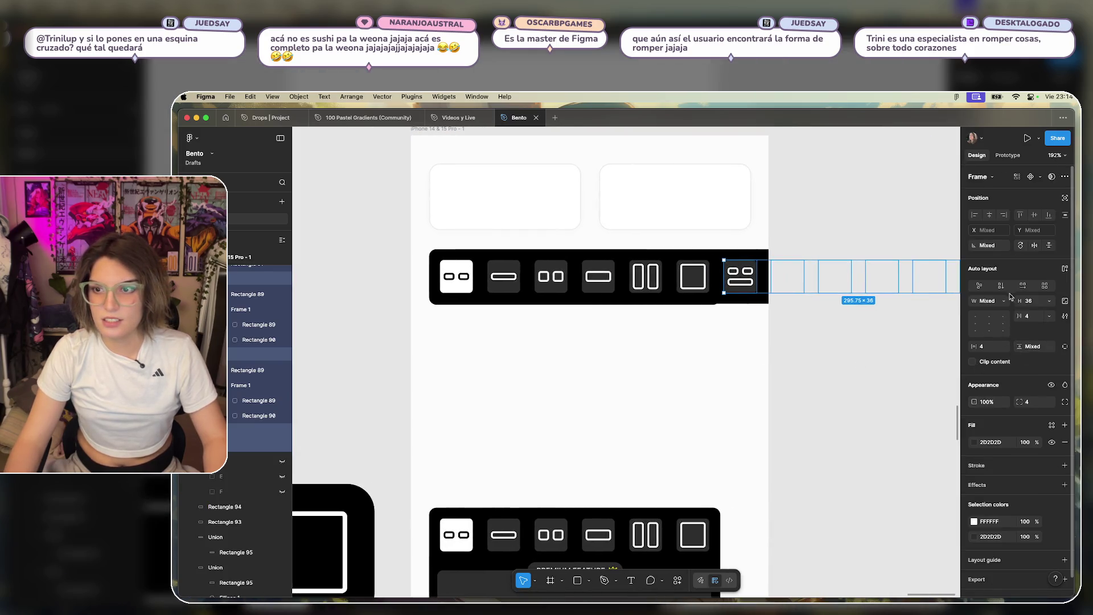
{"action": "scroll", "coordinate": [842, 335], "scroll_direction": "right", "scroll_amount": 2}
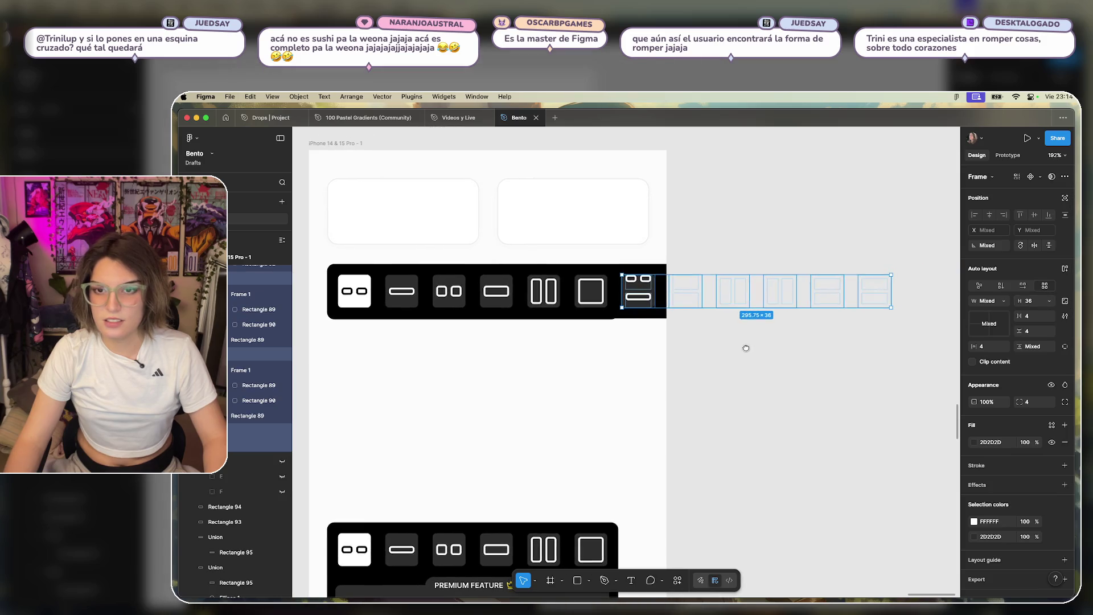
Narrow the toolbar to 320 × 112 so the twelve icons wrap into two rows of six.
{"action": "key", "text": "Escape"}
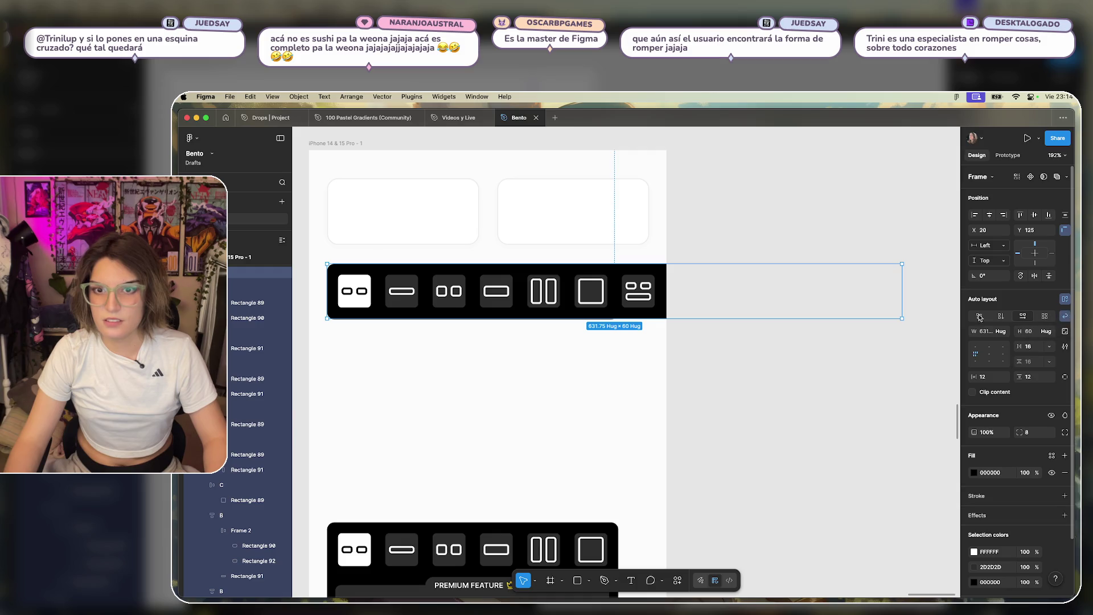
{"action": "left_click_drag", "start_coordinate": [906, 287], "coordinate": [618, 308]}
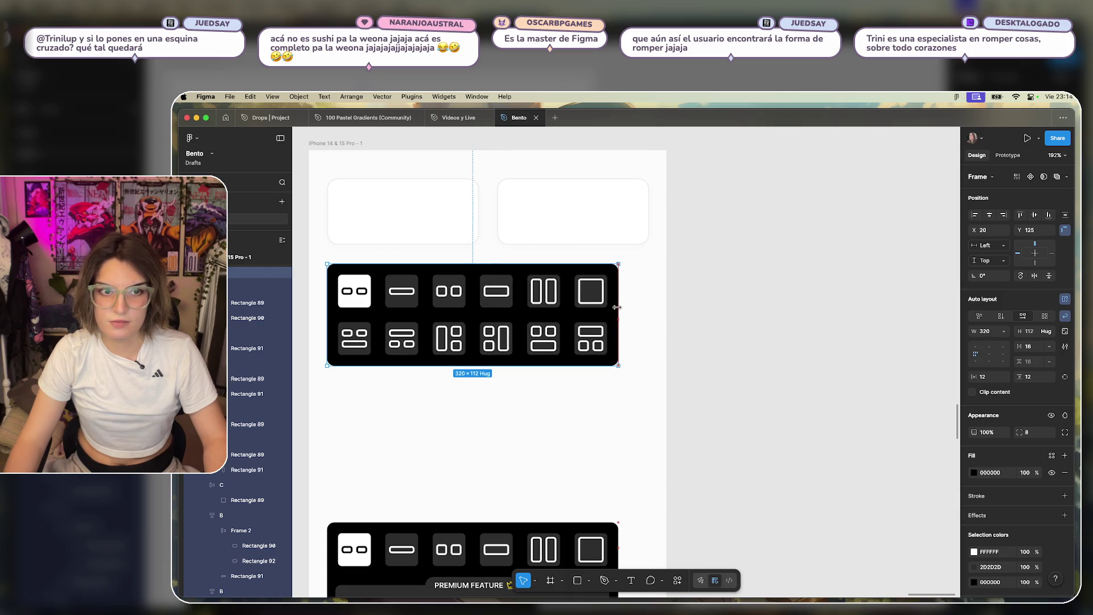
{"action": "left_click", "coordinate": [500, 415]}
{"action": "scroll", "coordinate": [454, 422], "scroll_direction": "left", "scroll_amount": 3}
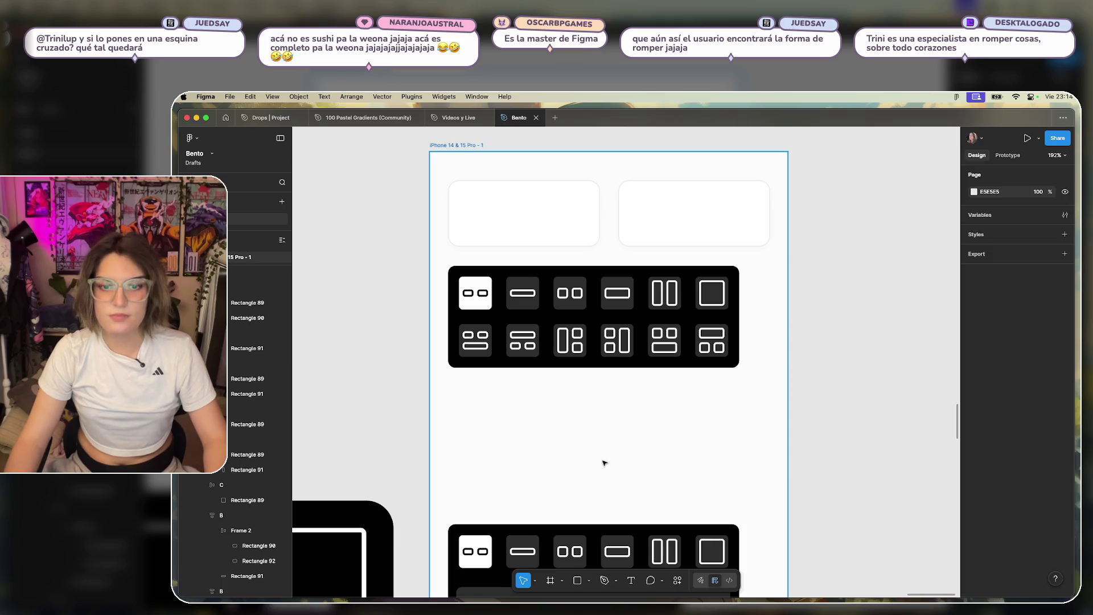
Pull the crown out of the PREMIUM FEATURE badge onto the first second-row tile.
{"action": "scroll", "coordinate": [602, 463], "scroll_direction": "up", "scroll_amount": 2}
{"action": "scroll", "coordinate": [592, 473], "scroll_direction": "down", "scroll_amount": 2}
{"action": "scroll", "coordinate": [589, 475], "scroll_direction": "up", "scroll_amount": 3}
{"action": "left_click", "coordinate": [609, 455]}
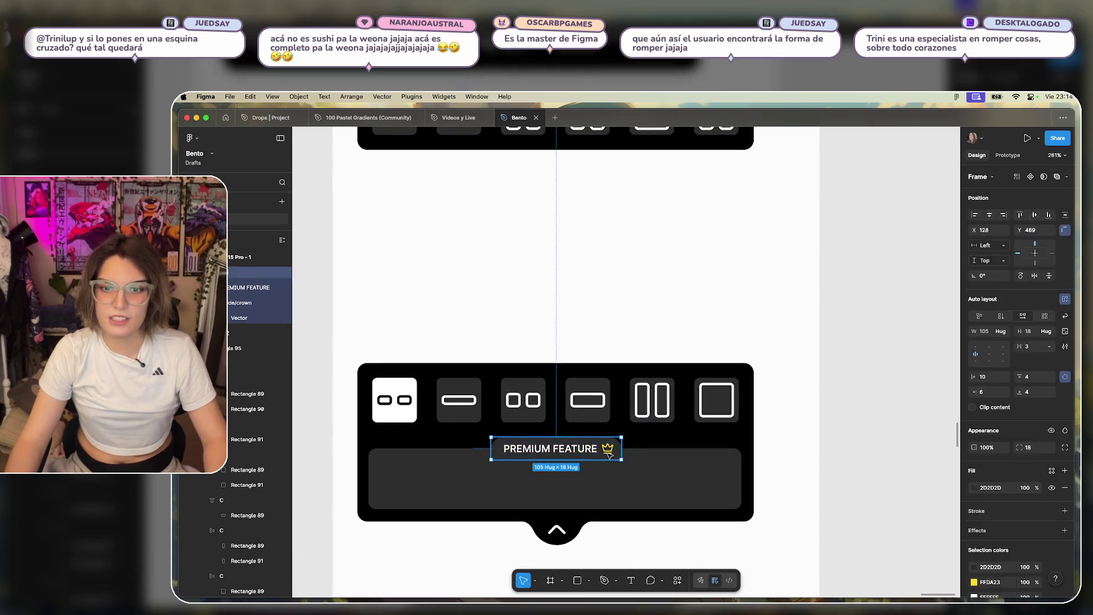
{"action": "double_click", "coordinate": [608, 452]}
{"action": "mouse_move", "coordinate": [608, 450]}
{"action": "left_mouse_down"}
{"action": "mouse_move", "coordinate": [453, 214]}
{"action": "mouse_move", "coordinate": [421, 185]}
{"action": "left_mouse_up"}
{"action": "scroll", "coordinate": [444, 190], "scroll_direction": "up", "scroll_amount": 5}
{"action": "scroll", "coordinate": [469, 196], "scroll_direction": "up", "scroll_amount": 5}
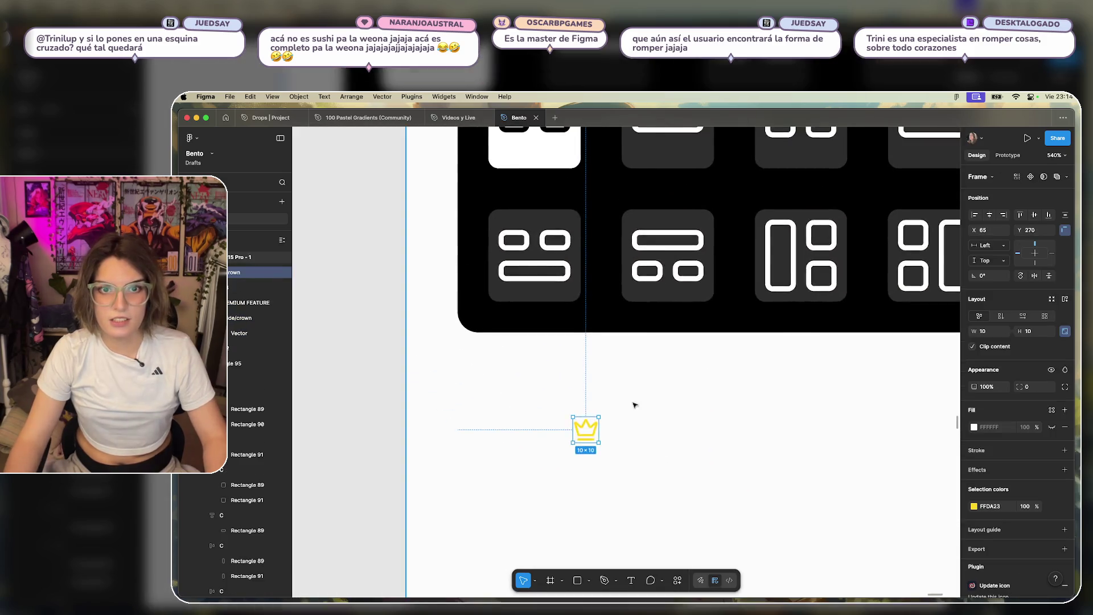
{"action": "scroll", "coordinate": [635, 405], "scroll_direction": "down", "scroll_amount": 5}
{"action": "key", "text": "6"}
{"action": "mouse_move", "coordinate": [539, 434]}
{"action": "left_mouse_down"}
{"action": "mouse_move", "coordinate": [532, 441]}
{"action": "mouse_move", "coordinate": [521, 358]}
{"action": "mouse_move", "coordinate": [512, 358]}
{"action": "left_mouse_up"}
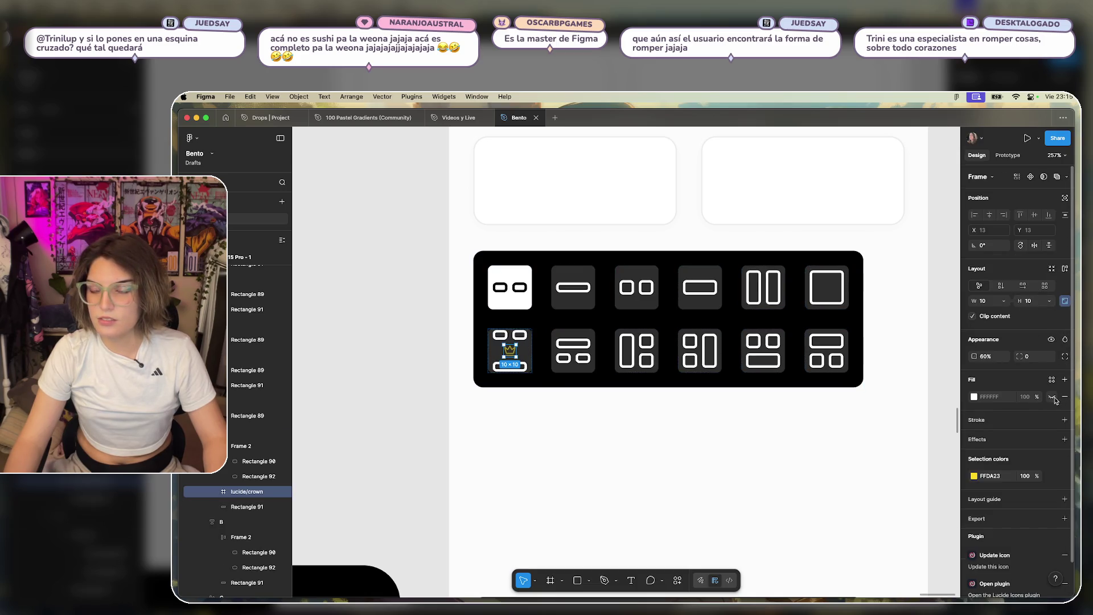
Restore the crown to 100% opacity.
{"action": "left_click", "coordinate": [1065, 199]}
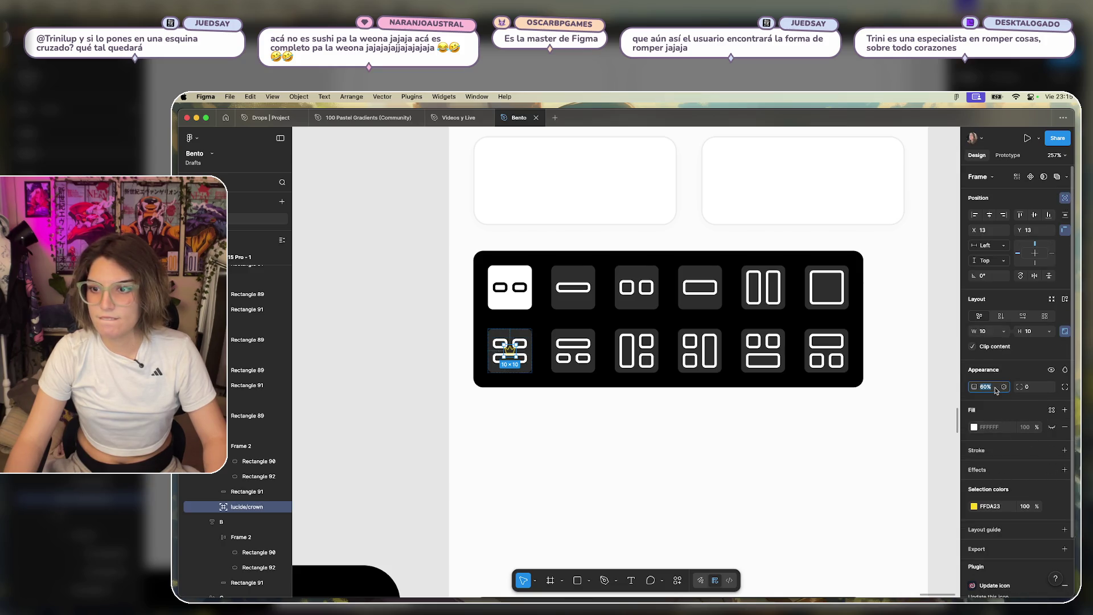
{"action": "type", "text": "100"}
{"action": "key", "text": "Return"}
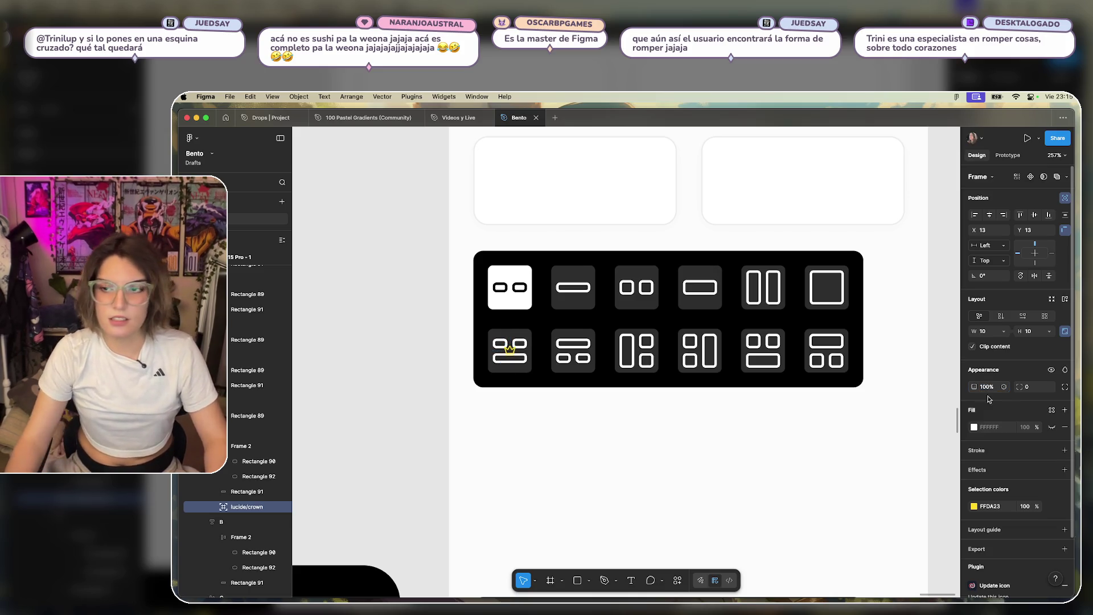
{"action": "scroll", "coordinate": [584, 370], "scroll_direction": "up", "scroll_amount": 3}
{"action": "key", "text": "shift+a"}
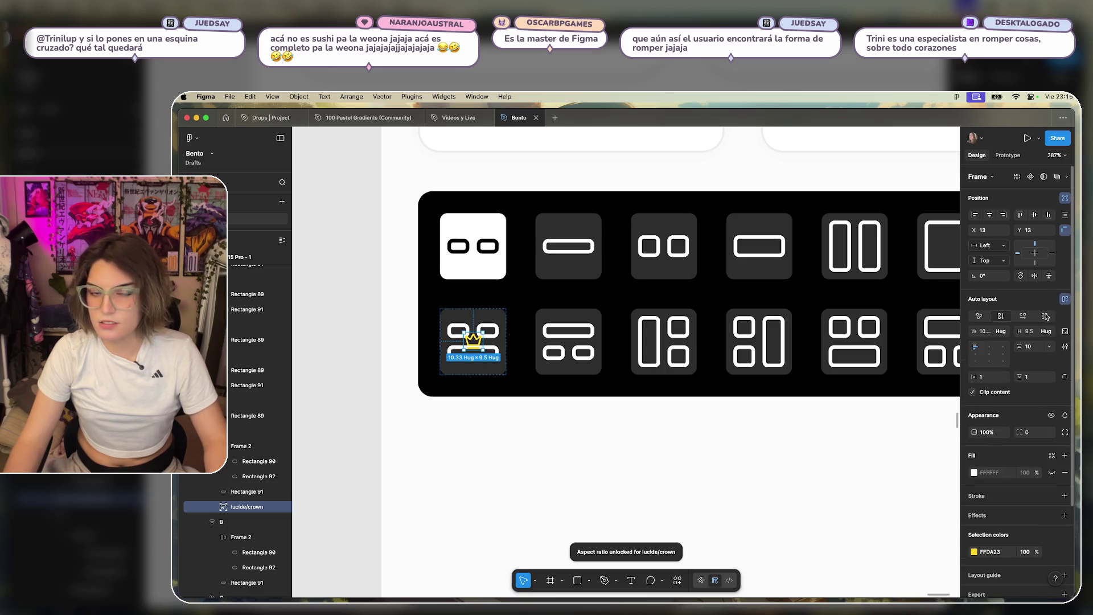
{"action": "key", "text": "ctrl+z"}
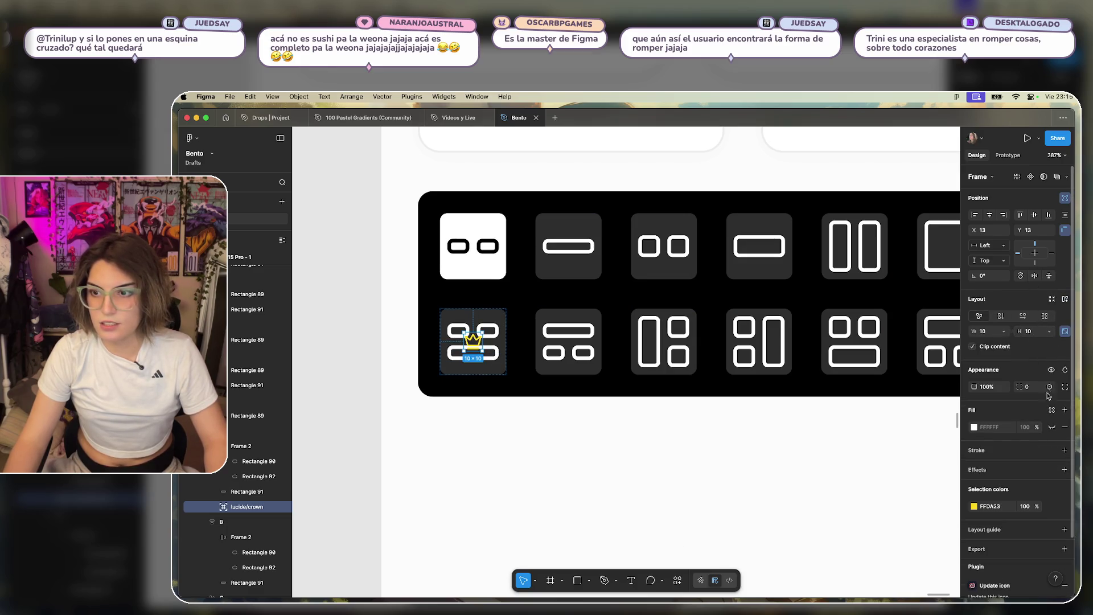
Give the crown's frame a 50 corner radius and a black fill.
{"action": "left_click", "coordinate": [1028, 387]}
{"action": "type", "text": "50"}
{"action": "key", "text": "Return"}
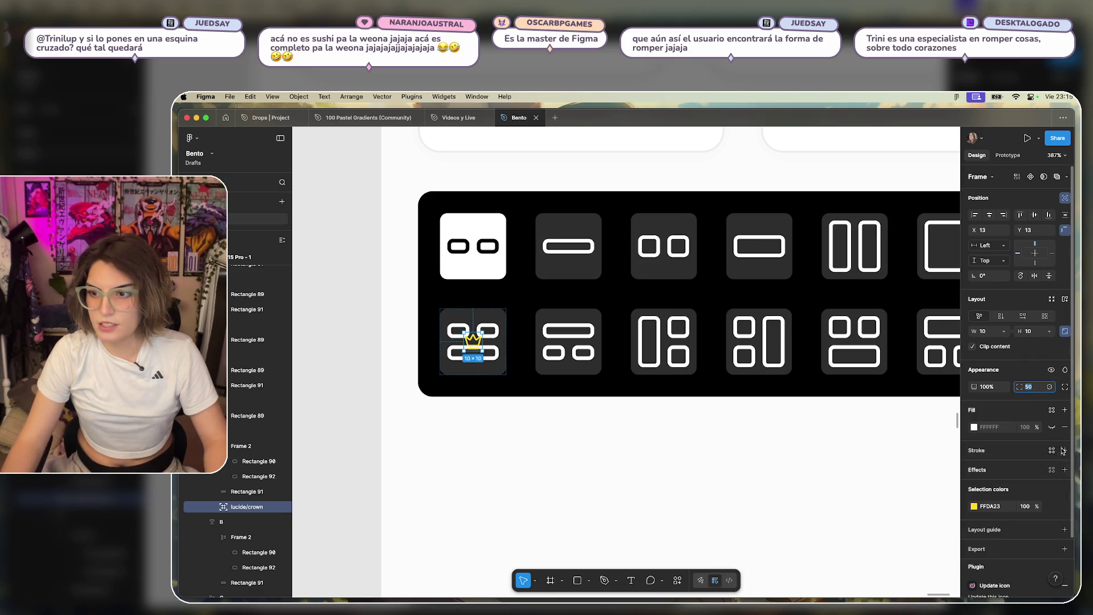
{"action": "left_click", "coordinate": [1052, 427]}
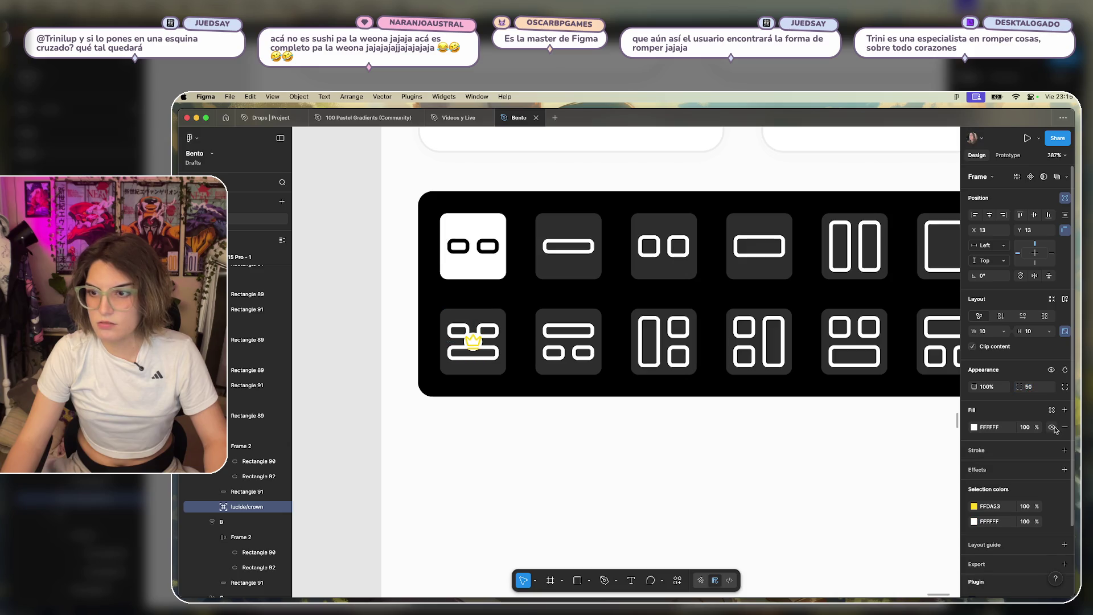
{"action": "left_click", "coordinate": [973, 428]}
{"action": "left_click_drag", "start_coordinate": [889, 455], "coordinate": [729, 579]}
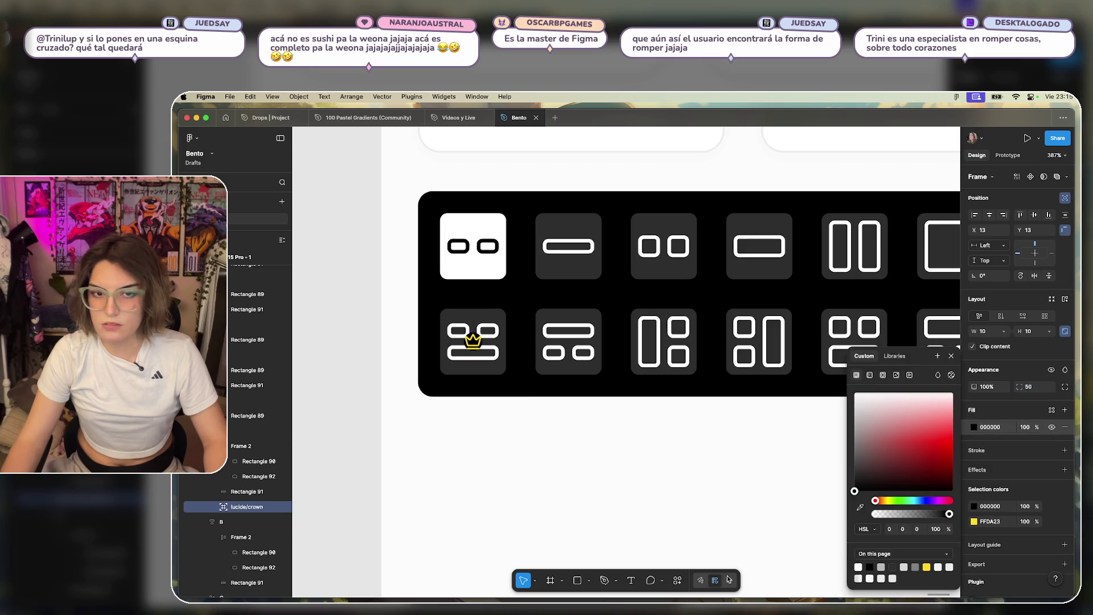
{"action": "left_click", "coordinate": [950, 357]}
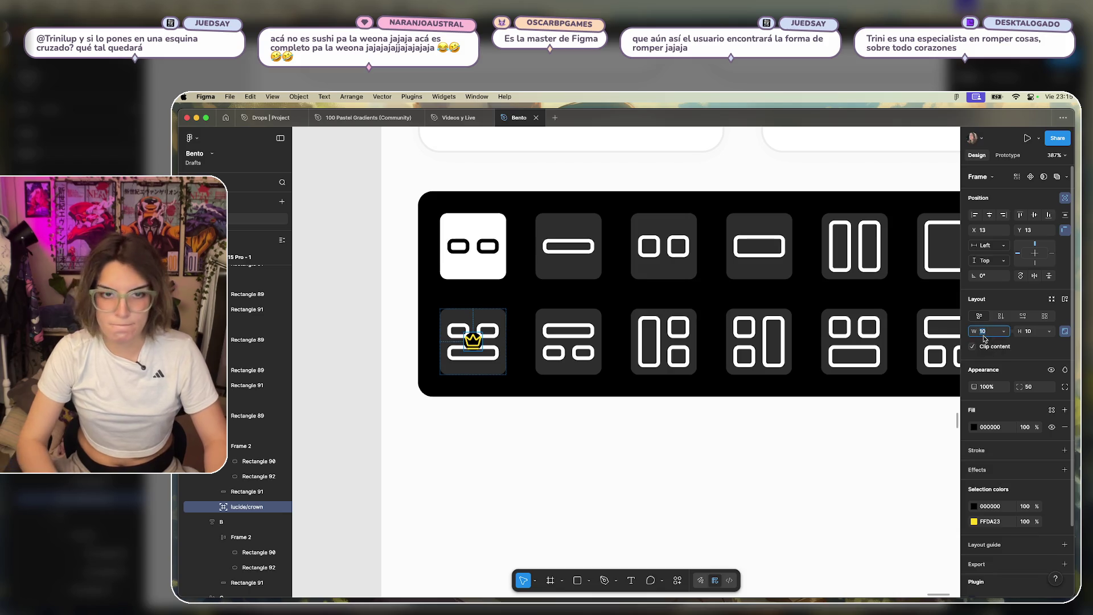
Add auto layout around the crown with horizontal padding 3 and vertical padding 4.
{"action": "left_click", "coordinate": [1065, 300]}
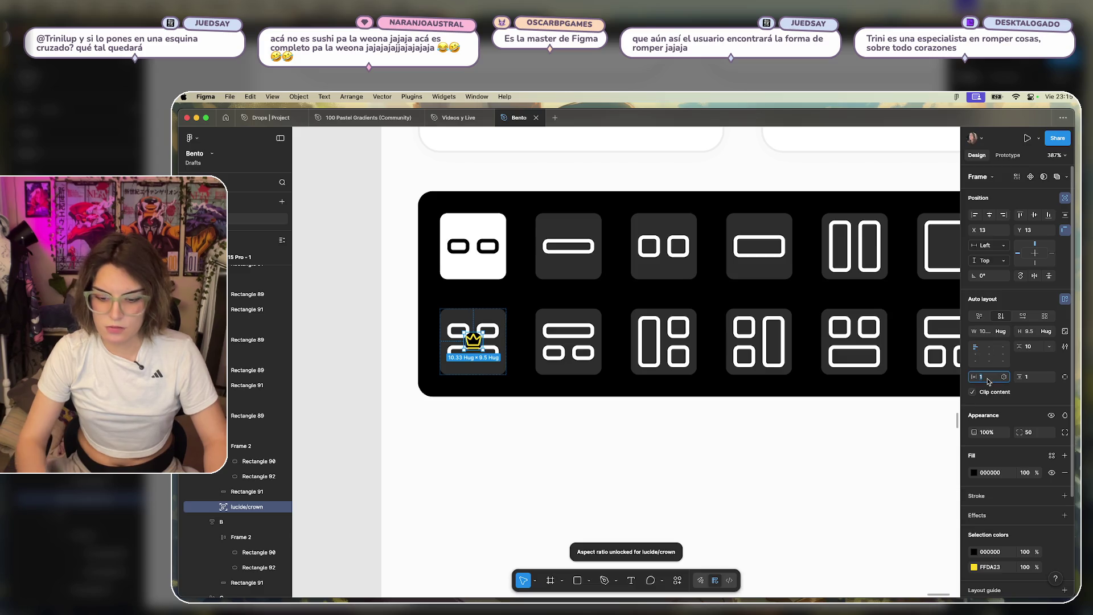
{"action": "type", "text": "3"}
{"action": "key", "text": "Return"}
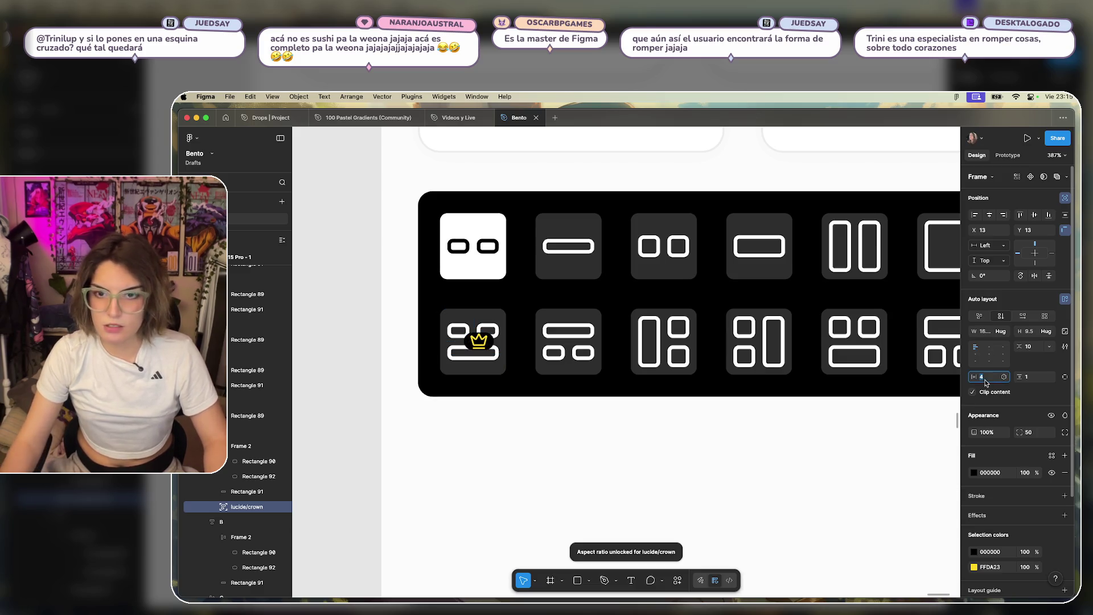
{"action": "type", "text": "4"}
{"action": "key", "text": "Return"}
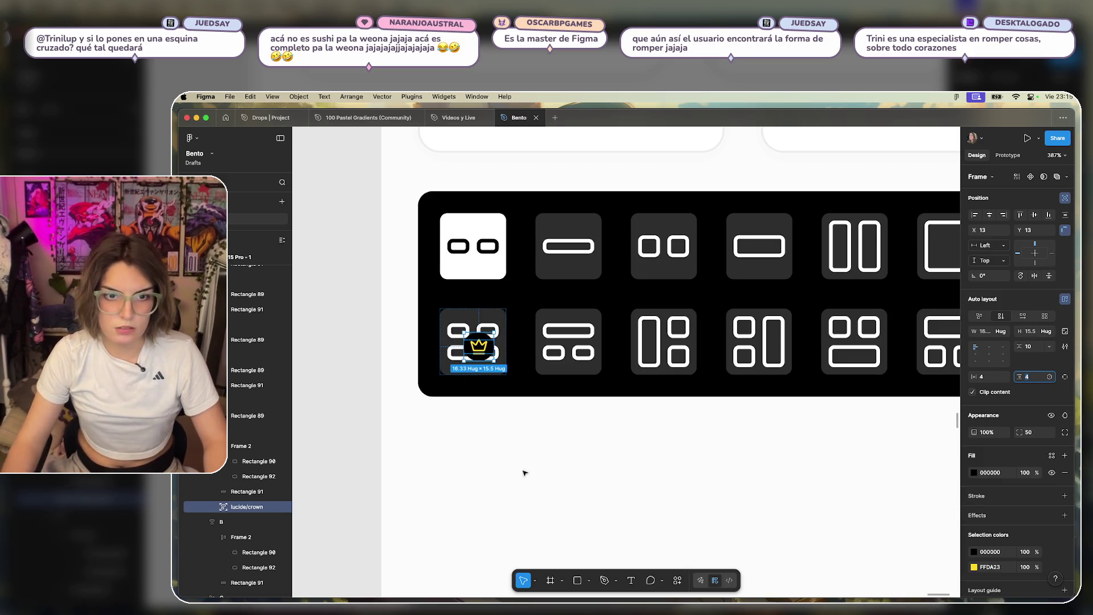
{"action": "scroll", "coordinate": [464, 342], "scroll_direction": "up", "scroll_amount": 5}
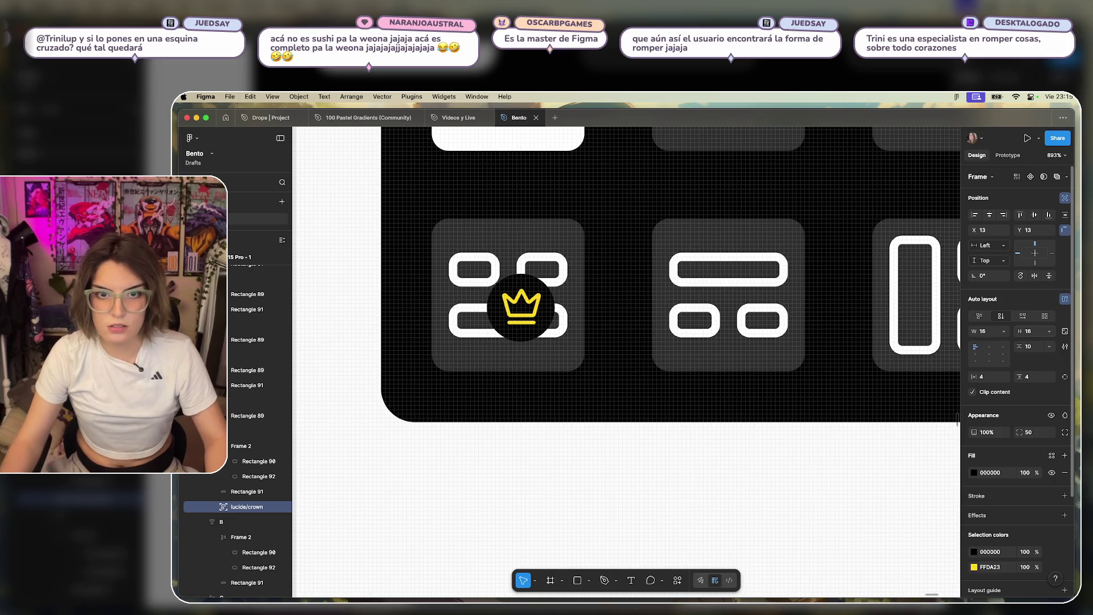
Centre the crown horizontally and vertically inside its round badge.
{"action": "left_click", "coordinate": [607, 473]}
{"action": "left_click", "coordinate": [530, 321]}
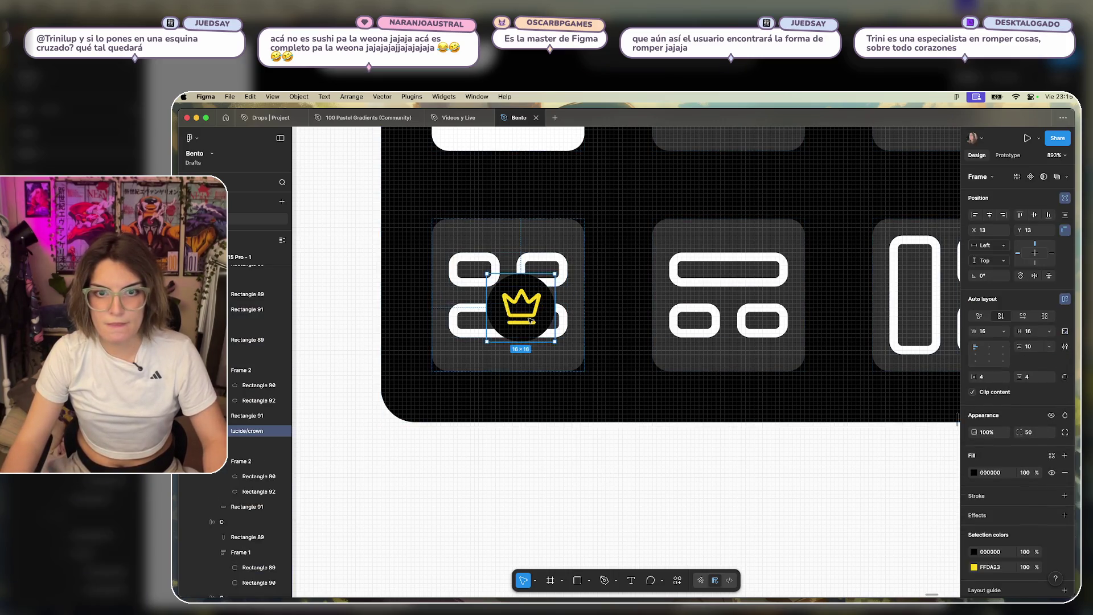
{"action": "double_click", "coordinate": [535, 313]}
{"action": "key", "text": "Escape"}
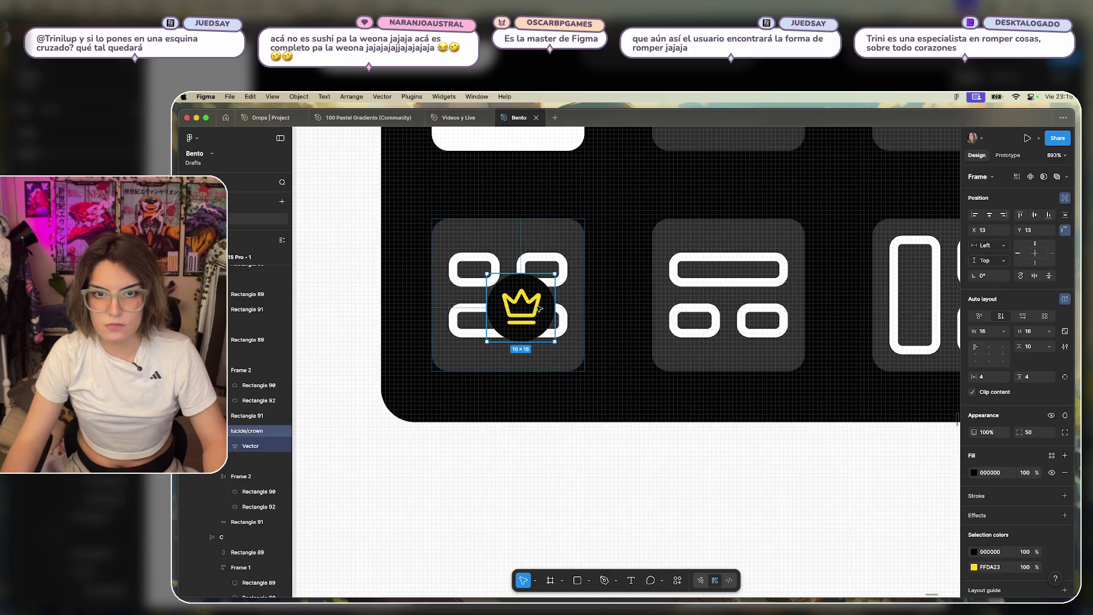
{"action": "left_click", "coordinate": [990, 216]}
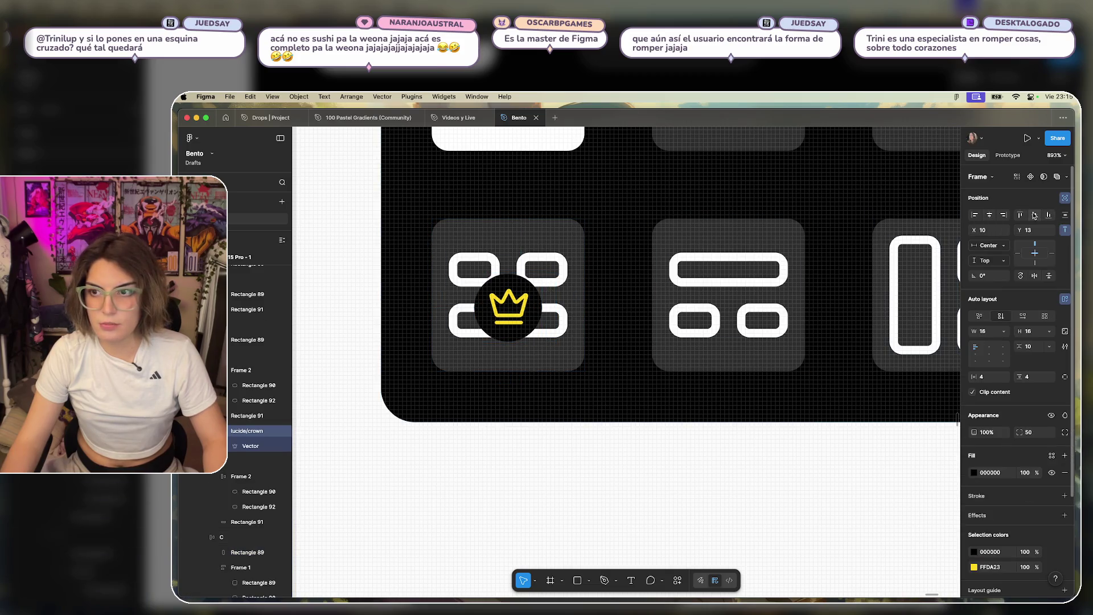
{"action": "left_click", "coordinate": [1034, 216]}
{"action": "left_click", "coordinate": [664, 525]}
{"action": "scroll", "coordinate": [664, 525], "scroll_direction": "down", "scroll_amount": 5}
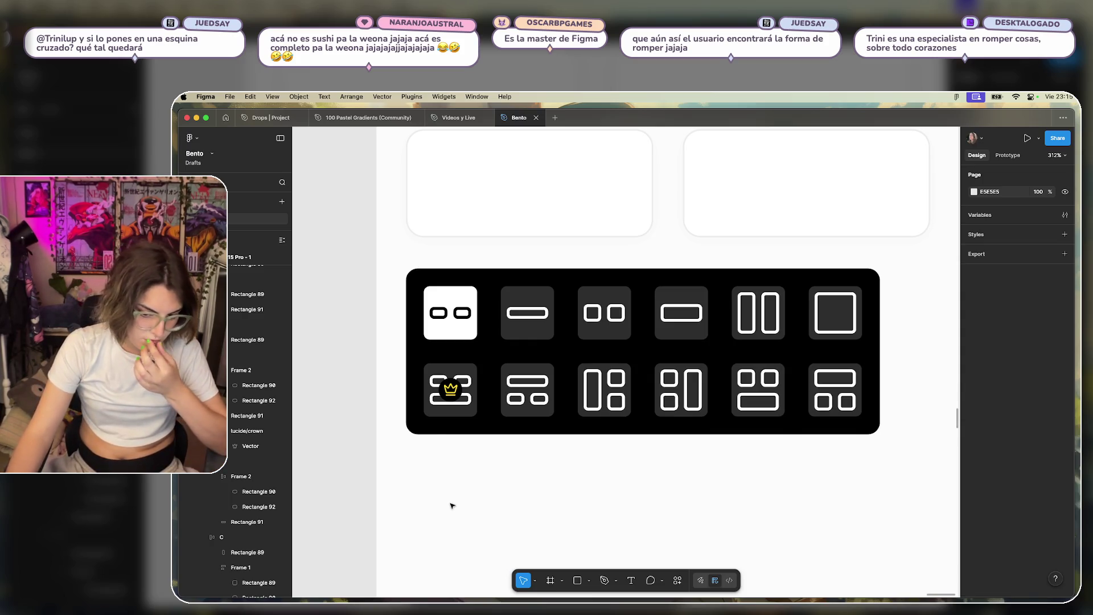
{"action": "scroll", "coordinate": [456, 435], "scroll_direction": "up", "scroll_amount": 5}
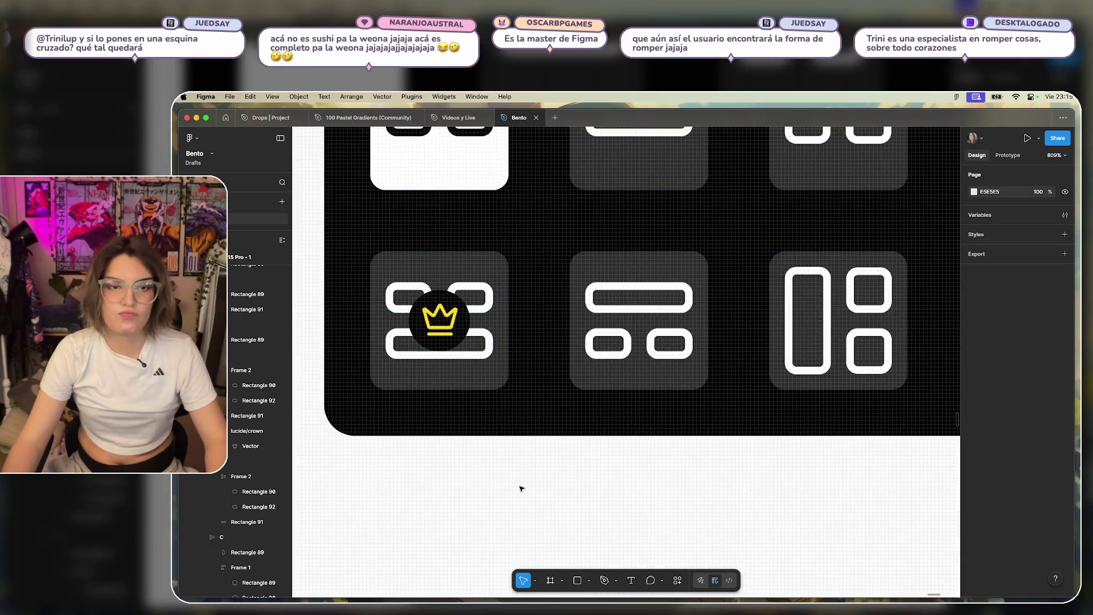
{"action": "scroll", "coordinate": [535, 458], "scroll_direction": "down", "scroll_amount": 5}
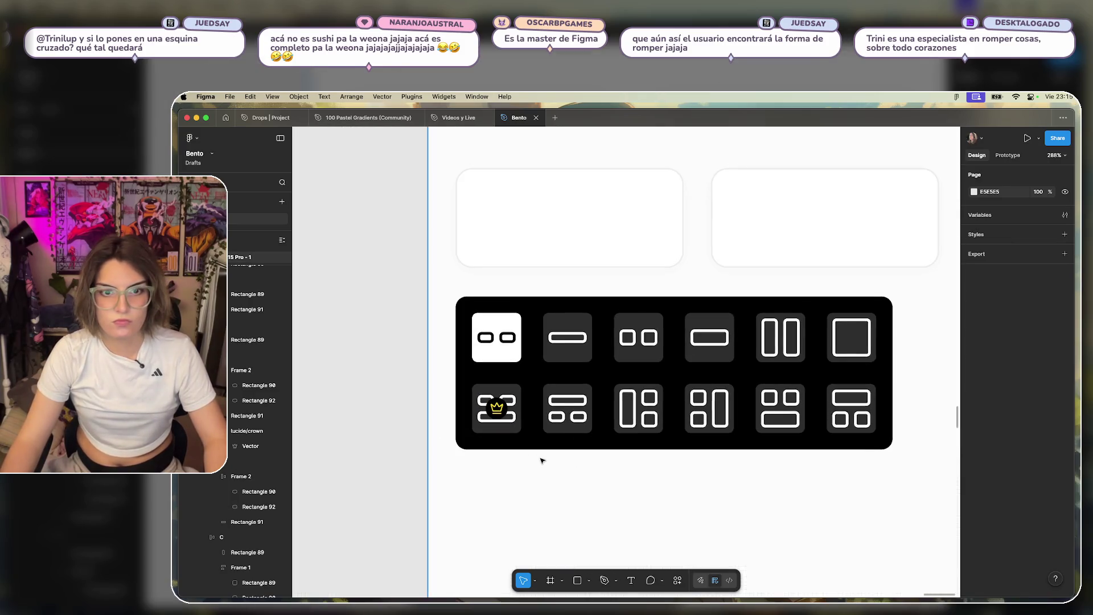
{"action": "scroll", "coordinate": [538, 456], "scroll_direction": "up", "scroll_amount": 3}
Move the crown badge above the tile's centre and recolour its circle with the tile's dark grey.
{"action": "left_click", "coordinate": [465, 363]}
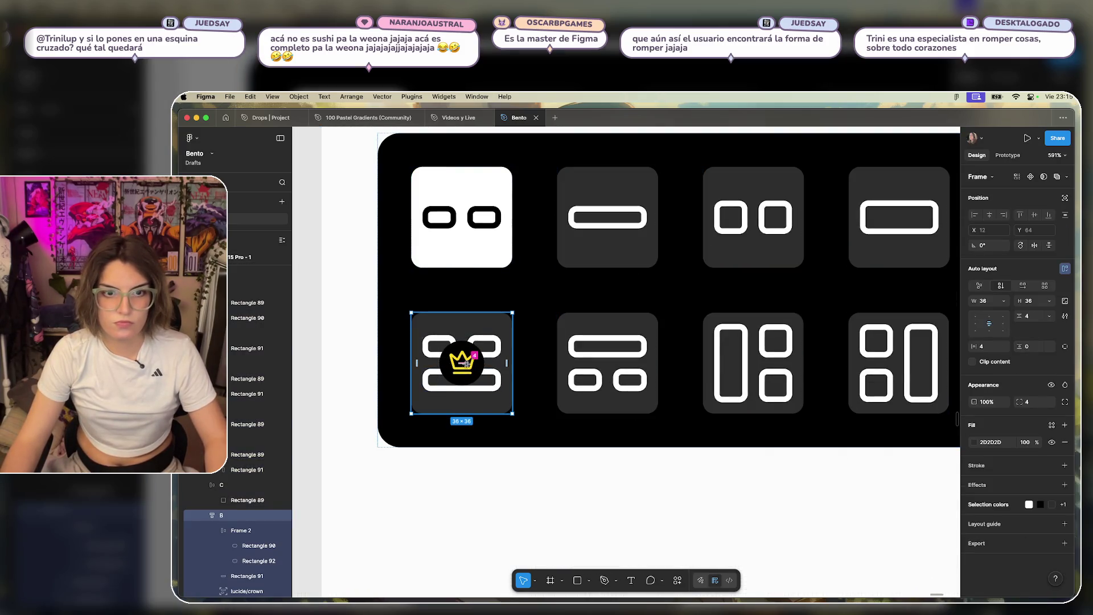
{"action": "key", "text": "Escape"}
{"action": "left_click", "coordinate": [468, 366]}
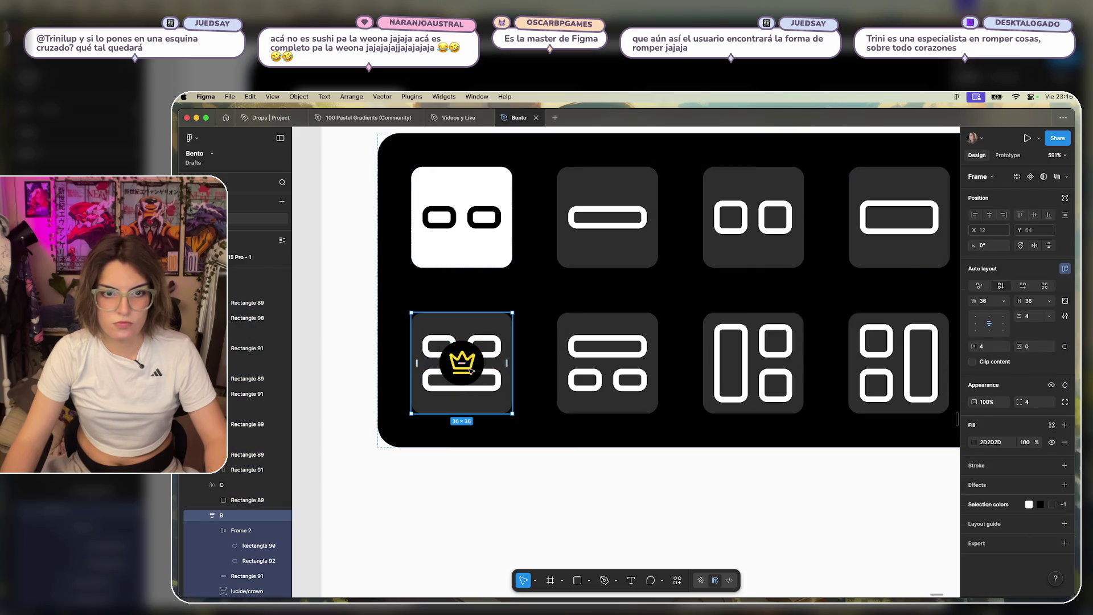
{"action": "left_click_drag", "start_coordinate": [470, 370], "coordinate": [473, 318]}
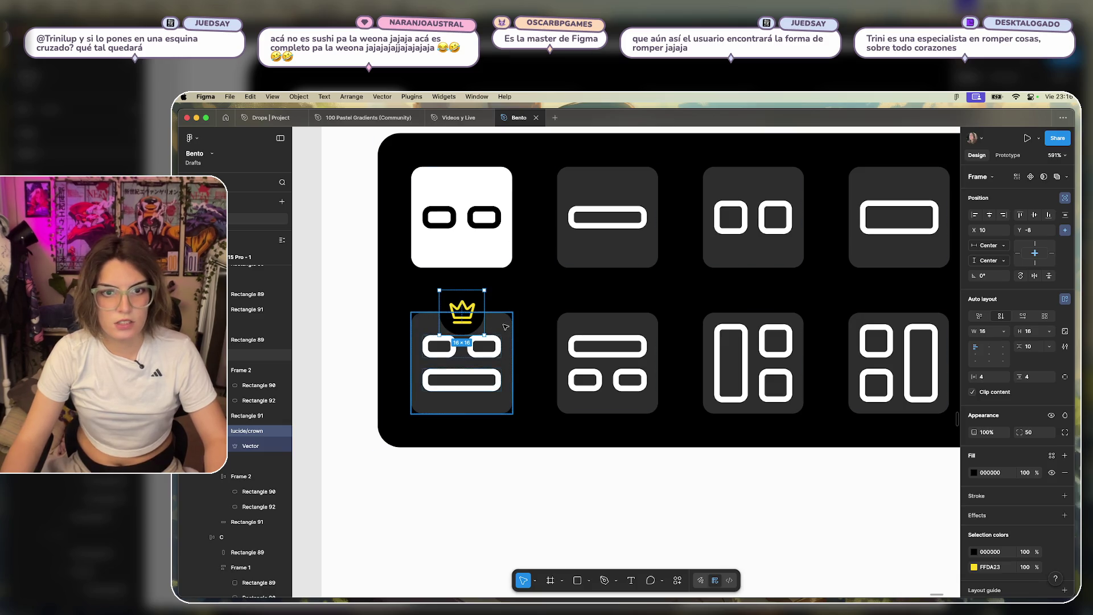
{"action": "left_click", "coordinate": [974, 472]}
{"action": "left_click", "coordinate": [861, 508]}
{"action": "left_click", "coordinate": [524, 383]}
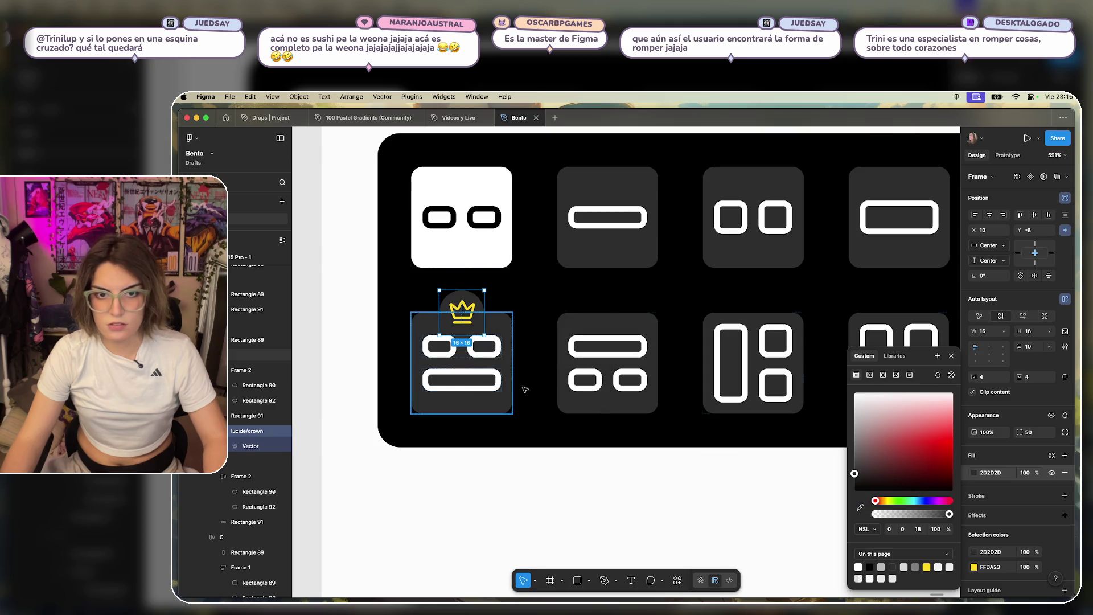
{"action": "left_click", "coordinate": [592, 522]}
Delete the crown badge from the first bottom-row tile.
{"action": "scroll", "coordinate": [691, 494], "scroll_direction": "down", "scroll_amount": 5}
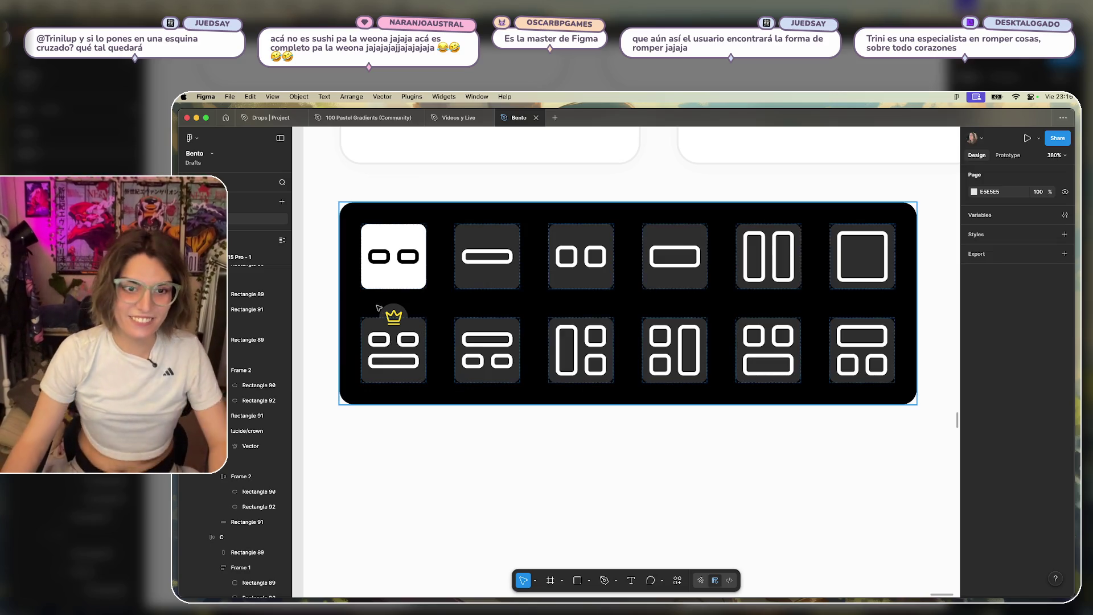
{"action": "left_click", "coordinate": [393, 317]}
{"action": "key", "text": "Down"}
{"action": "key", "text": "Down"}
{"action": "key", "text": "Down"}
{"action": "key", "text": "Delete"}
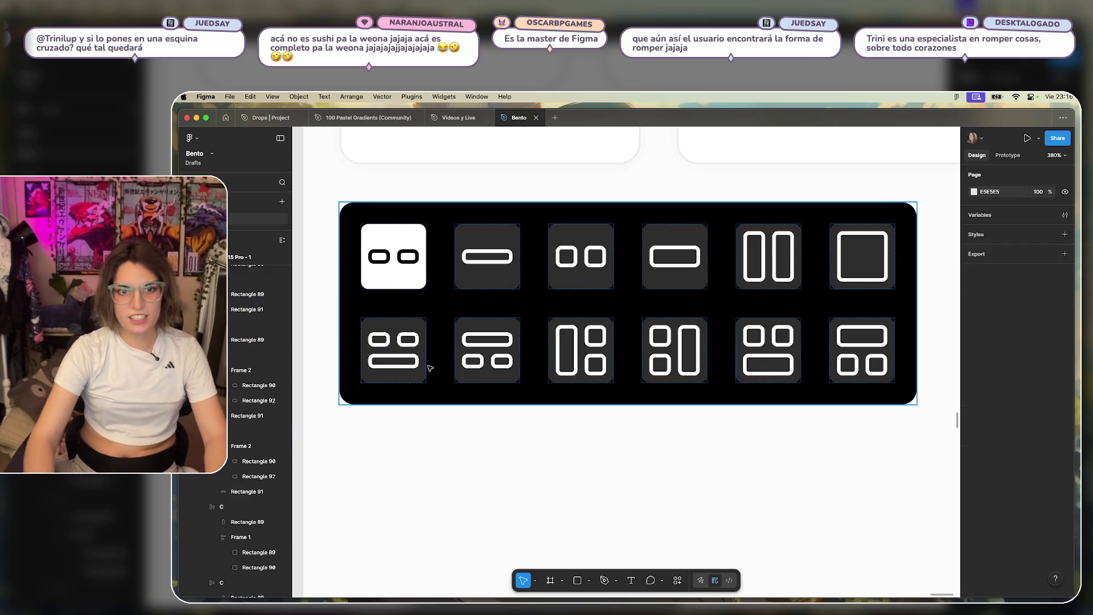
Reduce the grid's row spacing to 12, keeping the tiles in two rows of six.
{"action": "left_click", "coordinate": [632, 332]}
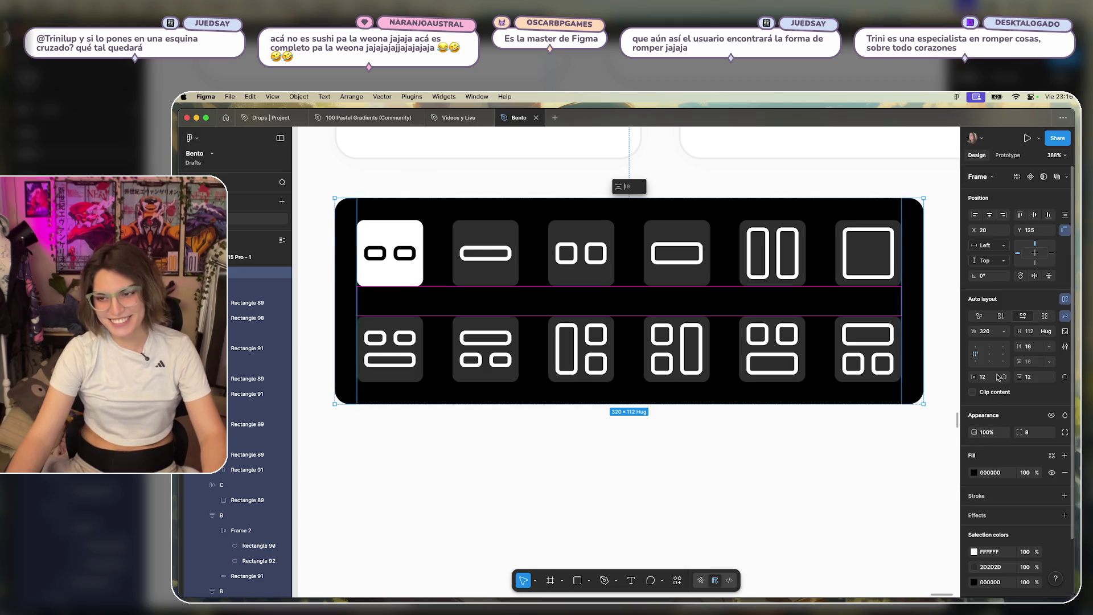
{"action": "left_click", "coordinate": [1028, 376]}
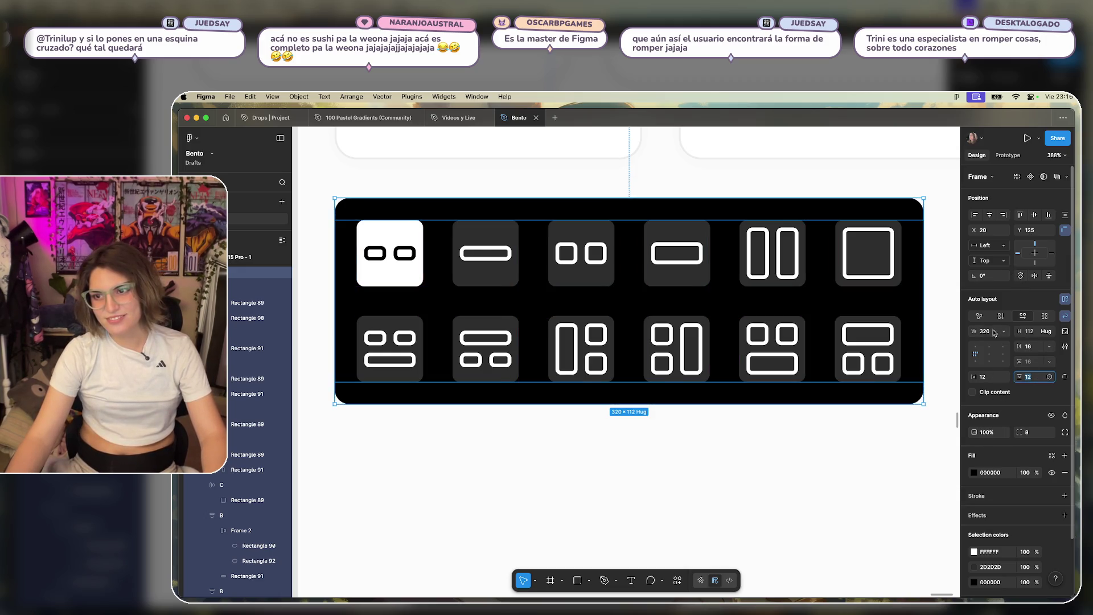
{"action": "left_click", "coordinate": [1028, 346]}
{"action": "type", "text": "14"}
{"action": "key", "text": "Return"}
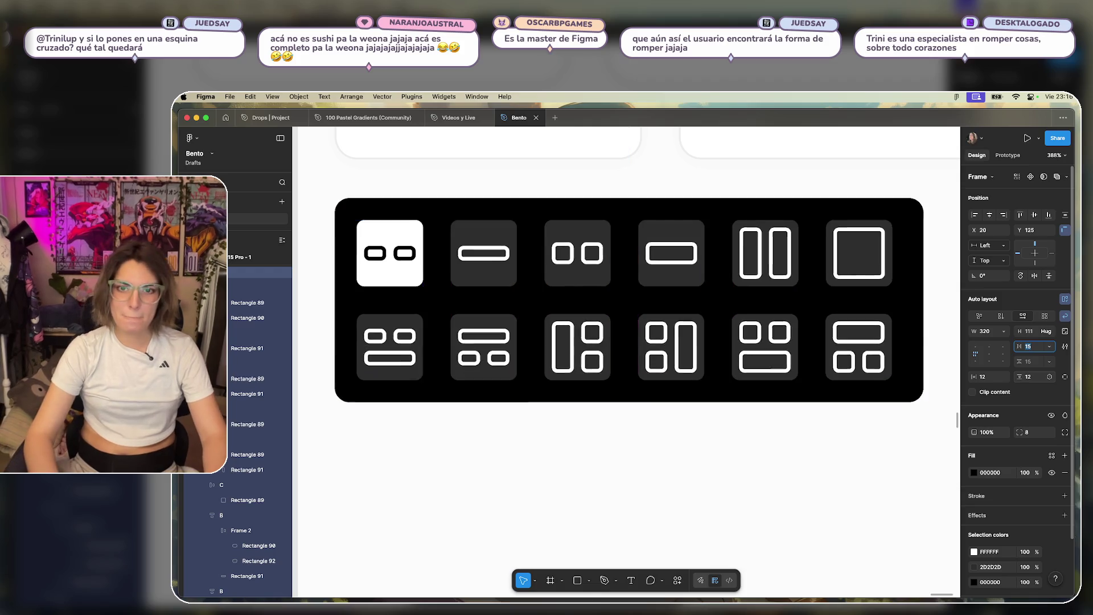
{"action": "key", "text": "Down"}
{"action": "key", "text": "Down"}
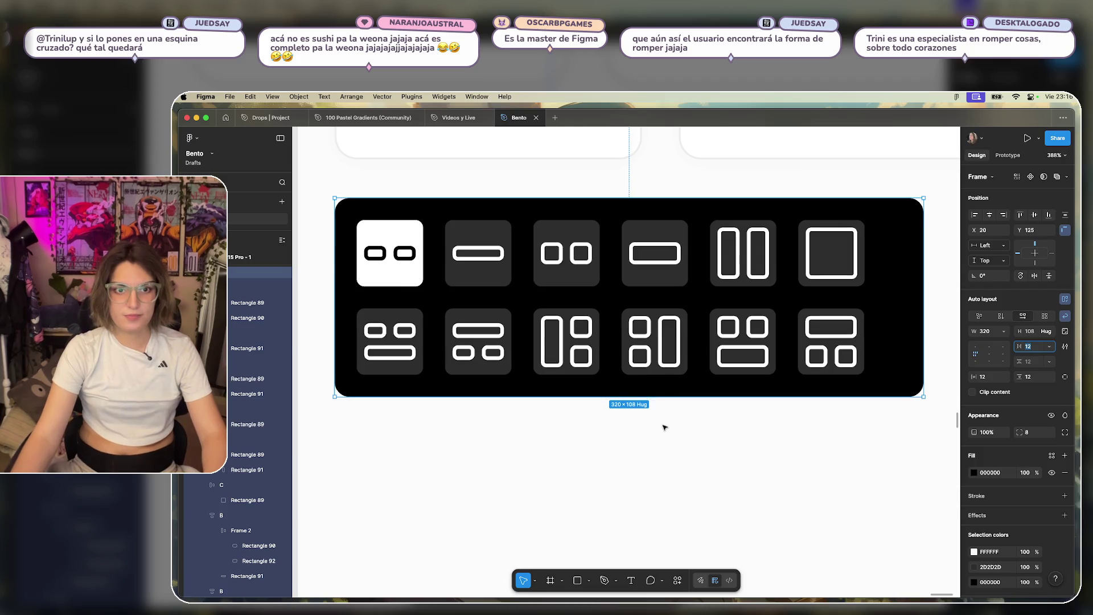
{"action": "scroll", "coordinate": [740, 450], "scroll_direction": "up", "scroll_amount": 2}
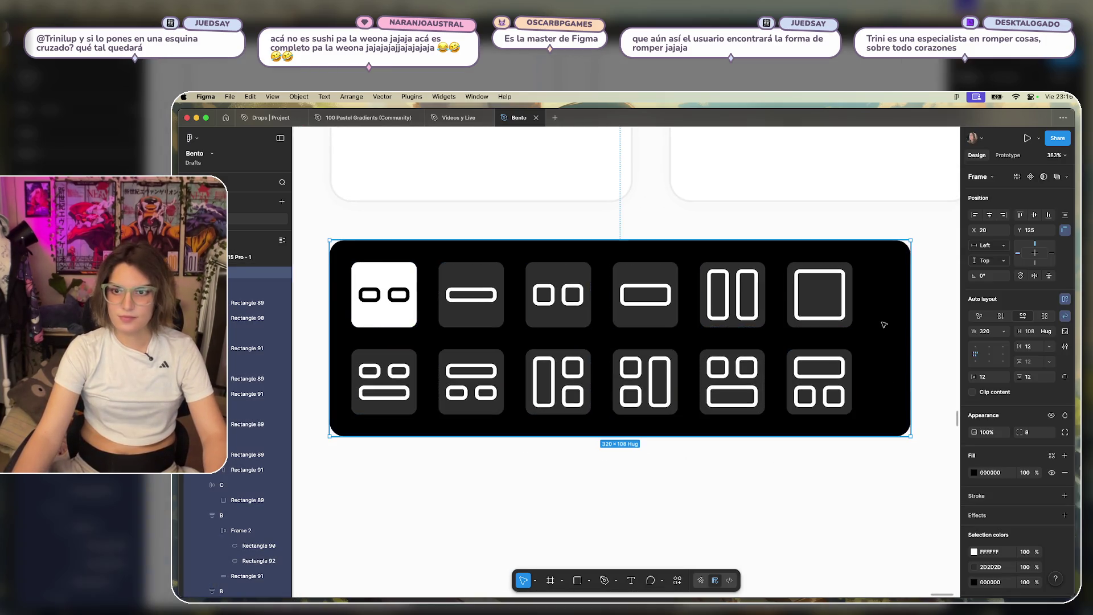
{"action": "left_click_drag", "start_coordinate": [911, 329], "coordinate": [874, 327]}
{"action": "left_click", "coordinate": [898, 303]}
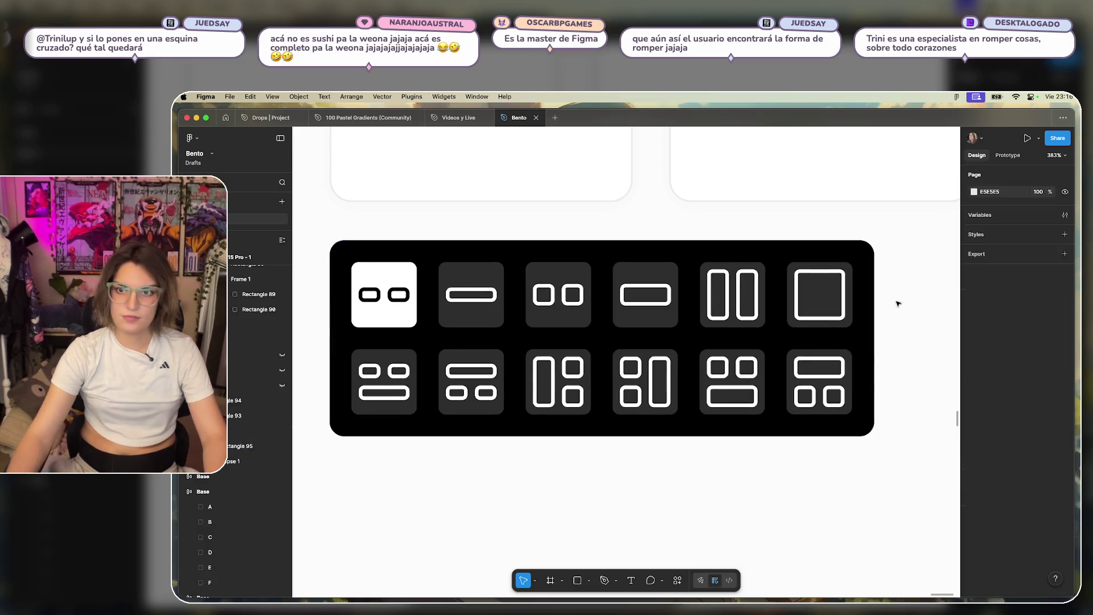
Select the six bottom-row tiles of the layout grid.
{"action": "scroll", "coordinate": [669, 442], "scroll_direction": "down", "scroll_amount": 2}
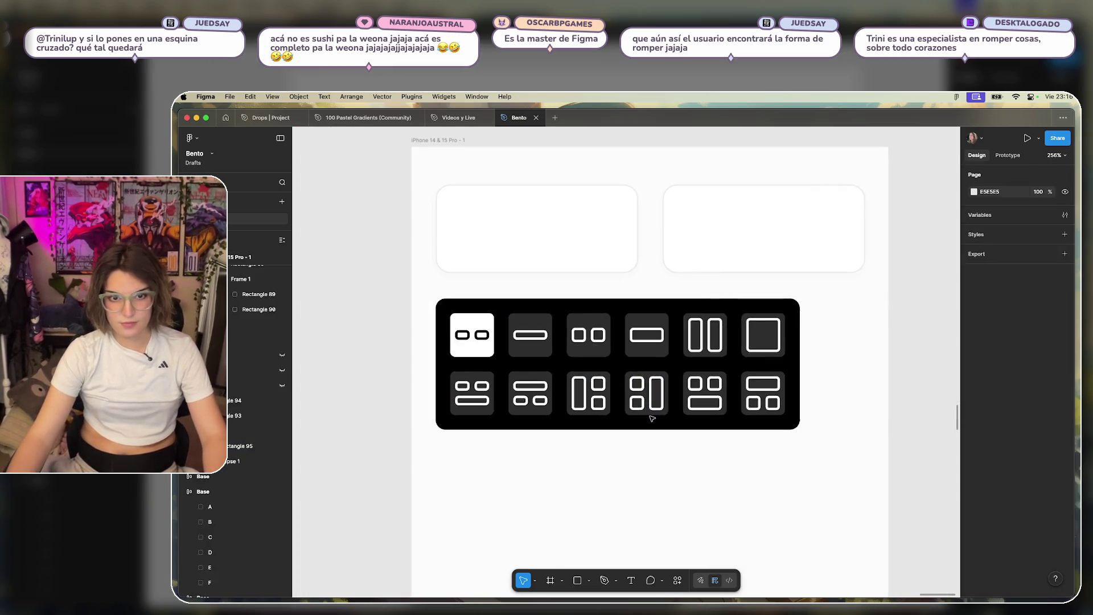
{"action": "left_click", "coordinate": [434, 390]}
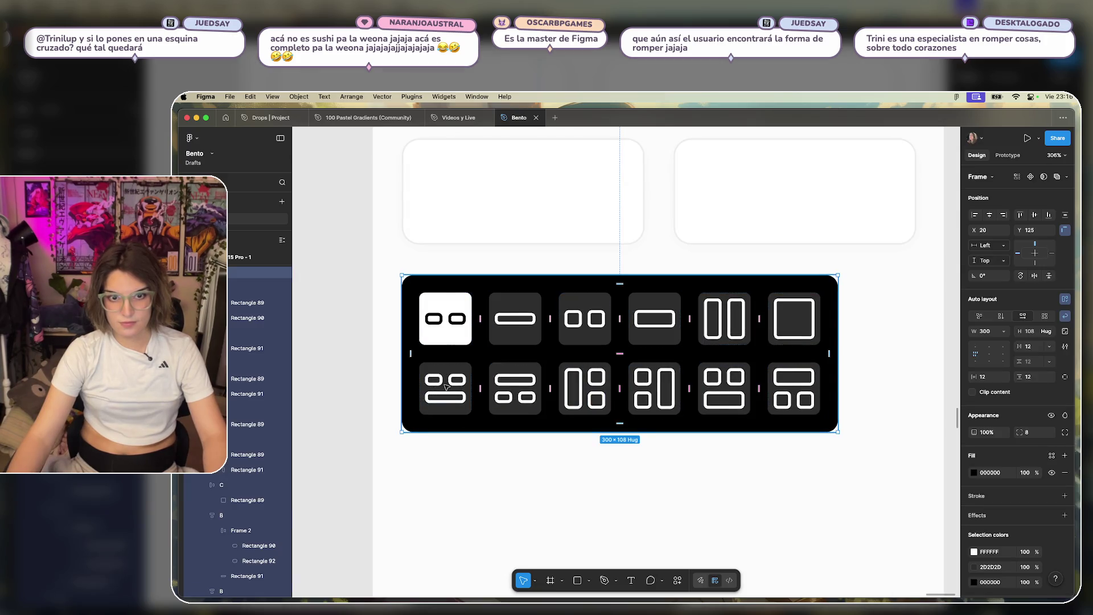
{"action": "left_click", "coordinate": [445, 387]}
{"action": "left_click", "coordinate": [515, 387], "text": "shift"}
{"action": "left_click", "coordinate": [585, 388], "text": "shift"}
{"action": "left_click", "coordinate": [655, 387], "text": "shift"}
{"action": "left_click", "coordinate": [734, 382], "text": "shift"}
{"action": "left_click", "coordinate": [809, 381], "text": "shift"}
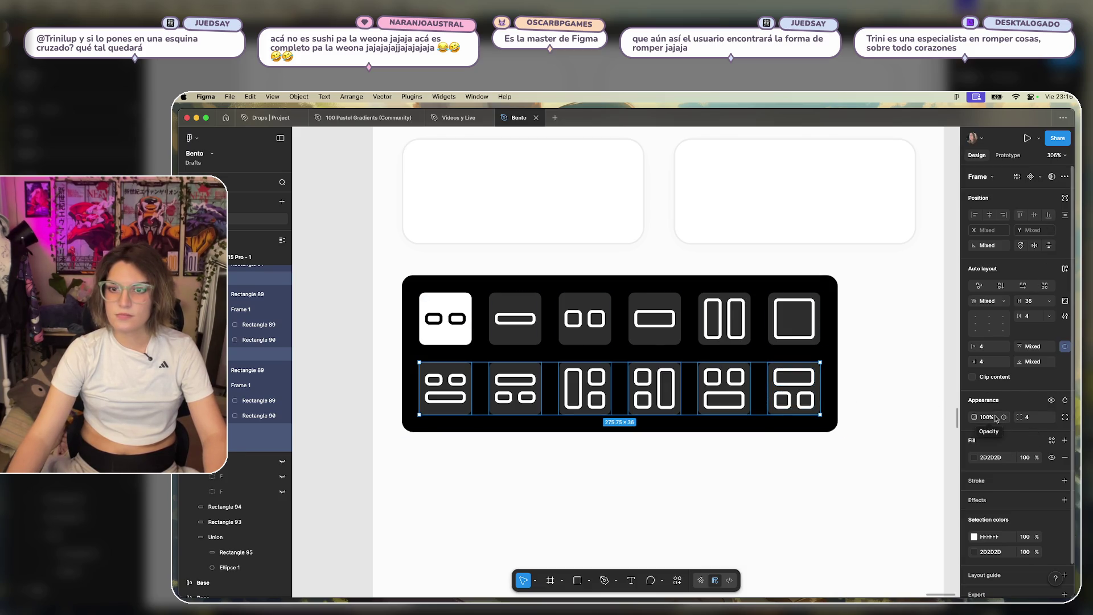
Try 60% and 70% opacity on the tiles and icons, then restore full opacity.
{"action": "type", "text": "60"}
{"action": "key", "text": "Return"}
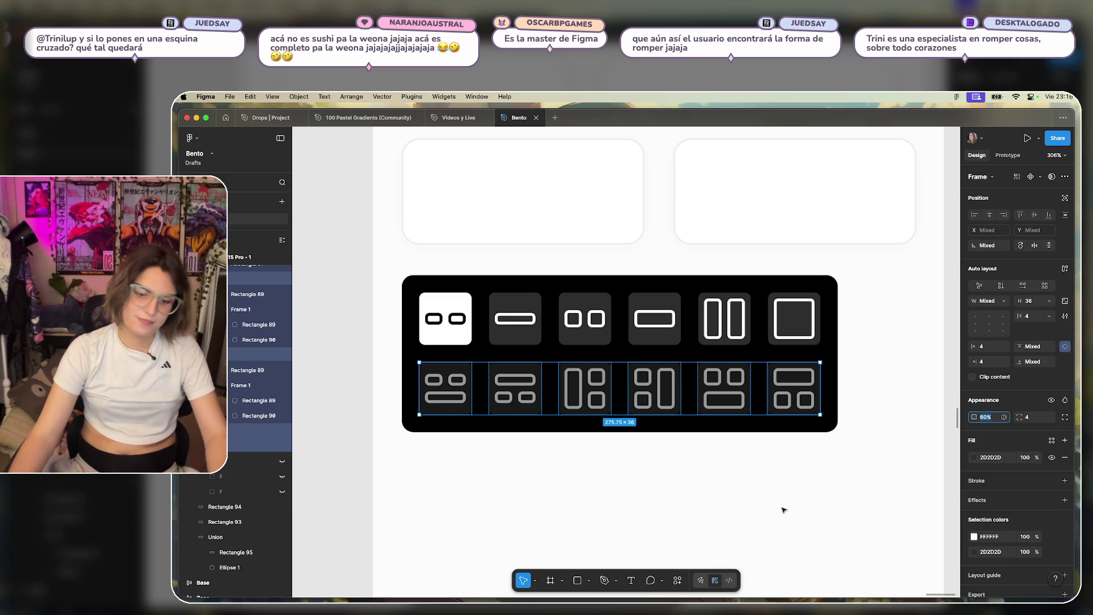
{"action": "type", "text": "70"}
{"action": "key", "text": "Return"}
{"action": "type", "text": "100"}
{"action": "key", "text": "Return"}
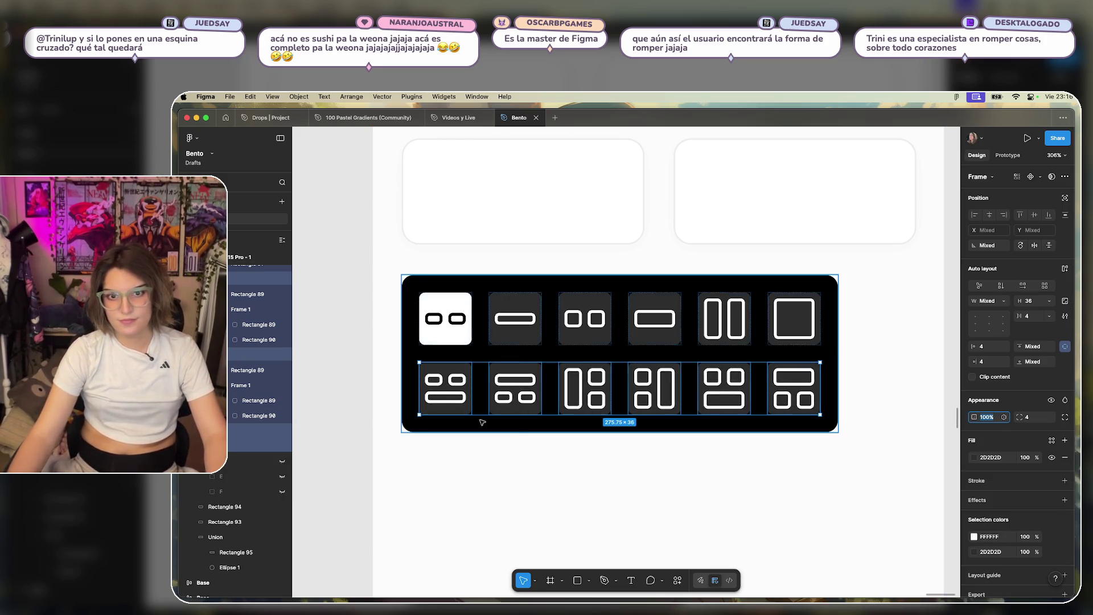
{"action": "scroll", "coordinate": [1023, 524], "scroll_direction": "down", "scroll_amount": 1}
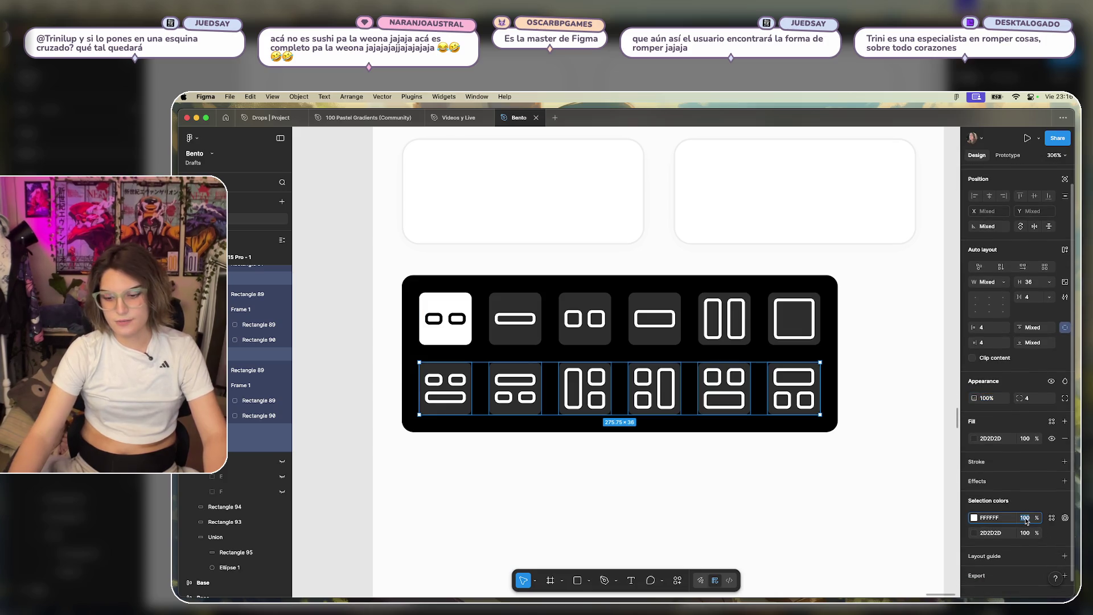
{"action": "type", "text": "70"}
{"action": "key", "text": "Return"}
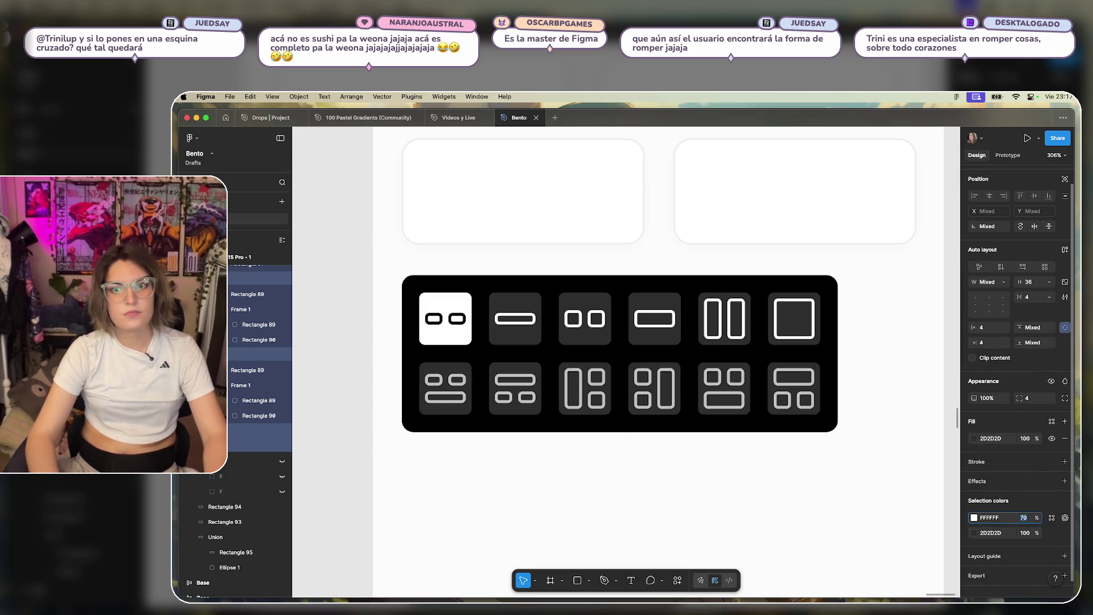
{"action": "key", "text": "ctrl+z"}
Change the tile colour 2D2D2D to 000000 and dim the white icon outlines to 60%.
{"action": "left_click", "coordinate": [990, 532]}
{"action": "type", "text": "000000"}
{"action": "key", "text": "Return"}
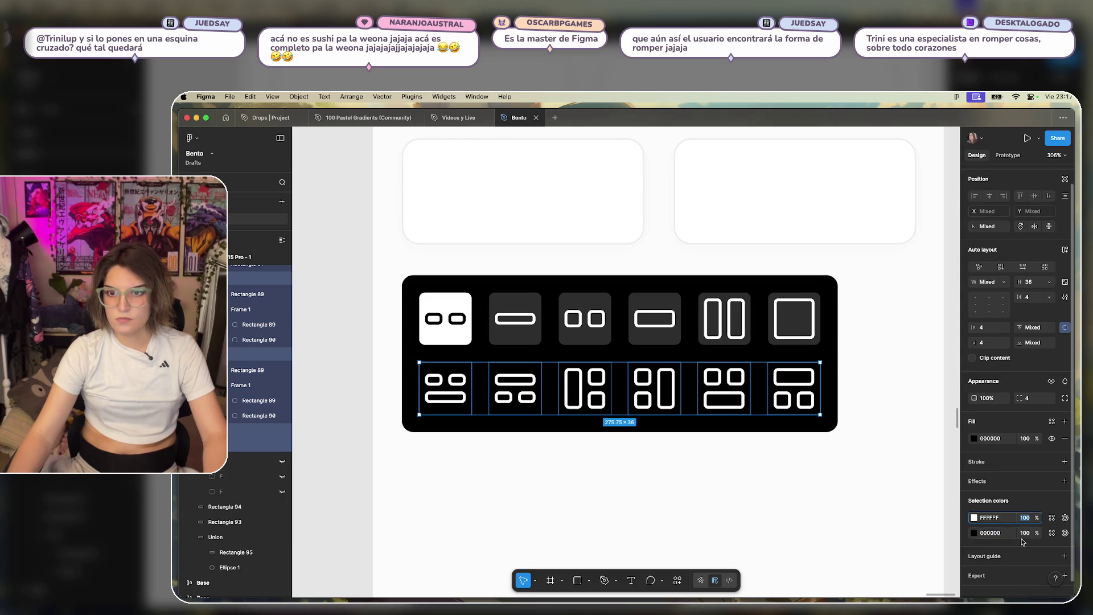
{"action": "type", "text": "90"}
{"action": "key", "text": "Return"}
{"action": "key", "text": "shift+Down"}
{"action": "key", "text": "shift+Down"}
{"action": "key", "text": "shift+Down"}
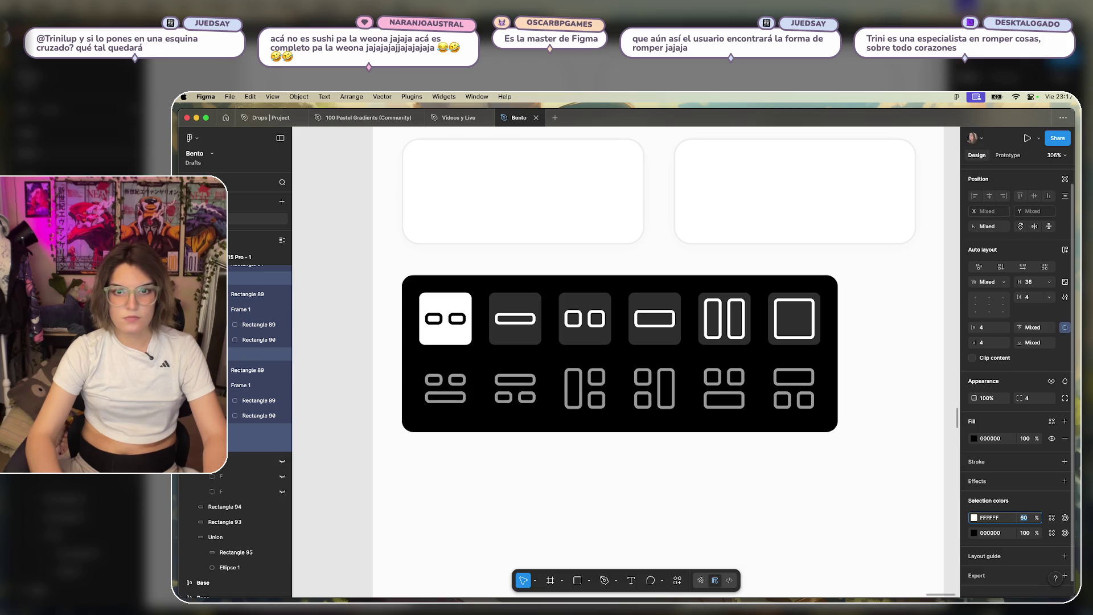
{"action": "left_click", "coordinate": [818, 512]}
{"action": "scroll", "coordinate": [817, 521], "scroll_direction": "down", "scroll_amount": 2}
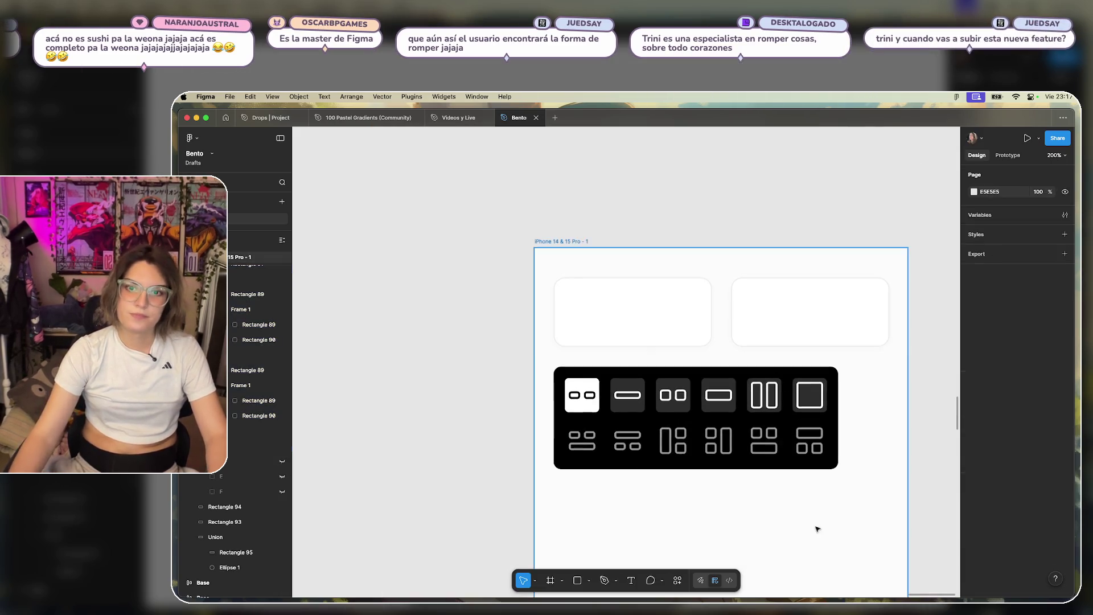
{"action": "scroll", "coordinate": [813, 482], "scroll_direction": "right", "scroll_amount": 3}
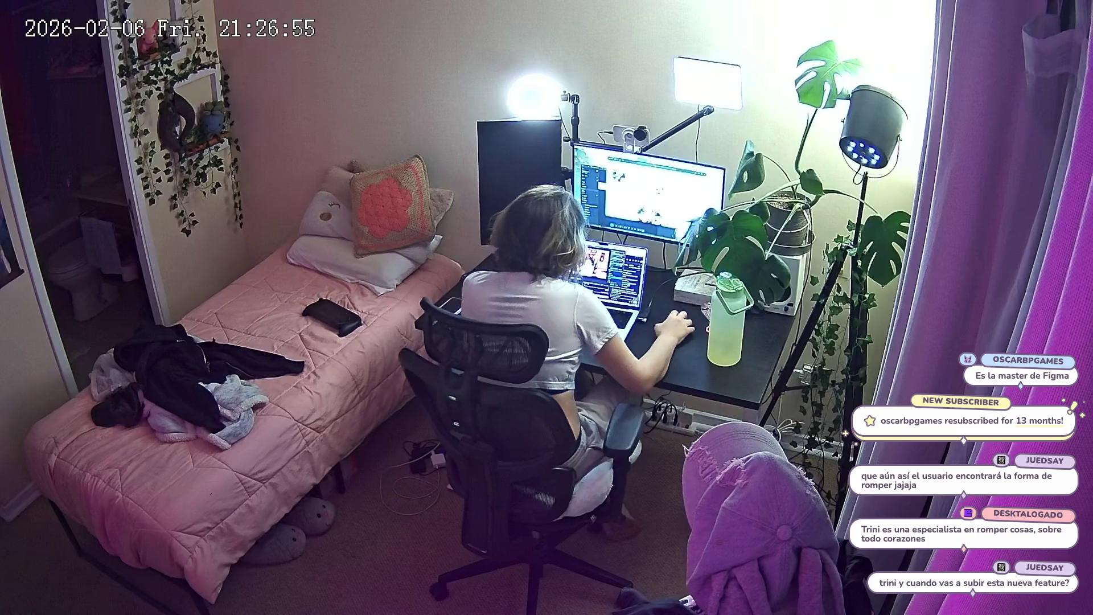
Switch the OBS stream to the Techo Cap scene, then to the Techo scene.
{"action": "left_click", "coordinate": [831, 265]}
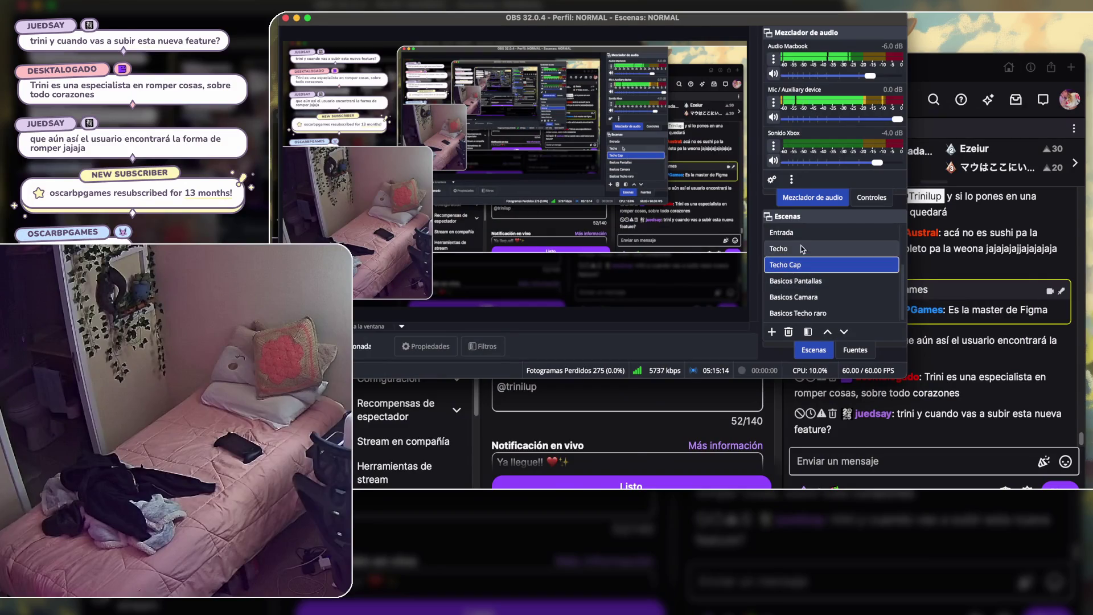
{"action": "left_click", "coordinate": [826, 248]}
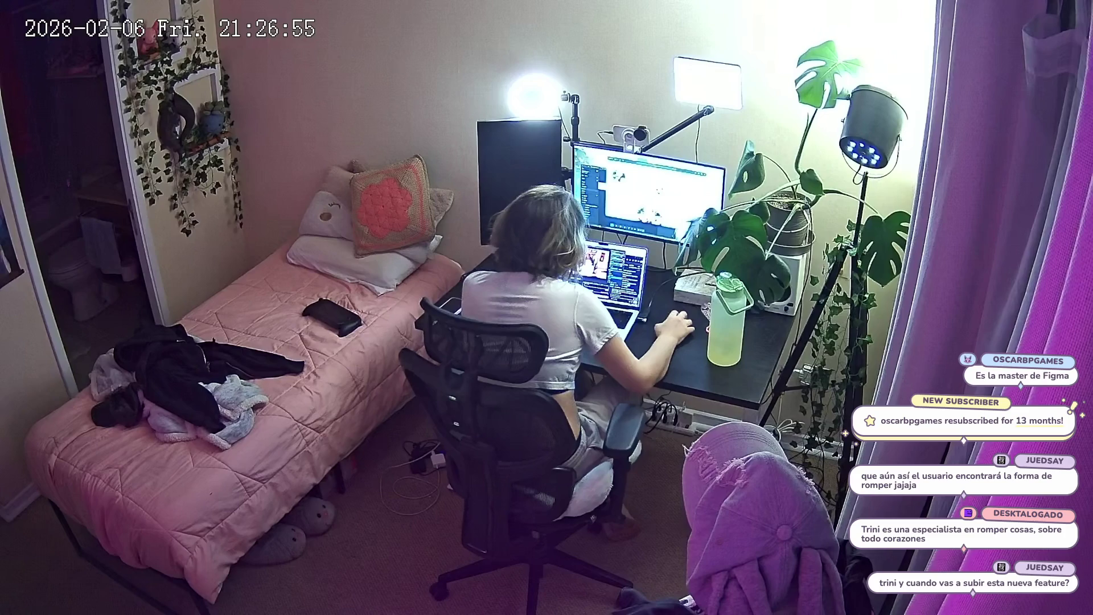
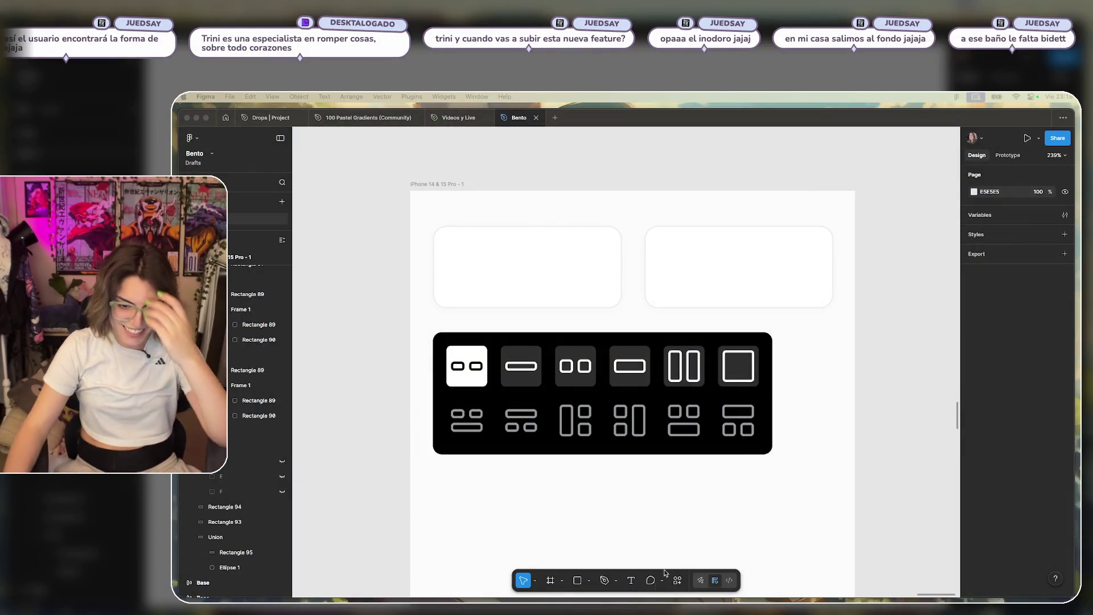
Add auto layout to the black layout picker with Shift+A.
{"action": "left_click", "coordinate": [825, 411]}
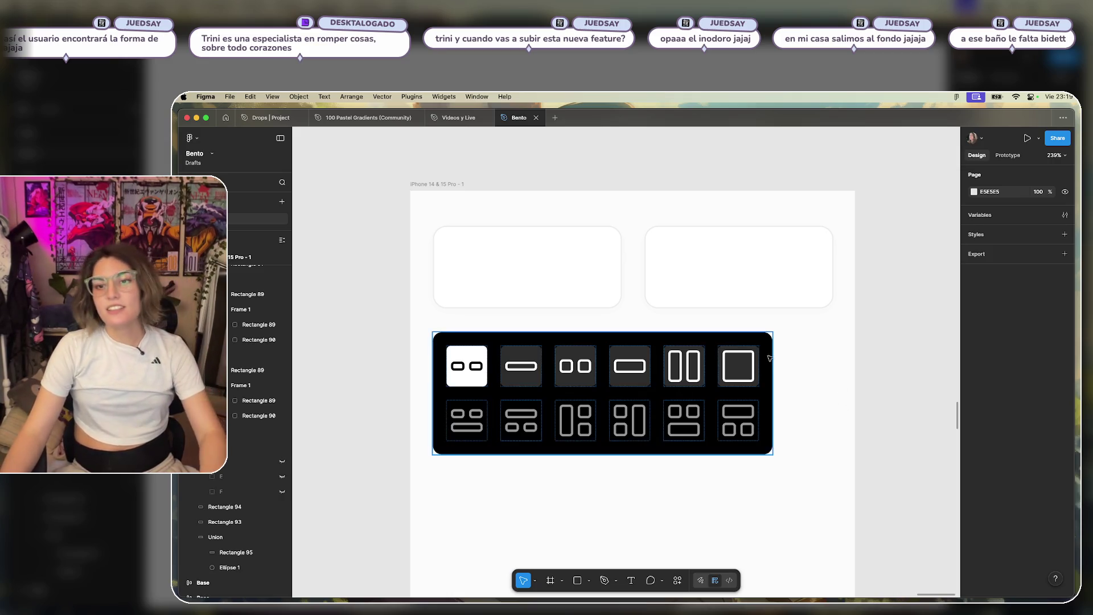
{"action": "left_click_drag", "start_coordinate": [798, 330], "coordinate": [411, 490]}
{"action": "key", "text": "Escape"}
{"action": "left_click", "coordinate": [651, 389]}
{"action": "key", "text": "shift+a"}
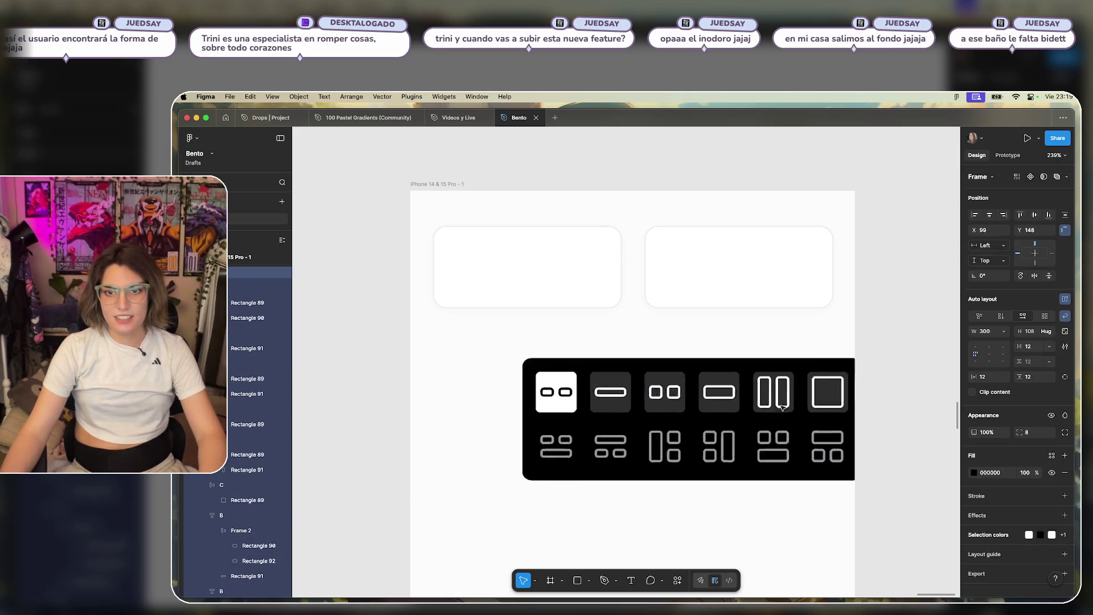
Nudge the layout picker so it lines up beneath the two rounded cards.
{"action": "left_click_drag", "start_coordinate": [654, 387], "coordinate": [650, 389]}
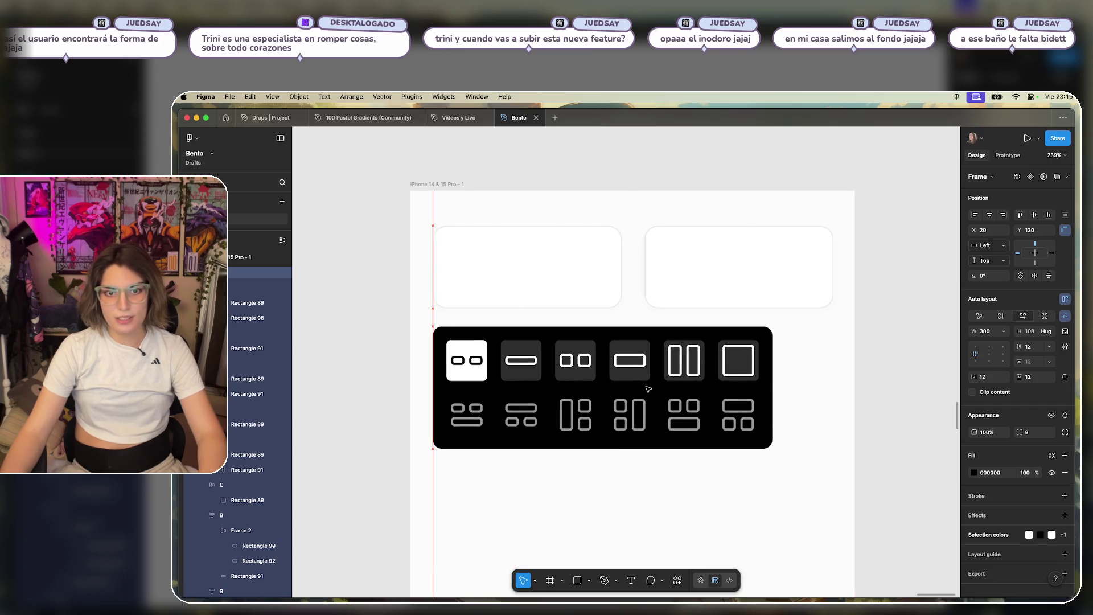
{"action": "left_click", "coordinate": [467, 414]}
{"action": "left_click", "coordinate": [810, 412]}
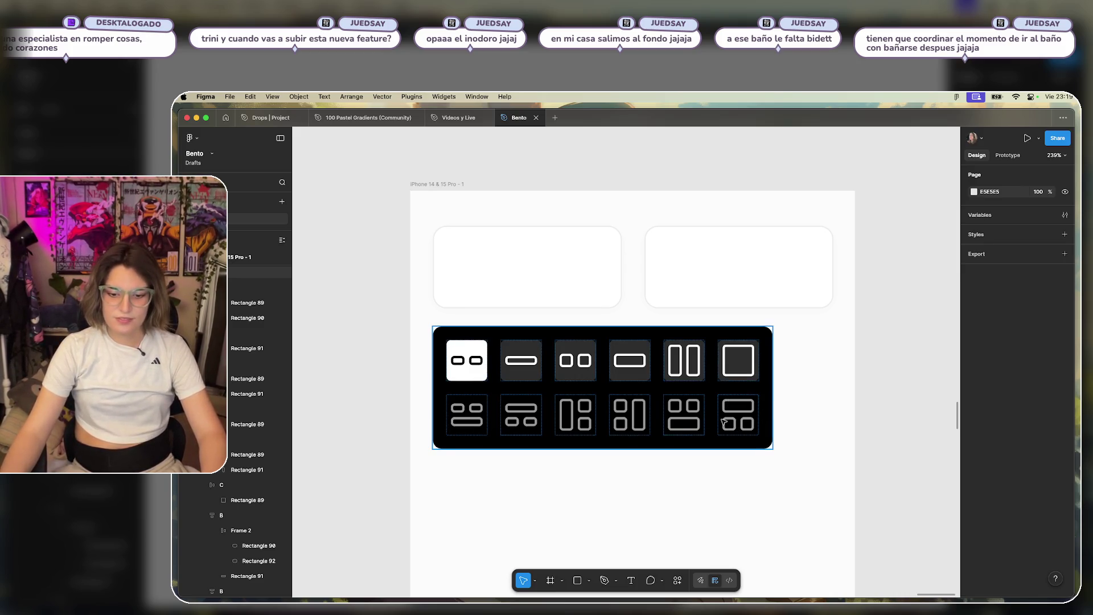
{"action": "scroll", "coordinate": [835, 405], "scroll_direction": "up", "scroll_amount": 1}
{"action": "scroll", "coordinate": [828, 404], "scroll_direction": "down", "scroll_amount": 1}
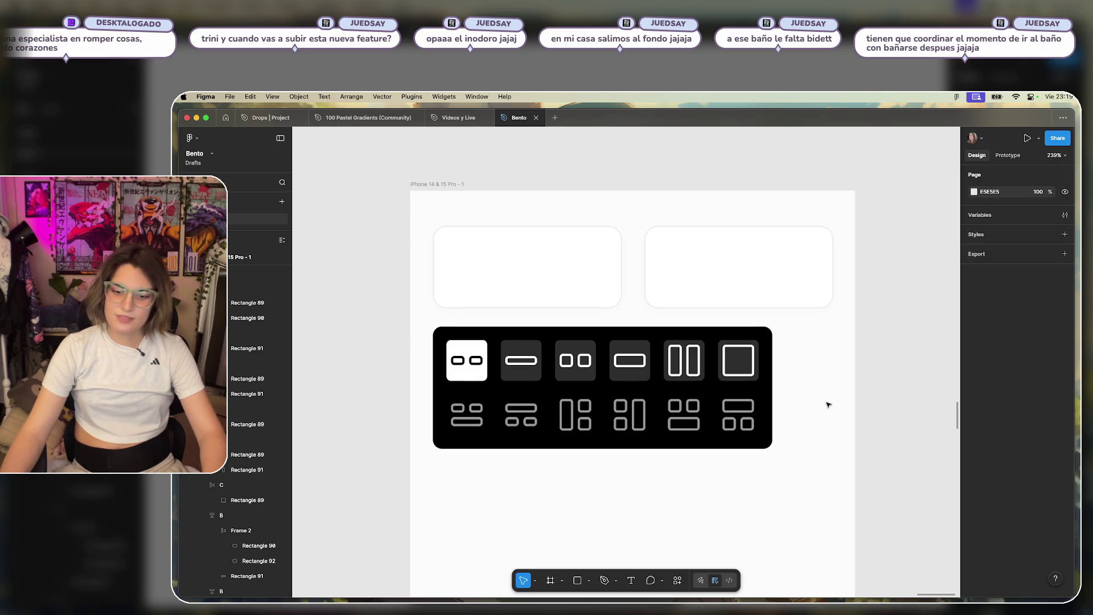
{"action": "mouse_move", "coordinate": [651, 399]}
{"action": "left_mouse_down"}
{"action": "mouse_move", "coordinate": [700, 384]}
{"action": "mouse_move", "coordinate": [688, 387]}
{"action": "mouse_move", "coordinate": [688, 366]}
{"action": "left_mouse_up"}
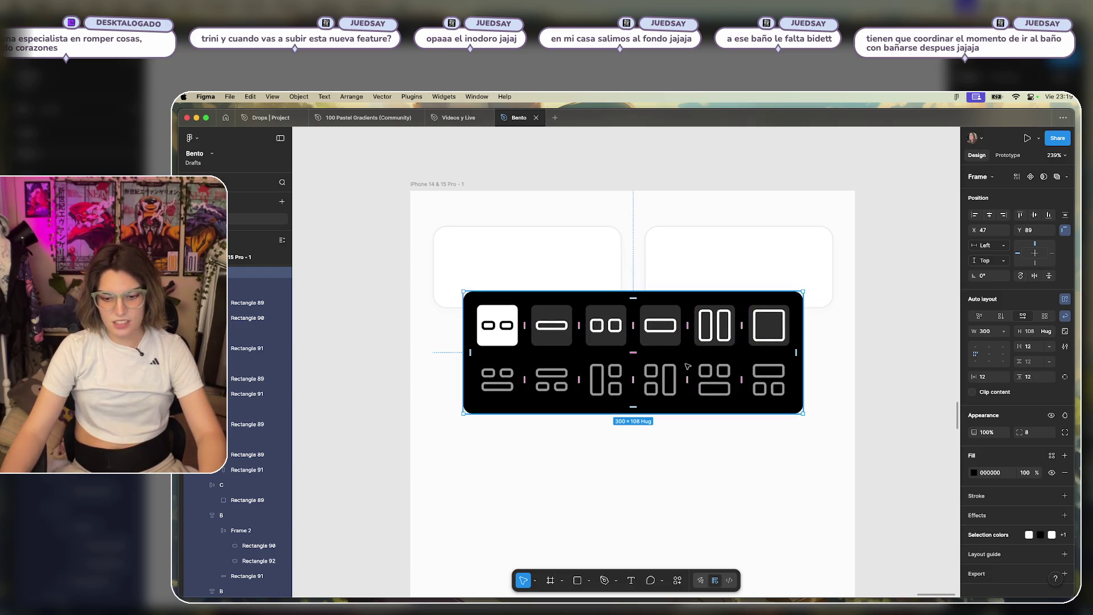
{"action": "key", "text": "ctrl+z"}
{"action": "key", "text": "ctrl+z"}
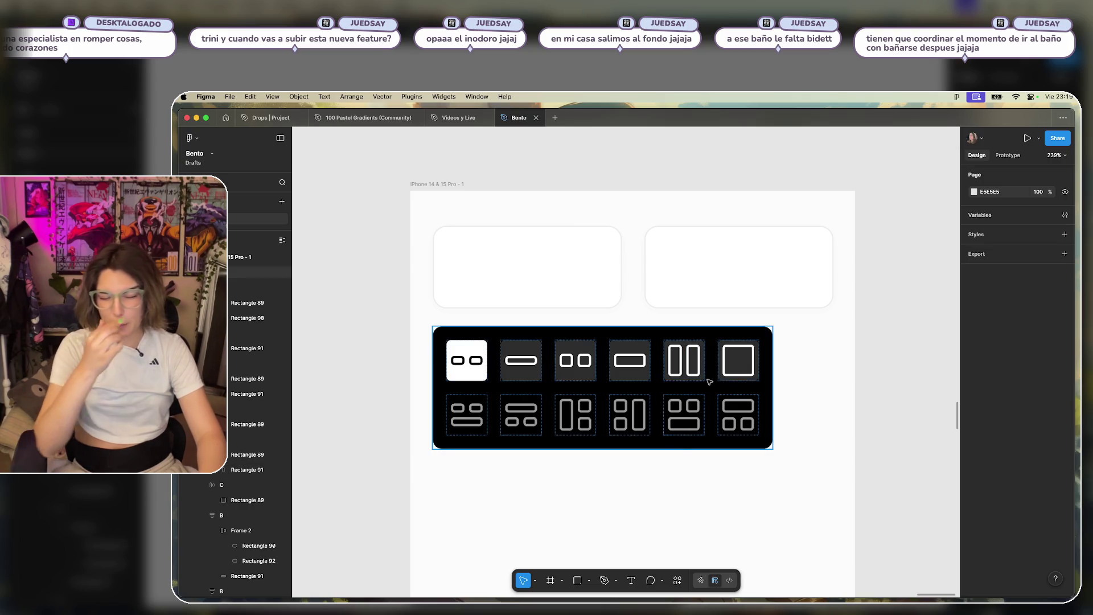
{"action": "left_click_drag", "start_coordinate": [656, 389], "coordinate": [595, 276]}
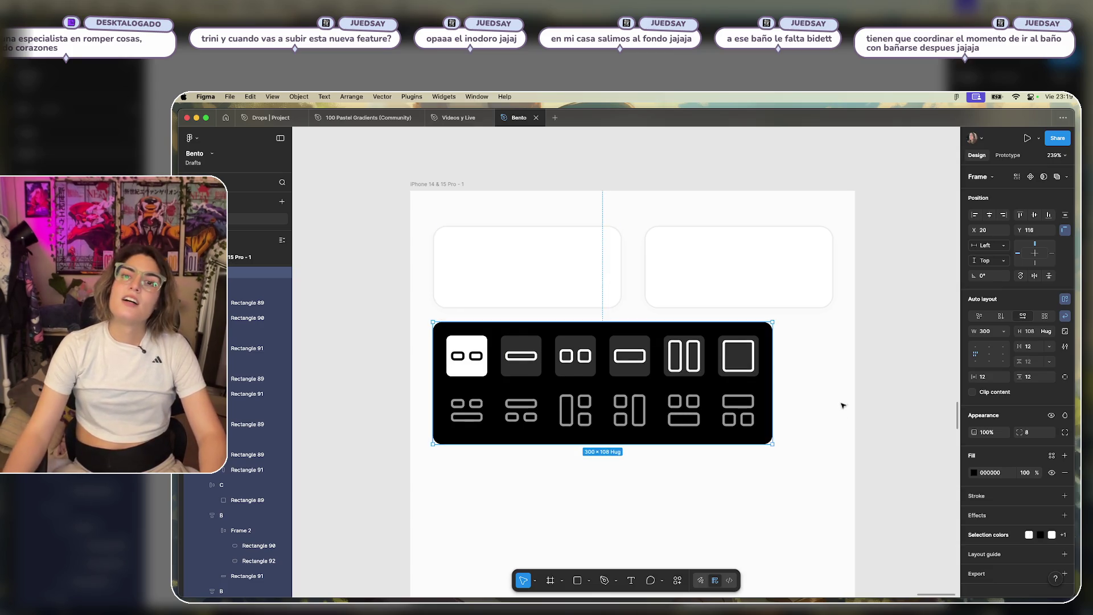
{"action": "left_click", "coordinate": [847, 395]}
{"action": "scroll", "coordinate": [846, 395], "scroll_direction": "down", "scroll_amount": 5}
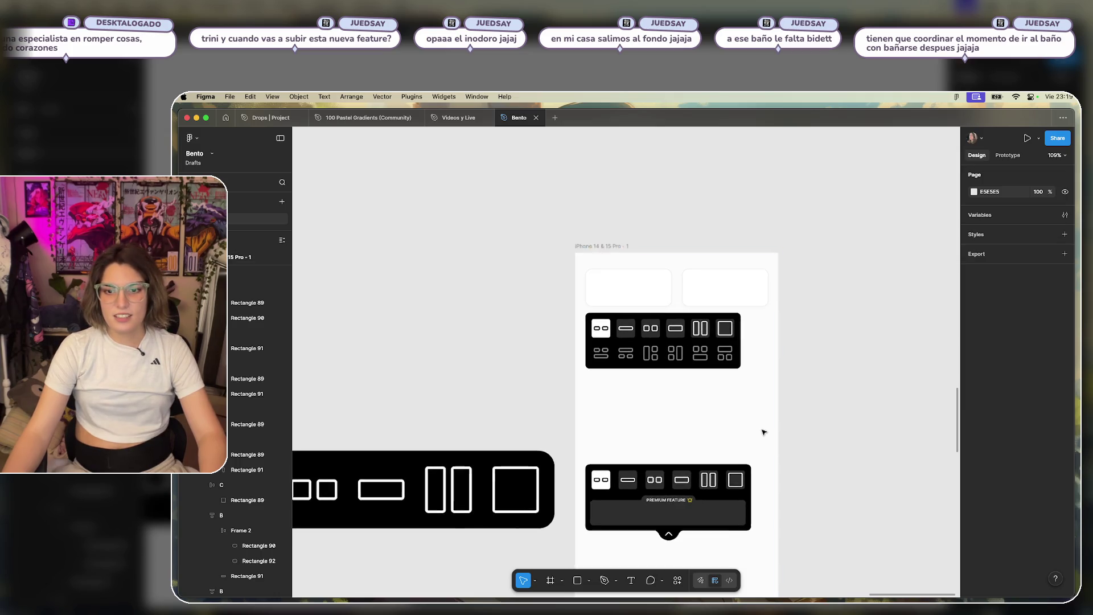
Delete the leftover toolbar copy below the picker in the phone frame.
{"action": "left_click_drag", "start_coordinate": [833, 433], "coordinate": [585, 544]}
{"action": "key", "text": "Delete"}
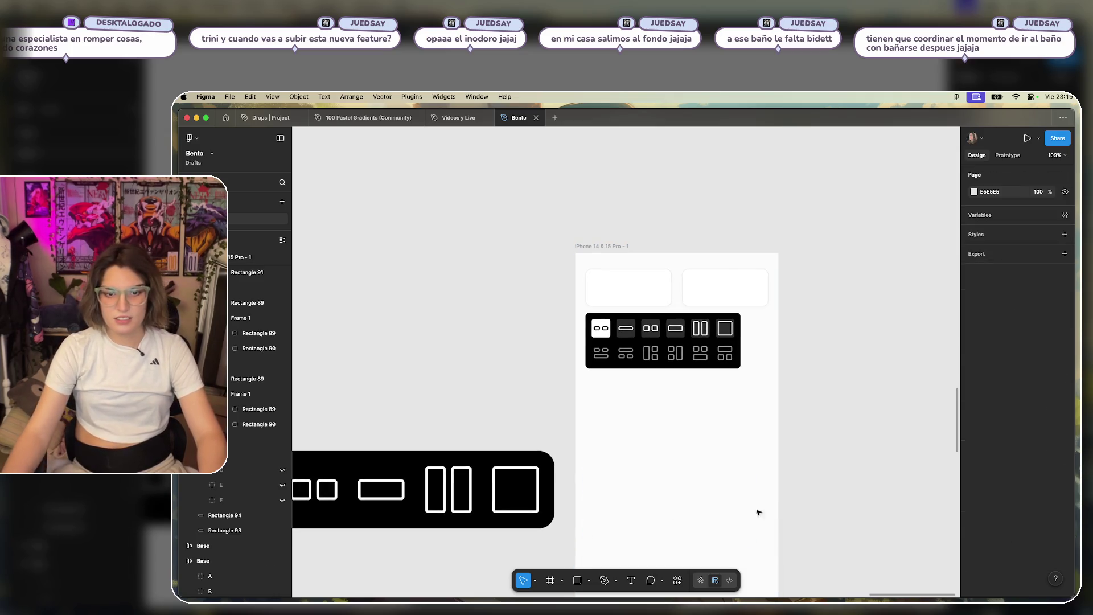
{"action": "scroll", "coordinate": [493, 387], "scroll_direction": "down", "scroll_amount": 10}
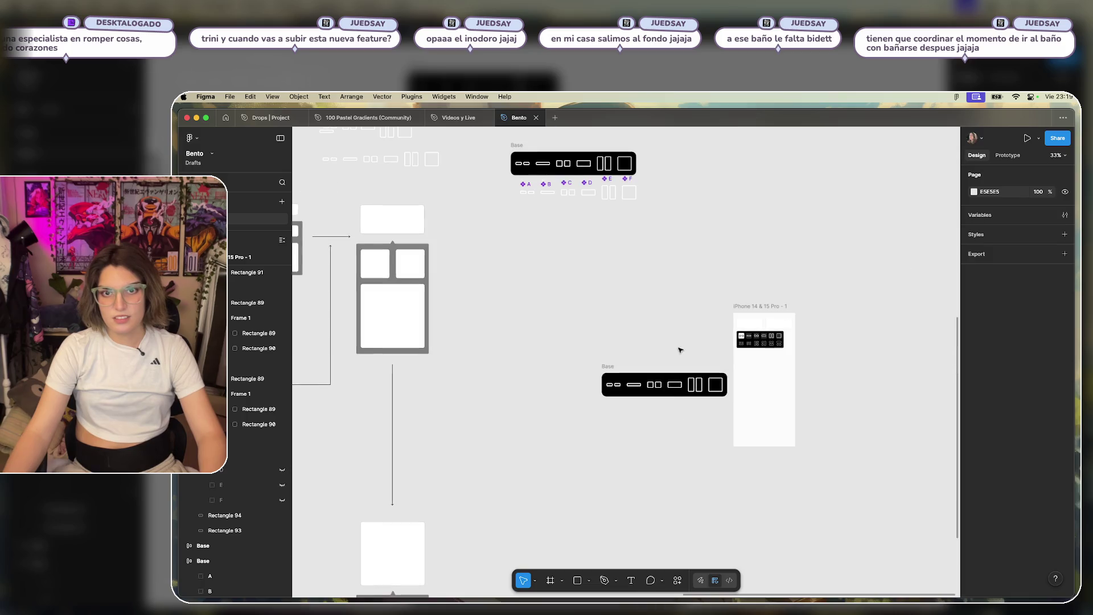
Delete the spare Base toolbar frame from the canvas and recentre the phone frame.
{"action": "left_click_drag", "start_coordinate": [696, 346], "coordinate": [563, 427]}
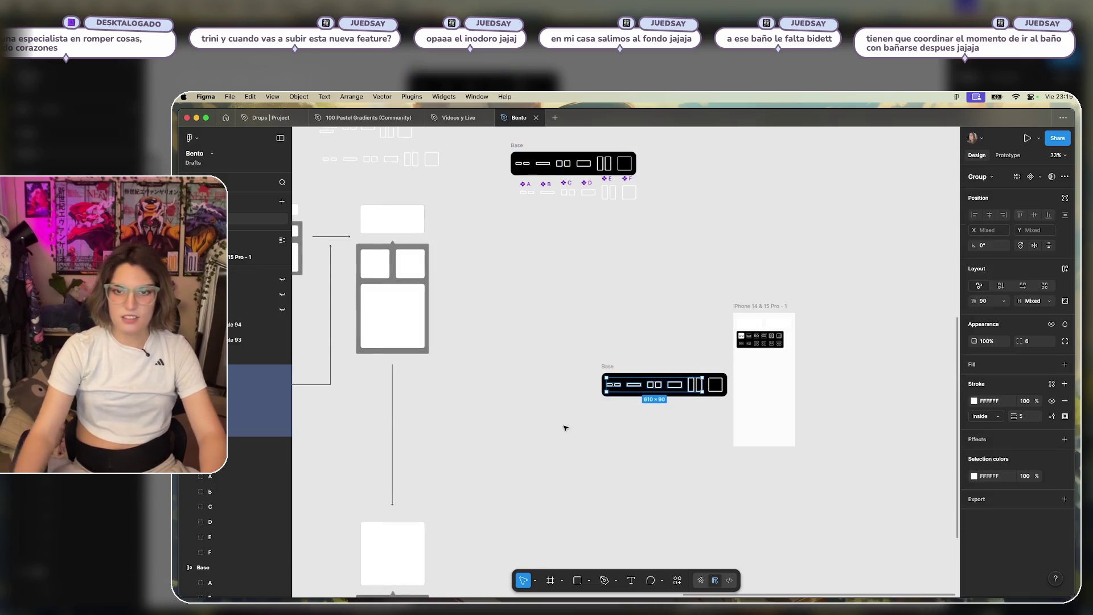
{"action": "key", "text": "Delete"}
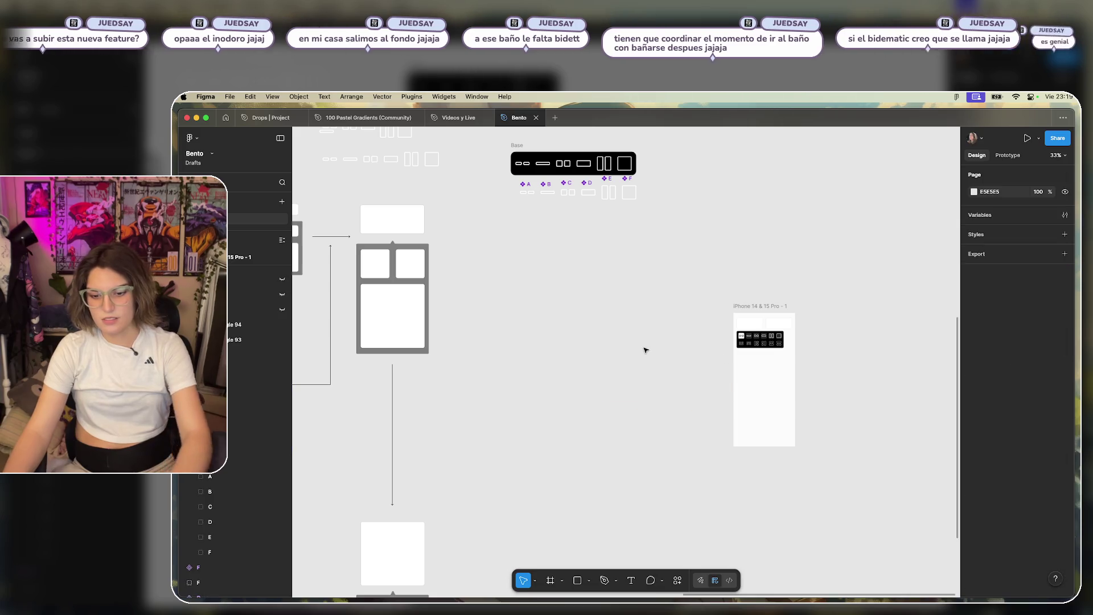
{"action": "scroll", "coordinate": [649, 358], "scroll_direction": "up", "scroll_amount": 5}
{"action": "left_click_drag", "start_coordinate": [739, 352], "coordinate": [579, 381]}
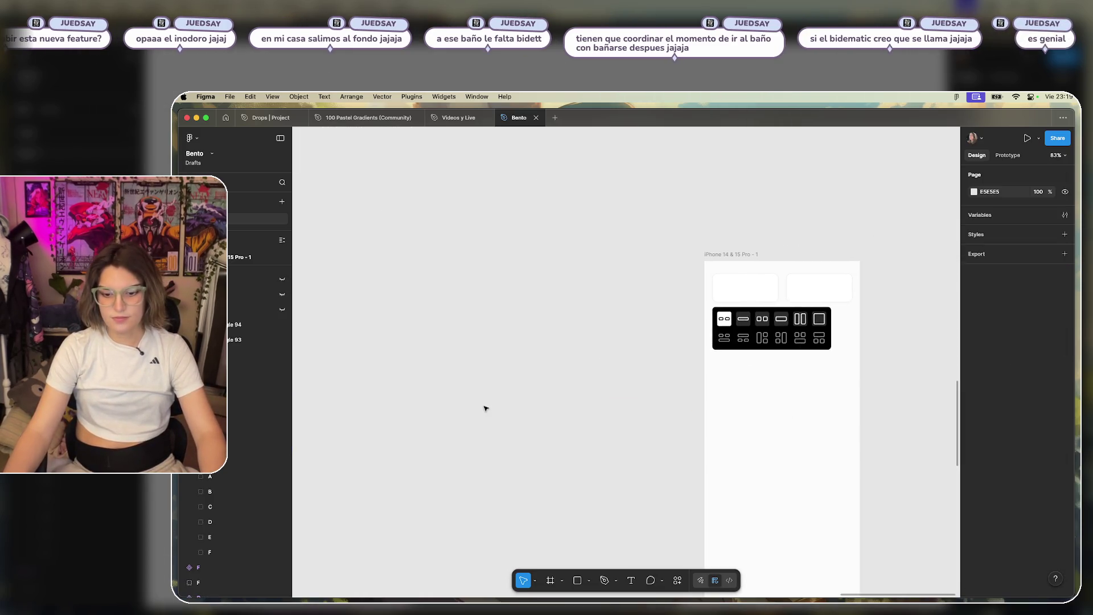
{"action": "left_click_drag", "start_coordinate": [780, 367], "coordinate": [637, 398]}
{"action": "scroll", "coordinate": [720, 381], "scroll_direction": "up", "scroll_amount": 2}
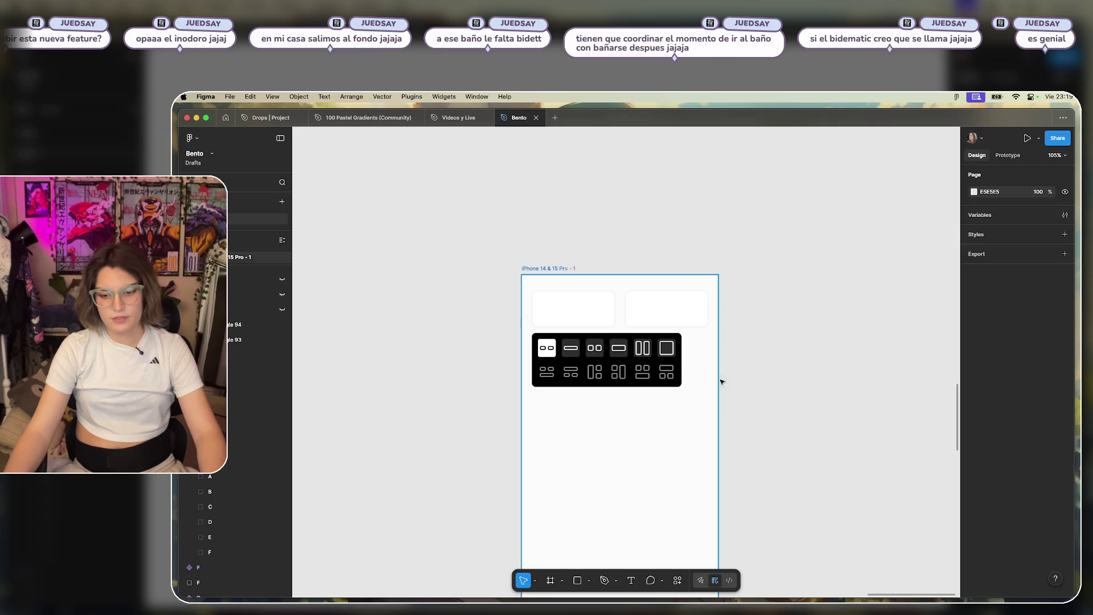
{"action": "scroll", "coordinate": [677, 390], "scroll_direction": "up", "scroll_amount": 5}
{"action": "left_click", "coordinate": [489, 379]}
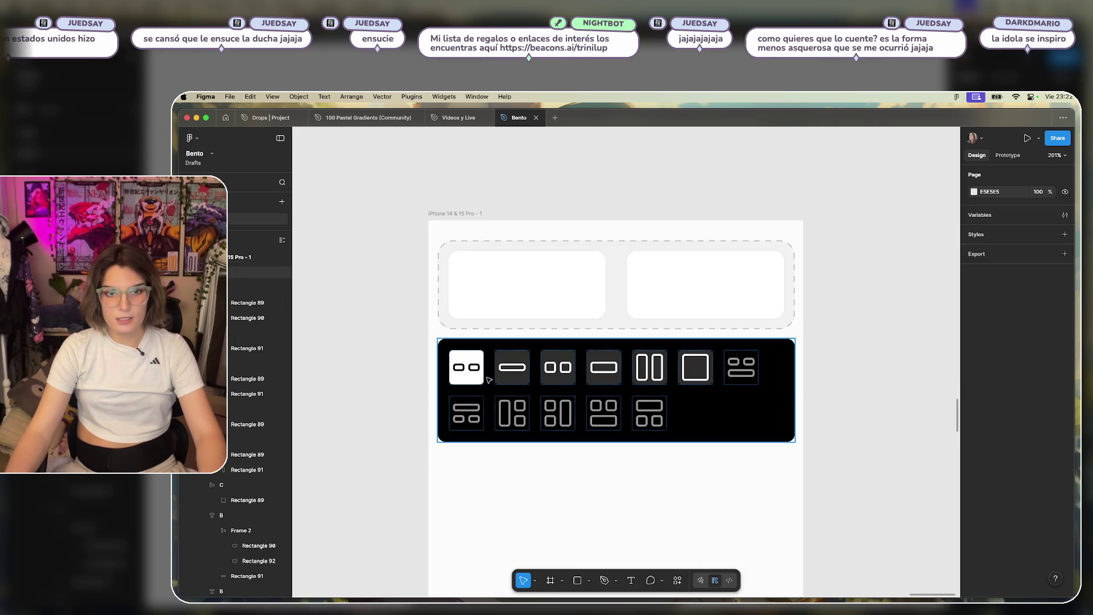
Give the black layout picker a corner radius of 16.
{"action": "key", "text": "Escape"}
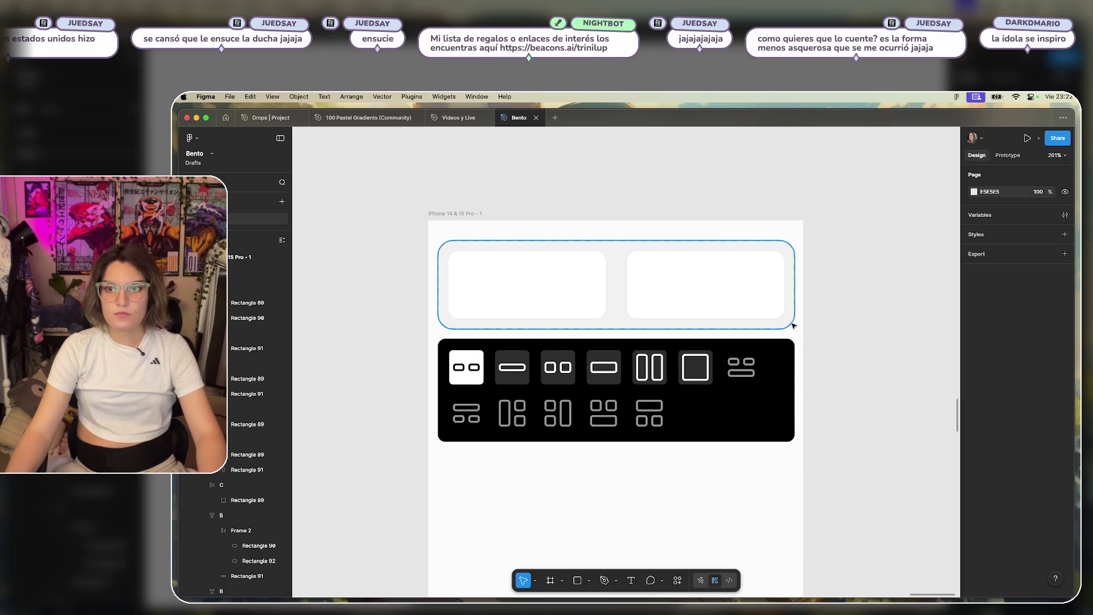
{"action": "left_click", "coordinate": [790, 345]}
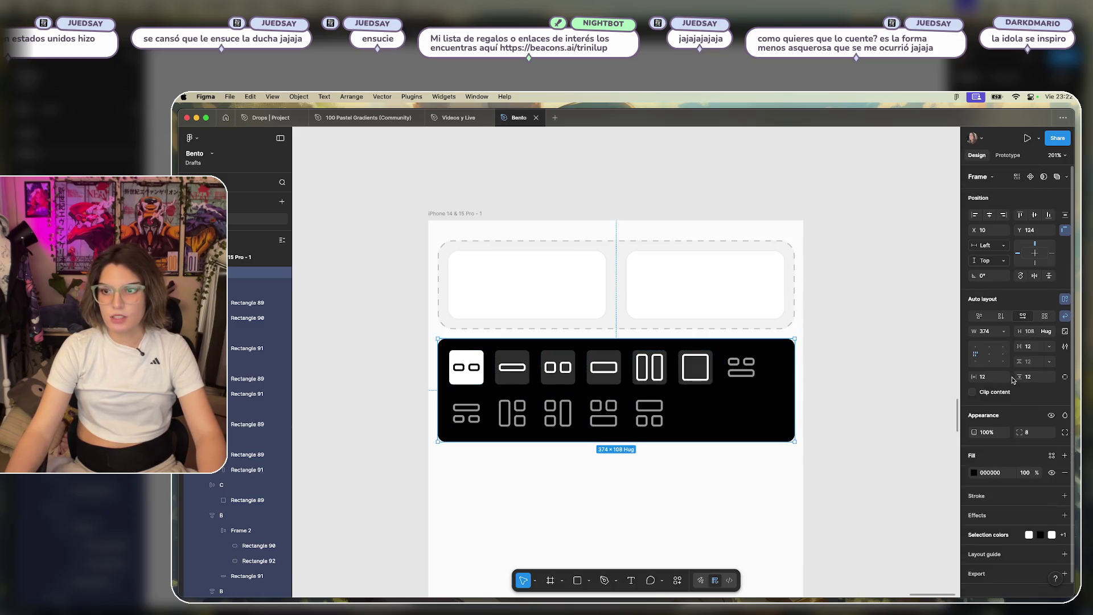
{"action": "left_click", "coordinate": [1028, 433]}
{"action": "type", "text": "16"}
{"action": "key", "text": "Return"}
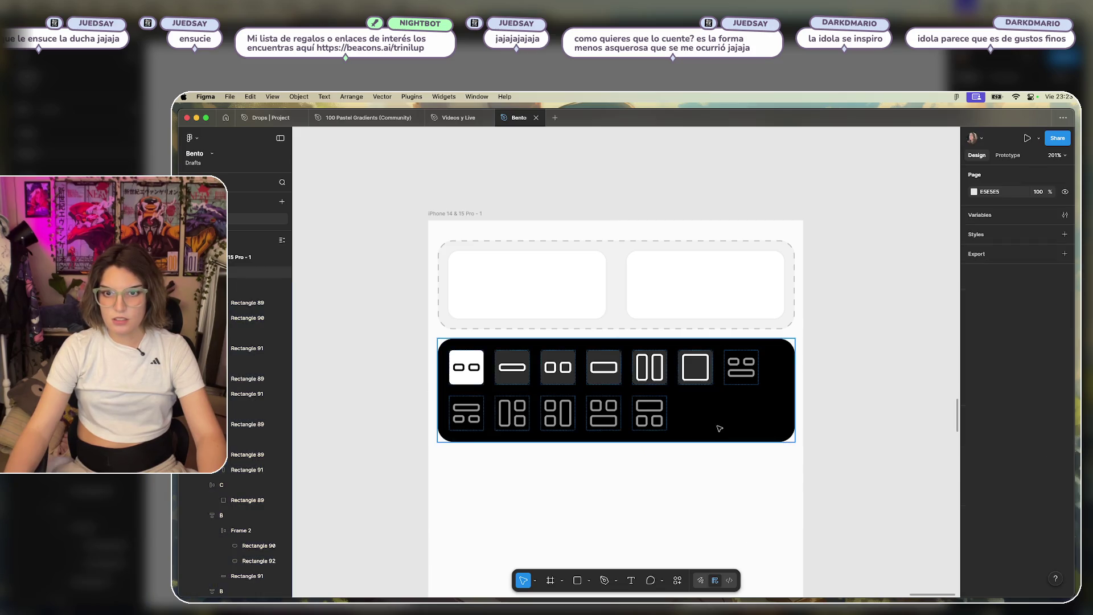
Change the gap between the picker's tiles to 16.
{"action": "left_click", "coordinate": [720, 363]}
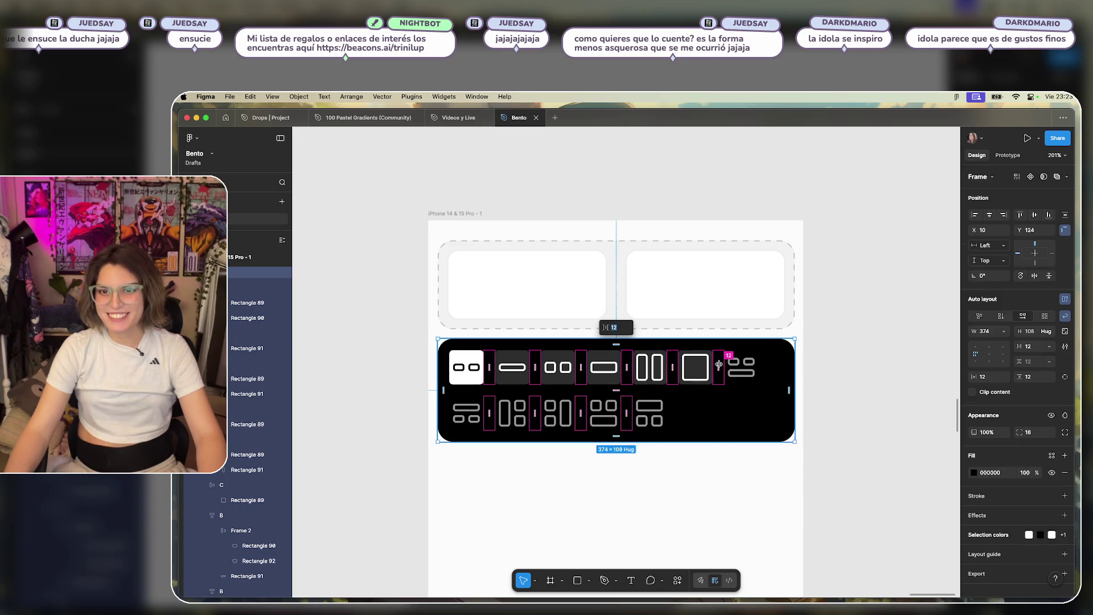
{"action": "type", "text": "9"}
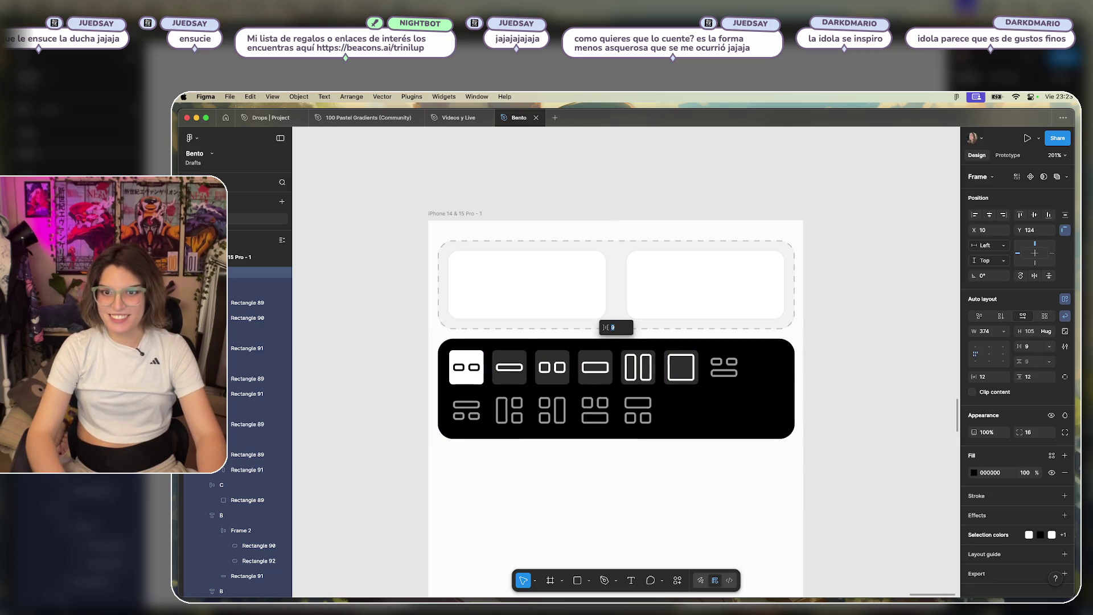
{"action": "key", "text": "Down"}
{"action": "key", "text": "Up"}
{"action": "key", "text": "Up"}
{"action": "key", "text": "Up"}
{"action": "key", "text": "Up"}
{"action": "key", "text": "Up"}
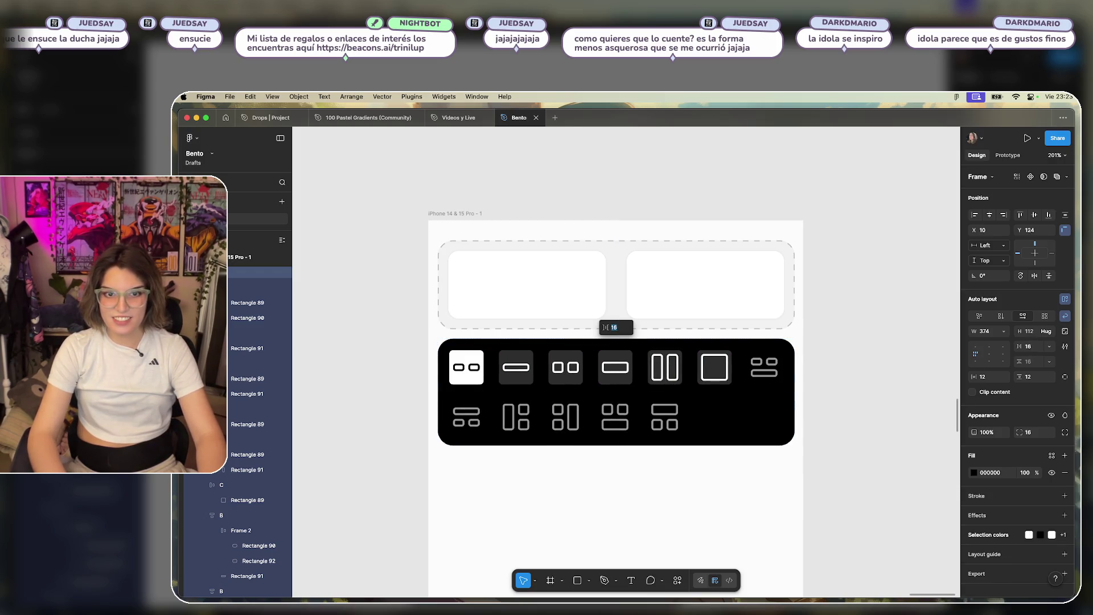
{"action": "left_click", "coordinate": [709, 510]}
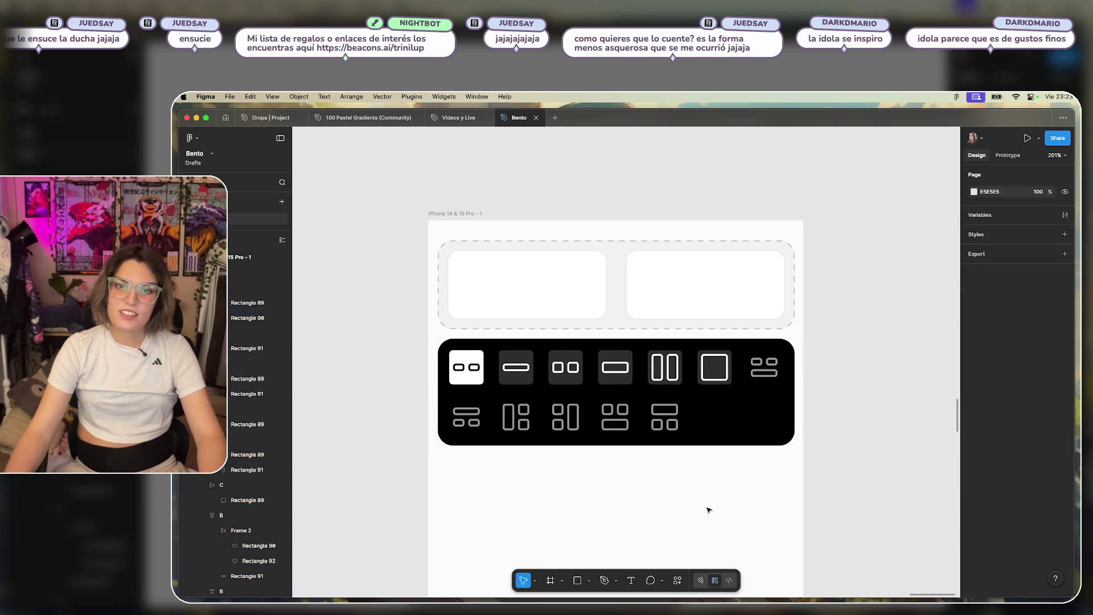
{"action": "scroll", "coordinate": [842, 435], "scroll_direction": "down", "scroll_amount": 5}
{"action": "scroll", "coordinate": [832, 434], "scroll_direction": "up", "scroll_amount": 3}
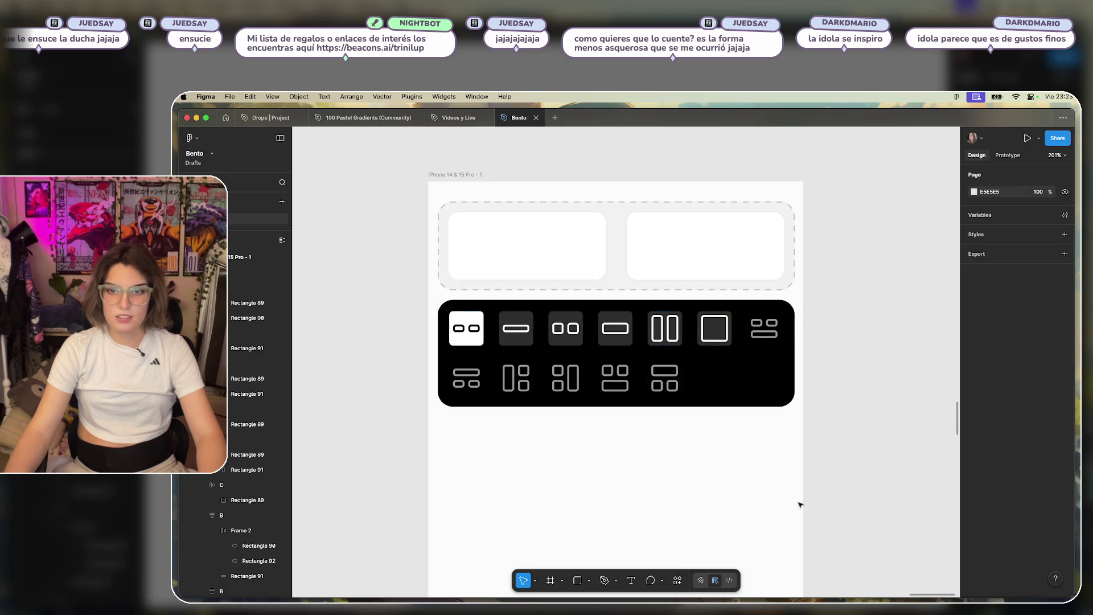
Centre-align the second row of tiles in the layout picker.
{"action": "left_click", "coordinate": [752, 403]}
{"action": "left_click", "coordinate": [992, 357]}
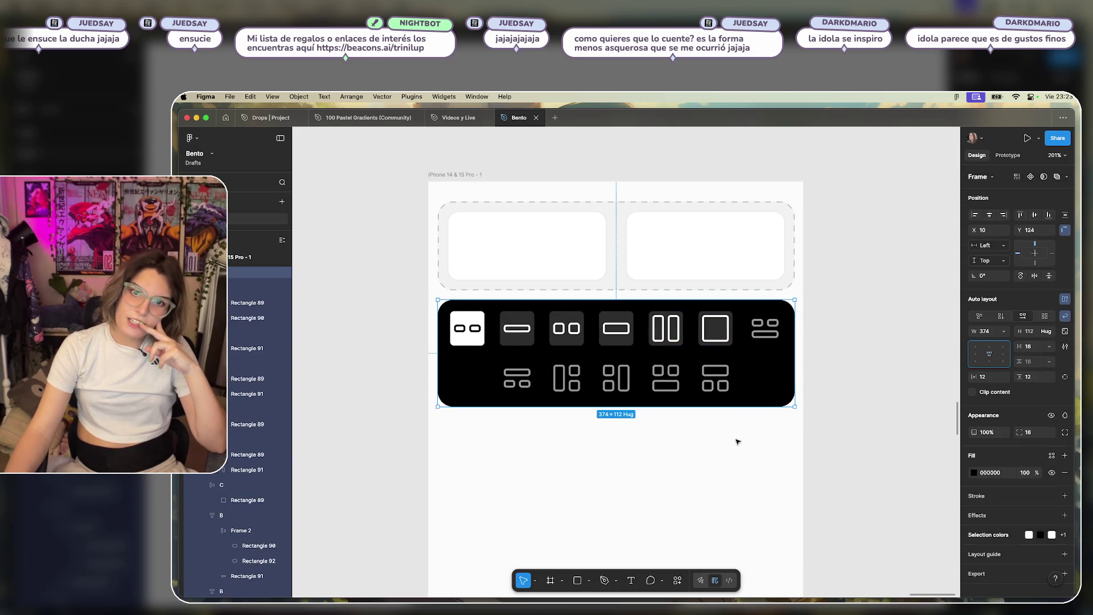
{"action": "left_click", "coordinate": [791, 489]}
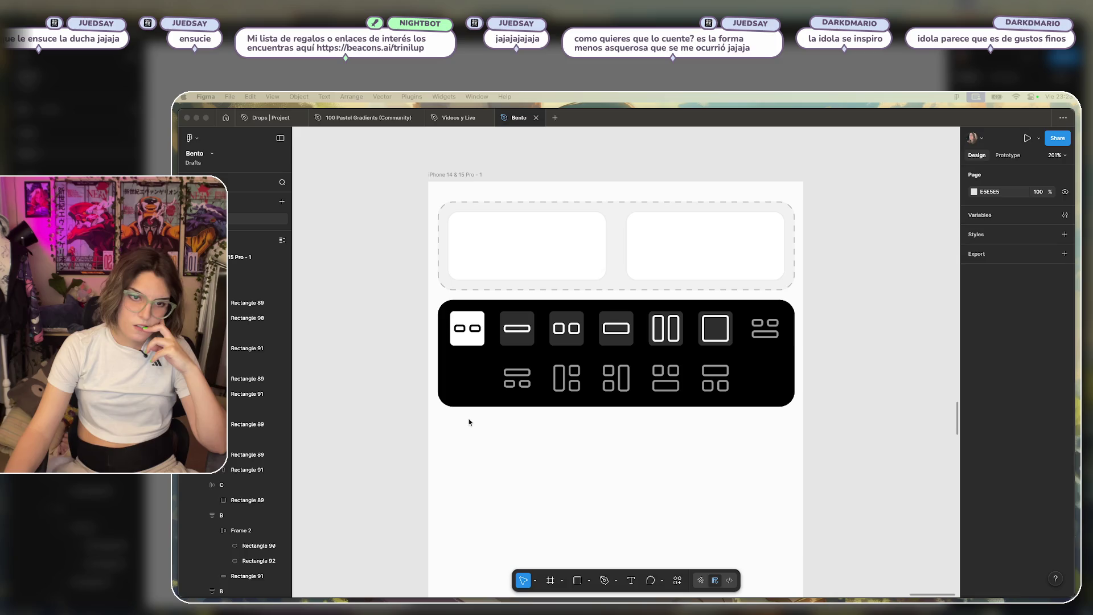
Set the picker's vertical and horizontal padding to 10.
{"action": "left_click", "coordinate": [490, 392]}
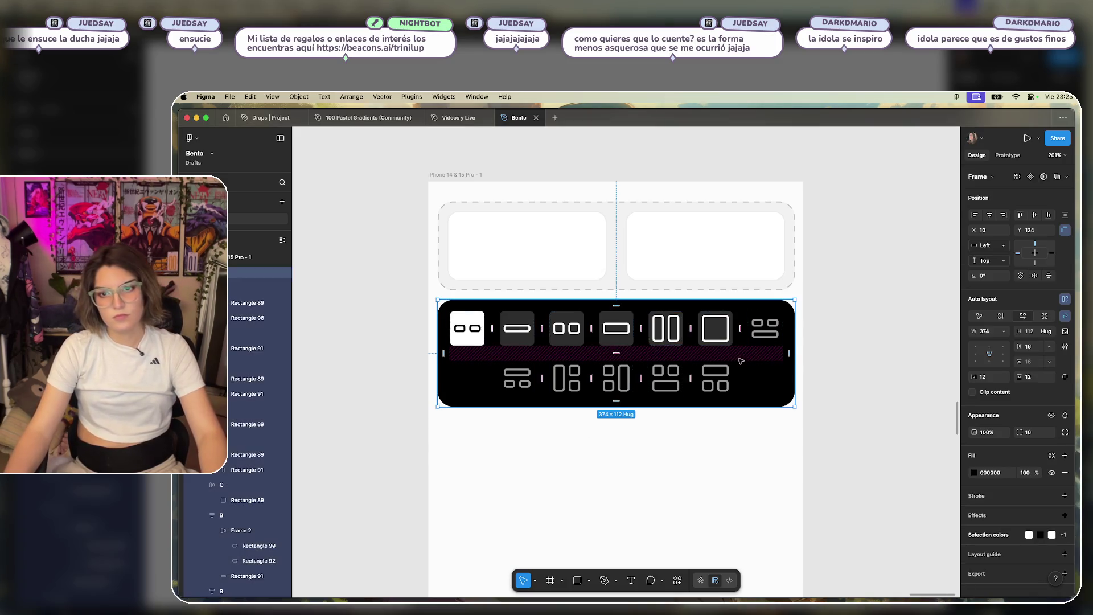
{"action": "scroll", "coordinate": [823, 303], "scroll_direction": "up", "scroll_amount": 1}
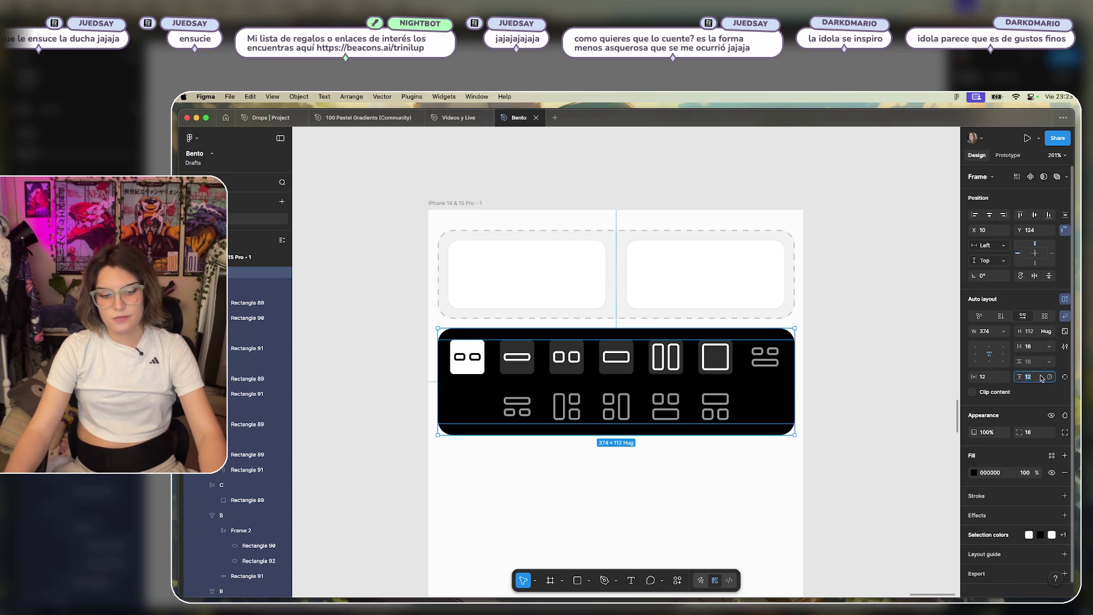
{"action": "type", "text": "10"}
{"action": "key", "text": "Return"}
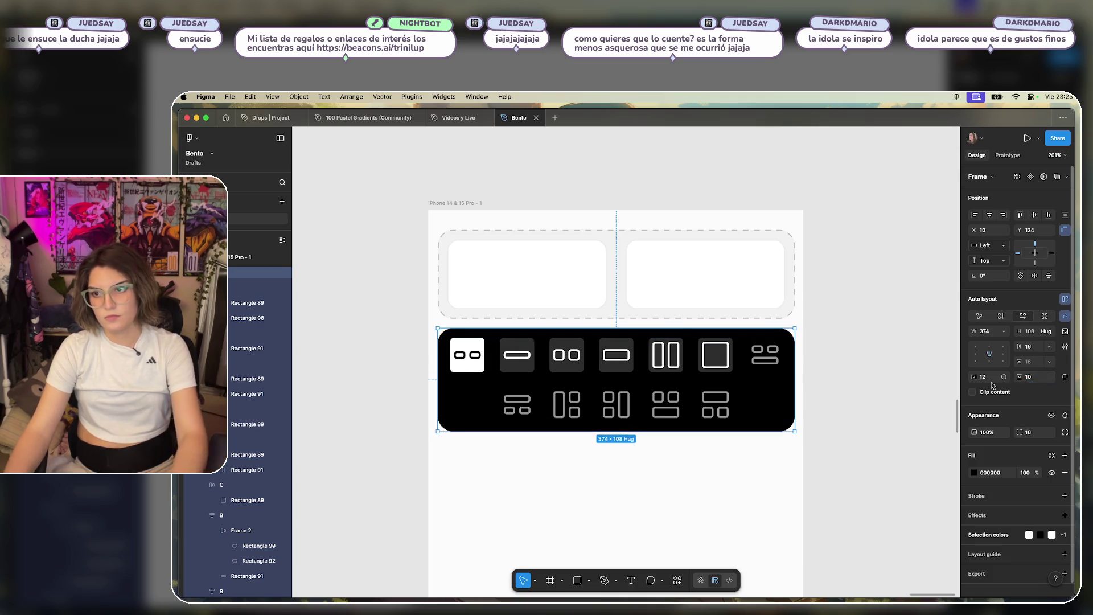
{"action": "left_click", "coordinate": [982, 376]}
{"action": "type", "text": "10"}
{"action": "key", "text": "Return"}
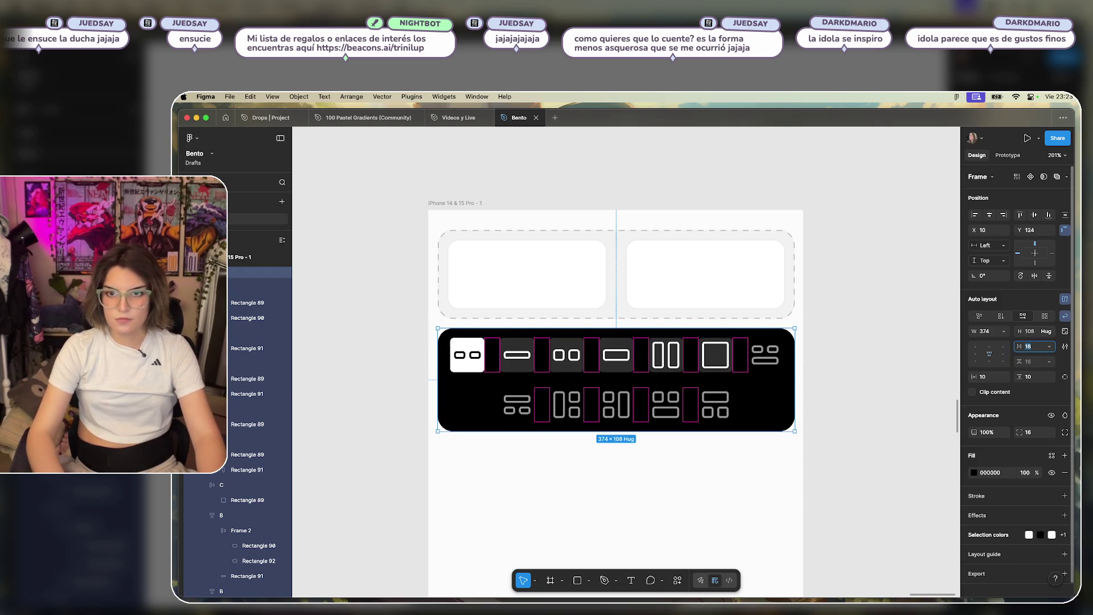
Set the spacing between the toolbar icons to 16.
{"action": "type", "text": "11"}
{"action": "key", "text": "Return"}
{"action": "key", "text": "Up"}
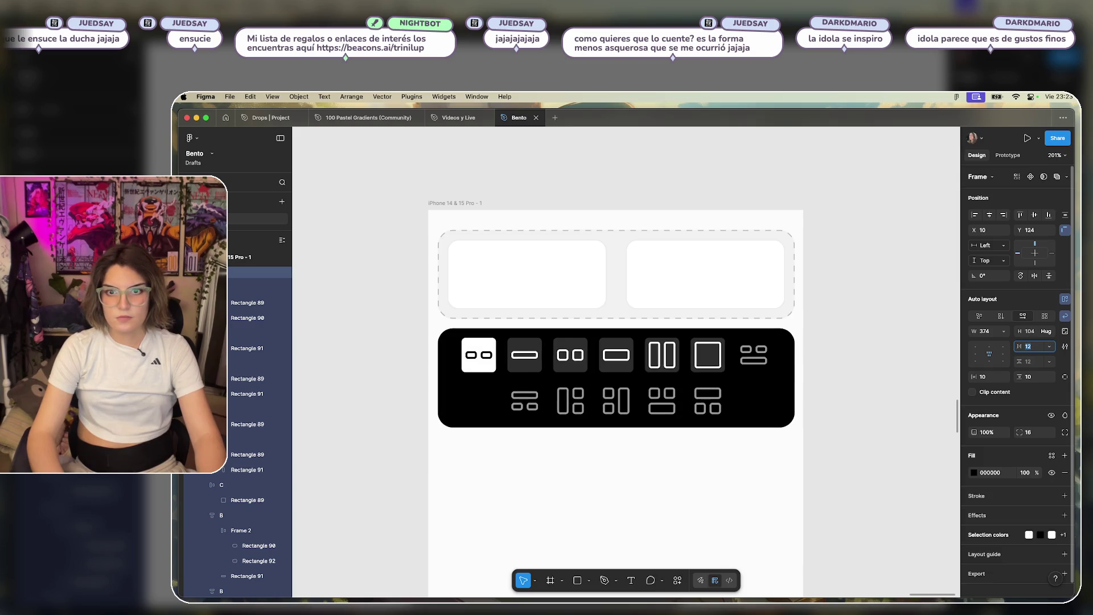
{"action": "key", "text": "Up"}
{"action": "key", "text": "Up"}
{"action": "key", "text": "Up"}
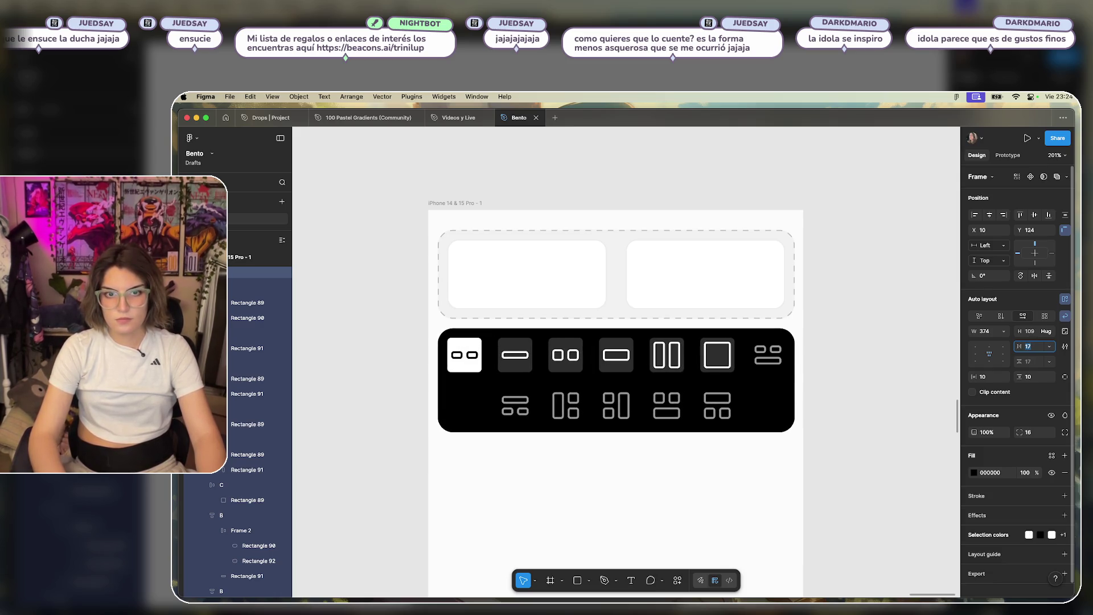
{"action": "key", "text": "Down"}
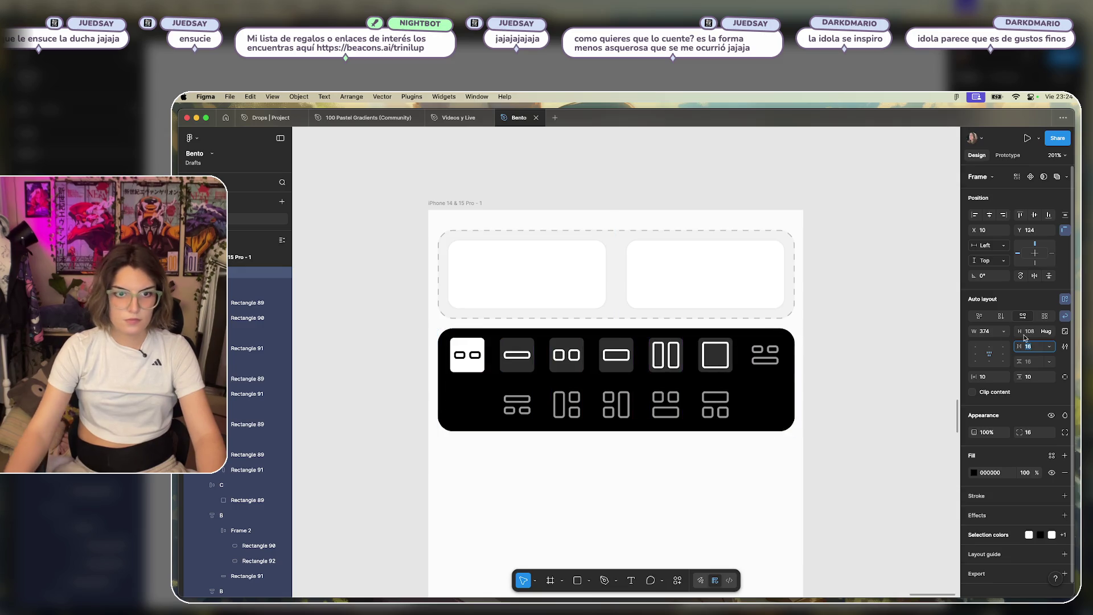
{"action": "left_click", "coordinate": [900, 442]}
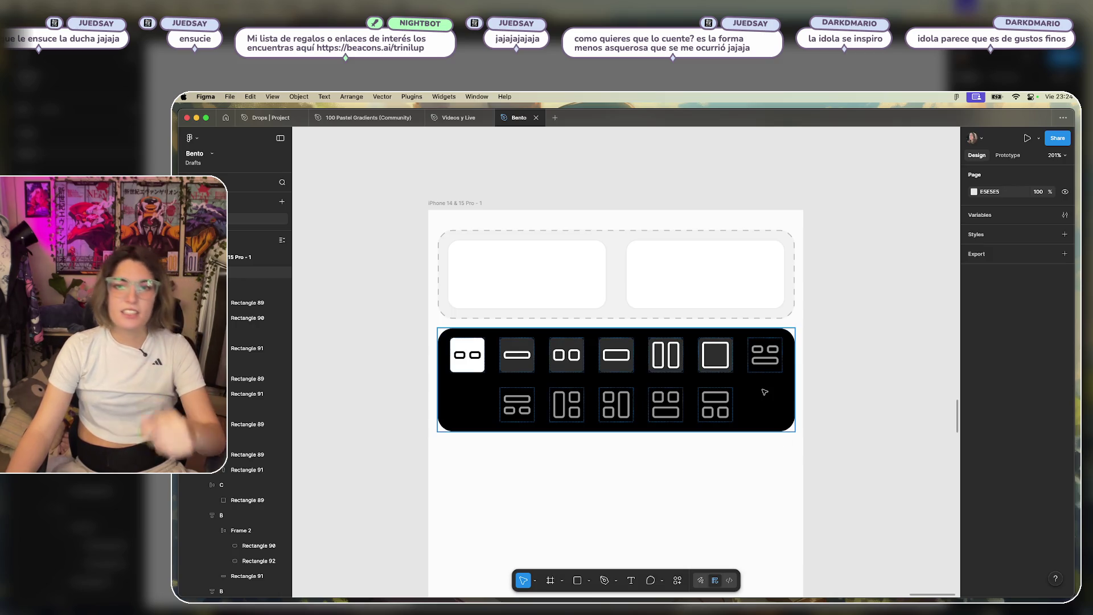
Stretch the grey dashed container down to 211 high over the black toolbar.
{"action": "scroll", "coordinate": [851, 370], "scroll_direction": "down", "scroll_amount": 5}
{"action": "scroll", "coordinate": [729, 387], "scroll_direction": "up", "scroll_amount": 5}
{"action": "scroll", "coordinate": [760, 407], "scroll_direction": "down", "scroll_amount": 5}
{"action": "scroll", "coordinate": [759, 413], "scroll_direction": "up", "scroll_amount": 5}
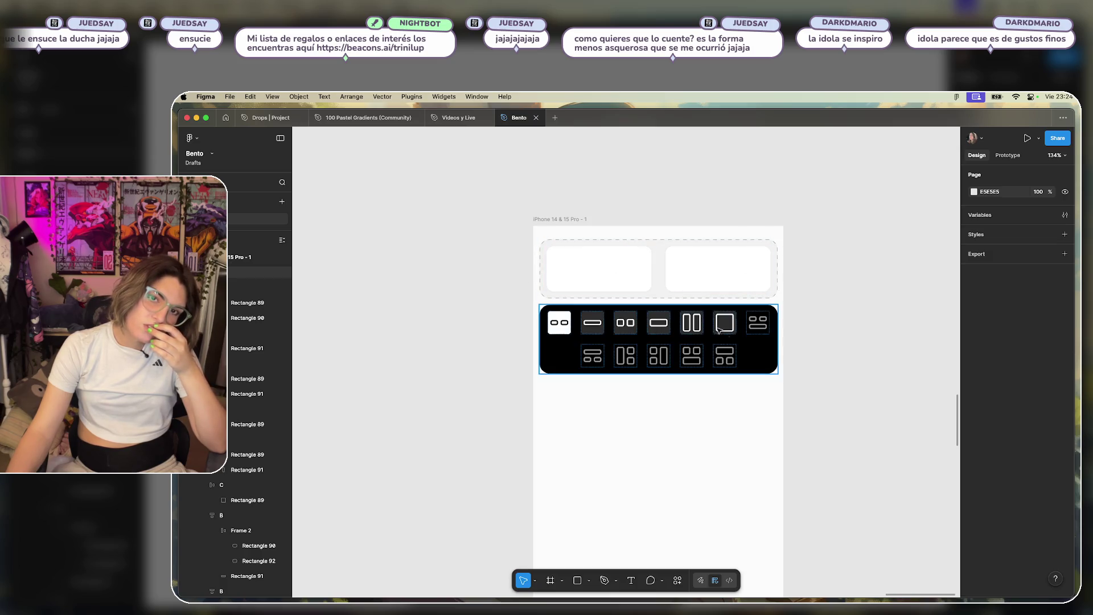
{"action": "left_click", "coordinate": [659, 298]}
{"action": "left_click_drag", "start_coordinate": [659, 298], "coordinate": [659, 371]}
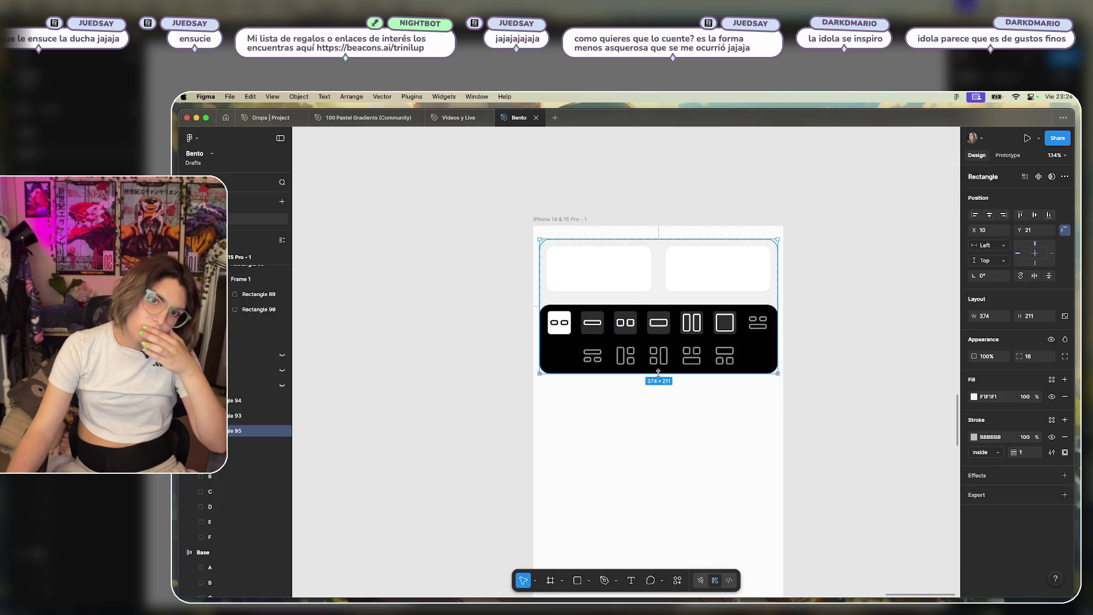
{"action": "left_click", "coordinate": [867, 409]}
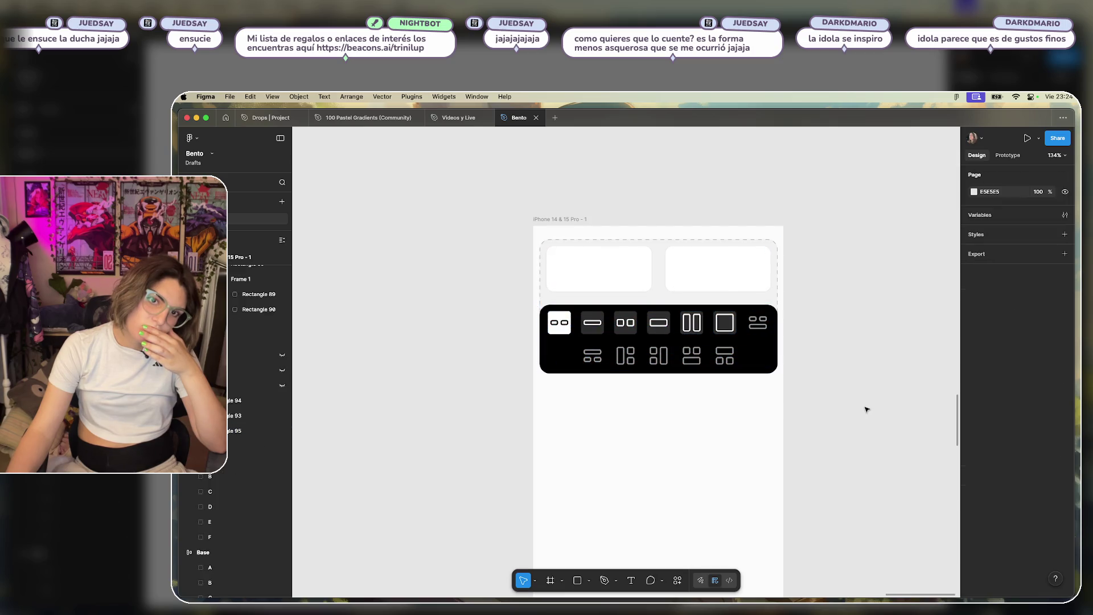
Send the dashed container behind the cards and the black toolbar.
{"action": "left_click", "coordinate": [775, 301]}
{"action": "key", "text": "ctrl+alt+bracketright"}
{"action": "left_click", "coordinate": [820, 333]}
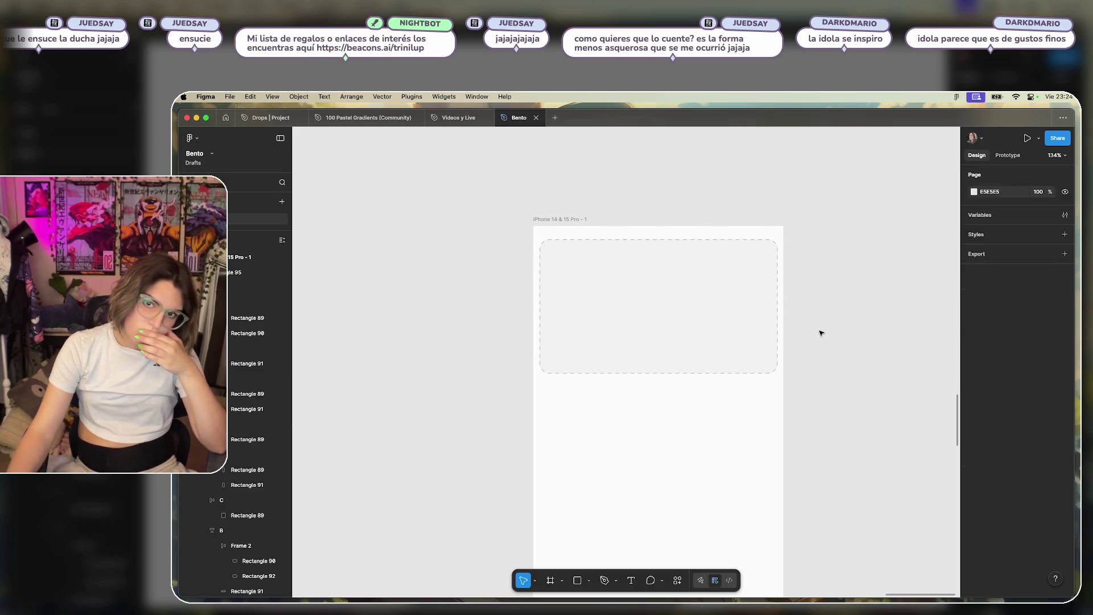
{"action": "left_click", "coordinate": [651, 270]}
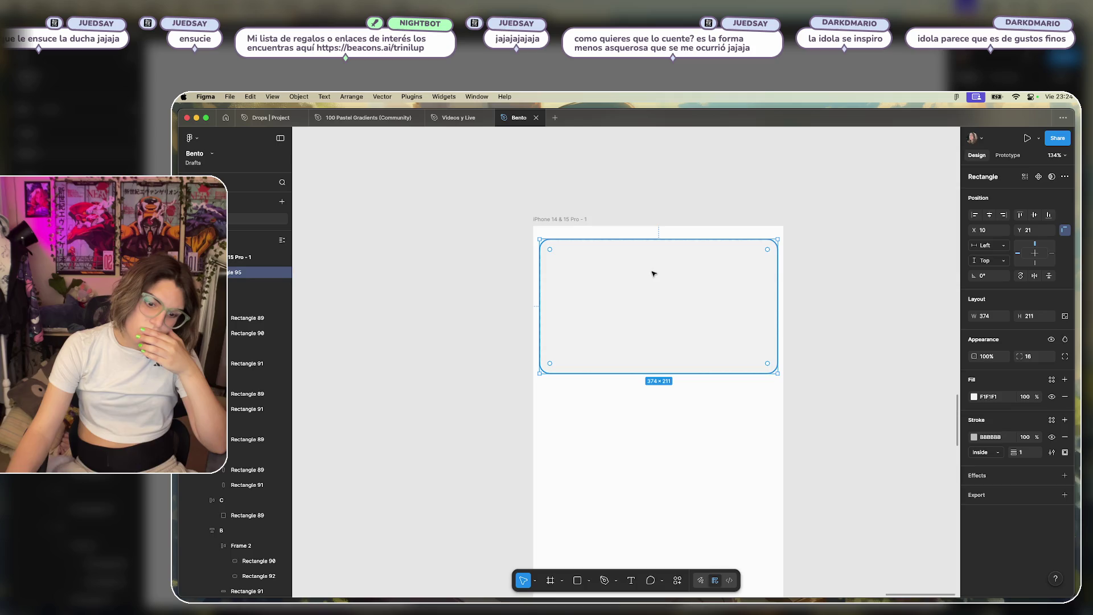
{"action": "key", "text": "ctrl+alt+bracketleft"}
Remove the black toolbar's fill, then restore it with undo.
{"action": "left_click", "coordinate": [749, 365]}
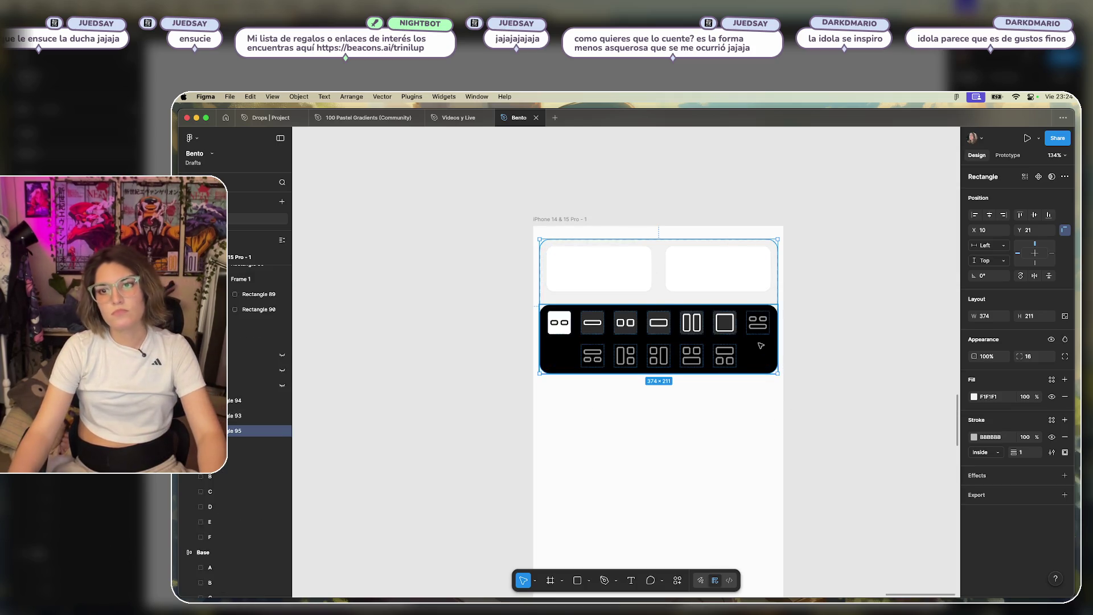
{"action": "left_click", "coordinate": [1065, 473]}
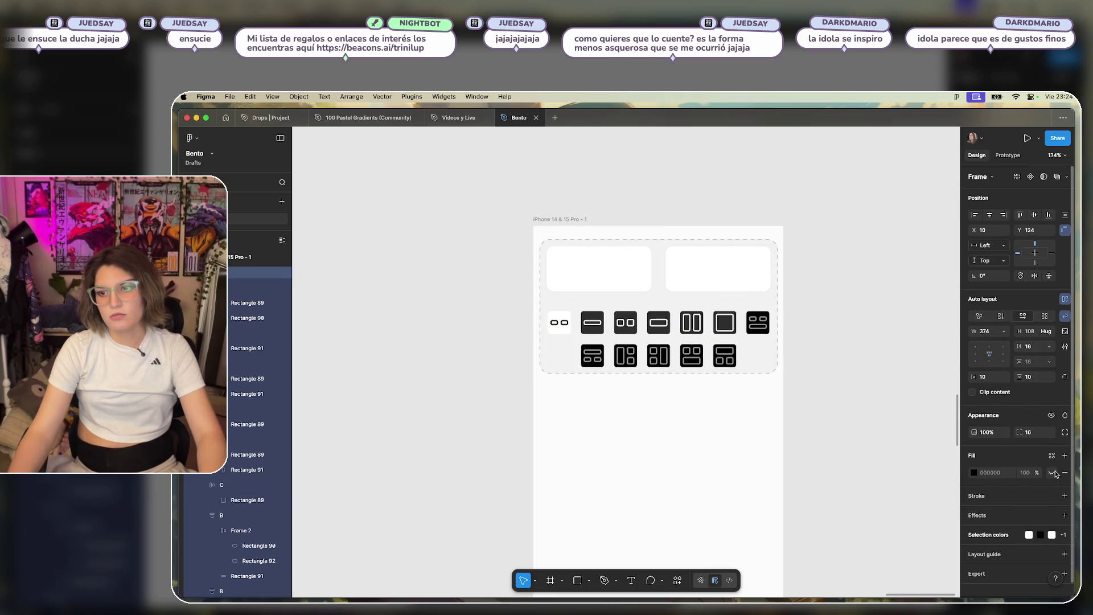
{"action": "left_click", "coordinate": [818, 367]}
{"action": "scroll", "coordinate": [722, 386], "scroll_direction": "up", "scroll_amount": 5}
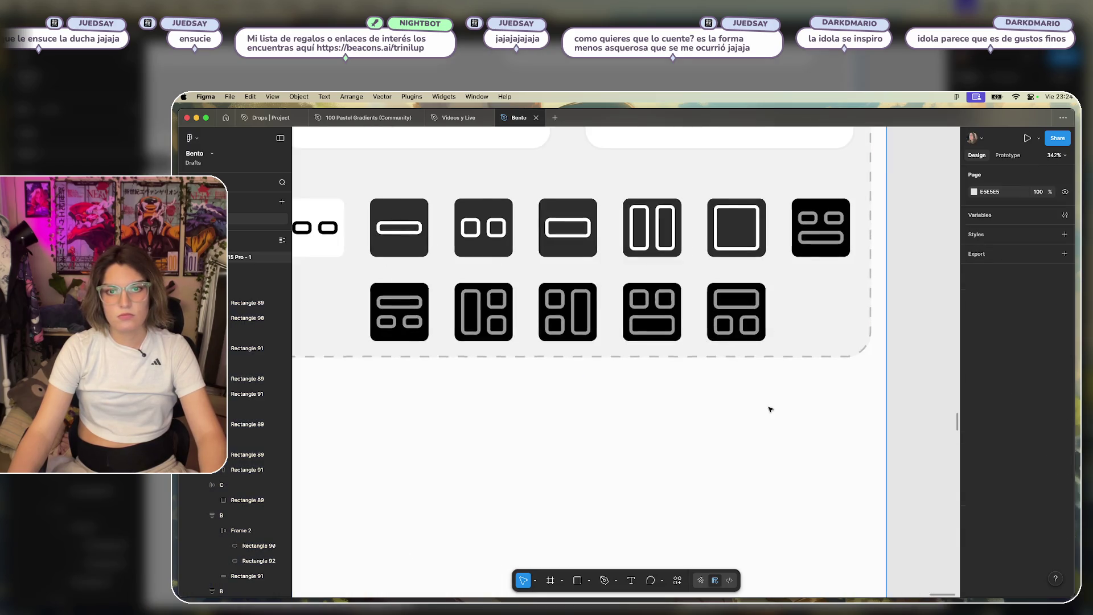
{"action": "scroll", "coordinate": [804, 531], "scroll_direction": "down", "scroll_amount": 2}
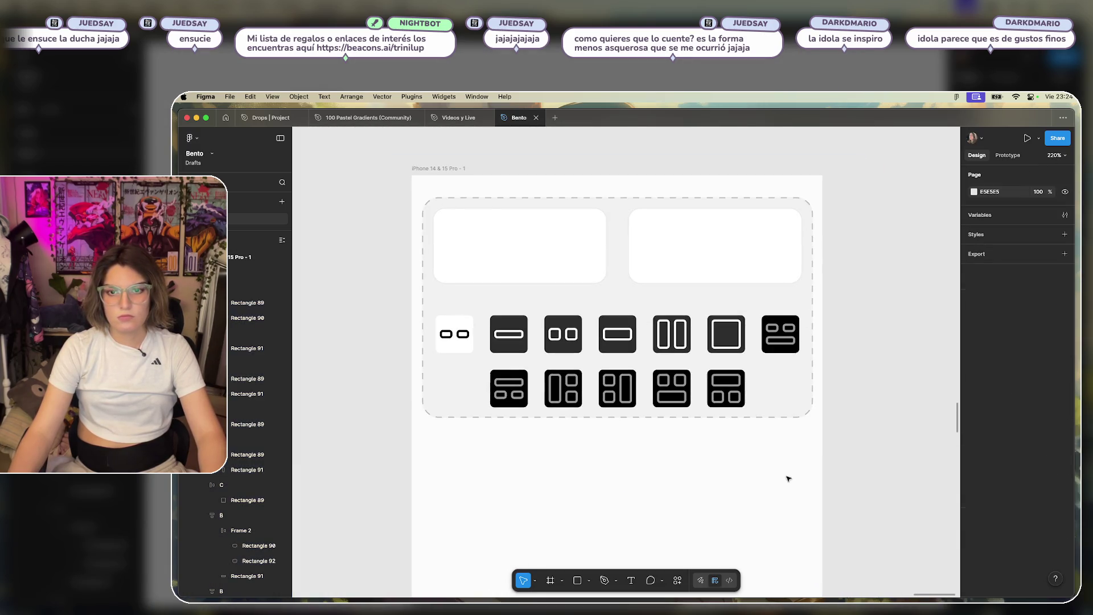
{"action": "key", "text": "super+z"}
{"action": "key", "text": "super+z"}
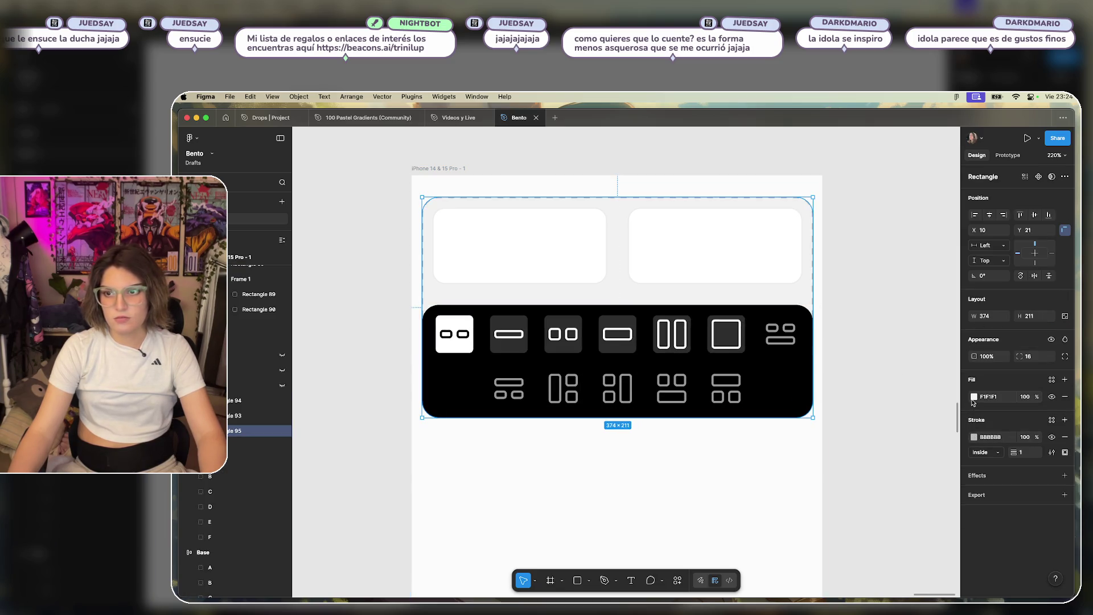
Sample black from the canvas into the dashed container's fill with the eyedropper.
{"action": "left_click", "coordinate": [974, 397]}
{"action": "left_click", "coordinate": [860, 508]}
{"action": "left_click", "coordinate": [758, 407]}
{"action": "left_click", "coordinate": [803, 506]}
{"action": "scroll", "coordinate": [790, 503], "scroll_direction": "down", "scroll_amount": 5}
{"action": "scroll", "coordinate": [790, 501], "scroll_direction": "up", "scroll_amount": 5}
Undo back so the dashed container returns to 374×93 around the two cards.
{"action": "key", "text": "super+z"}
{"action": "key", "text": "super+z"}
{"action": "key", "text": "Escape"}
{"action": "key", "text": "super+z"}
{"action": "key", "text": "super+z"}
{"action": "key", "text": "super+z"}
{"action": "key", "text": "Escape"}
{"action": "key", "text": "super+shift+z"}
{"action": "key", "text": "super+shift+z"}
{"action": "key", "text": "super+shift+z"}
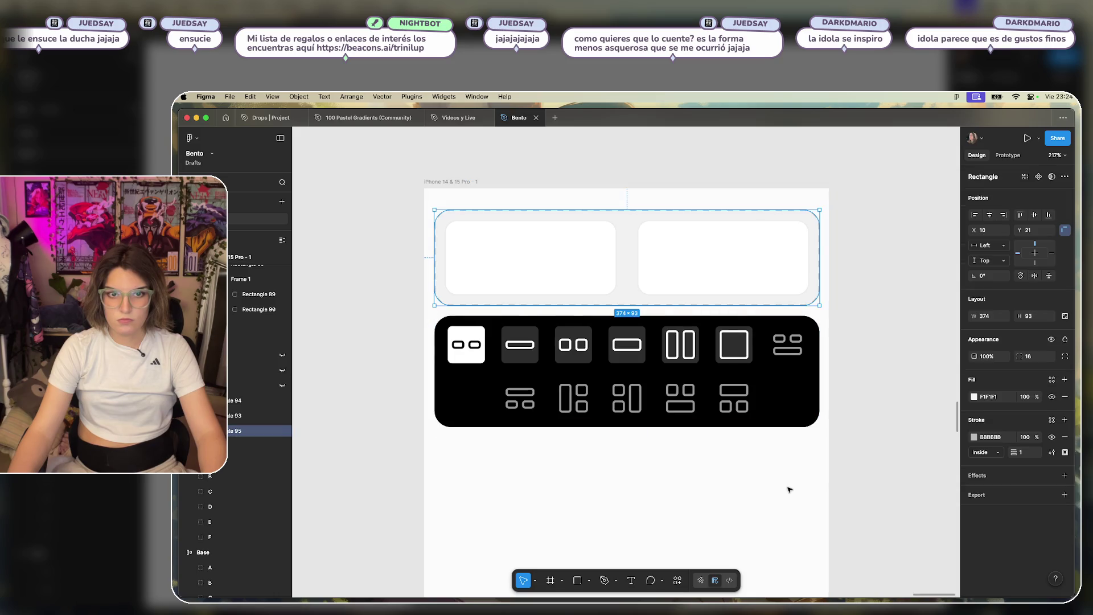
{"action": "key", "text": "Escape"}
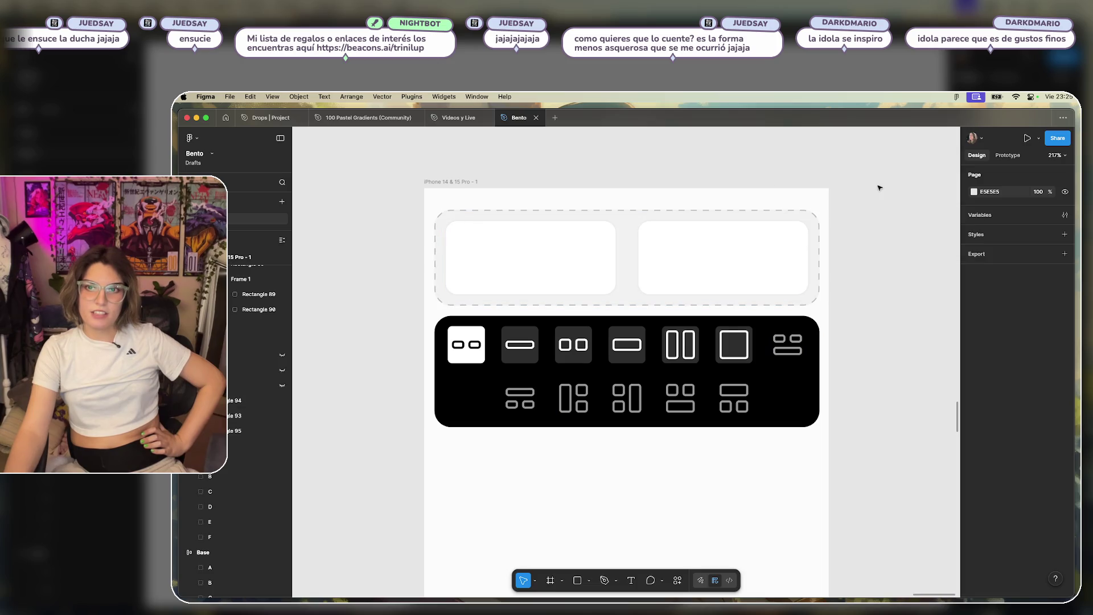
Select the dashed container and then the left white card.
{"action": "left_click", "coordinate": [636, 246]}
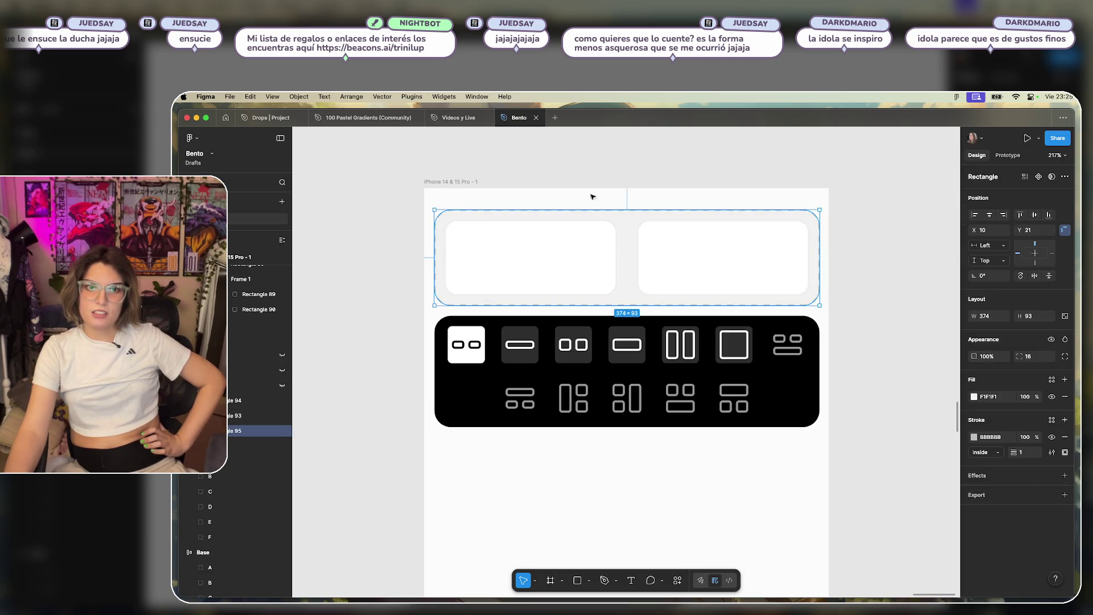
{"action": "left_click", "coordinate": [603, 274]}
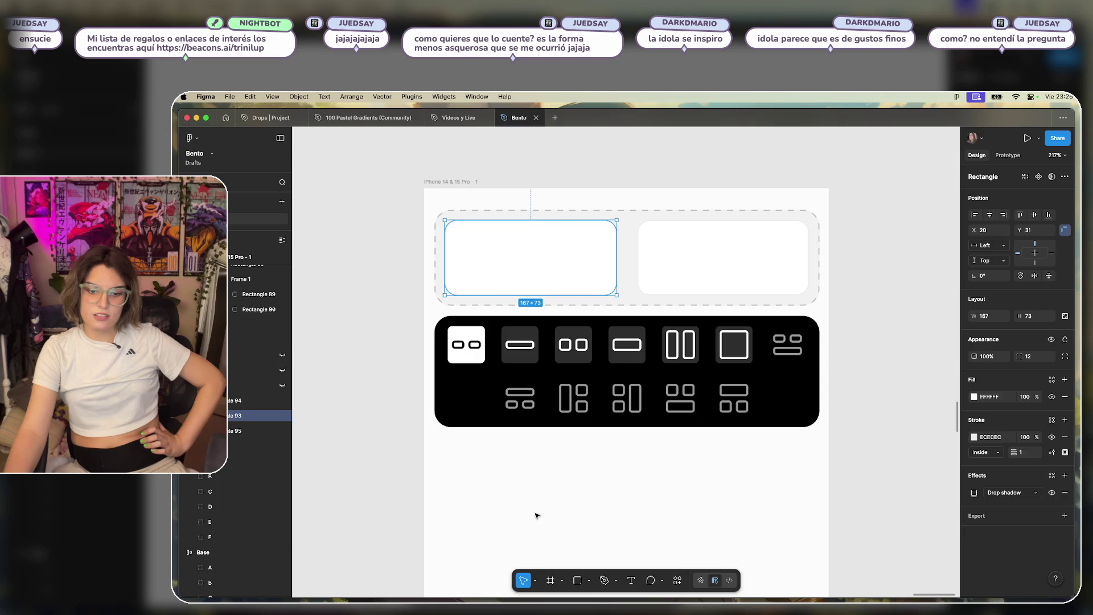
{"action": "left_click", "coordinate": [691, 510]}
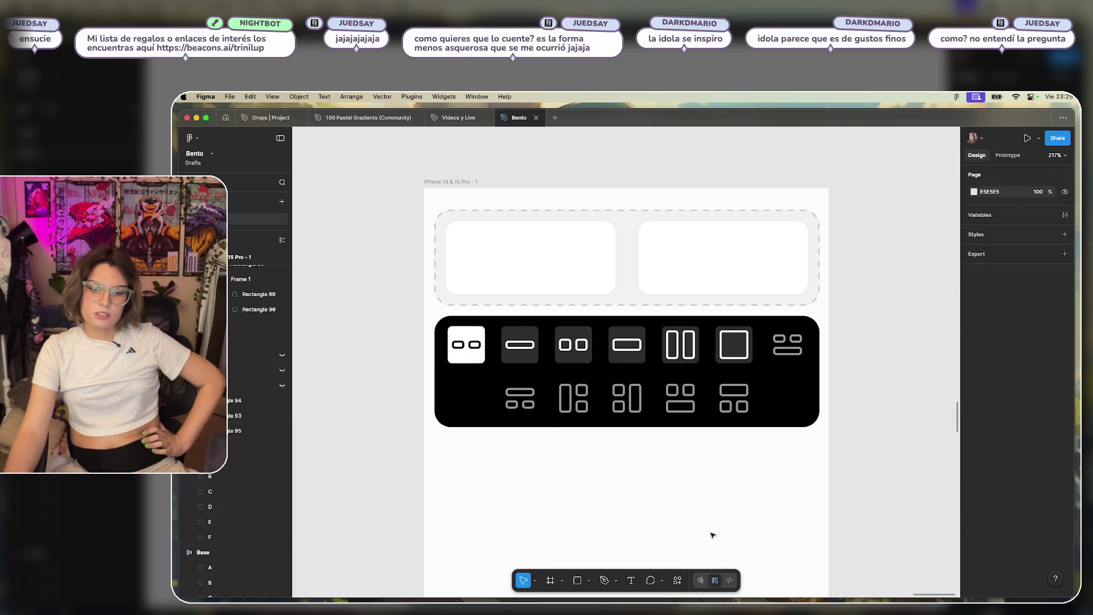
{"action": "scroll", "coordinate": [686, 483], "scroll_direction": "down", "scroll_amount": 5}
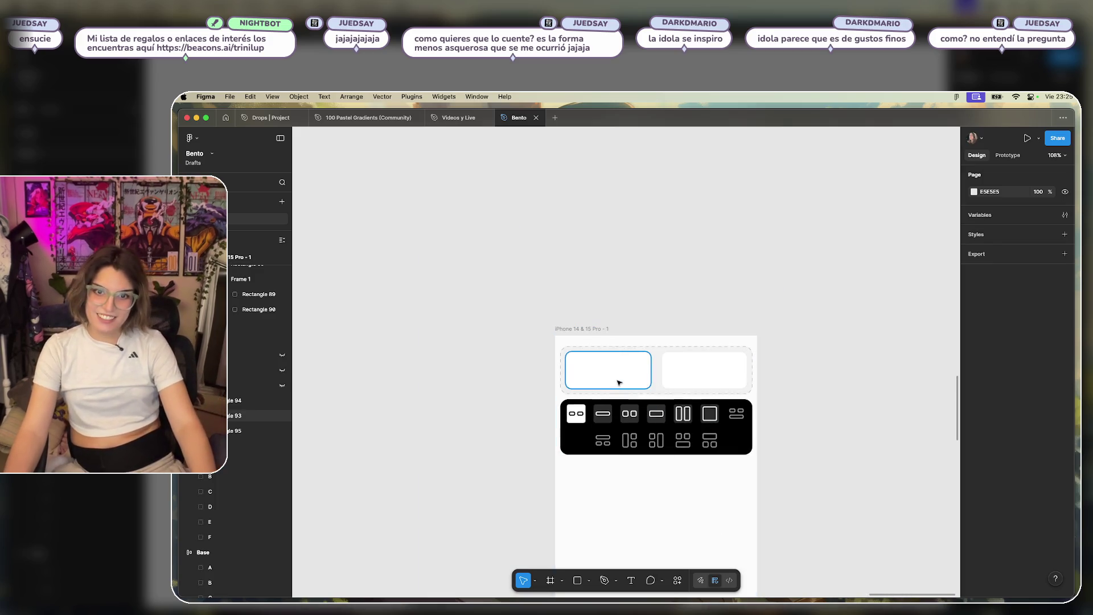
{"action": "left_click", "coordinate": [583, 388]}
Move the left card out of the phone and delete it.
{"action": "mouse_move", "coordinate": [616, 385]}
{"action": "left_mouse_down"}
{"action": "mouse_move", "coordinate": [749, 315]}
{"action": "mouse_move", "coordinate": [836, 368]}
{"action": "left_mouse_up"}
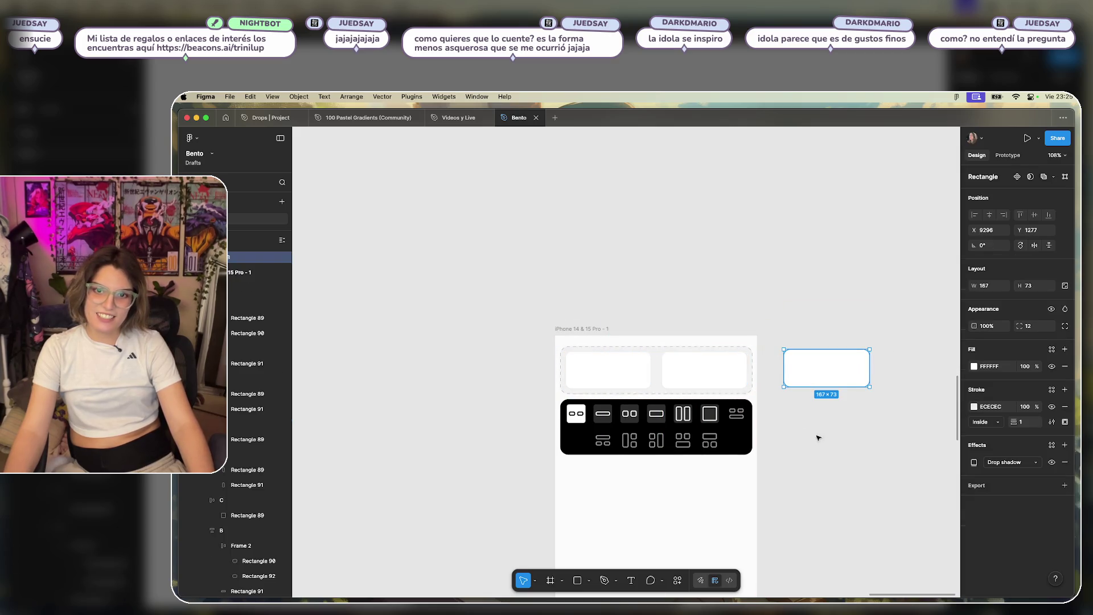
{"action": "left_click", "coordinate": [727, 371]}
{"action": "left_click", "coordinate": [834, 367]}
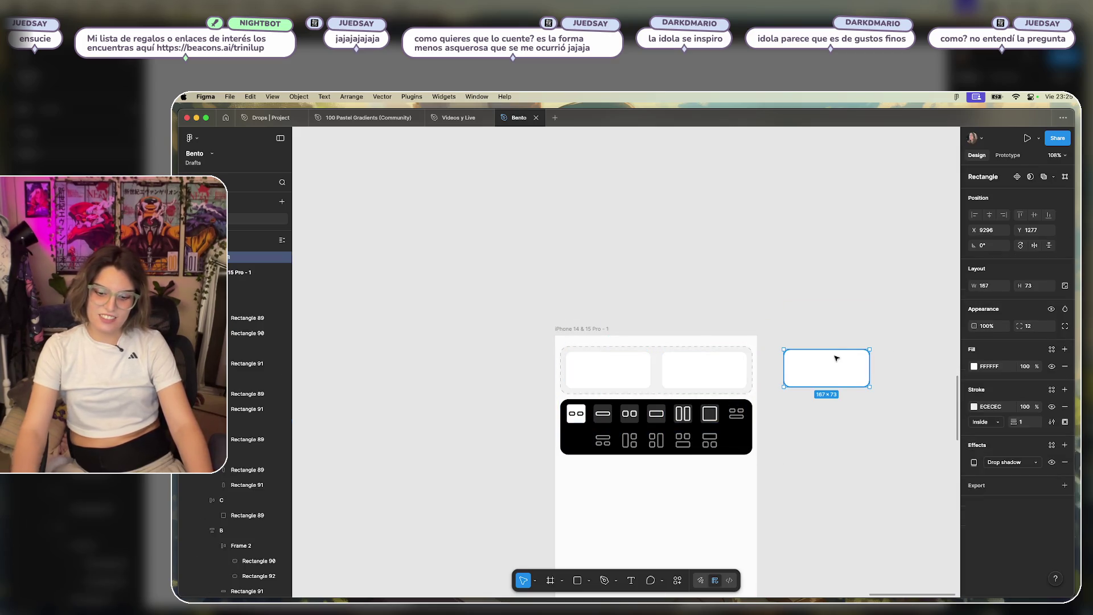
{"action": "key", "text": "Delete"}
Duplicate the two top cards below the toolbar.
{"action": "scroll", "coordinate": [788, 339], "scroll_direction": "down", "scroll_amount": 3}
{"action": "left_click", "coordinate": [609, 237]}
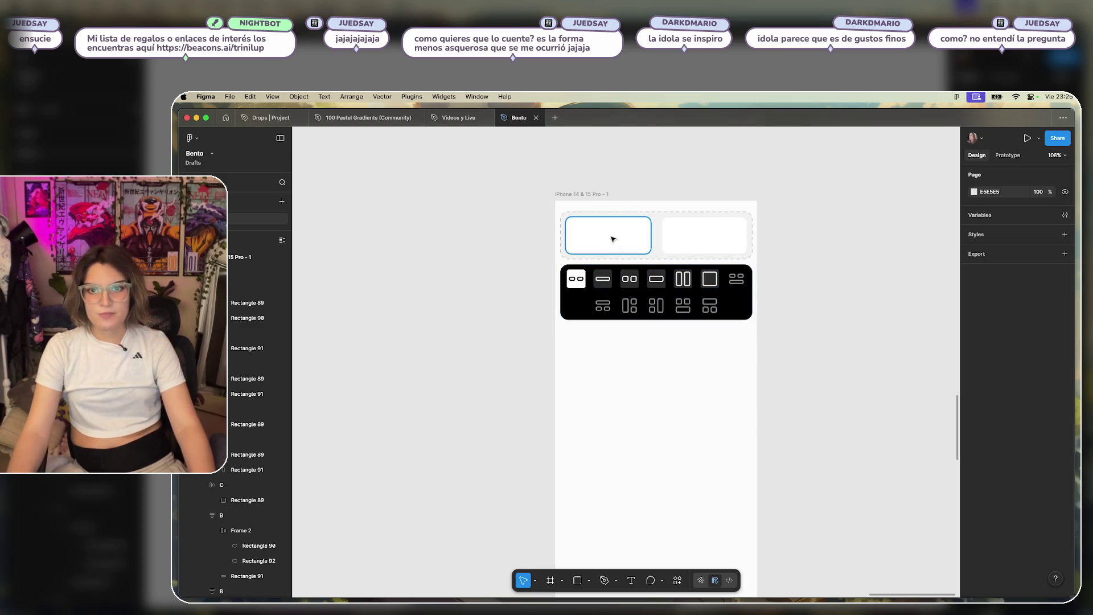
{"action": "left_click", "coordinate": [674, 242], "text": "shift"}
{"action": "left_click_drag", "start_coordinate": [696, 236], "coordinate": [695, 395]}
{"action": "left_click", "coordinate": [805, 403]}
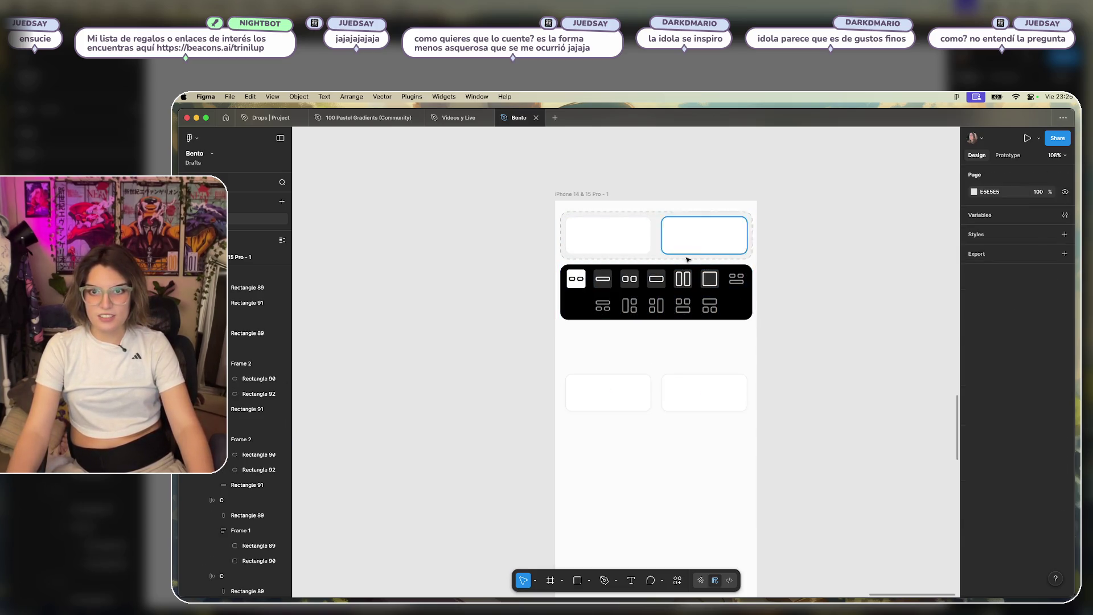
Duplicate the top cards and toolbar together lower in the phone.
{"action": "left_click", "coordinate": [689, 395]}
{"action": "left_click_drag", "start_coordinate": [765, 205], "coordinate": [542, 310]}
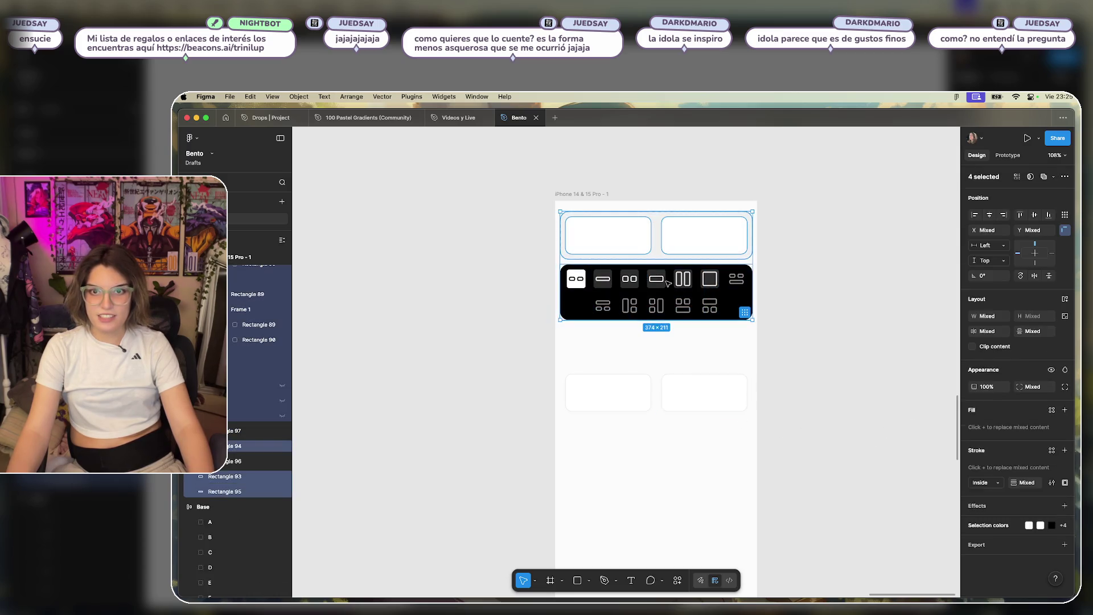
{"action": "left_click_drag", "start_coordinate": [668, 283], "coordinate": [668, 521]}
{"action": "left_click", "coordinate": [640, 391]}
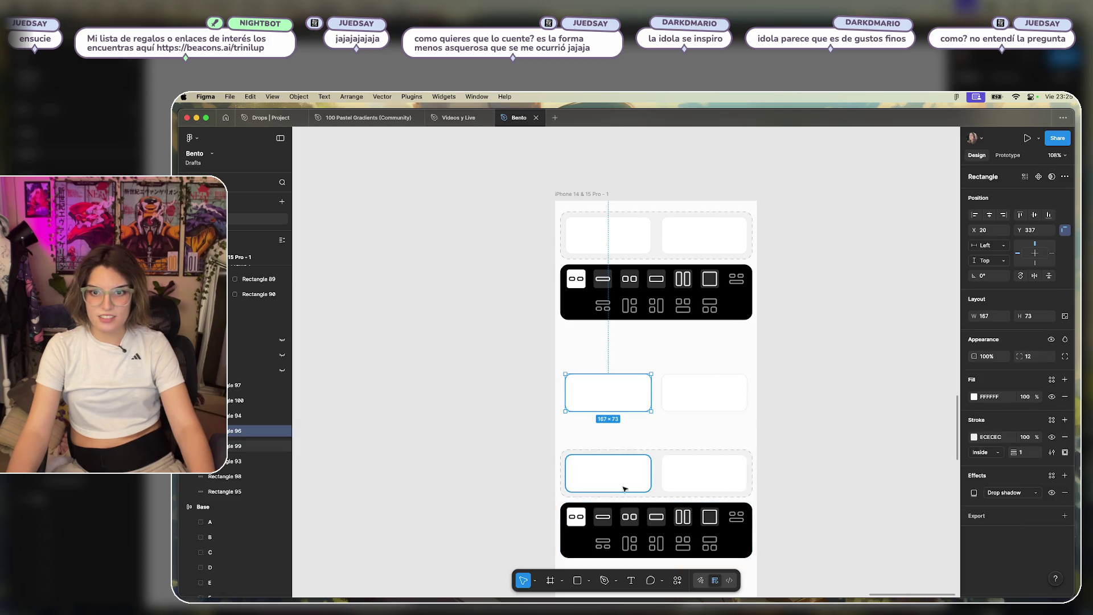
Move the lower toolbar copy out of the phone frame.
{"action": "scroll", "coordinate": [741, 415], "scroll_direction": "down", "scroll_amount": 3}
{"action": "left_click", "coordinate": [622, 402]}
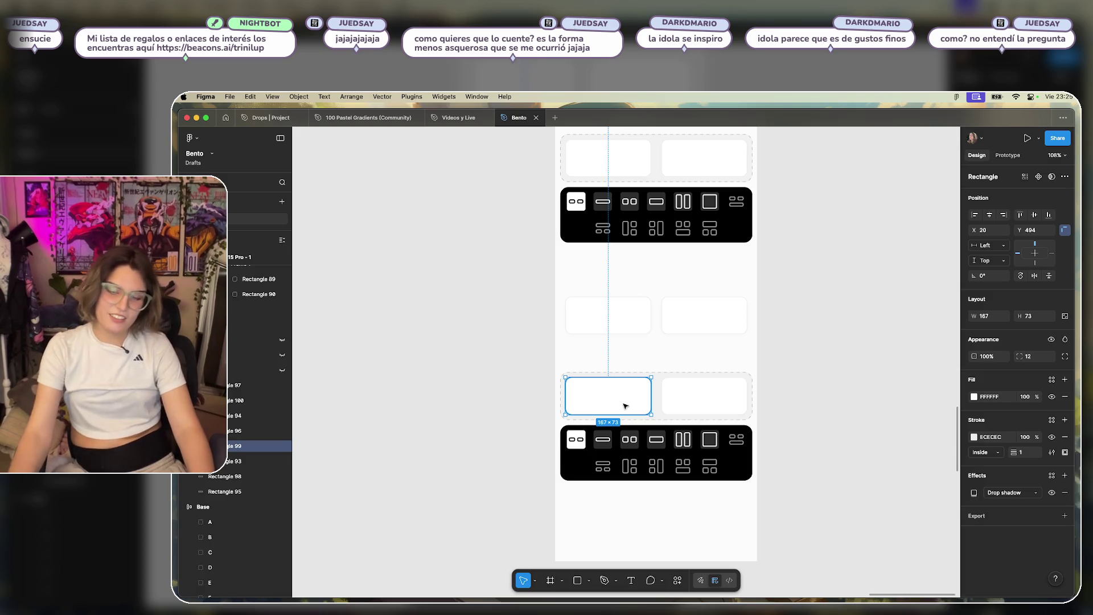
{"action": "left_click", "coordinate": [684, 462]}
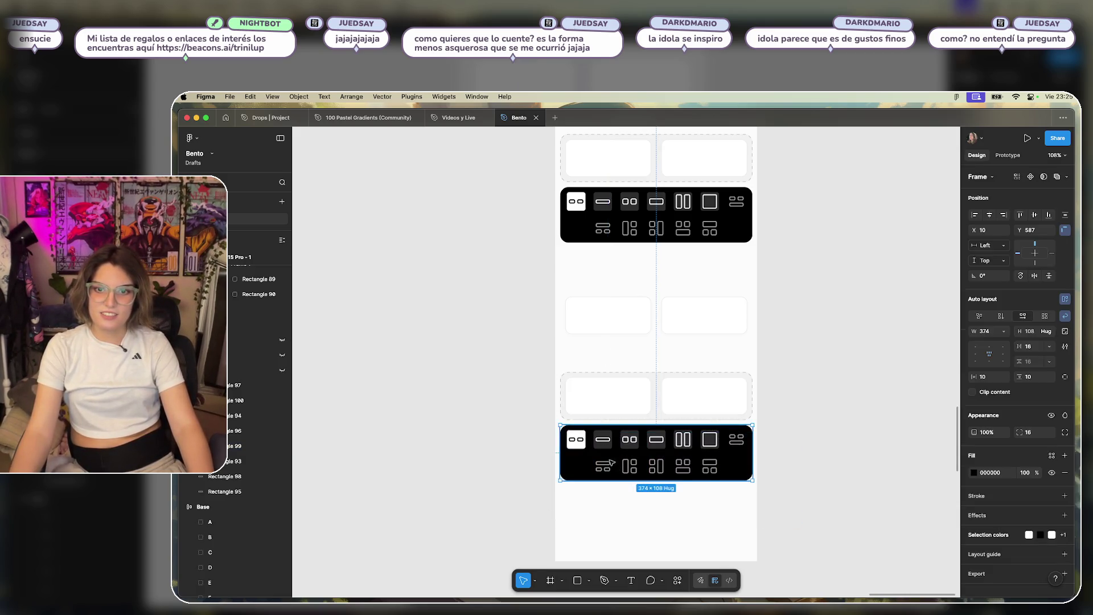
{"action": "left_click_drag", "start_coordinate": [683, 462], "coordinate": [1000, 438]}
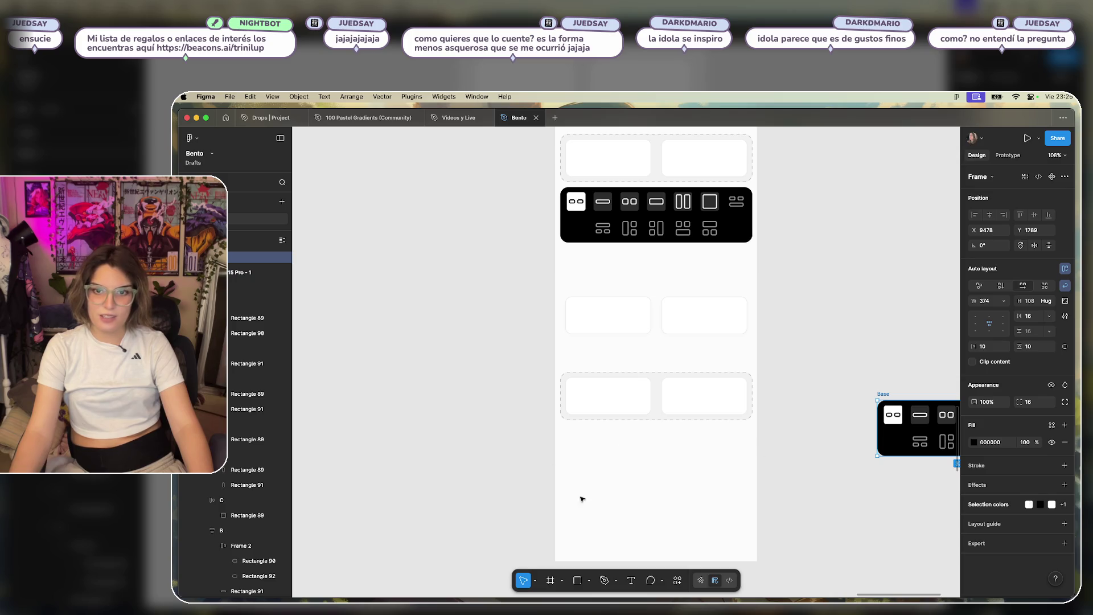
Narrow the lower dashed container to surround a single card.
{"action": "left_click", "coordinate": [615, 398]}
{"action": "left_click", "coordinate": [750, 393]}
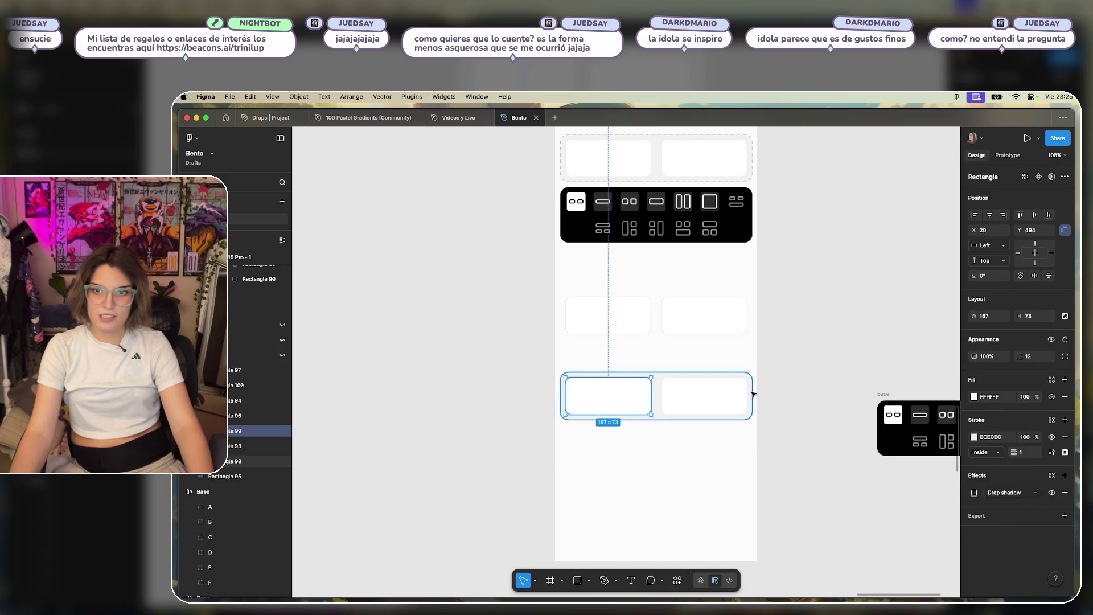
{"action": "left_click_drag", "start_coordinate": [755, 393], "coordinate": [657, 405]}
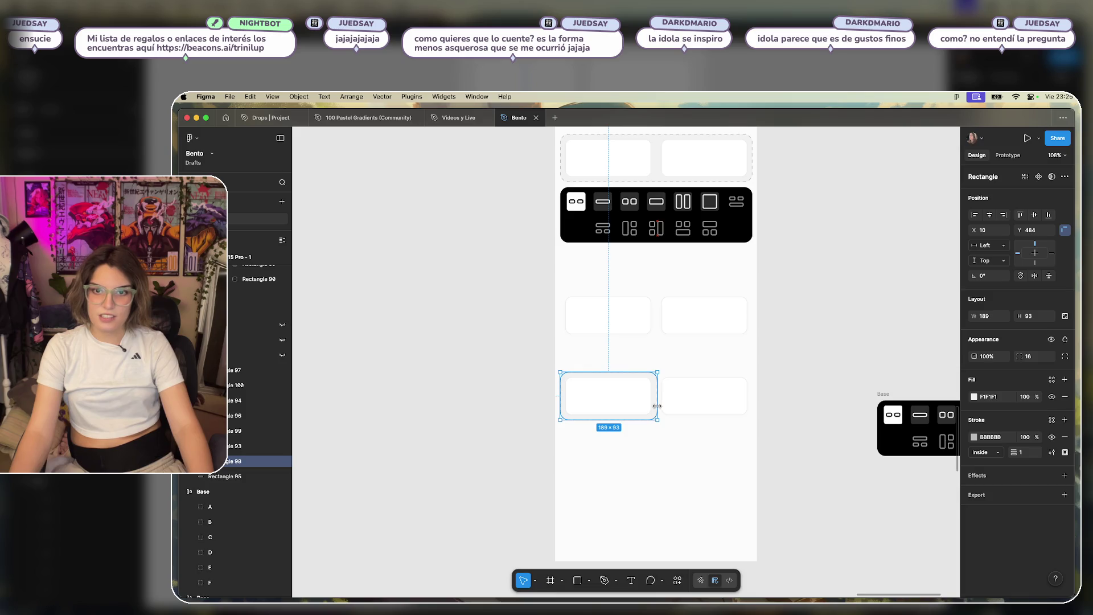
{"action": "left_click", "coordinate": [658, 450]}
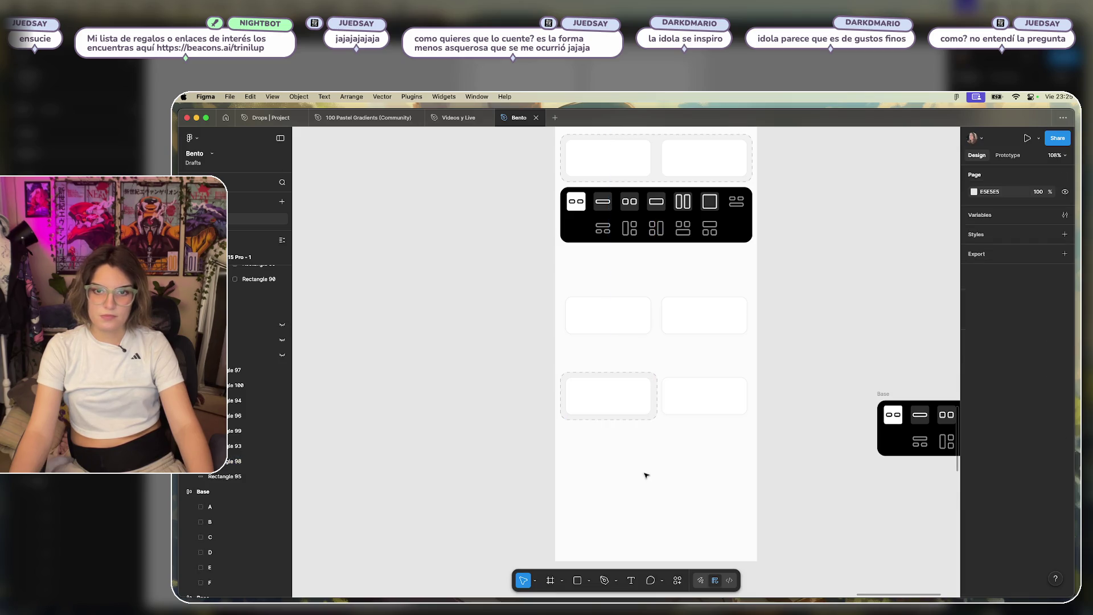
{"action": "scroll", "coordinate": [624, 459], "scroll_direction": "up", "scroll_amount": 5}
{"action": "left_click", "coordinate": [722, 263]}
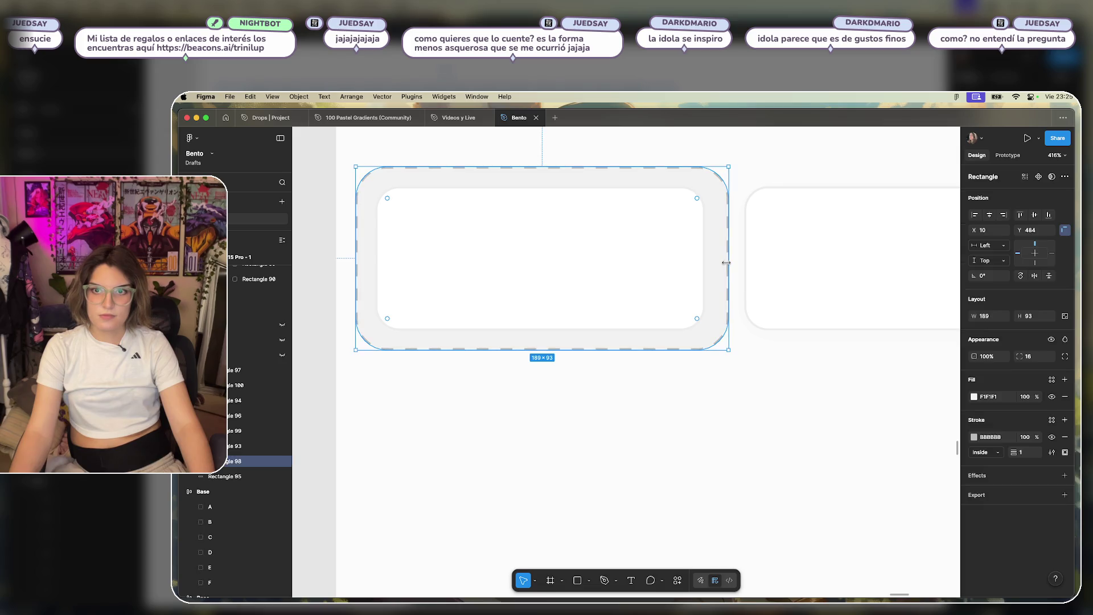
{"action": "left_click", "coordinate": [709, 370]}
Delete the middle pair of cards and move the bottom pair up into its slot.
{"action": "scroll", "coordinate": [747, 434], "scroll_direction": "down", "scroll_amount": 10}
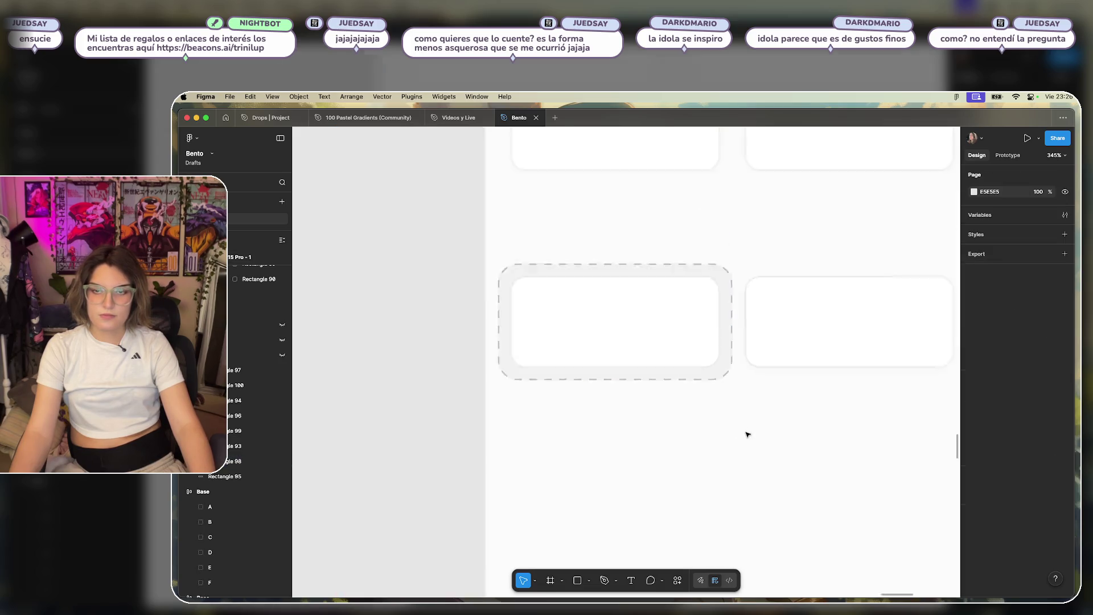
{"action": "scroll", "coordinate": [761, 447], "scroll_direction": "right", "scroll_amount": 3}
{"action": "left_click_drag", "start_coordinate": [777, 308], "coordinate": [530, 361]}
{"action": "key", "text": "Delete"}
{"action": "left_click_drag", "start_coordinate": [751, 347], "coordinate": [568, 450]}
{"action": "left_click_drag", "start_coordinate": [676, 390], "coordinate": [672, 321]}
{"action": "left_click", "coordinate": [695, 371]}
Place the Base toolbar inside the phone frame below the second card pair.
{"action": "scroll", "coordinate": [700, 368], "scroll_direction": "up", "scroll_amount": 5}
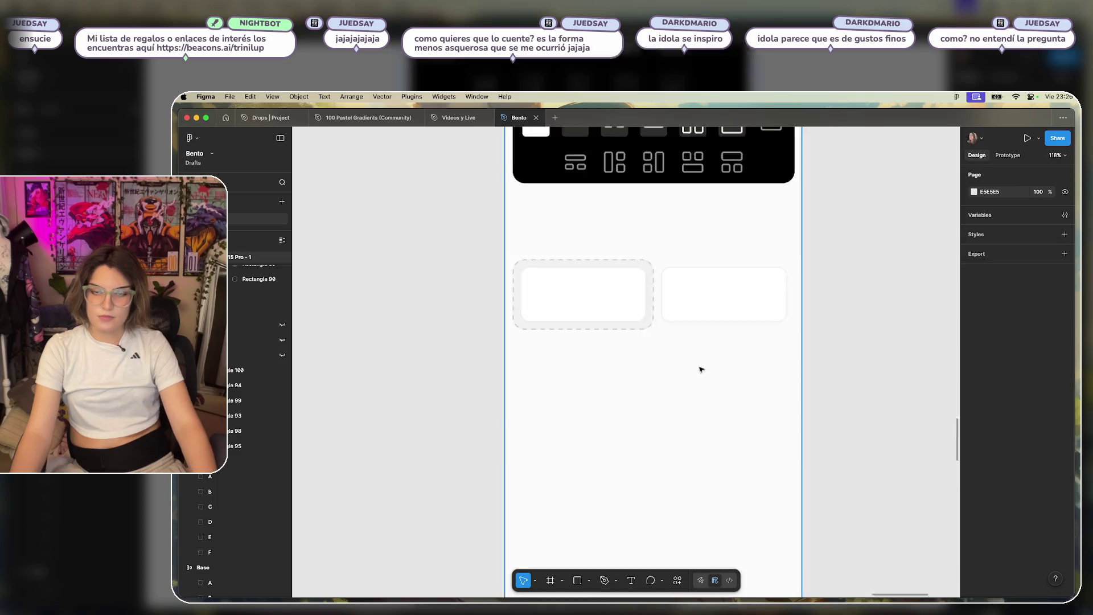
{"action": "scroll", "coordinate": [638, 409], "scroll_direction": "down", "scroll_amount": 5}
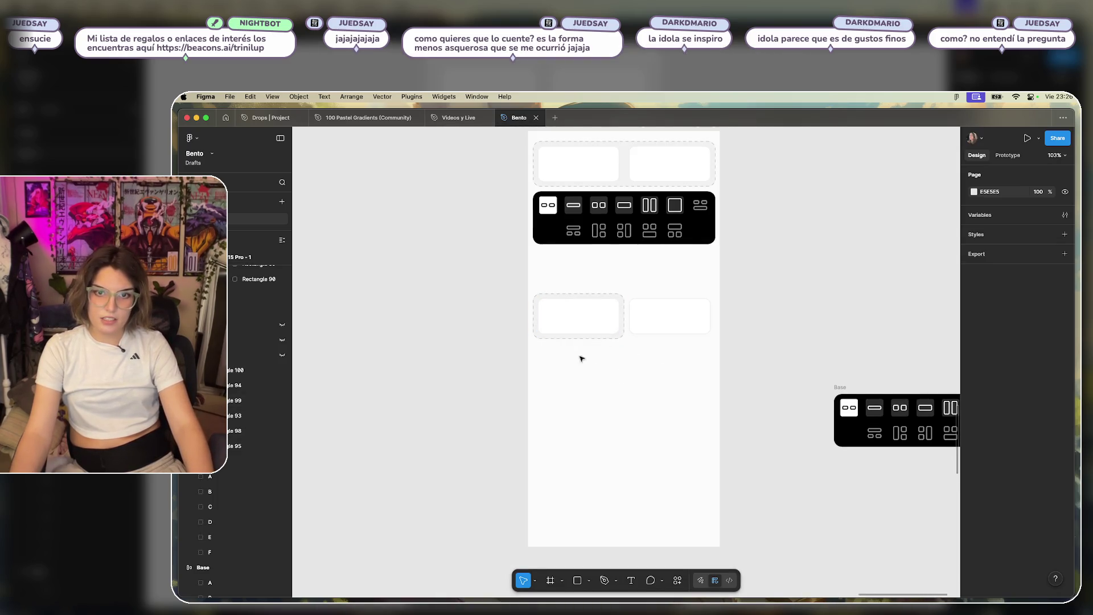
{"action": "mouse_move", "coordinate": [536, 346]}
{"action": "left_mouse_down"}
{"action": "mouse_move", "coordinate": [551, 478]}
{"action": "mouse_move", "coordinate": [705, 493]}
{"action": "mouse_move", "coordinate": [711, 476]}
{"action": "left_mouse_up"}
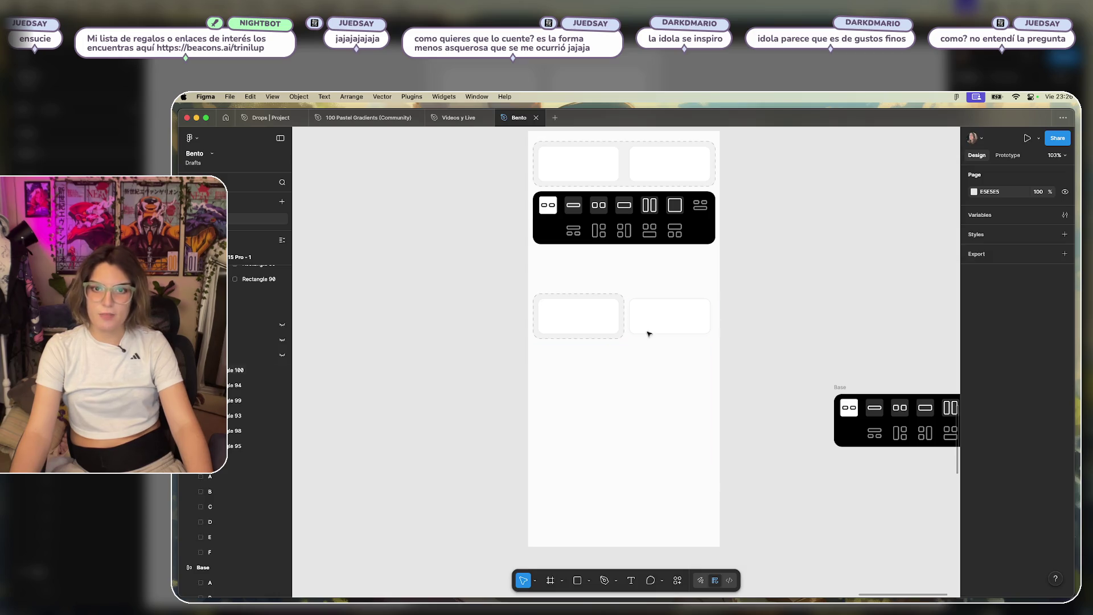
{"action": "scroll", "coordinate": [694, 409], "scroll_direction": "down", "scroll_amount": 3}
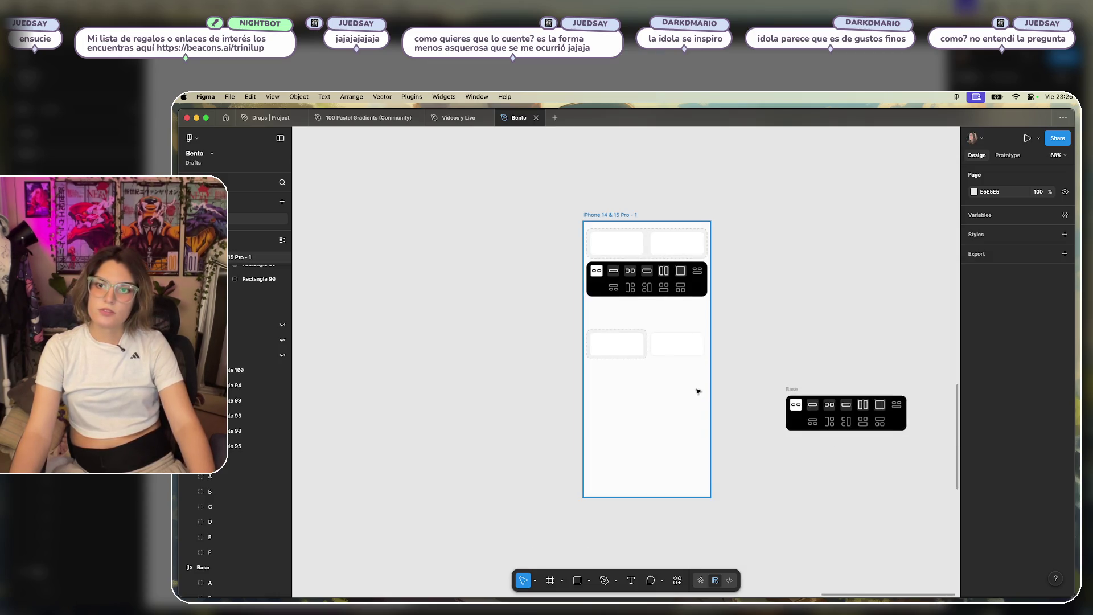
{"action": "left_click_drag", "start_coordinate": [793, 388], "coordinate": [721, 335]}
{"action": "mouse_move", "coordinate": [823, 358]}
{"action": "left_mouse_down"}
{"action": "mouse_move", "coordinate": [791, 395]}
{"action": "mouse_move", "coordinate": [692, 383]}
{"action": "left_mouse_up"}
{"action": "scroll", "coordinate": [655, 388], "scroll_direction": "up", "scroll_amount": 3}
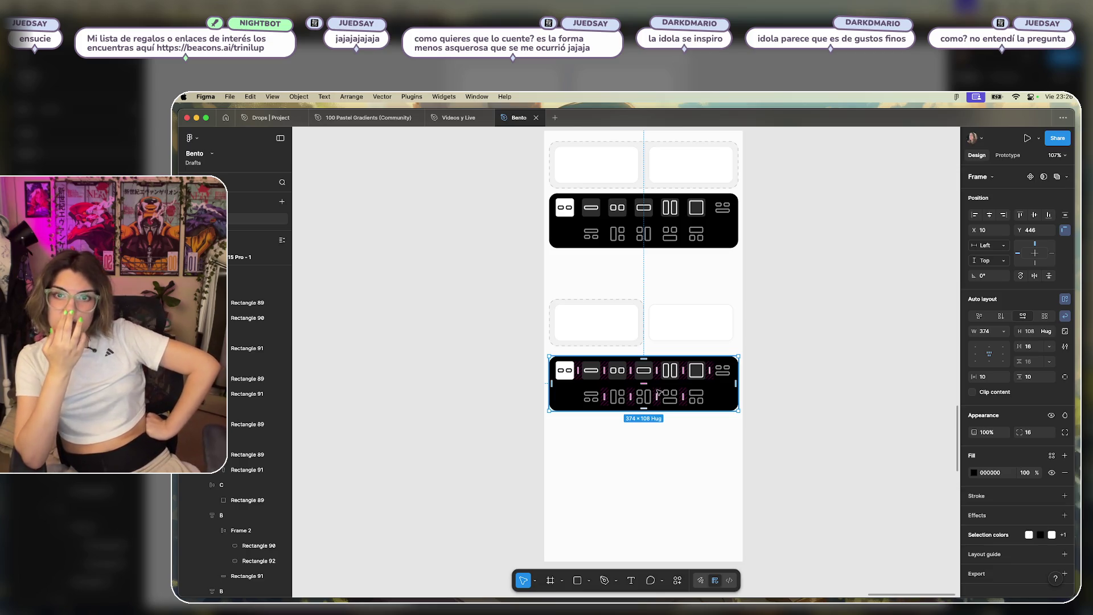
{"action": "left_click", "coordinate": [818, 259]}
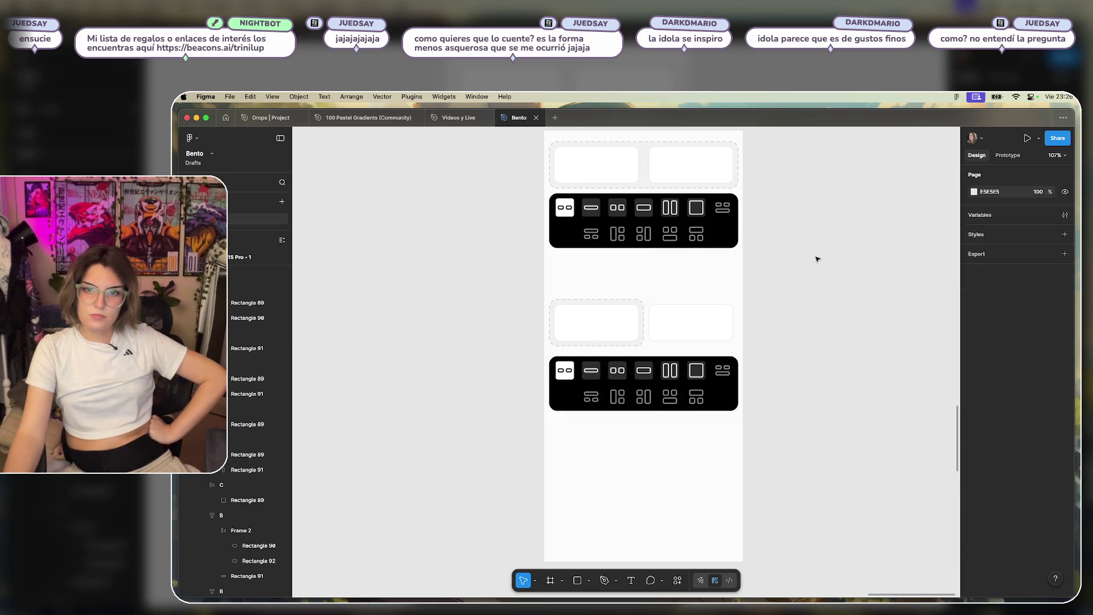
Move the second card-and-toolbar group out of the phone frame.
{"action": "left_click_drag", "start_coordinate": [817, 259], "coordinate": [456, 441]}
{"action": "key", "text": "Delete"}
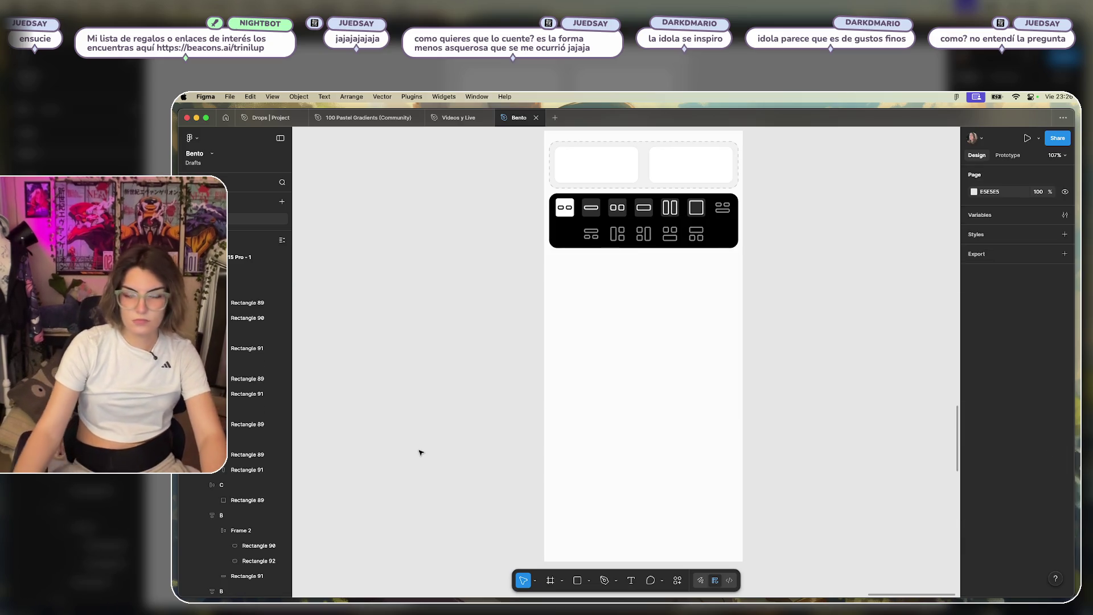
{"action": "scroll", "coordinate": [749, 300], "scroll_direction": "down", "scroll_amount": 5}
{"action": "scroll", "coordinate": [737, 268], "scroll_direction": "up", "scroll_amount": 3}
{"action": "key", "text": "ctrl+z"}
{"action": "mouse_move", "coordinate": [642, 337]}
{"action": "left_mouse_down"}
{"action": "mouse_move", "coordinate": [734, 291]}
{"action": "mouse_move", "coordinate": [829, 191]}
{"action": "mouse_move", "coordinate": [835, 211]}
{"action": "mouse_move", "coordinate": [820, 132]}
{"action": "mouse_move", "coordinate": [817, 146]}
{"action": "left_mouse_up"}
{"action": "left_click", "coordinate": [809, 359]}
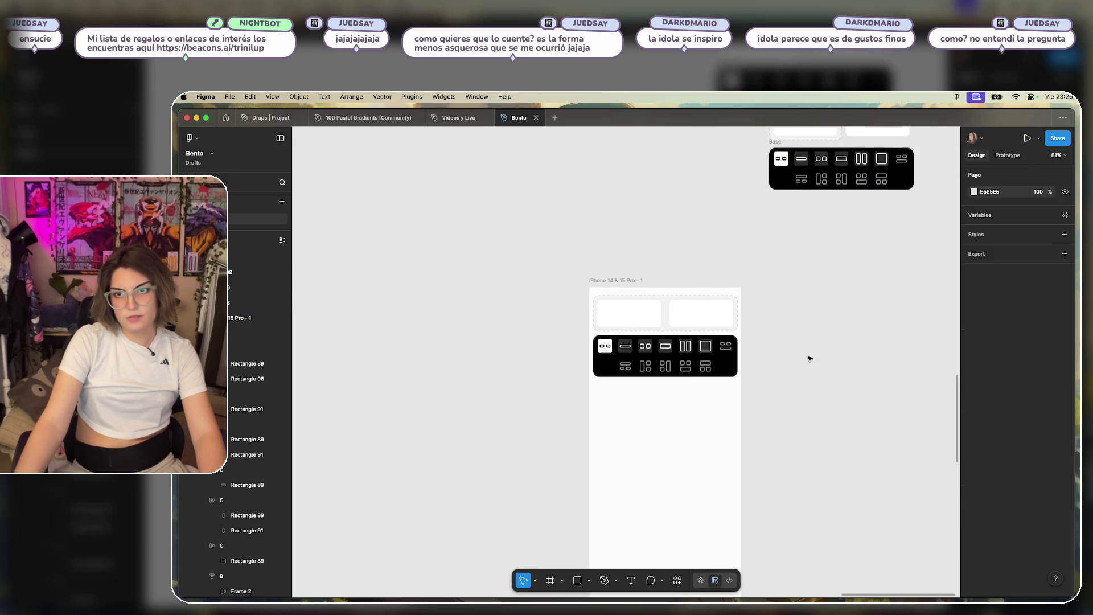
{"action": "scroll", "coordinate": [809, 358], "scroll_direction": "down", "scroll_amount": 5}
{"action": "scroll", "coordinate": [744, 287], "scroll_direction": "up", "scroll_amount": 5}
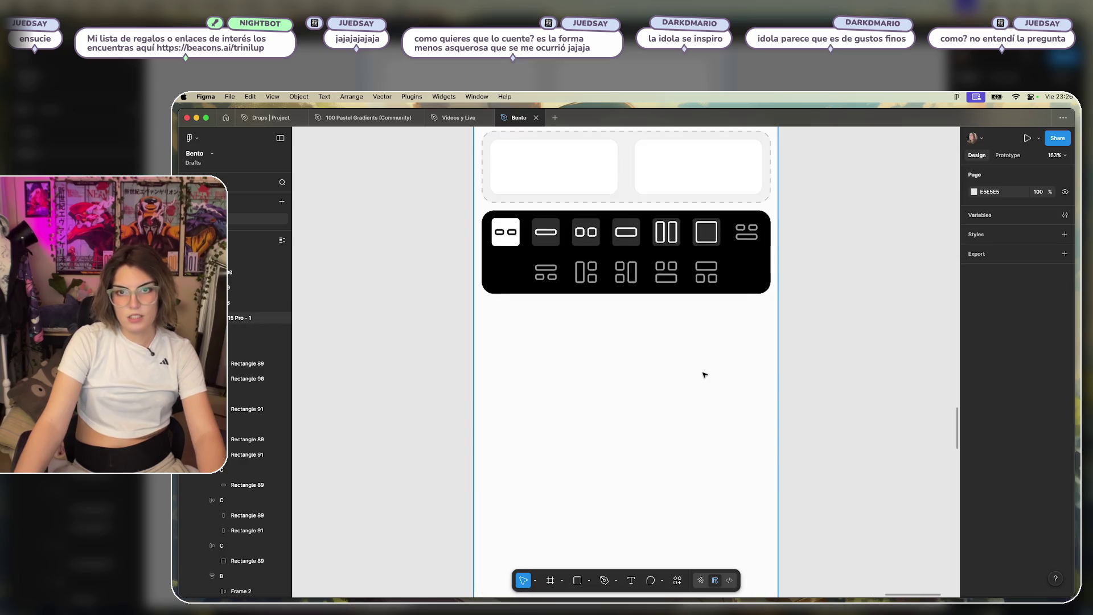
Start a new text label just below the remaining black toolbar.
{"action": "left_click", "coordinate": [737, 264]}
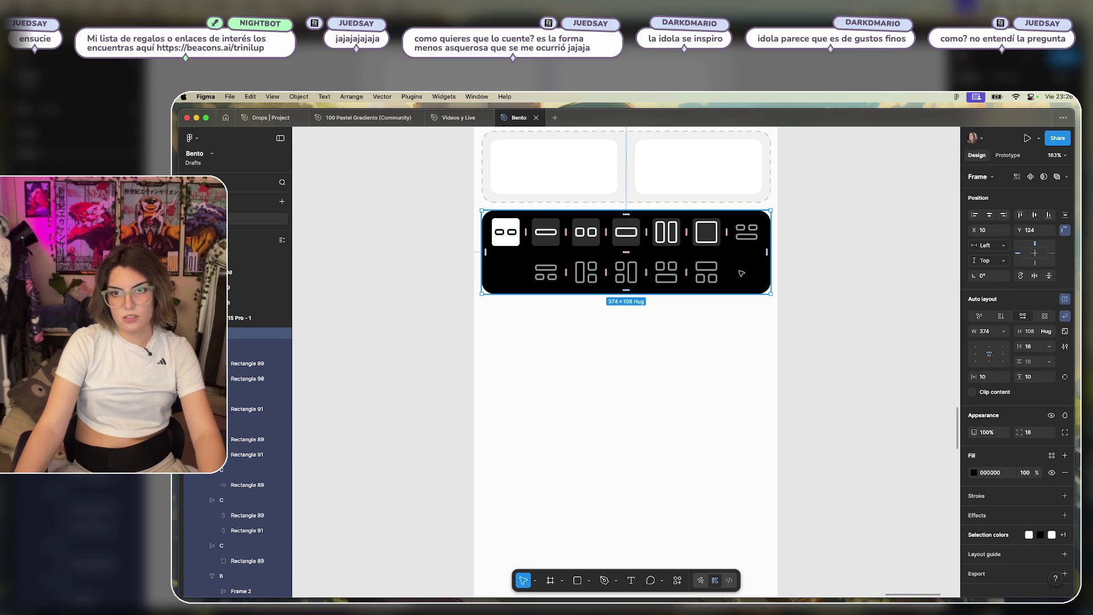
{"action": "left_click", "coordinate": [696, 381]}
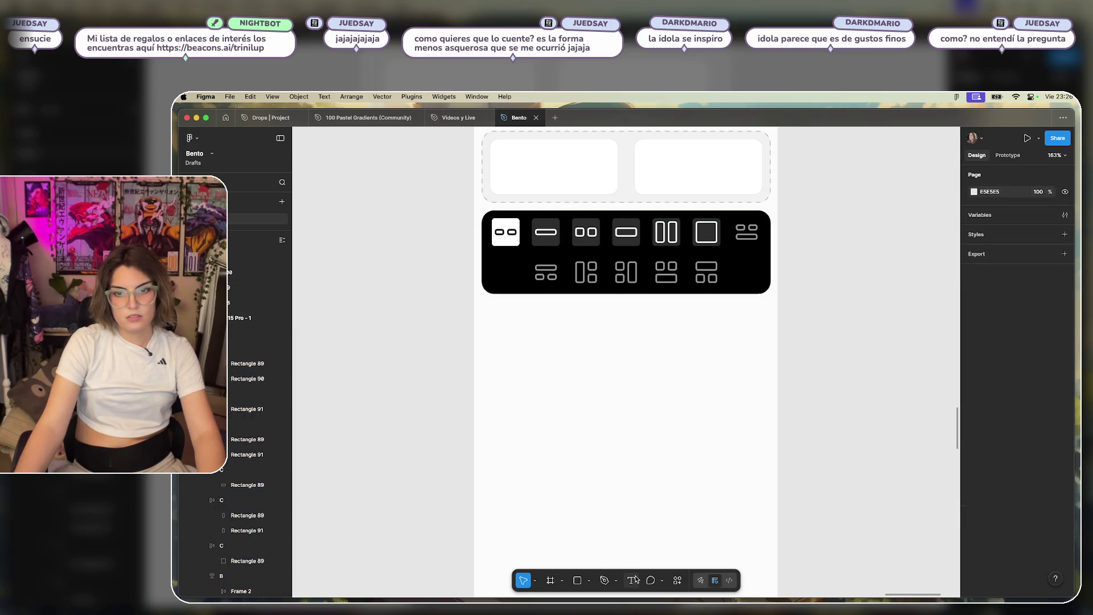
{"action": "left_click", "coordinate": [527, 358]}
{"action": "type", "text": "Enla"}
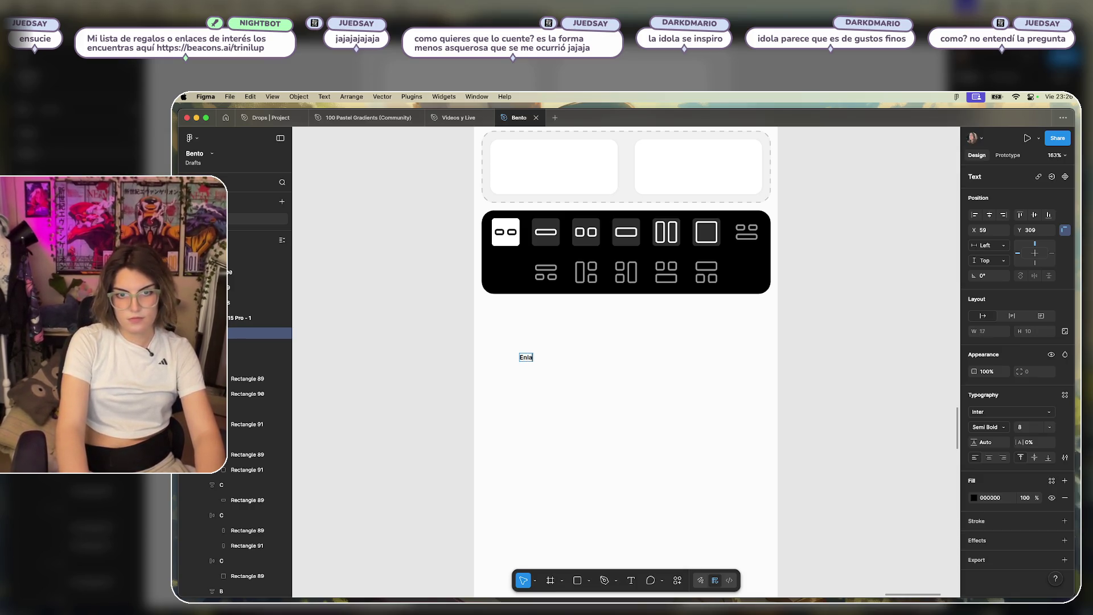
Finish the Enlace label, move it to the left margin and set its weight to Regular.
{"action": "type", "text": "ce"}
{"action": "key", "text": "Escape"}
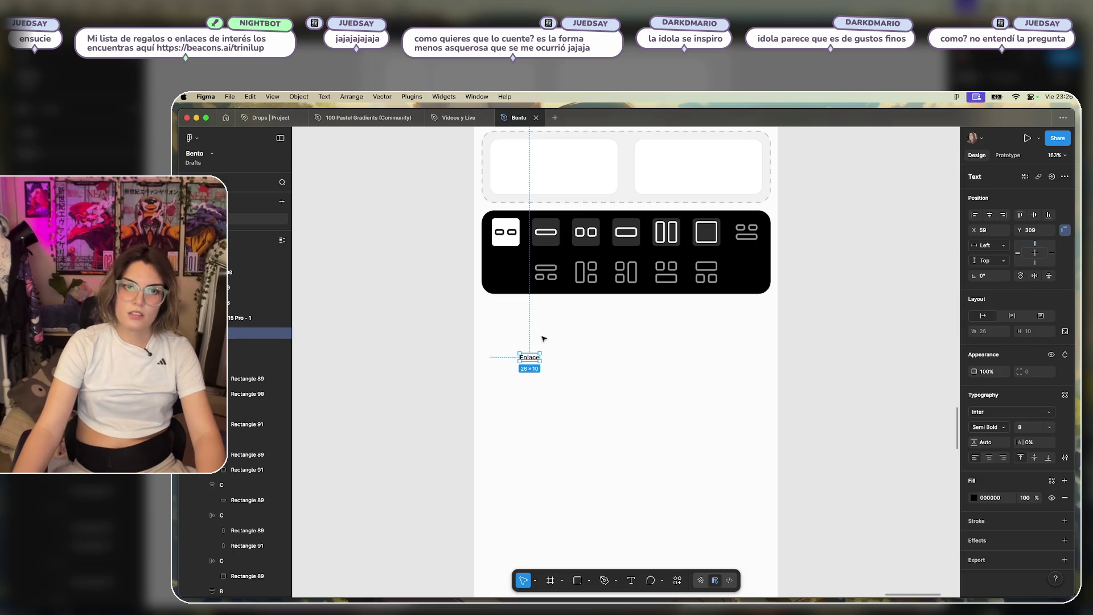
{"action": "left_click_drag", "start_coordinate": [531, 358], "coordinate": [502, 349]}
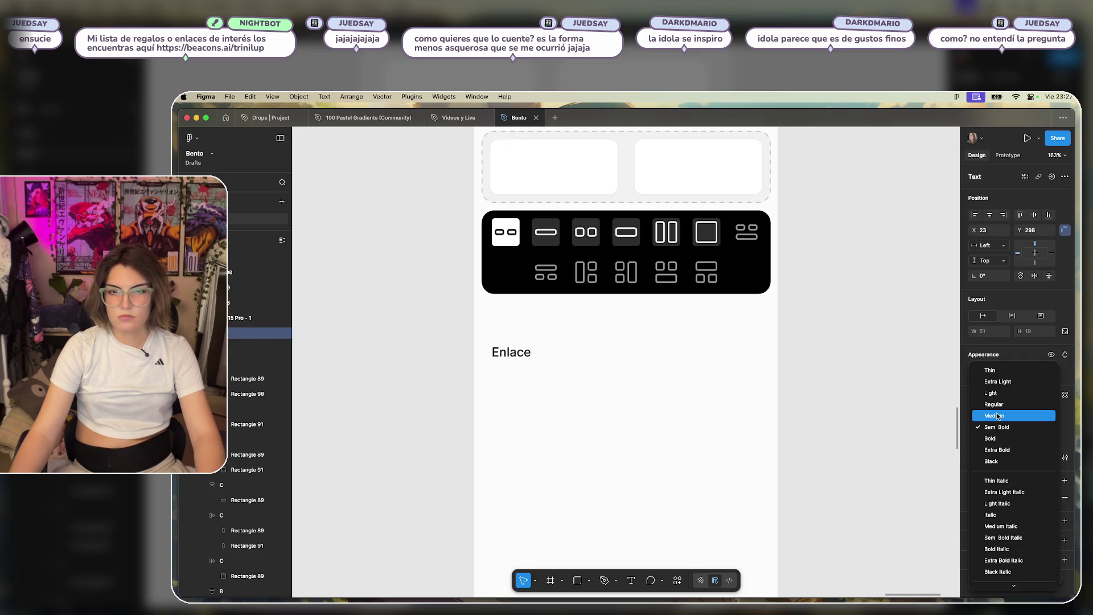
{"action": "left_click", "coordinate": [994, 404]}
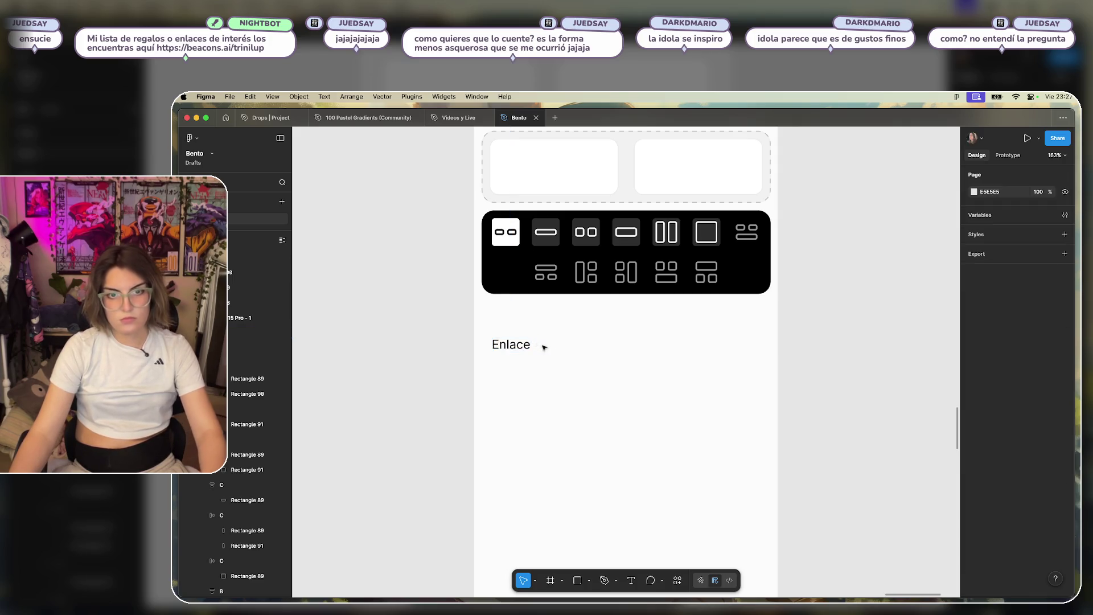
Duplicate Enlace into Descripción and Imagen labels below it, placing Imagen further down.
{"action": "left_click_drag", "start_coordinate": [511, 348], "coordinate": [512, 377], "text": "alt"}
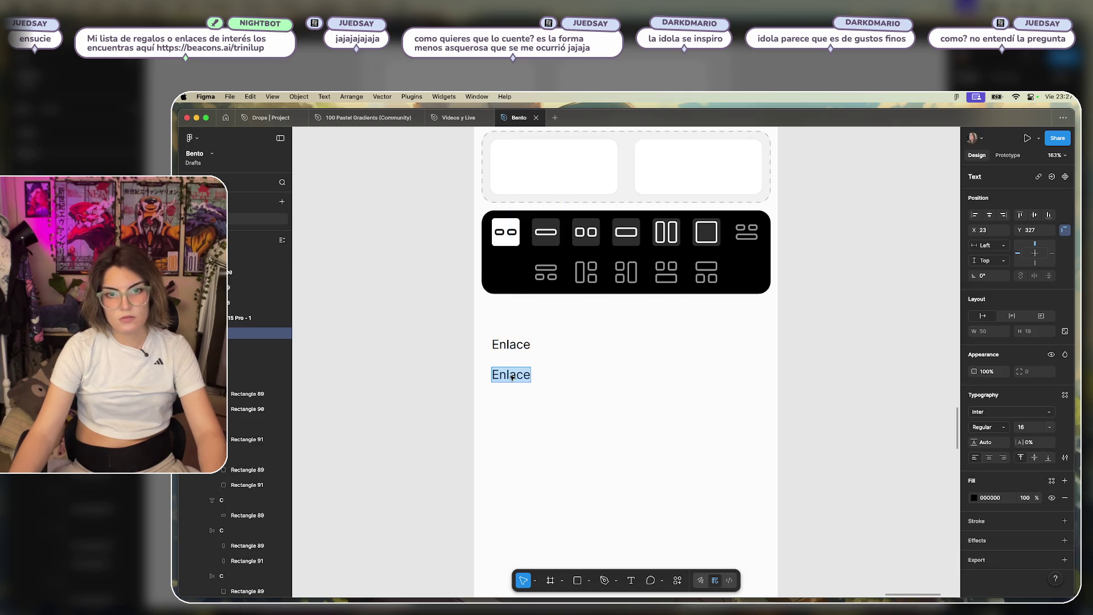
{"action": "type", "text": "Descripc"}
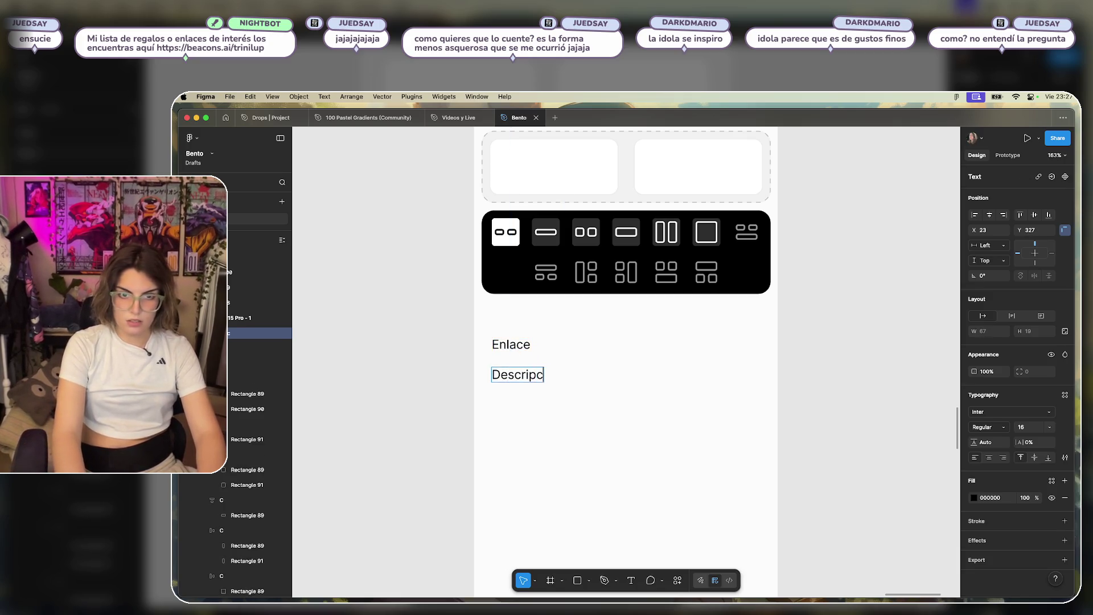
{"action": "key", "text": "BackSpace"}
{"action": "key", "text": "BackSpace"}
{"action": "key", "text": "BackSpace"}
{"action": "type", "text": "ión"}
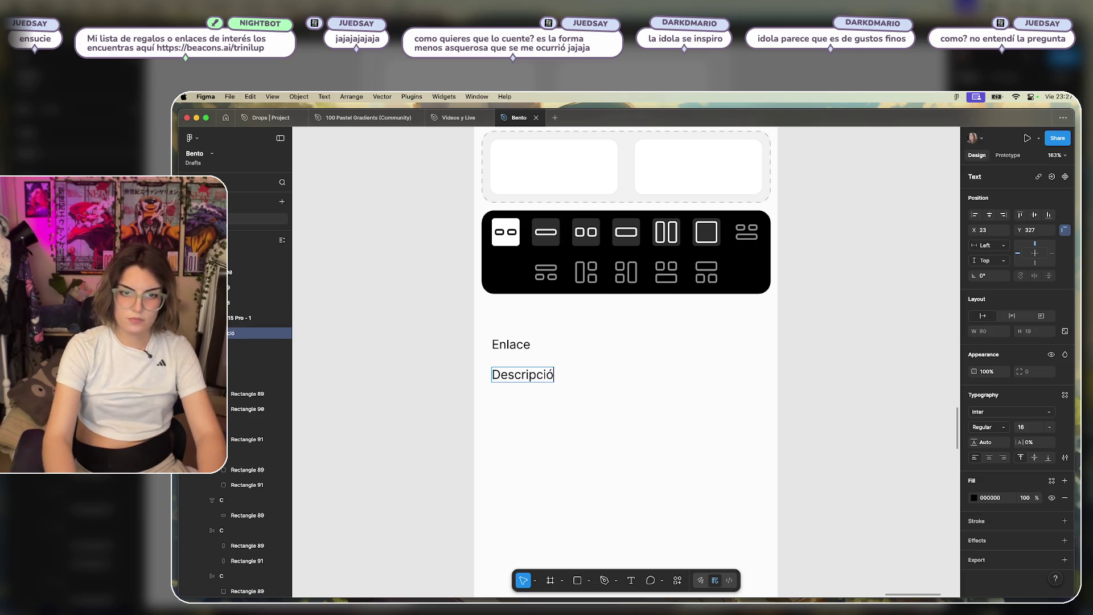
{"action": "key", "text": "Escape"}
{"action": "left_click_drag", "start_coordinate": [514, 383], "coordinate": [521, 408], "text": "alt"}
{"action": "type", "text": "Imagen"}
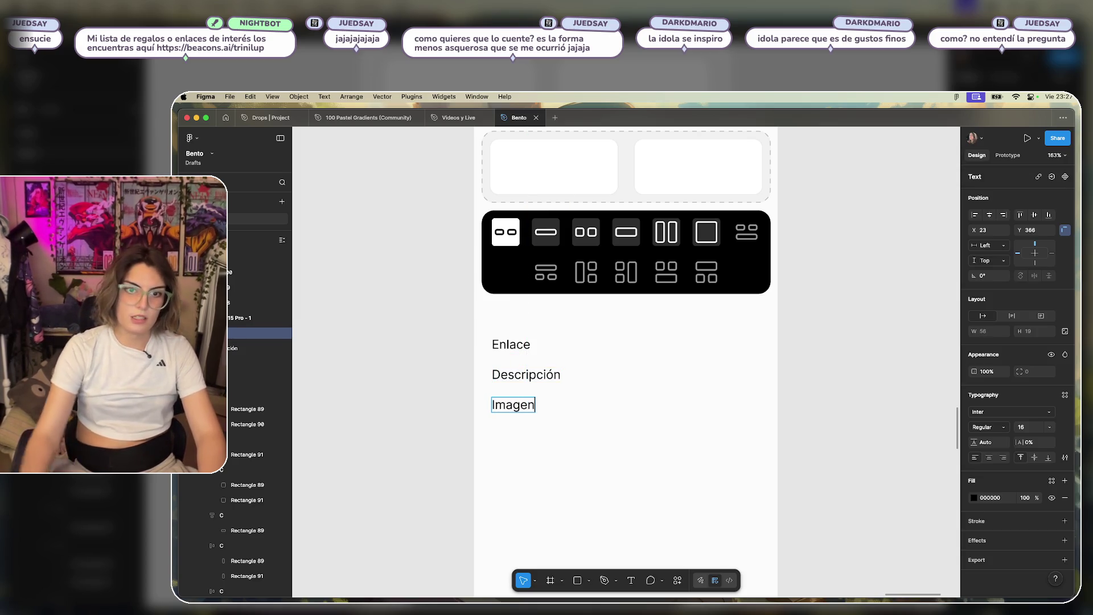
{"action": "left_click", "coordinate": [658, 463]}
{"action": "left_click_drag", "start_coordinate": [520, 411], "coordinate": [524, 469]}
Copy a 36×36 icon tile out of the black toolbar onto the page.
{"action": "left_click", "coordinate": [600, 342]}
{"action": "left_click", "coordinate": [506, 232]}
{"action": "left_click", "coordinate": [506, 231]}
{"action": "left_click_drag", "start_coordinate": [545, 231], "coordinate": [615, 435]}
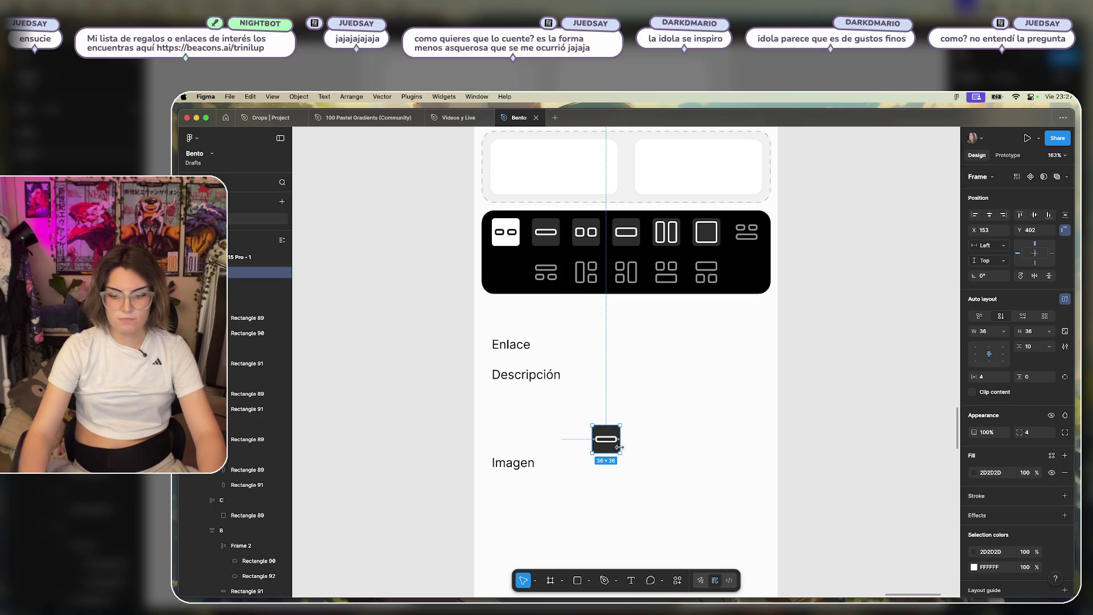
Delete the stray icon copy and the Imagen label.
{"action": "key", "text": "BackSpace"}
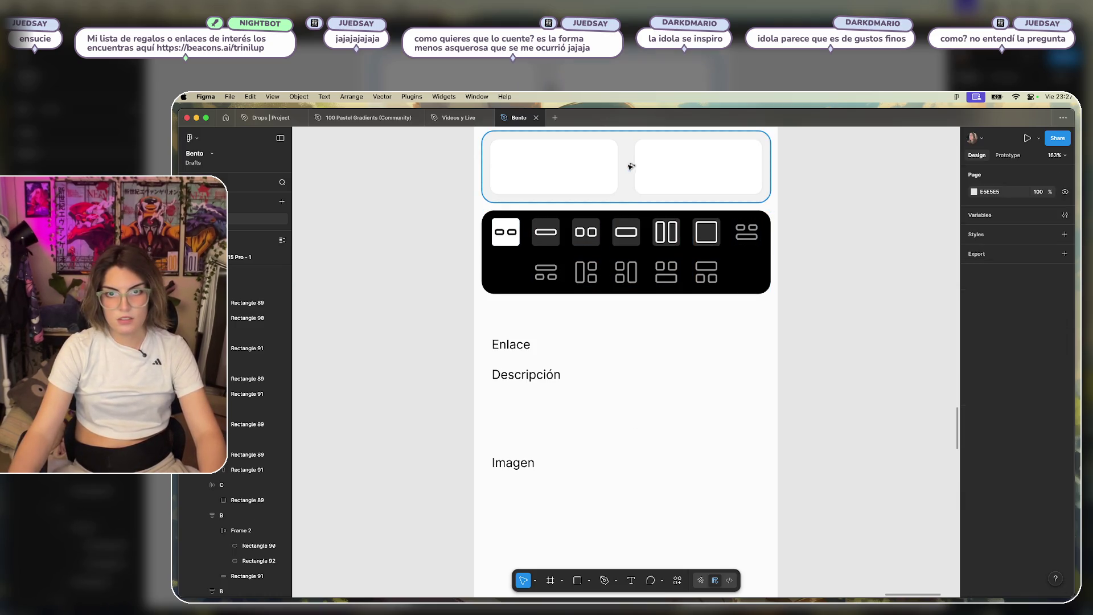
{"action": "left_click", "coordinate": [630, 386]}
{"action": "left_click", "coordinate": [508, 459]}
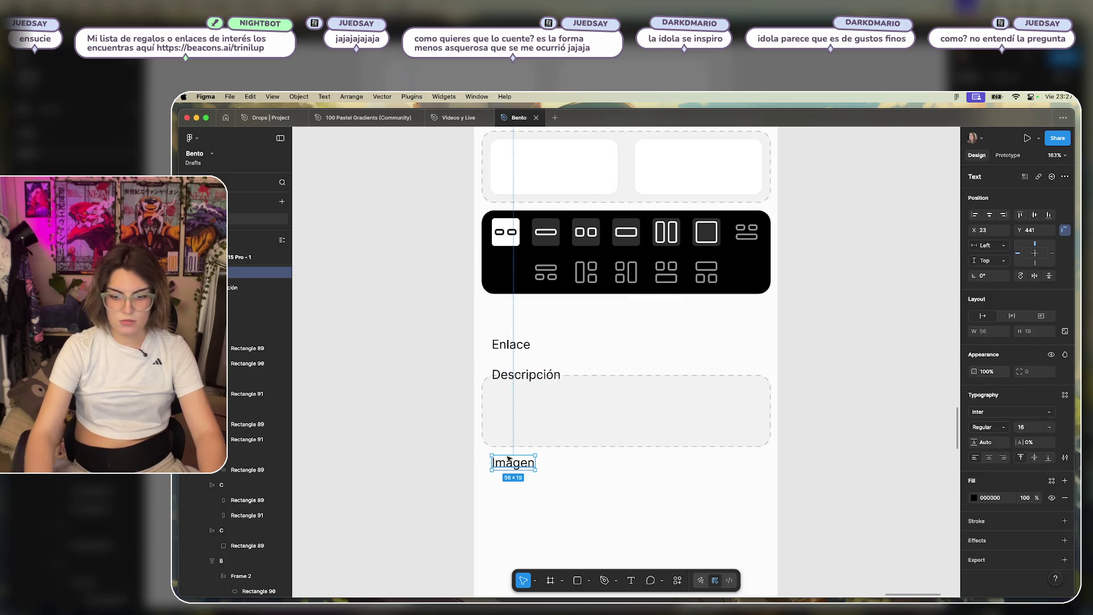
{"action": "key", "text": "BackSpace"}
Move the box below Descripción, fill it dark grey with a white outline, and align its edges.
{"action": "mouse_move", "coordinate": [640, 395]}
{"action": "left_mouse_down"}
{"action": "mouse_move", "coordinate": [641, 461]}
{"action": "mouse_move", "coordinate": [643, 441]}
{"action": "left_mouse_up"}
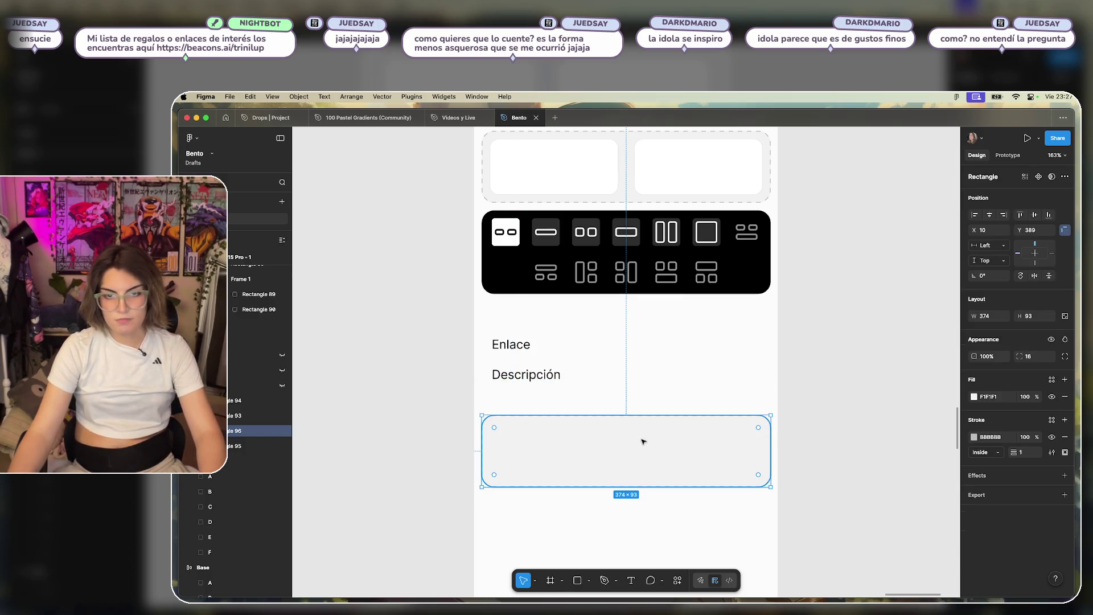
{"action": "key", "text": "i"}
{"action": "left_click", "coordinate": [581, 259]}
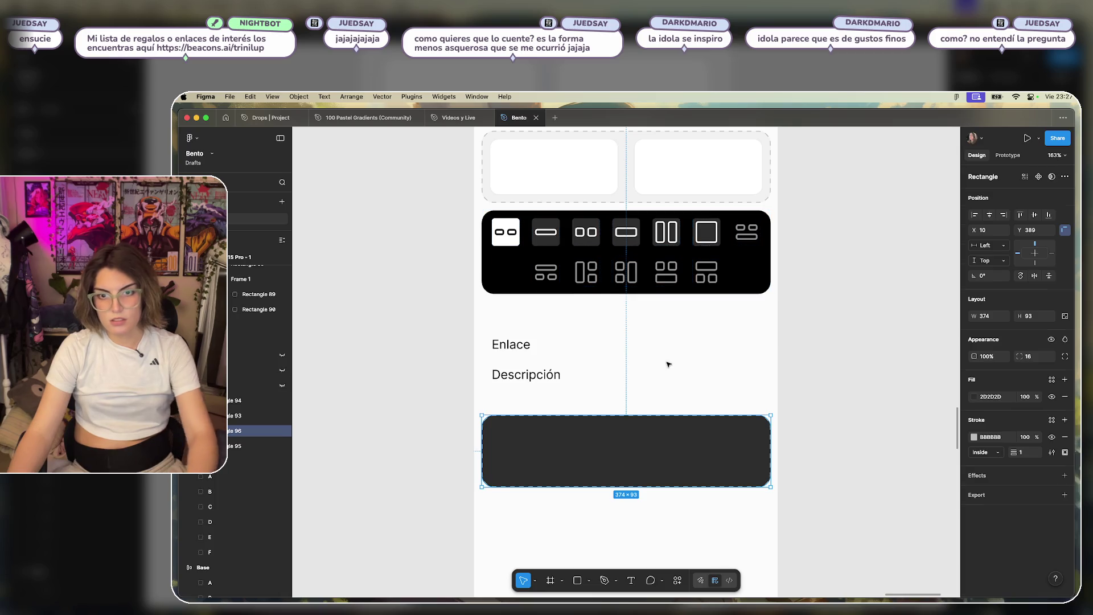
{"action": "left_click", "coordinate": [974, 438]}
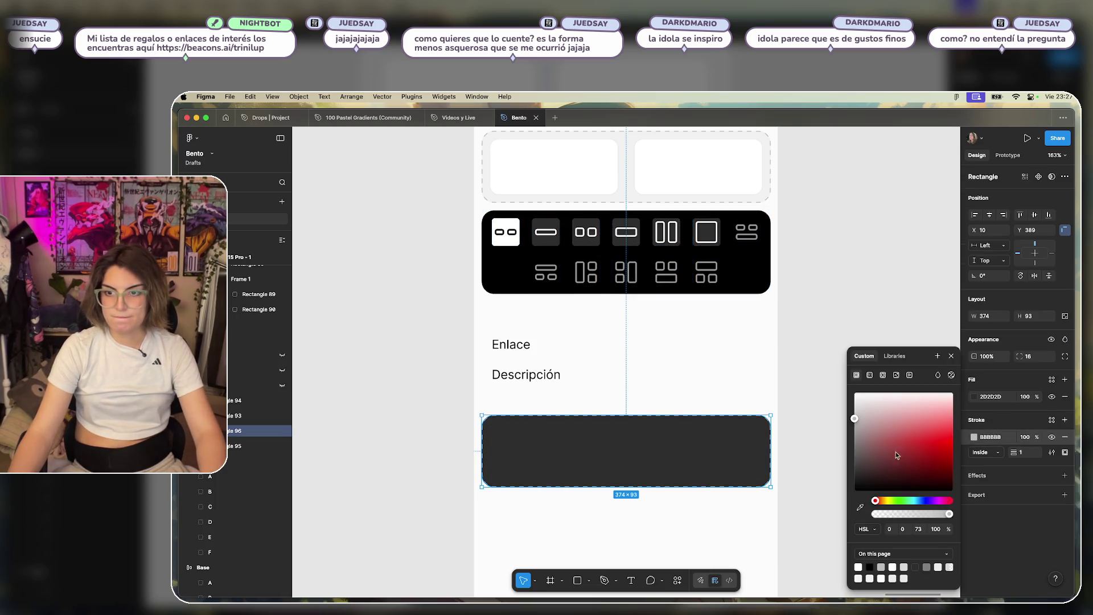
{"action": "left_click_drag", "start_coordinate": [859, 418], "coordinate": [839, 384]}
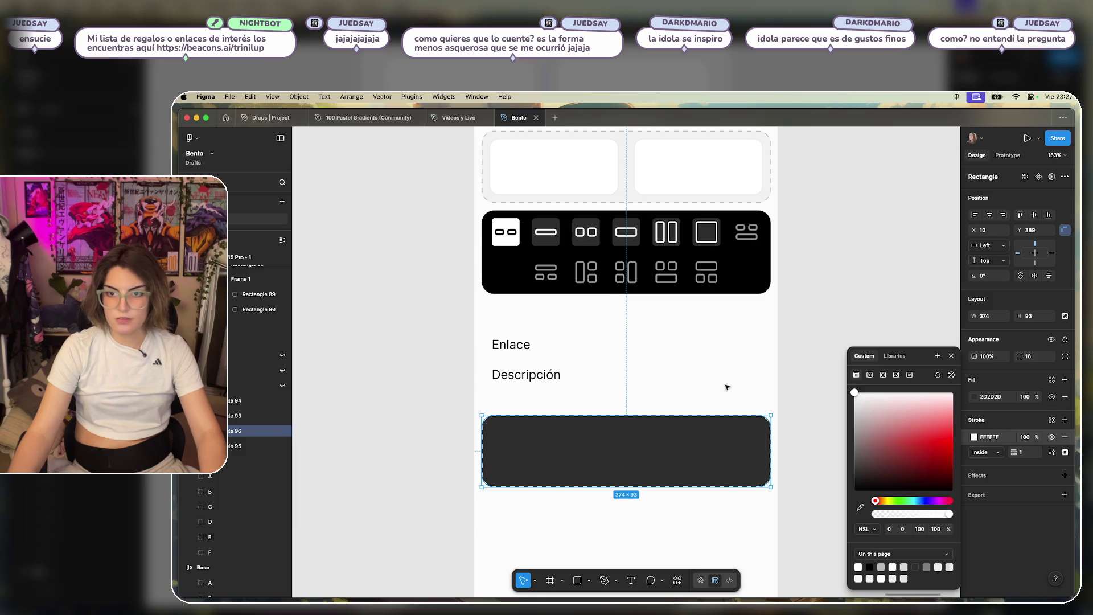
{"action": "left_click", "coordinate": [676, 437]}
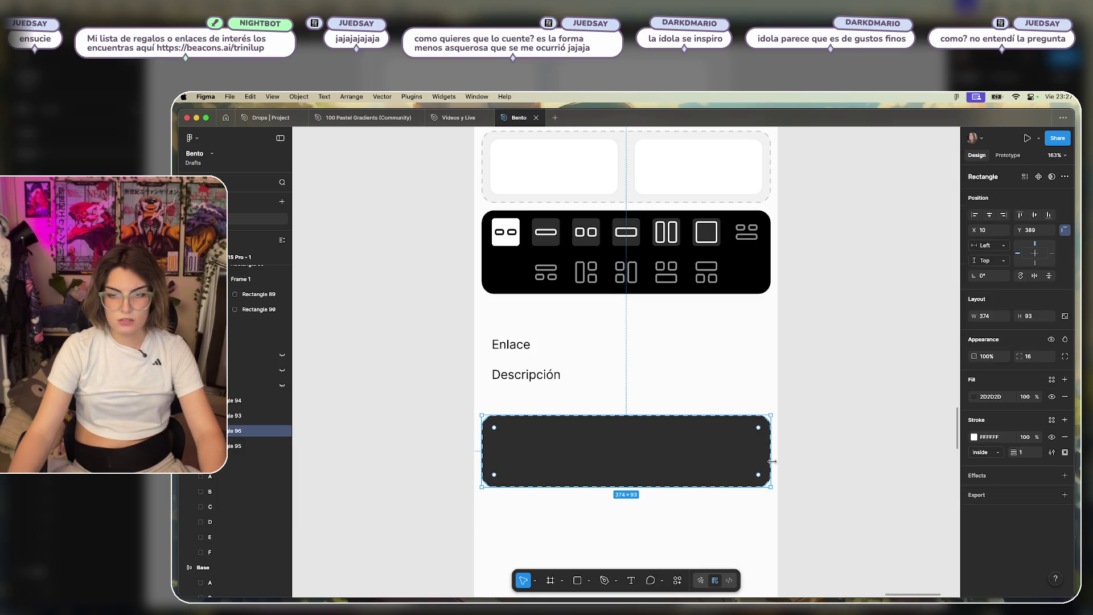
{"action": "left_click_drag", "start_coordinate": [480, 452], "coordinate": [493, 451]}
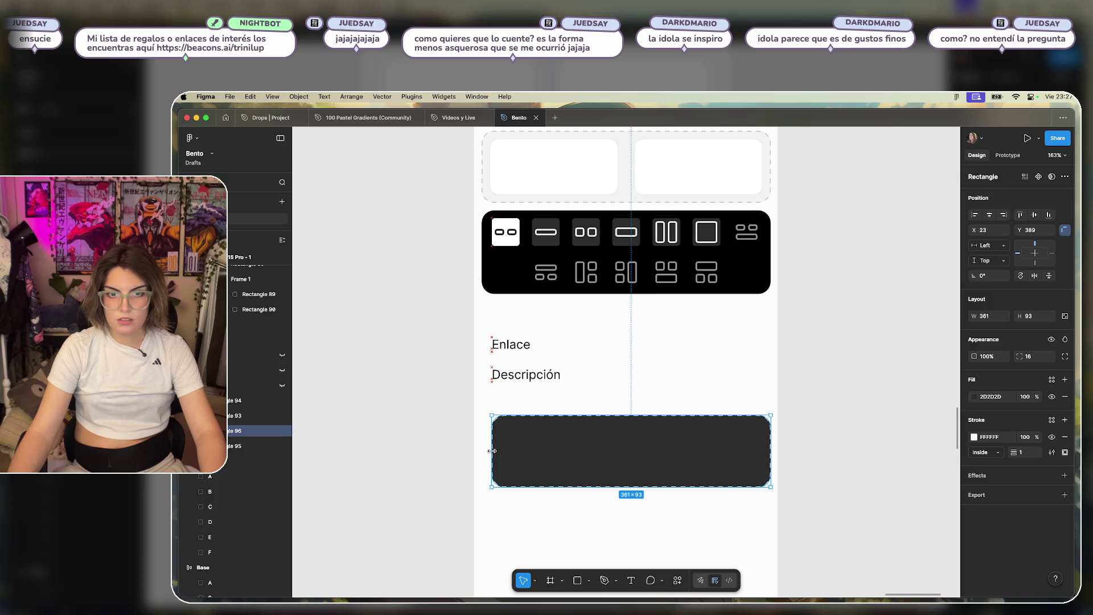
{"action": "left_click_drag", "start_coordinate": [769, 446], "coordinate": [762, 446]}
Shift the Descripción and Enlace labels down.
{"action": "left_click", "coordinate": [668, 347]}
{"action": "left_click_drag", "start_coordinate": [562, 374], "coordinate": [538, 394]}
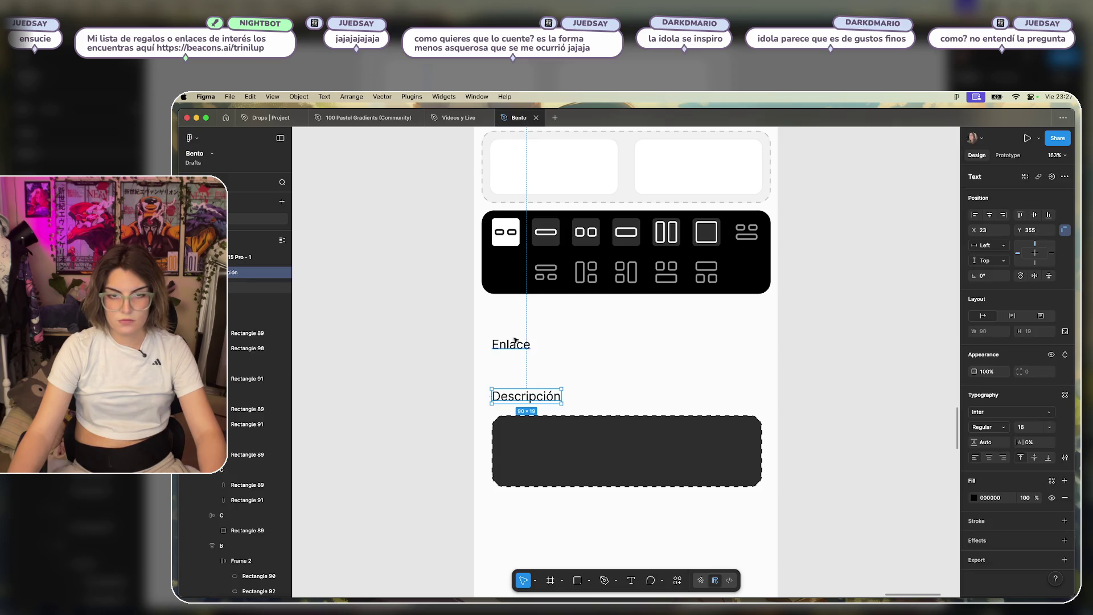
{"action": "left_click_drag", "start_coordinate": [523, 348], "coordinate": [523, 349]}
{"action": "left_click", "coordinate": [597, 359]}
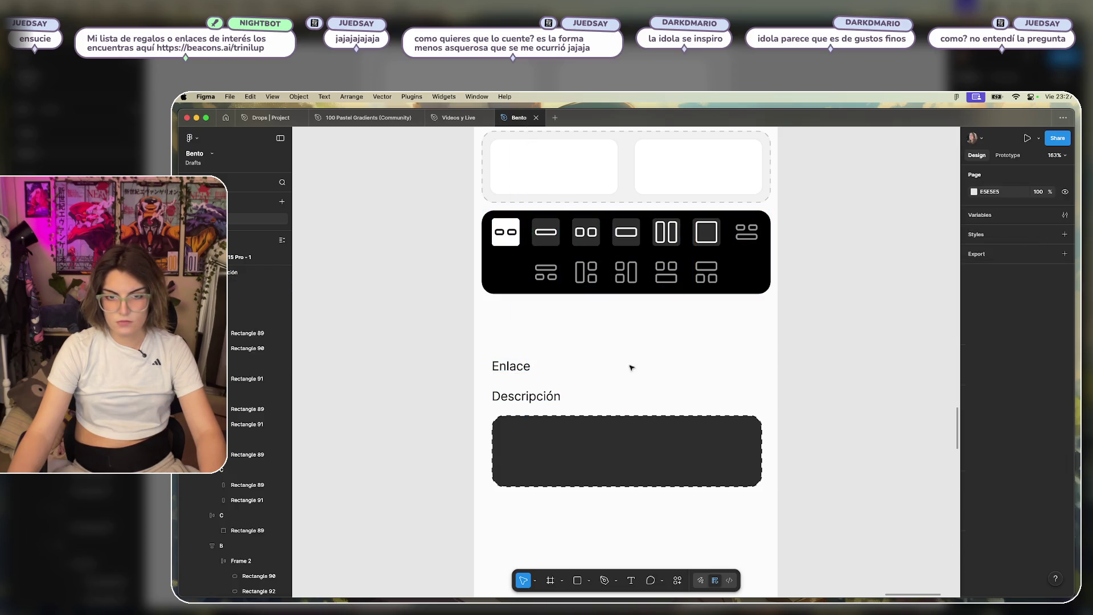
Draw a rectangle over the form fields, send it behind them, and fill it black.
{"action": "mouse_move", "coordinate": [484, 350]}
{"action": "left_mouse_down"}
{"action": "mouse_move", "coordinate": [647, 485]}
{"action": "mouse_move", "coordinate": [774, 497]}
{"action": "left_mouse_up"}
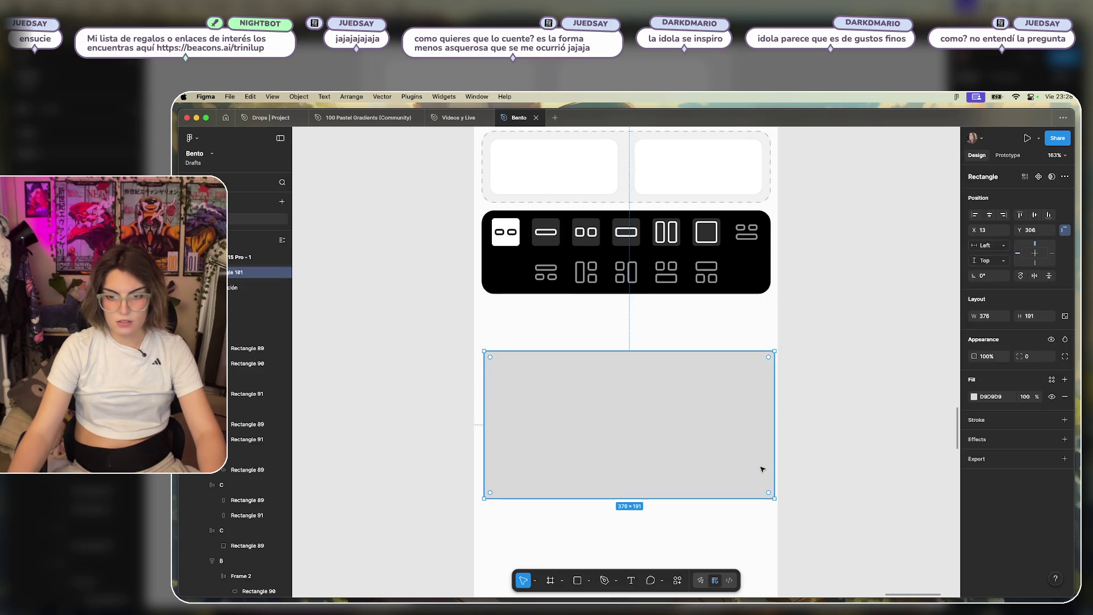
{"action": "key", "text": "alt+super+bracketleft"}
{"action": "left_click", "coordinate": [972, 398]}
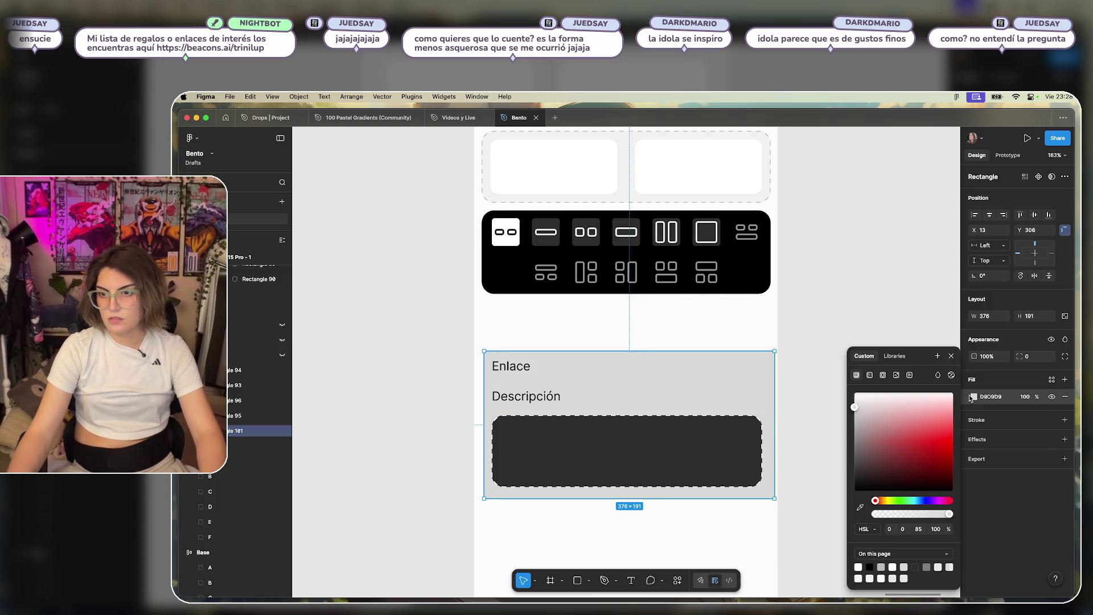
{"action": "left_click", "coordinate": [860, 506]}
{"action": "left_click", "coordinate": [755, 293]}
{"action": "left_click", "coordinate": [861, 272]}
{"action": "left_click", "coordinate": [588, 376]}
Set the fill of both the Enlace and Descripción labels to white (FFF).
{"action": "left_click", "coordinate": [519, 367]}
{"action": "left_click", "coordinate": [561, 397], "text": "shift"}
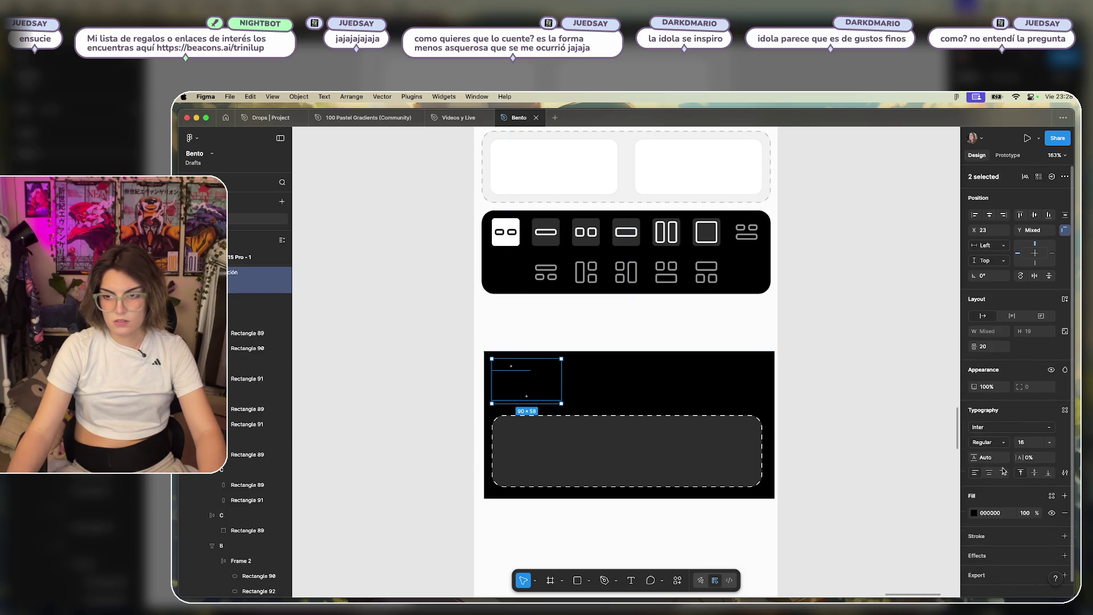
{"action": "left_click", "coordinate": [976, 515]}
{"action": "left_click", "coordinate": [888, 514]}
{"action": "type", "text": "fff"}
{"action": "key", "text": "Return"}
Centre the black card under the layout toolbar.
{"action": "left_click", "coordinate": [752, 401]}
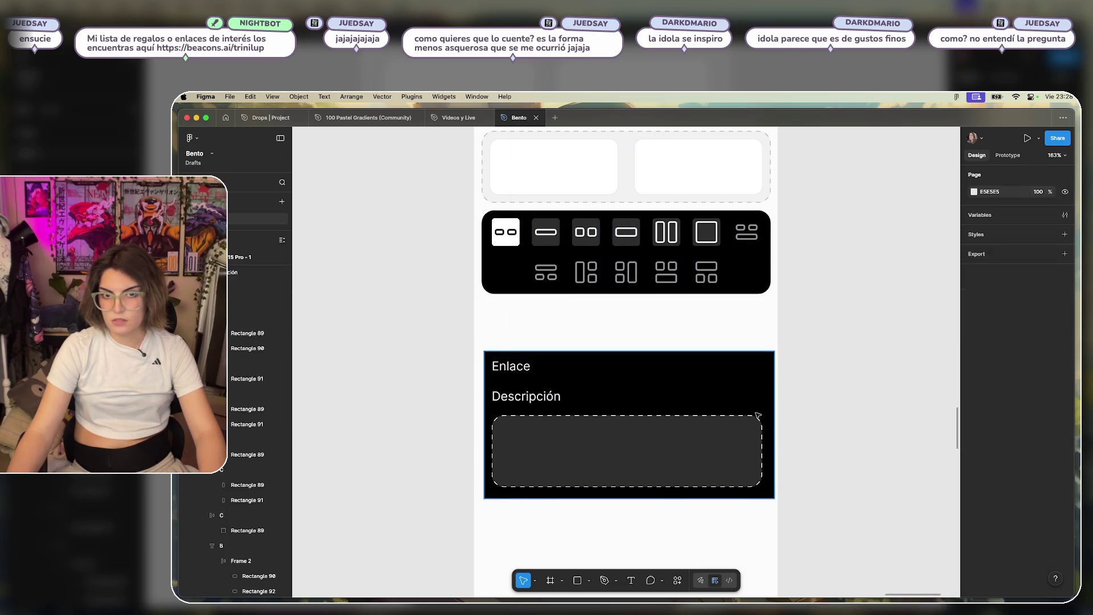
{"action": "left_click_drag", "start_coordinate": [751, 401], "coordinate": [742, 398]}
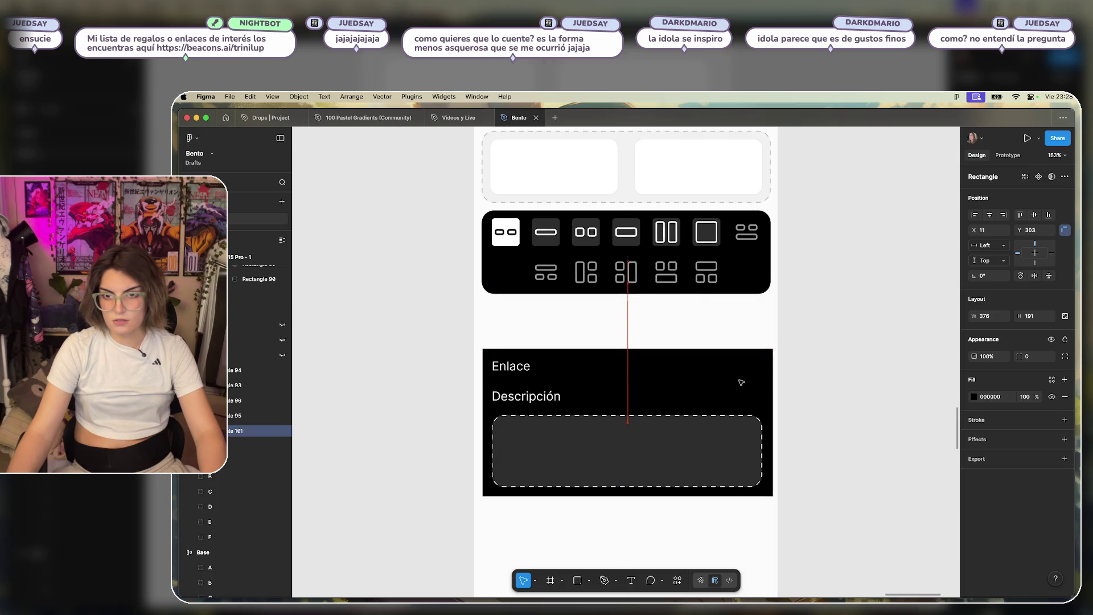
{"action": "key", "text": "Escape"}
{"action": "scroll", "coordinate": [707, 402], "scroll_direction": "up", "scroll_amount": 3}
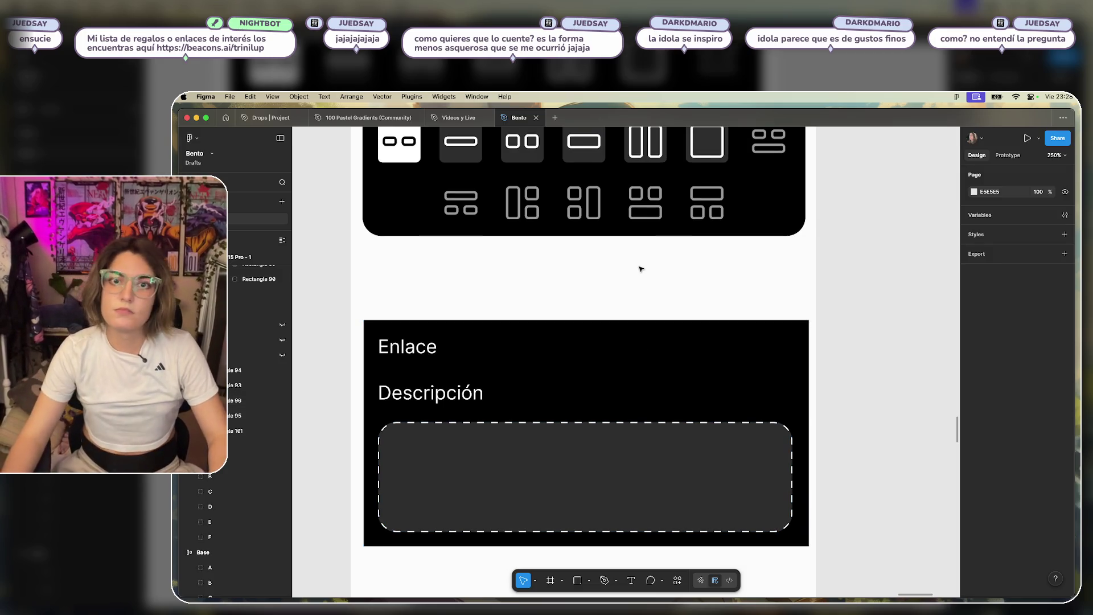
{"action": "scroll", "coordinate": [659, 313], "scroll_direction": "down", "scroll_amount": 4}
{"action": "scroll", "coordinate": [676, 319], "scroll_direction": "up", "scroll_amount": 2}
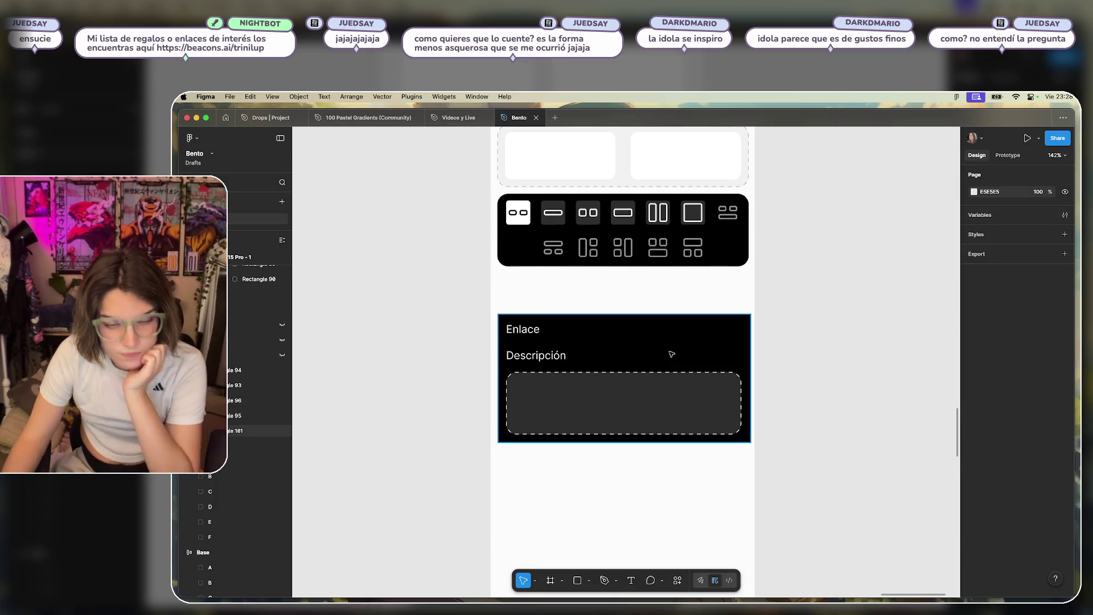
{"action": "scroll", "coordinate": [588, 364], "scroll_direction": "up", "scroll_amount": 3}
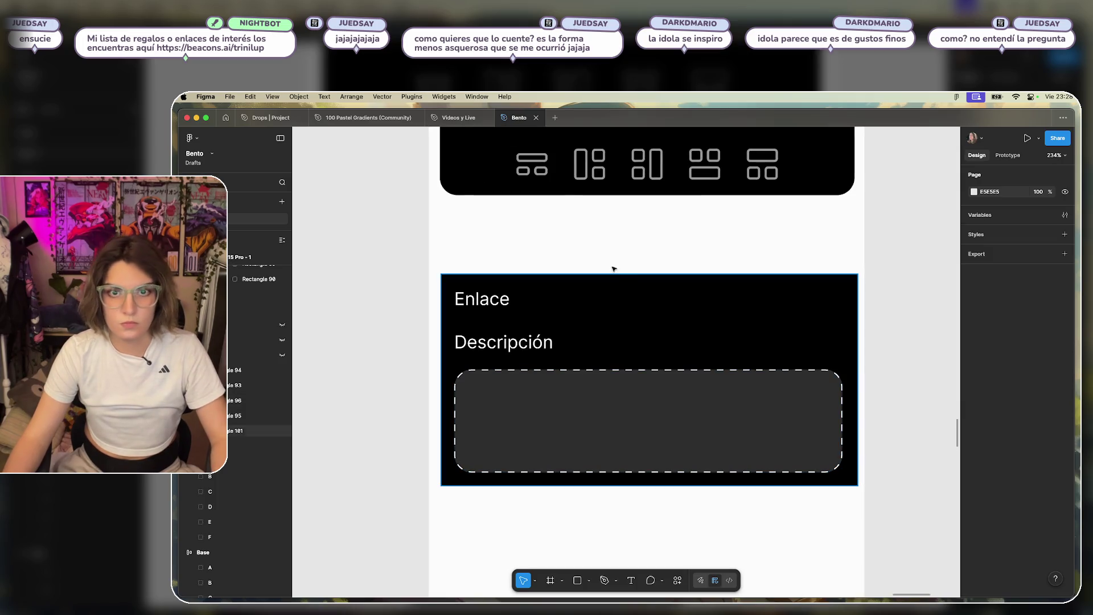
{"action": "scroll", "coordinate": [614, 245], "scroll_direction": "up", "scroll_amount": 3}
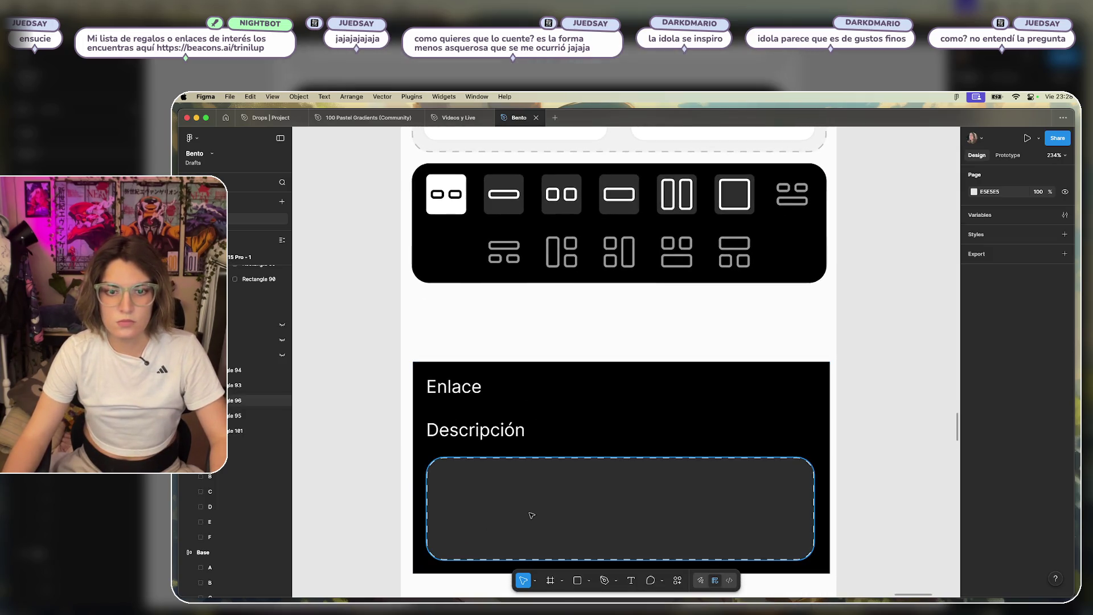
Draw a small rectangle beside Enlace and set its width to 36, matching the layout icons.
{"action": "left_click", "coordinate": [532, 515]}
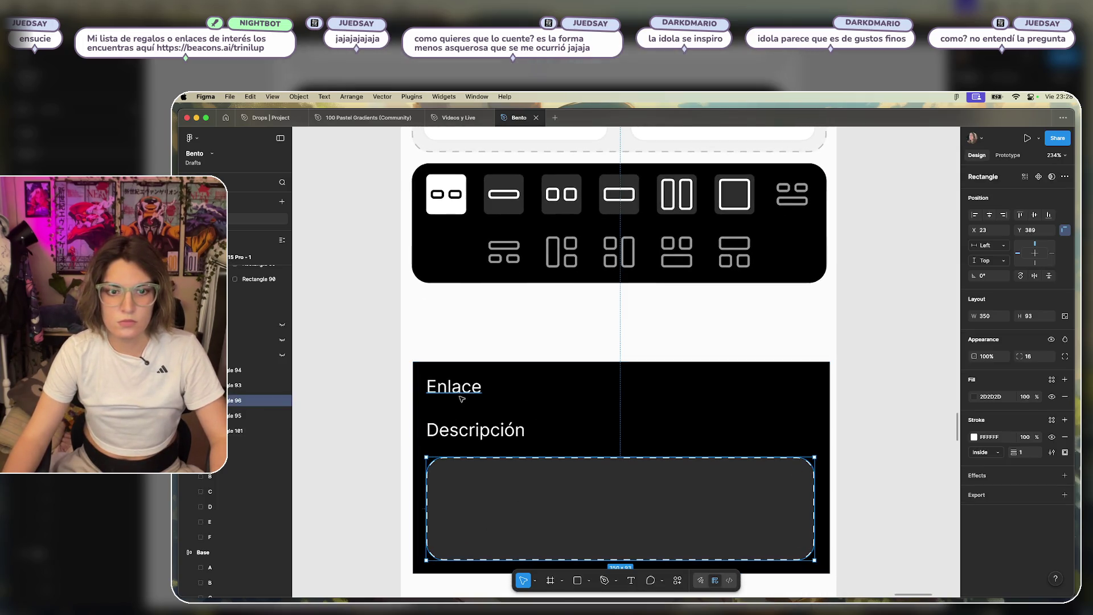
{"action": "left_click", "coordinate": [508, 210]}
{"action": "left_click", "coordinate": [508, 210]}
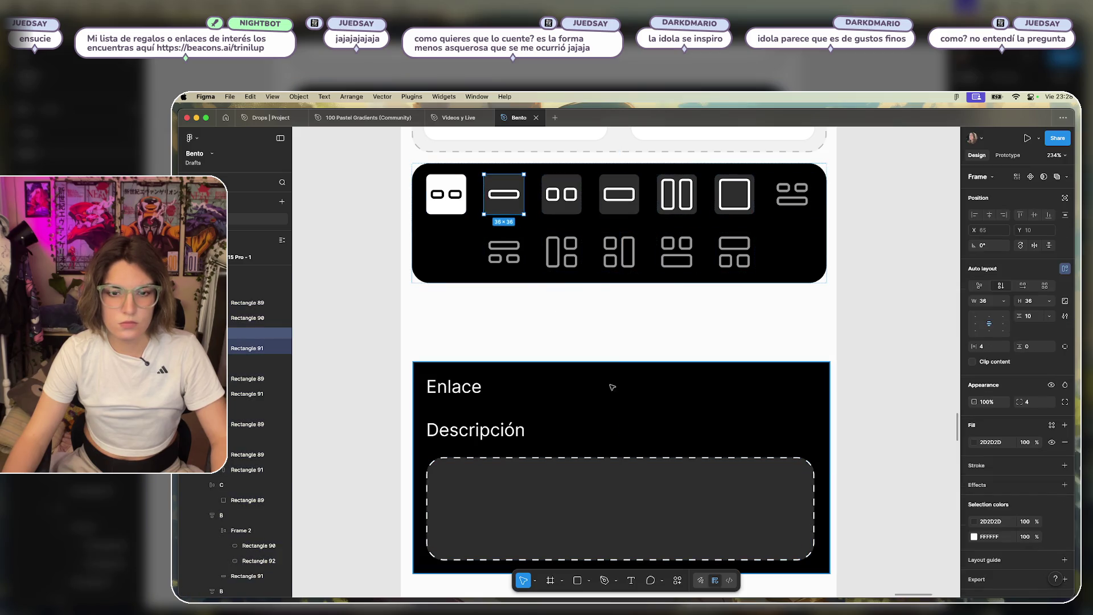
{"action": "left_click", "coordinate": [535, 509]}
{"action": "mouse_move", "coordinate": [550, 369]}
{"action": "left_mouse_down"}
{"action": "mouse_move", "coordinate": [626, 415]}
{"action": "mouse_move", "coordinate": [600, 410]}
{"action": "left_mouse_up"}
{"action": "left_click", "coordinate": [516, 213]}
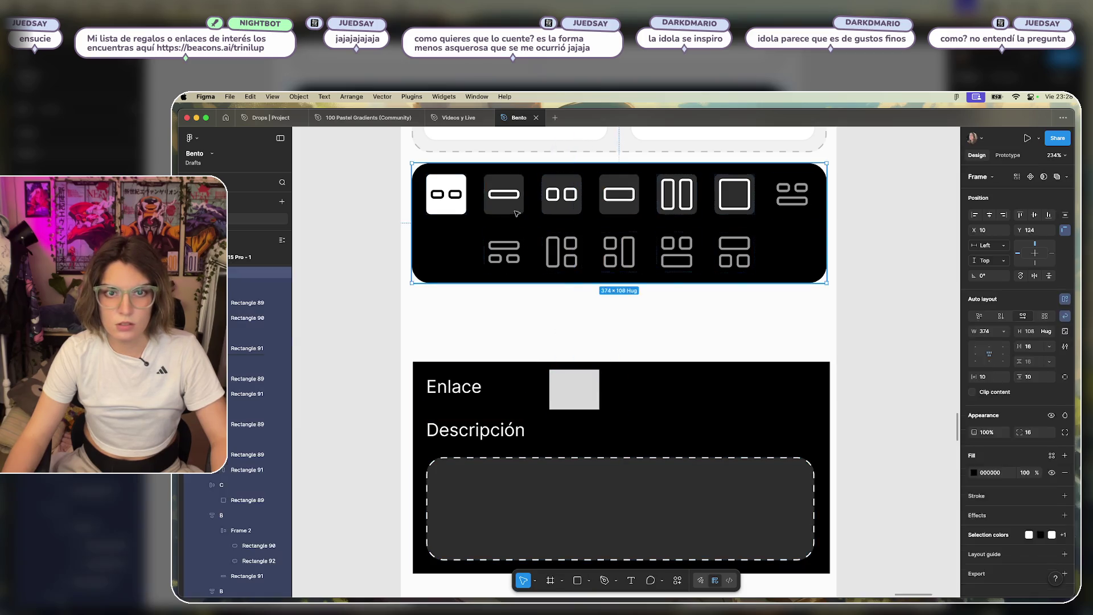
{"action": "left_click", "coordinate": [517, 213]}
{"action": "left_click", "coordinate": [574, 390]}
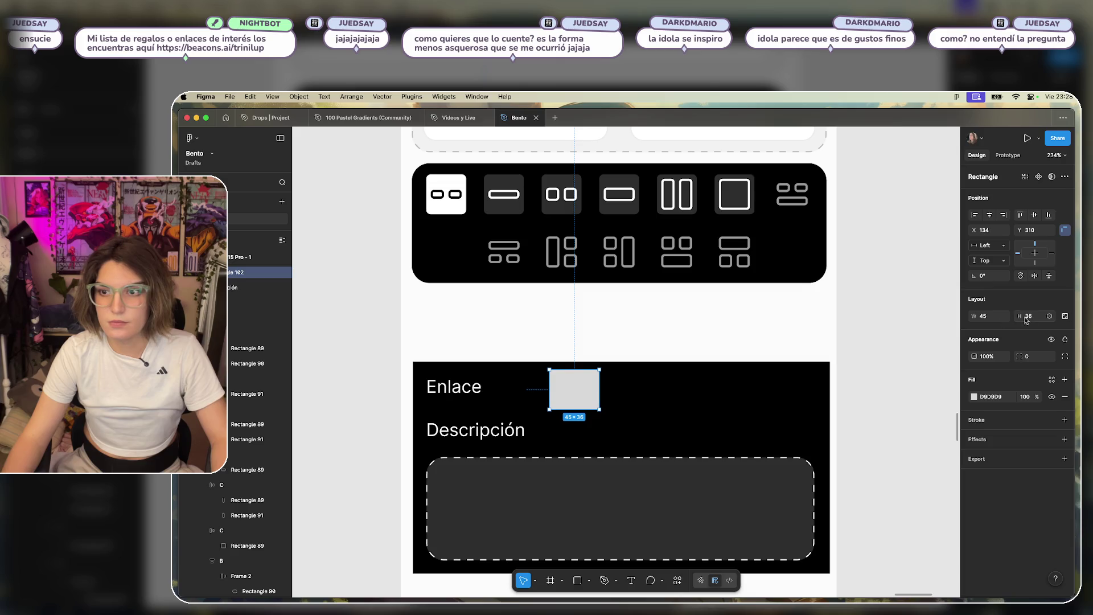
{"action": "type", "text": "36"}
{"action": "key", "text": "Return"}
Fill the small square with dark grey 2D2D2D sampled from the canvas.
{"action": "scroll", "coordinate": [626, 361], "scroll_direction": "up", "scroll_amount": 3}
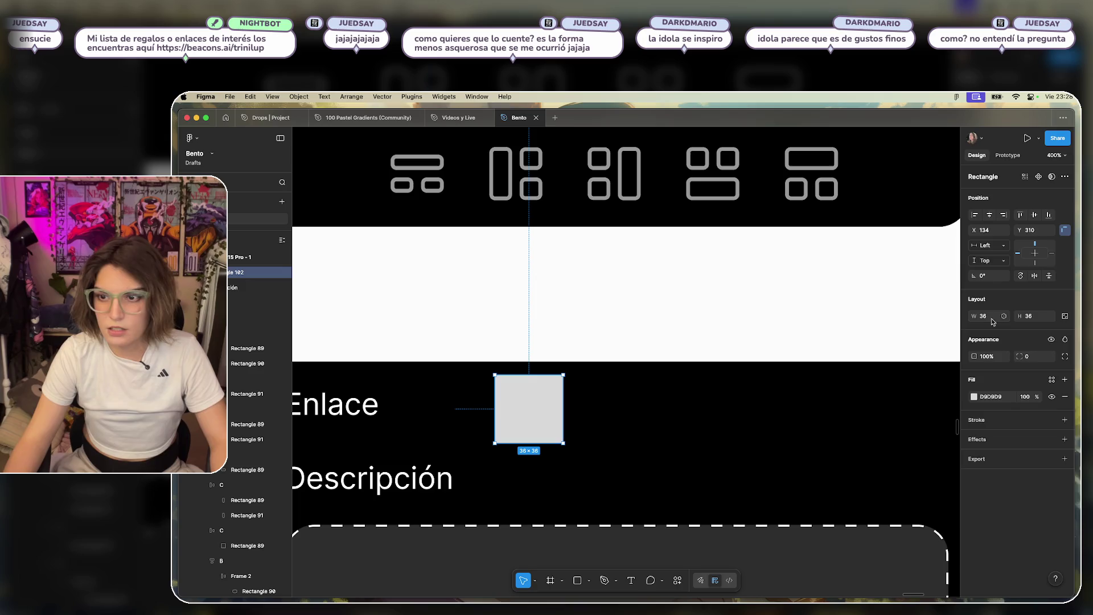
{"action": "left_click", "coordinate": [830, 336]}
{"action": "scroll", "coordinate": [622, 304], "scroll_direction": "down", "scroll_amount": 3}
{"action": "scroll", "coordinate": [623, 304], "scroll_direction": "down", "scroll_amount": 1}
{"action": "left_click", "coordinate": [608, 356]}
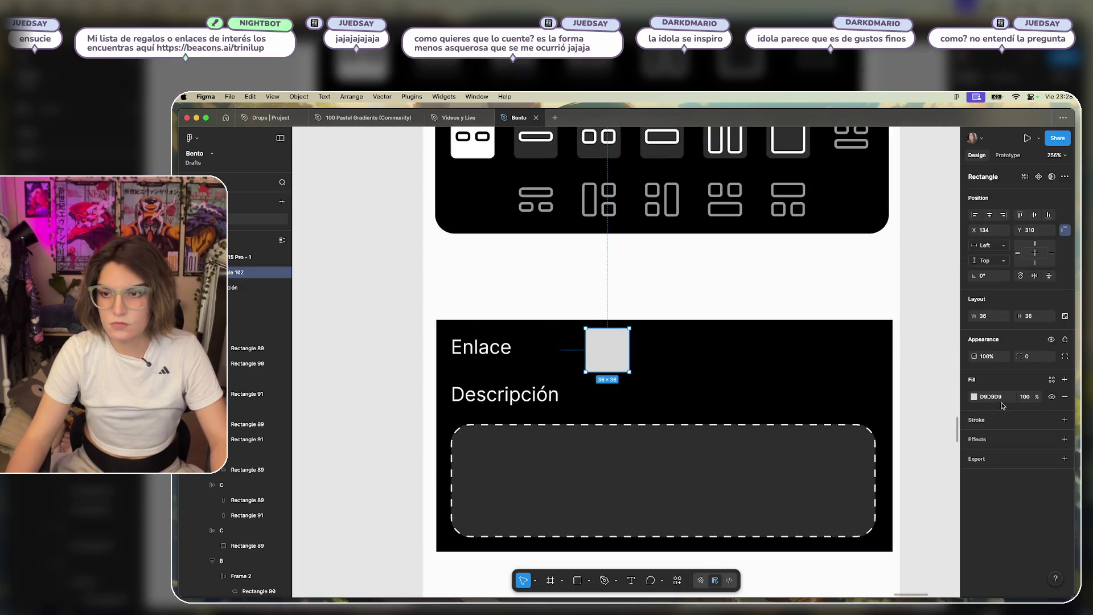
{"action": "left_click", "coordinate": [974, 397]}
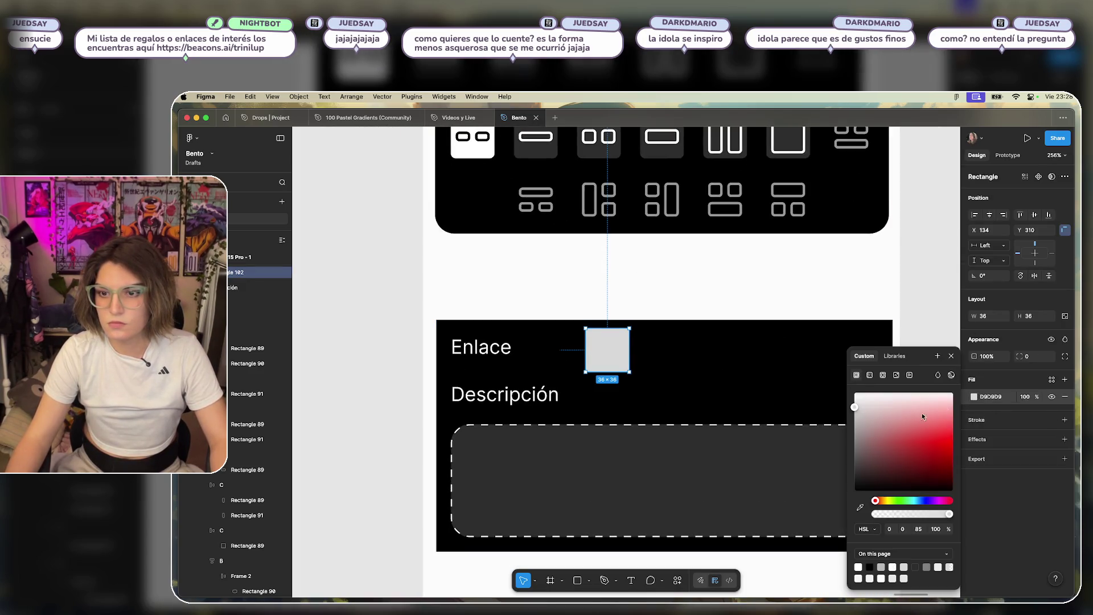
{"action": "left_click", "coordinate": [859, 506]}
{"action": "left_click", "coordinate": [719, 143]}
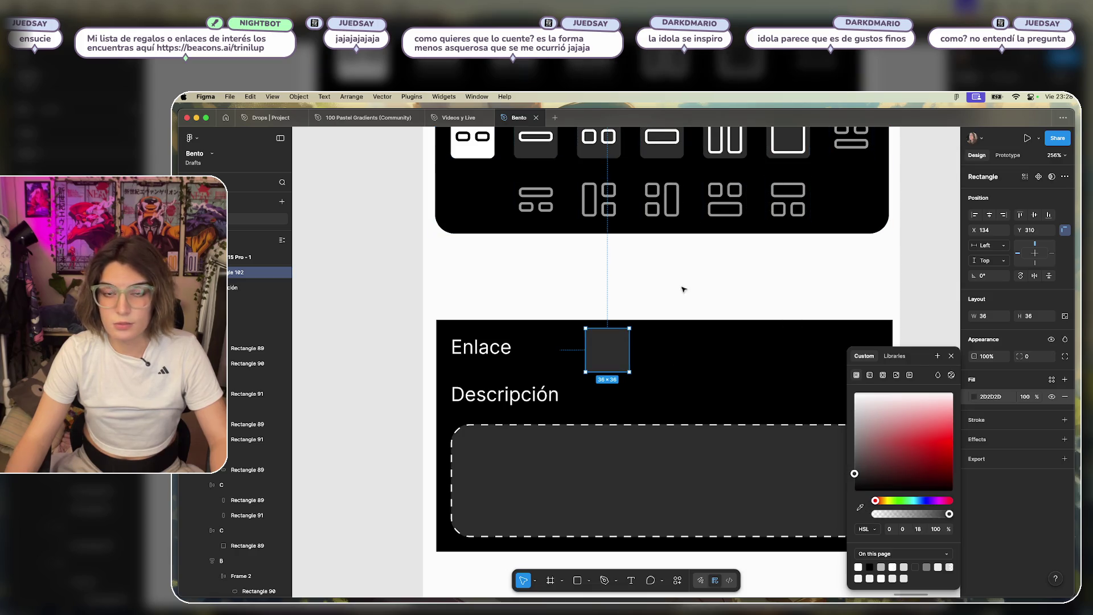
Give the square a corner radius of 4, matching the layout icons.
{"action": "left_click", "coordinate": [600, 376]}
{"action": "left_click", "coordinate": [605, 359]}
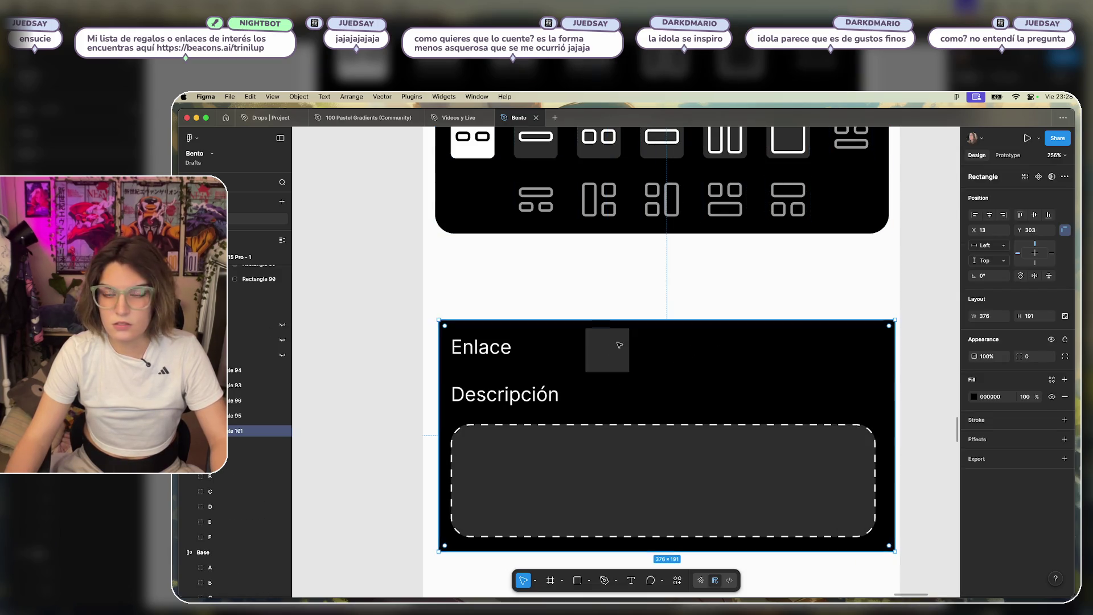
{"action": "left_click", "coordinate": [668, 152]}
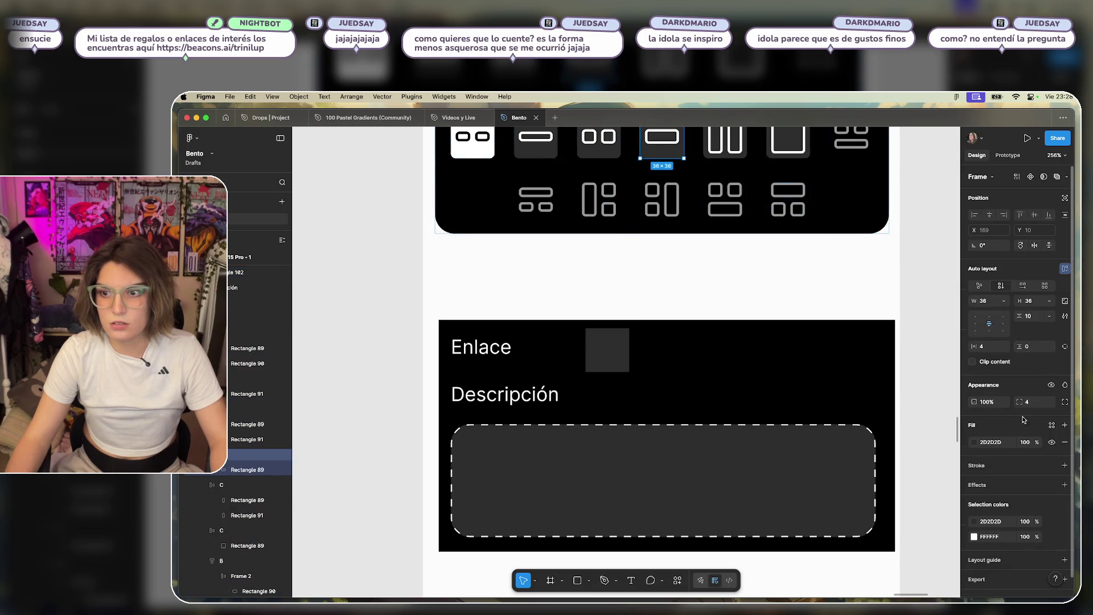
{"action": "left_click", "coordinate": [626, 345]}
{"action": "left_click", "coordinate": [1026, 357]}
{"action": "type", "text": "4"}
{"action": "key", "text": "Return"}
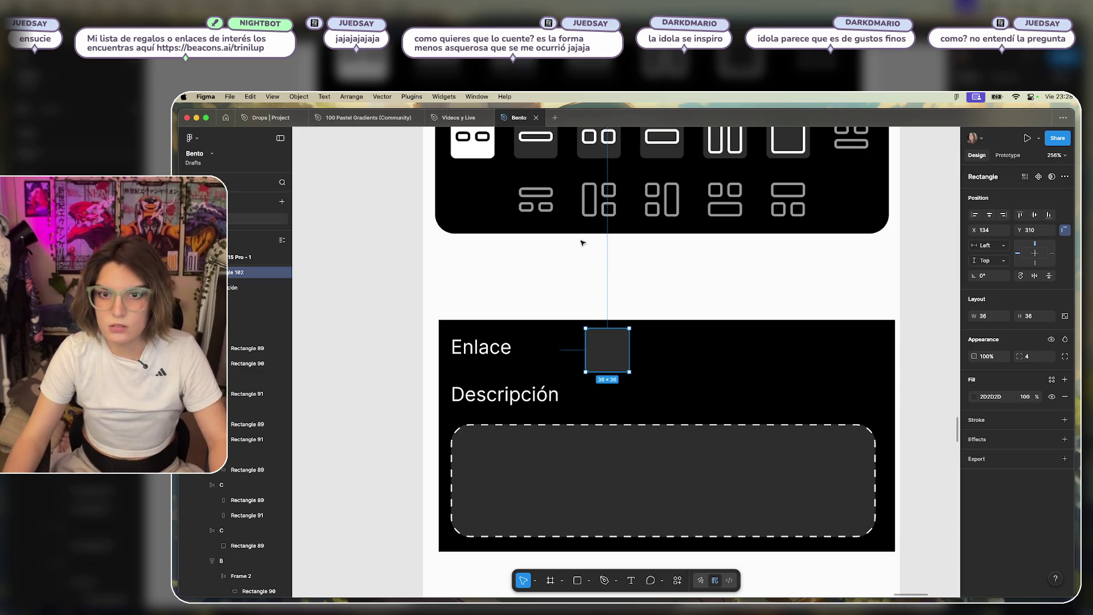
Stretch the square into a 346-wide bar at the card's left edge, lift Enlace above it, delete Descripción.
{"action": "mouse_move", "coordinate": [612, 356]}
{"action": "left_mouse_down"}
{"action": "mouse_move", "coordinate": [482, 348]}
{"action": "mouse_move", "coordinate": [612, 290]}
{"action": "left_mouse_up"}
{"action": "left_click", "coordinate": [551, 357]}
{"action": "left_click_drag", "start_coordinate": [552, 357], "coordinate": [479, 353]}
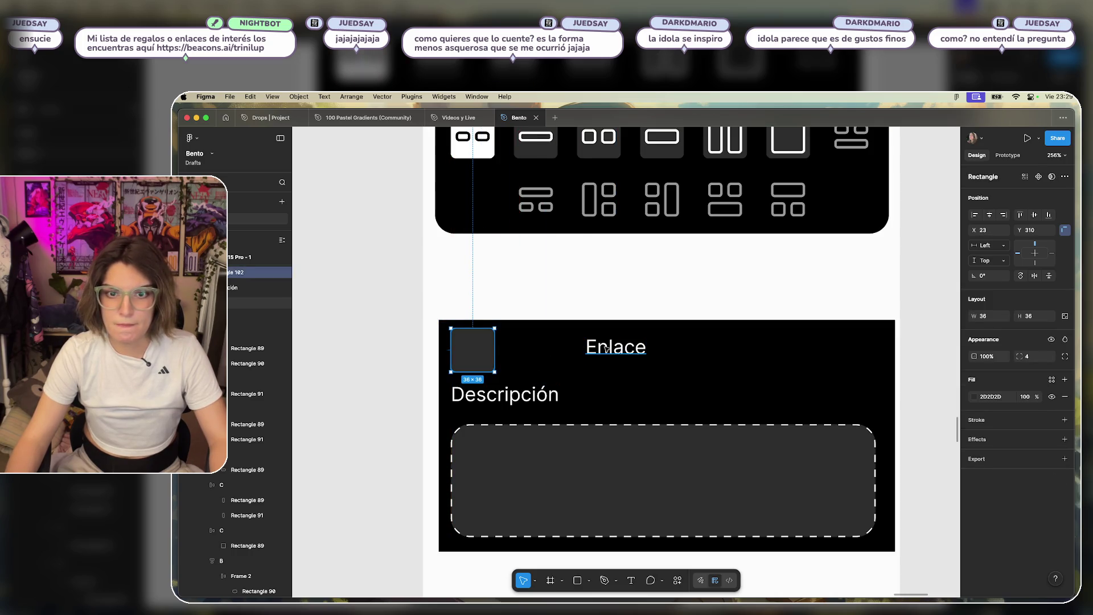
{"action": "left_click_drag", "start_coordinate": [607, 348], "coordinate": [516, 275]}
{"action": "left_click", "coordinate": [472, 351]}
{"action": "left_click_drag", "start_coordinate": [494, 353], "coordinate": [877, 353]}
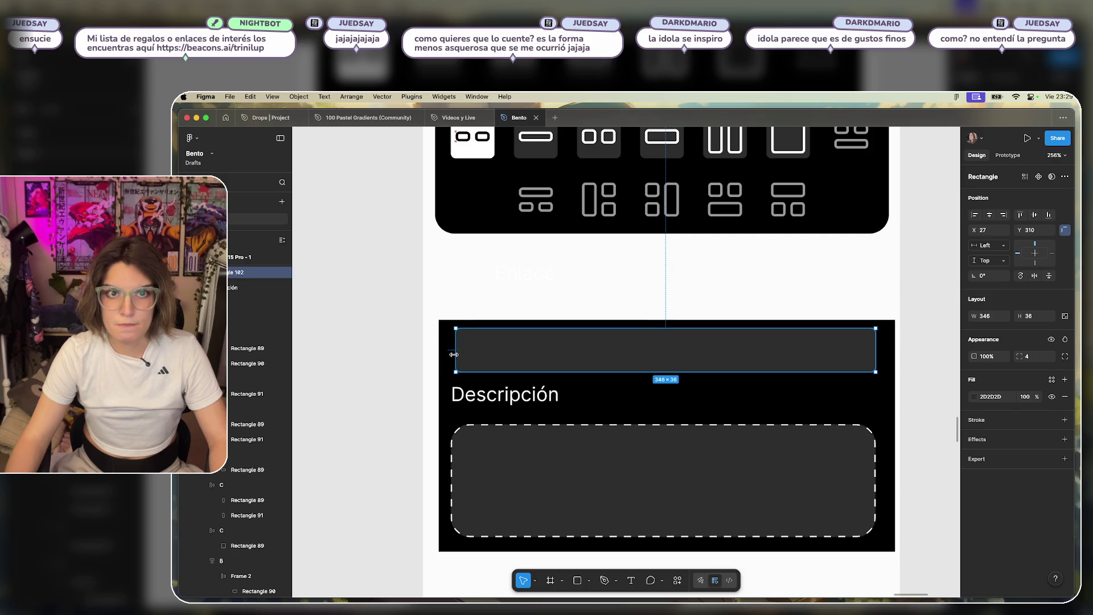
{"action": "left_click", "coordinate": [535, 393]}
{"action": "key", "text": "Delete"}
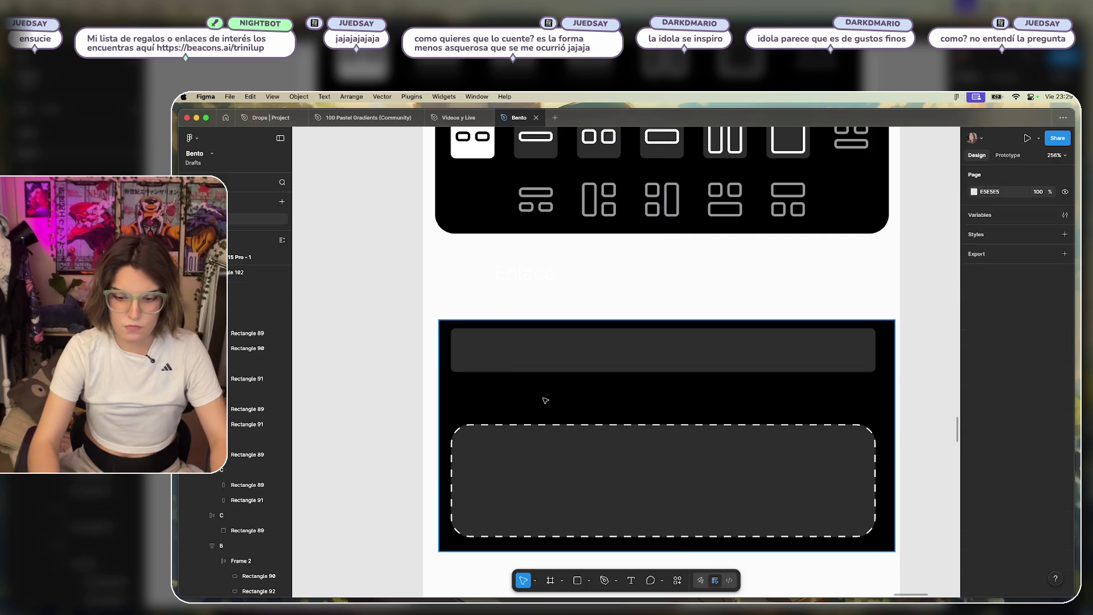
Duplicate the input bar below itself, make the copy 82 tall, and remove the extra copy.
{"action": "left_click", "coordinate": [659, 463]}
{"action": "left_click_drag", "start_coordinate": [658, 462], "coordinate": [658, 510]}
{"action": "left_click_drag", "start_coordinate": [608, 367], "coordinate": [620, 407]}
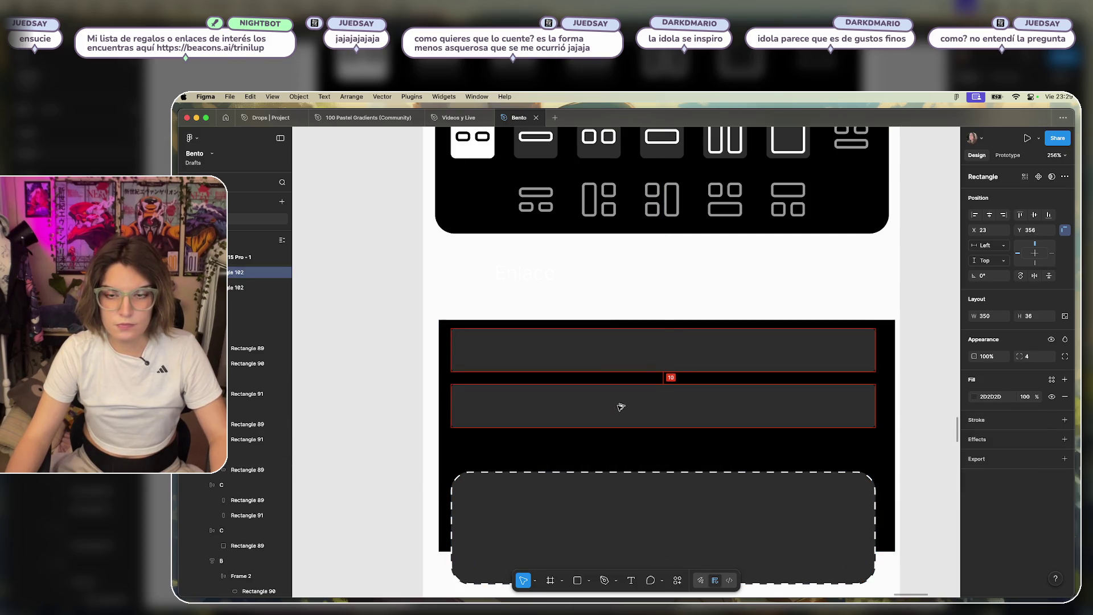
{"action": "left_click_drag", "start_coordinate": [687, 427], "coordinate": [689, 452]}
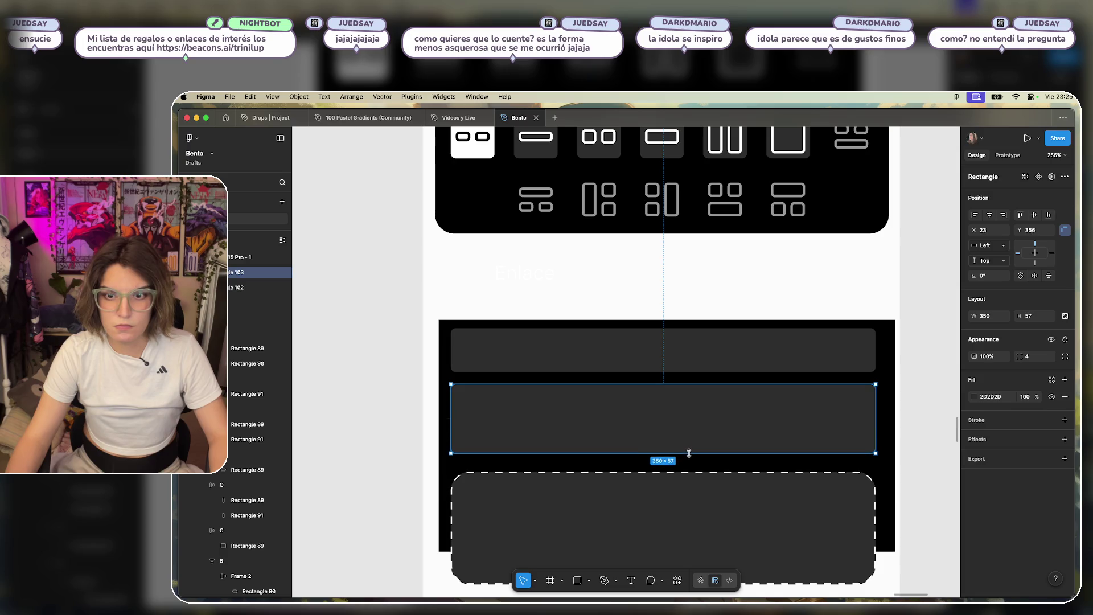
{"action": "key", "text": "ctrl+z"}
{"action": "scroll", "coordinate": [581, 429], "scroll_direction": "down", "scroll_amount": 3}
{"action": "left_click_drag", "start_coordinate": [527, 282], "coordinate": [532, 336]}
{"action": "left_click", "coordinate": [688, 288]}
{"action": "left_click_drag", "start_coordinate": [686, 304], "coordinate": [684, 358]}
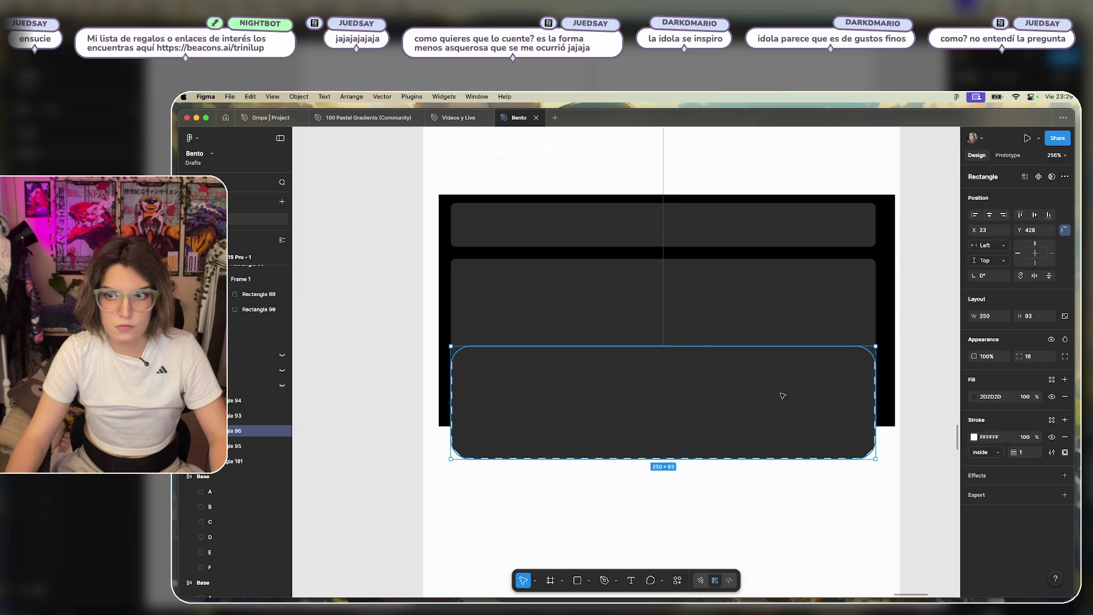
{"action": "left_click", "coordinate": [781, 342]}
{"action": "key", "text": "Delete"}
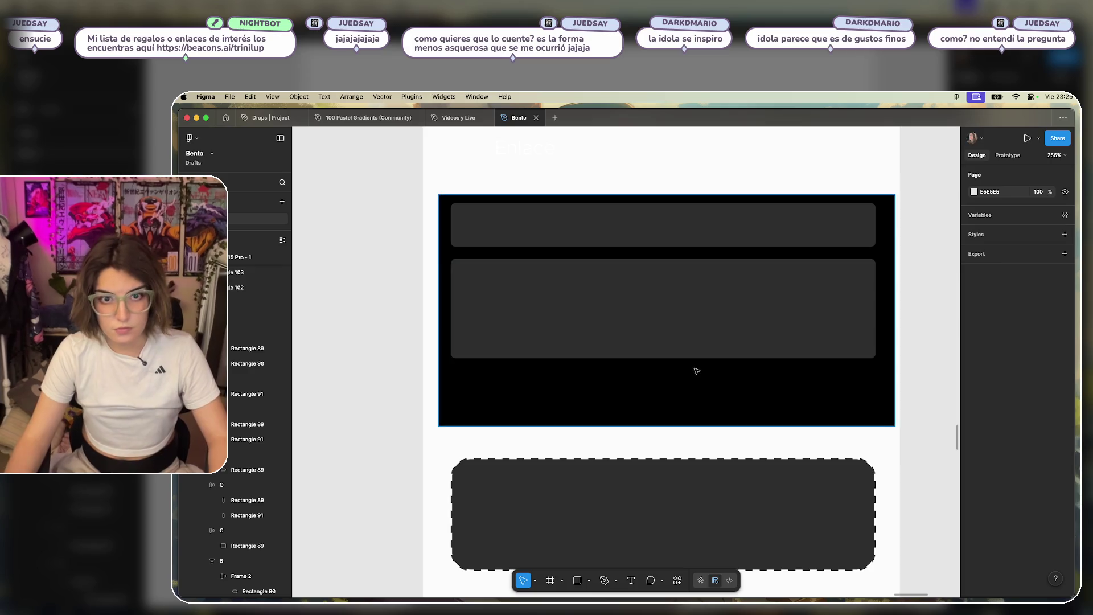
Move the dashed upload box up under the tall field and resize it to 130 high.
{"action": "scroll", "coordinate": [695, 391], "scroll_direction": "down", "scroll_amount": 3}
{"action": "left_click", "coordinate": [698, 488]}
{"action": "left_click_drag", "start_coordinate": [703, 469], "coordinate": [690, 419]}
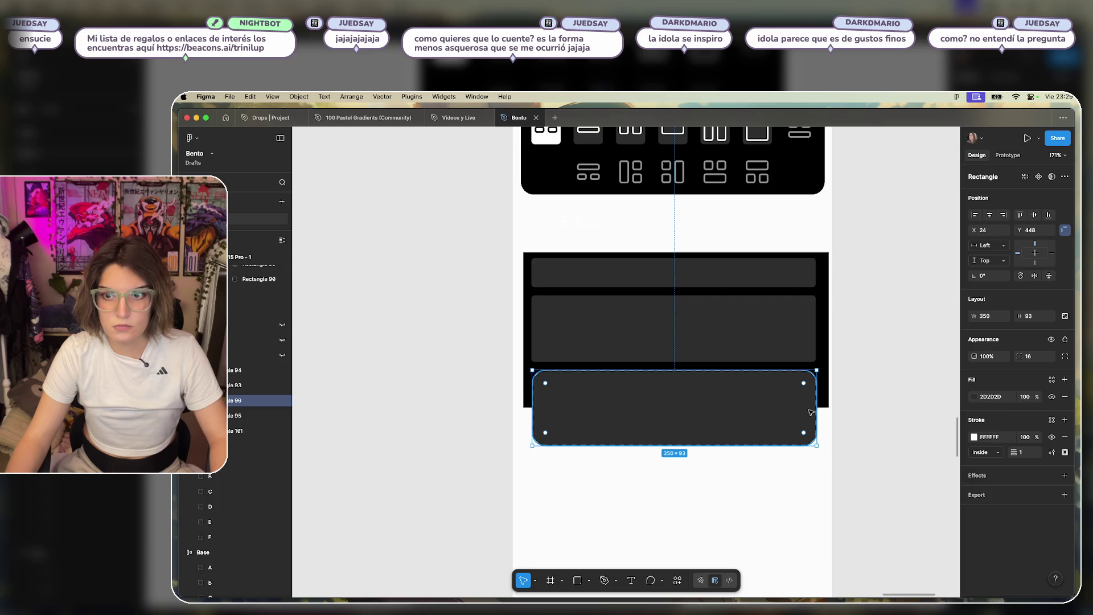
{"action": "left_click_drag", "start_coordinate": [742, 445], "coordinate": [743, 478]}
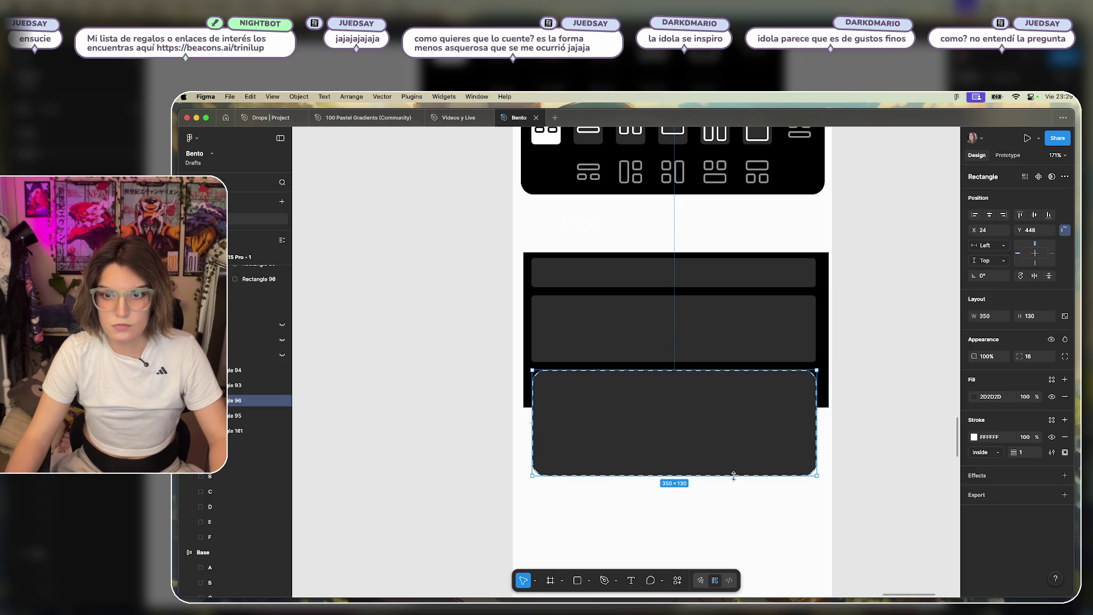
Extend the black card down to 376×289 to hold both fields.
{"action": "left_click", "coordinate": [903, 384]}
{"action": "left_click", "coordinate": [822, 393]}
{"action": "left_click_drag", "start_coordinate": [806, 408], "coordinate": [803, 510]}
{"action": "left_click", "coordinate": [930, 422]}
Tone the dashed box's outline down to a mid grey.
{"action": "scroll", "coordinate": [865, 356], "scroll_direction": "up", "scroll_amount": 2}
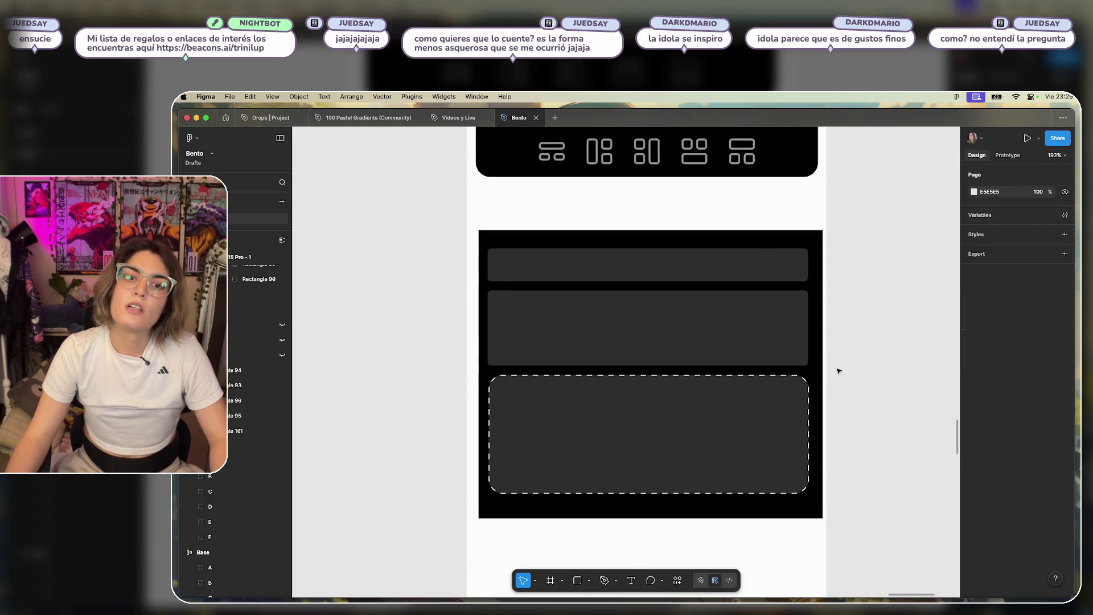
{"action": "left_click", "coordinate": [715, 442]}
{"action": "left_click", "coordinate": [975, 438]}
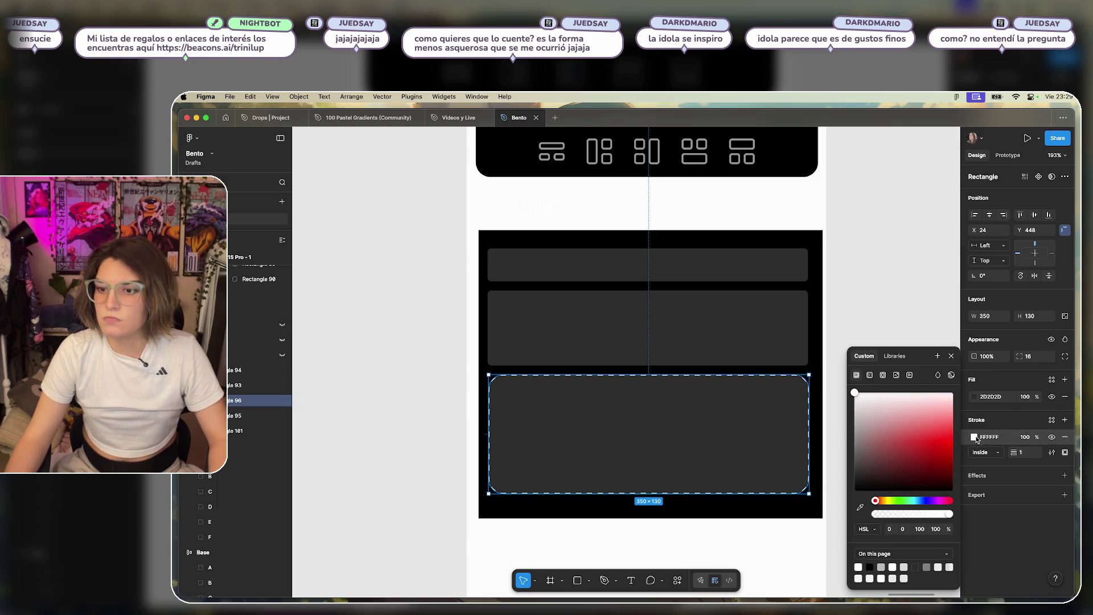
{"action": "left_click_drag", "start_coordinate": [858, 398], "coordinate": [848, 401]}
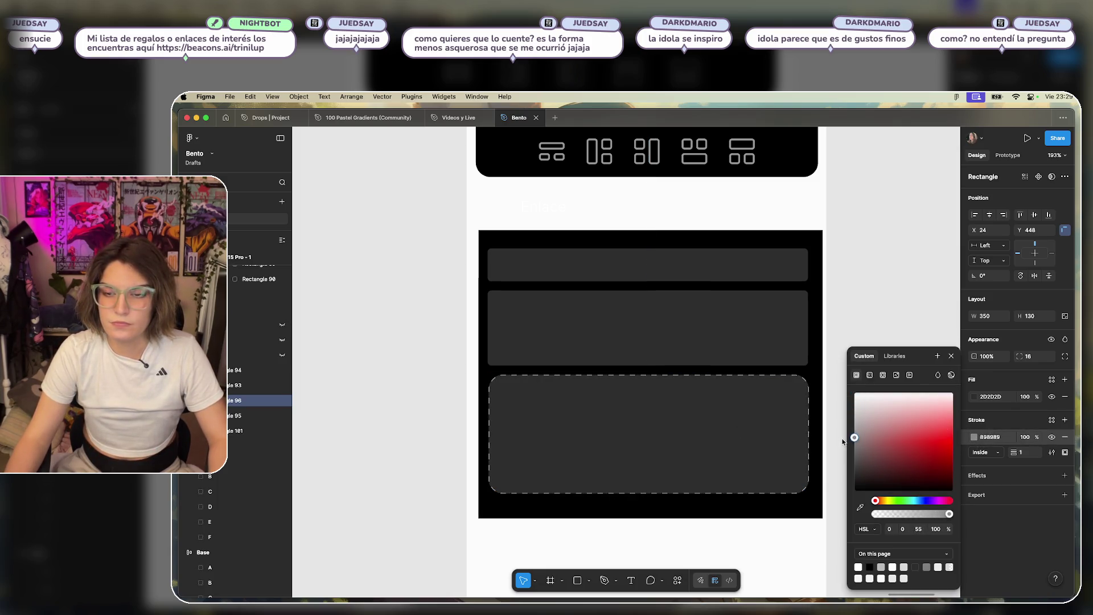
{"action": "left_click_drag", "start_coordinate": [843, 452], "coordinate": [839, 439]}
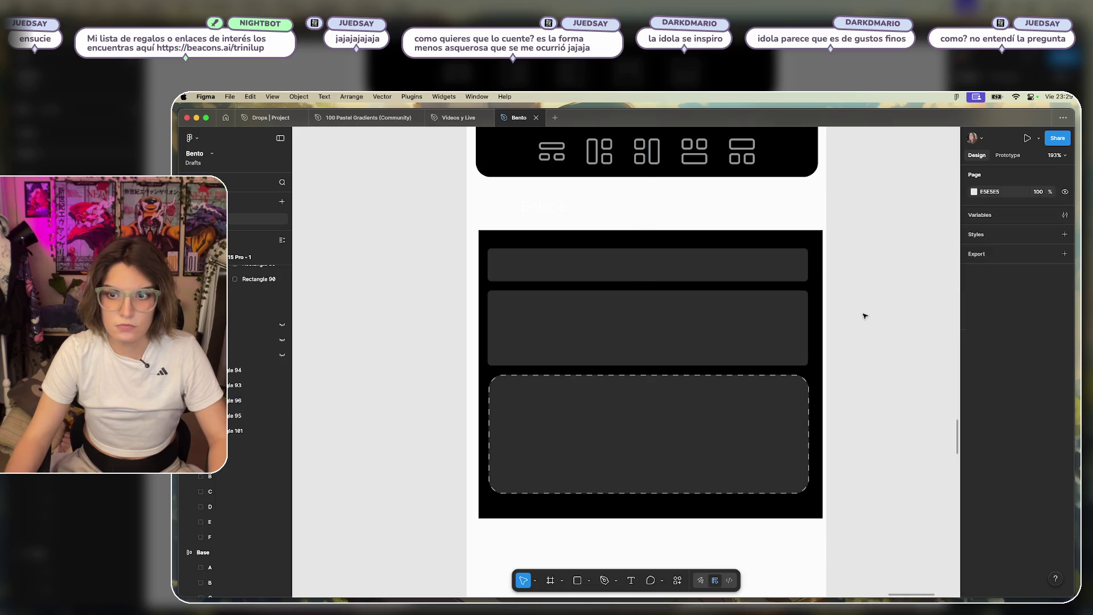
{"action": "key", "text": "Escape"}
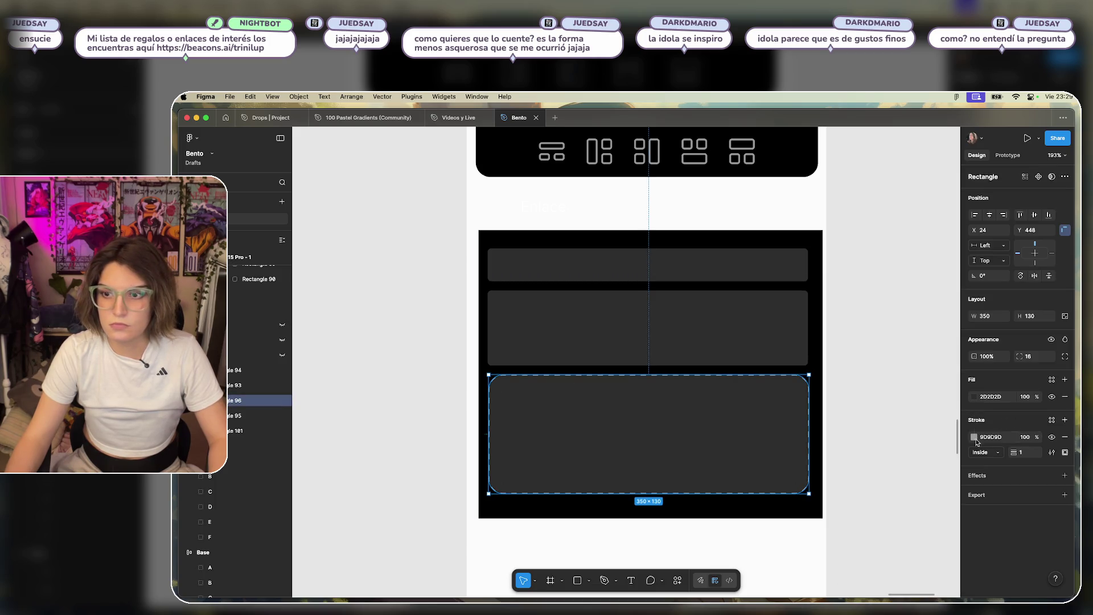
Darken the dashed box's fill to 1C1C1C and its border to 767676.
{"action": "left_click", "coordinate": [973, 397]}
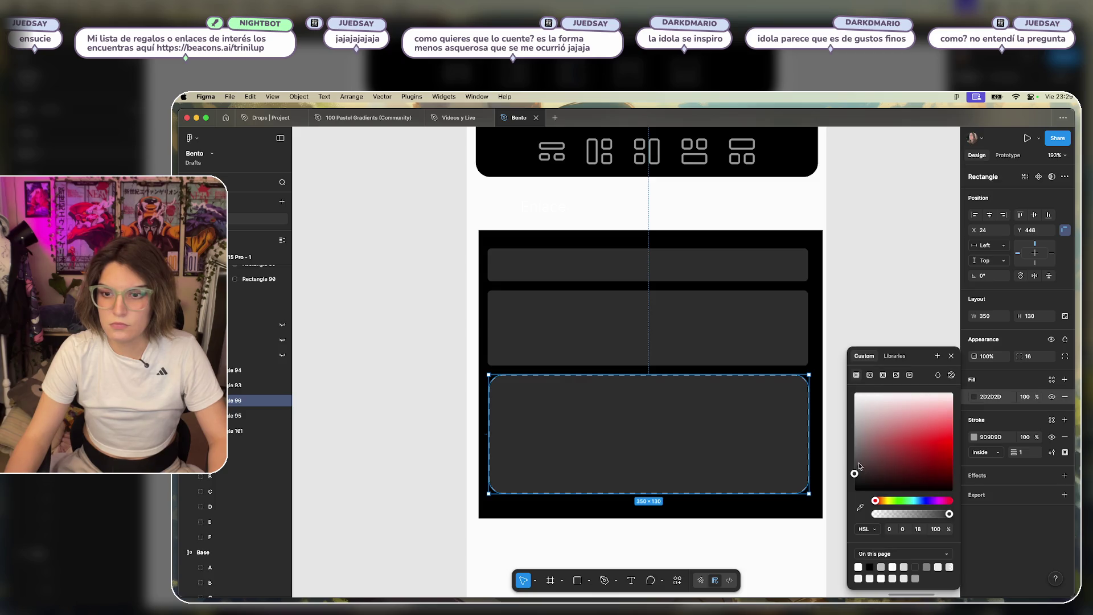
{"action": "left_click_drag", "start_coordinate": [855, 473], "coordinate": [853, 476]}
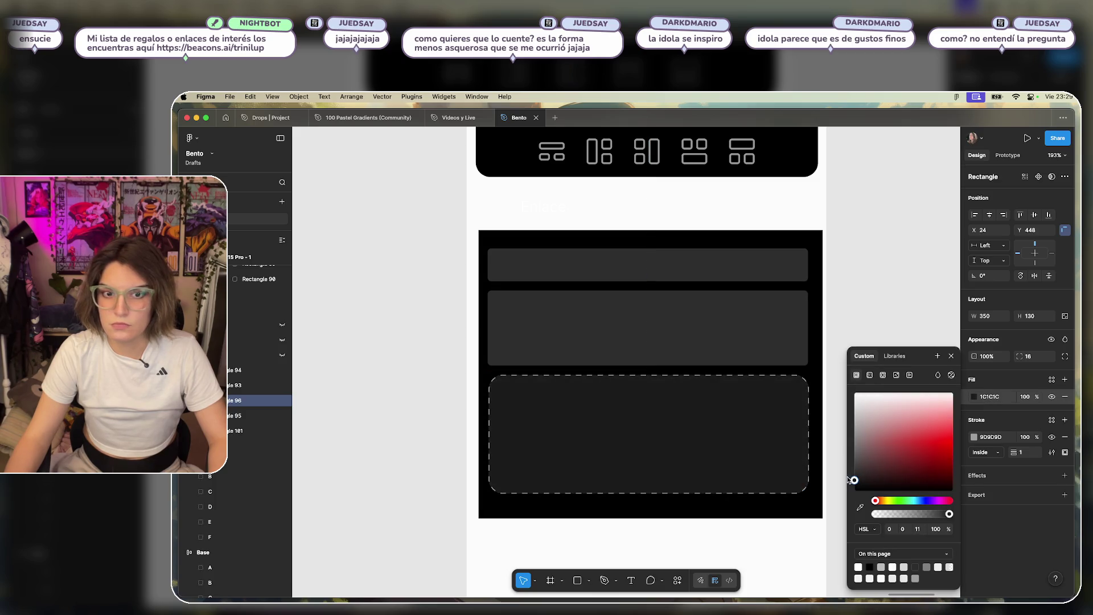
{"action": "left_click", "coordinate": [877, 272]}
{"action": "left_click", "coordinate": [797, 433]}
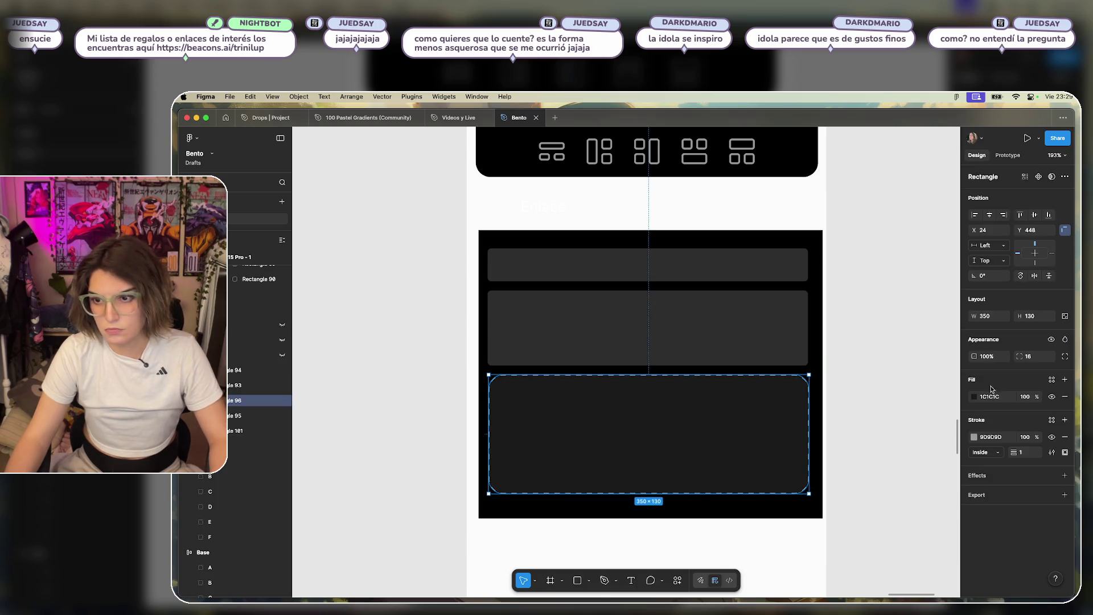
{"action": "left_click", "coordinate": [974, 437]}
{"action": "left_click_drag", "start_coordinate": [858, 420], "coordinate": [854, 436]}
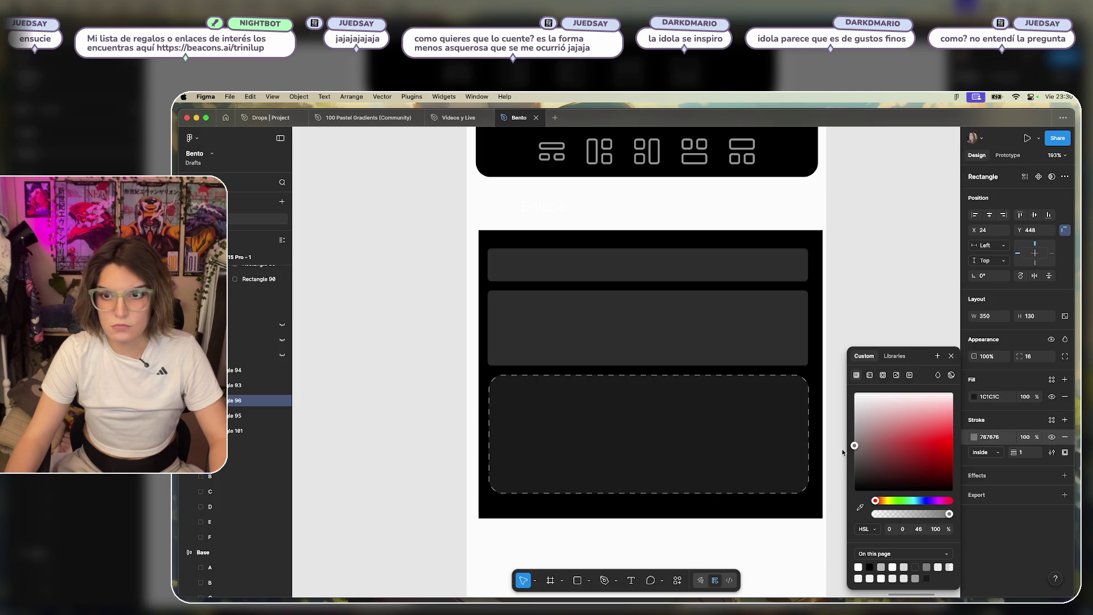
{"action": "left_click", "coordinate": [877, 309]}
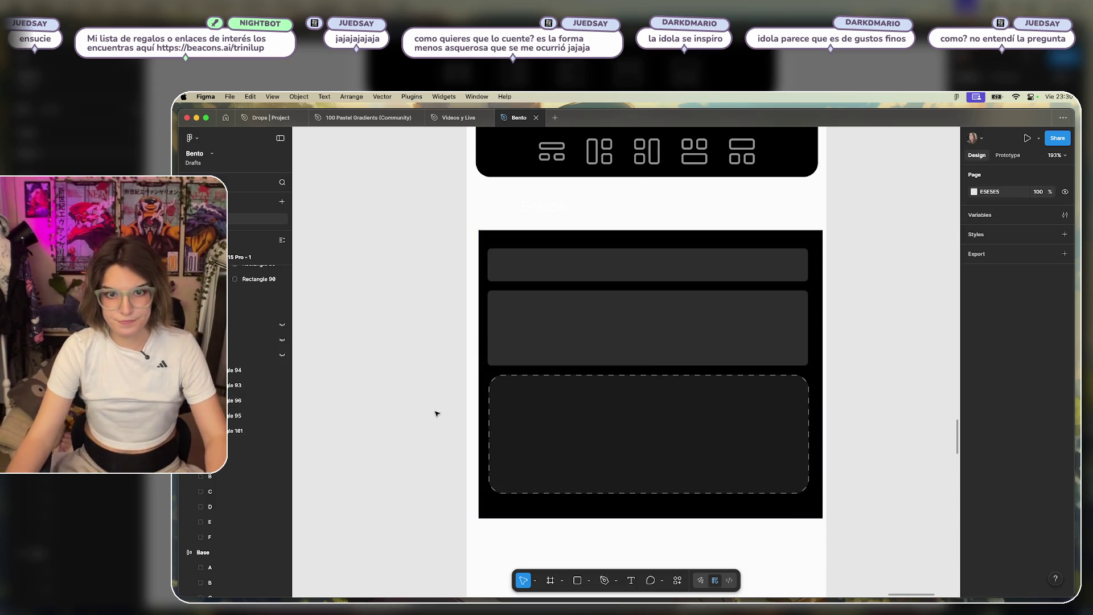
Inspect the dashed box, middle card and toolbar, keeping the box's 16 corner radius.
{"action": "scroll", "coordinate": [450, 405], "scroll_direction": "up", "scroll_amount": 2}
{"action": "left_click", "coordinate": [513, 410]}
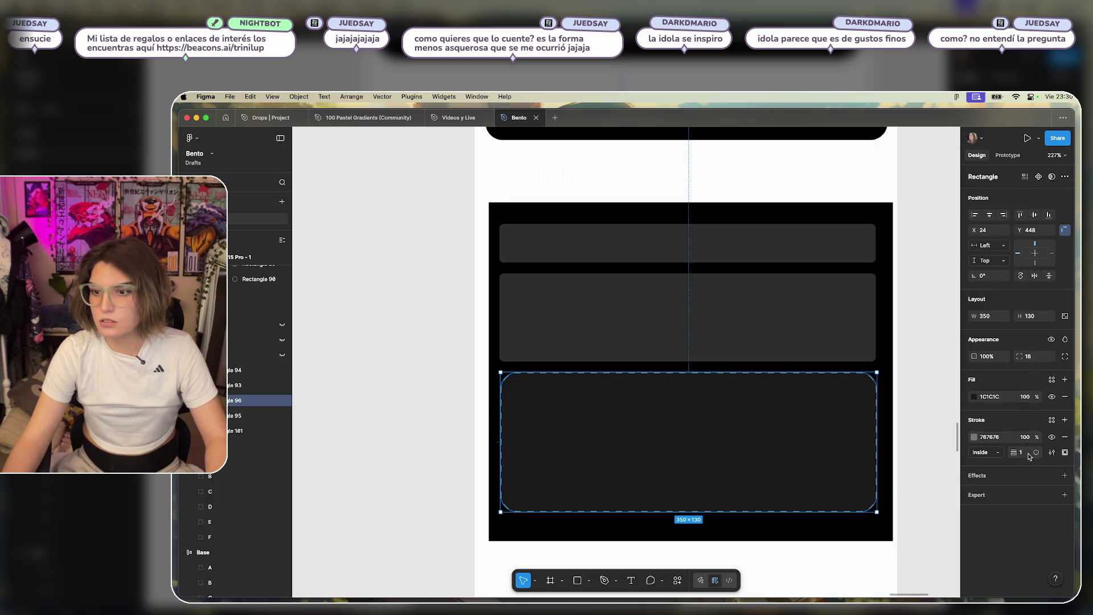
{"action": "left_click", "coordinate": [842, 302]}
{"action": "scroll", "coordinate": [866, 305], "scroll_direction": "up", "scroll_amount": 4}
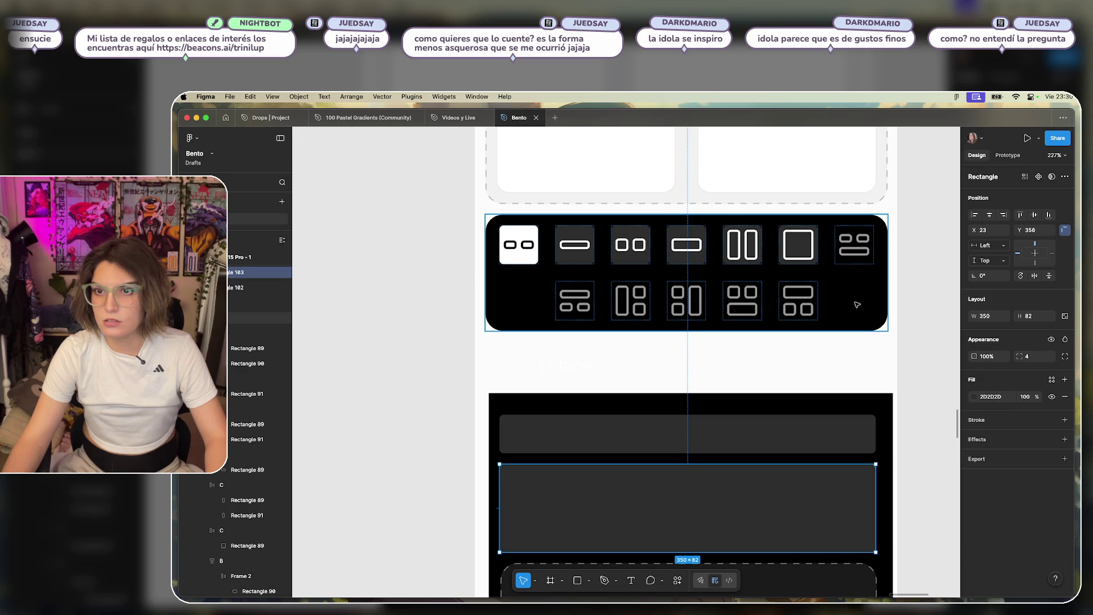
{"action": "left_click", "coordinate": [857, 304]}
{"action": "scroll", "coordinate": [860, 308], "scroll_direction": "down", "scroll_amount": 3}
{"action": "left_click", "coordinate": [868, 387]}
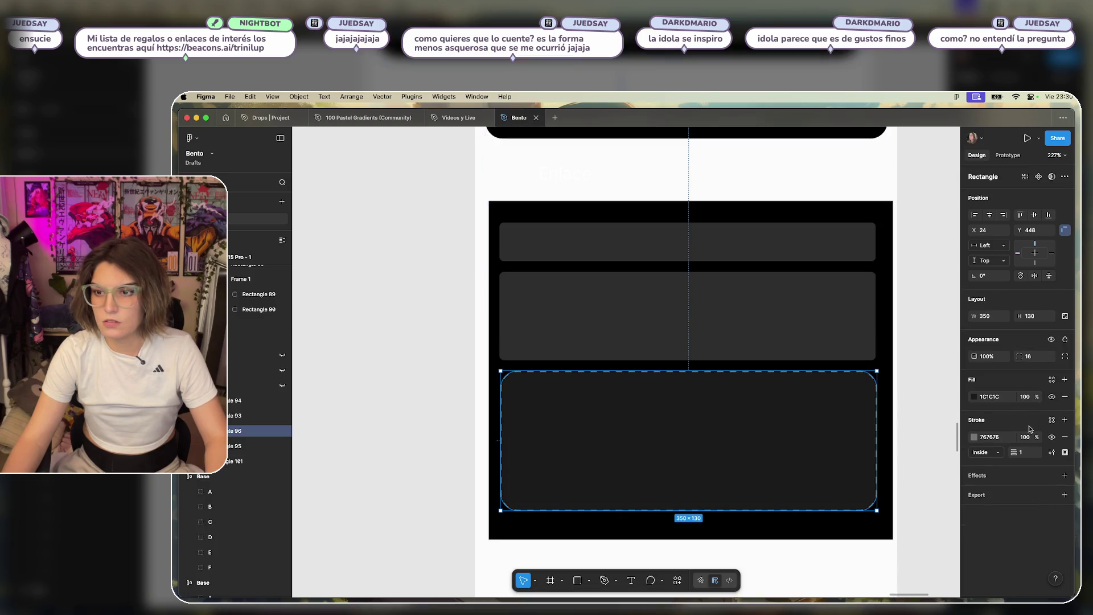
{"action": "key", "text": "Return"}
{"action": "left_click", "coordinate": [414, 427]}
{"action": "scroll", "coordinate": [414, 426], "scroll_direction": "down", "scroll_amount": 3, "text": "ctrl"}
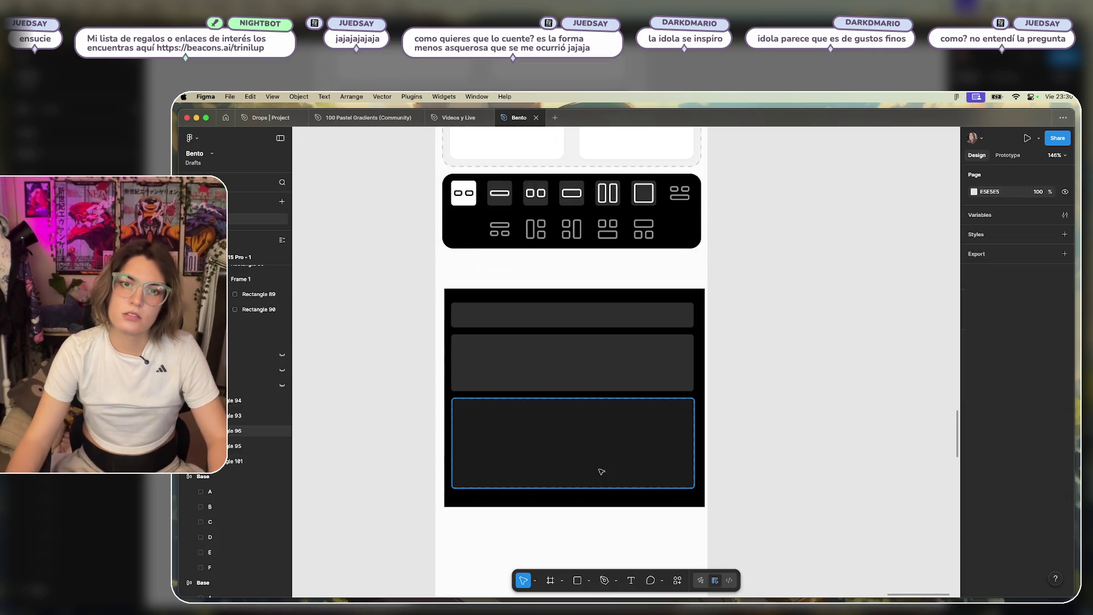
{"action": "scroll", "coordinate": [550, 482], "scroll_direction": "up", "scroll_amount": 3, "text": "ctrl"}
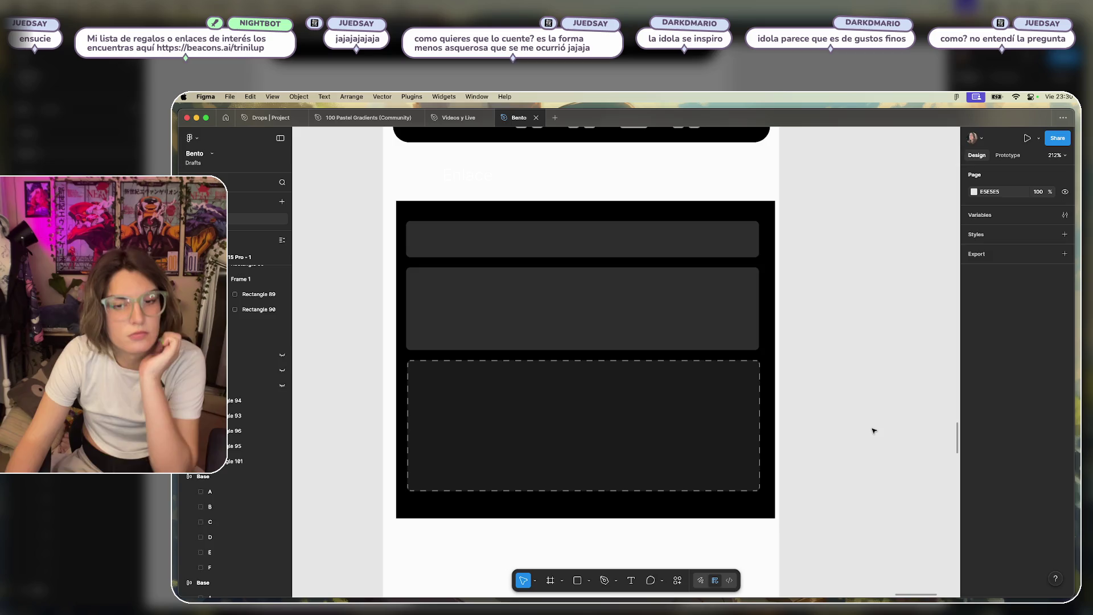
{"action": "left_click", "coordinate": [499, 297]}
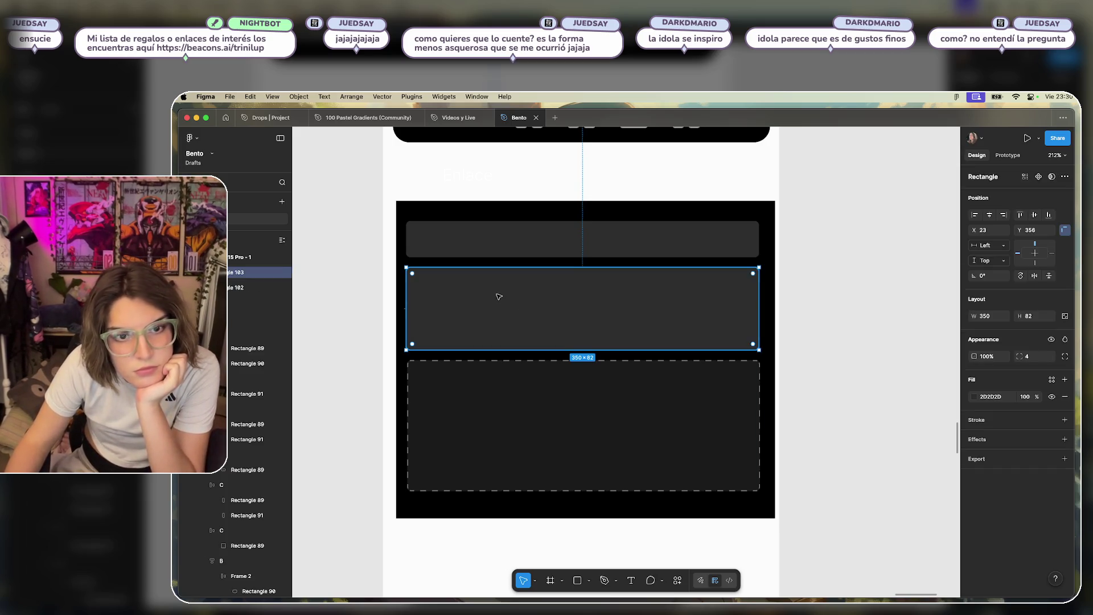
Add the text 'asdasd' and move it into the top input bar.
{"action": "left_click", "coordinate": [632, 580]}
{"action": "left_click", "coordinate": [856, 330]}
{"action": "type", "text": "asdasd"}
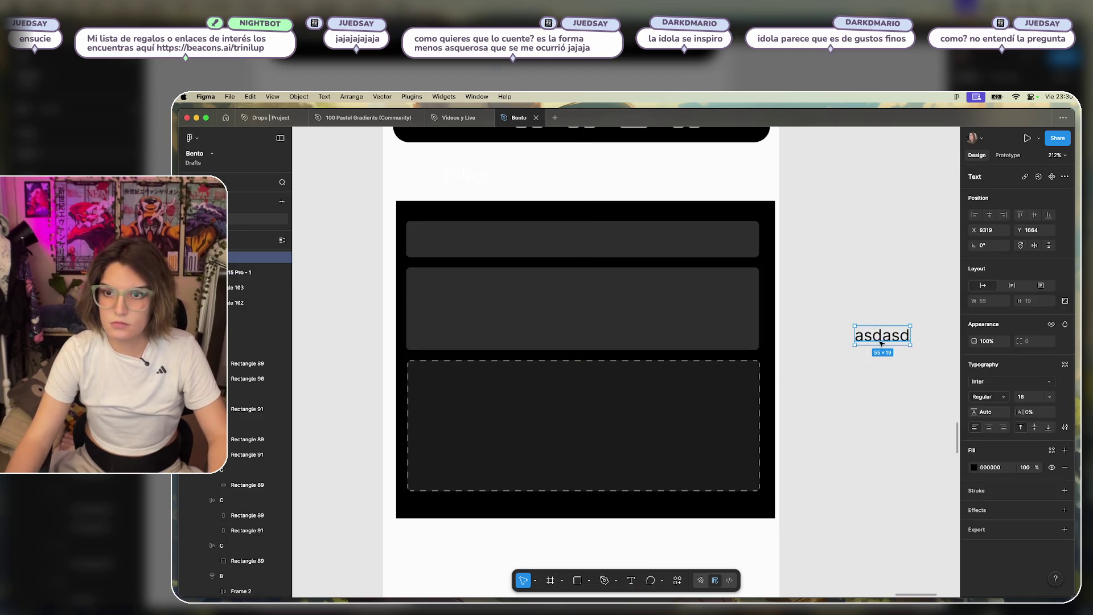
{"action": "mouse_move", "coordinate": [881, 343]}
{"action": "left_mouse_down"}
{"action": "mouse_move", "coordinate": [439, 264]}
{"action": "mouse_move", "coordinate": [446, 244]}
{"action": "left_mouse_up"}
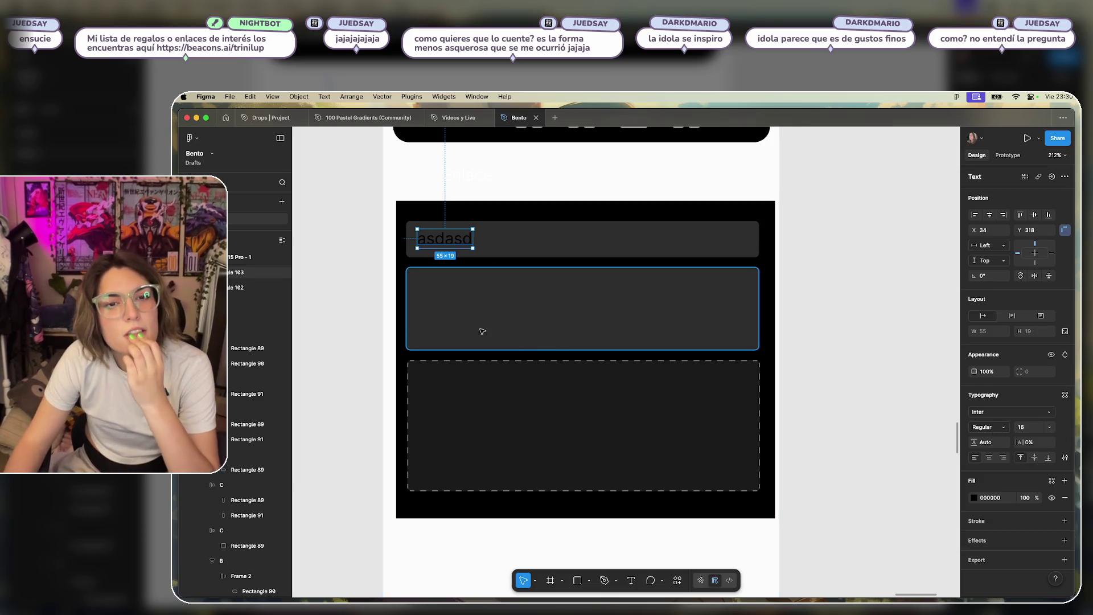
{"action": "left_click", "coordinate": [849, 265]}
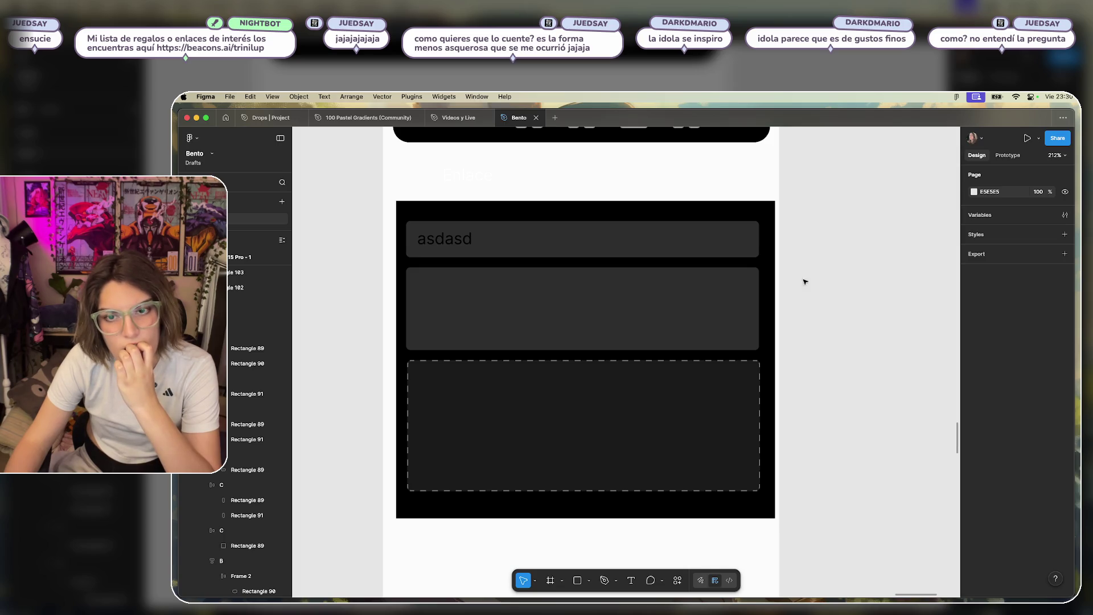
Select the dashed bottom card and the black form frame, then clear the selection.
{"action": "left_click_drag", "start_coordinate": [835, 288], "coordinate": [359, 465]}
{"action": "left_click", "coordinate": [854, 428]}
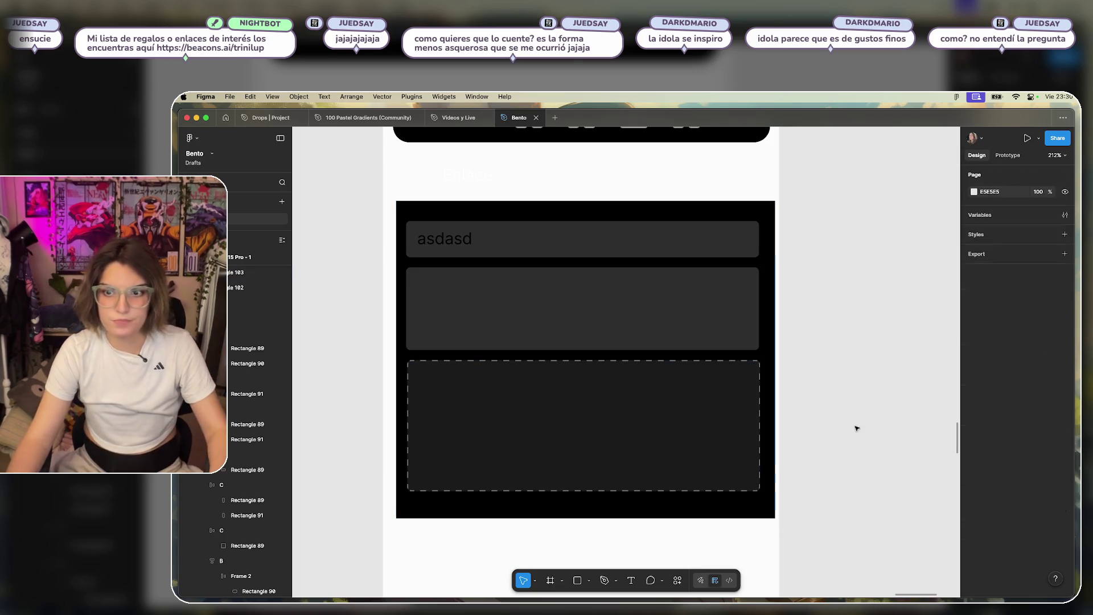
{"action": "left_click", "coordinate": [772, 406]}
{"action": "left_click", "coordinate": [852, 317]}
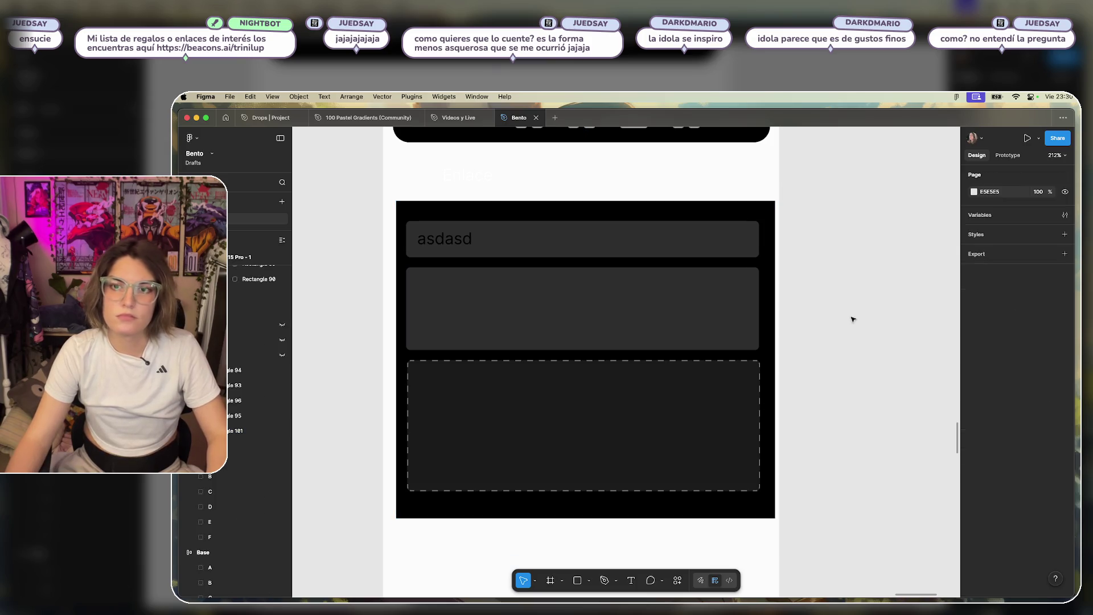
Move the asdasd text out of the black panel onto the empty canvas.
{"action": "left_click", "coordinate": [458, 239]}
{"action": "left_click", "coordinate": [900, 295]}
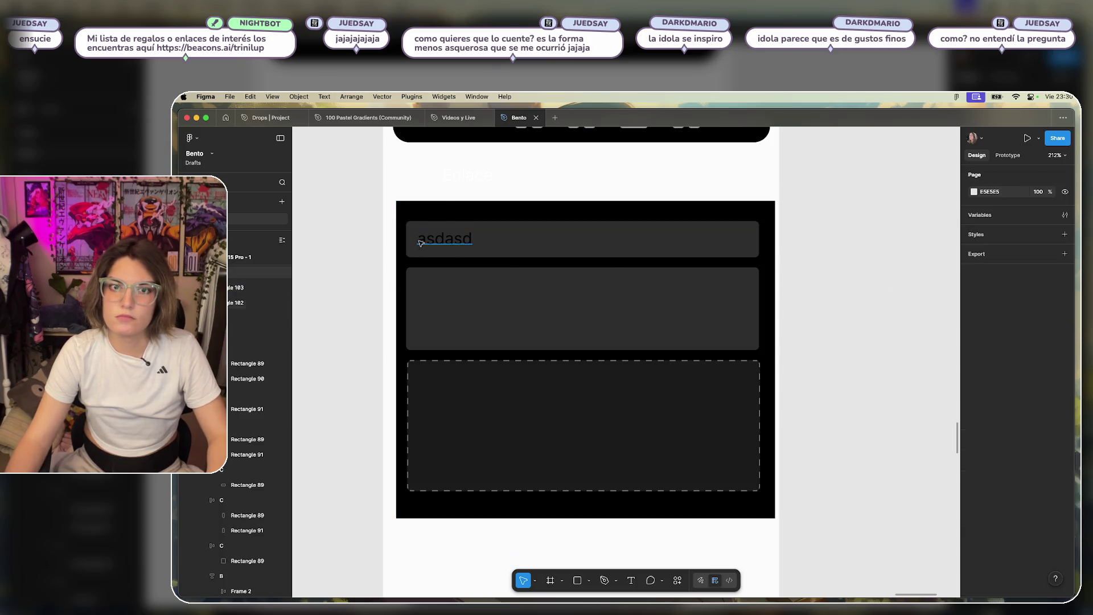
{"action": "left_click_drag", "start_coordinate": [446, 245], "coordinate": [849, 240]}
{"action": "left_click", "coordinate": [833, 314]}
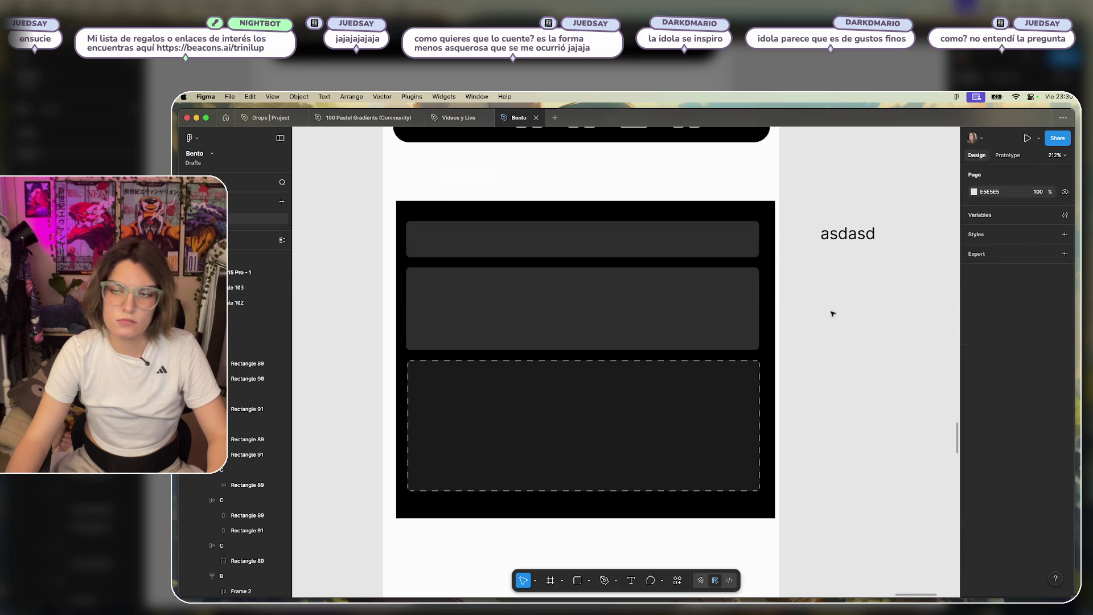
Check the top, middle and dashed bottom cards by selecting each in turn.
{"action": "left_click", "coordinate": [691, 302]}
{"action": "left_click", "coordinate": [650, 386], "text": "shift"}
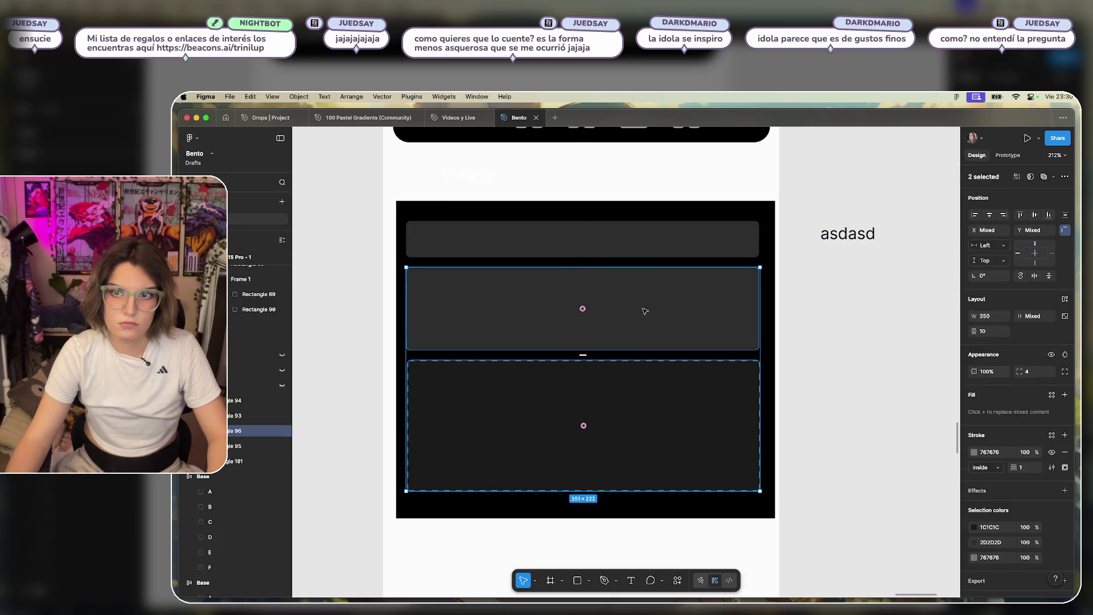
{"action": "left_click", "coordinate": [846, 361]}
{"action": "left_click", "coordinate": [586, 308]}
{"action": "left_click", "coordinate": [595, 399]}
{"action": "left_click", "coordinate": [587, 310]}
{"action": "left_click", "coordinate": [607, 402]}
{"action": "left_click", "coordinate": [620, 315]}
{"action": "left_click", "coordinate": [635, 242]}
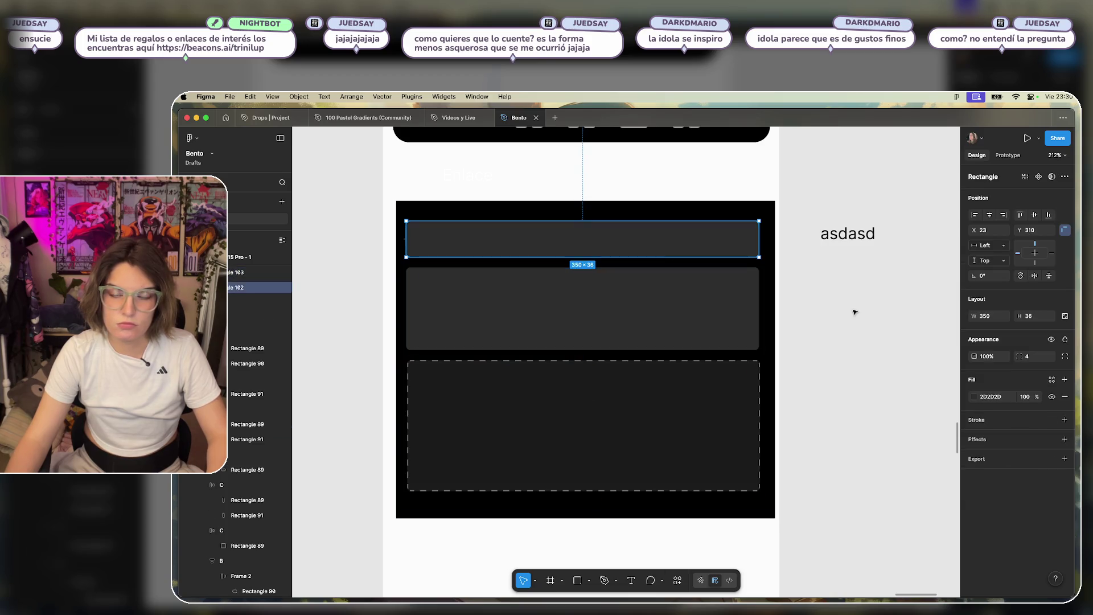
{"action": "left_click", "coordinate": [854, 309]}
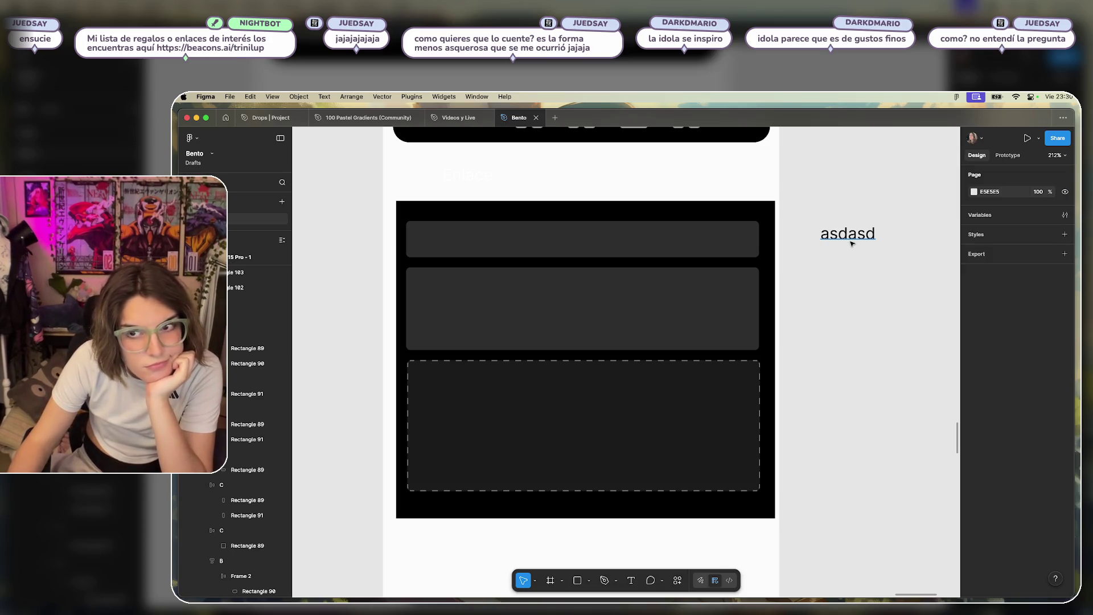
Try halving and duplicating the top card, then undo back to one full-width card.
{"action": "left_click", "coordinate": [705, 238]}
{"action": "mouse_move", "coordinate": [759, 239]}
{"action": "left_mouse_down"}
{"action": "mouse_move", "coordinate": [566, 249]}
{"action": "mouse_move", "coordinate": [574, 249]}
{"action": "left_mouse_up"}
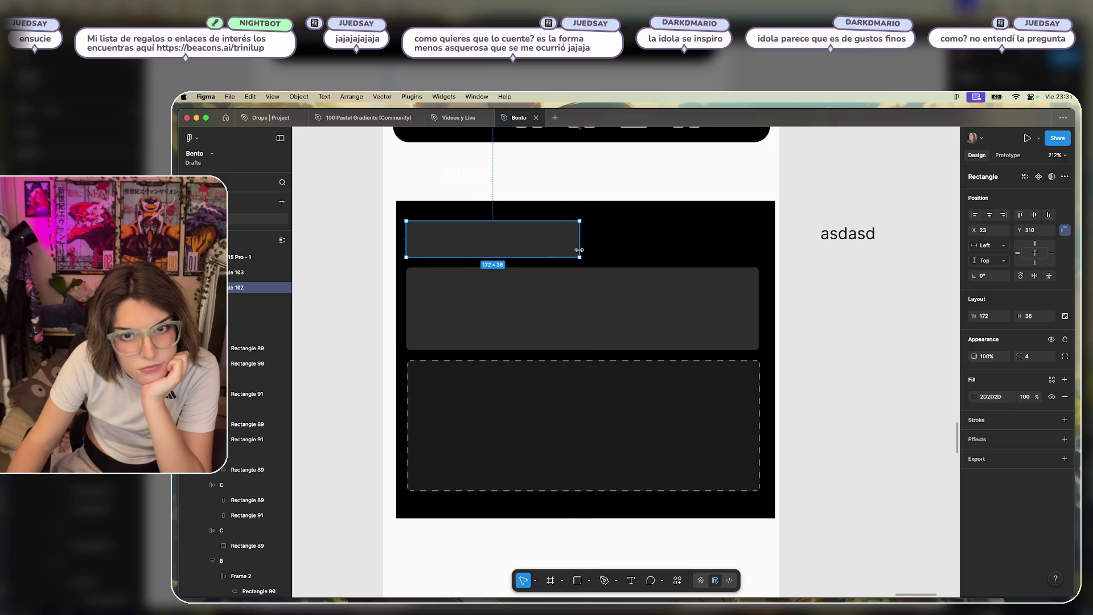
{"action": "left_click_drag", "start_coordinate": [505, 246], "coordinate": [690, 237], "text": "alt"}
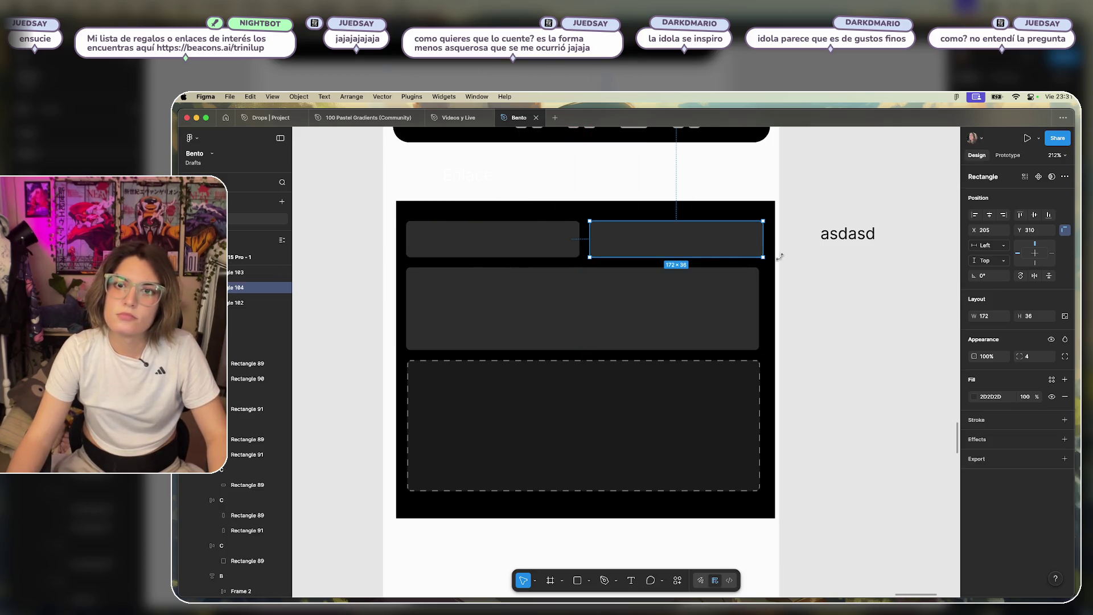
{"action": "left_click", "coordinate": [525, 247]}
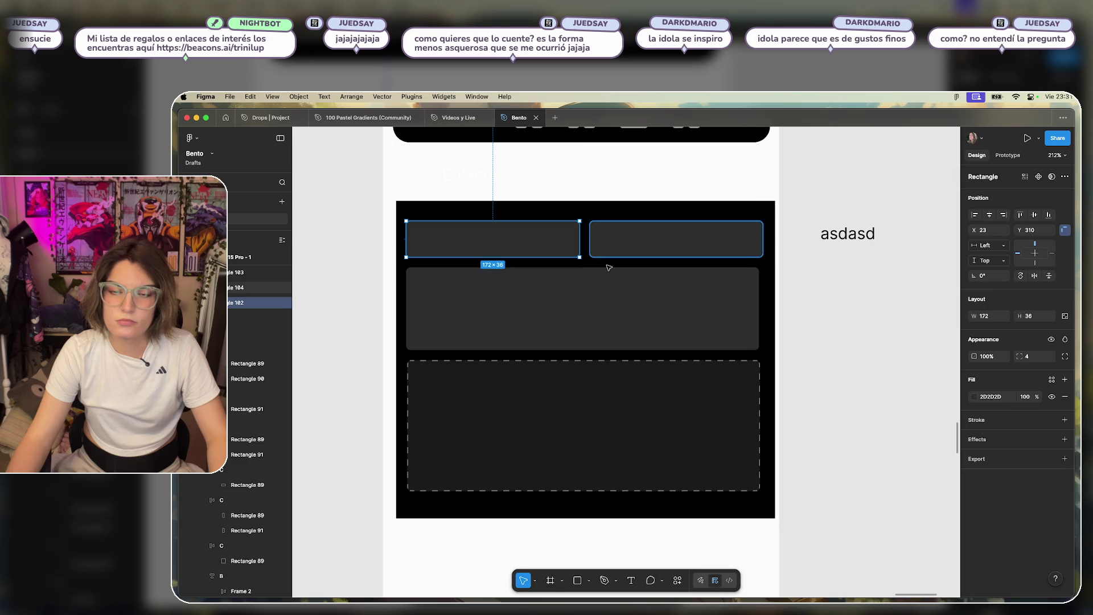
{"action": "left_click", "coordinate": [590, 293]}
{"action": "left_click", "coordinate": [629, 250]}
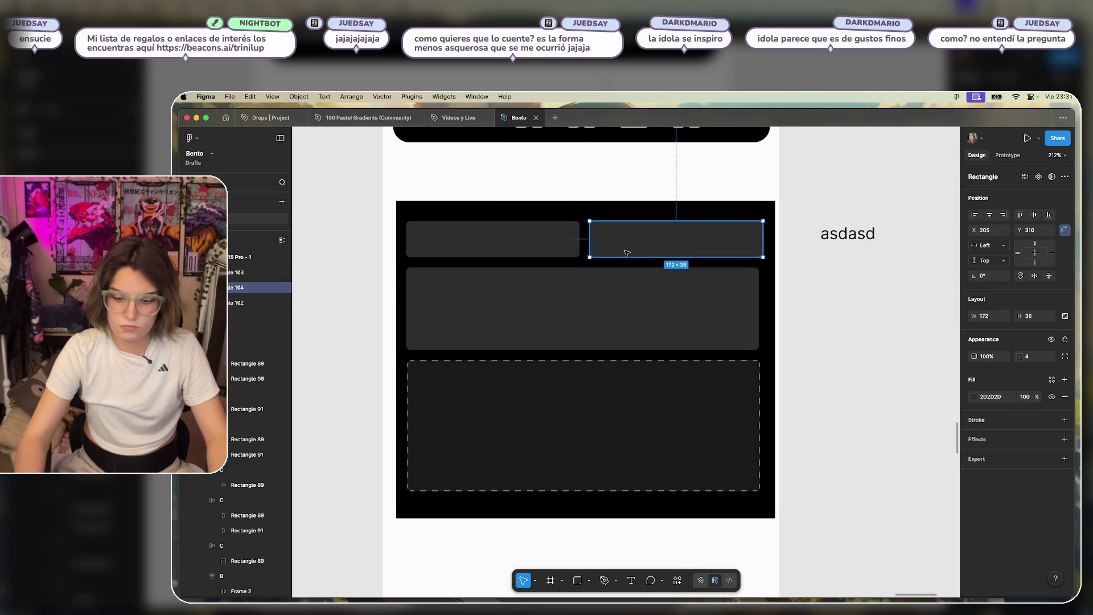
{"action": "key", "text": "Delete"}
{"action": "key", "text": "ctrl+z"}
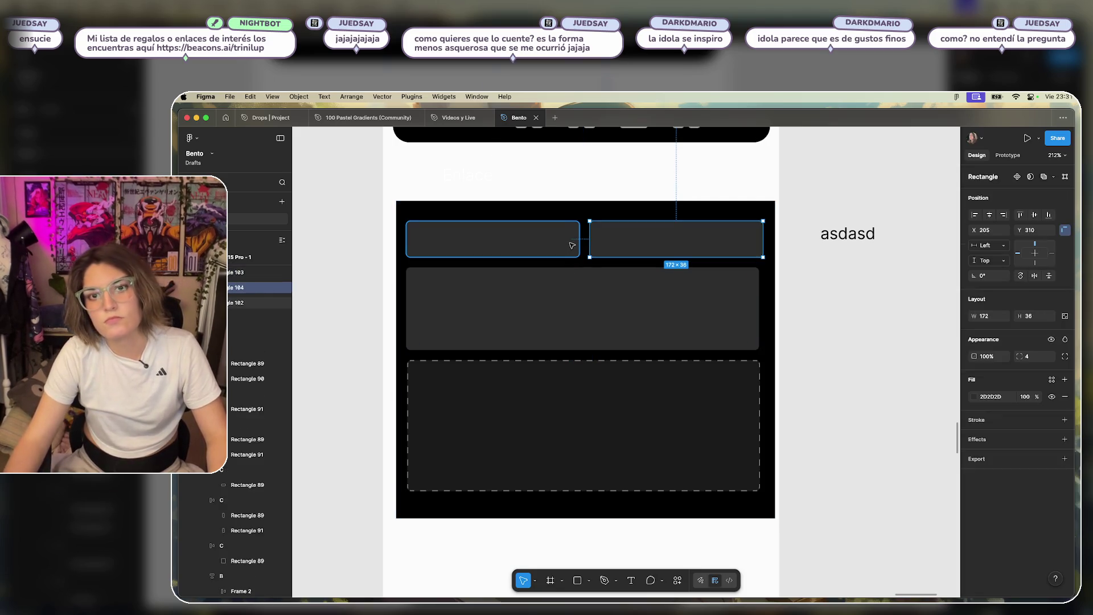
{"action": "left_click", "coordinate": [574, 245]}
{"action": "key", "text": "ctrl+z"}
{"action": "key", "text": "ctrl+z"}
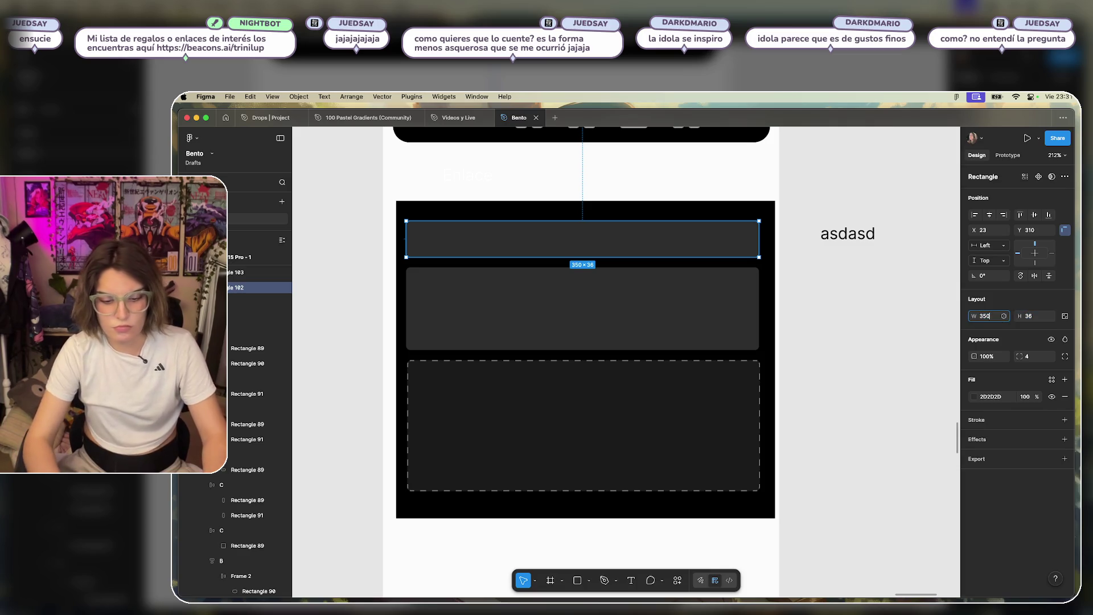
Resize the top card to 170 wide and duplicate it beside itself on the right.
{"action": "key", "text": "Return"}
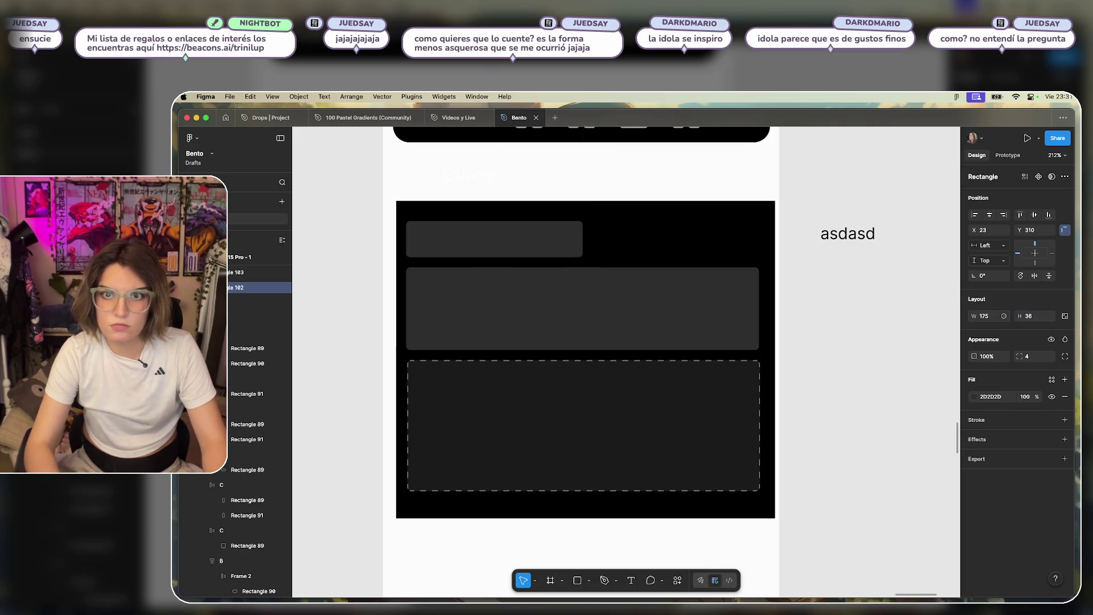
{"action": "key", "text": "Left"}
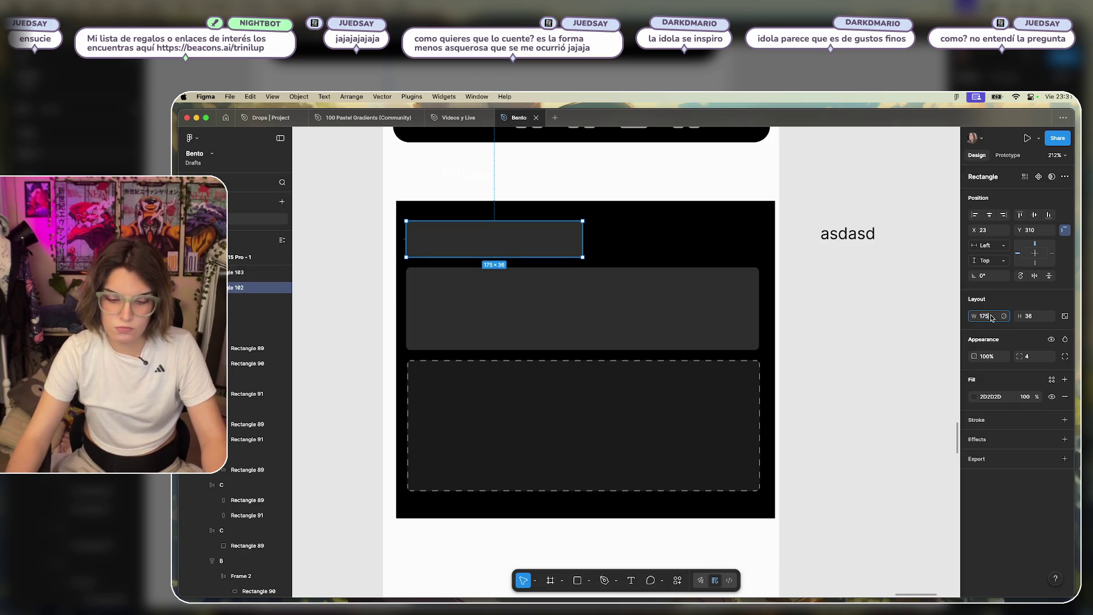
{"action": "type", "text": "0"}
{"action": "key", "text": "Return"}
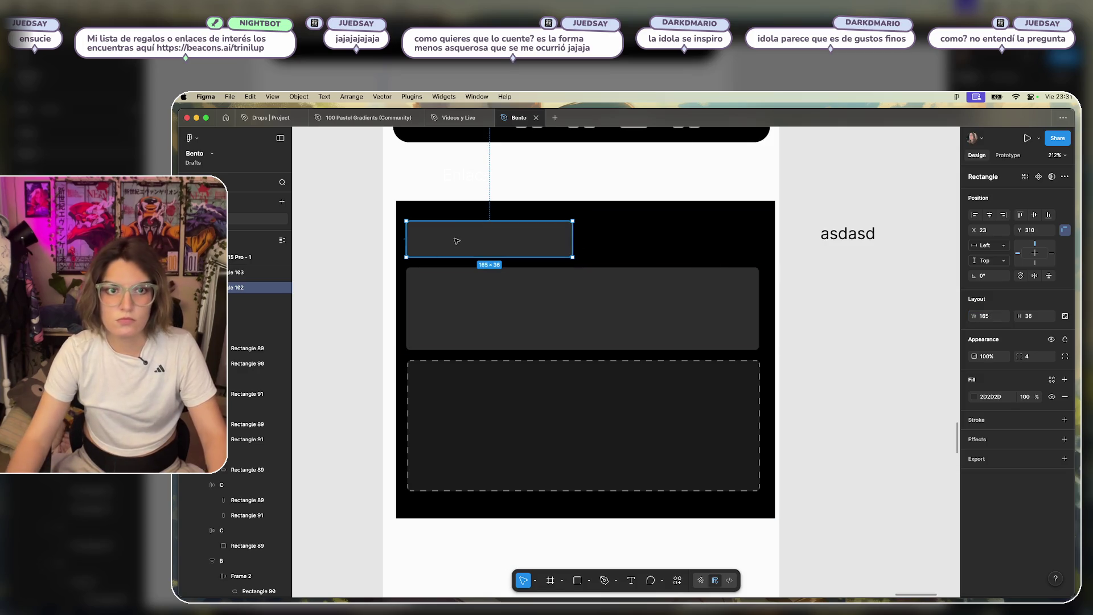
{"action": "left_click_drag", "start_coordinate": [453, 246], "coordinate": [641, 250]}
{"action": "key", "text": "ctrl+z"}
{"action": "key", "text": "ctrl+z"}
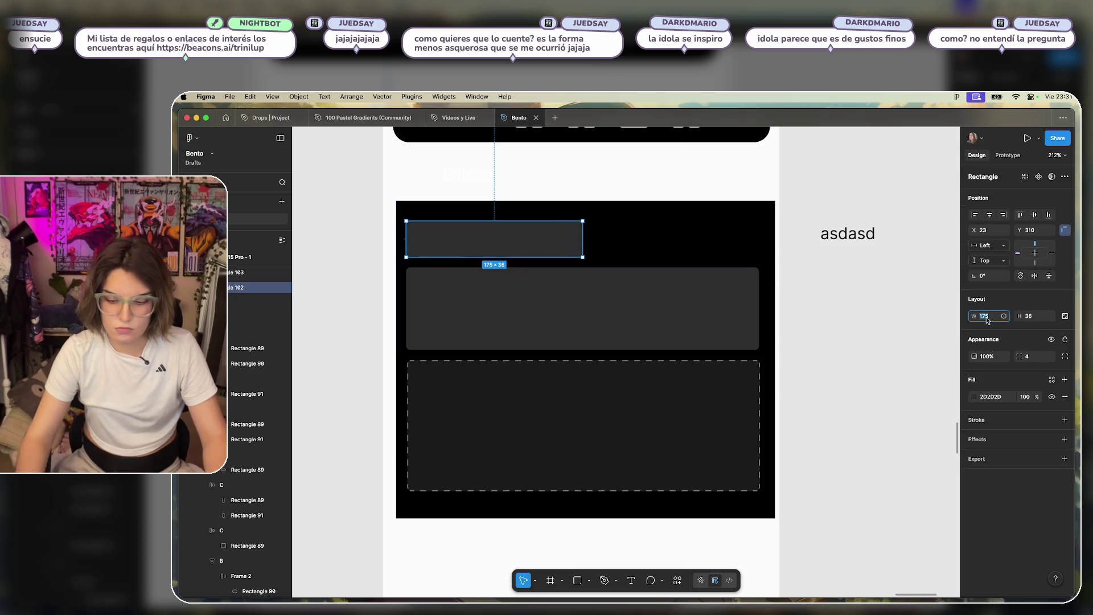
{"action": "type", "text": "70"}
{"action": "key", "text": "Return"}
{"action": "mouse_move", "coordinate": [506, 253]}
{"action": "left_mouse_down"}
{"action": "mouse_move", "coordinate": [719, 246]}
{"action": "mouse_move", "coordinate": [689, 251]}
{"action": "left_mouse_up"}
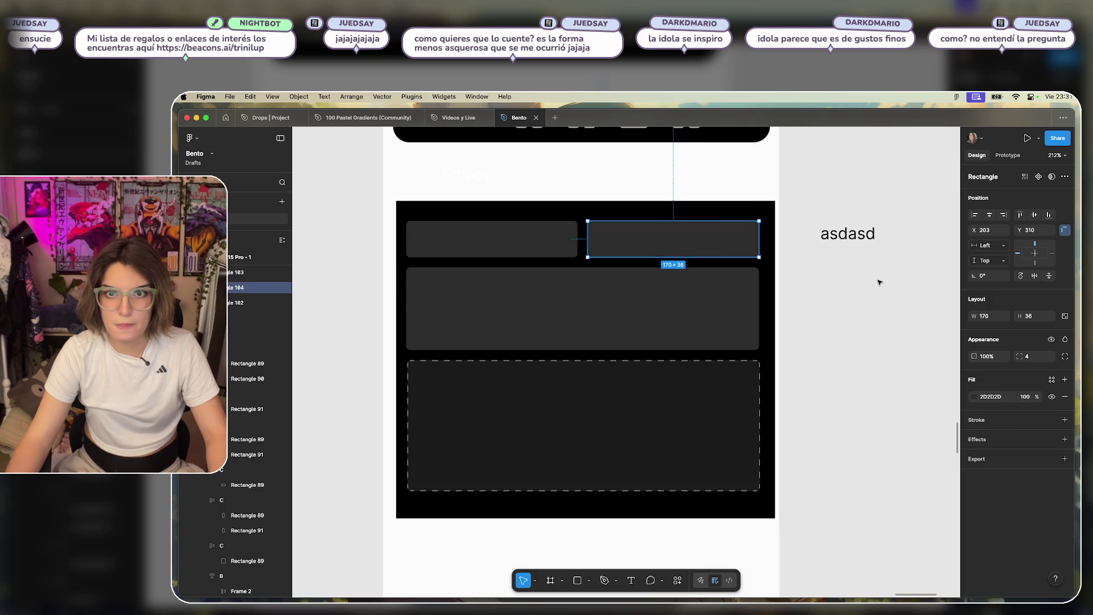
{"action": "left_click", "coordinate": [880, 283]}
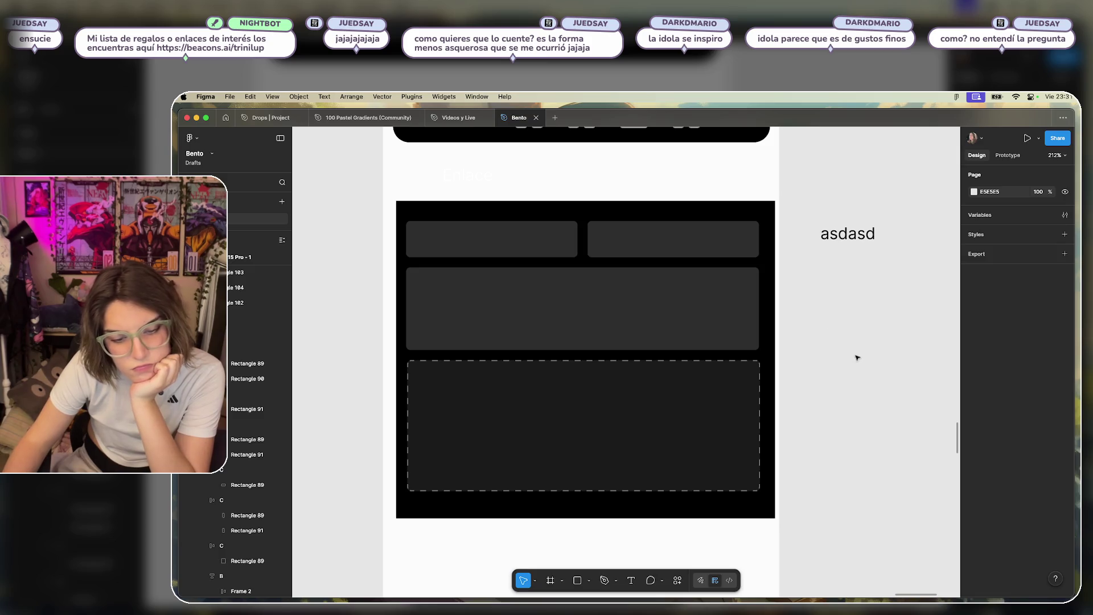
Move the asdasd text into the top-left card and make it white at size 13.
{"action": "left_click_drag", "start_coordinate": [859, 240], "coordinate": [451, 244]}
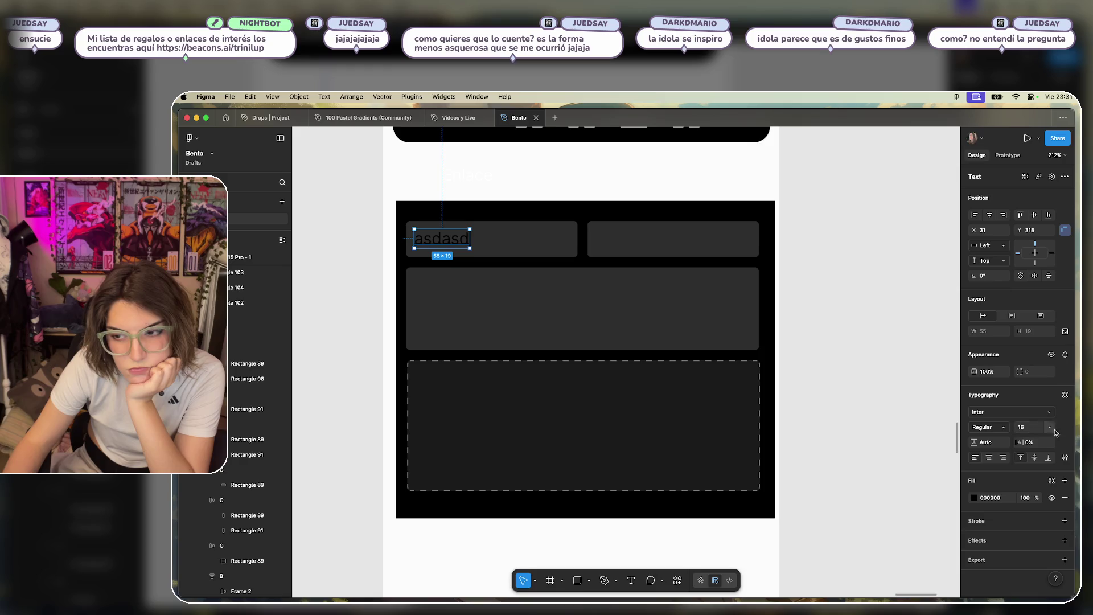
{"action": "left_click", "coordinate": [1051, 430]}
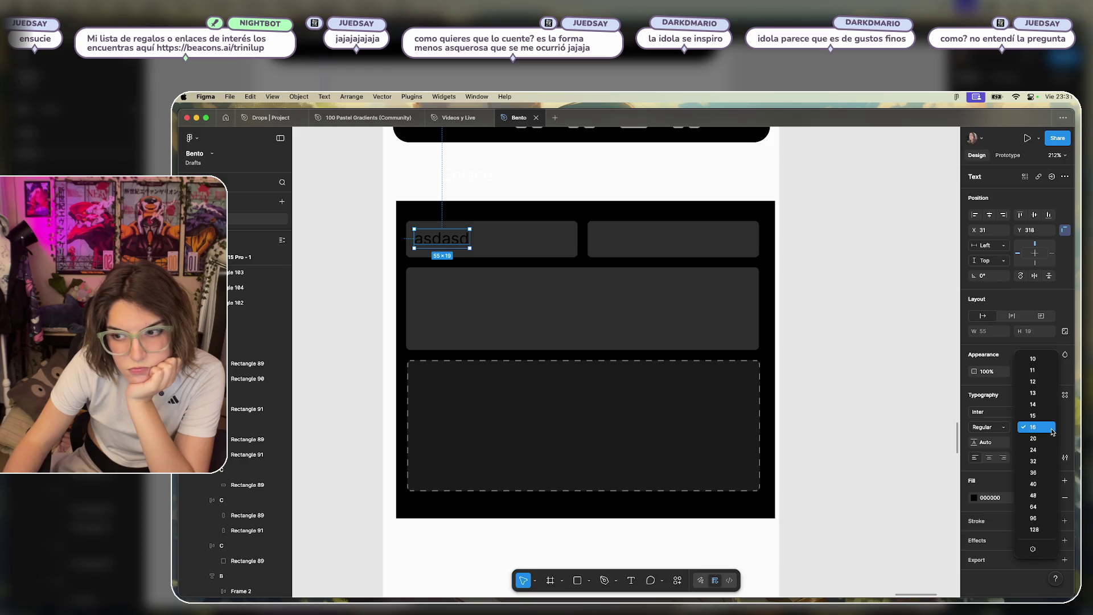
{"action": "left_click", "coordinate": [1039, 393]}
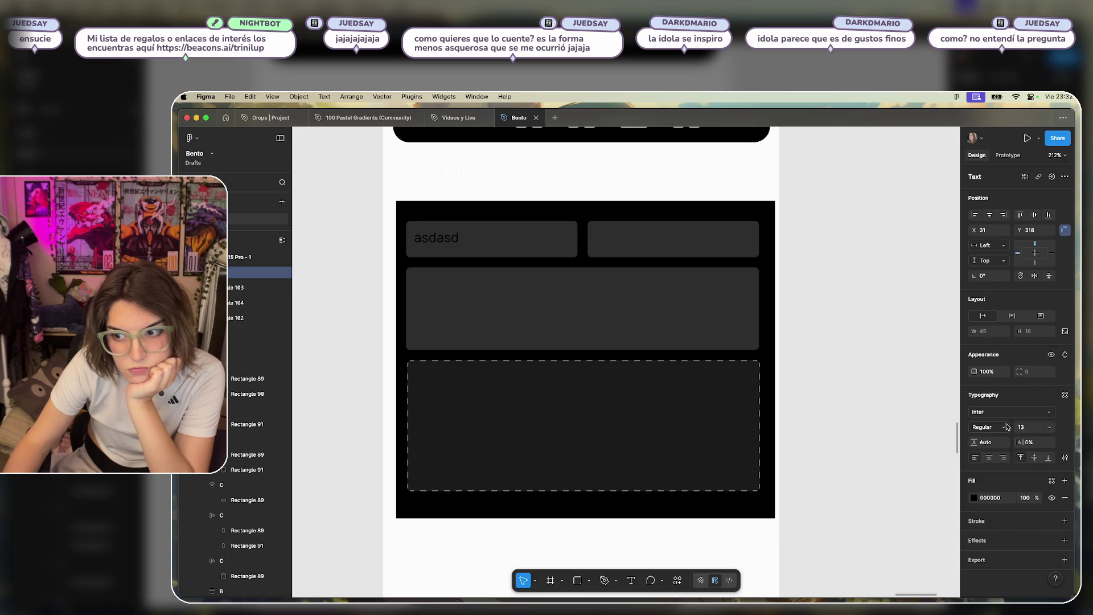
{"action": "left_click", "coordinate": [974, 497]}
{"action": "left_click", "coordinate": [796, 342]}
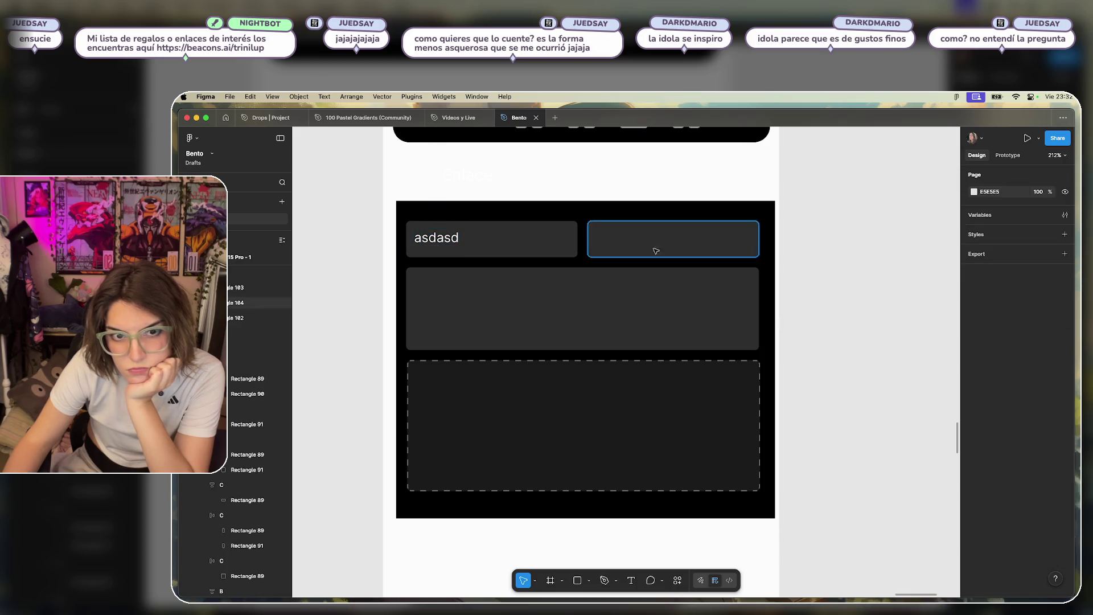
Change the label's text to 'Titulo'.
{"action": "left_click", "coordinate": [416, 240]}
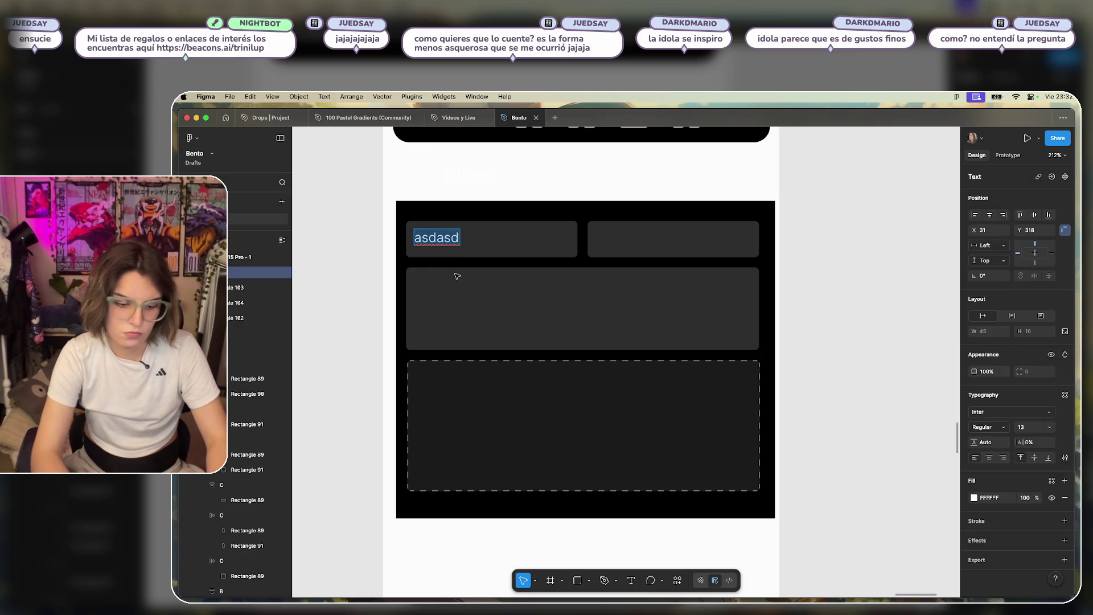
{"action": "key", "text": "BackSpace"}
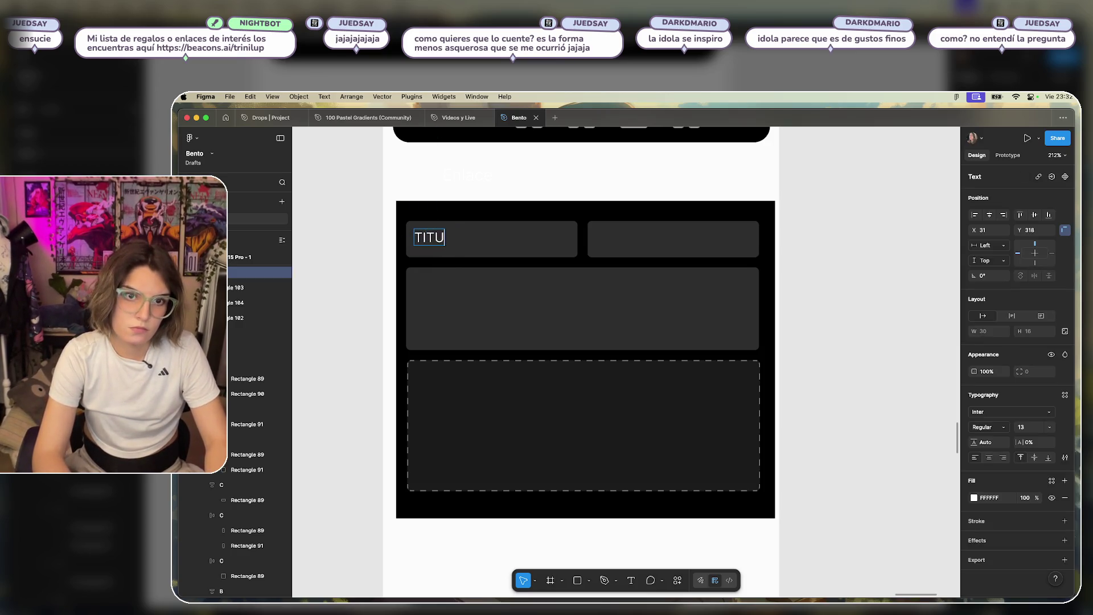
{"action": "type", "text": "lo"}
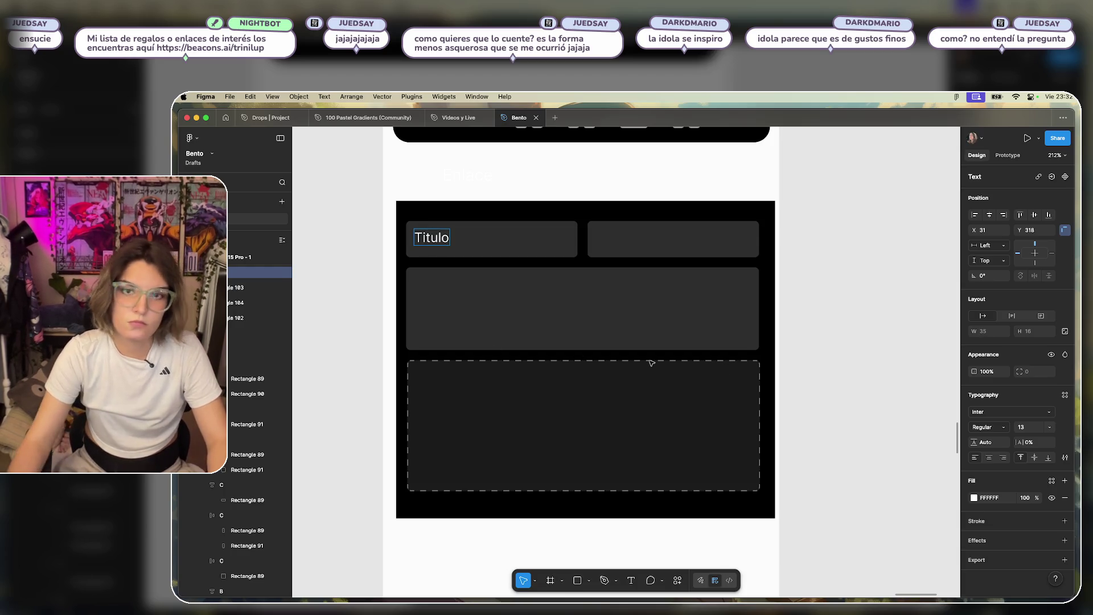
{"action": "key", "text": "Escape"}
Position the Titulo label in its card and set it to Medium weight.
{"action": "left_click_drag", "start_coordinate": [432, 237], "coordinate": [435, 240]}
{"action": "key", "text": "Left"}
{"action": "left_click", "coordinate": [999, 426]}
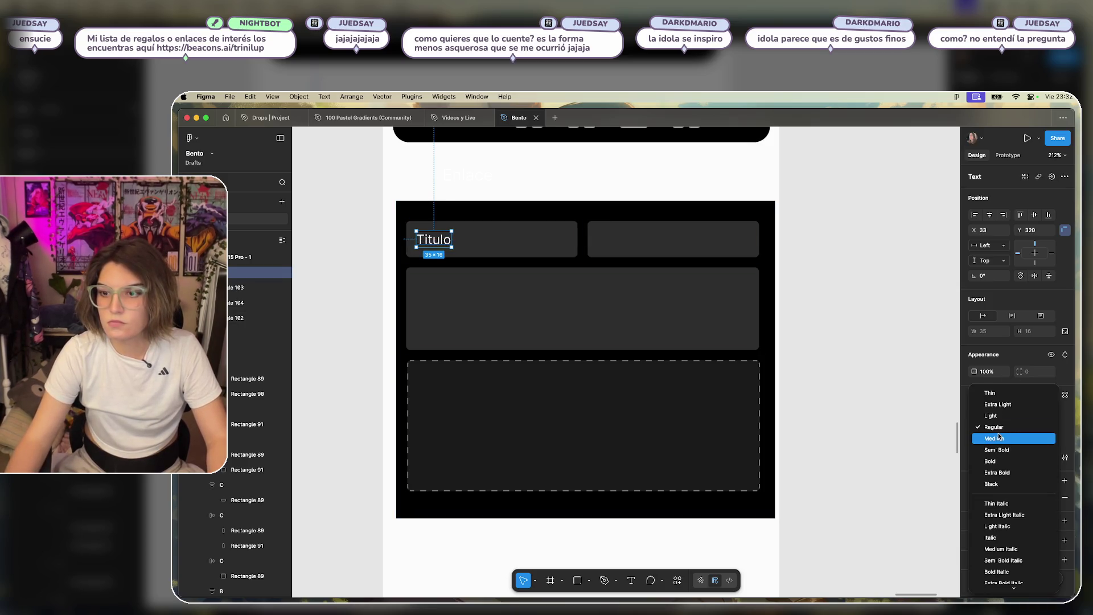
{"action": "left_click", "coordinate": [995, 439]}
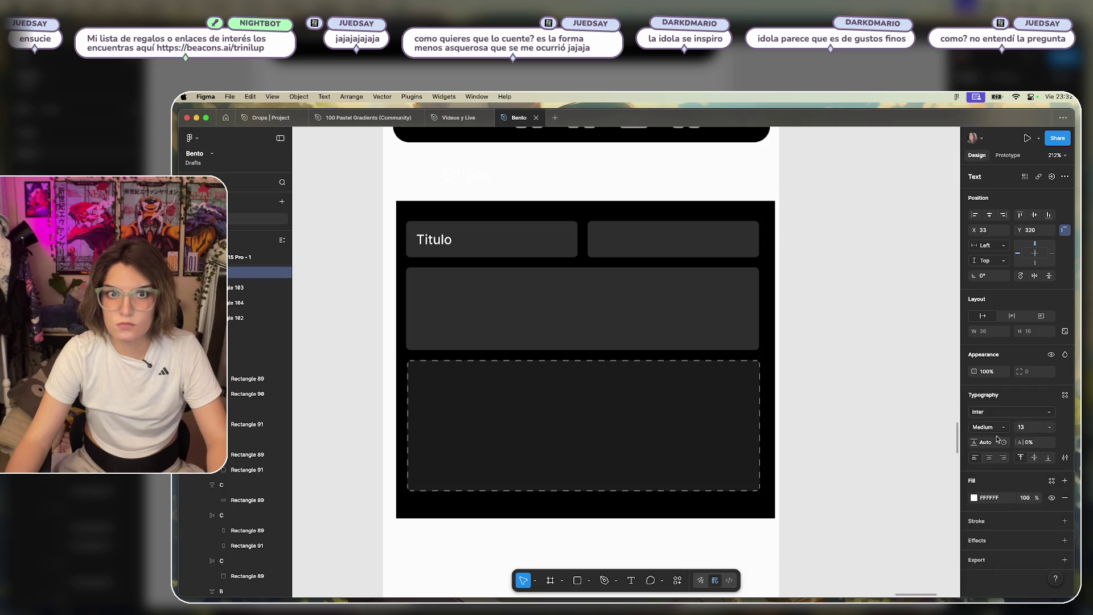
Copy Titulo into the top-right card and rename the copy 'Enlace'.
{"action": "left_click_drag", "start_coordinate": [437, 250], "coordinate": [620, 254]}
{"action": "key", "text": "Left"}
{"action": "key", "text": "Left"}
{"action": "key", "text": "Left"}
{"action": "double_click", "coordinate": [615, 239]}
{"action": "type", "text": "Enlace"}
Paste another label copy into the wide middle card as 'Descripción'.
{"action": "key", "text": "Escape"}
{"action": "left_click", "coordinate": [550, 297]}
{"action": "key", "text": "ctrl+v"}
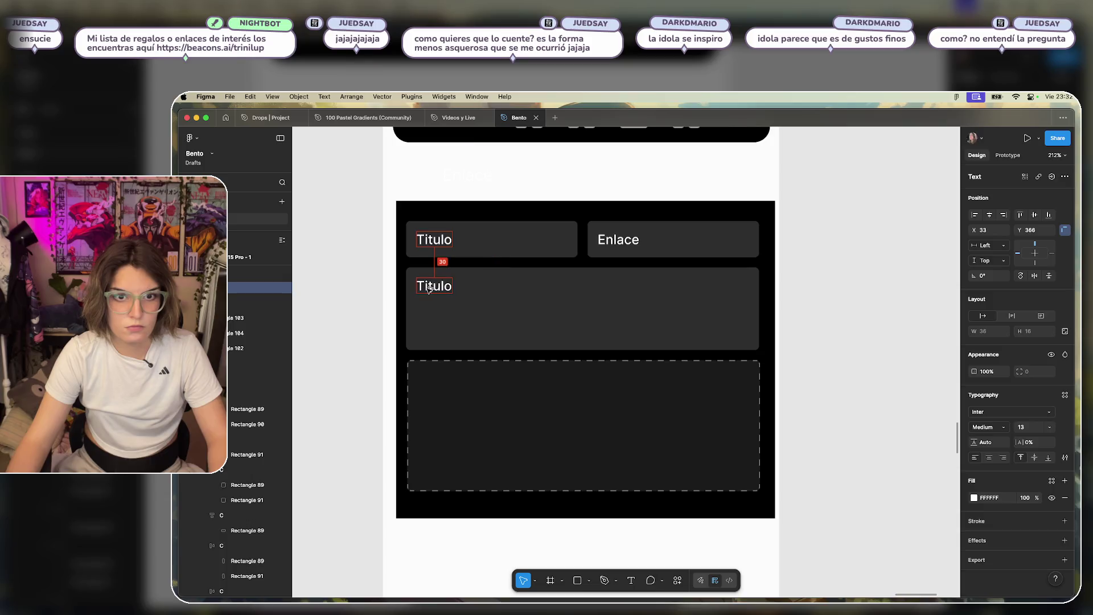
{"action": "key", "text": "Return"}
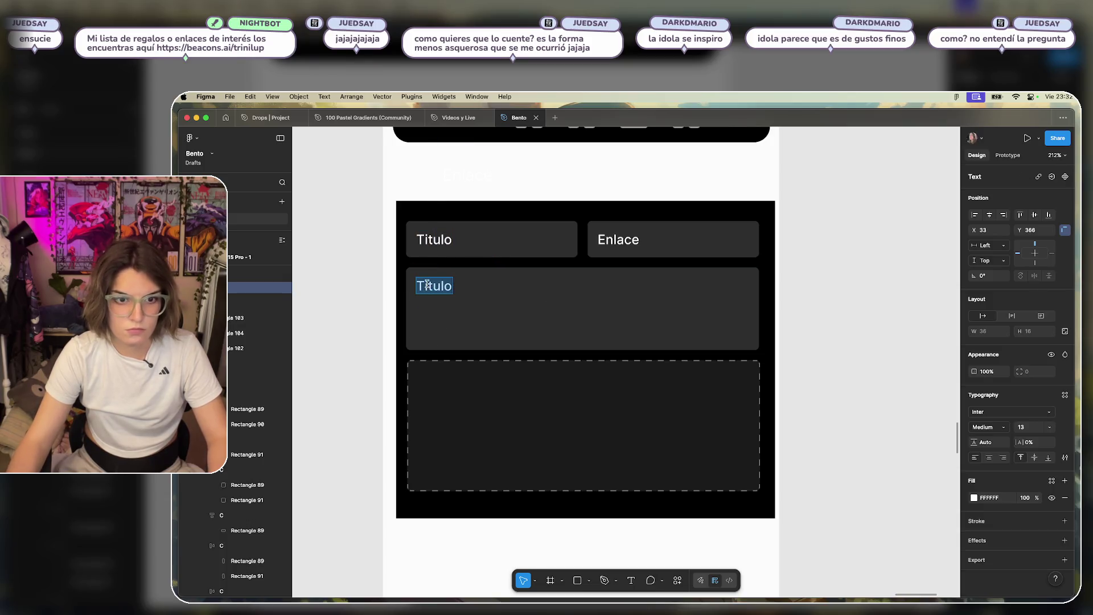
{"action": "type", "text": "Descripción"}
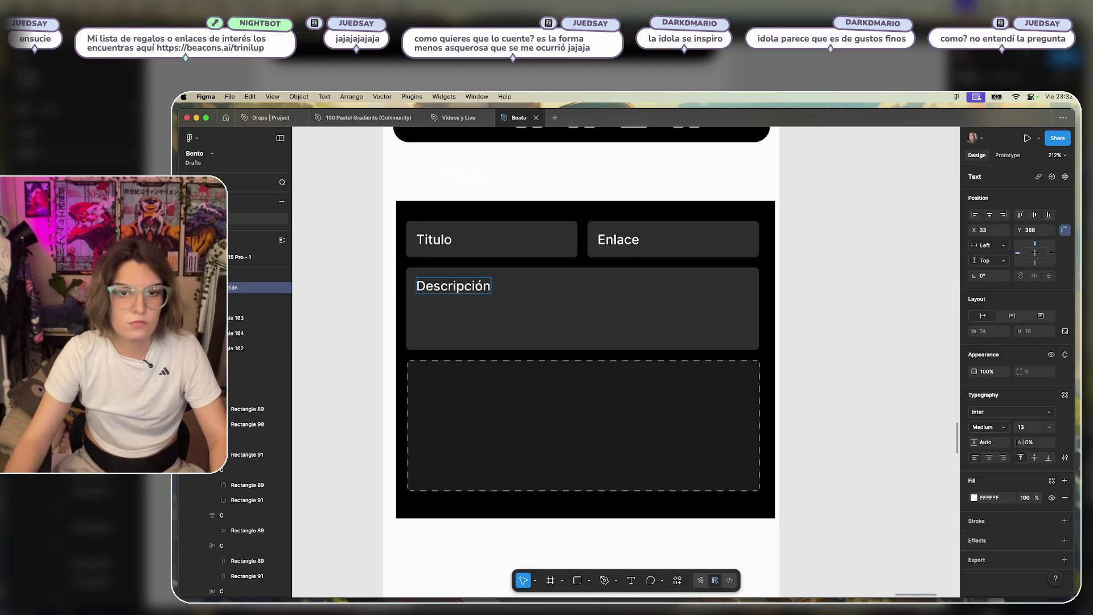
{"action": "key", "text": "Escape"}
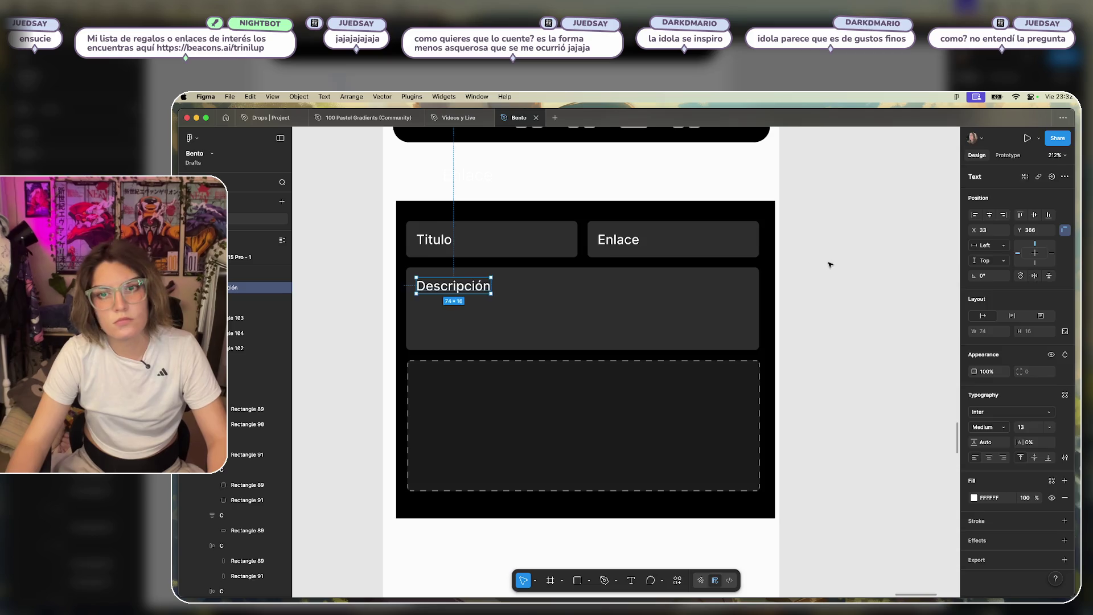
{"action": "key", "text": "Escape"}
{"action": "scroll", "coordinate": [837, 265], "scroll_direction": "down", "scroll_amount": 3}
Trim the black card's right, left, top and bottom edges until it measures 374×297.
{"action": "scroll", "coordinate": [822, 339], "scroll_direction": "up", "scroll_amount": 2}
{"action": "scroll", "coordinate": [822, 340], "scroll_direction": "up", "scroll_amount": 3}
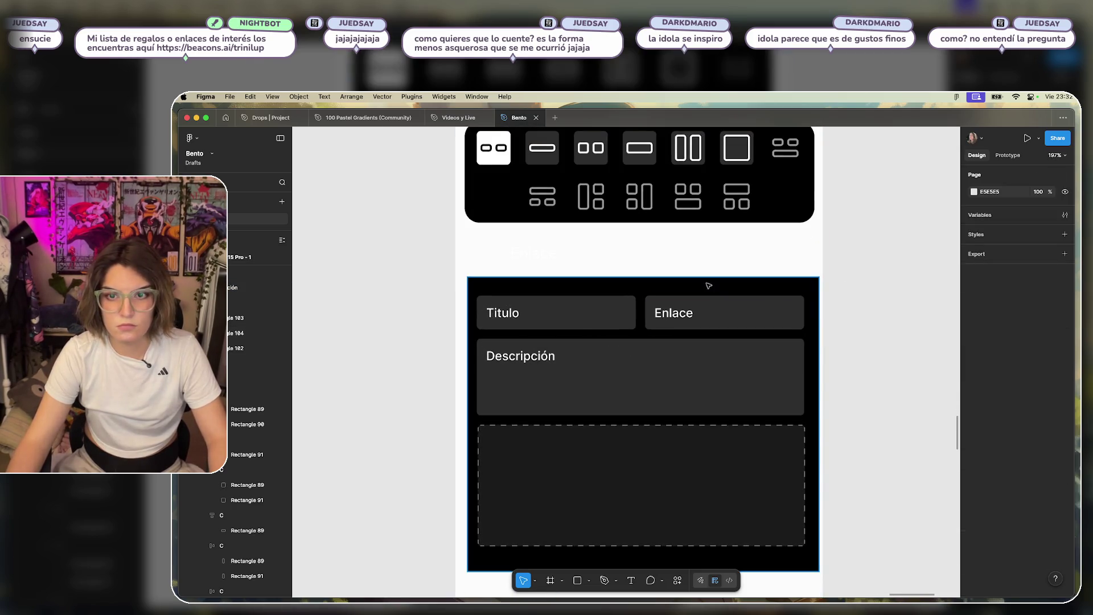
{"action": "left_click", "coordinate": [711, 285]}
{"action": "left_click_drag", "start_coordinate": [822, 302], "coordinate": [815, 301]}
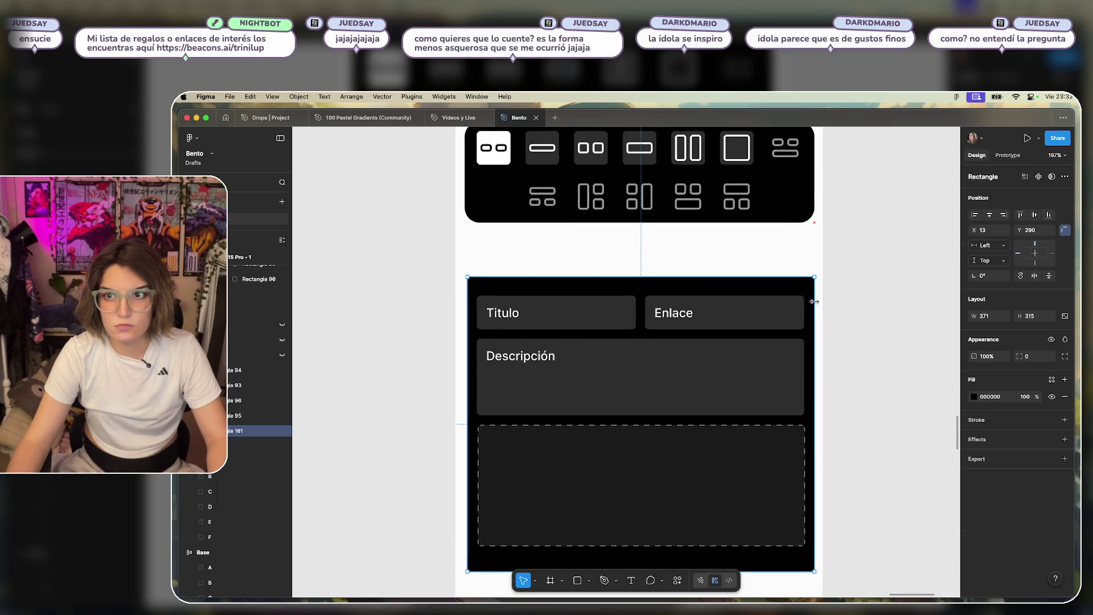
{"action": "left_click_drag", "start_coordinate": [468, 311], "coordinate": [465, 311]}
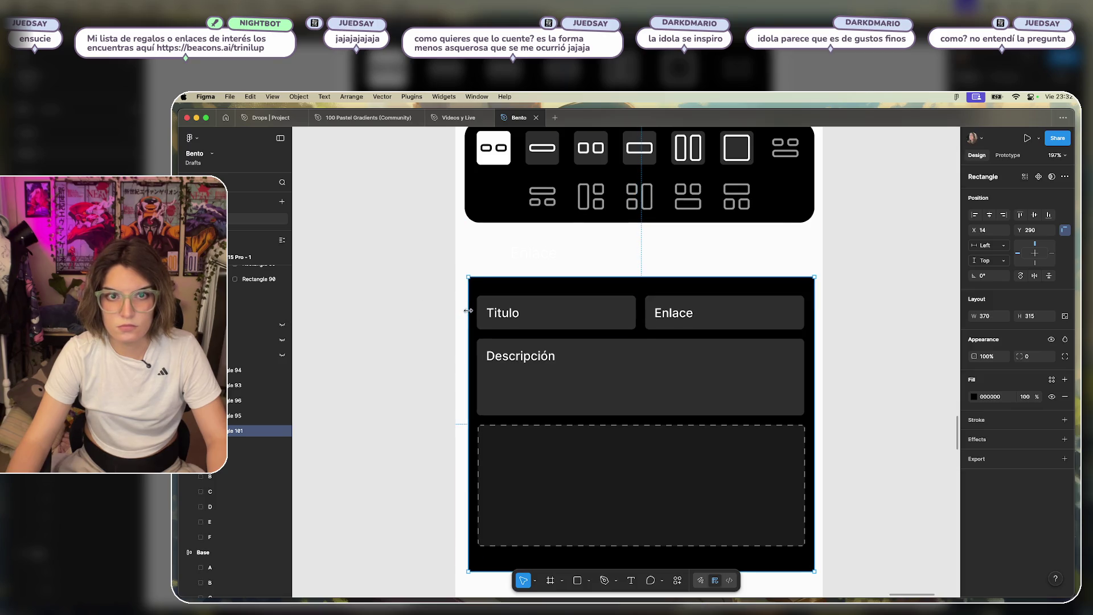
{"action": "left_click_drag", "start_coordinate": [626, 277], "coordinate": [629, 283]}
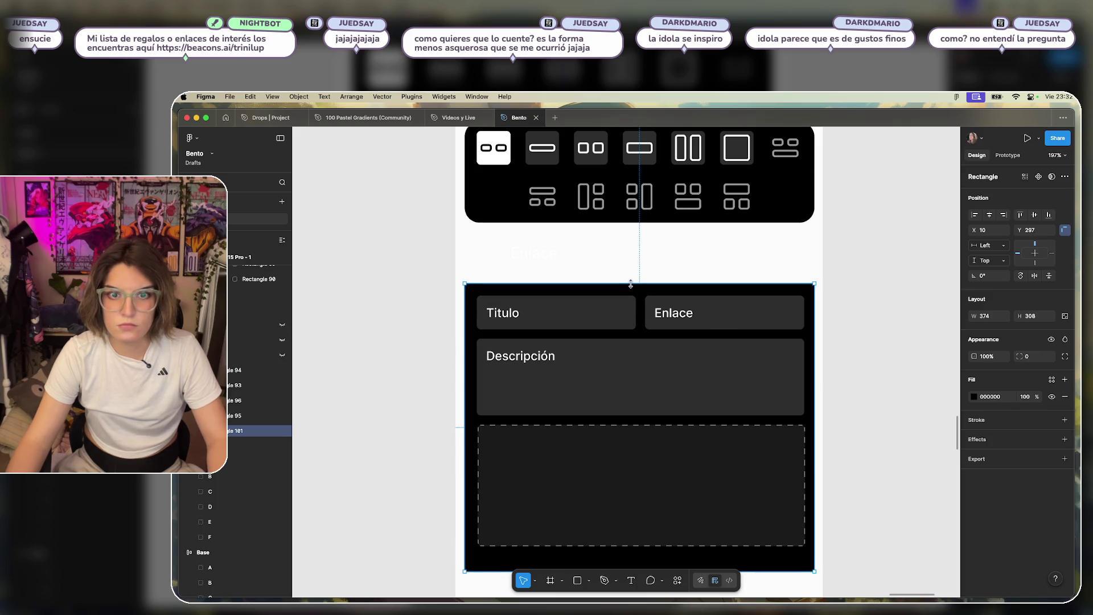
{"action": "scroll", "coordinate": [605, 381], "scroll_direction": "down", "scroll_amount": 3}
{"action": "left_click_drag", "start_coordinate": [600, 488], "coordinate": [601, 456]}
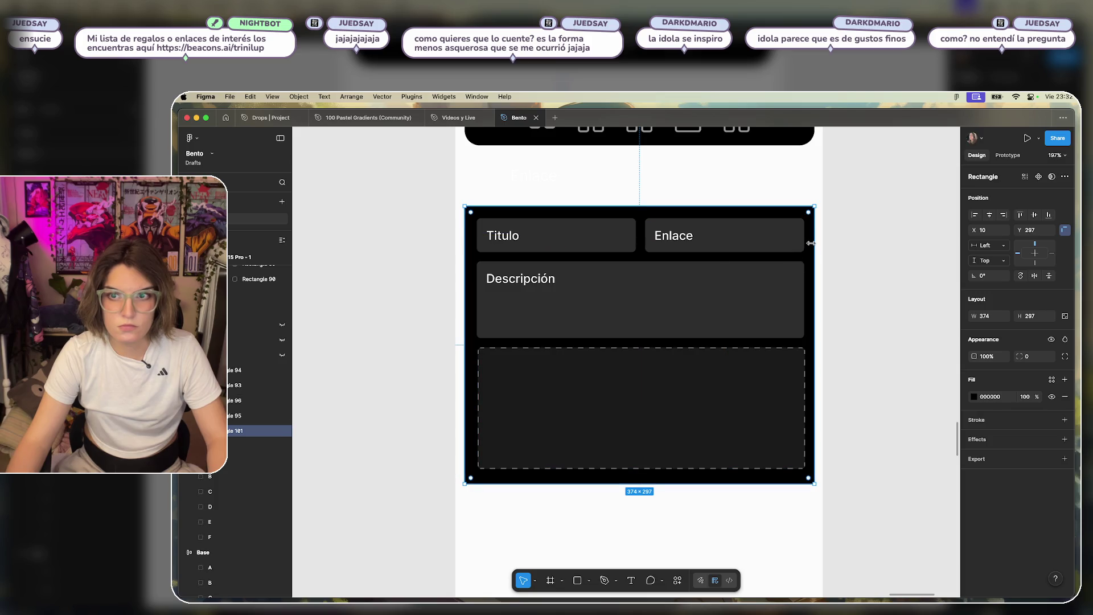
{"action": "left_click", "coordinate": [734, 237]}
{"action": "left_click", "coordinate": [625, 239]}
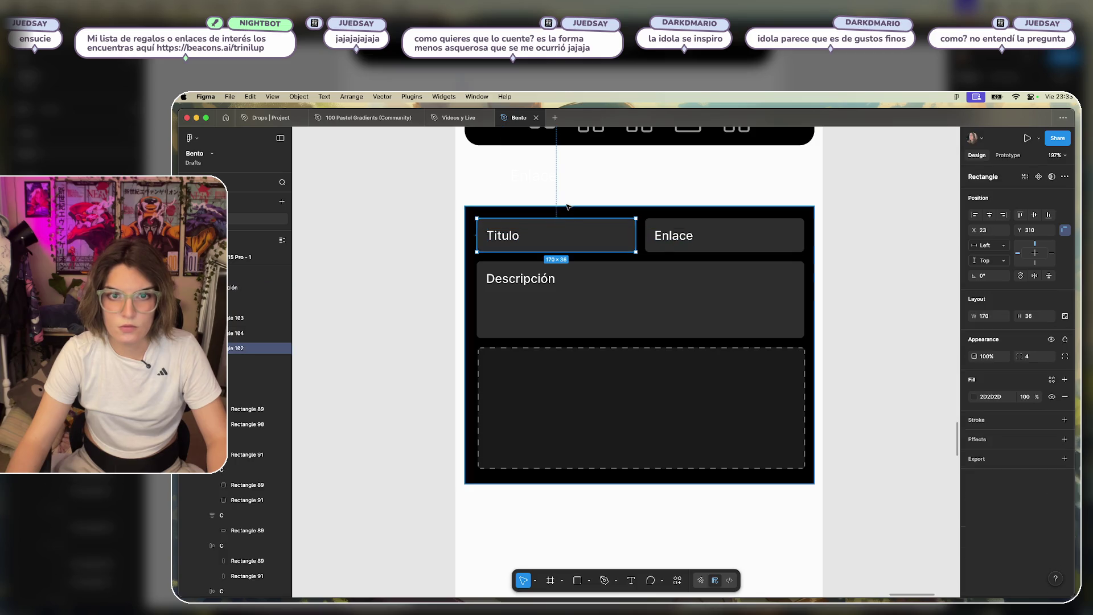
Dim the Titulo, Enlace and Descripción labels by lowering their layer opacity to 70%.
{"action": "scroll", "coordinate": [593, 171], "scroll_direction": "up", "scroll_amount": 1}
{"action": "left_click", "coordinate": [518, 255]}
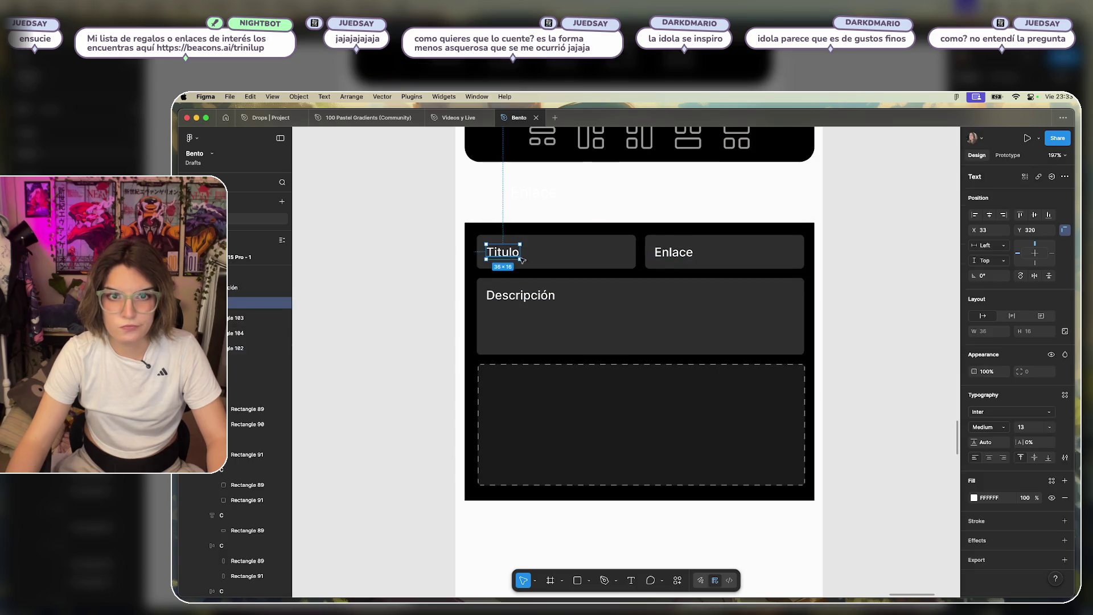
{"action": "type", "text": "90"}
{"action": "key", "text": "Return"}
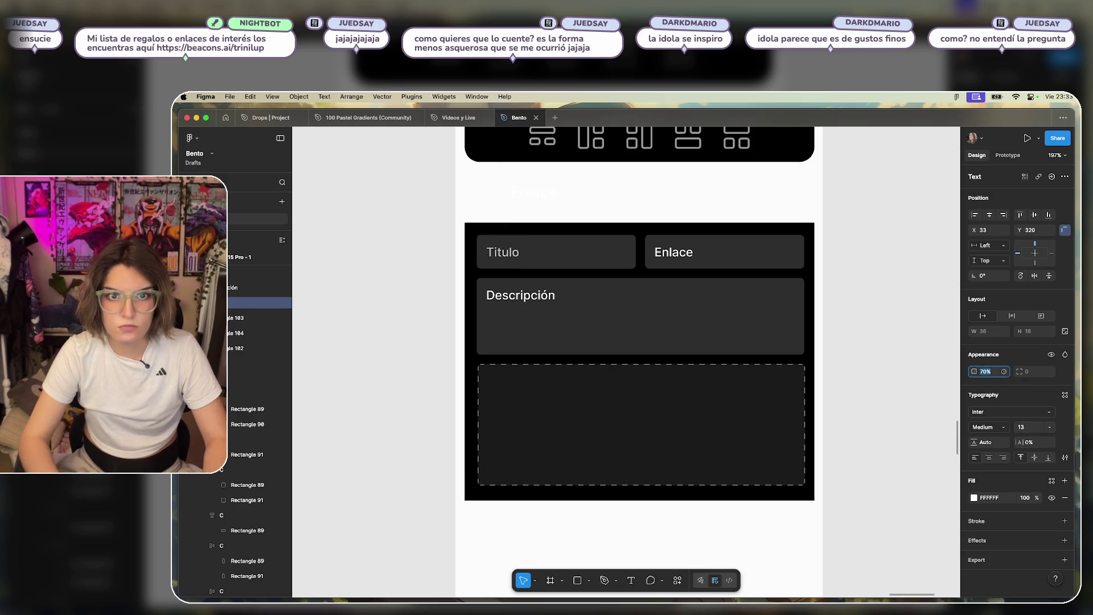
{"action": "left_click", "coordinate": [673, 252]}
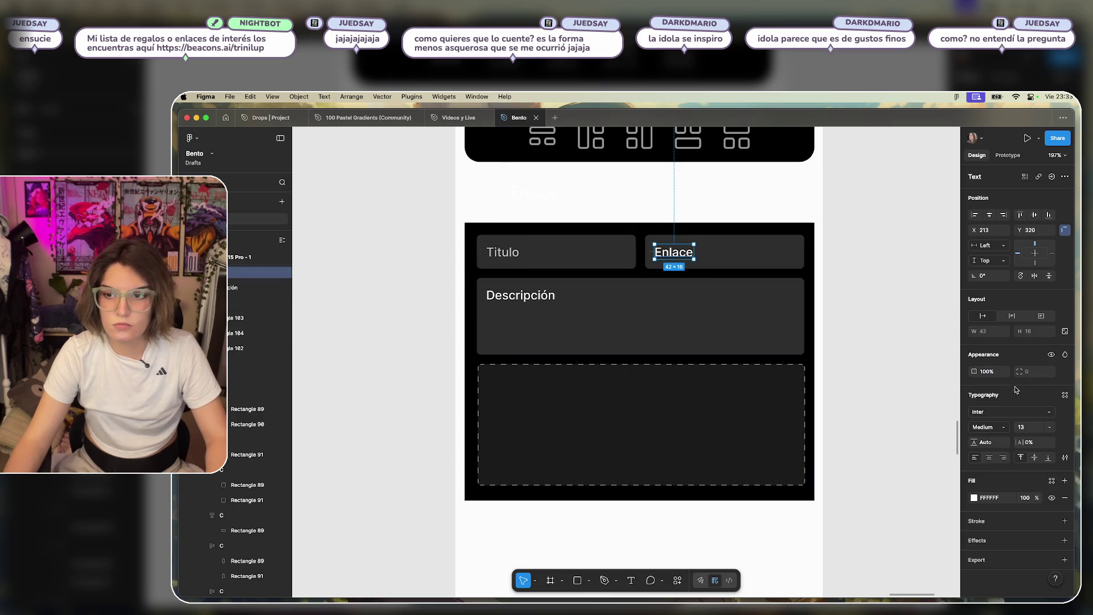
{"action": "type", "text": "70"}
{"action": "key", "text": "Return"}
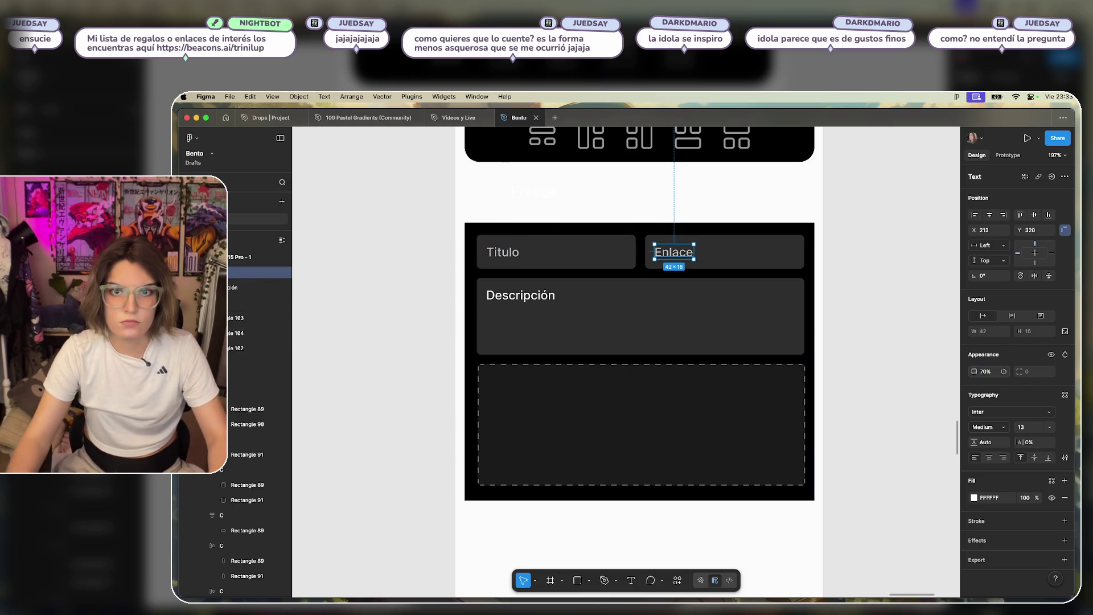
{"action": "left_click", "coordinate": [533, 297]}
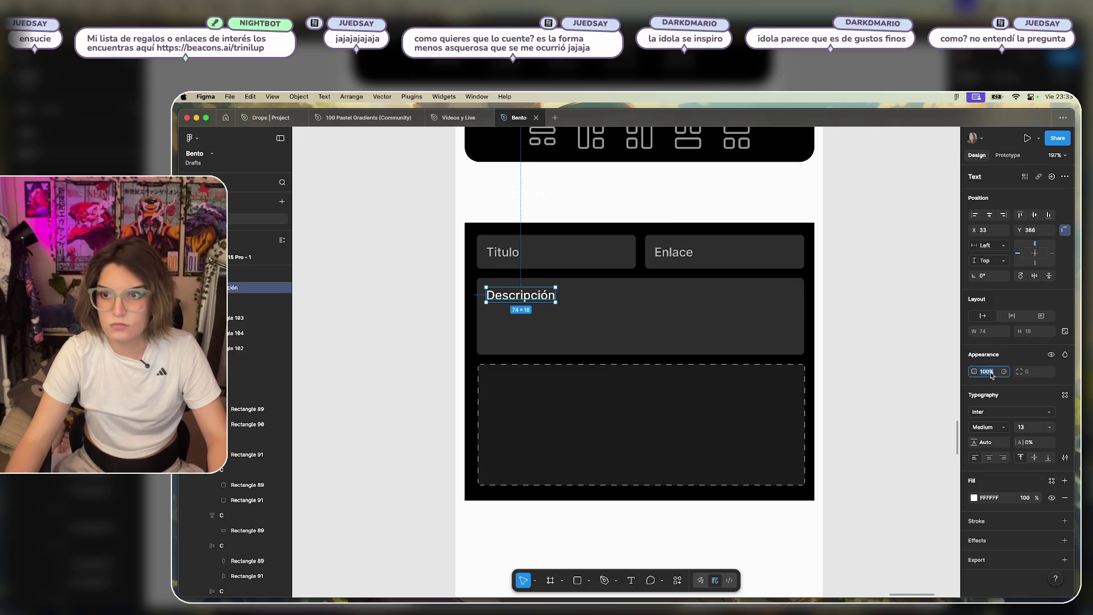
{"action": "type", "text": "70"}
{"action": "key", "text": "Return"}
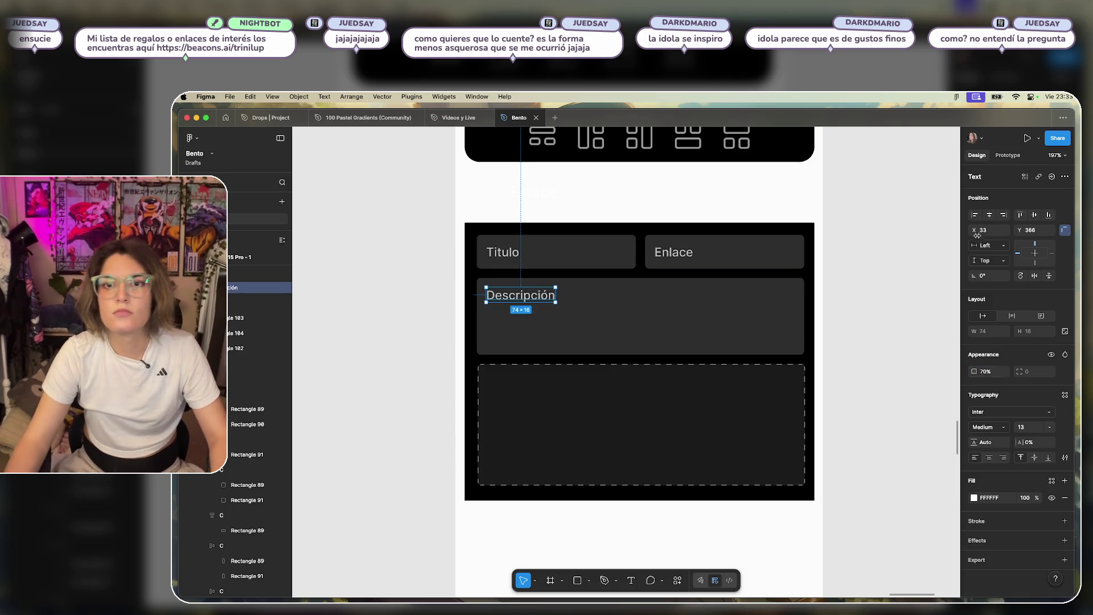
Wrap the Titulo, Enlace, Descripción and dashed upload boxes in an auto-layout frame, then switch to freeform.
{"action": "left_click", "coordinate": [501, 252]}
{"action": "left_click", "coordinate": [586, 252], "text": "shift"}
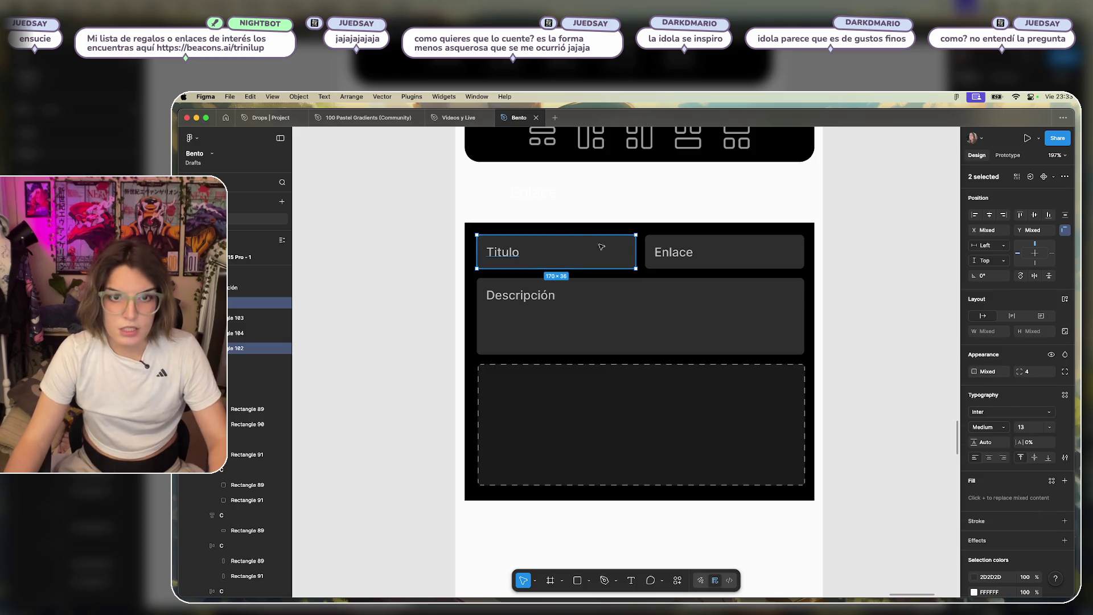
{"action": "left_click", "coordinate": [673, 252]}
{"action": "left_click", "coordinate": [746, 256], "text": "shift"}
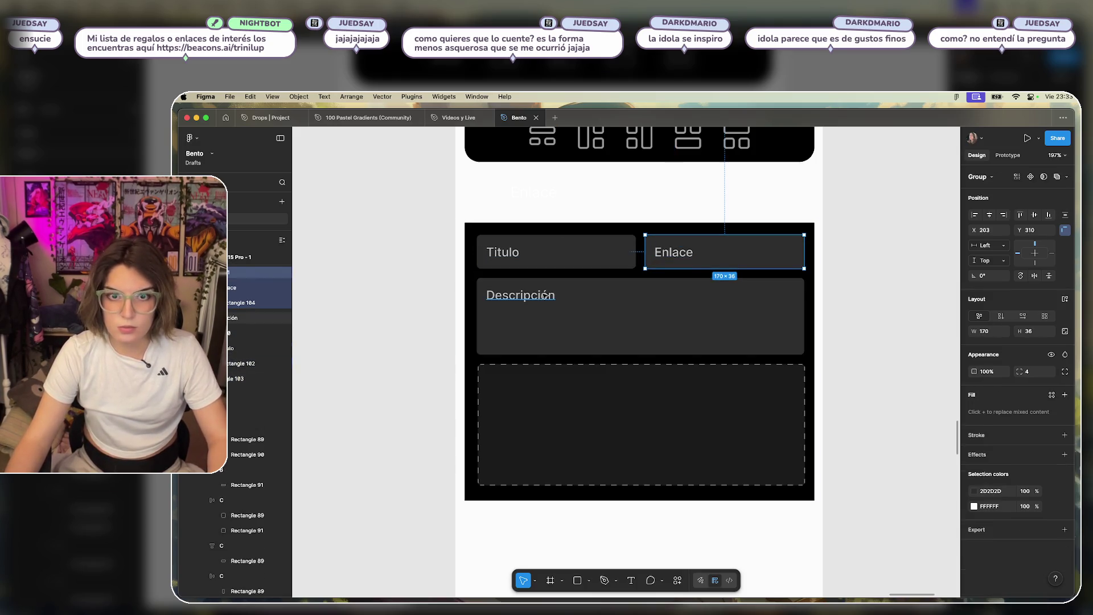
{"action": "left_click", "coordinate": [627, 309]}
{"action": "left_click", "coordinate": [605, 413]}
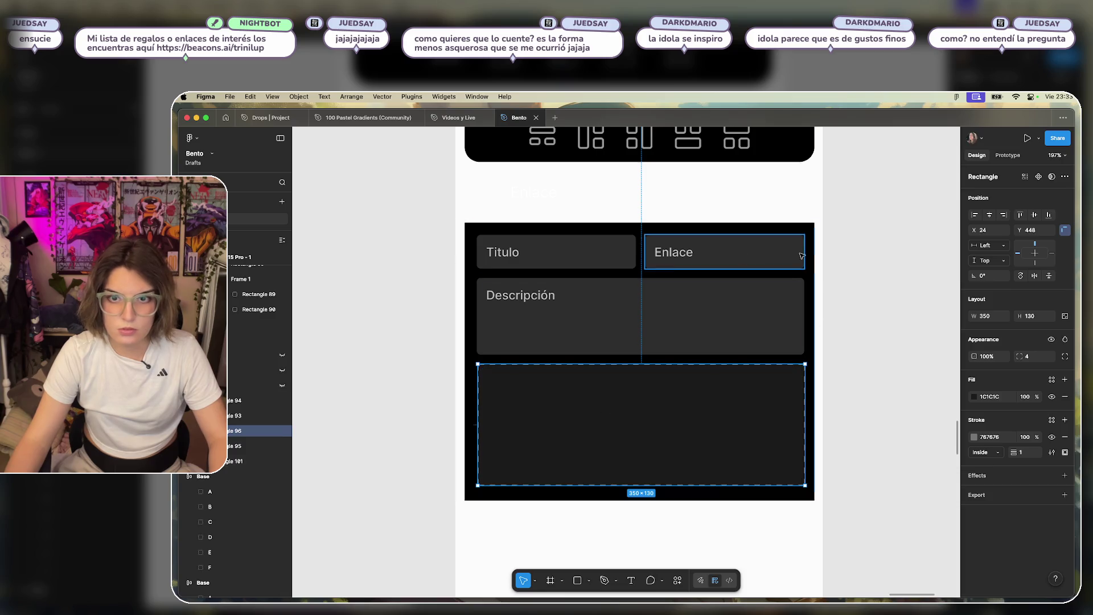
{"action": "left_click", "coordinate": [598, 256]}
{"action": "left_click", "coordinate": [740, 256], "text": "shift"}
{"action": "left_click", "coordinate": [676, 320], "text": "shift"}
{"action": "left_click", "coordinate": [785, 367], "text": "shift"}
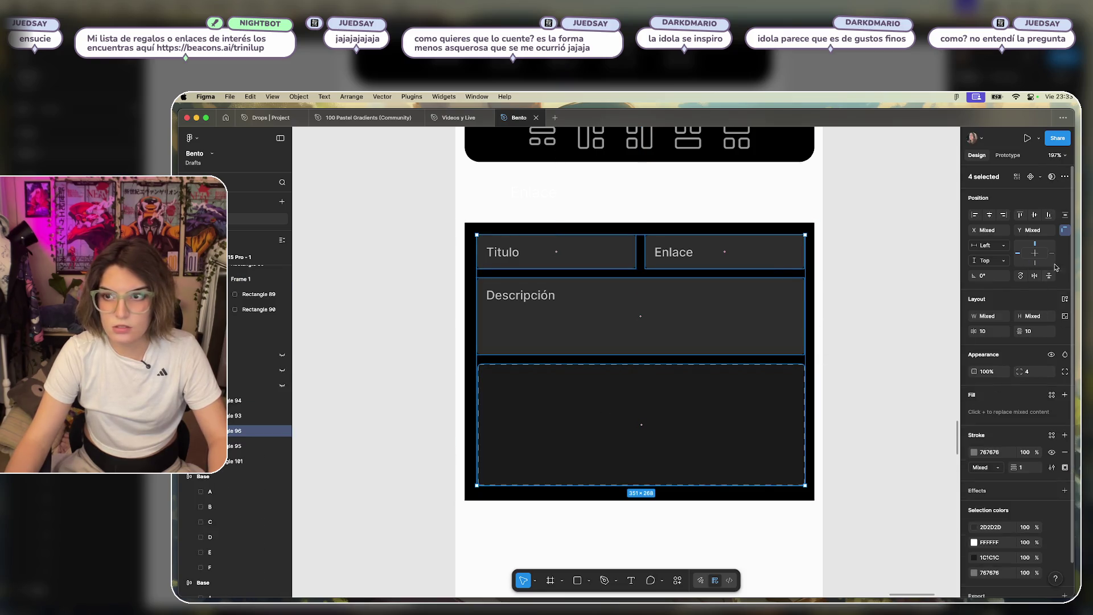
{"action": "left_click", "coordinate": [1065, 299]}
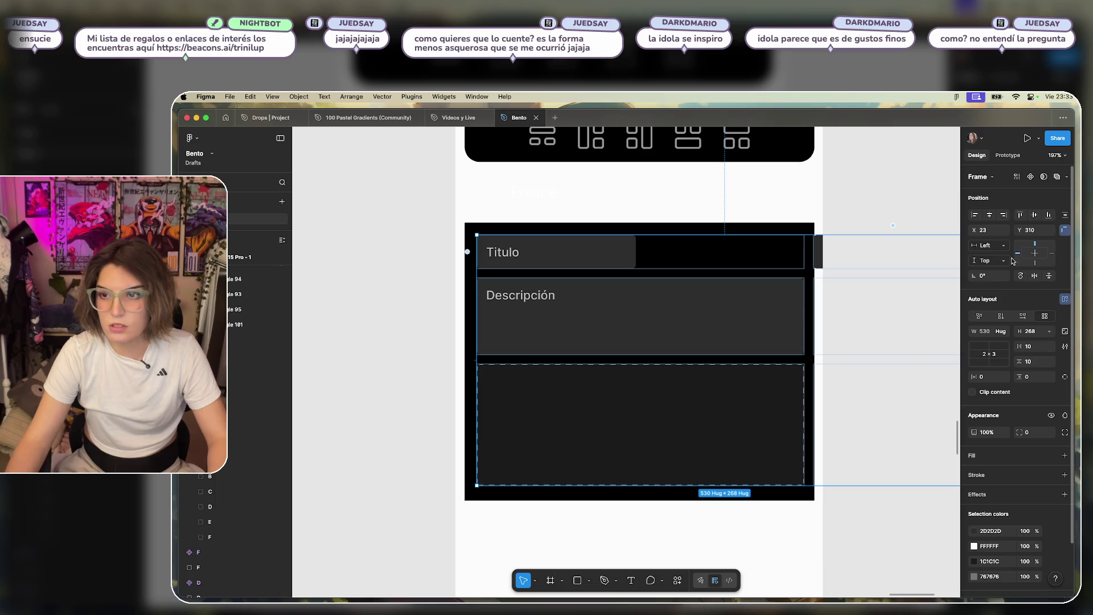
{"action": "left_click", "coordinate": [979, 317]}
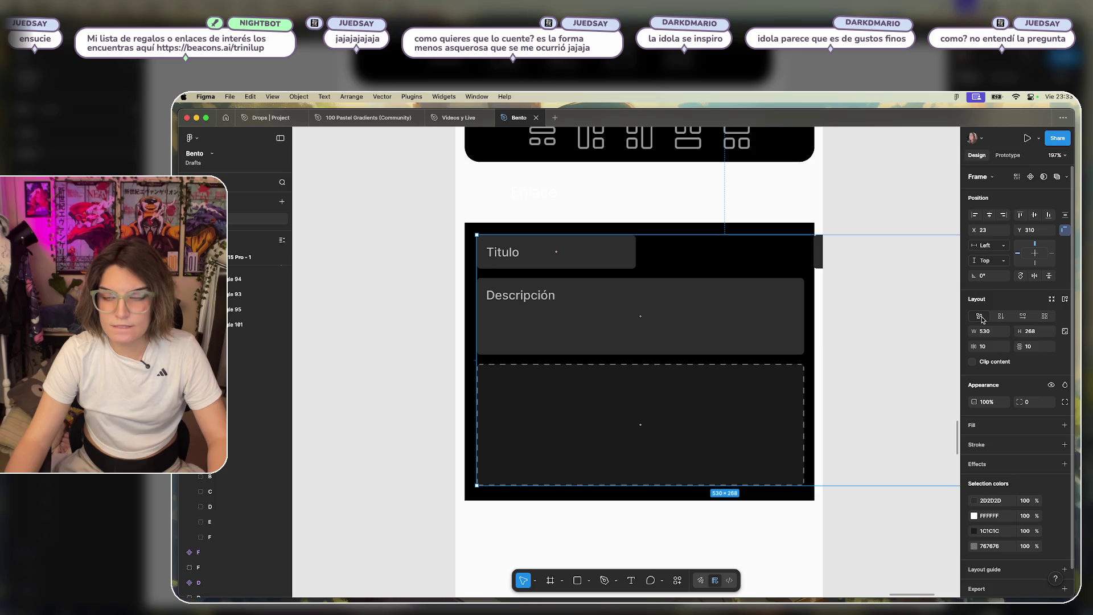
{"action": "left_click", "coordinate": [1046, 316]}
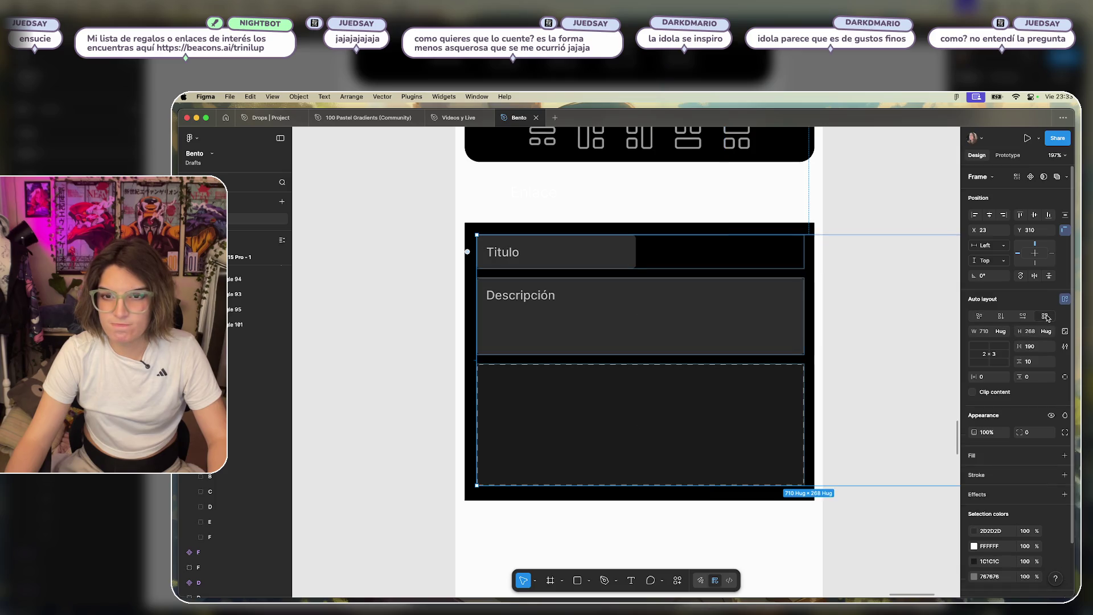
{"action": "scroll", "coordinate": [848, 283], "scroll_direction": "down", "scroll_amount": 5}
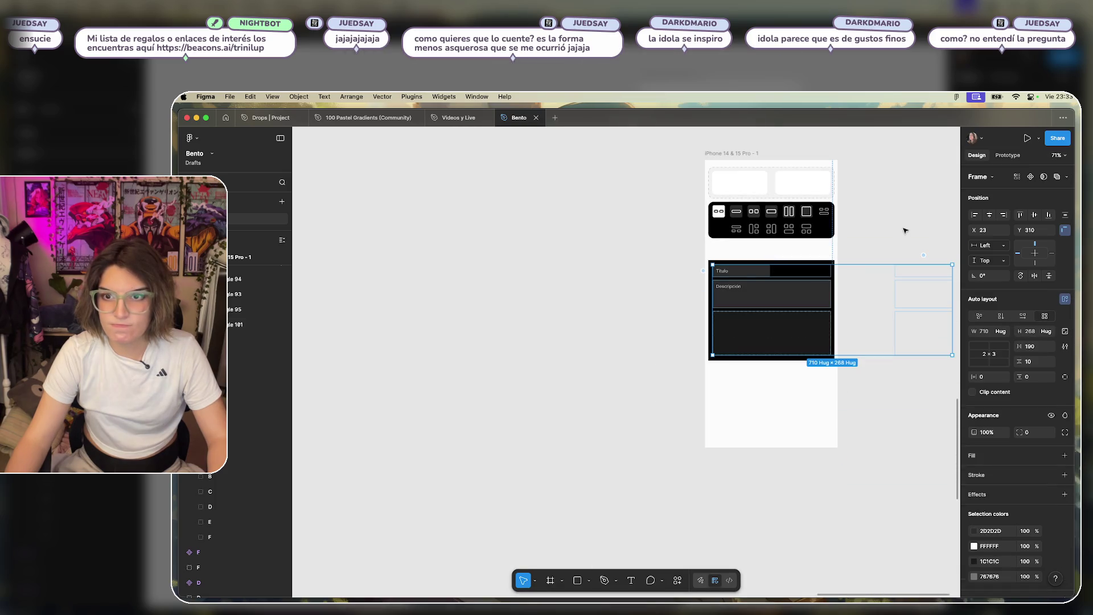
{"action": "scroll", "coordinate": [705, 239], "scroll_direction": "up", "scroll_amount": 4}
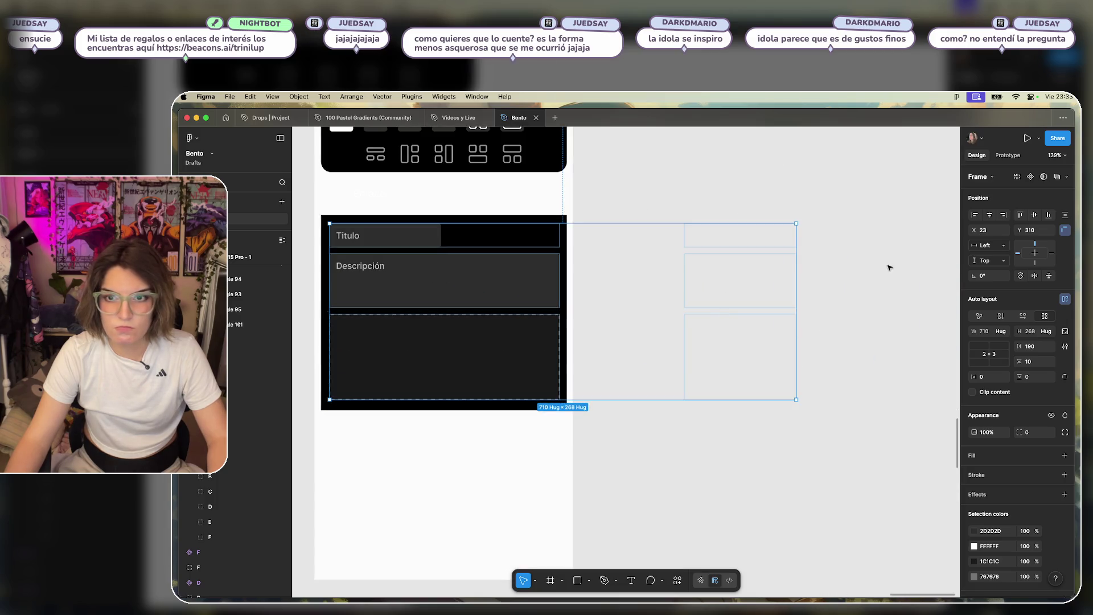
{"action": "left_click", "coordinate": [889, 266]}
{"action": "left_click", "coordinate": [481, 265]}
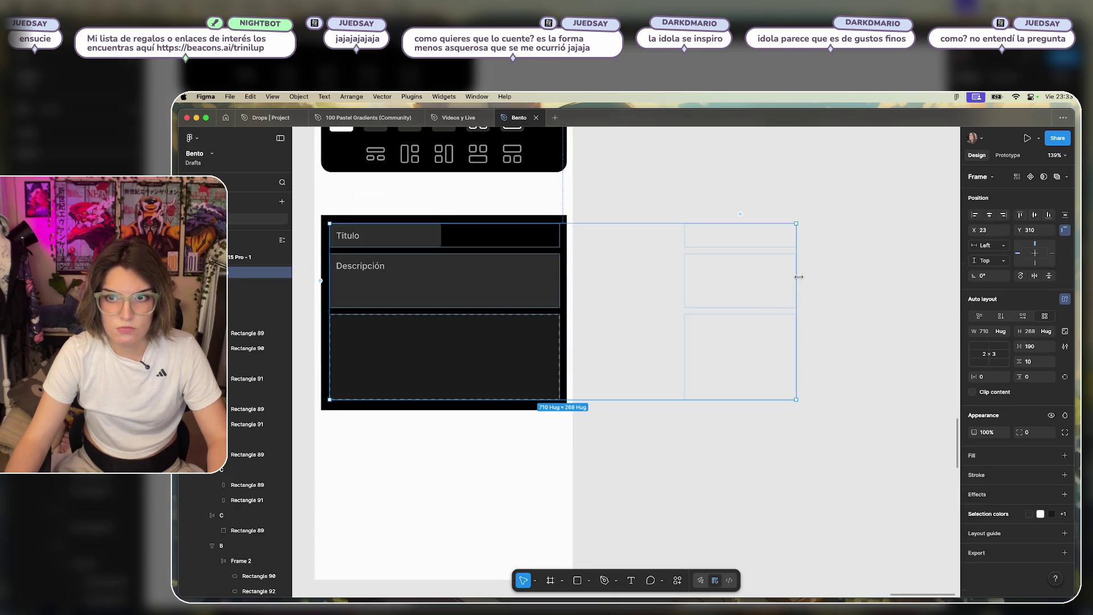
{"action": "mouse_move", "coordinate": [797, 276]}
{"action": "left_mouse_down"}
{"action": "mouse_move", "coordinate": [561, 275]}
{"action": "mouse_move", "coordinate": [820, 292]}
{"action": "left_mouse_up"}
{"action": "scroll", "coordinate": [810, 213], "scroll_direction": "right", "scroll_amount": 8}
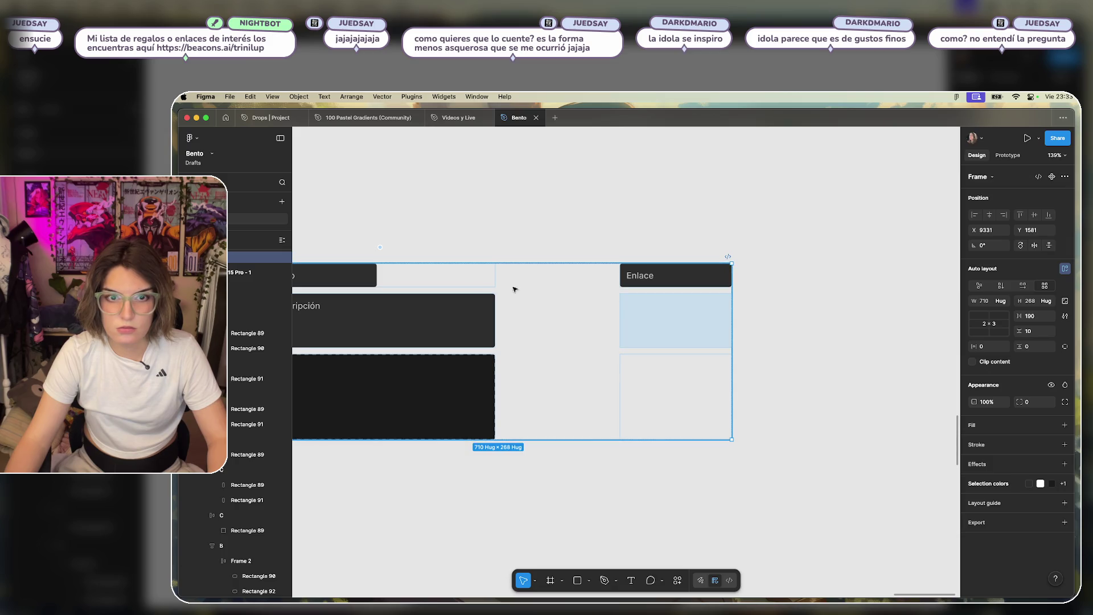
{"action": "left_click", "coordinate": [342, 275]}
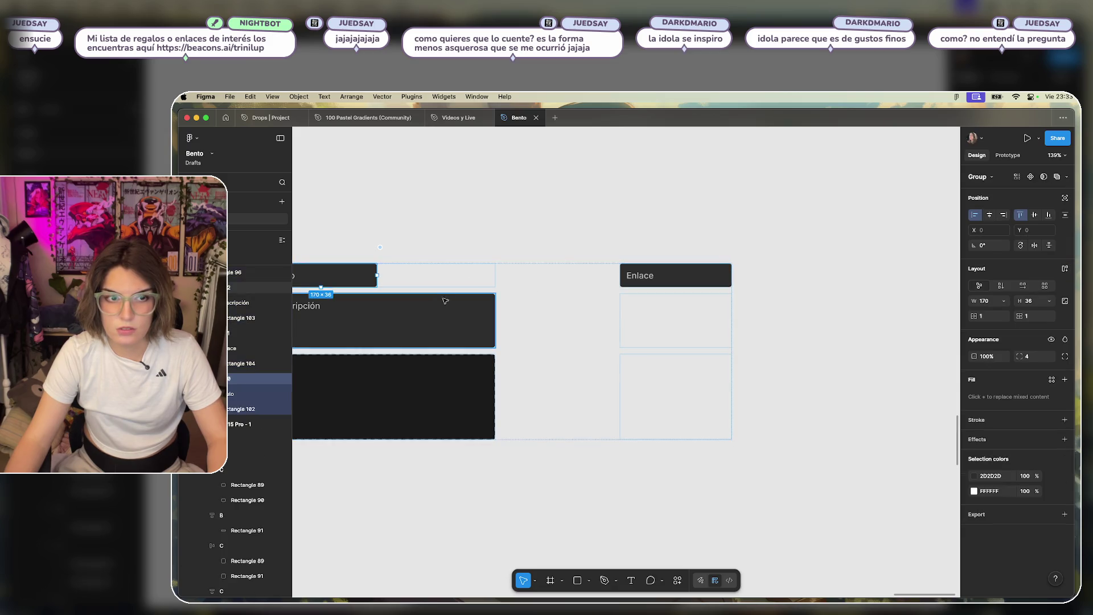
{"action": "scroll", "coordinate": [399, 273], "scroll_direction": "left", "scroll_amount": 5}
{"action": "mouse_move", "coordinate": [509, 263]}
{"action": "left_mouse_down"}
{"action": "mouse_move", "coordinate": [566, 263]}
{"action": "mouse_move", "coordinate": [476, 263]}
{"action": "mouse_move", "coordinate": [508, 262]}
{"action": "left_mouse_up"}
{"action": "mouse_move", "coordinate": [864, 266]}
{"action": "left_mouse_down"}
{"action": "mouse_move", "coordinate": [837, 262]}
{"action": "mouse_move", "coordinate": [865, 266]}
{"action": "left_mouse_up"}
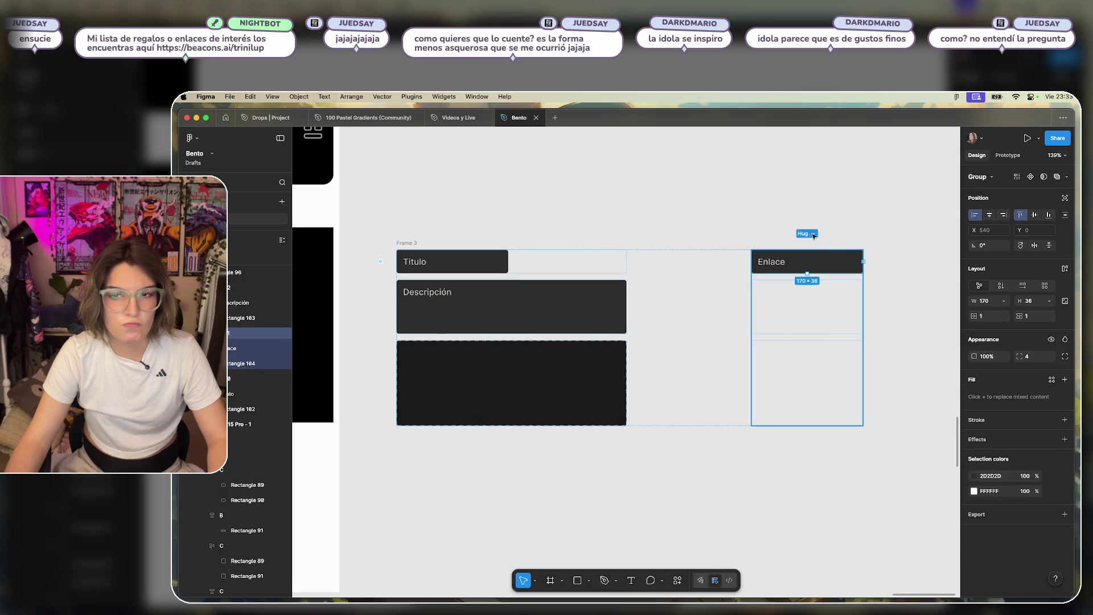
{"action": "left_click", "coordinate": [800, 342]}
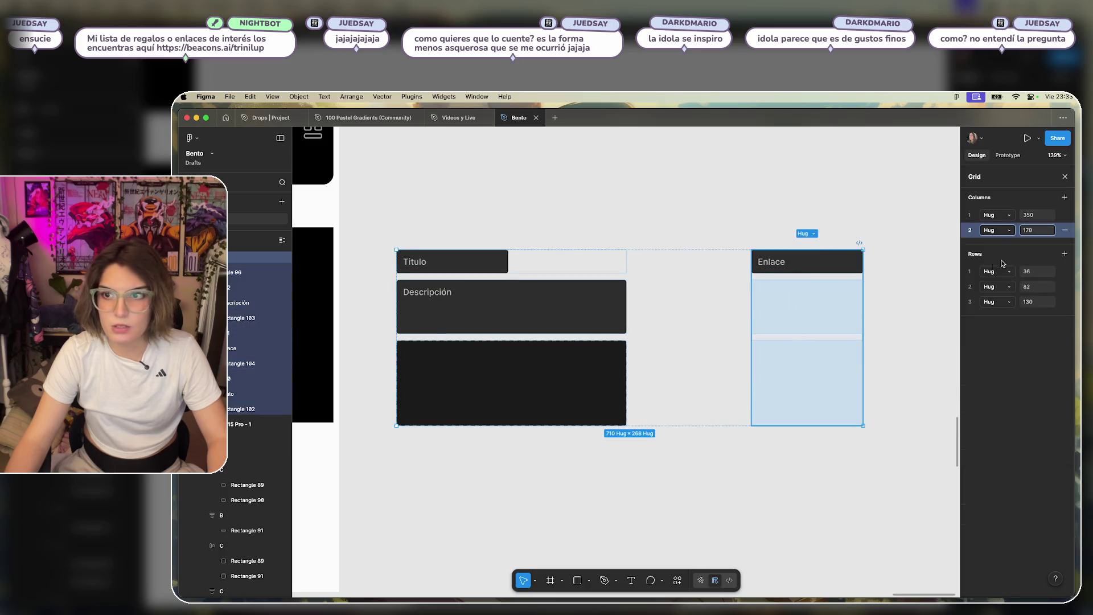
{"action": "left_click", "coordinate": [1065, 231]}
{"action": "key", "text": "super+z"}
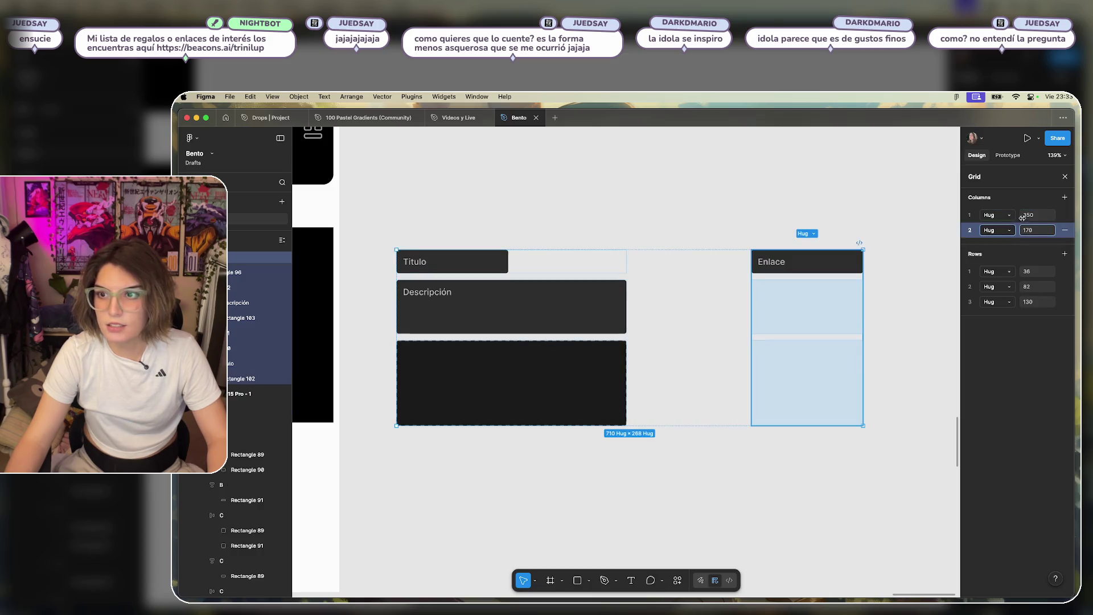
{"action": "left_click", "coordinate": [1010, 232]}
{"action": "left_click", "coordinate": [1006, 247]}
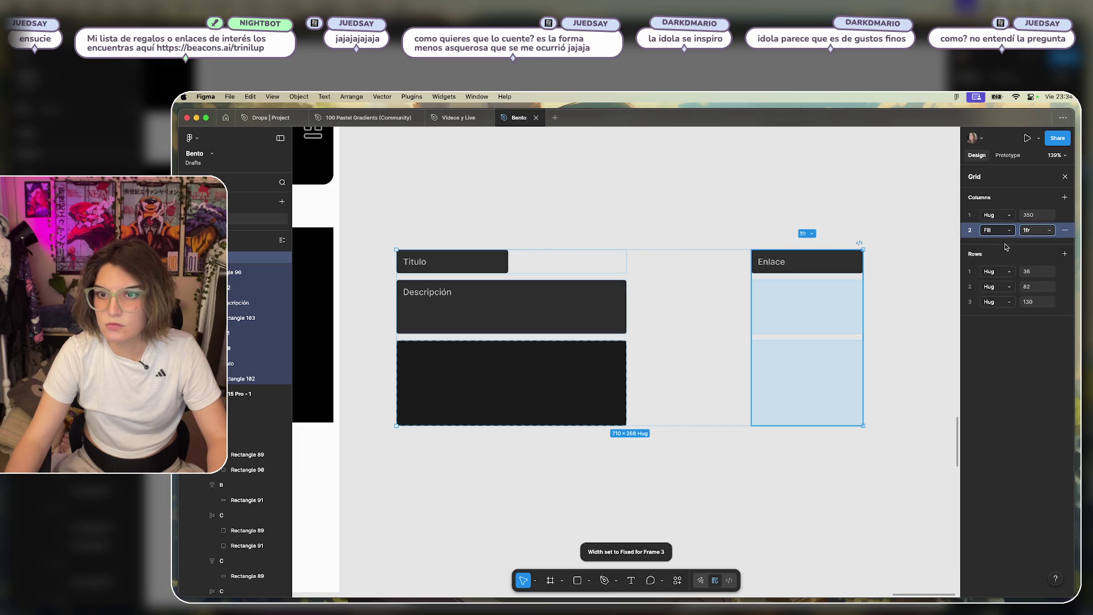
{"action": "left_click", "coordinate": [1010, 235]}
{"action": "left_click", "coordinate": [1006, 254]}
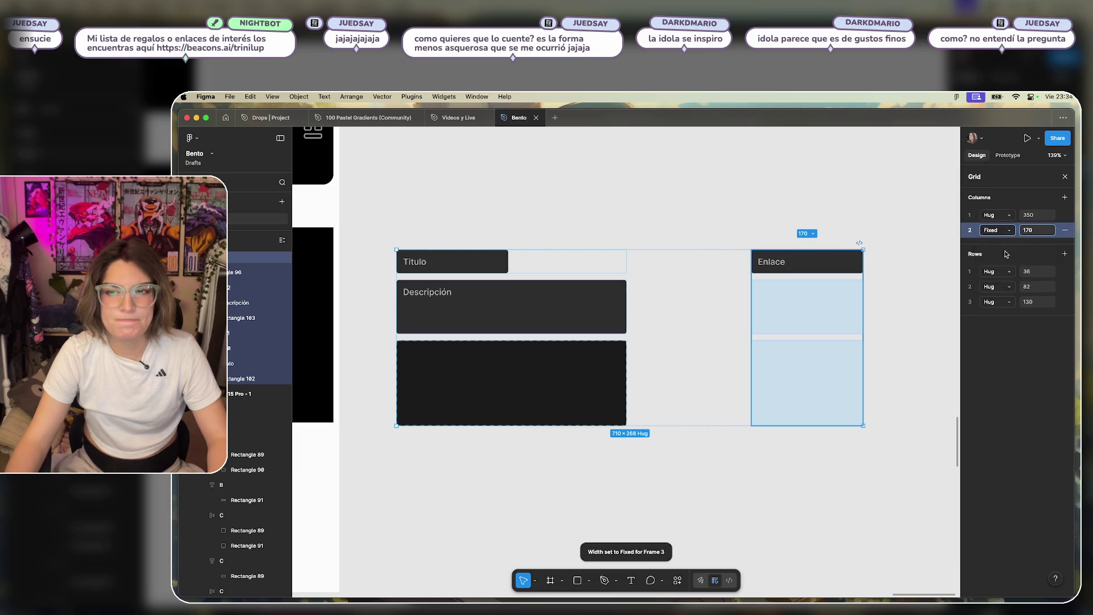
{"action": "left_click", "coordinate": [1006, 232]}
{"action": "left_click", "coordinate": [1008, 251]}
{"action": "left_click", "coordinate": [1008, 233]}
{"action": "left_click", "coordinate": [1005, 240]}
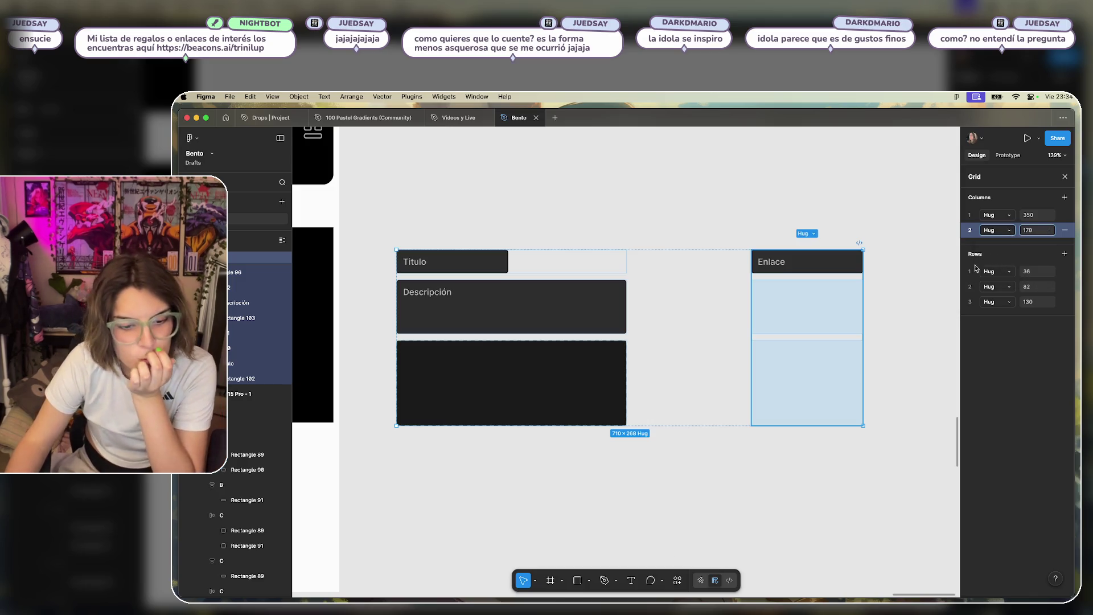
{"action": "key", "text": "ctrl+z"}
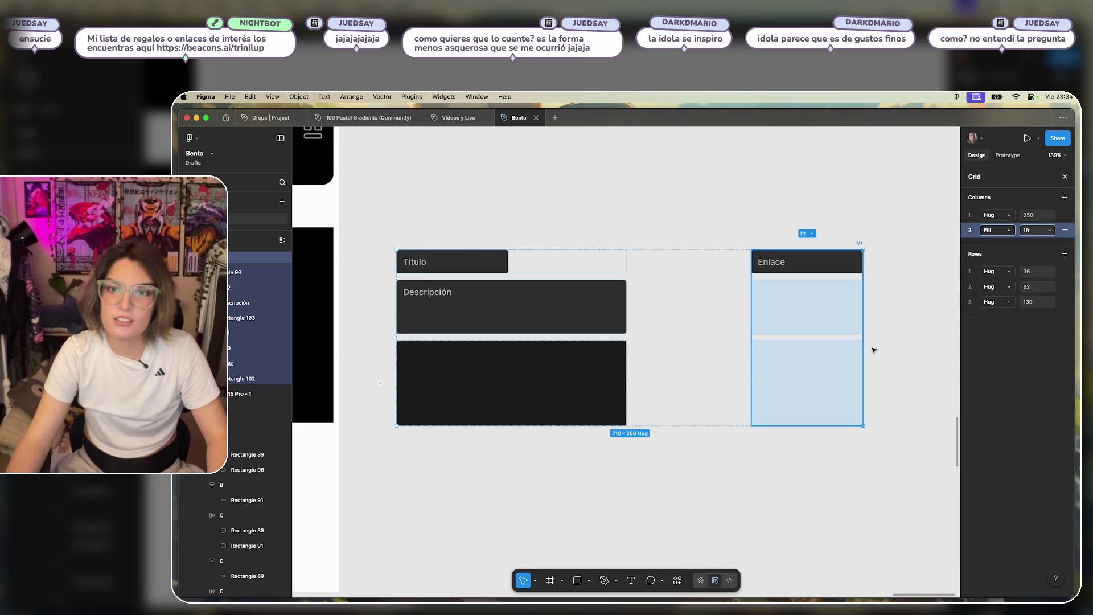
{"action": "key", "text": "ctrl+z"}
{"action": "key", "text": "ctrl+z"}
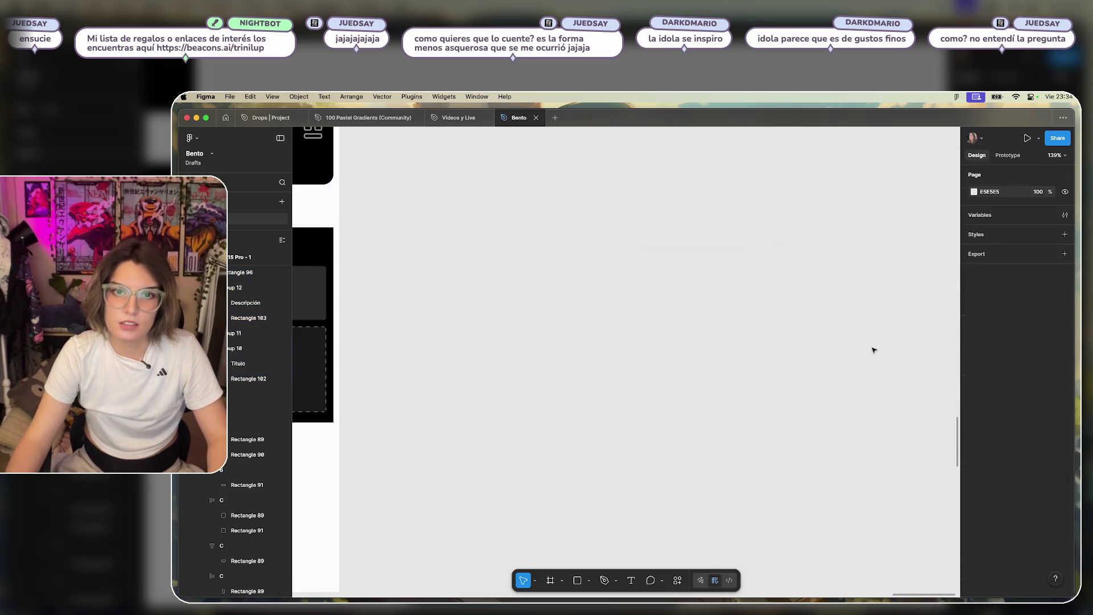
{"action": "key", "text": "ctrl+shift+z"}
{"action": "key", "text": "ctrl+shift+z"}
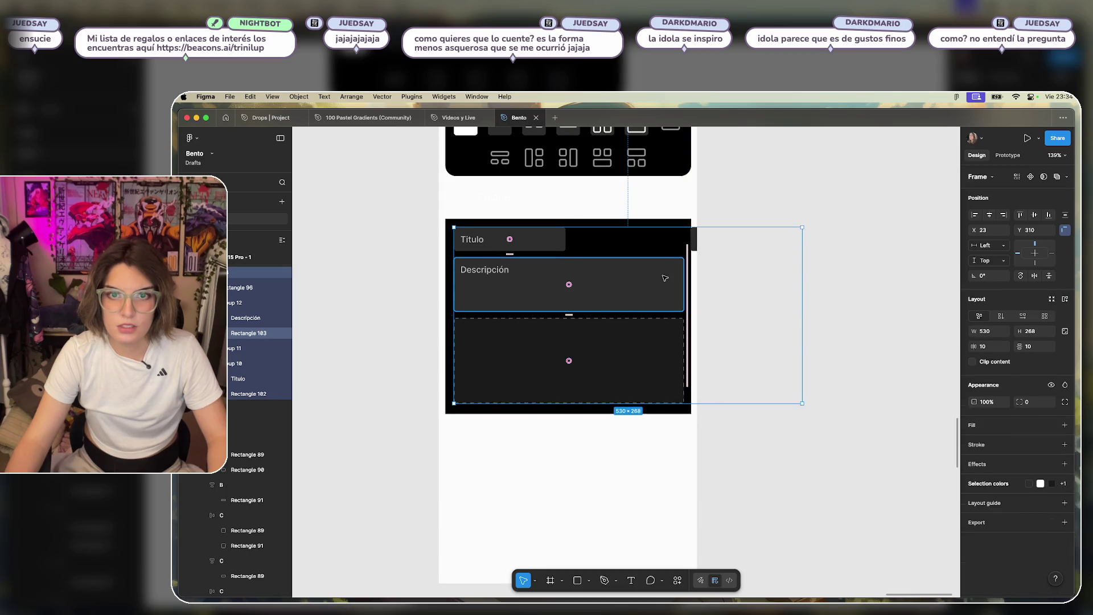
Group Titulo and Enlace into an auto-layout row that hugs its contents.
{"action": "key", "text": "ctrl+shift+z"}
{"action": "key", "text": "ctrl+shift+z"}
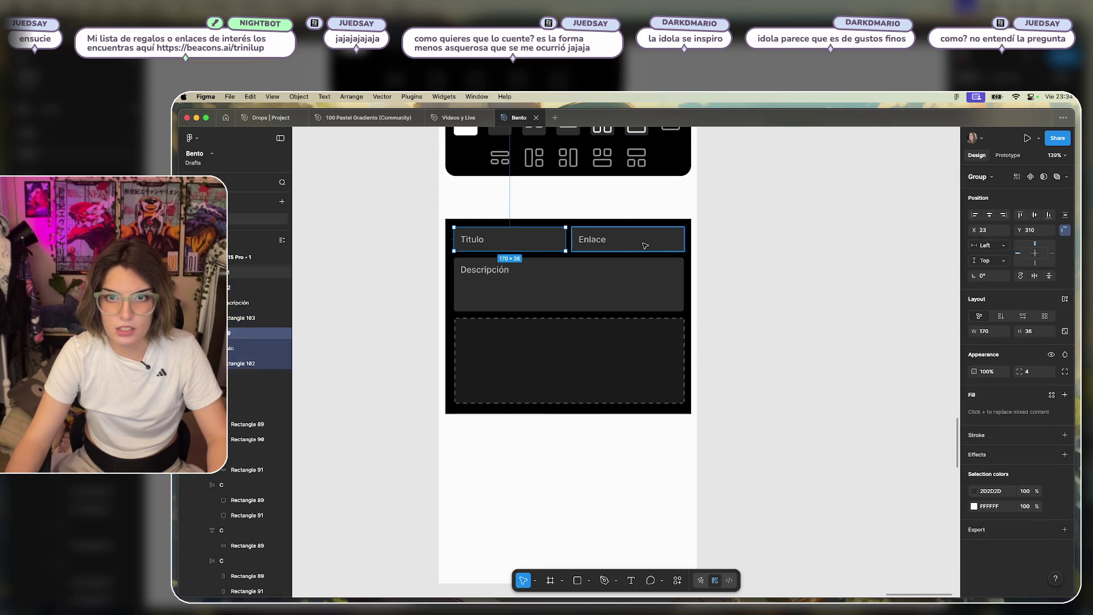
{"action": "left_click", "coordinate": [645, 246], "text": "shift"}
{"action": "left_click", "coordinate": [1065, 299]}
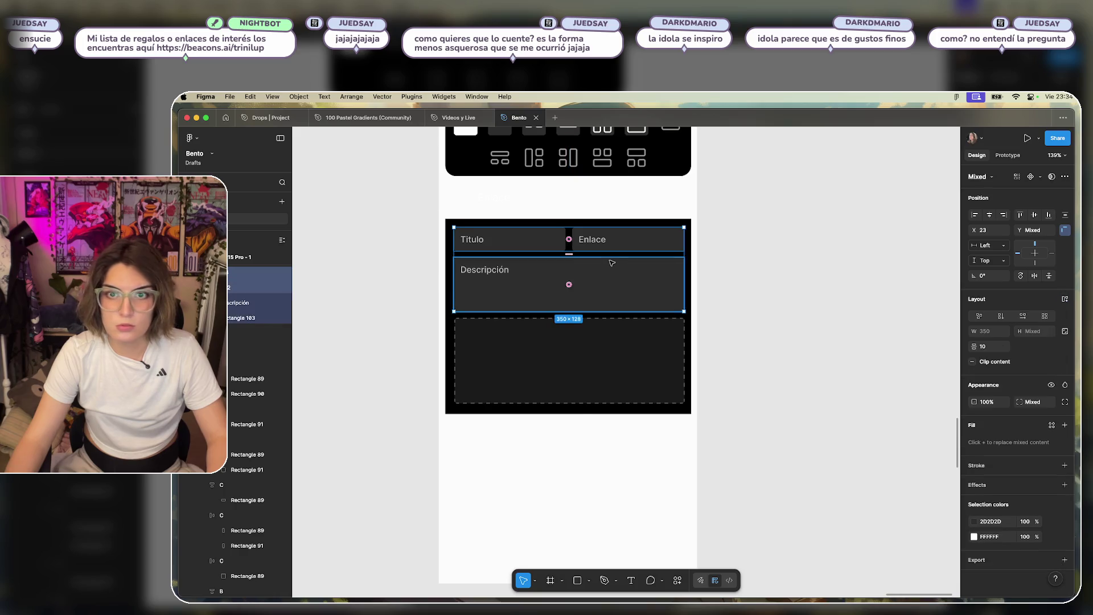
{"action": "scroll", "coordinate": [774, 251], "scroll_direction": "down", "scroll_amount": 3}
{"action": "scroll", "coordinate": [757, 264], "scroll_direction": "up", "scroll_amount": 3}
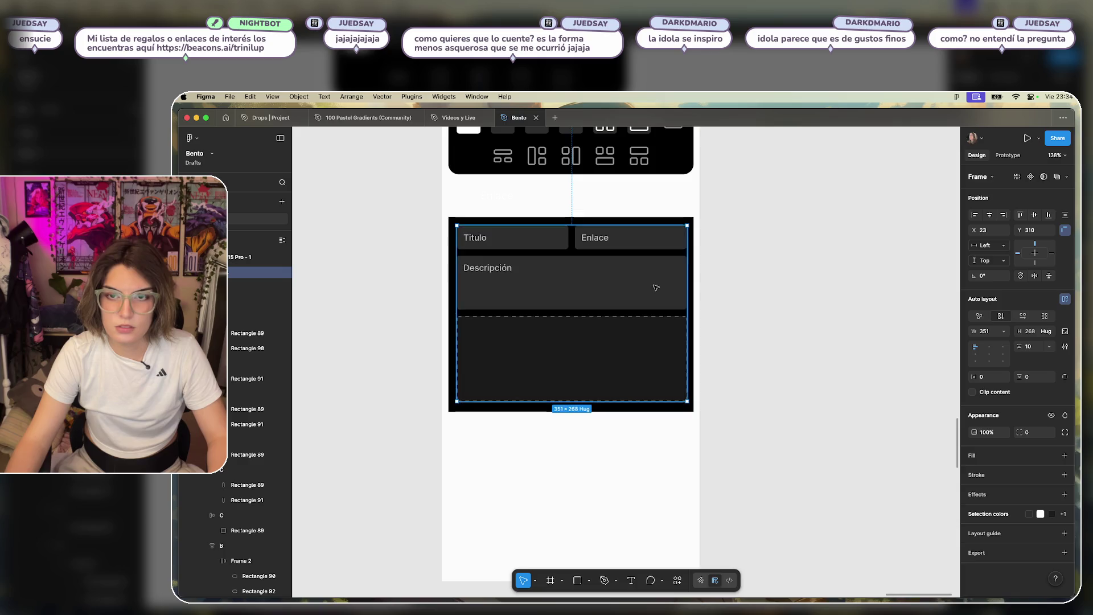
{"action": "scroll", "coordinate": [655, 287], "scroll_direction": "up", "scroll_amount": 5}
{"action": "left_click", "coordinate": [662, 272]}
{"action": "left_click", "coordinate": [654, 218]}
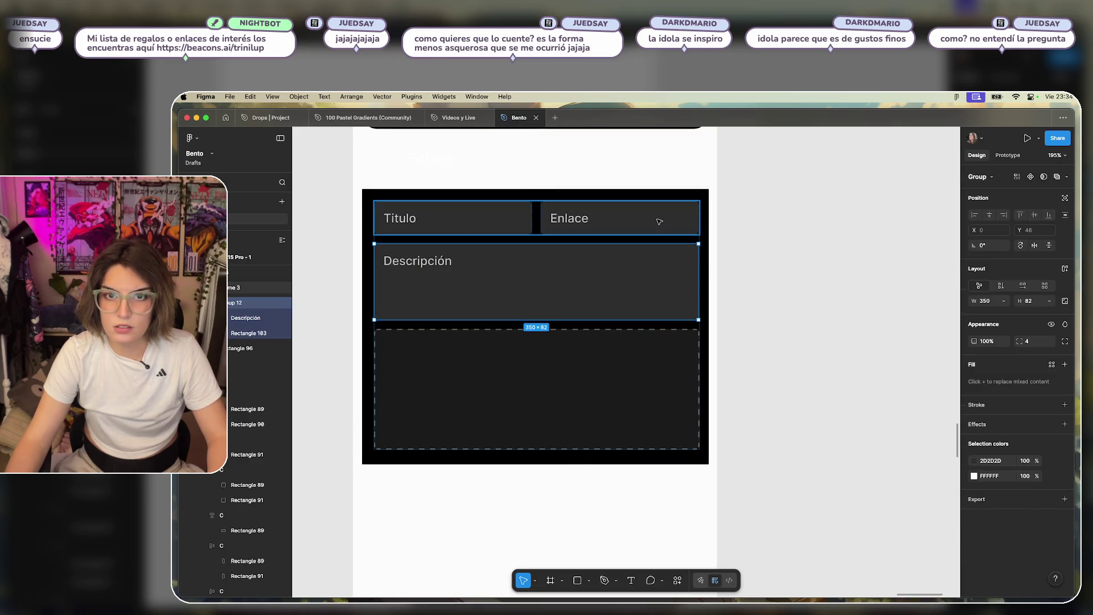
{"action": "left_click", "coordinate": [1002, 302]}
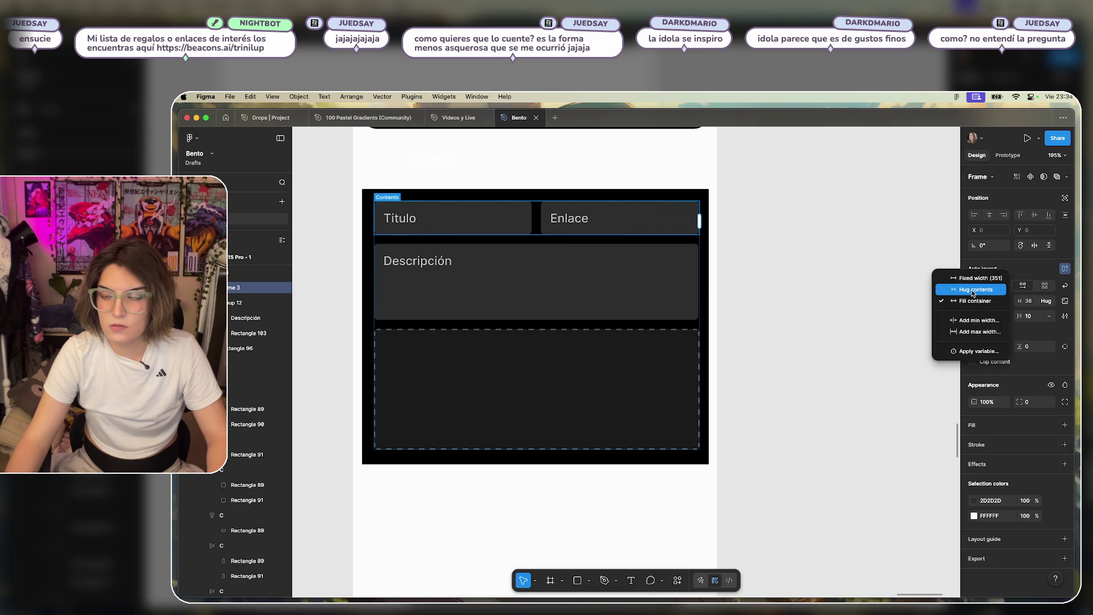
{"action": "left_click", "coordinate": [975, 289]}
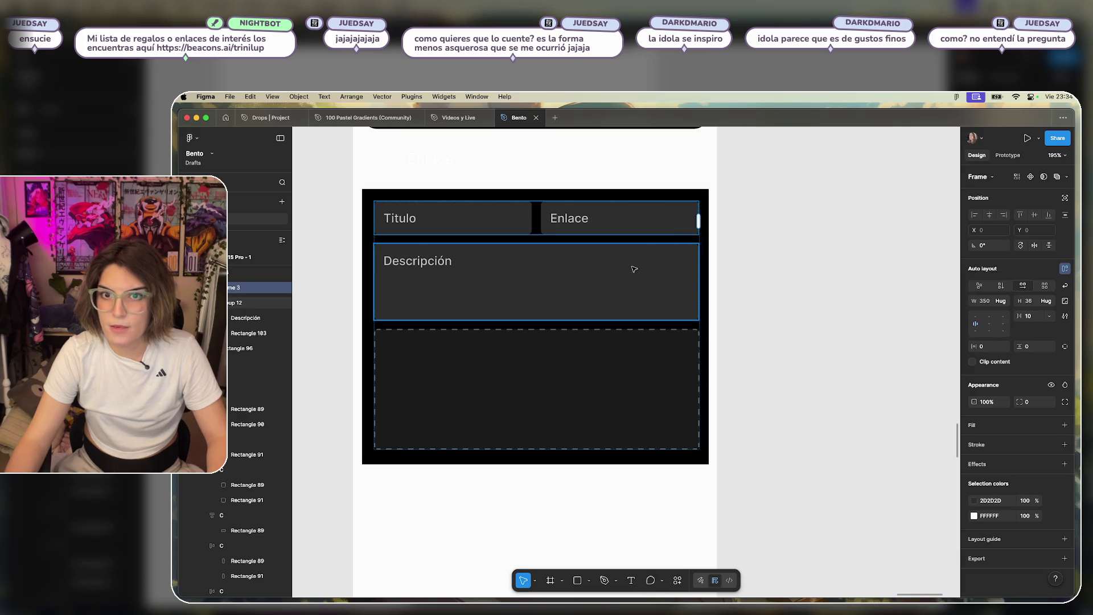
Make the outer field frame hug its contents with 10 horizontal and 10 vertical padding.
{"action": "left_click", "coordinate": [634, 269]}
{"action": "key", "text": "Escape"}
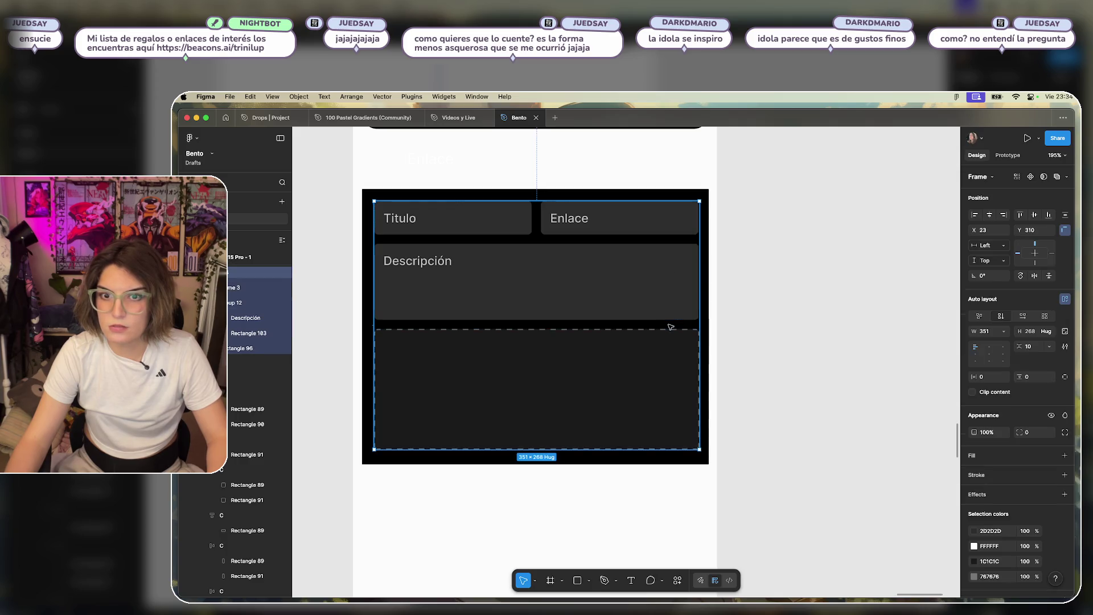
{"action": "left_click", "coordinate": [1003, 332]}
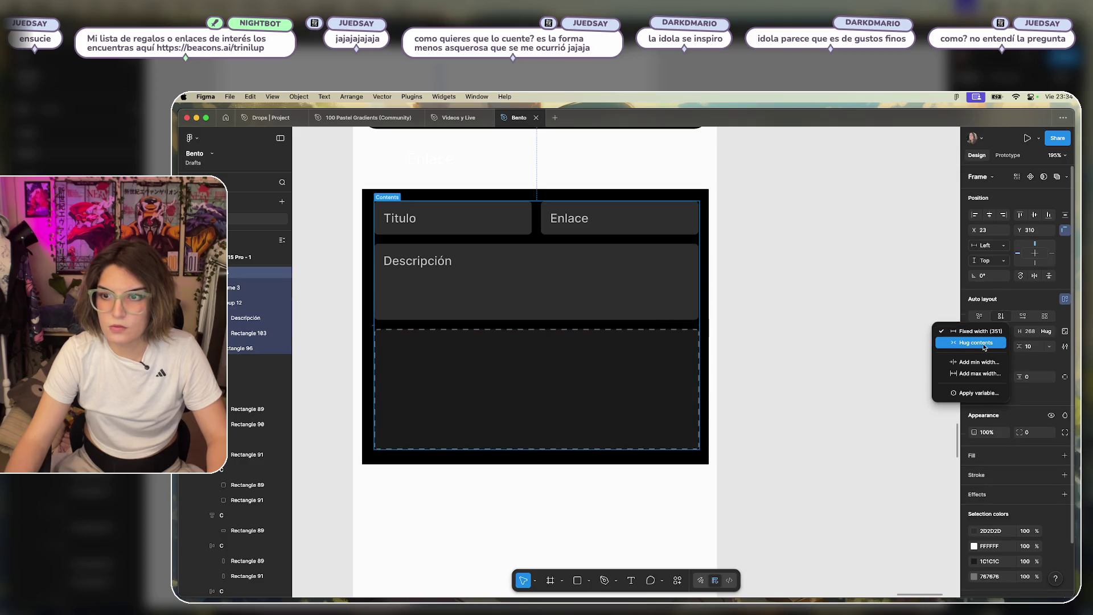
{"action": "left_click", "coordinate": [982, 344]}
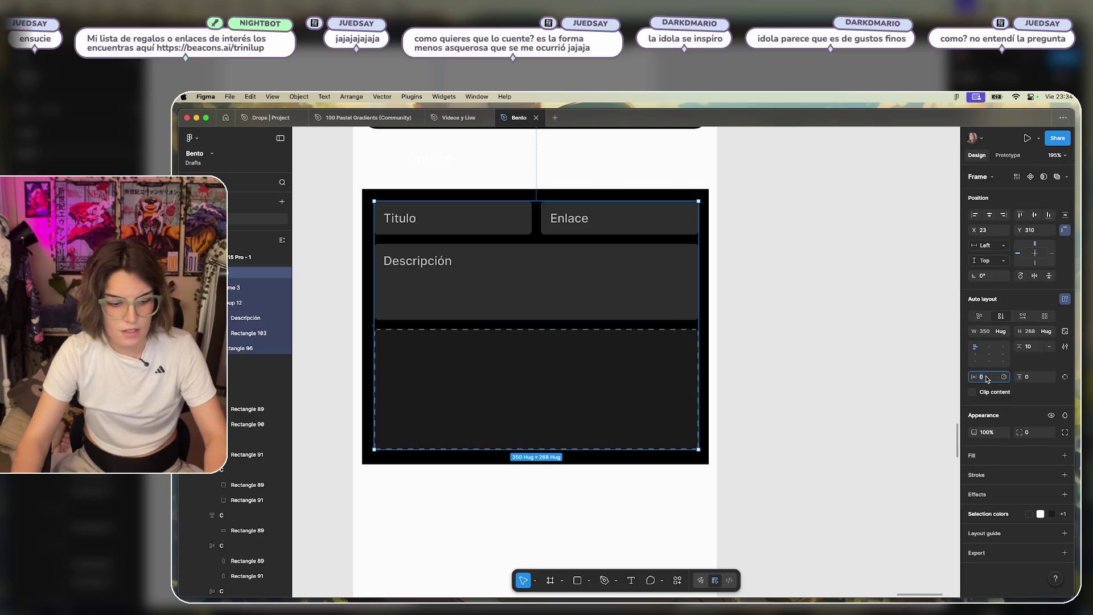
{"action": "type", "text": "10"}
{"action": "key", "text": "Return"}
{"action": "mouse_move", "coordinate": [578, 334]}
{"action": "left_mouse_down"}
{"action": "mouse_move", "coordinate": [559, 319]}
{"action": "mouse_move", "coordinate": [569, 320]}
{"action": "left_mouse_up"}
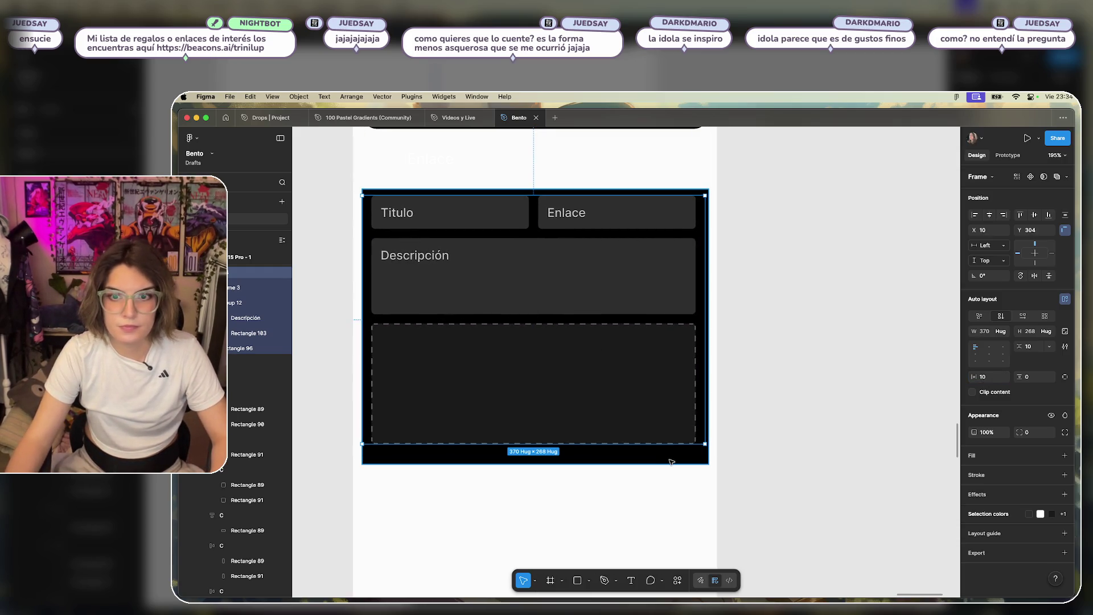
{"action": "left_click", "coordinate": [671, 459]}
{"action": "left_click", "coordinate": [629, 339]}
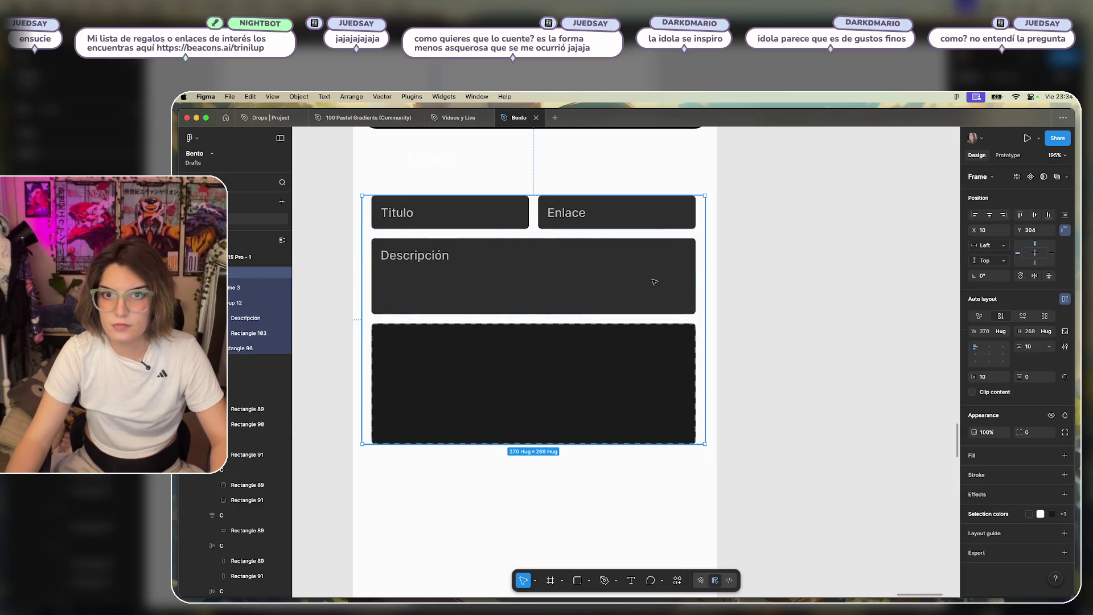
{"action": "type", "text": "10"}
{"action": "key", "text": "Return"}
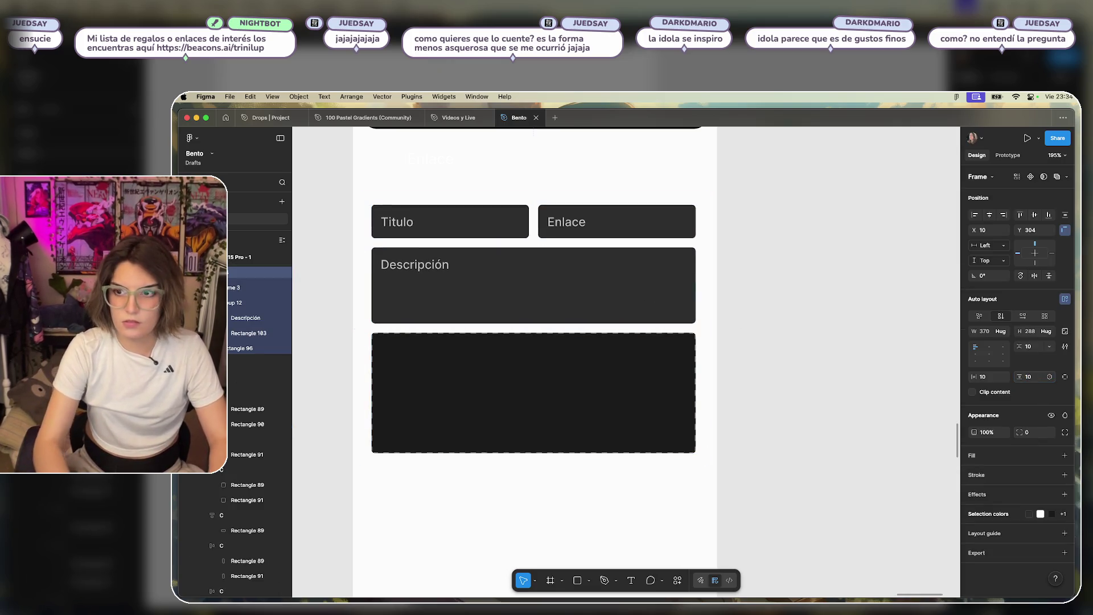
{"action": "scroll", "coordinate": [732, 293], "scroll_direction": "up", "scroll_amount": 3}
{"action": "key", "text": "Tab"}
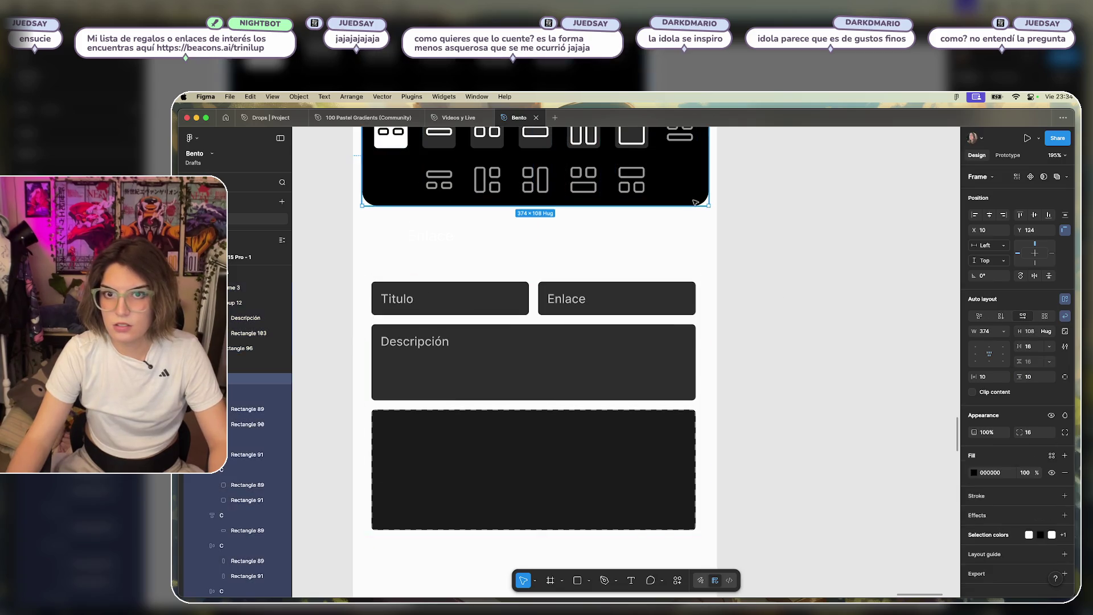
{"action": "key", "text": "shift+Tab"}
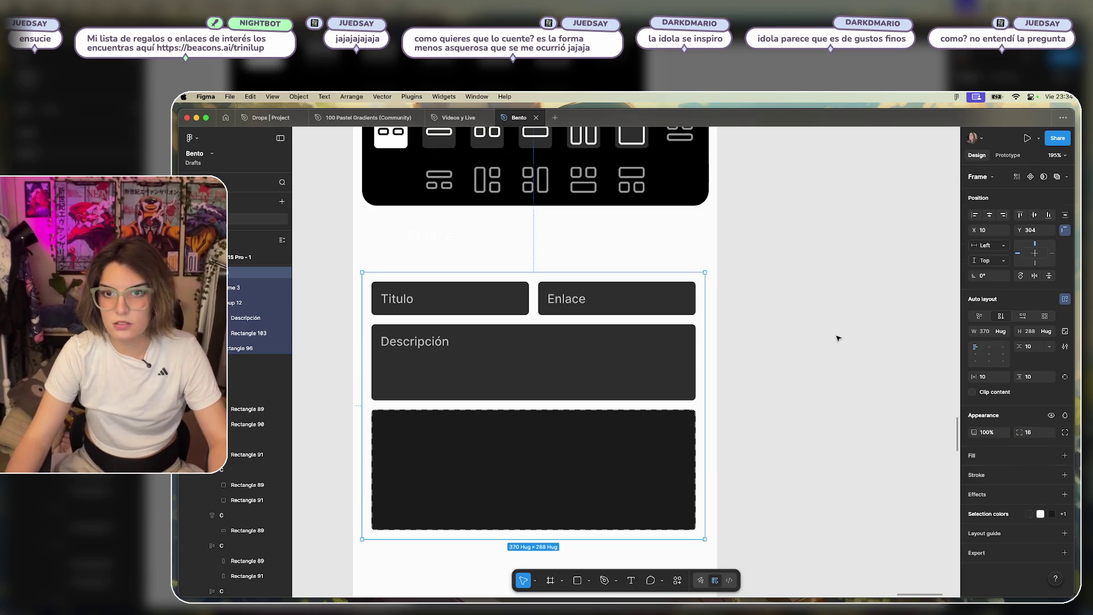
Give the auto-layout field frame a black 000000 fill.
{"action": "left_click", "coordinate": [1065, 455]}
{"action": "left_click", "coordinate": [869, 567]}
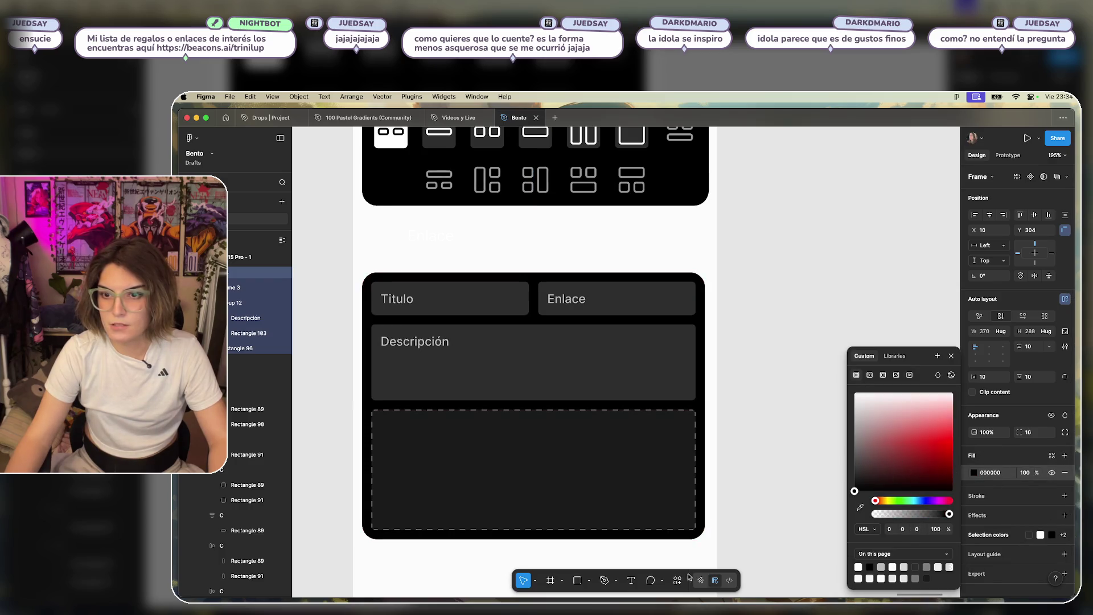
{"action": "left_click", "coordinate": [749, 327]}
{"action": "key", "text": "shift+1"}
{"action": "scroll", "coordinate": [752, 307], "scroll_direction": "up", "scroll_amount": 5}
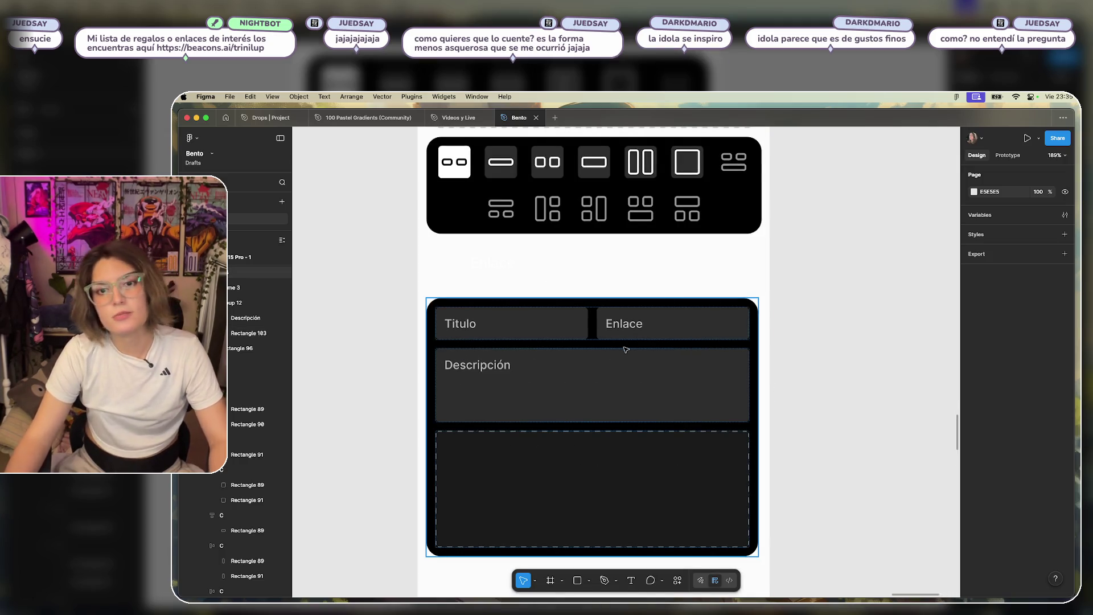
Move the form card up toward the toolbar, widen it to 374, and increase vertical padding.
{"action": "left_click", "coordinate": [684, 305]}
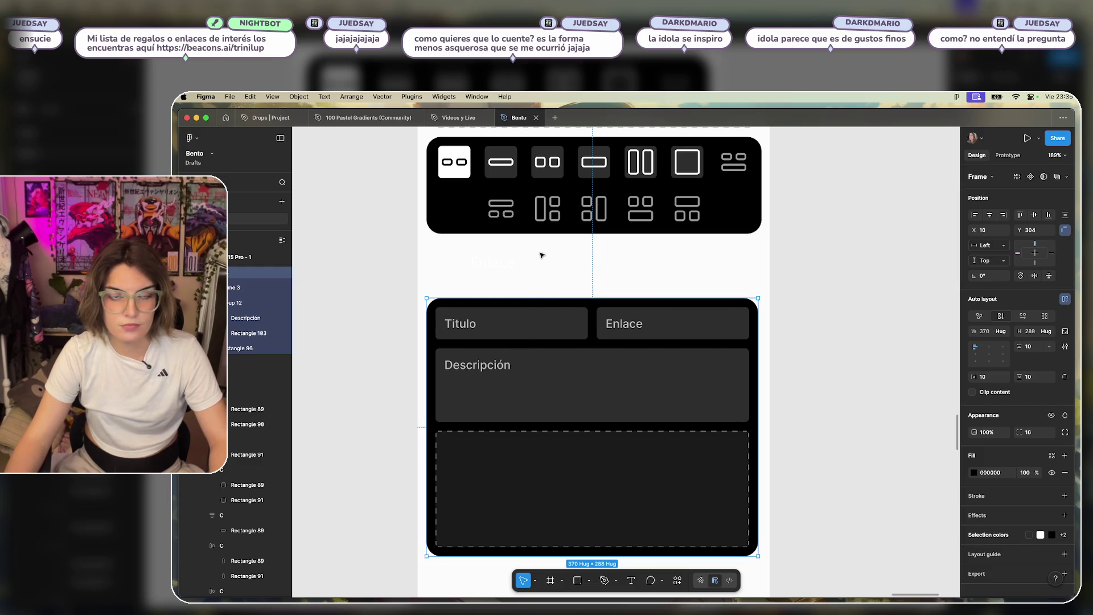
{"action": "scroll", "coordinate": [568, 275], "scroll_direction": "up", "scroll_amount": 2}
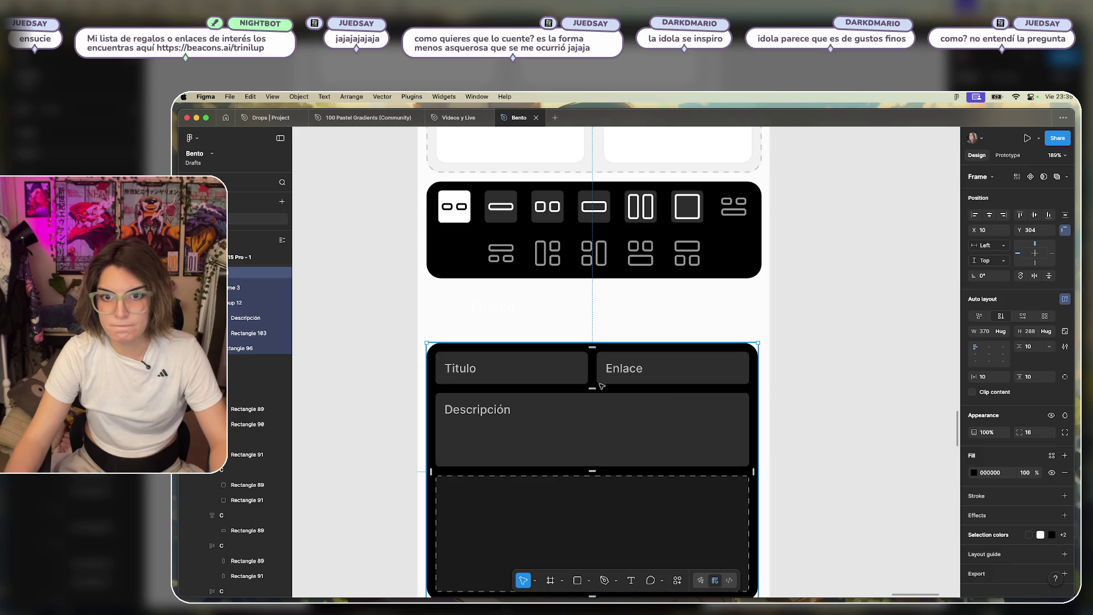
{"action": "left_click_drag", "start_coordinate": [591, 371], "coordinate": [590, 316]}
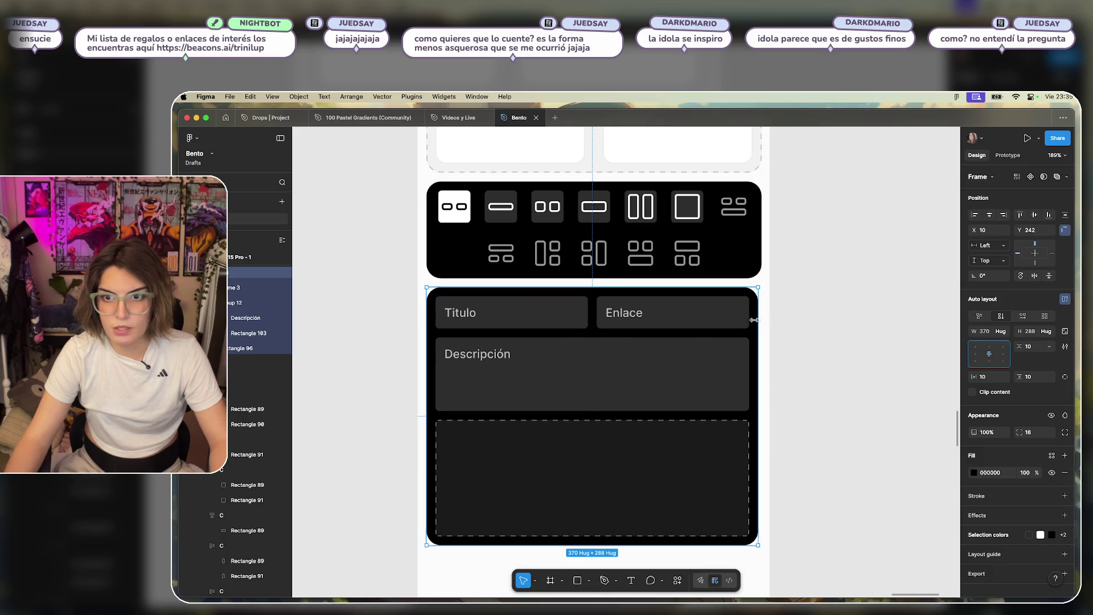
{"action": "left_click_drag", "start_coordinate": [757, 320], "coordinate": [761, 322]}
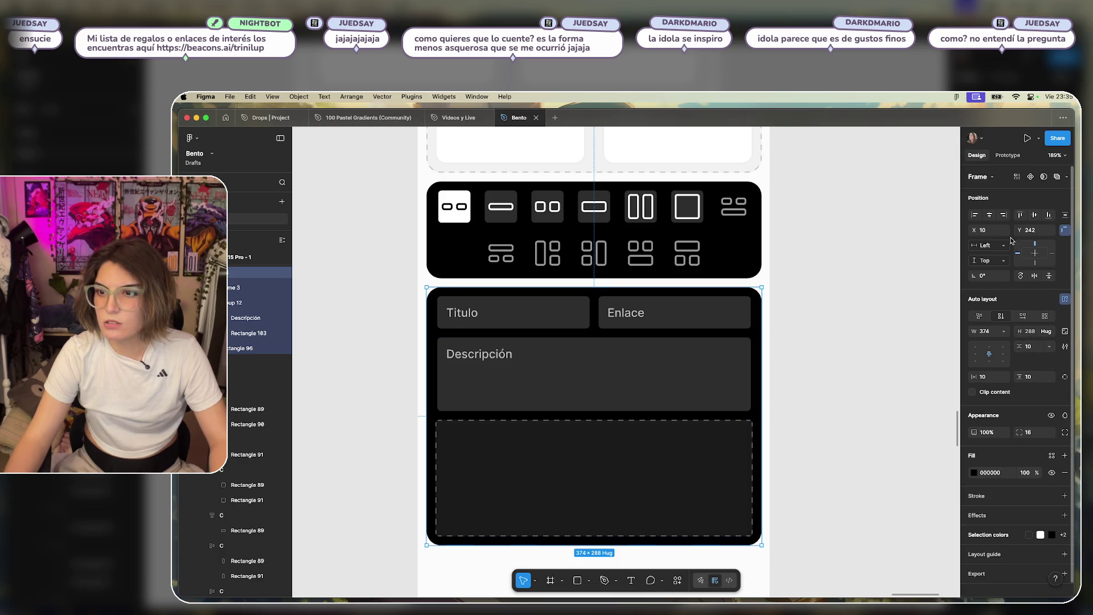
{"action": "left_click", "coordinate": [690, 315]}
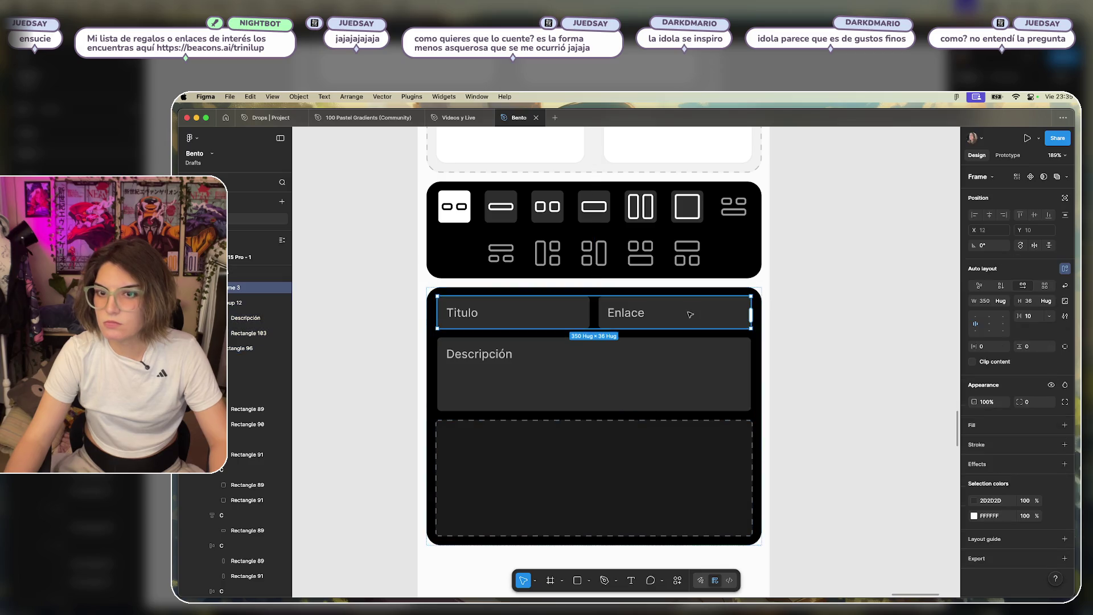
{"action": "left_click", "coordinate": [757, 339]}
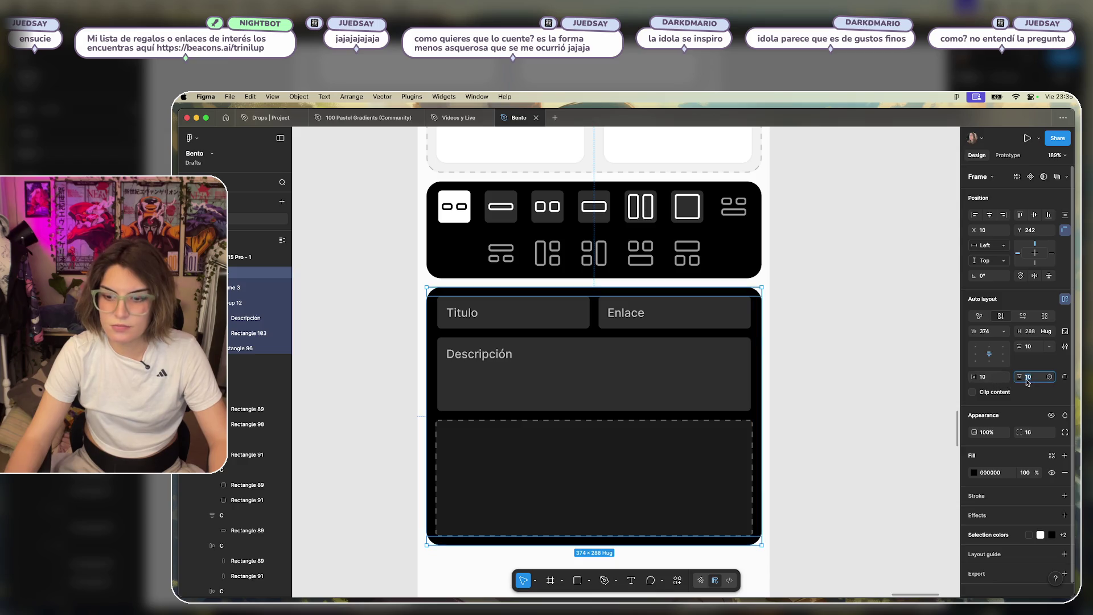
{"action": "key", "text": "Up"}
{"action": "key", "text": "Up"}
{"action": "left_click", "coordinate": [822, 431]}
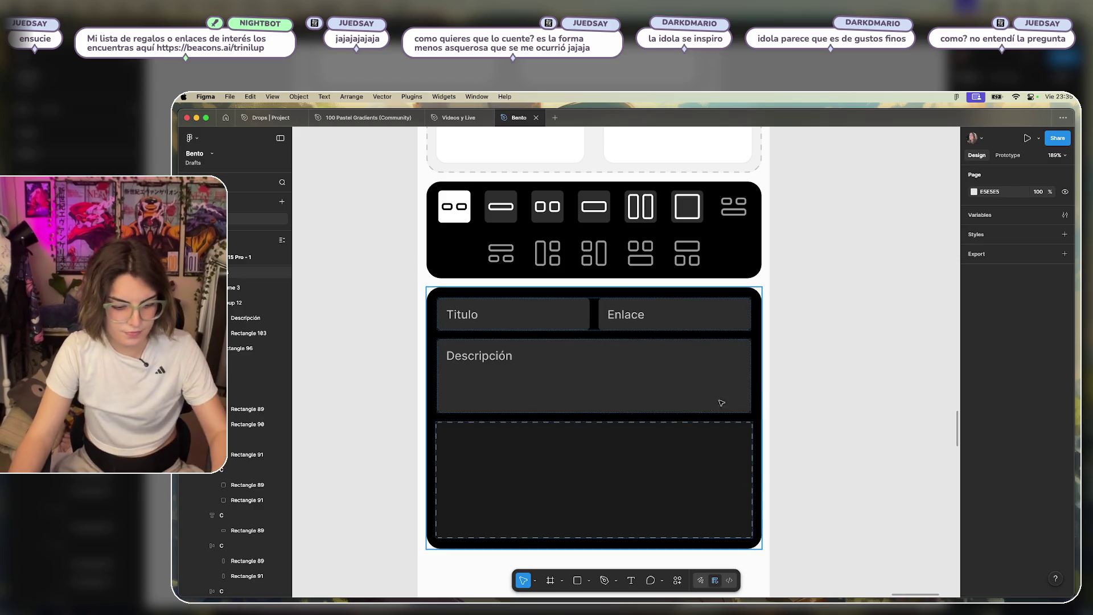
{"action": "left_click", "coordinate": [587, 491]}
{"action": "left_click", "coordinate": [776, 461]}
{"action": "scroll", "coordinate": [839, 454], "scroll_direction": "down", "scroll_amount": 3}
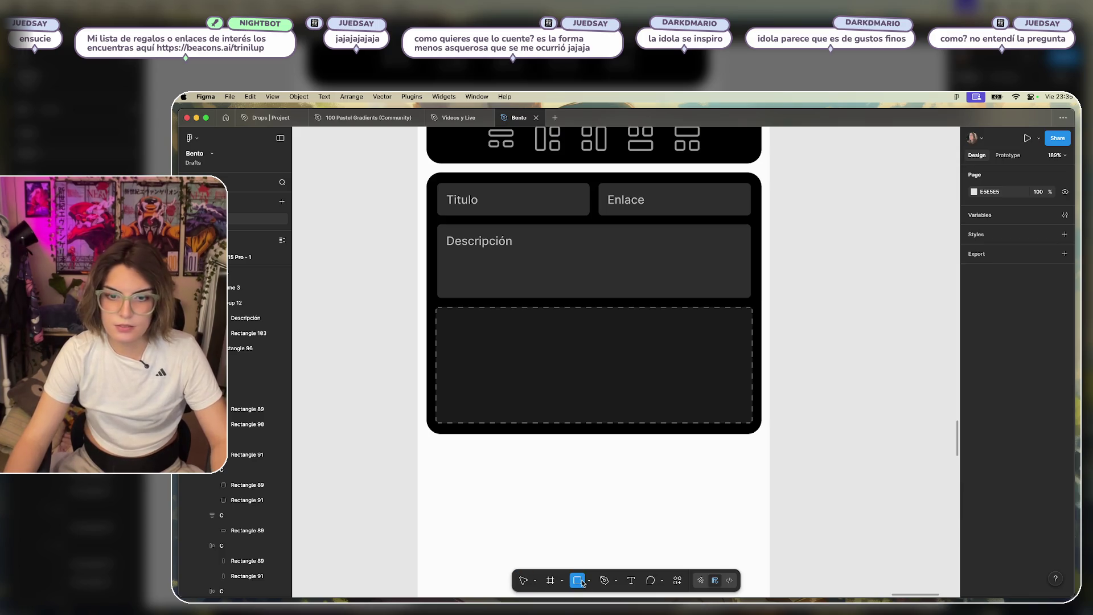
Insert the image-plus icon using the Lucide Icons plugin from Actions.
{"action": "left_click", "coordinate": [678, 581]}
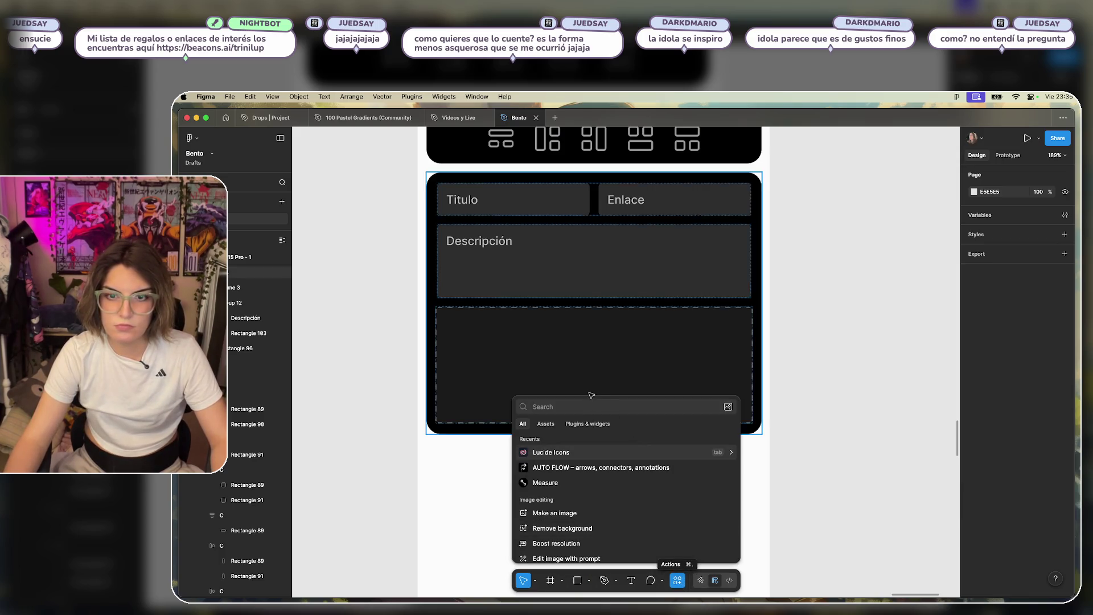
{"action": "left_click", "coordinate": [544, 454]}
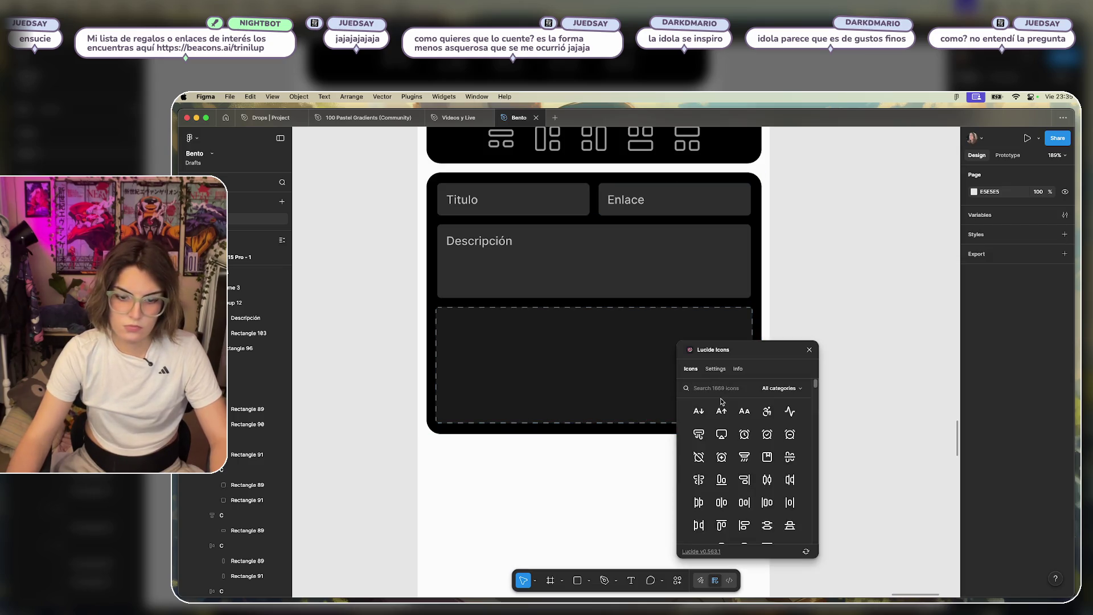
{"action": "type", "text": "lim"}
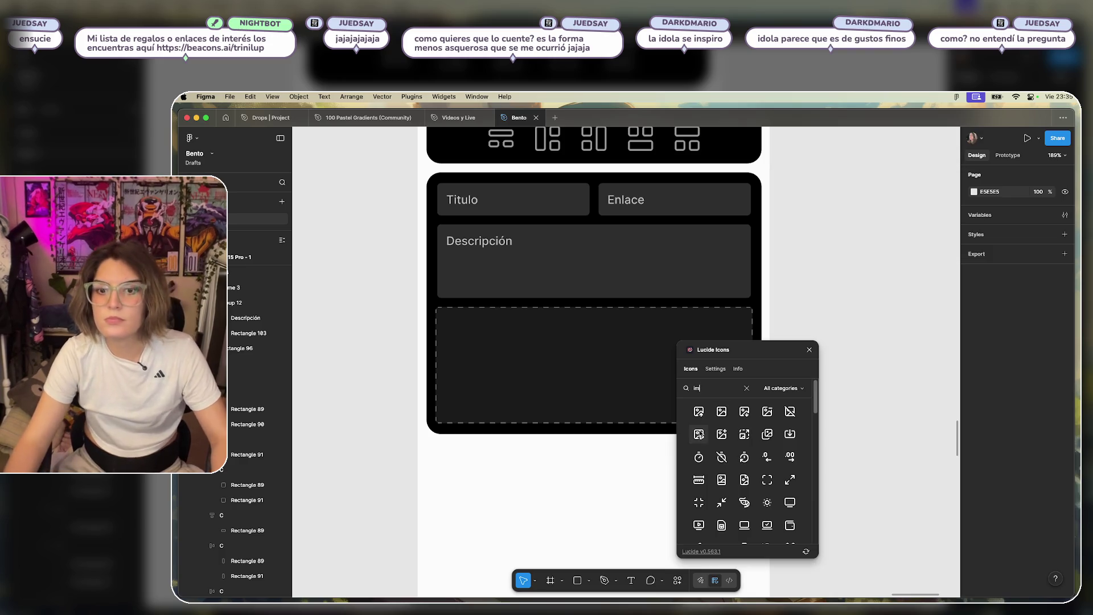
{"action": "left_click", "coordinate": [723, 432]}
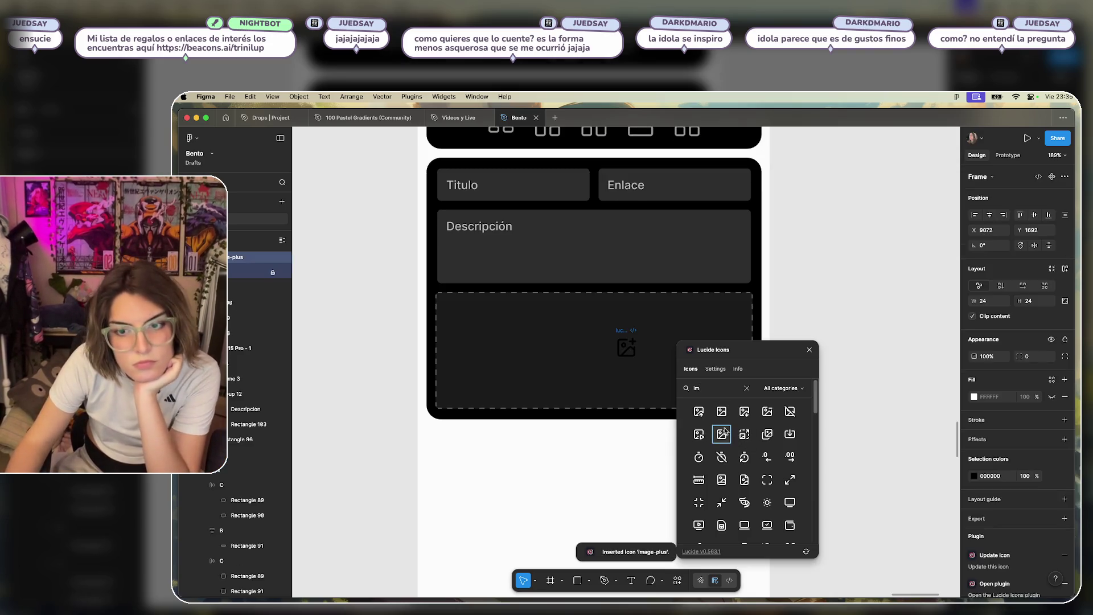
{"action": "left_click", "coordinate": [866, 330]}
{"action": "left_click", "coordinate": [808, 350]}
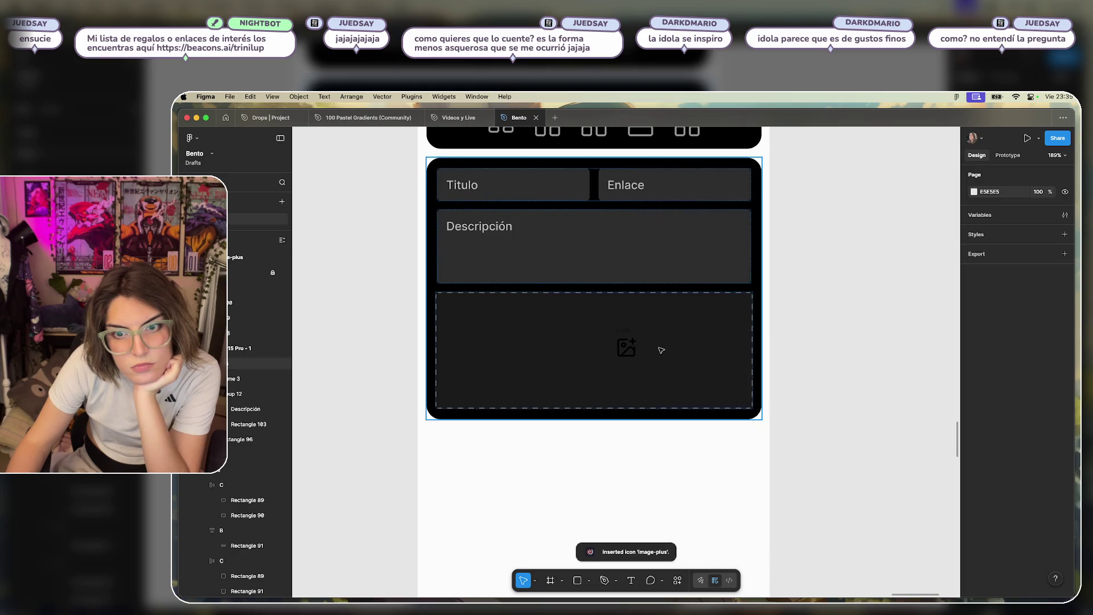
Wrap the icon and dashed rectangle in auto layout, with the icon absolutely positioned and centred.
{"action": "left_click", "coordinate": [622, 339]}
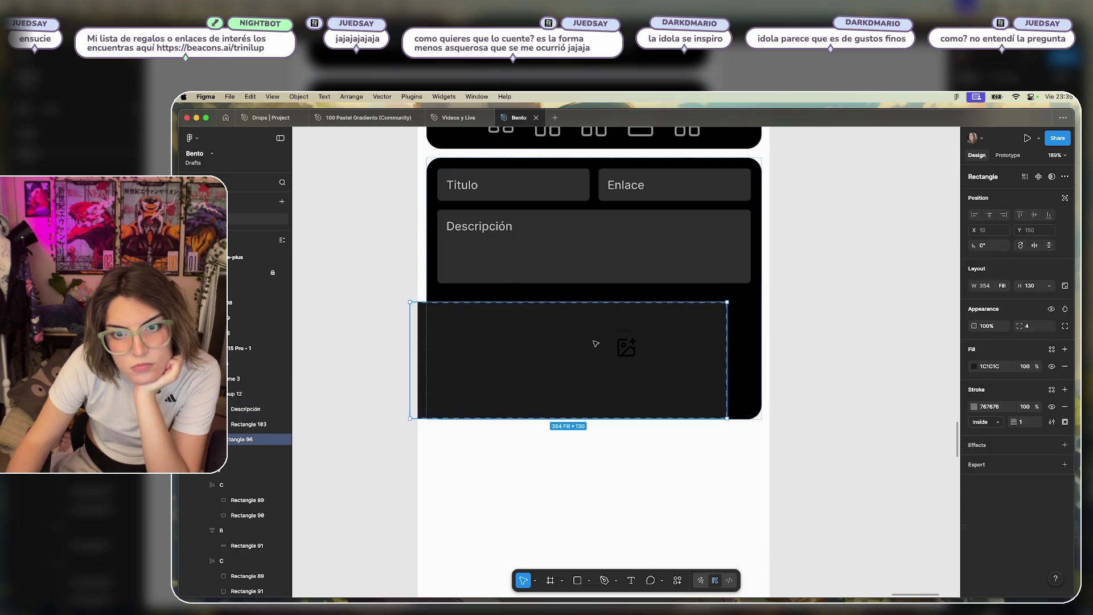
{"action": "left_click_drag", "start_coordinate": [620, 331], "coordinate": [592, 338]}
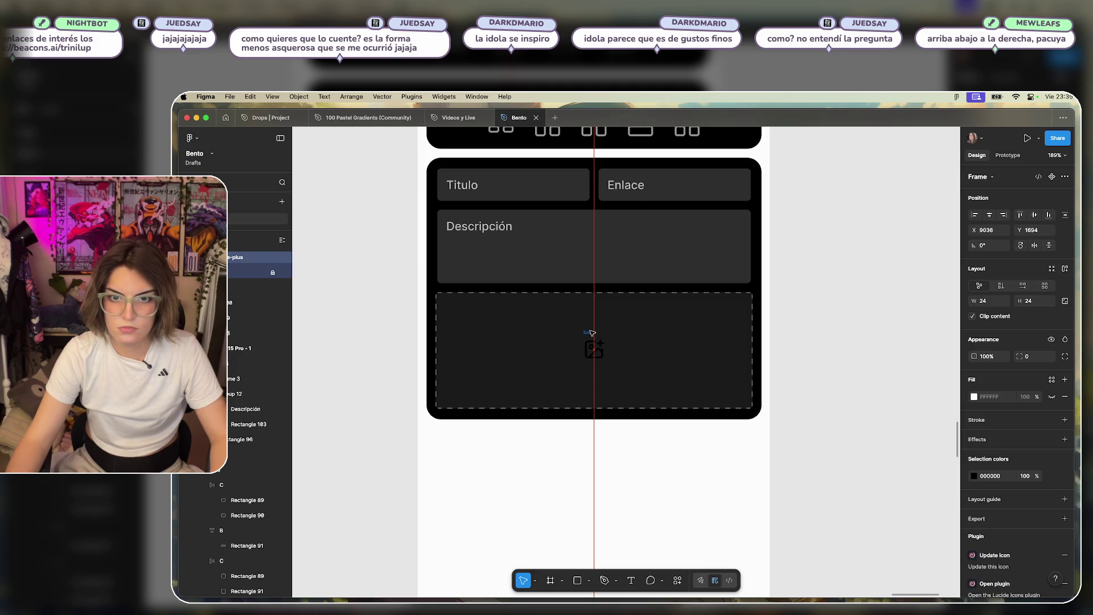
{"action": "mouse_move", "coordinate": [592, 334]}
{"action": "left_mouse_down"}
{"action": "mouse_move", "coordinate": [826, 337]}
{"action": "mouse_move", "coordinate": [552, 346]}
{"action": "mouse_move", "coordinate": [571, 342]}
{"action": "left_mouse_up"}
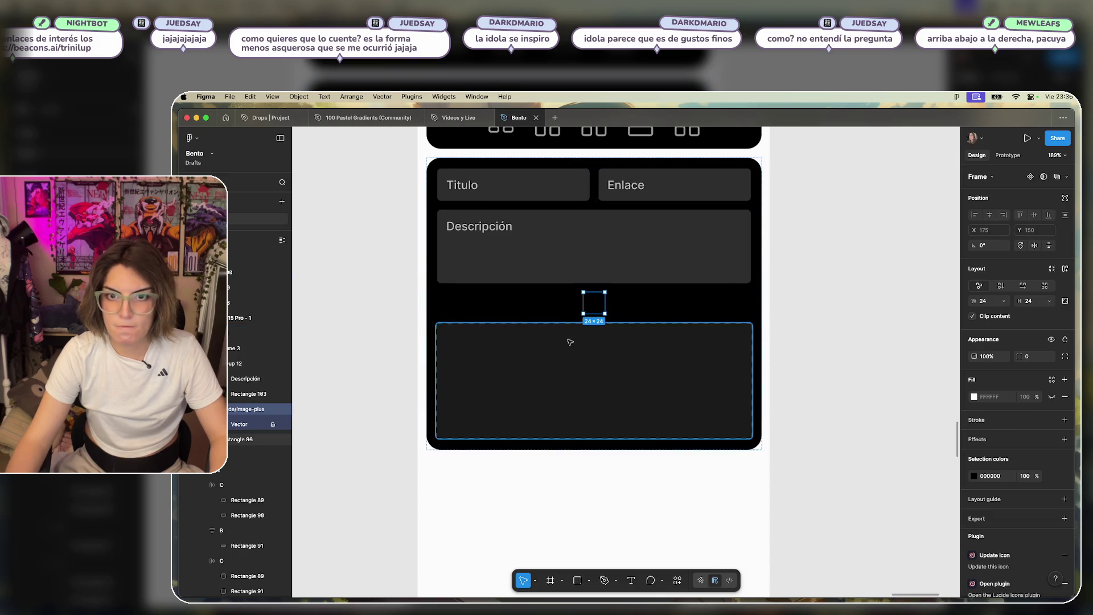
{"action": "left_click_drag", "start_coordinate": [240, 444], "coordinate": [240, 447]}
{"action": "left_click", "coordinate": [240, 414], "text": "shift"}
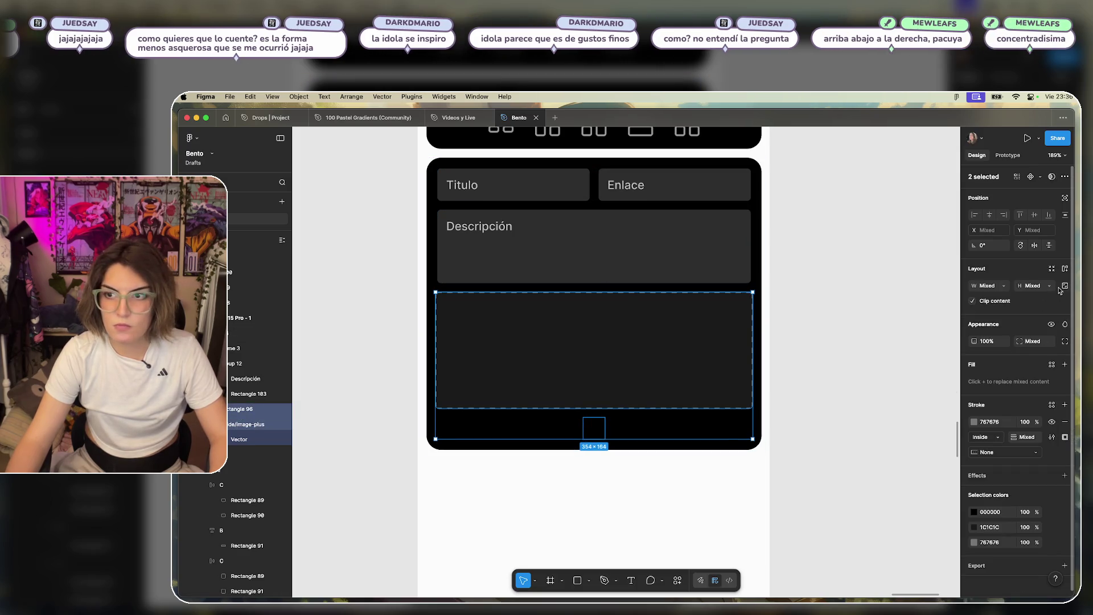
{"action": "left_click", "coordinate": [1065, 269]}
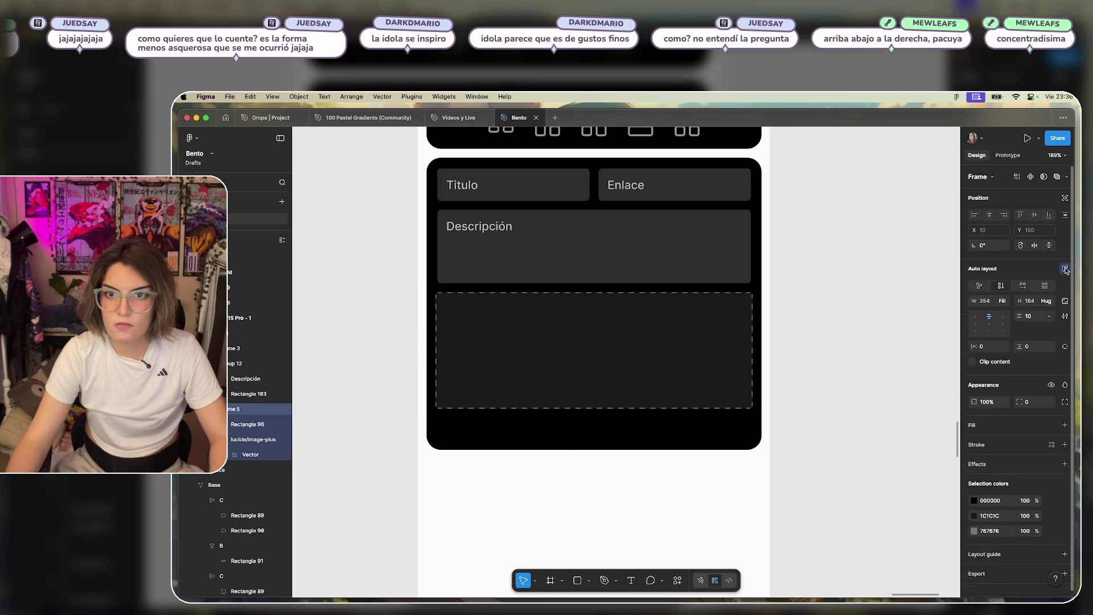
{"action": "key", "text": "Return"}
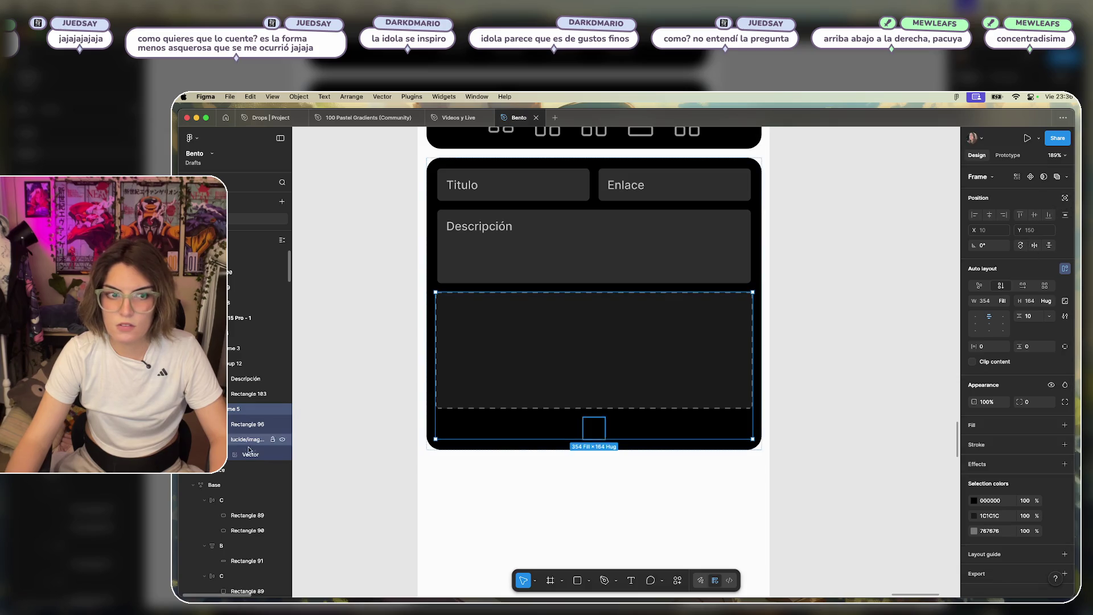
{"action": "left_click", "coordinate": [1066, 198]}
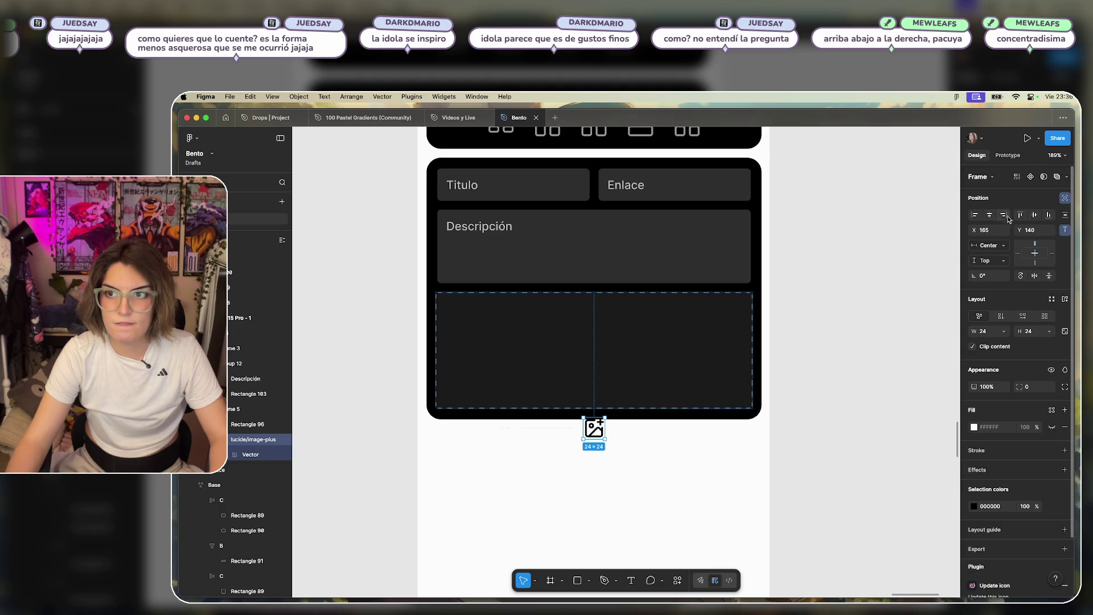
{"action": "left_click", "coordinate": [1037, 215]}
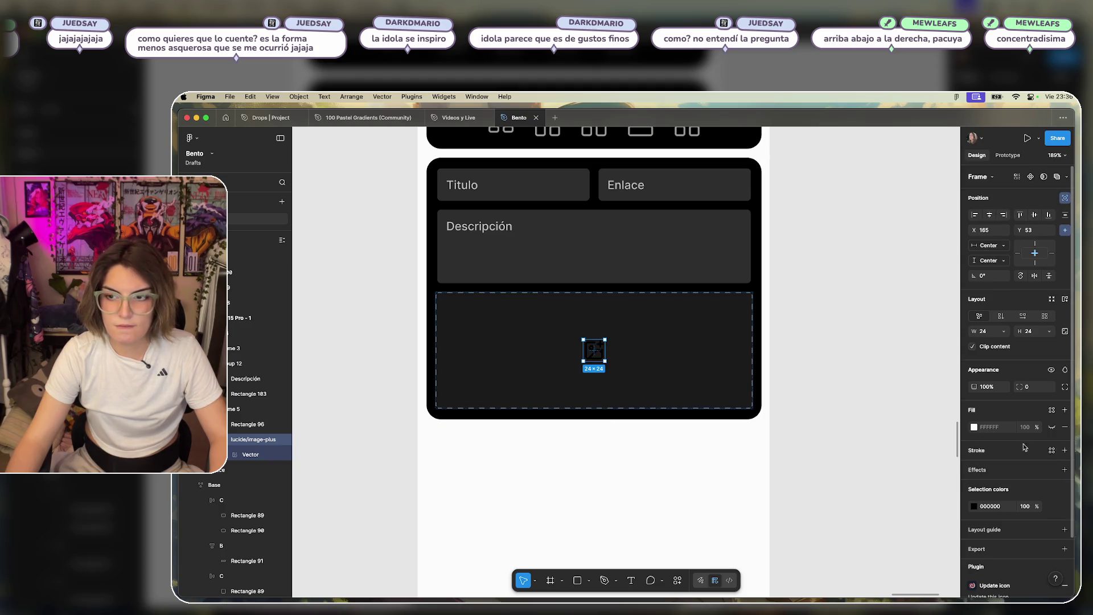
Check the icon's colour and the Enlace label's styling for reference.
{"action": "left_click", "coordinate": [974, 506]}
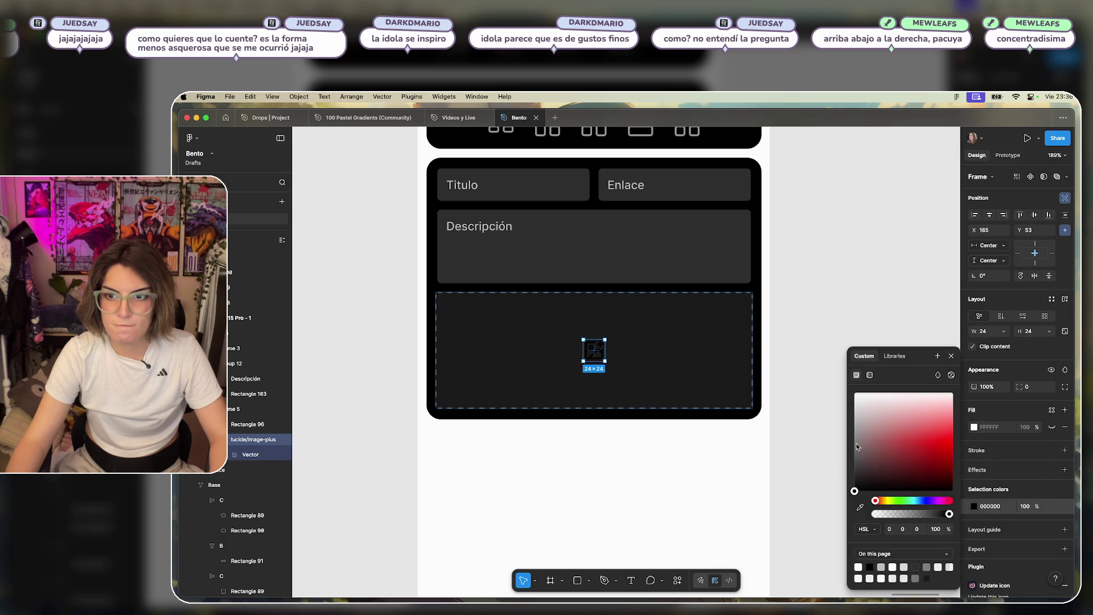
{"action": "left_click", "coordinate": [822, 293]}
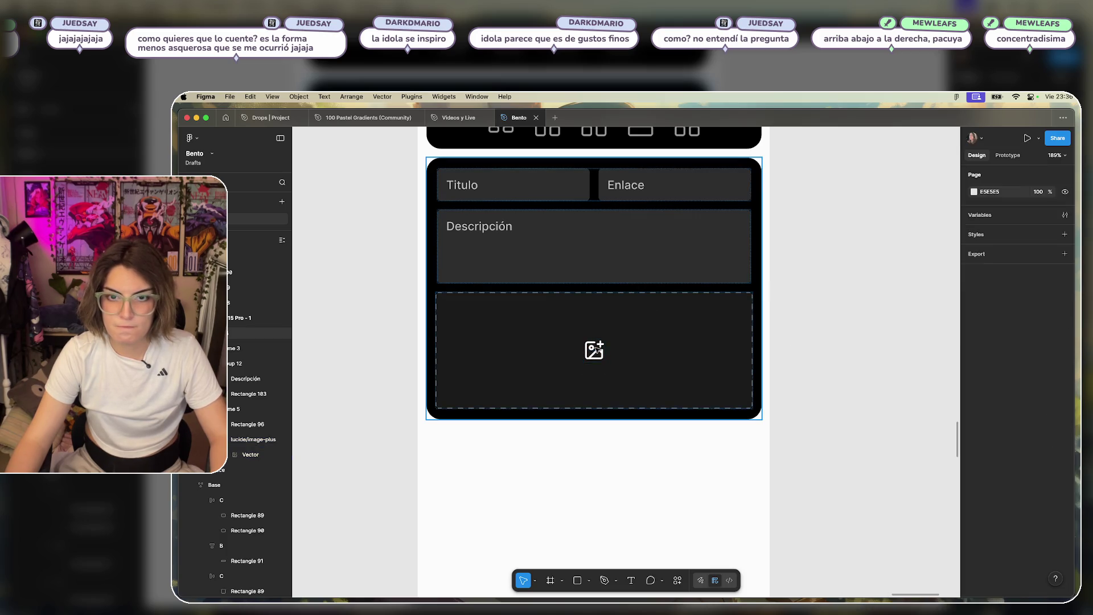
{"action": "double_click", "coordinate": [595, 350]}
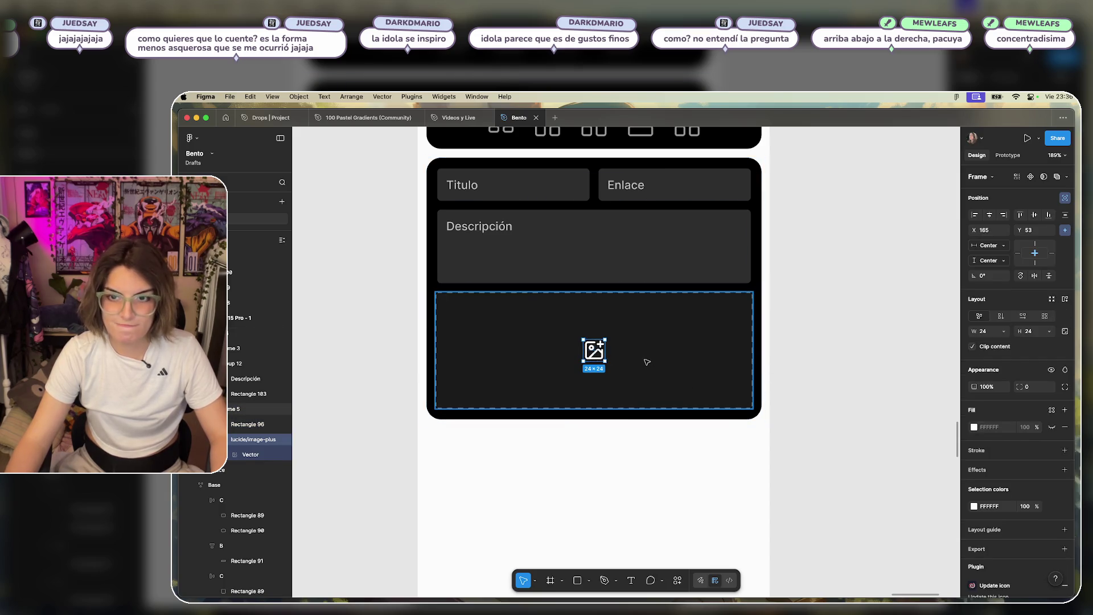
{"action": "scroll", "coordinate": [744, 376], "scroll_direction": "up", "scroll_amount": 1}
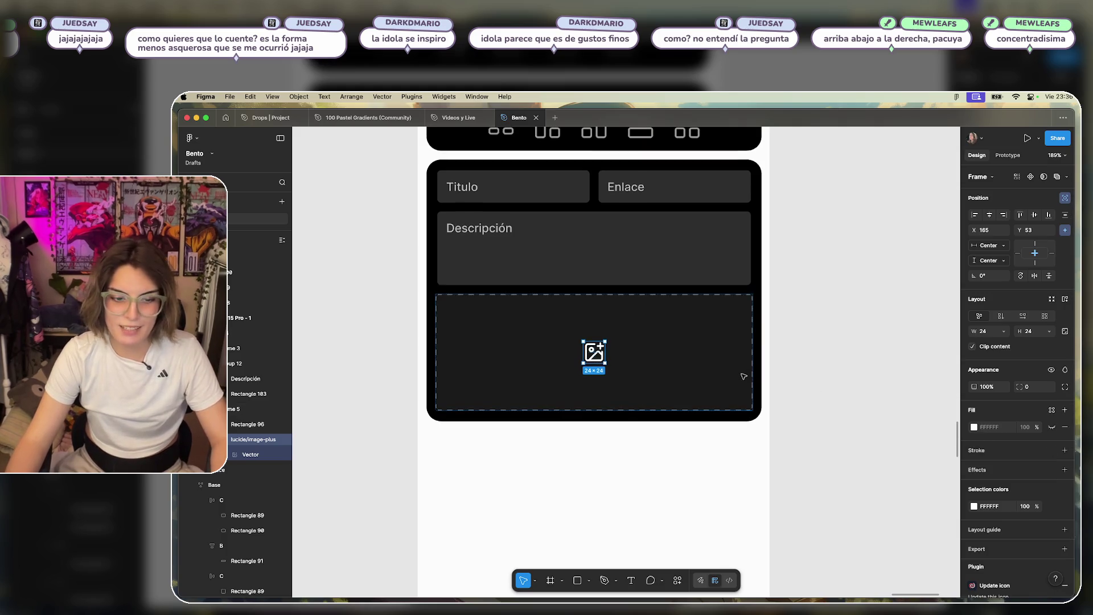
{"action": "scroll", "coordinate": [573, 342], "scroll_direction": "up", "scroll_amount": 5}
{"action": "scroll", "coordinate": [695, 194], "scroll_direction": "up", "scroll_amount": 1}
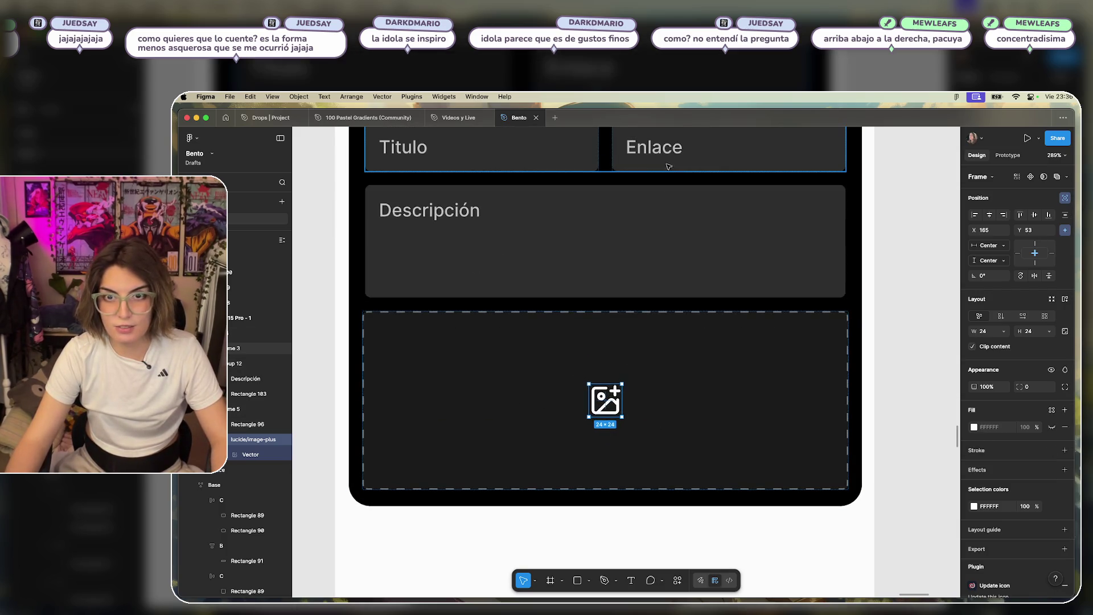
{"action": "left_click", "coordinate": [663, 148]}
{"action": "double_click", "coordinate": [664, 148]}
{"action": "double_click", "coordinate": [663, 148]}
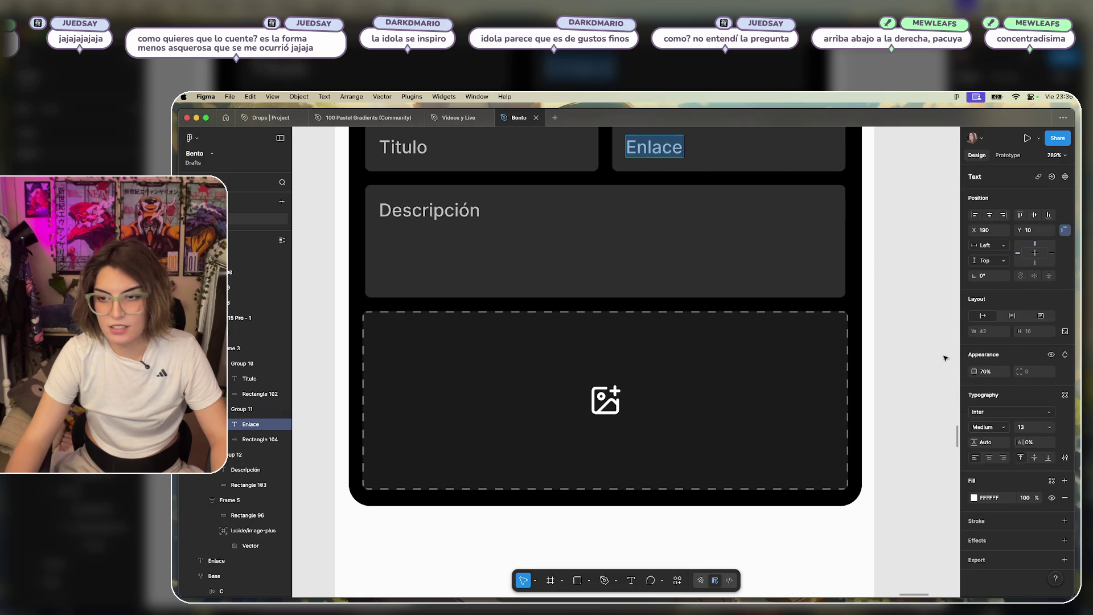
{"action": "key", "text": "Escape"}
Set the image-plus icon's opacity to 70%.
{"action": "left_click", "coordinate": [605, 400]}
{"action": "left_click", "coordinate": [605, 400]}
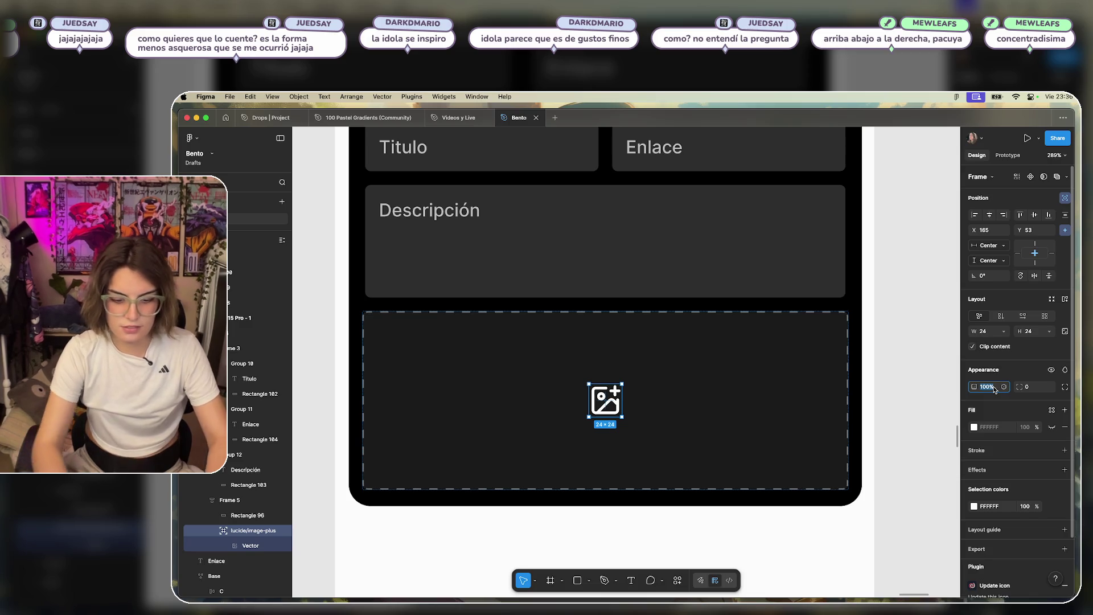
{"action": "type", "text": "70"}
{"action": "key", "text": "Return"}
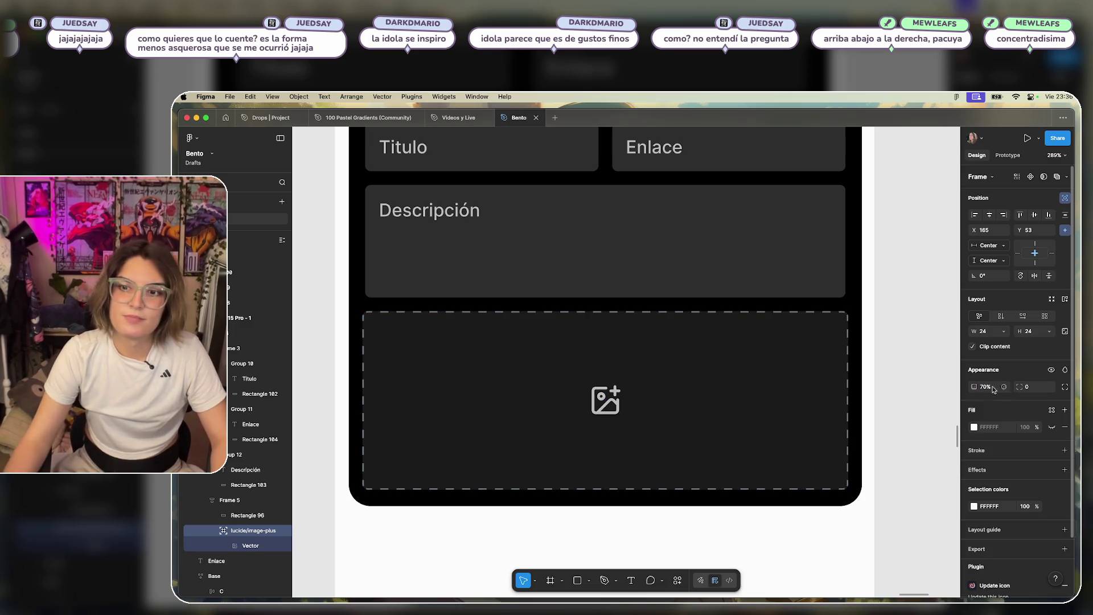
{"action": "left_click", "coordinate": [871, 374]}
{"action": "scroll", "coordinate": [871, 359], "scroll_direction": "down", "scroll_amount": 5}
{"action": "scroll", "coordinate": [797, 376], "scroll_direction": "right", "scroll_amount": 3}
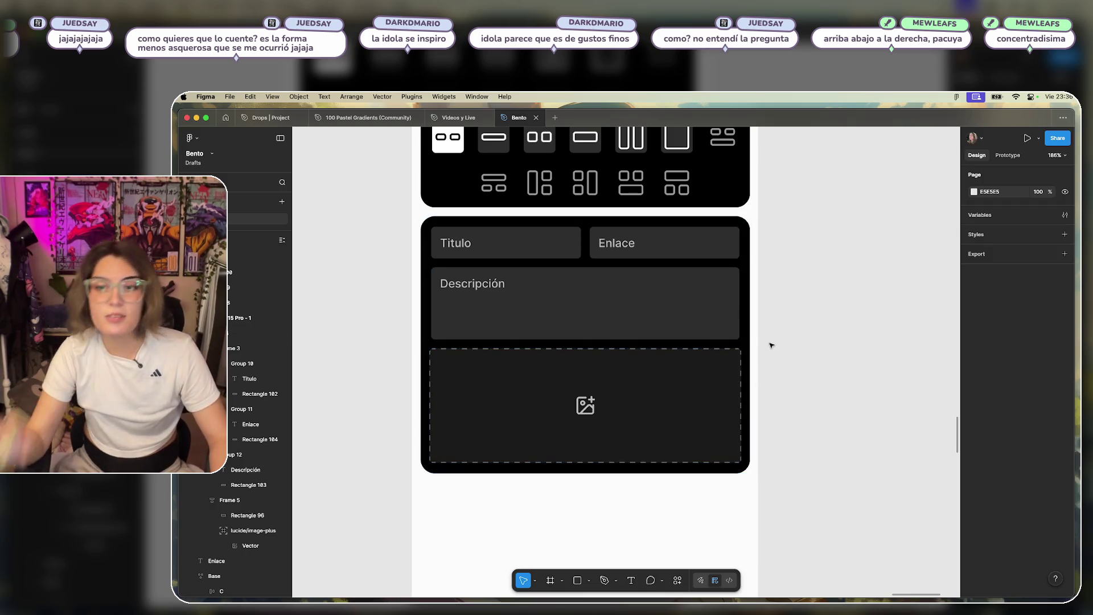
{"action": "scroll", "coordinate": [854, 378], "scroll_direction": "up", "scroll_amount": 10}
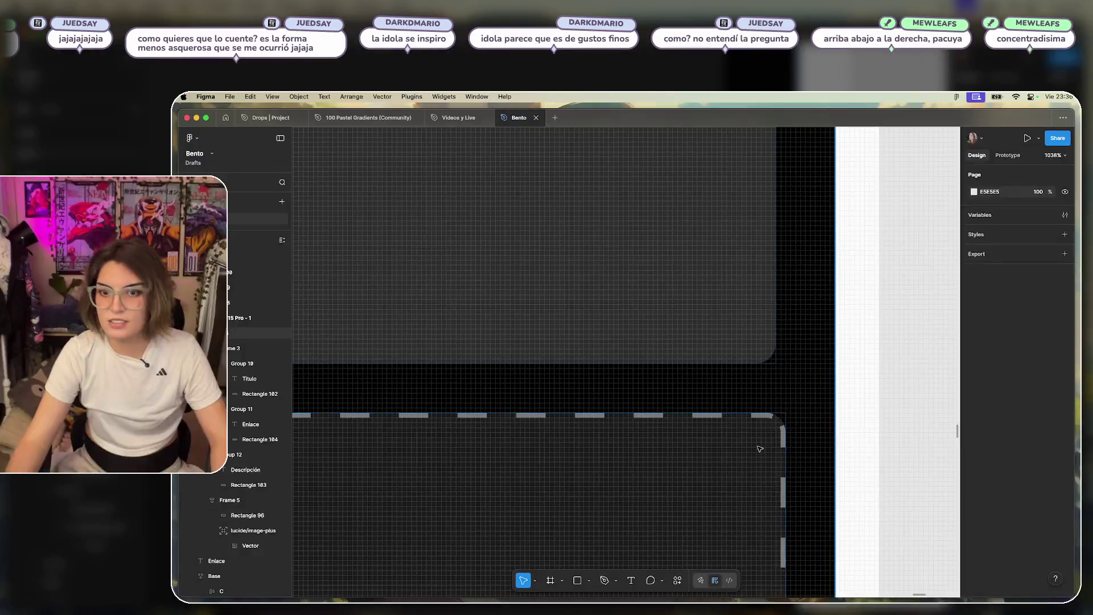
Narrow the upload box frame to 350 wide and set it to 60% opacity.
{"action": "left_click", "coordinate": [759, 448]}
{"action": "left_click", "coordinate": [766, 423]}
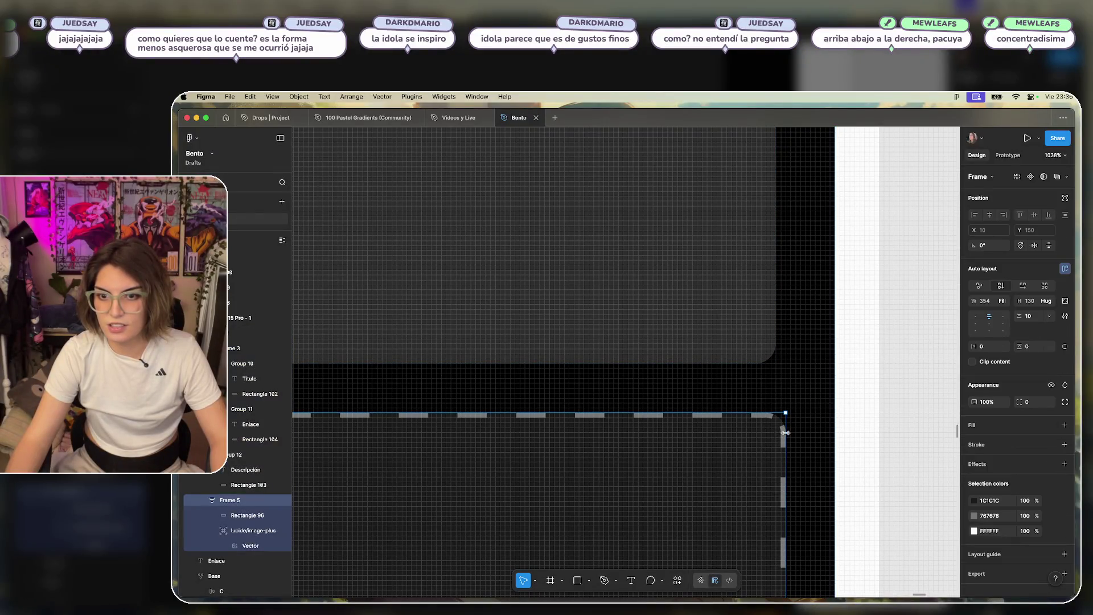
{"action": "left_click_drag", "start_coordinate": [778, 433], "coordinate": [776, 433]}
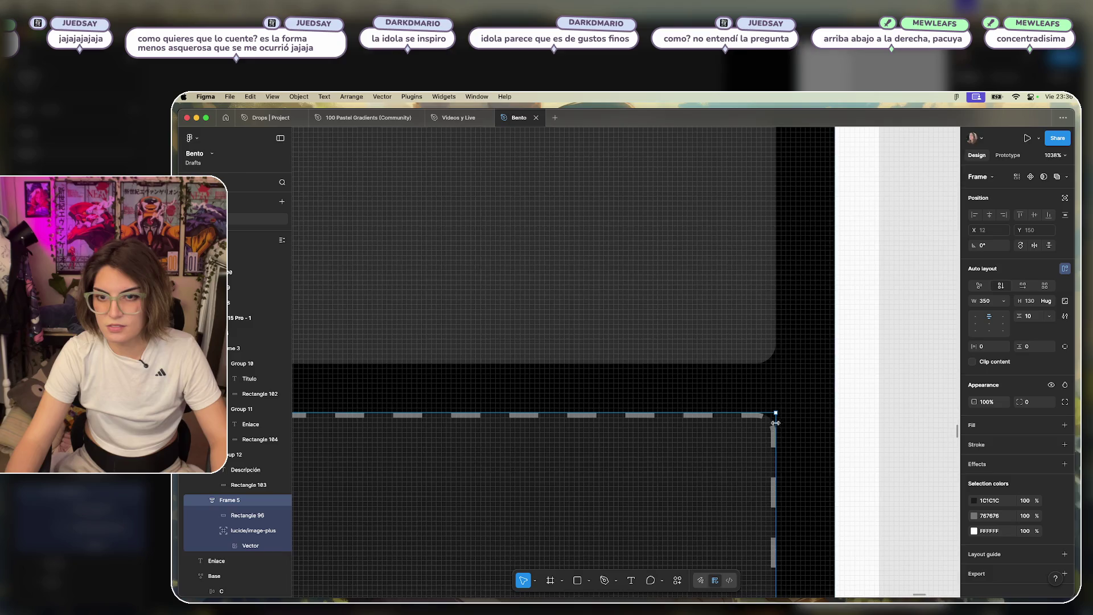
{"action": "key", "text": "6"}
{"action": "scroll", "coordinate": [776, 423], "scroll_direction": "down", "scroll_amount": 5}
{"action": "scroll", "coordinate": [492, 467], "scroll_direction": "up", "scroll_amount": 5}
Set the black form card's opacity back to 100%.
{"action": "left_click", "coordinate": [493, 467]}
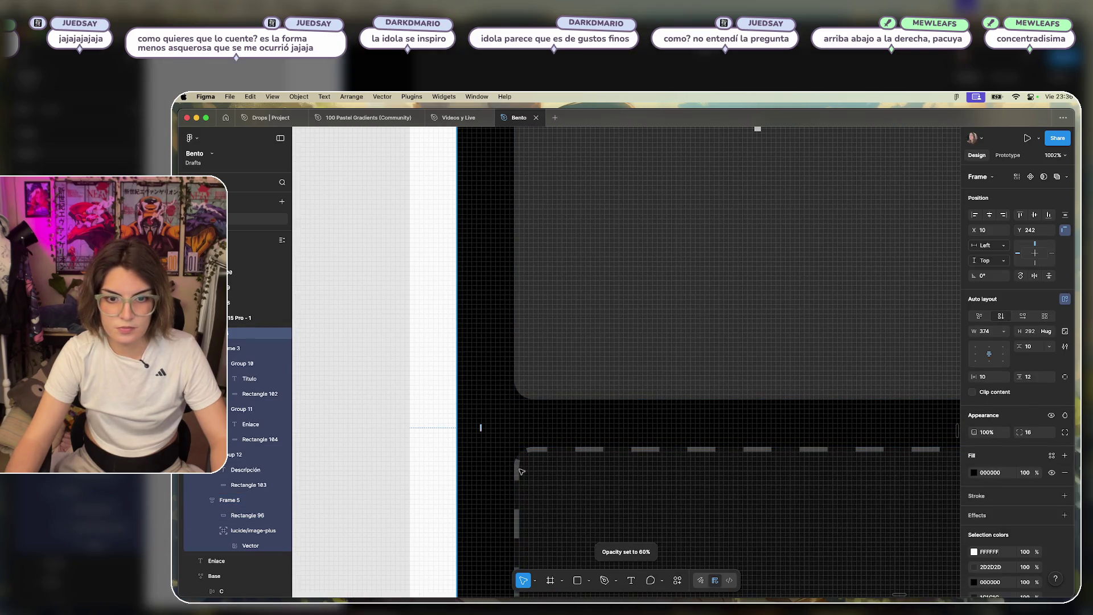
{"action": "scroll", "coordinate": [716, 390], "scroll_direction": "down", "scroll_amount": 5}
{"action": "left_click", "coordinate": [869, 369]}
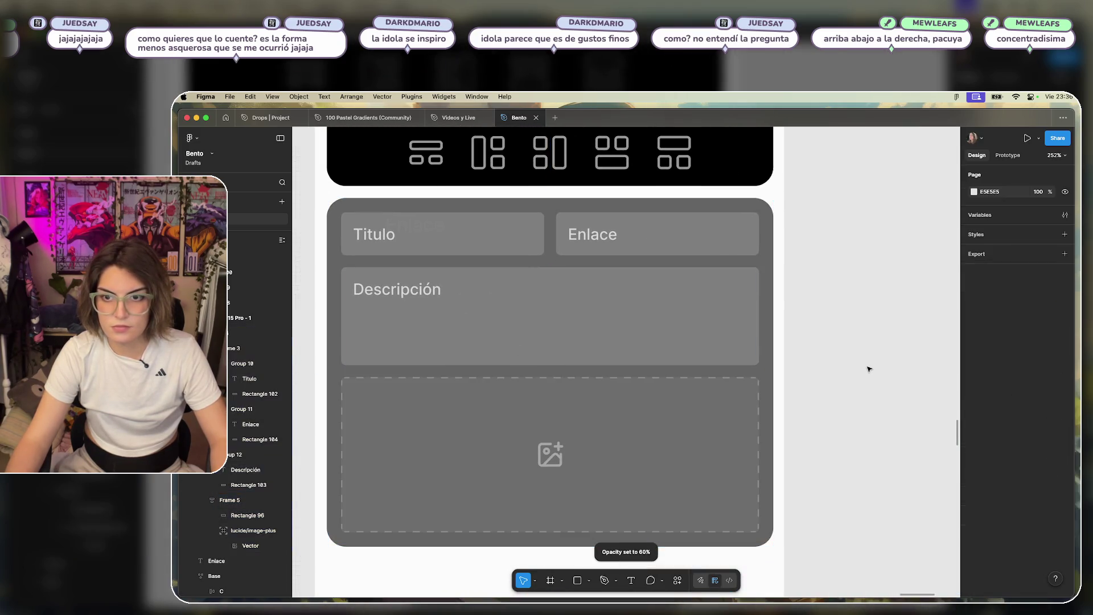
{"action": "left_click", "coordinate": [672, 236]}
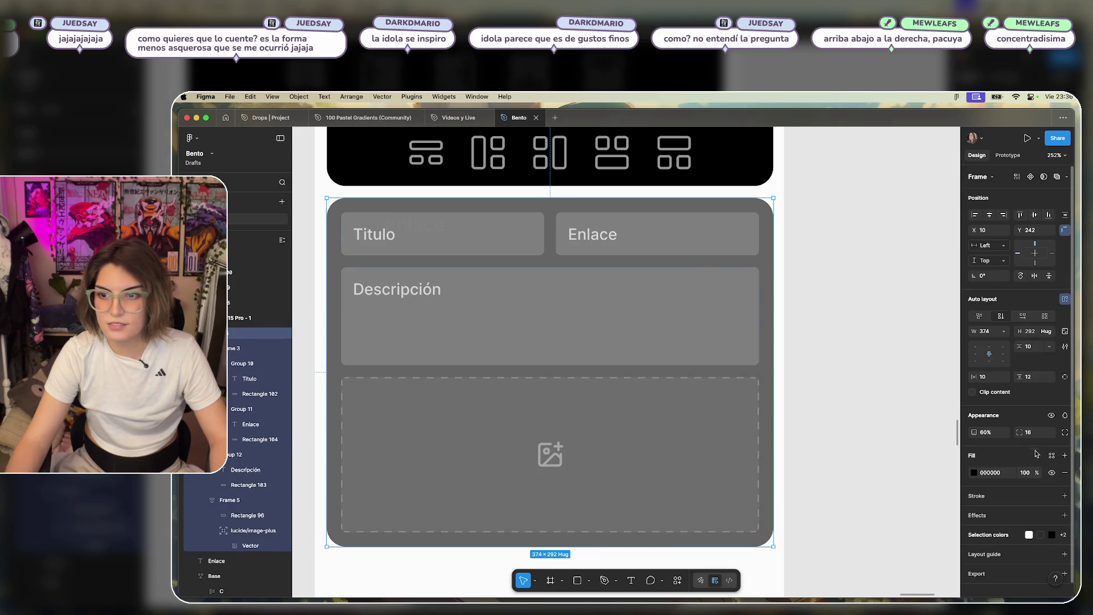
{"action": "left_click", "coordinate": [987, 432]}
{"action": "type", "text": "10"}
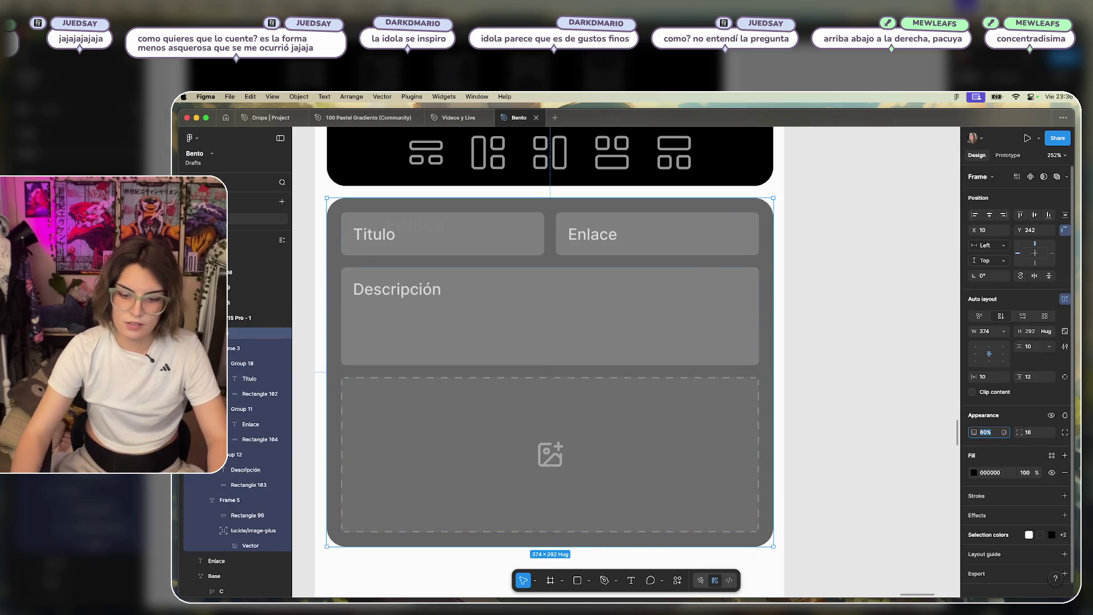
{"action": "type", "text": "0"}
{"action": "key", "text": "Return"}
{"action": "left_click", "coordinate": [844, 376]}
Review the Descripción box, upload box and form card selections.
{"action": "left_click", "coordinate": [702, 312]}
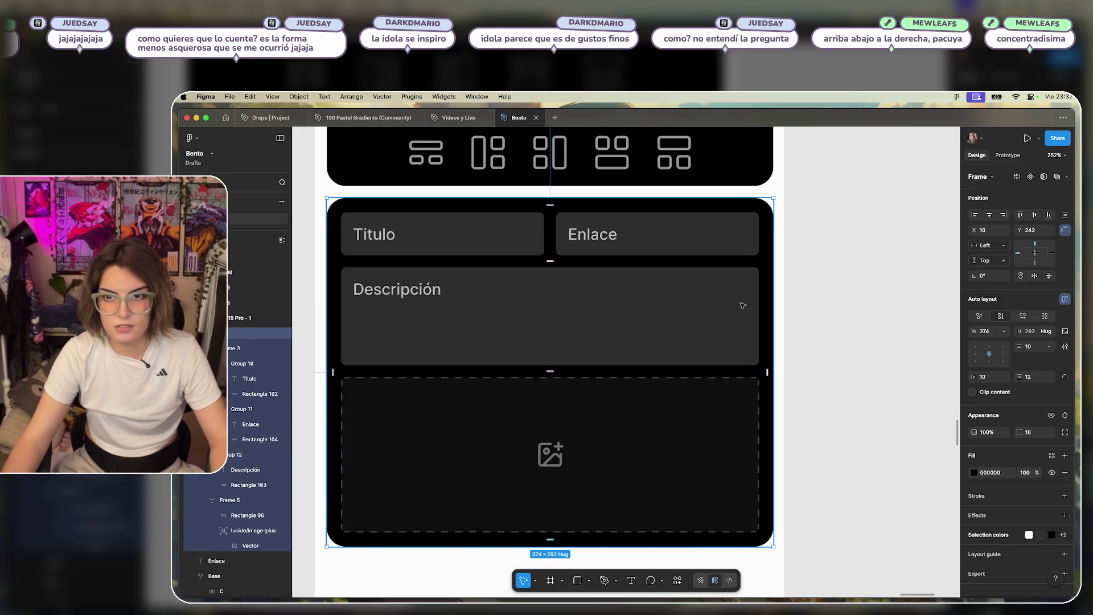
{"action": "left_click", "coordinate": [757, 393]}
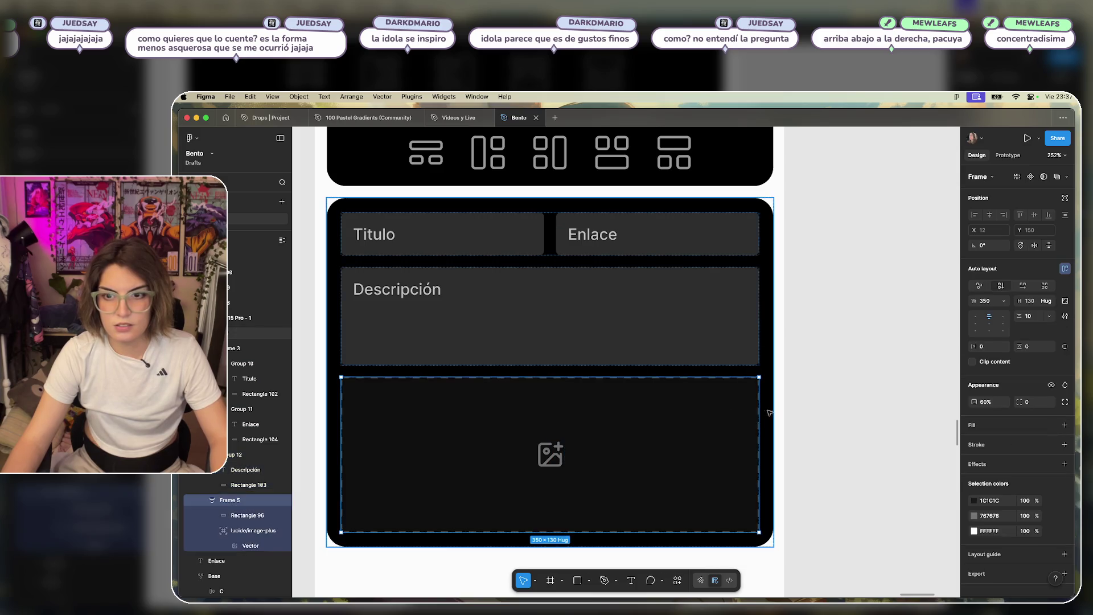
{"action": "left_click", "coordinate": [852, 285]}
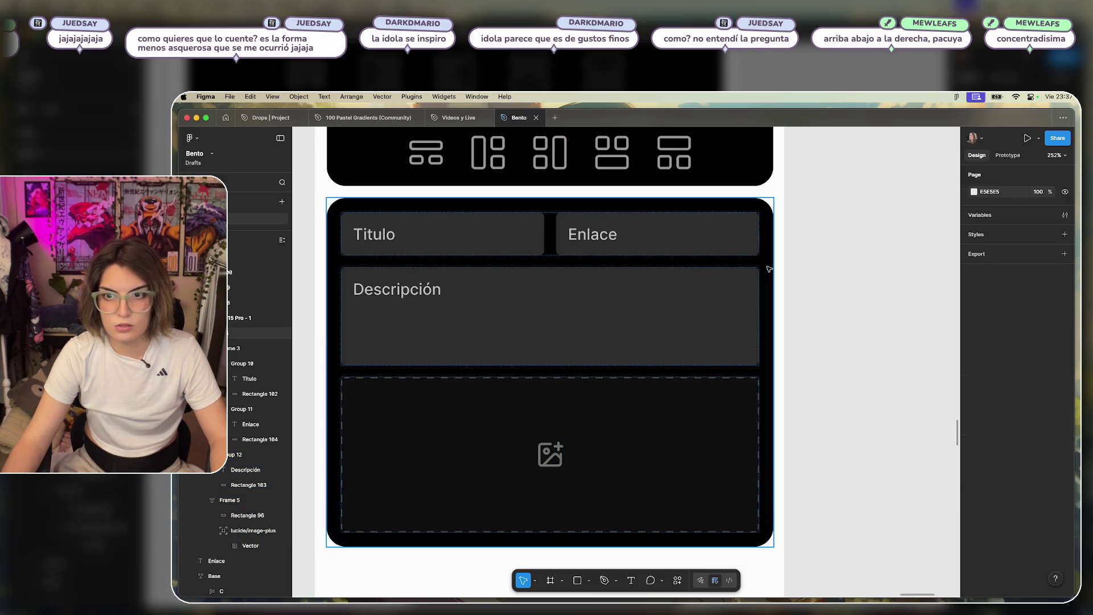
{"action": "left_click", "coordinate": [772, 314]}
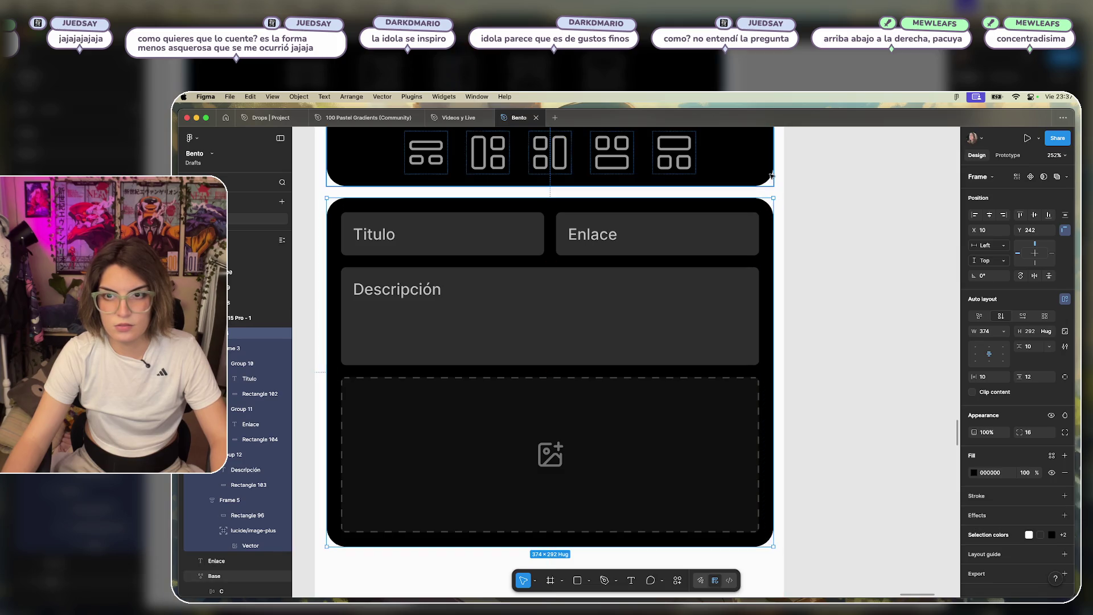
{"action": "left_click", "coordinate": [842, 298]}
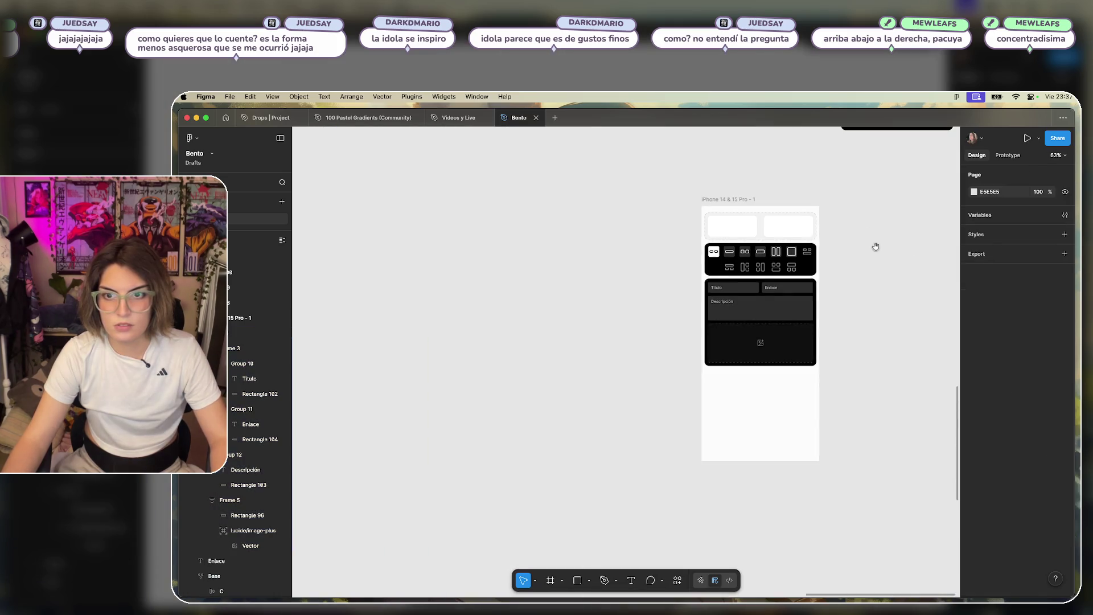
Move the form card lower inside the iPhone frame.
{"action": "left_click_drag", "start_coordinate": [873, 246], "coordinate": [672, 312]}
{"action": "left_click_drag", "start_coordinate": [590, 381], "coordinate": [575, 454]}
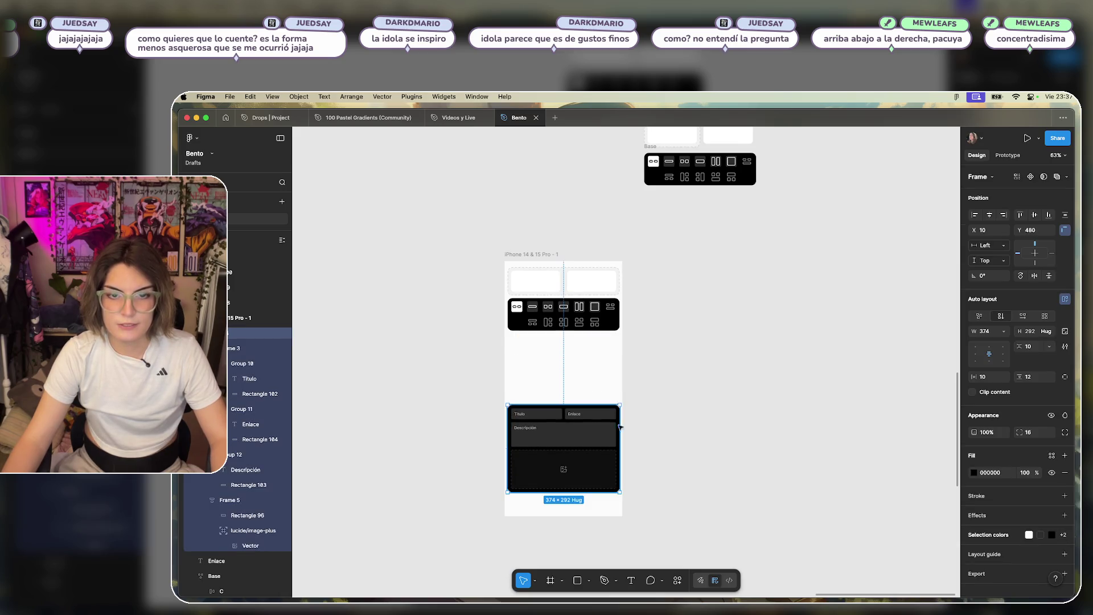
{"action": "left_click", "coordinate": [652, 339]}
{"action": "scroll", "coordinate": [578, 336], "scroll_direction": "up", "scroll_amount": 3}
{"action": "scroll", "coordinate": [750, 276], "scroll_direction": "down", "scroll_amount": 5}
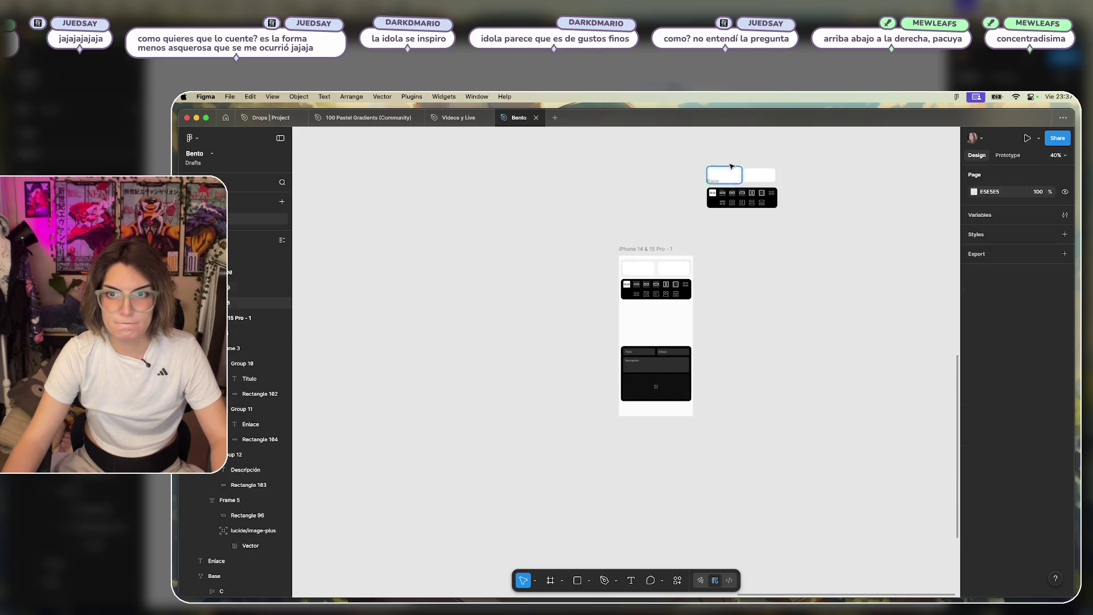
{"action": "mouse_move", "coordinate": [708, 161]}
{"action": "left_mouse_down"}
{"action": "mouse_move", "coordinate": [763, 188]}
{"action": "mouse_move", "coordinate": [717, 252]}
{"action": "mouse_move", "coordinate": [649, 287]}
{"action": "mouse_move", "coordinate": [660, 308]}
{"action": "mouse_move", "coordinate": [742, 291]}
{"action": "left_mouse_up"}
{"action": "key", "text": "Escape"}
Duplicate the iPhone frame to the right and empty the copy's contents.
{"action": "left_click", "coordinate": [683, 318]}
{"action": "mouse_move", "coordinate": [684, 319]}
{"action": "left_mouse_down"}
{"action": "mouse_move", "coordinate": [808, 319]}
{"action": "mouse_move", "coordinate": [778, 319]}
{"action": "left_mouse_up"}
{"action": "left_click", "coordinate": [848, 282]}
{"action": "left_click_drag", "start_coordinate": [750, 387], "coordinate": [611, 204]}
{"action": "left_click", "coordinate": [788, 258]}
{"action": "left_click_drag", "start_coordinate": [851, 253], "coordinate": [711, 330]}
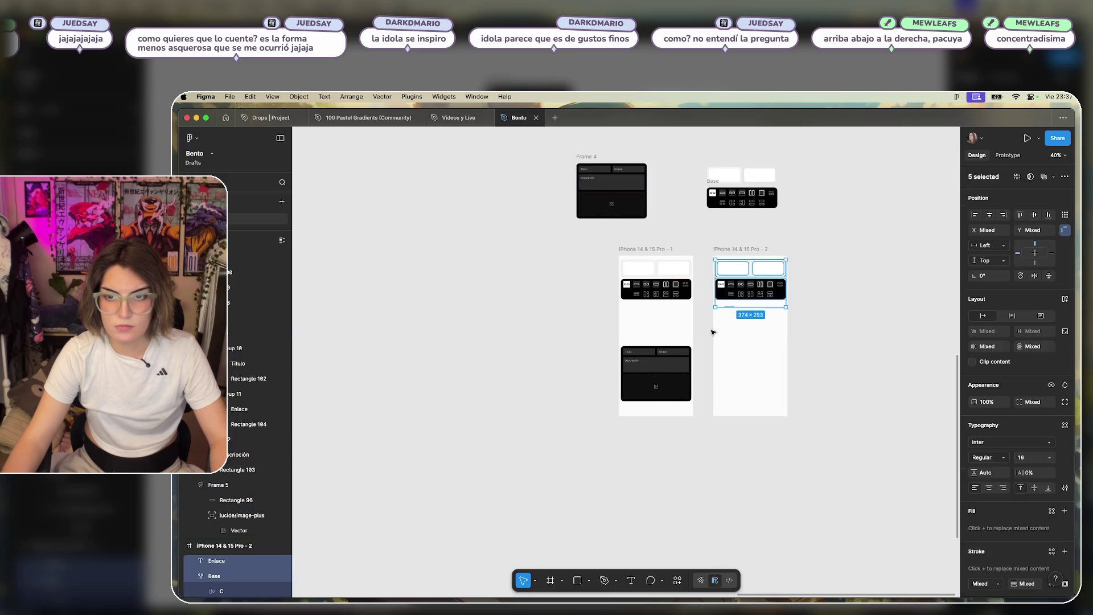
{"action": "key", "text": "Delete"}
Delete the form card from the first iPhone frame.
{"action": "scroll", "coordinate": [789, 301], "scroll_direction": "up", "scroll_amount": 3}
{"action": "left_click", "coordinate": [612, 399]}
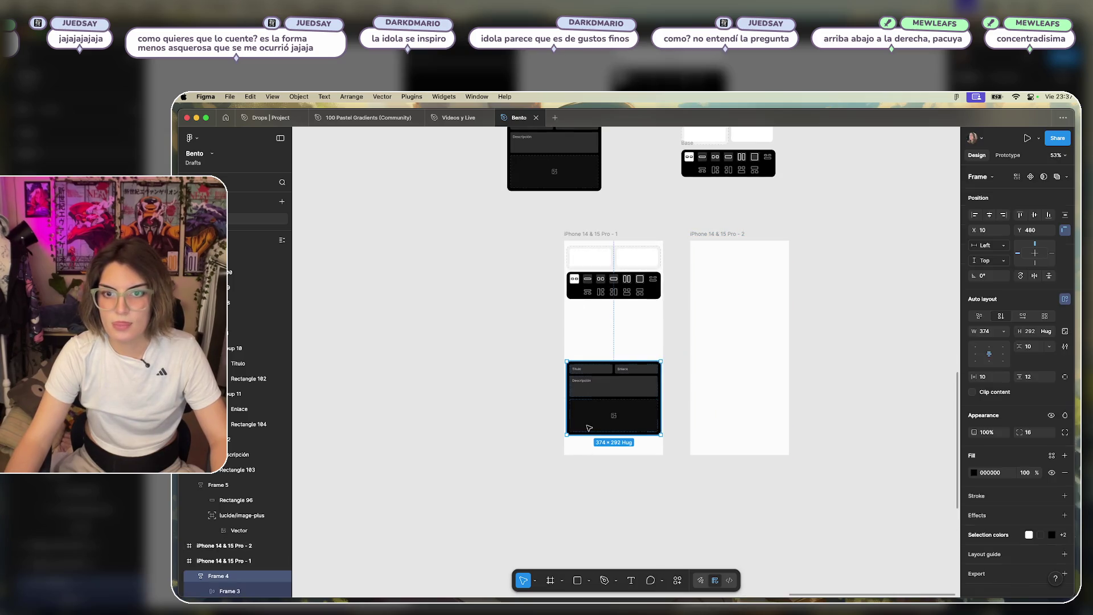
{"action": "key", "text": "Delete"}
{"action": "scroll", "coordinate": [547, 359], "scroll_direction": "up", "scroll_amount": 3}
{"action": "scroll", "coordinate": [546, 359], "scroll_direction": "right", "scroll_amount": 3}
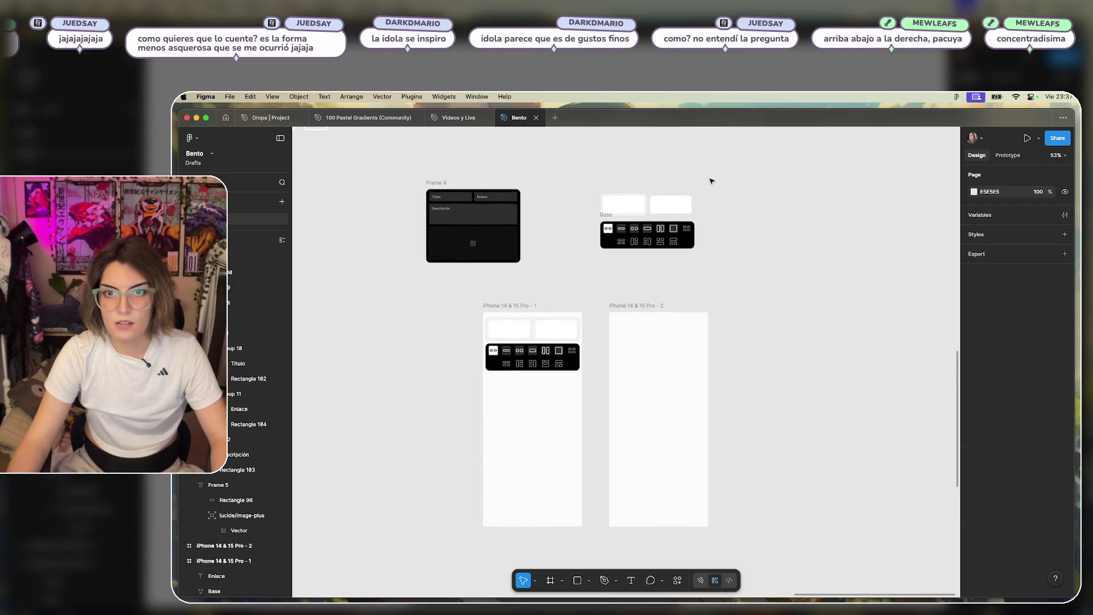
Move the three white rectangles into the top of the second iPhone.
{"action": "left_click_drag", "start_coordinate": [710, 179], "coordinate": [581, 220]}
{"action": "mouse_move", "coordinate": [655, 205]}
{"action": "left_mouse_down"}
{"action": "mouse_move", "coordinate": [646, 342]}
{"action": "mouse_move", "coordinate": [655, 333]}
{"action": "mouse_move", "coordinate": [629, 328]}
{"action": "left_mouse_up"}
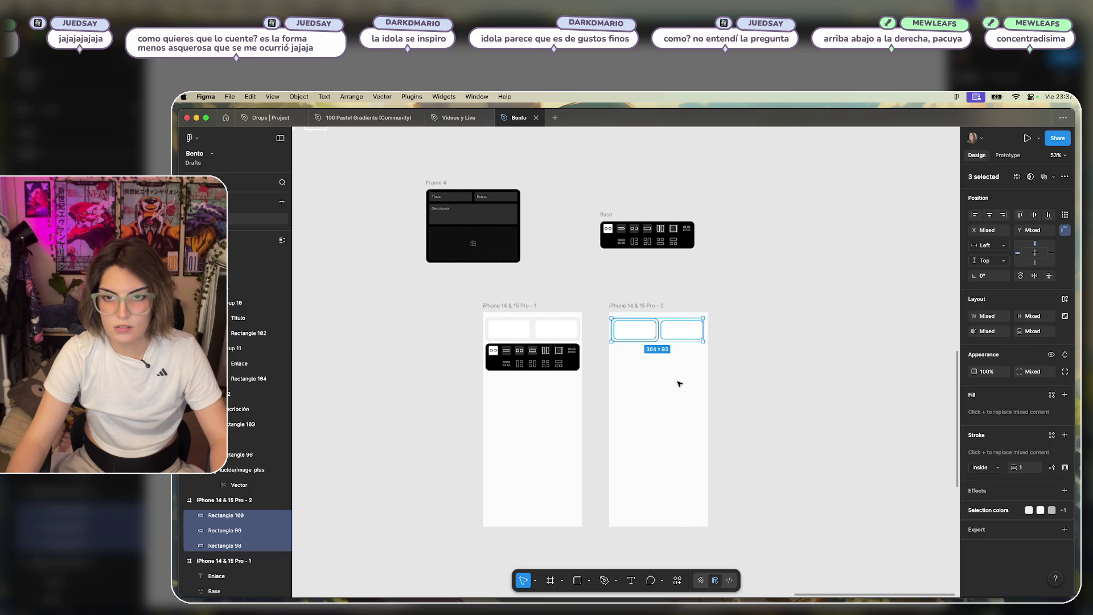
{"action": "key", "text": "shift+Right"}
{"action": "key", "text": "alt"}
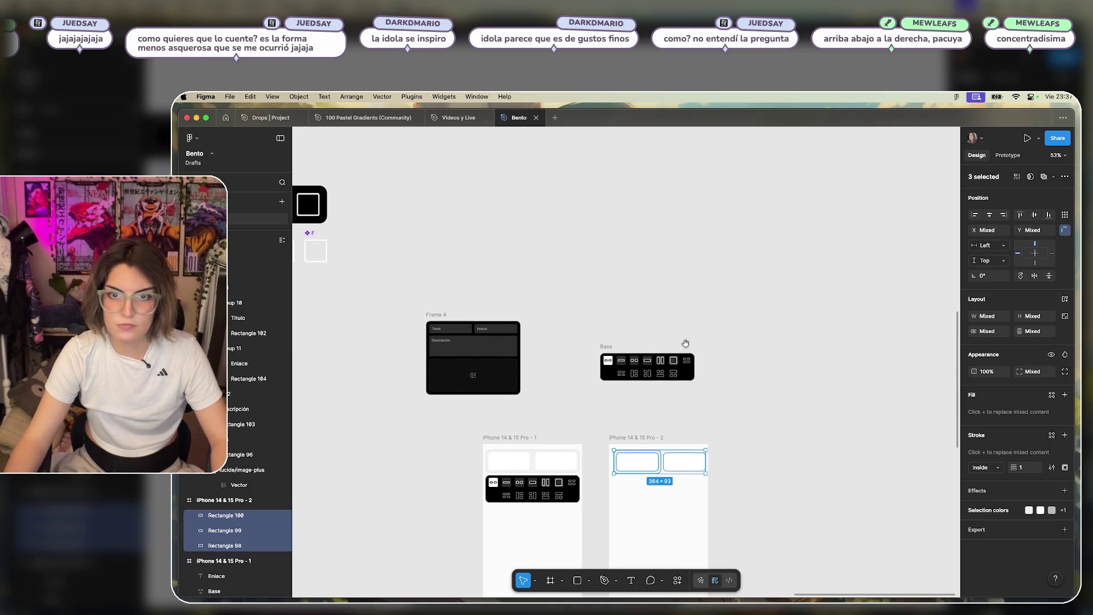
{"action": "scroll", "coordinate": [667, 395], "scroll_direction": "up", "scroll_amount": 2}
{"action": "scroll", "coordinate": [667, 396], "scroll_direction": "up", "scroll_amount": 5}
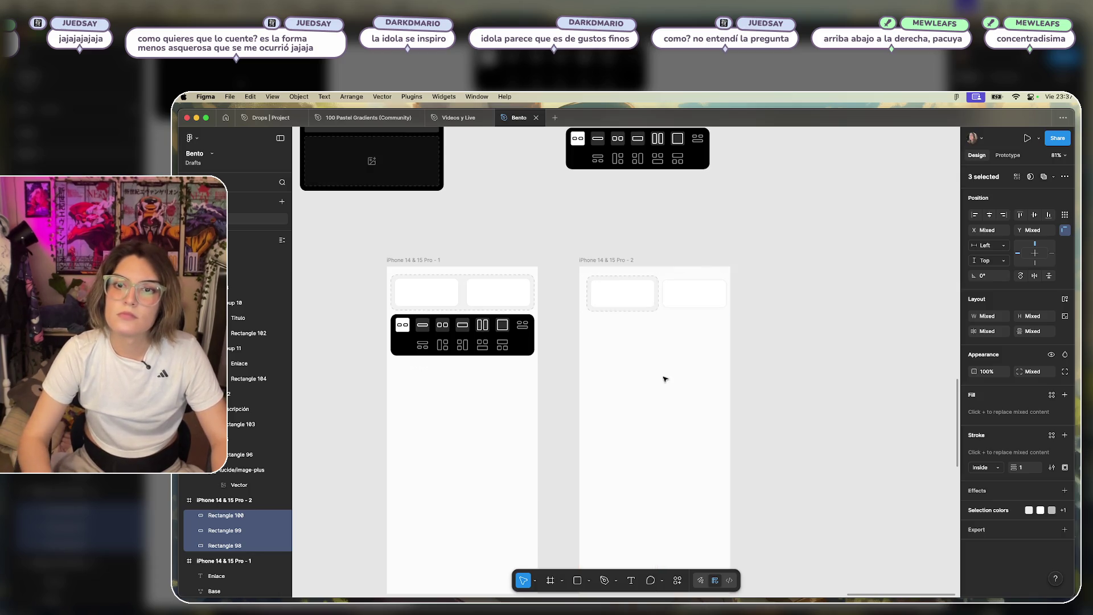
{"action": "scroll", "coordinate": [677, 343], "scroll_direction": "down", "scroll_amount": 1}
{"action": "scroll", "coordinate": [680, 339], "scroll_direction": "up", "scroll_amount": 4}
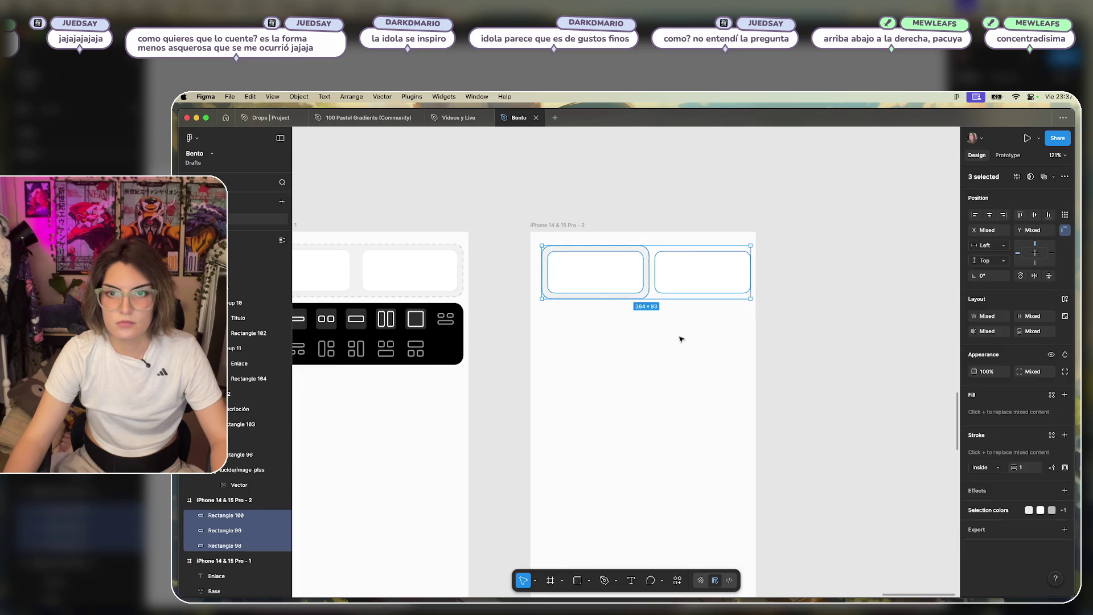
Adjust the spacing between the two link buttons, keeping Rectangle 98 in the top row.
{"action": "left_click", "coordinate": [600, 369]}
{"action": "left_click", "coordinate": [572, 249]}
{"action": "left_click_drag", "start_coordinate": [572, 249], "coordinate": [572, 437]}
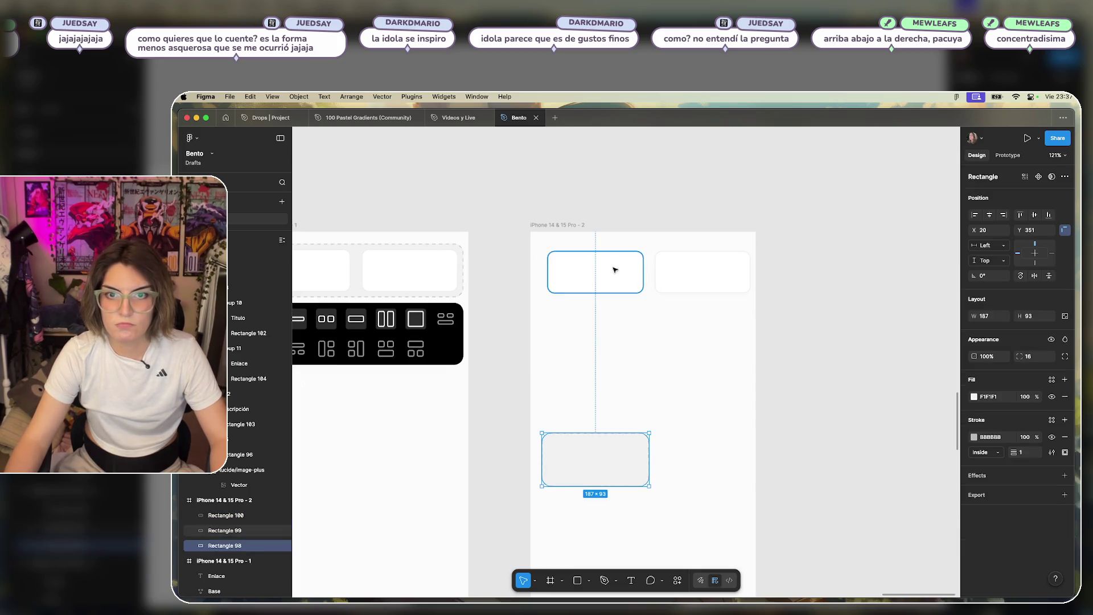
{"action": "left_click", "coordinate": [615, 268]}
{"action": "left_click", "coordinate": [727, 261], "text": "shift"}
{"action": "left_click_drag", "start_coordinate": [642, 285], "coordinate": [637, 286]}
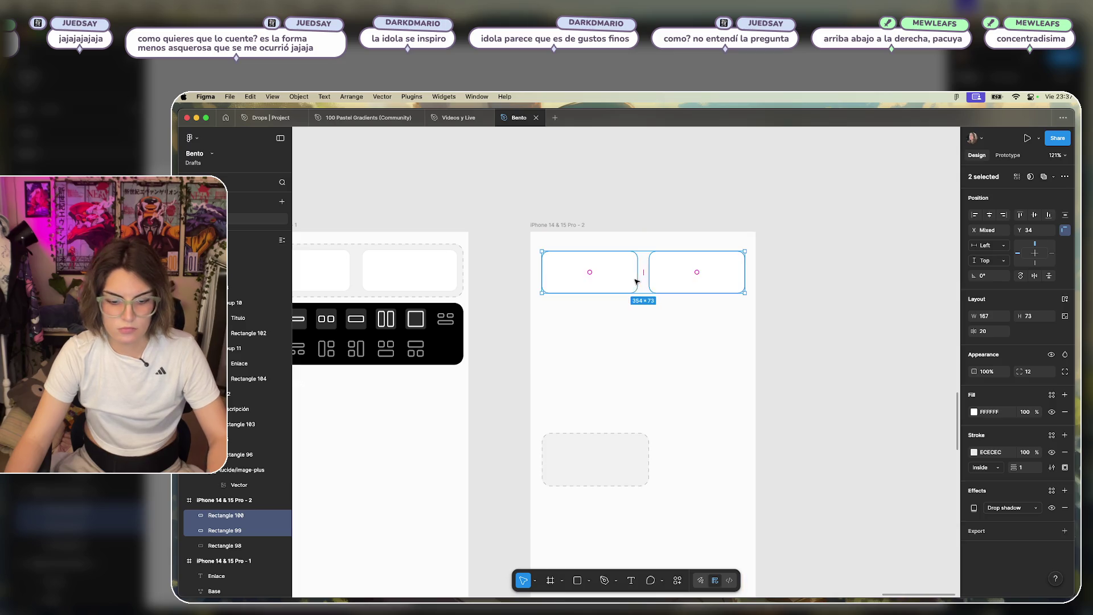
{"action": "left_click", "coordinate": [708, 324]}
{"action": "mouse_move", "coordinate": [583, 471]}
{"action": "left_mouse_down"}
{"action": "mouse_move", "coordinate": [589, 282]}
{"action": "mouse_move", "coordinate": [581, 286]}
{"action": "left_mouse_up"}
{"action": "left_click", "coordinate": [708, 347]}
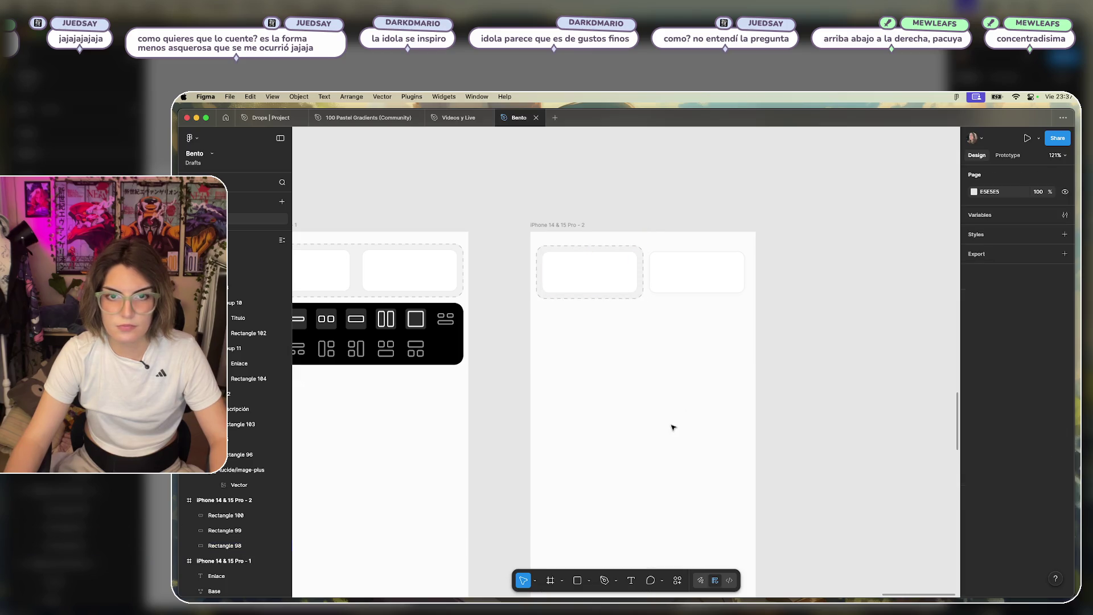
{"action": "scroll", "coordinate": [596, 374], "scroll_direction": "down", "scroll_amount": 5}
Place form card Frame 4 in the second iPhone just below the link buttons.
{"action": "left_click", "coordinate": [431, 218]}
{"action": "mouse_move", "coordinate": [431, 218]}
{"action": "left_mouse_down"}
{"action": "mouse_move", "coordinate": [605, 330]}
{"action": "mouse_move", "coordinate": [584, 346]}
{"action": "left_mouse_up"}
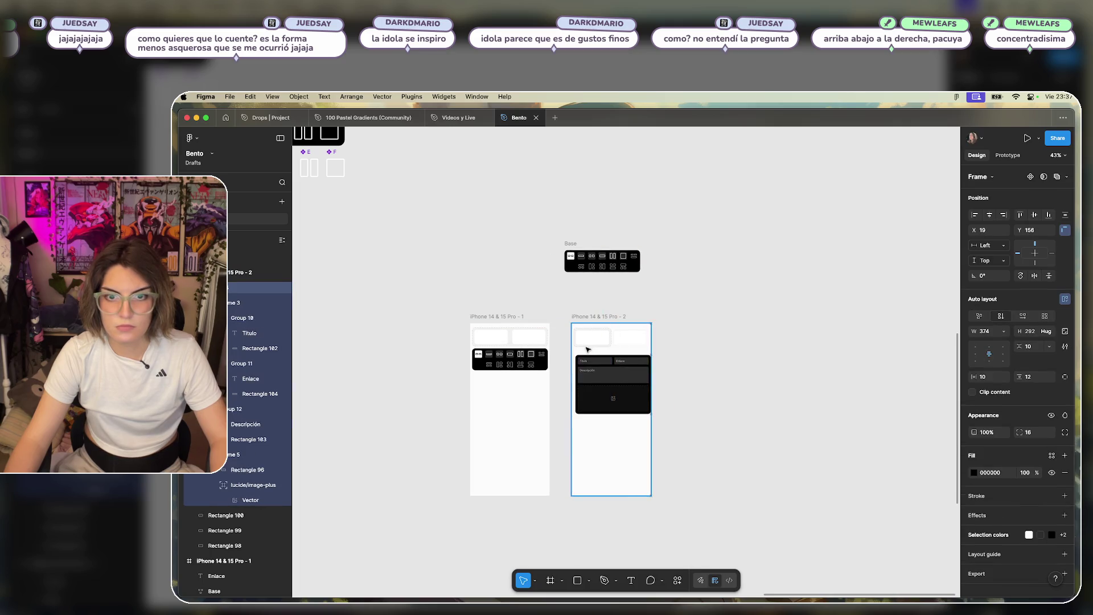
{"action": "scroll", "coordinate": [624, 375], "scroll_direction": "up", "scroll_amount": 5}
{"action": "left_click_drag", "start_coordinate": [665, 427], "coordinate": [659, 410]}
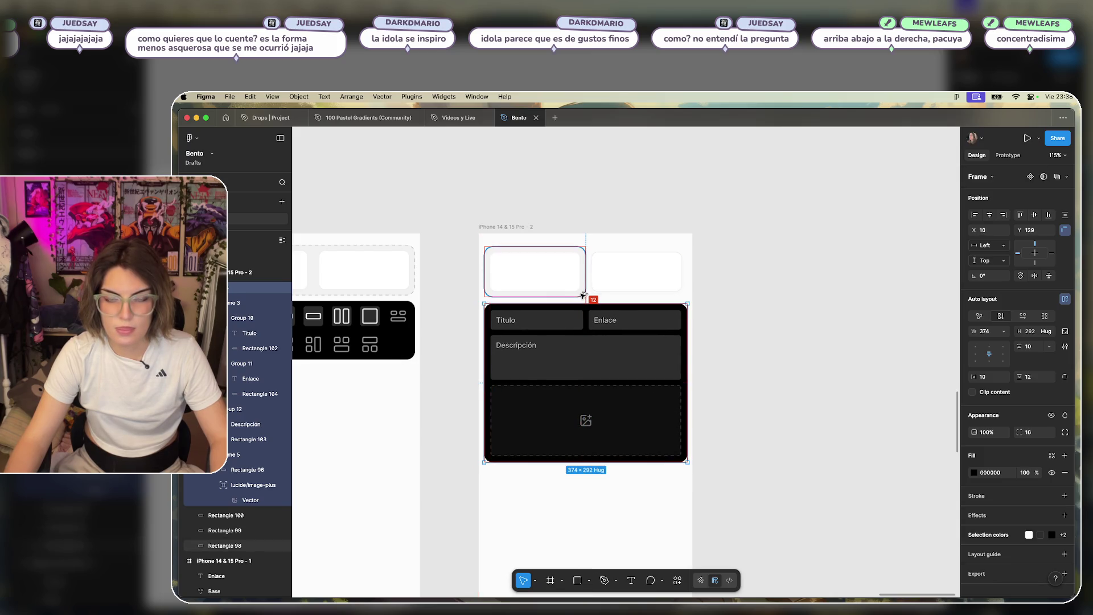
{"action": "left_click", "coordinate": [839, 320]}
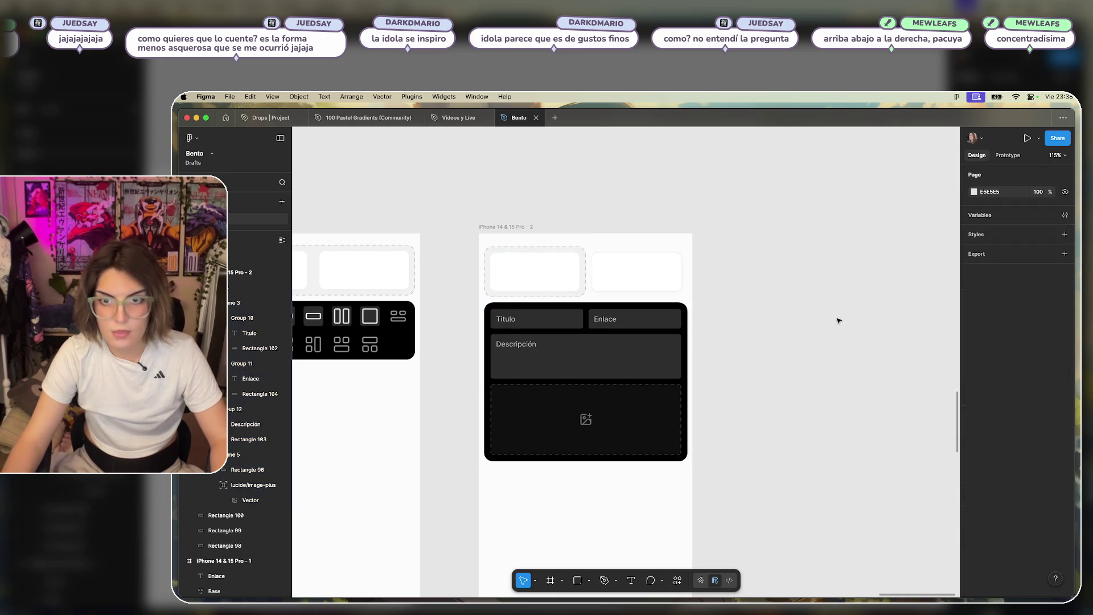
{"action": "scroll", "coordinate": [797, 341], "scroll_direction": "down", "scroll_amount": 5}
{"action": "scroll", "coordinate": [662, 365], "scroll_direction": "up", "scroll_amount": 3}
{"action": "scroll", "coordinate": [617, 349], "scroll_direction": "right", "scroll_amount": 2}
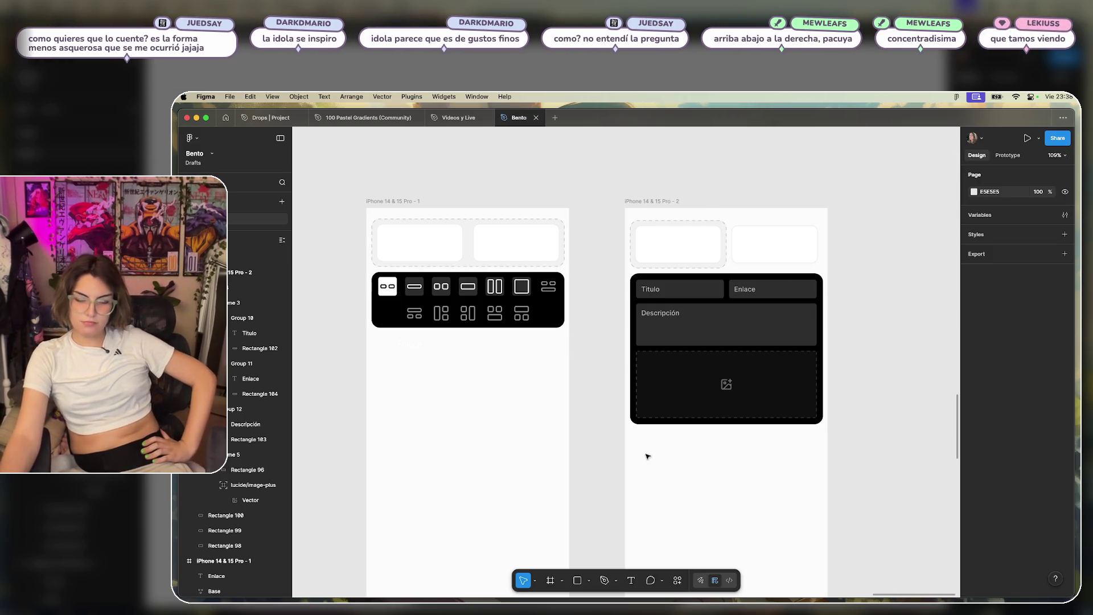
{"action": "left_click_drag", "start_coordinate": [837, 259], "coordinate": [846, 239]}
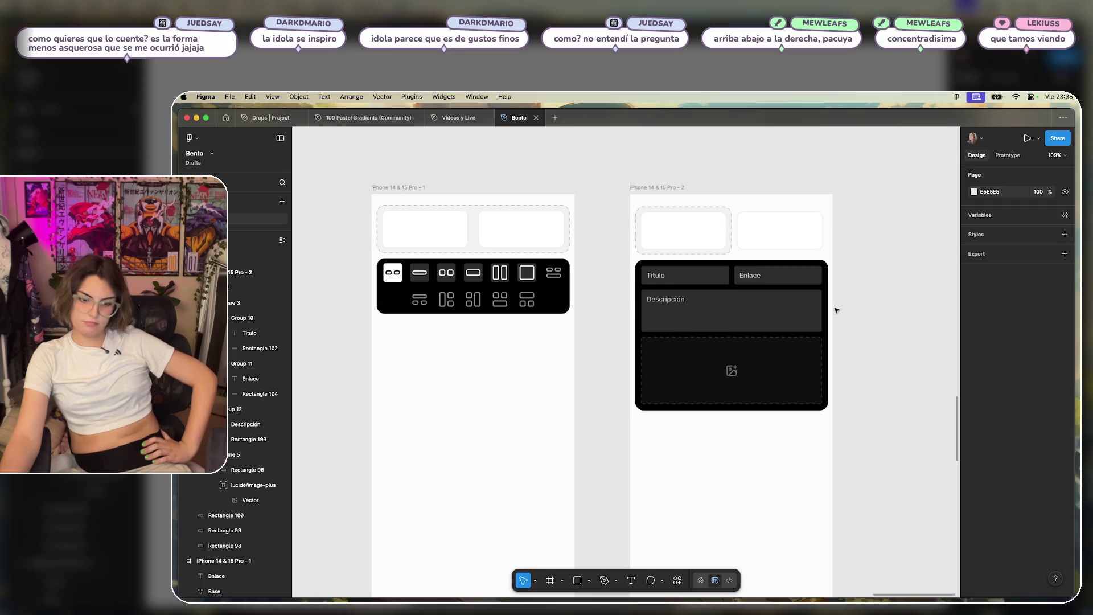
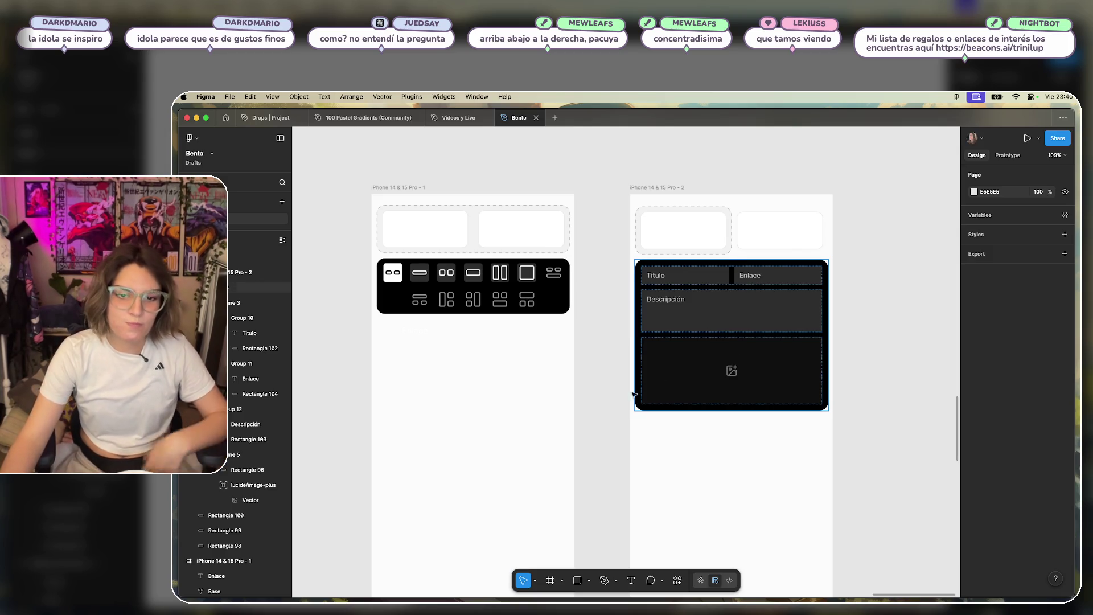
Drag the cards and icon toolbar in frame 1, and the cards and form block in frame 2, lower.
{"action": "key", "text": "super+Tab"}
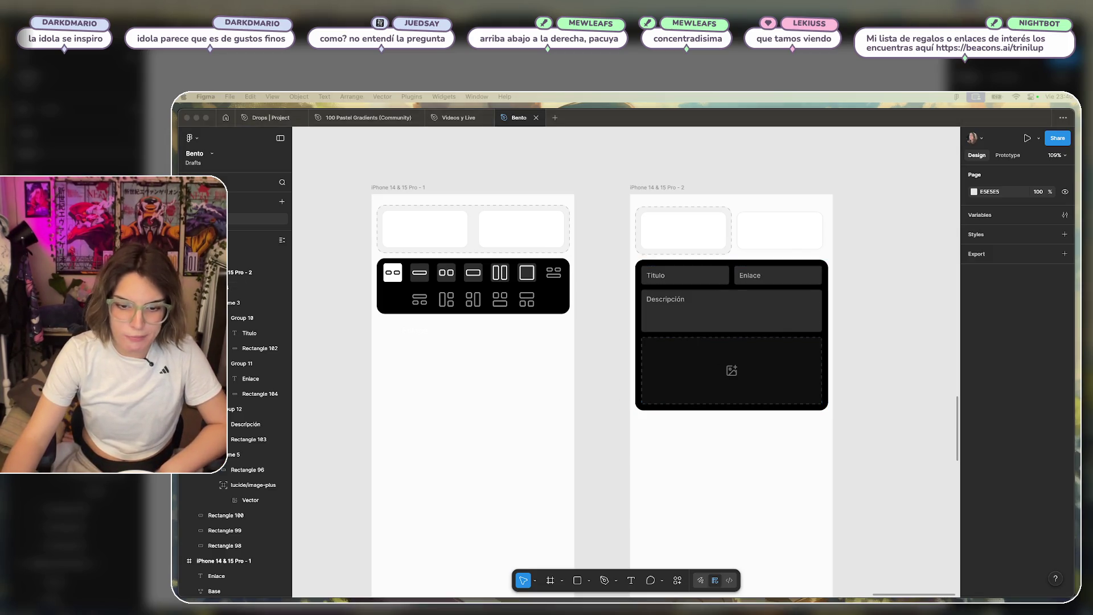
{"action": "left_click", "coordinate": [608, 354]}
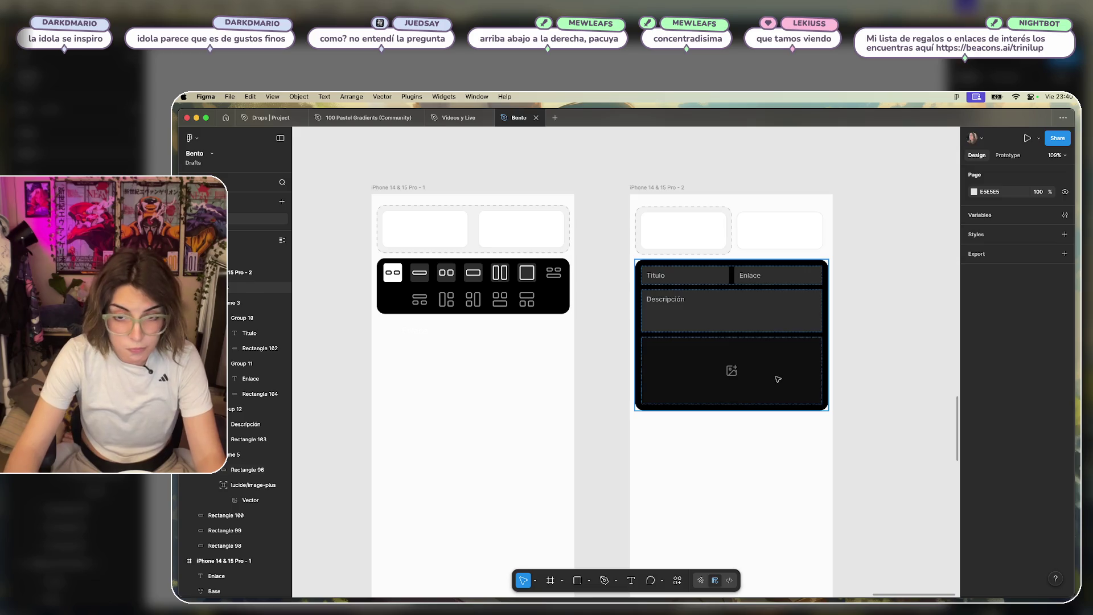
{"action": "scroll", "coordinate": [777, 378], "scroll_direction": "down", "scroll_amount": 5}
{"action": "scroll", "coordinate": [724, 329], "scroll_direction": "up", "scroll_amount": 3}
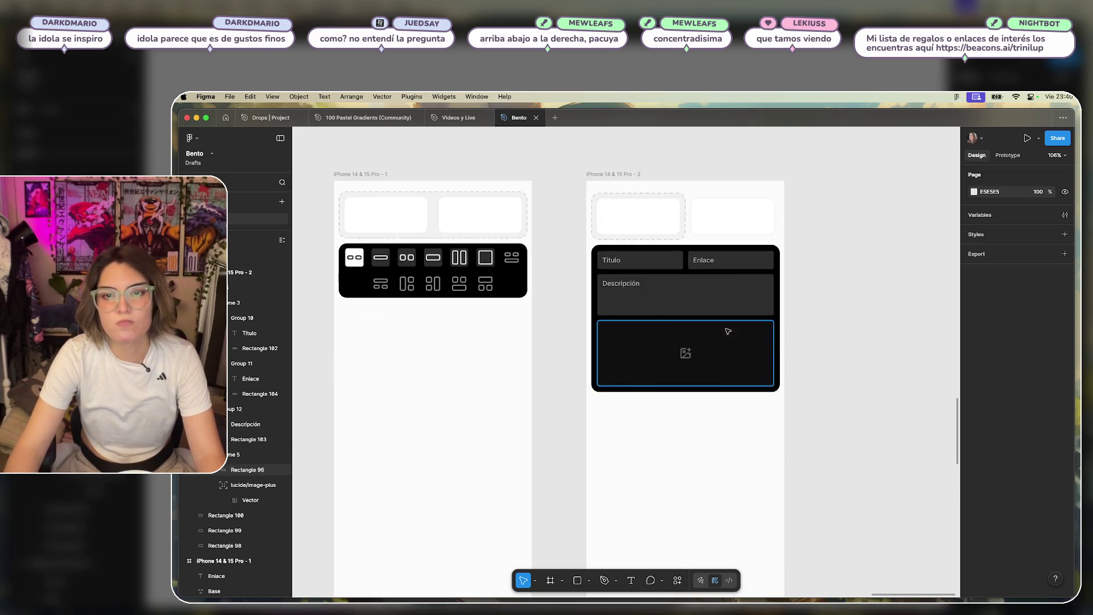
{"action": "scroll", "coordinate": [825, 312], "scroll_direction": "down", "scroll_amount": 2}
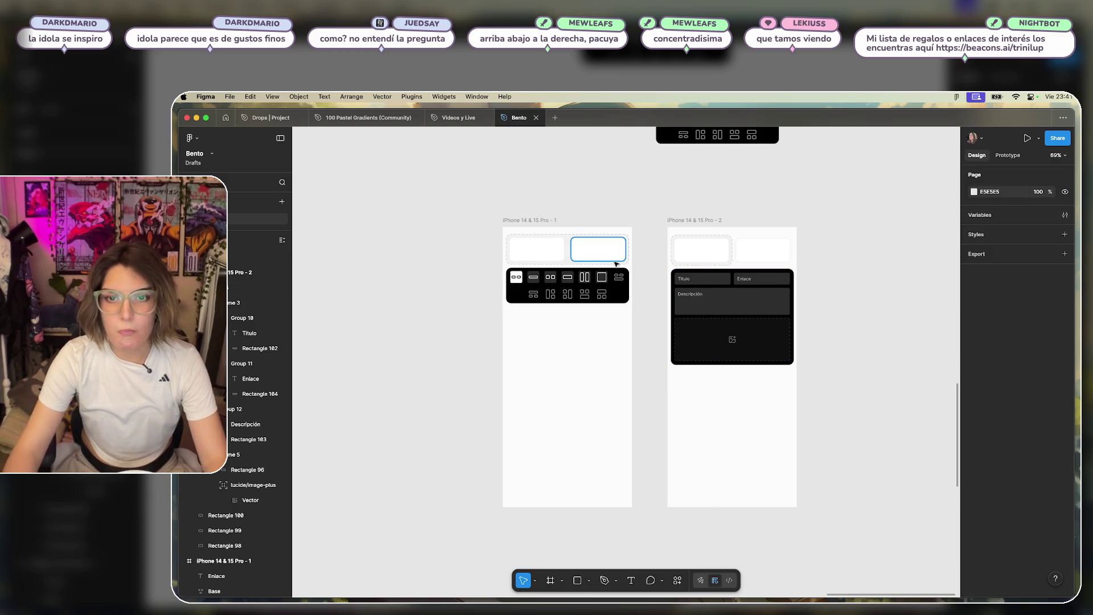
{"action": "scroll", "coordinate": [632, 214], "scroll_direction": "right", "scroll_amount": 2}
{"action": "left_click", "coordinate": [632, 215]}
{"action": "left_click_drag", "start_coordinate": [608, 226], "coordinate": [426, 325]}
{"action": "left_click_drag", "start_coordinate": [490, 275], "coordinate": [490, 379]}
{"action": "mouse_move", "coordinate": [615, 220]}
{"action": "left_mouse_down"}
{"action": "mouse_move", "coordinate": [697, 263]}
{"action": "mouse_move", "coordinate": [820, 360]}
{"action": "left_mouse_up"}
{"action": "left_click_drag", "start_coordinate": [727, 294], "coordinate": [728, 360]}
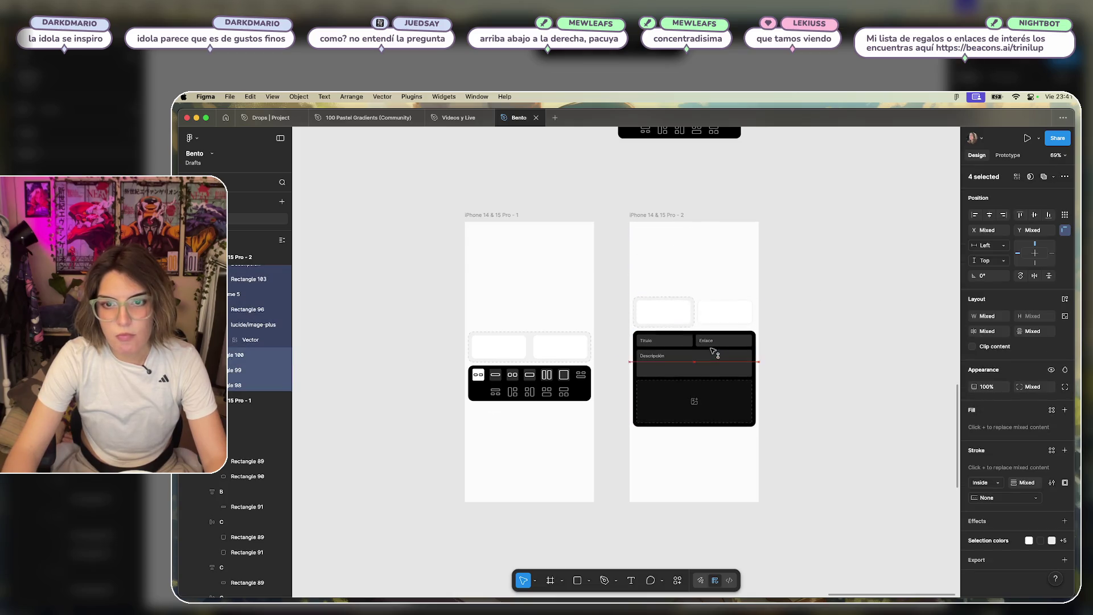
{"action": "left_click", "coordinate": [823, 314]}
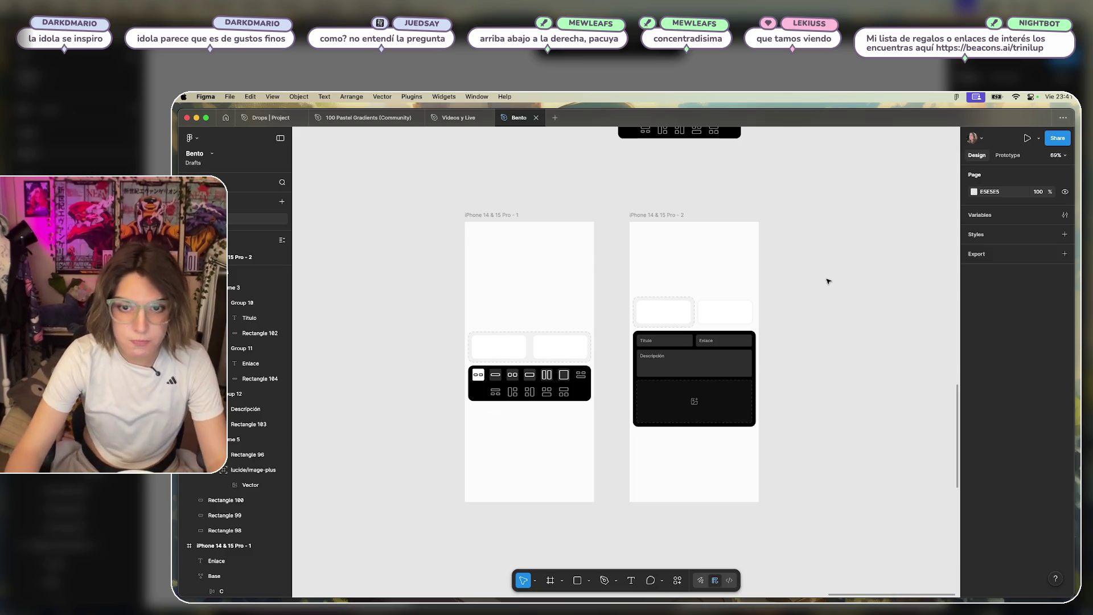
Duplicate the first iPhone frame to the right as a third frame.
{"action": "scroll", "coordinate": [833, 278], "scroll_direction": "down", "scroll_amount": 2}
{"action": "scroll", "coordinate": [833, 279], "scroll_direction": "right", "scroll_amount": 3}
{"action": "left_click", "coordinate": [448, 225]}
{"action": "mouse_move", "coordinate": [448, 225]}
{"action": "left_mouse_down"}
{"action": "mouse_move", "coordinate": [776, 234]}
{"action": "mouse_move", "coordinate": [825, 217]}
{"action": "left_mouse_up"}
Delete the icon toolbar from the third frame, keeping only its two dashed cards.
{"action": "left_click_drag", "start_coordinate": [905, 324], "coordinate": [797, 425]}
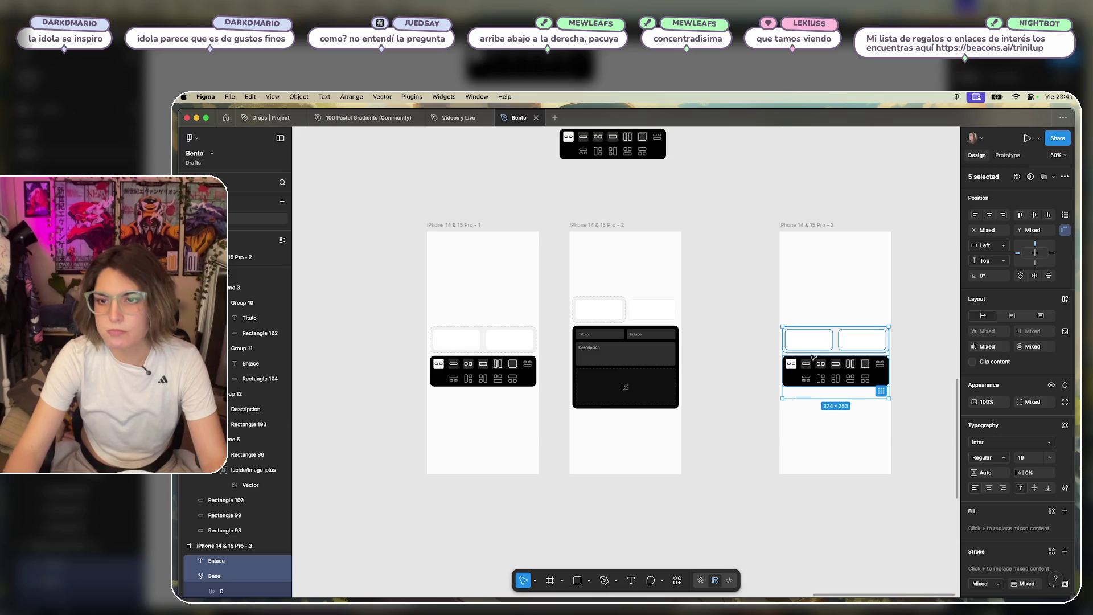
{"action": "left_click", "coordinate": [904, 334]}
{"action": "left_click", "coordinate": [876, 376]}
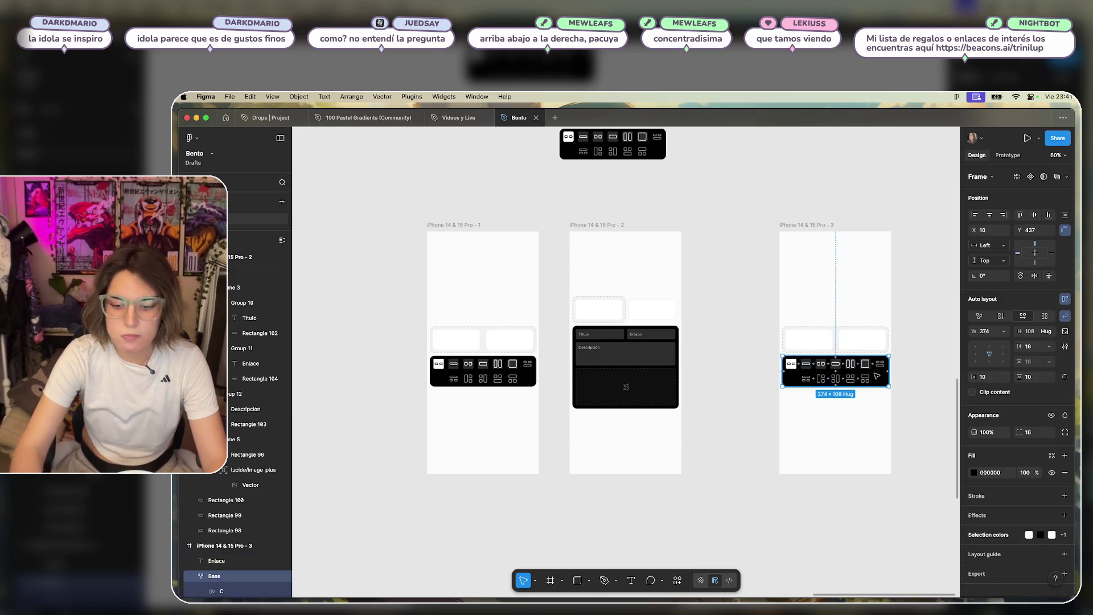
{"action": "key", "text": "Delete"}
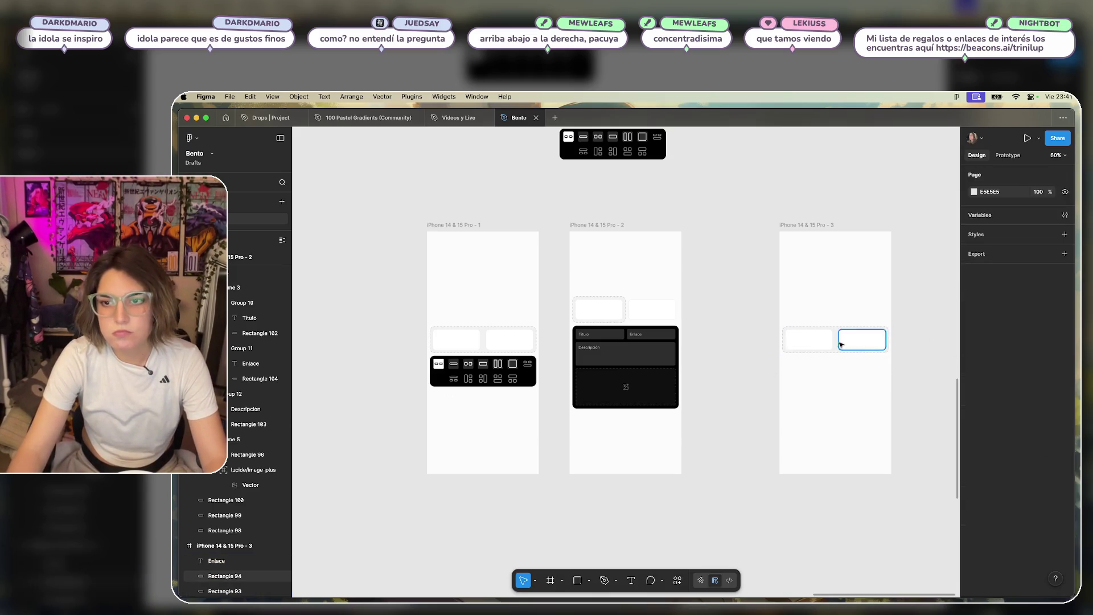
{"action": "left_click_drag", "start_coordinate": [873, 297], "coordinate": [803, 378]}
{"action": "left_click", "coordinate": [907, 305]}
{"action": "scroll", "coordinate": [859, 342], "scroll_direction": "up", "scroll_amount": 5}
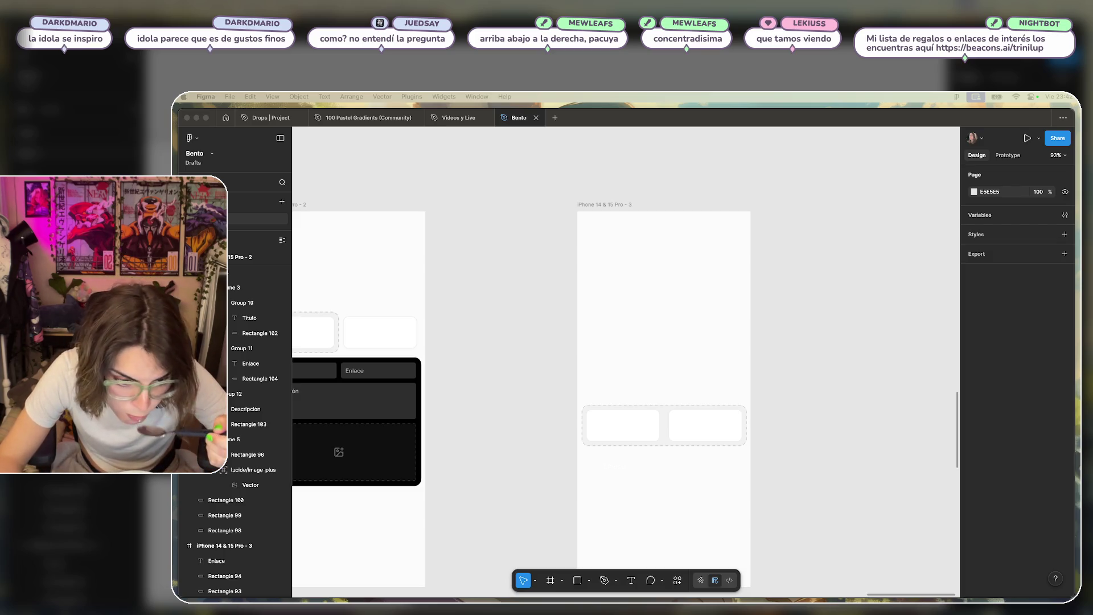
Move the grey image placeholder block to the top of the third iPhone frame.
{"action": "left_click", "coordinate": [862, 325]}
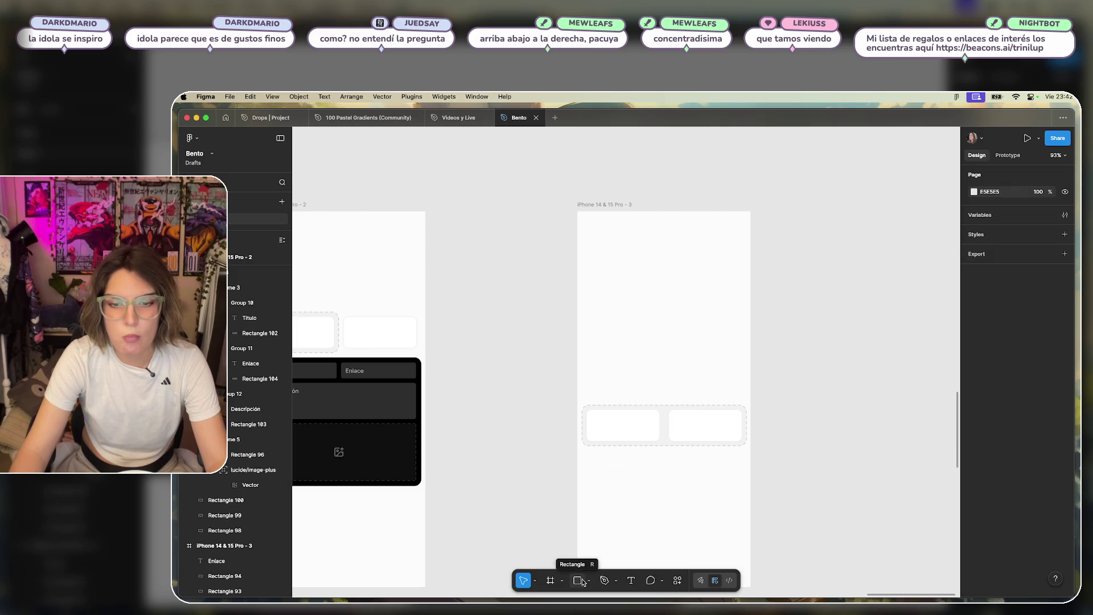
{"action": "left_click", "coordinate": [577, 580]}
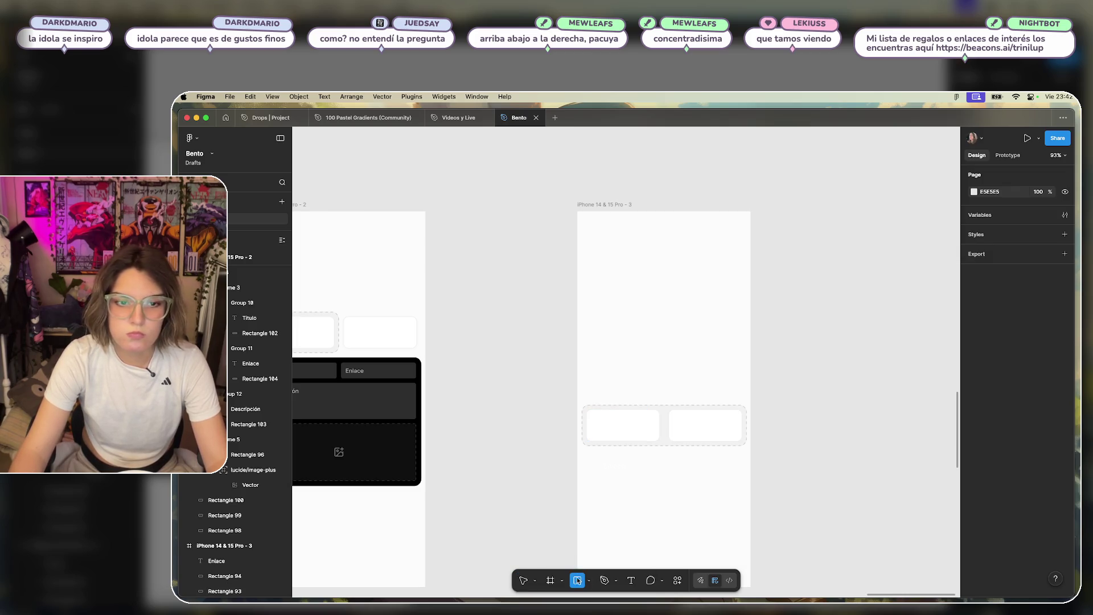
{"action": "key", "text": "v"}
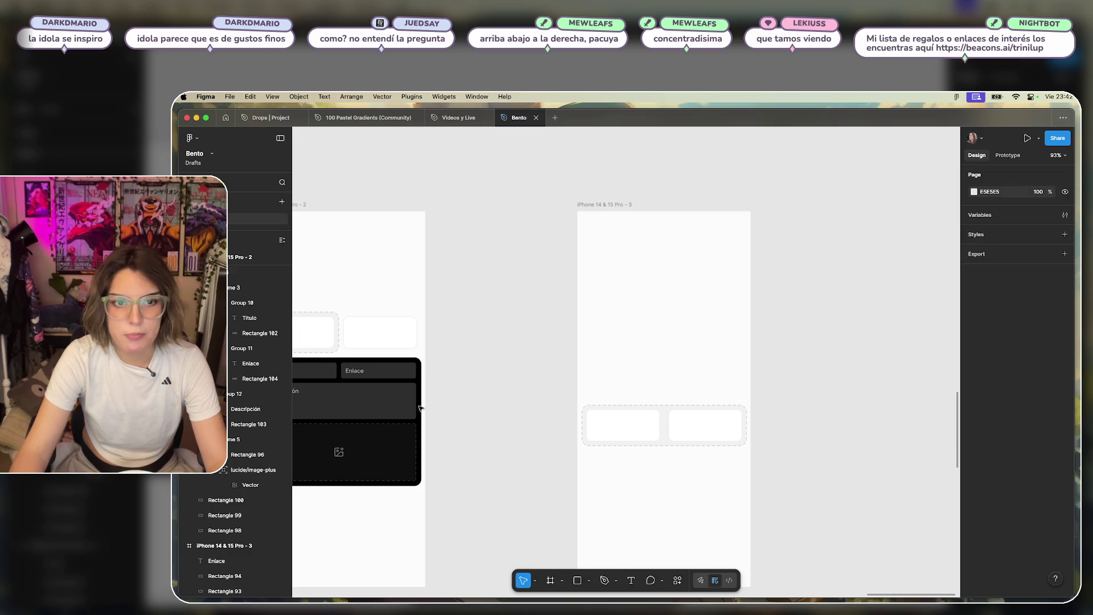
{"action": "left_click", "coordinate": [354, 455]}
{"action": "mouse_move", "coordinate": [354, 455]}
{"action": "left_mouse_down"}
{"action": "mouse_move", "coordinate": [676, 314]}
{"action": "mouse_move", "coordinate": [674, 264]}
{"action": "mouse_move", "coordinate": [706, 234]}
{"action": "mouse_move", "coordinate": [694, 234]}
{"action": "mouse_move", "coordinate": [751, 234]}
{"action": "left_mouse_up"}
{"action": "left_click", "coordinate": [680, 350]}
Stretch the grey rectangle inside the image block down to about 289 px tall.
{"action": "left_click_drag", "start_coordinate": [702, 268], "coordinate": [708, 357]}
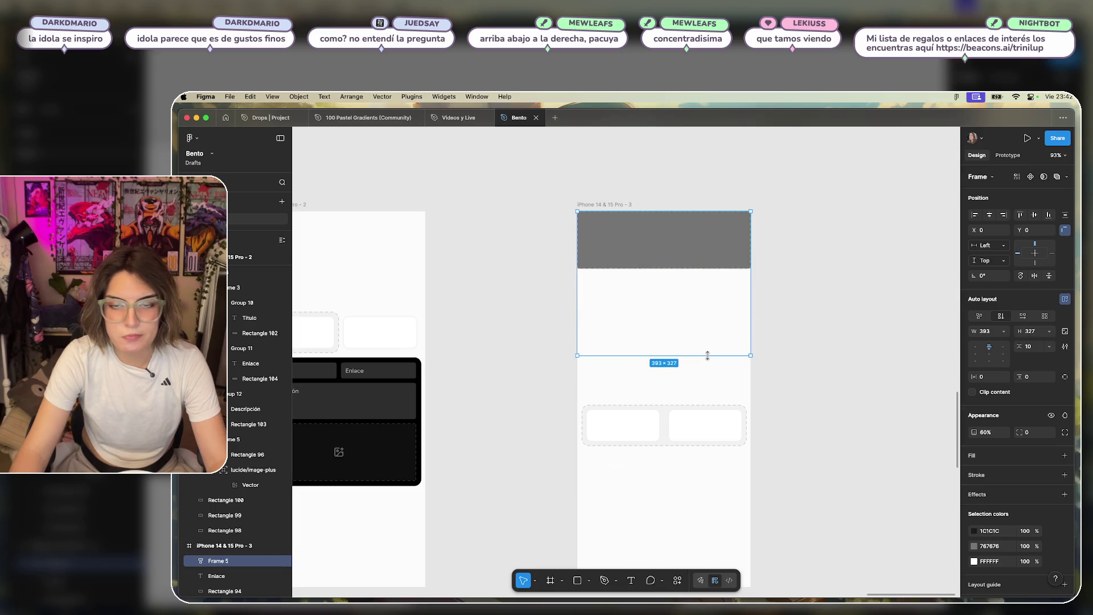
{"action": "key", "text": "super+z"}
{"action": "double_click", "coordinate": [699, 255]}
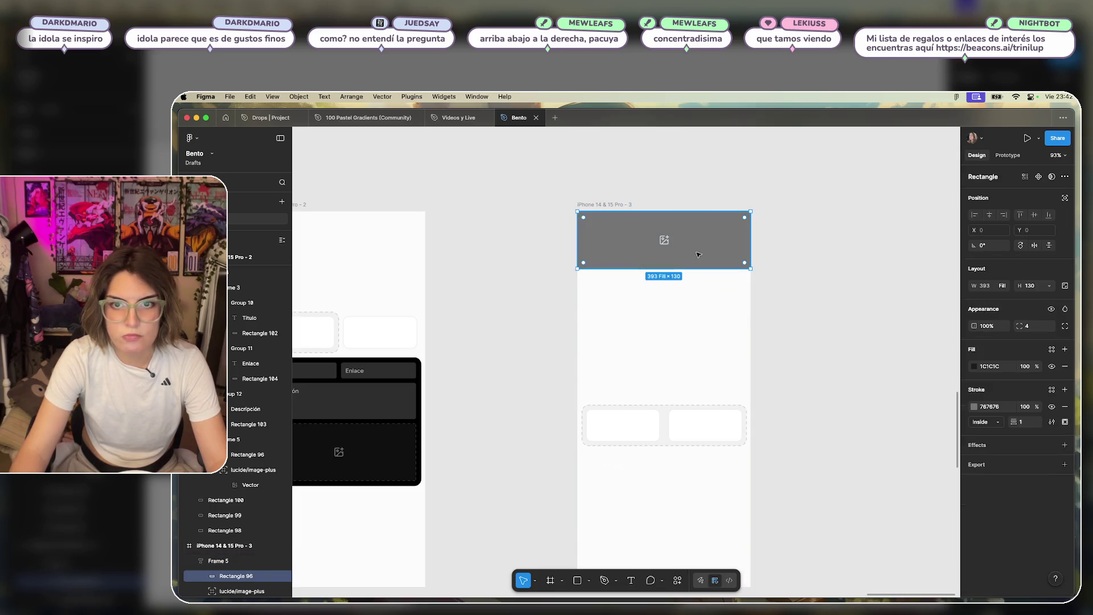
{"action": "mouse_move", "coordinate": [697, 268]}
{"action": "left_mouse_down"}
{"action": "mouse_move", "coordinate": [708, 353]}
{"action": "mouse_move", "coordinate": [709, 323]}
{"action": "mouse_move", "coordinate": [705, 339]}
{"action": "left_mouse_up"}
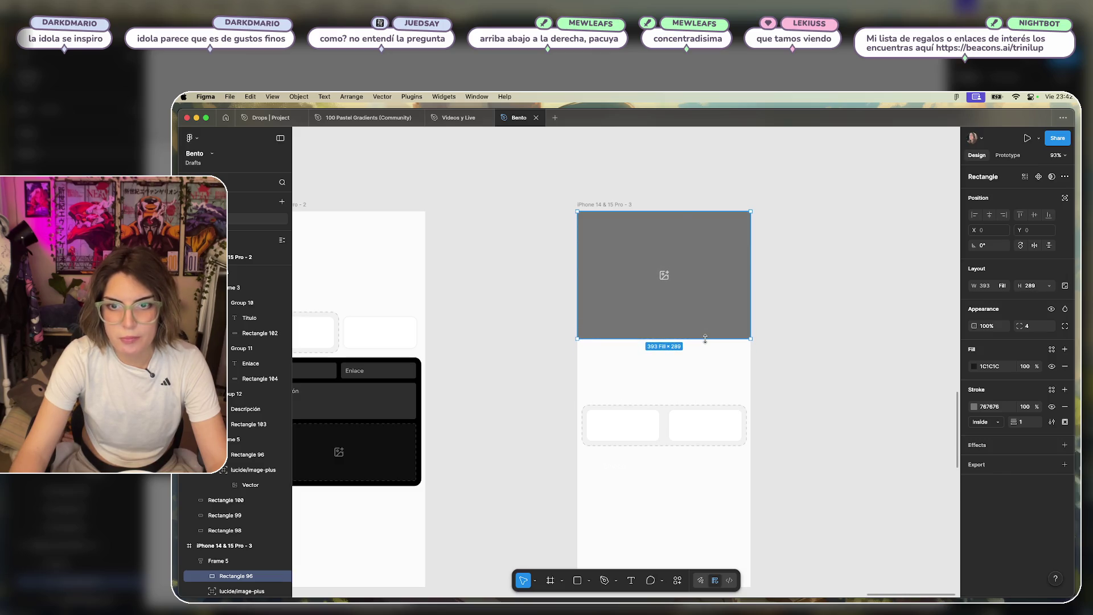
{"action": "left_click", "coordinate": [813, 338]}
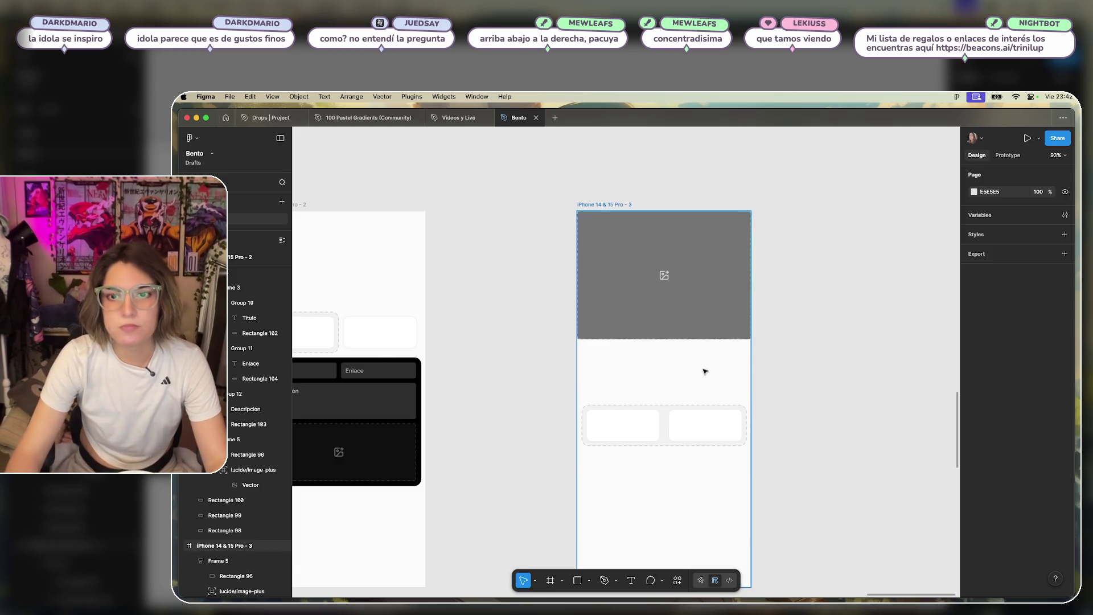
Lift the two dashed cards from the third iPhone frame and centre them just above it.
{"action": "scroll", "coordinate": [678, 366], "scroll_direction": "down", "scroll_amount": 3}
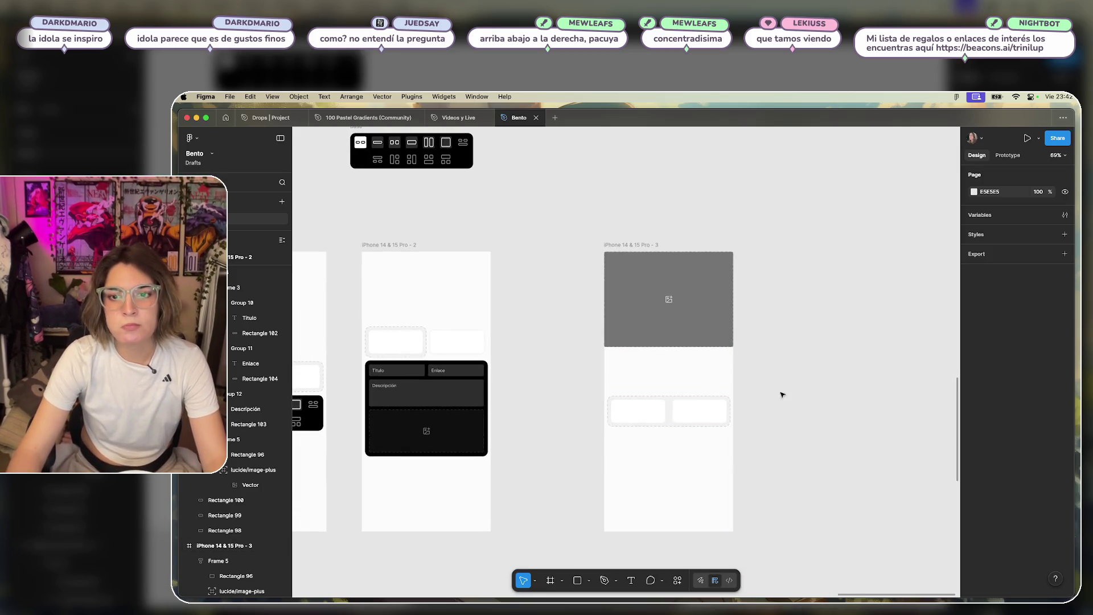
{"action": "left_click_drag", "start_coordinate": [783, 392], "coordinate": [606, 446]}
{"action": "mouse_move", "coordinate": [677, 415]}
{"action": "left_mouse_down"}
{"action": "mouse_move", "coordinate": [803, 302]}
{"action": "mouse_move", "coordinate": [643, 200]}
{"action": "mouse_move", "coordinate": [672, 195]}
{"action": "left_mouse_up"}
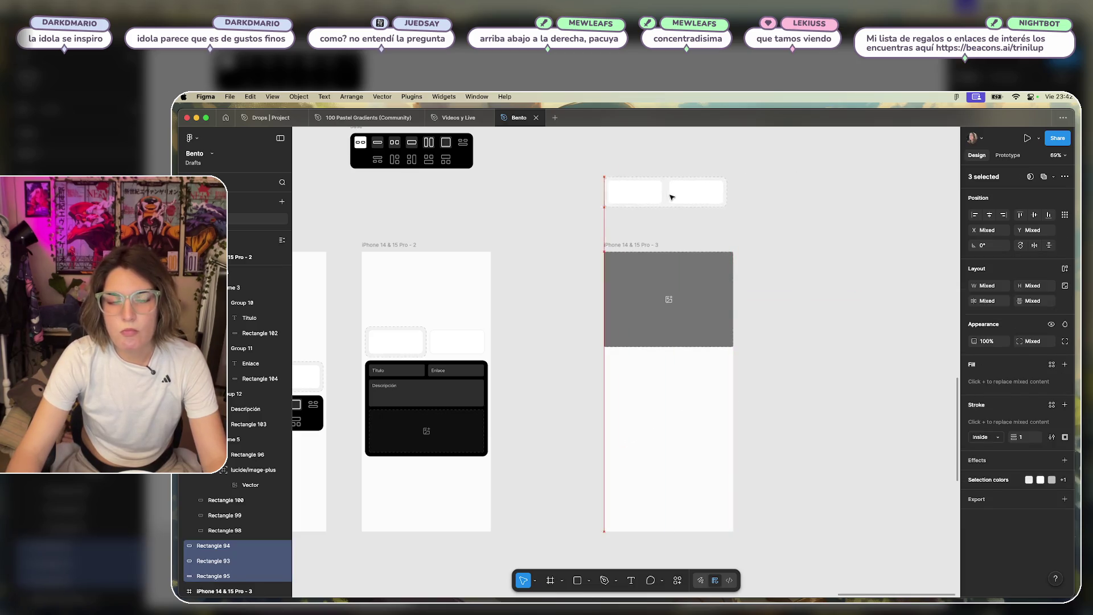
{"action": "key", "text": "Escape"}
{"action": "scroll", "coordinate": [771, 347], "scroll_direction": "down", "scroll_amount": 5}
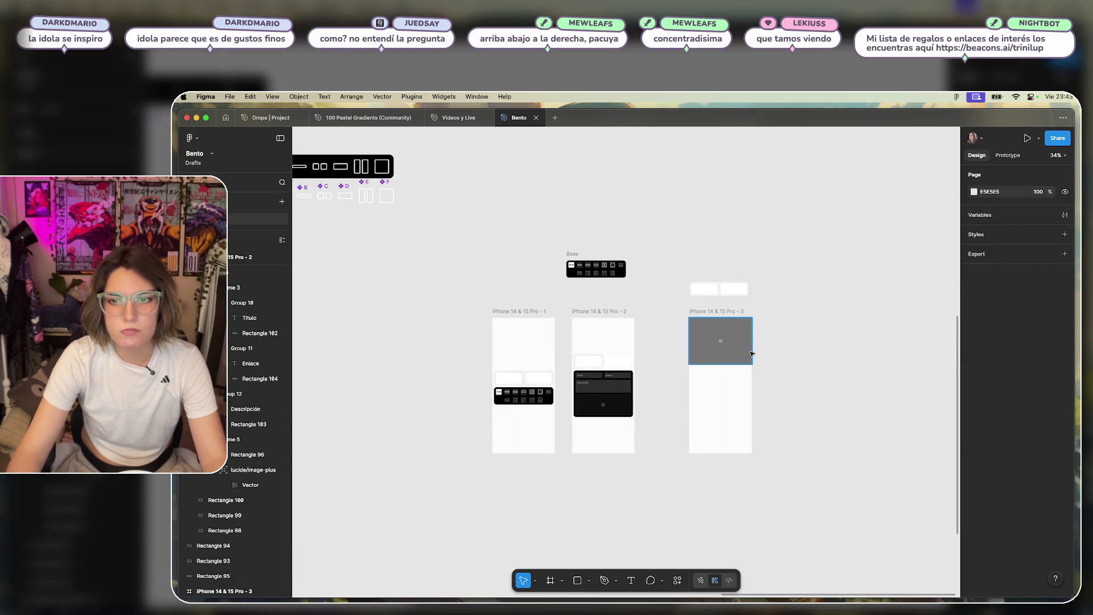
{"action": "scroll", "coordinate": [777, 376], "scroll_direction": "up", "scroll_amount": 5}
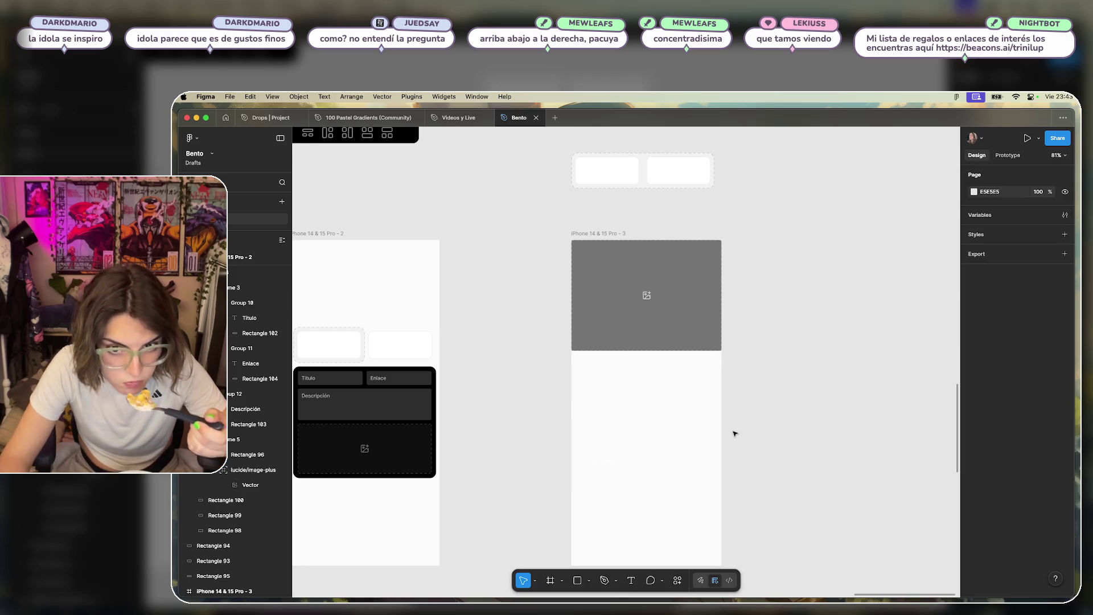
{"action": "left_click", "coordinate": [577, 581]}
Draw a wide rectangle and give it a top-to-bottom linear gradient fill.
{"action": "mouse_move", "coordinate": [590, 389]}
{"action": "left_mouse_down"}
{"action": "mouse_move", "coordinate": [735, 422]}
{"action": "mouse_move", "coordinate": [722, 426]}
{"action": "mouse_move", "coordinate": [679, 359]}
{"action": "mouse_move", "coordinate": [692, 342]}
{"action": "mouse_move", "coordinate": [684, 387]}
{"action": "left_mouse_up"}
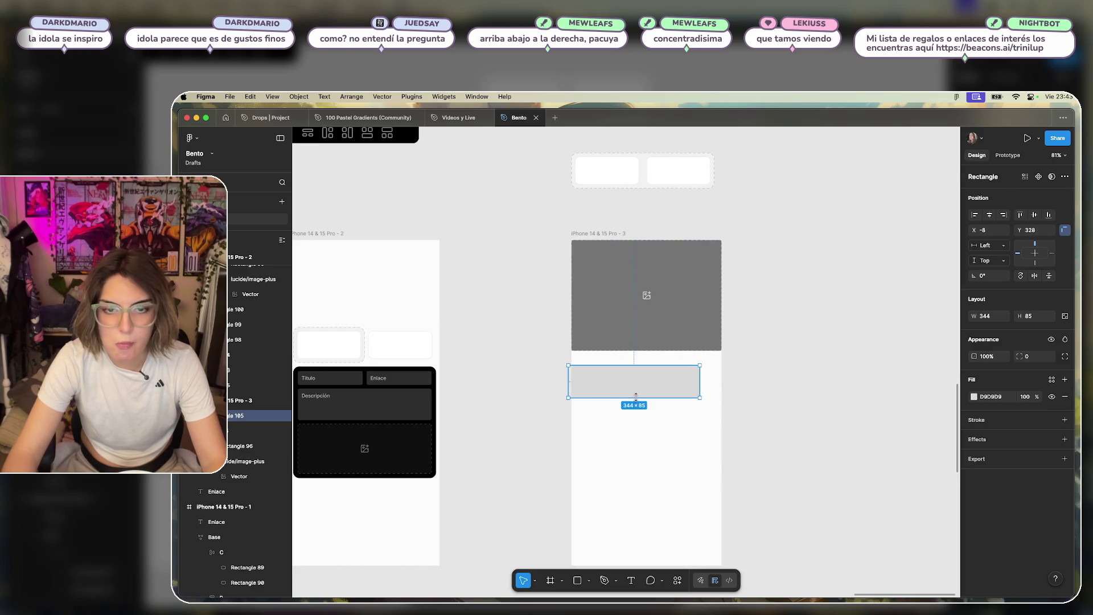
{"action": "left_click", "coordinate": [974, 397]}
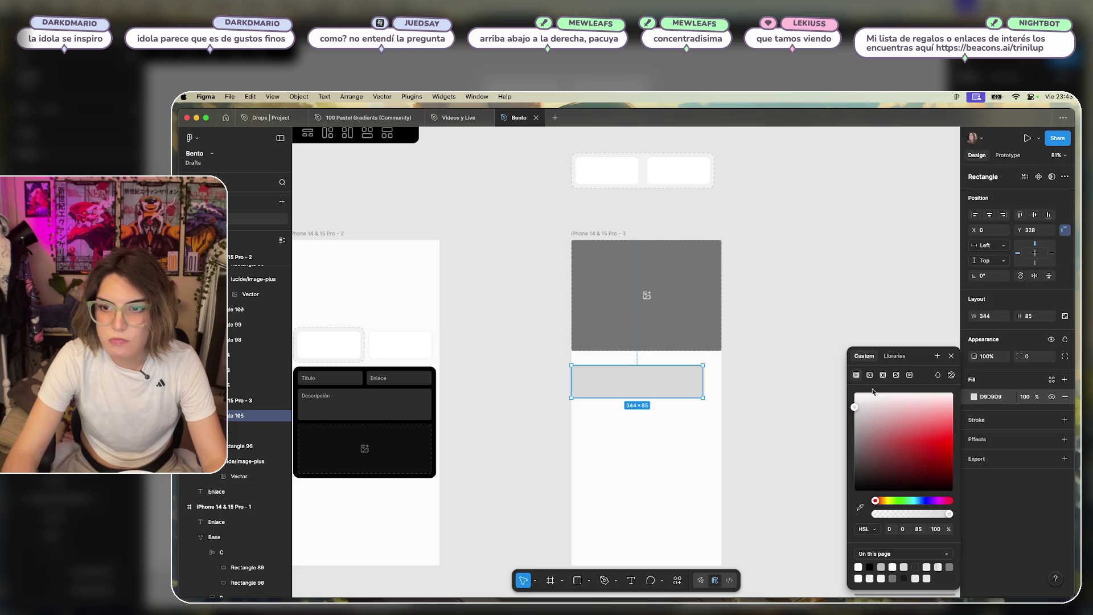
{"action": "left_click", "coordinate": [870, 375]}
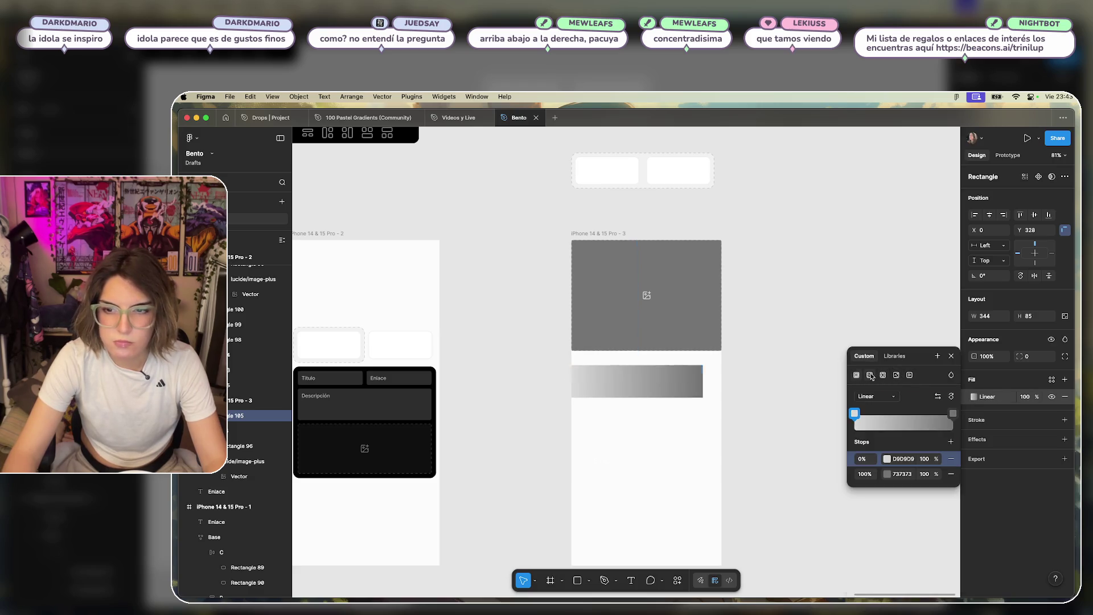
{"action": "left_click_drag", "start_coordinate": [571, 373], "coordinate": [637, 365]}
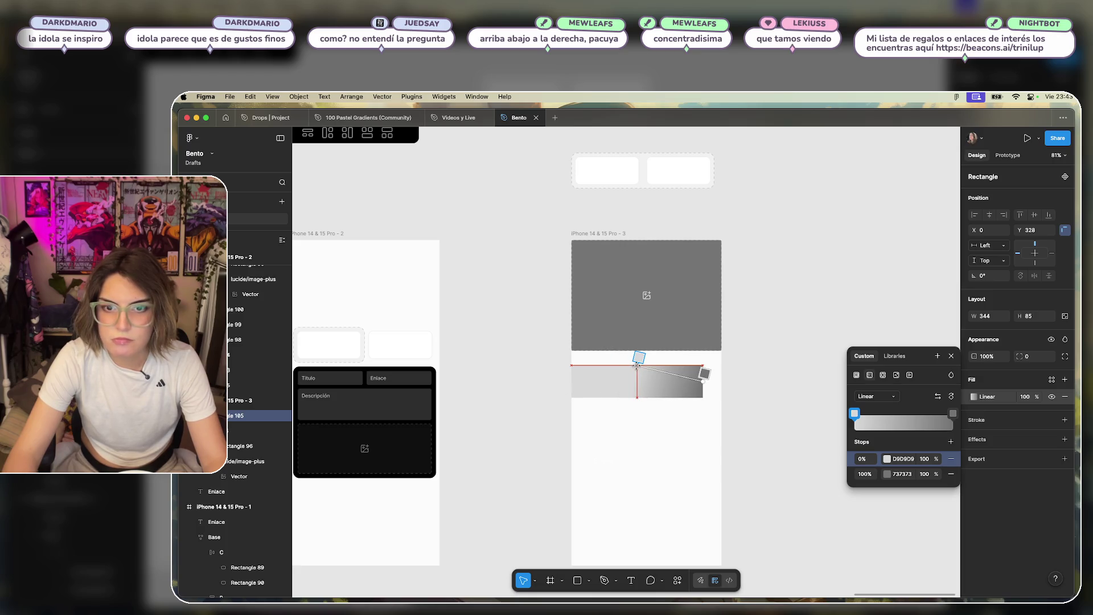
{"action": "mouse_move", "coordinate": [704, 381]}
{"action": "left_mouse_down"}
{"action": "mouse_move", "coordinate": [620, 402]}
{"action": "mouse_move", "coordinate": [636, 397]}
{"action": "left_mouse_up"}
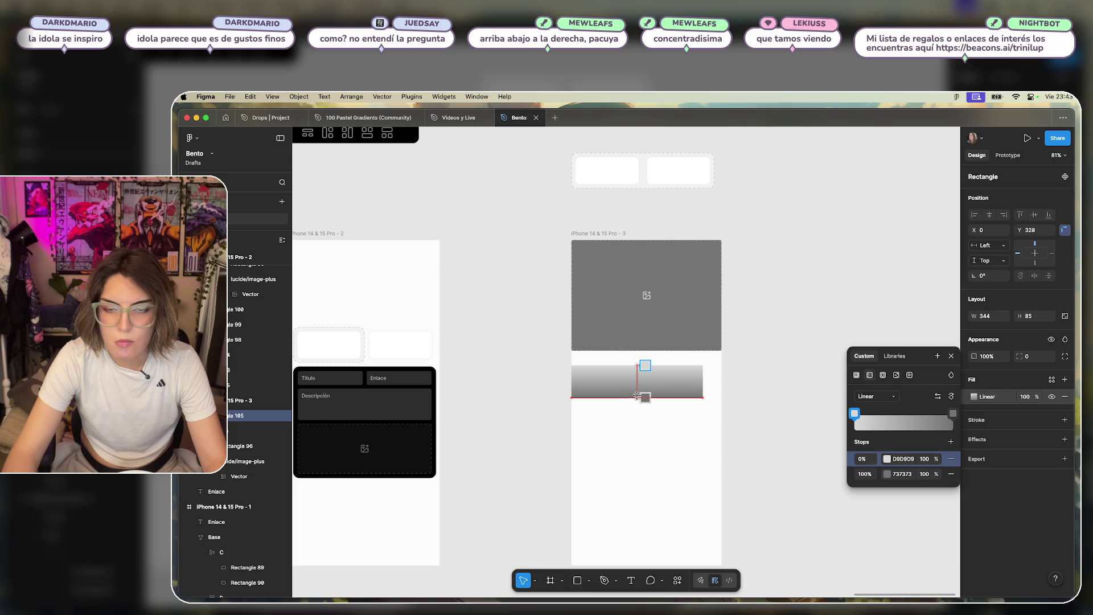
Make both gradient stops FFFFFF with the first at 0% opacity, and move it under the image.
{"action": "left_click", "coordinate": [905, 459]}
{"action": "type", "text": "ffff"}
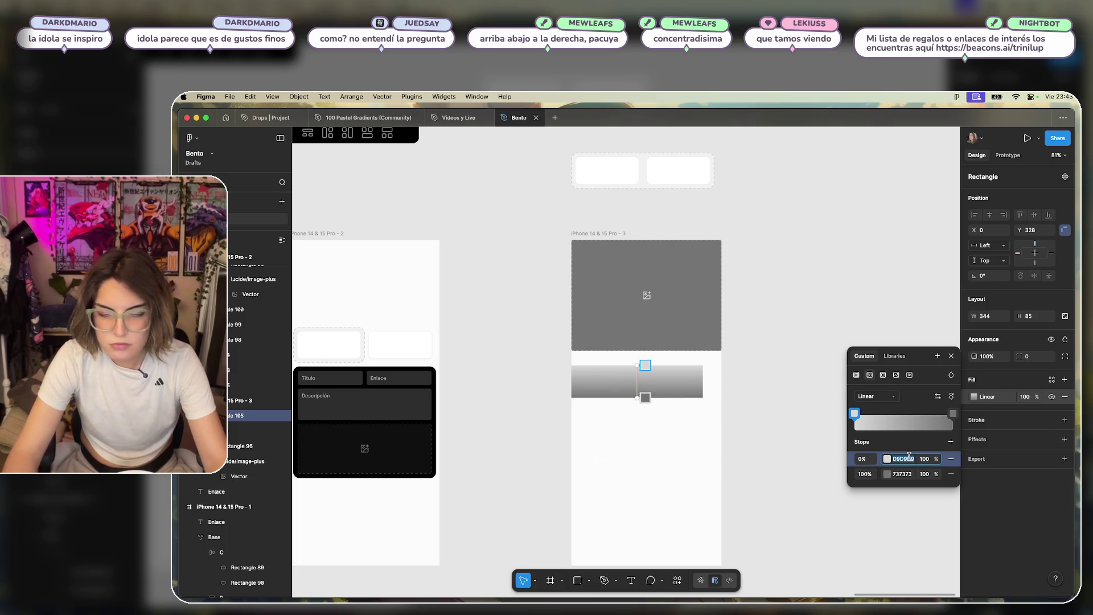
{"action": "left_click", "coordinate": [905, 473]}
{"action": "type", "text": "ffff"}
{"action": "left_click", "coordinate": [927, 475]}
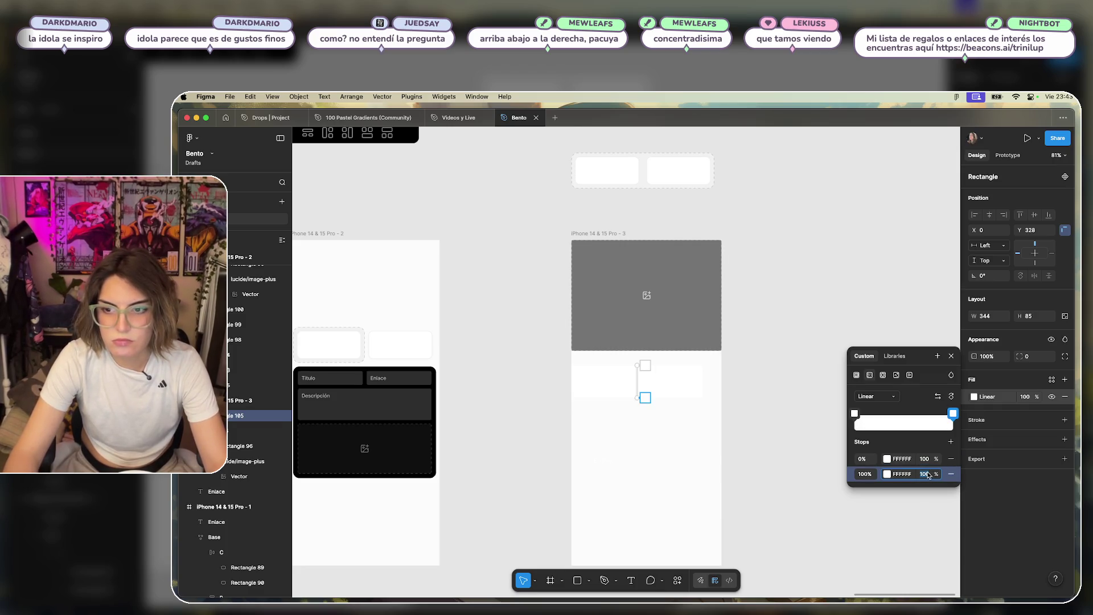
{"action": "left_click", "coordinate": [922, 459]}
{"action": "type", "text": "0"}
{"action": "key", "text": "Return"}
{"action": "mouse_move", "coordinate": [685, 387]}
{"action": "left_mouse_down"}
{"action": "mouse_move", "coordinate": [677, 342]}
{"action": "mouse_move", "coordinate": [721, 335]}
{"action": "mouse_move", "coordinate": [687, 295]}
{"action": "left_mouse_up"}
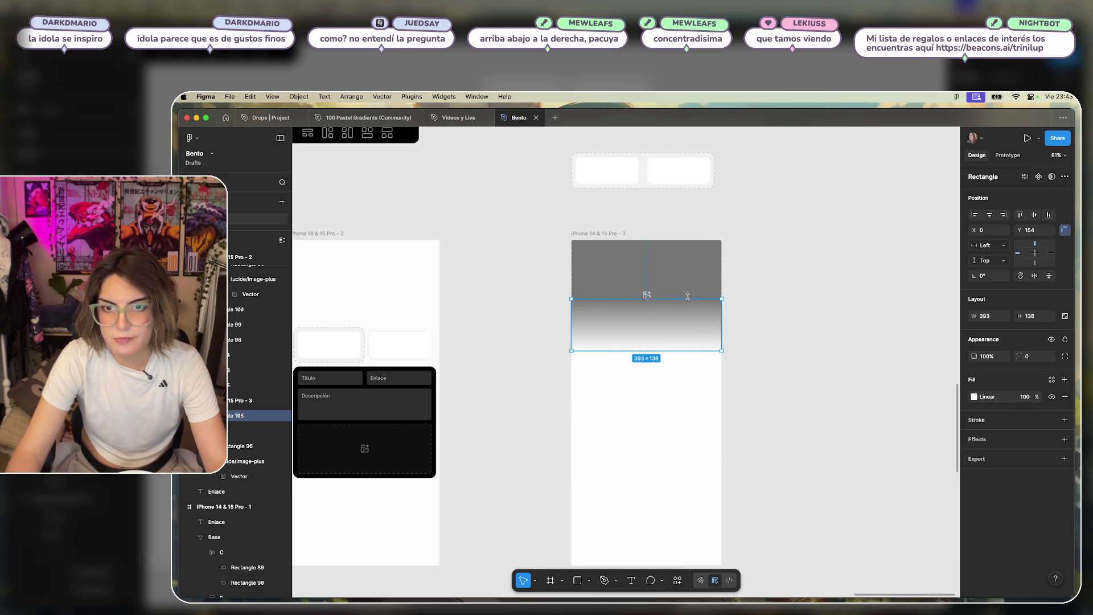
Move the fade rectangle's gradient end point higher up.
{"action": "left_click", "coordinate": [664, 376]}
{"action": "scroll", "coordinate": [664, 377], "scroll_direction": "up", "scroll_amount": 5}
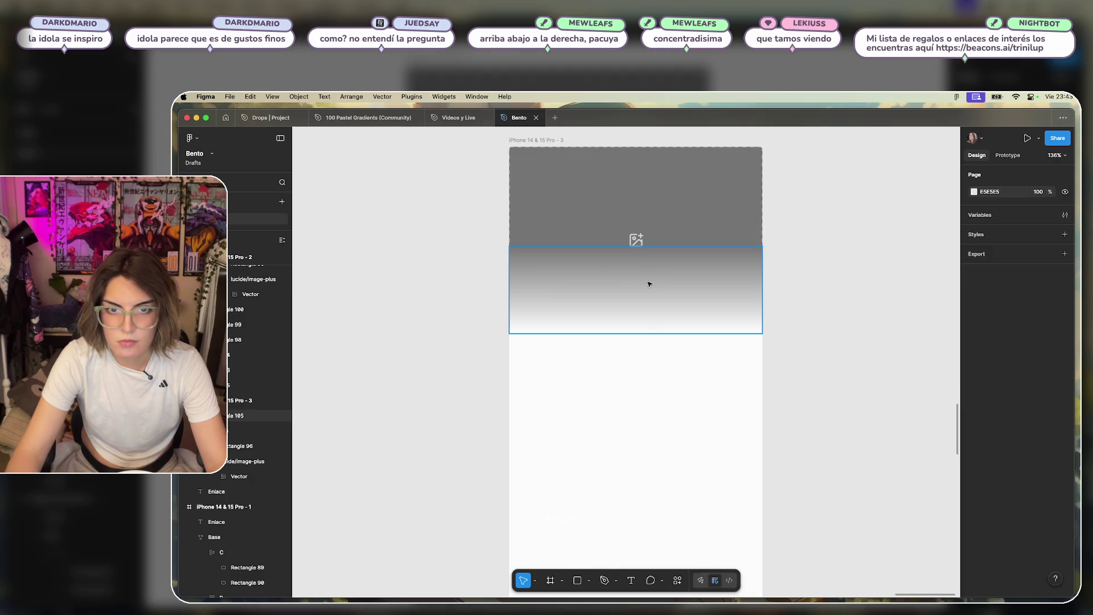
{"action": "double_click", "coordinate": [650, 283]}
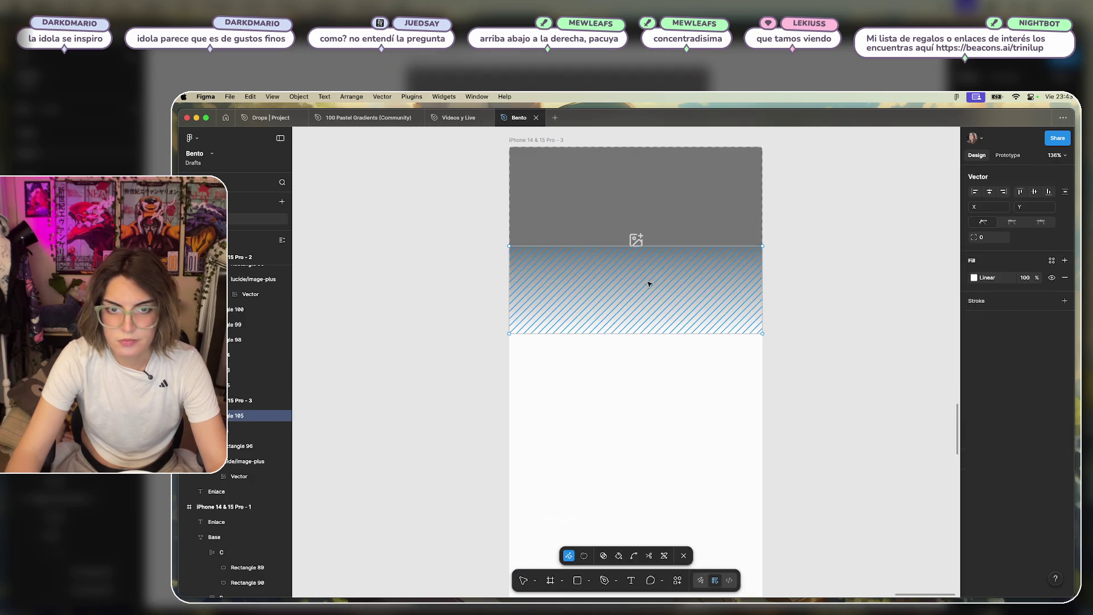
{"action": "left_click", "coordinate": [974, 278]}
{"action": "left_click", "coordinate": [855, 337]}
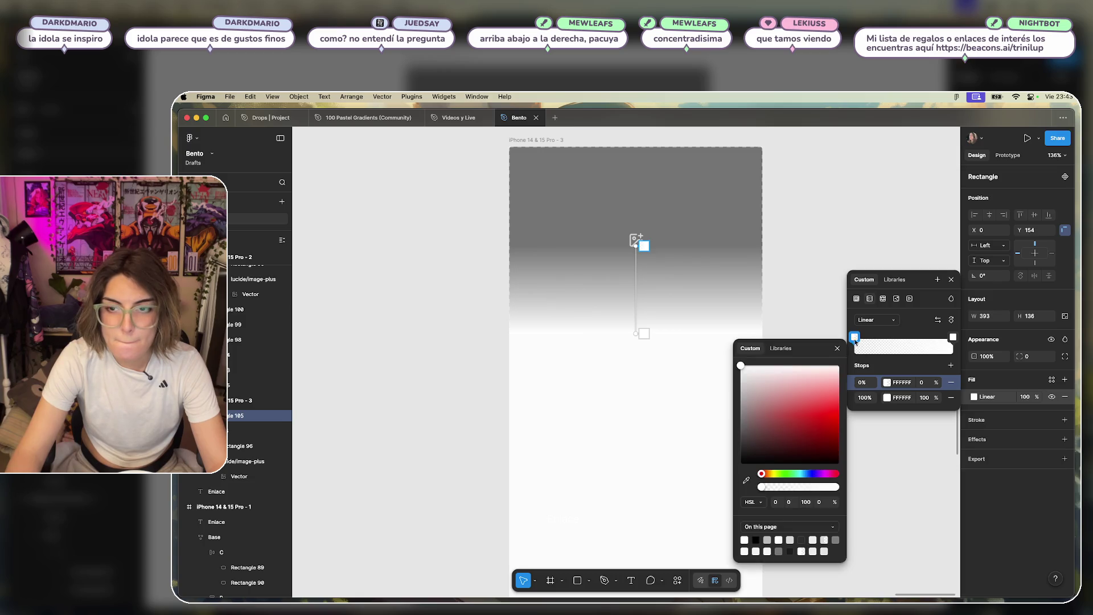
{"action": "left_click_drag", "start_coordinate": [636, 334], "coordinate": [635, 315]}
{"action": "left_click", "coordinate": [650, 364]}
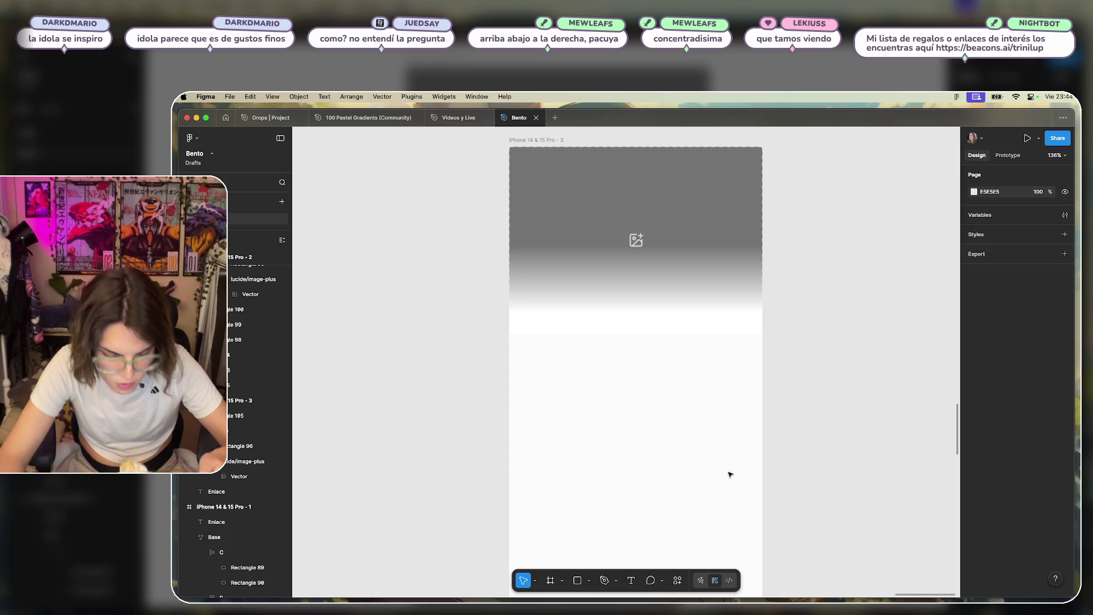
Check the iPhone frame's background and the overlay gradient's 100% stop.
{"action": "left_click", "coordinate": [683, 402]}
{"action": "left_click", "coordinate": [990, 396]}
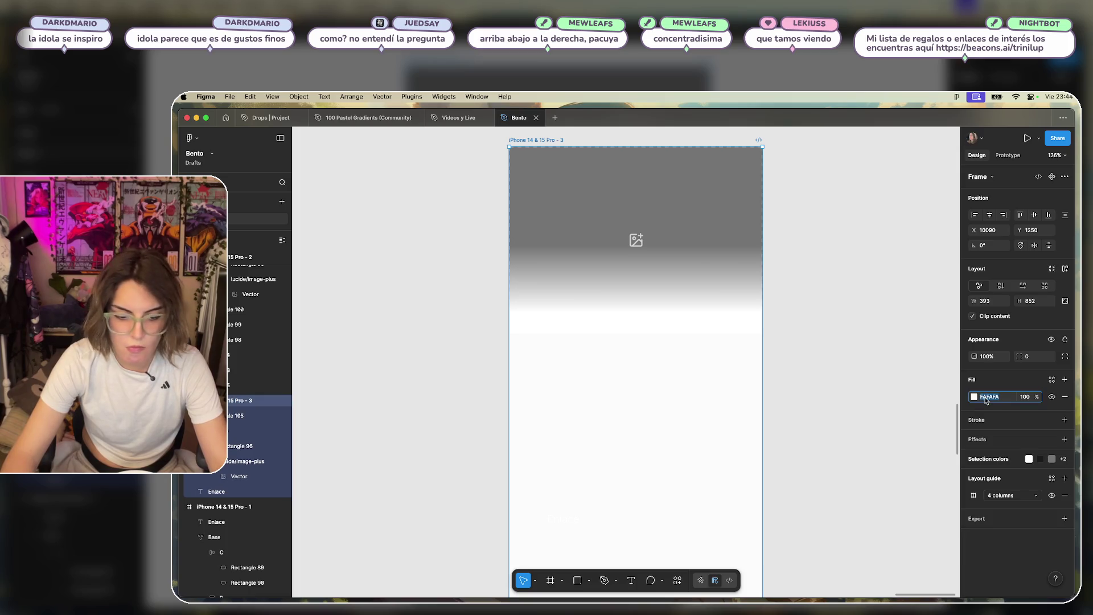
{"action": "left_click", "coordinate": [676, 274]}
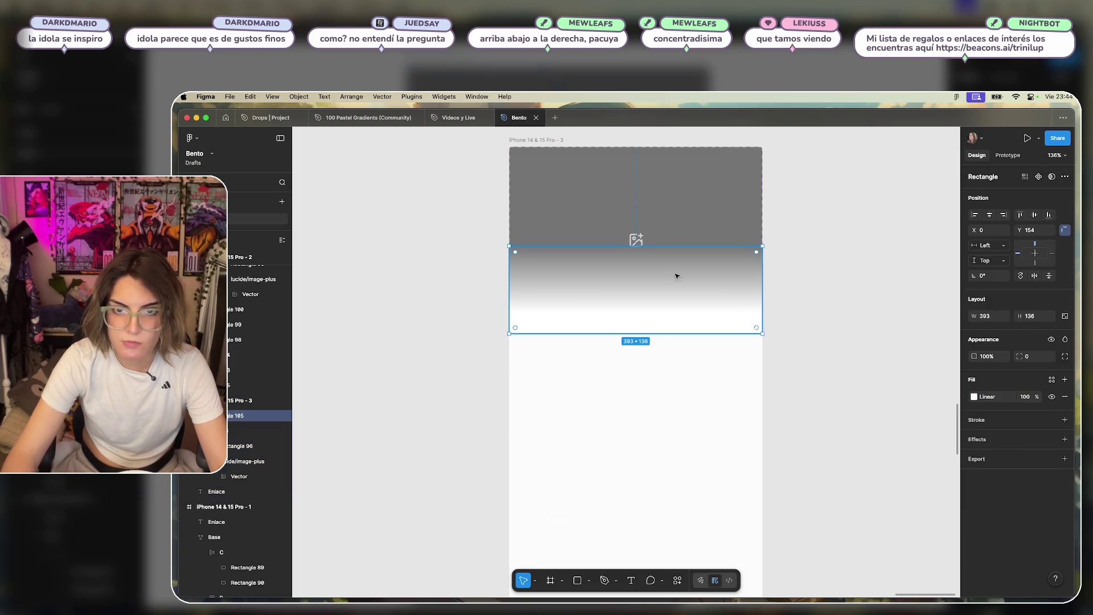
{"action": "left_click", "coordinate": [973, 396]}
{"action": "left_click", "coordinate": [904, 513]}
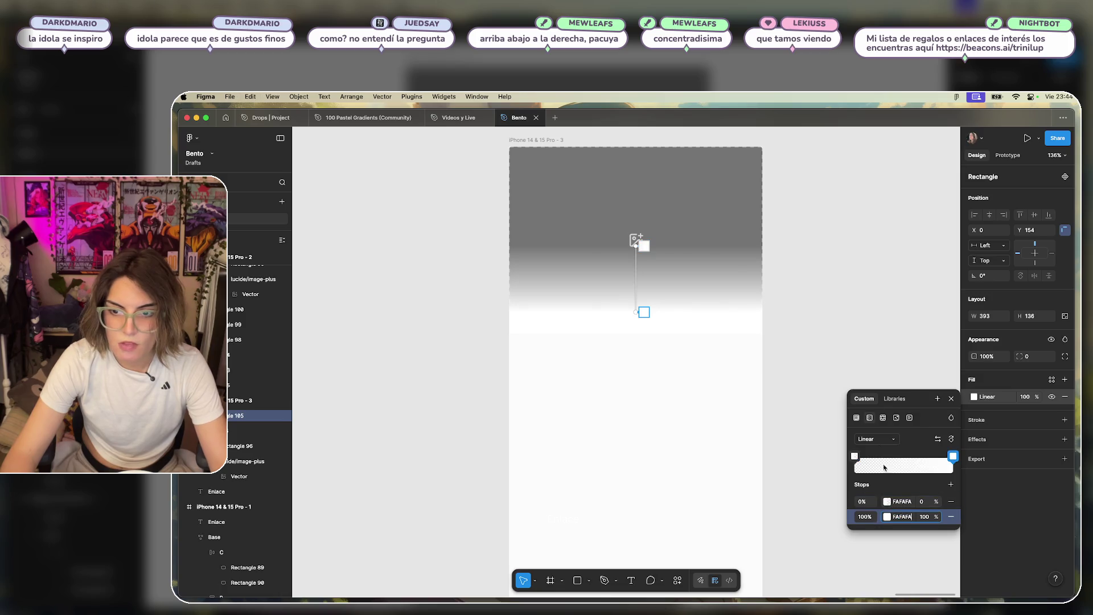
{"action": "left_click", "coordinate": [864, 320]}
{"action": "left_click", "coordinate": [854, 336]}
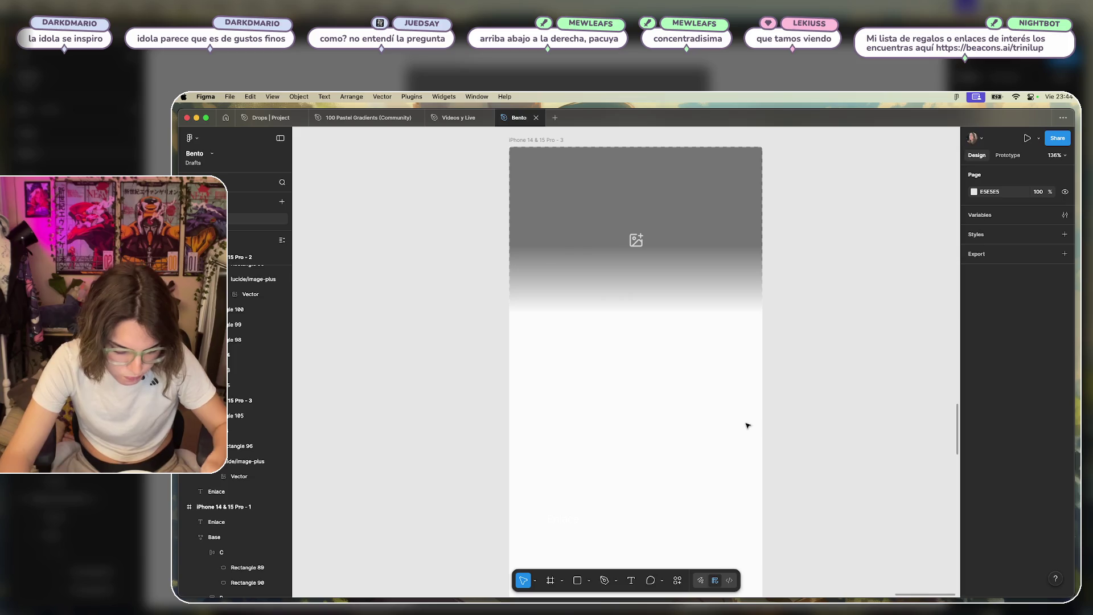
Remove the grey image rectangle's outline and set its corner radius to 0.
{"action": "left_click", "coordinate": [645, 177]}
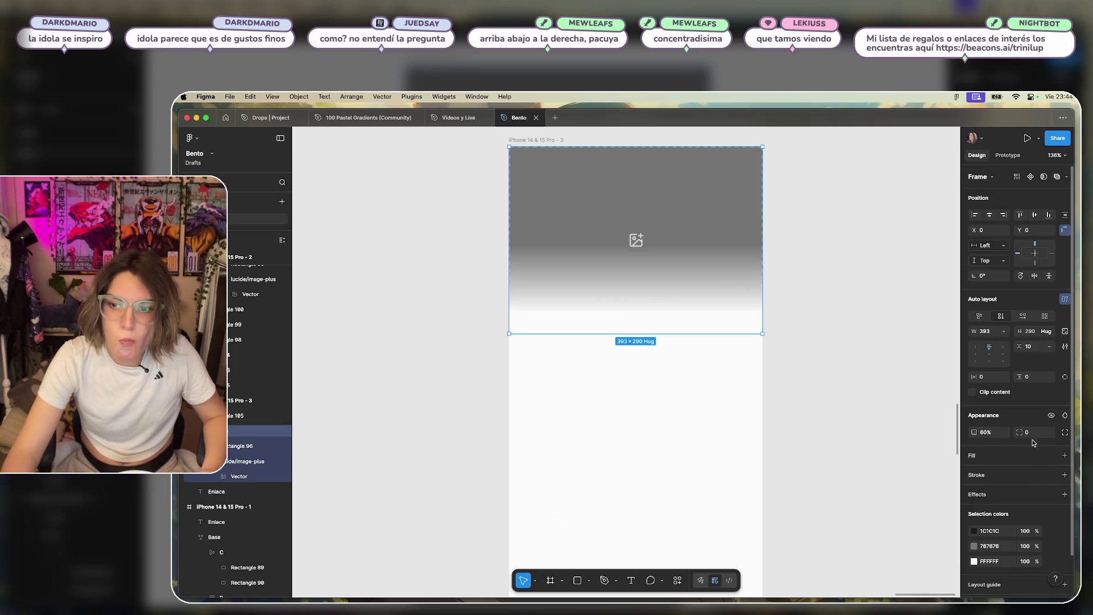
{"action": "left_click", "coordinate": [995, 434]}
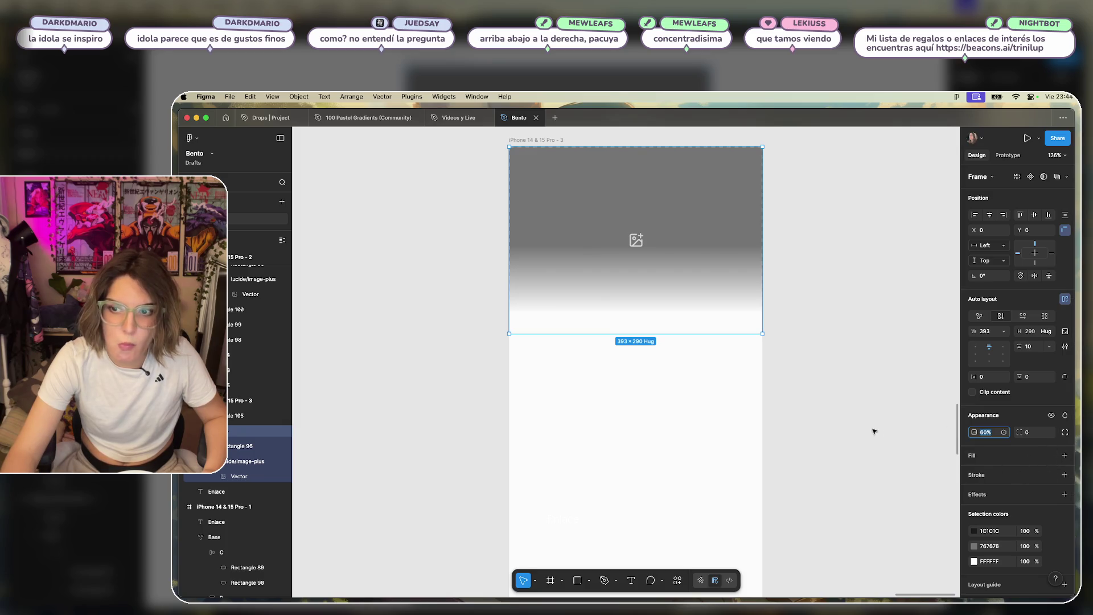
{"action": "left_click", "coordinate": [864, 215]}
{"action": "double_click", "coordinate": [716, 207]}
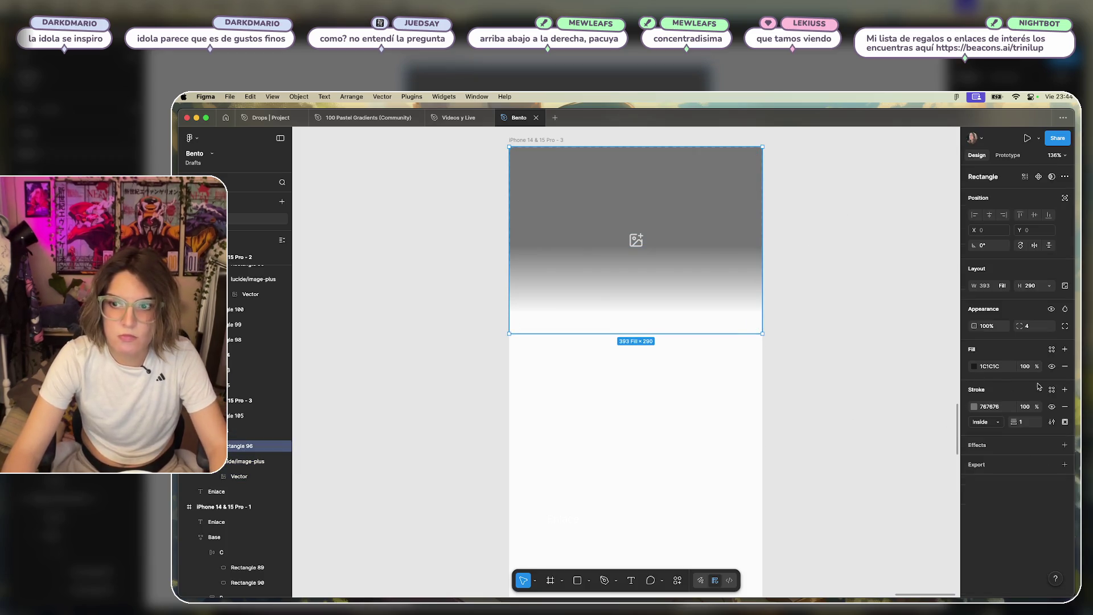
{"action": "left_click", "coordinate": [1064, 407]}
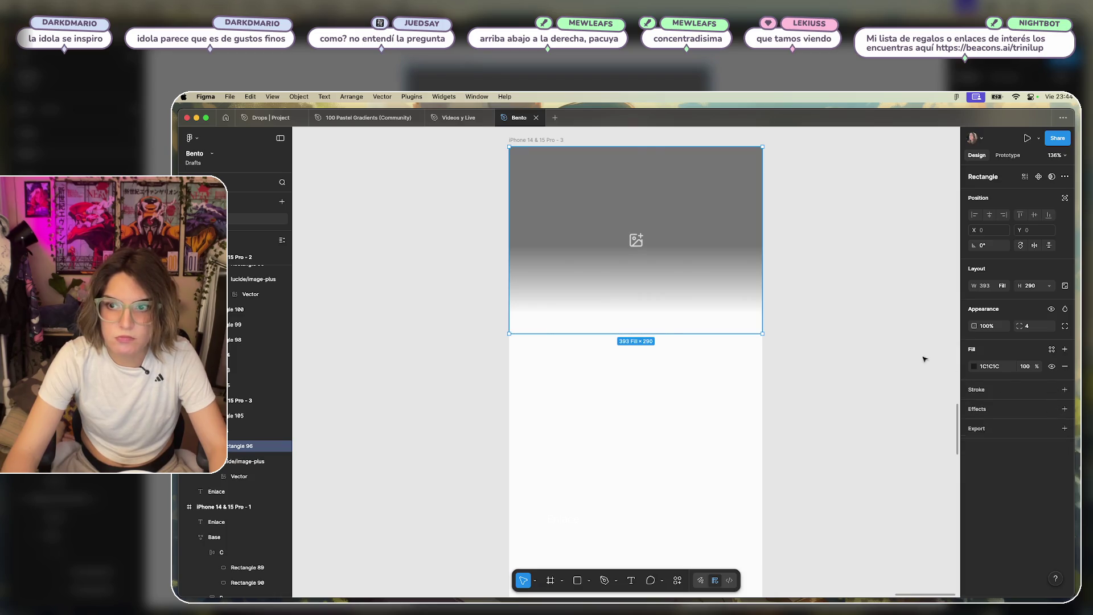
{"action": "left_click", "coordinate": [1038, 329]}
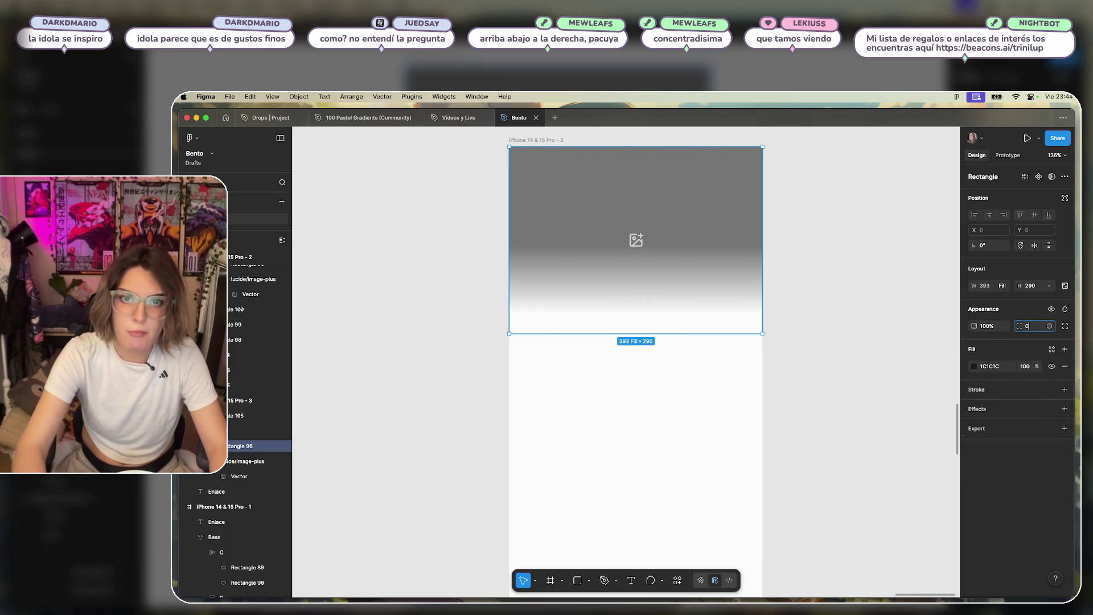
{"action": "type", "text": "0"}
{"action": "key", "text": "Return"}
Resize the gradient overlay to 393 × 273 at Y 104, covering the image area.
{"action": "left_click", "coordinate": [710, 285]}
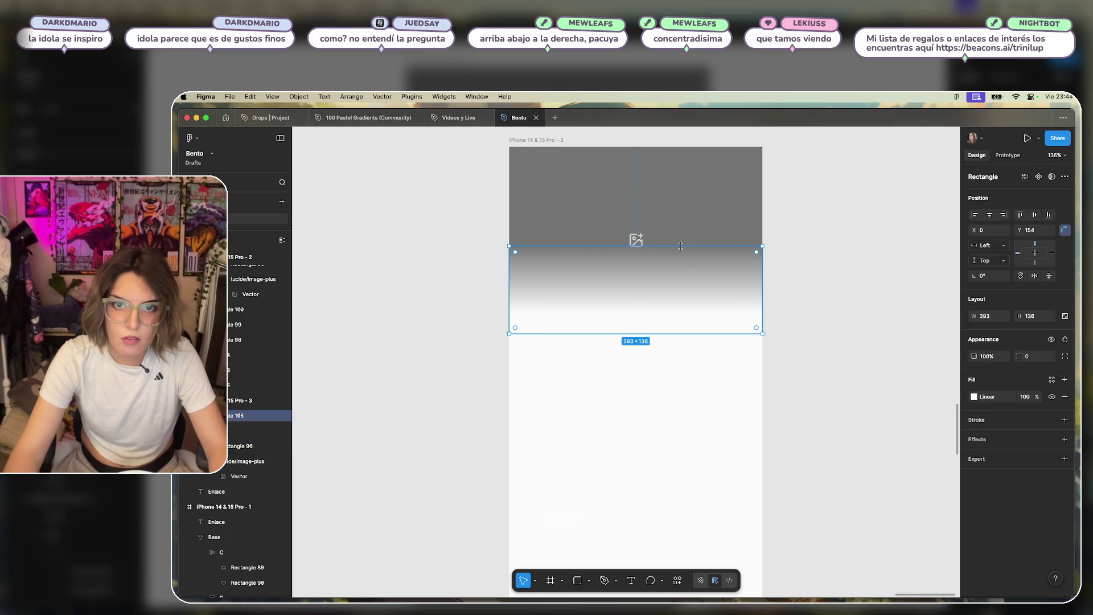
{"action": "left_click_drag", "start_coordinate": [683, 255], "coordinate": [682, 265]}
{"action": "left_click", "coordinate": [837, 275]}
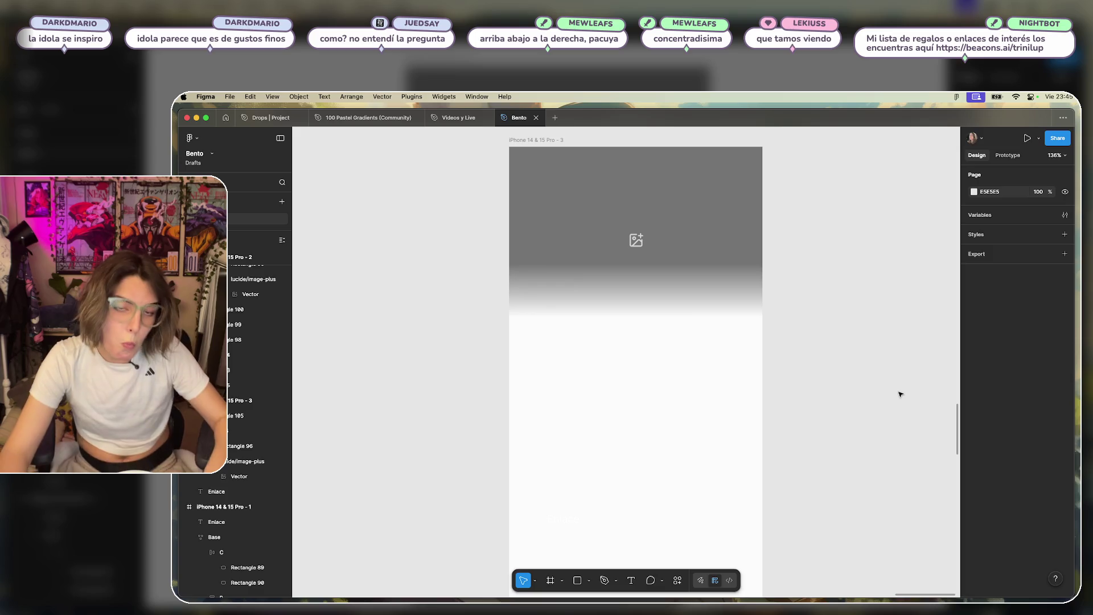
{"action": "left_click", "coordinate": [637, 285]}
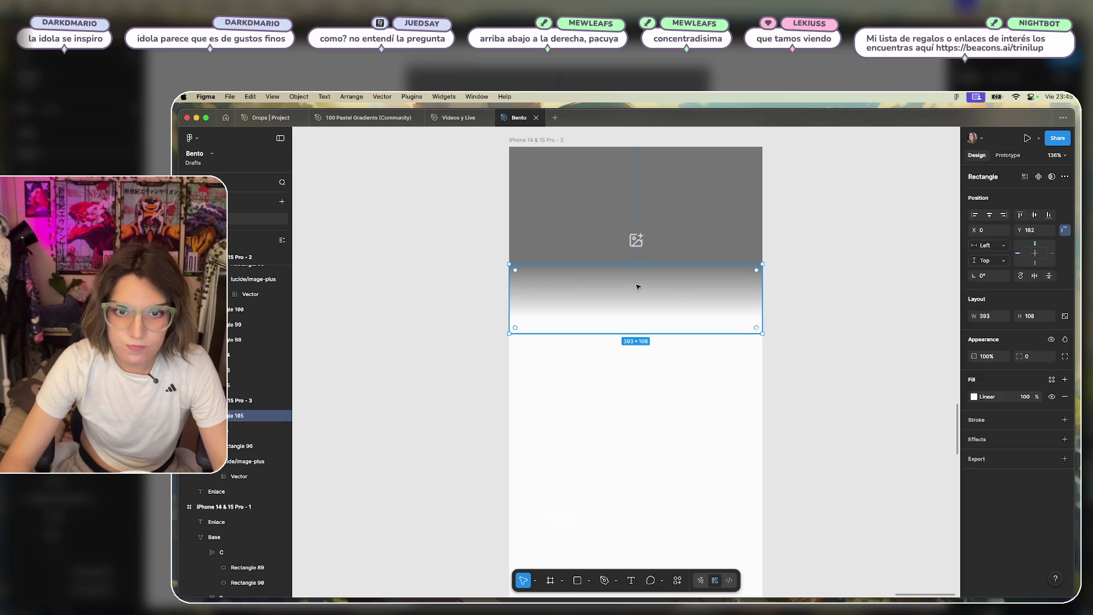
{"action": "mouse_move", "coordinate": [649, 264]}
{"action": "left_mouse_down"}
{"action": "mouse_move", "coordinate": [664, 134]}
{"action": "mouse_move", "coordinate": [668, 213]}
{"action": "left_mouse_up"}
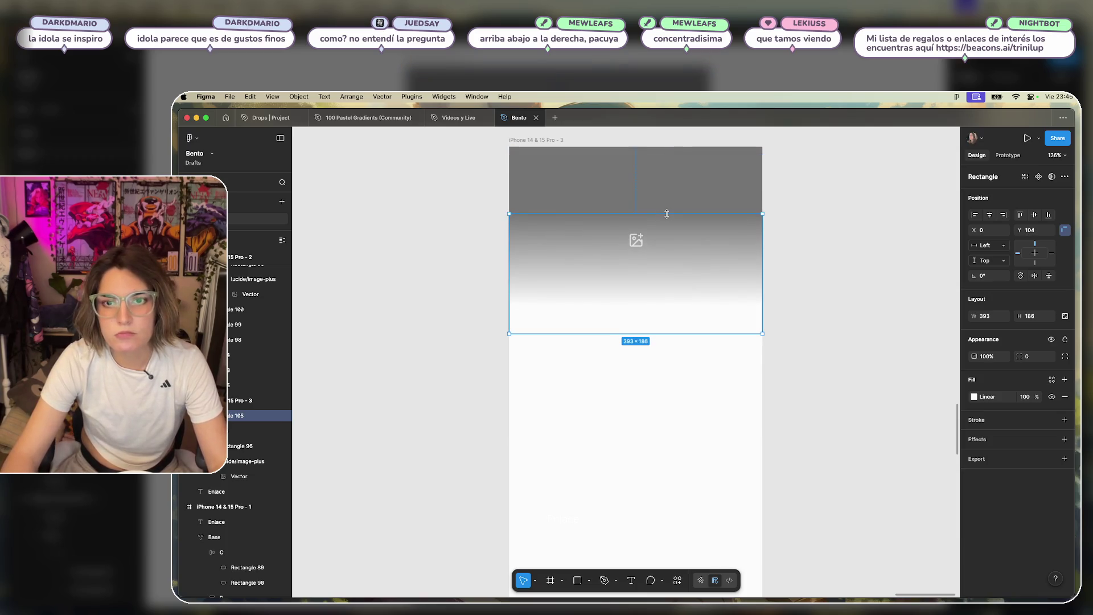
{"action": "mouse_move", "coordinate": [628, 331]}
{"action": "left_mouse_down"}
{"action": "mouse_move", "coordinate": [635, 384]}
{"action": "mouse_move", "coordinate": [647, 360]}
{"action": "left_mouse_up"}
{"action": "left_click", "coordinate": [798, 326]}
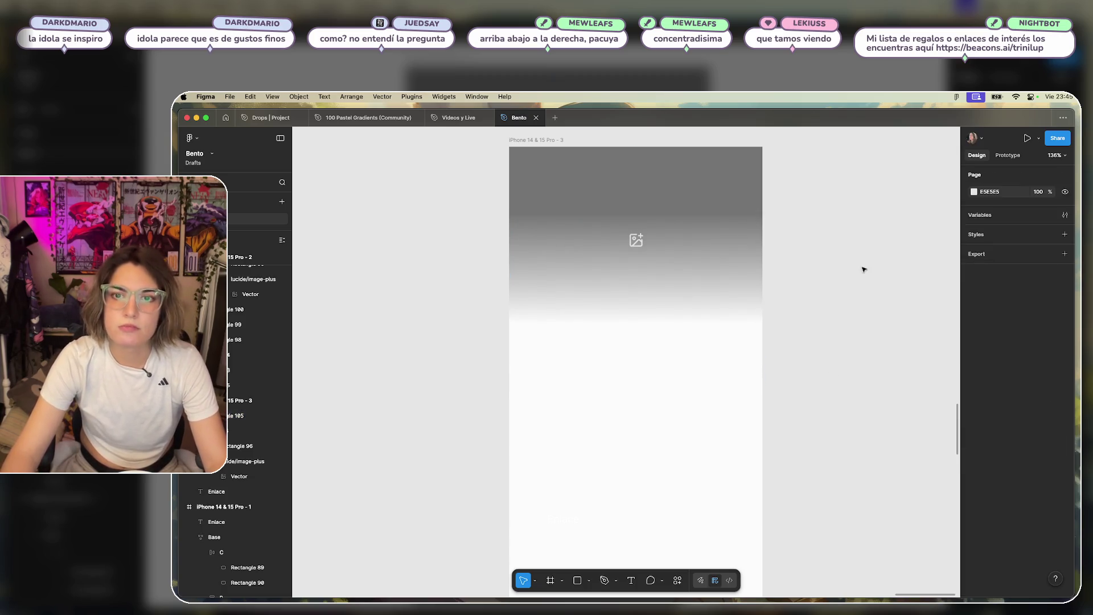
{"action": "scroll", "coordinate": [835, 310], "scroll_direction": "down", "scroll_amount": 5}
{"action": "scroll", "coordinate": [767, 308], "scroll_direction": "up", "scroll_amount": 5}
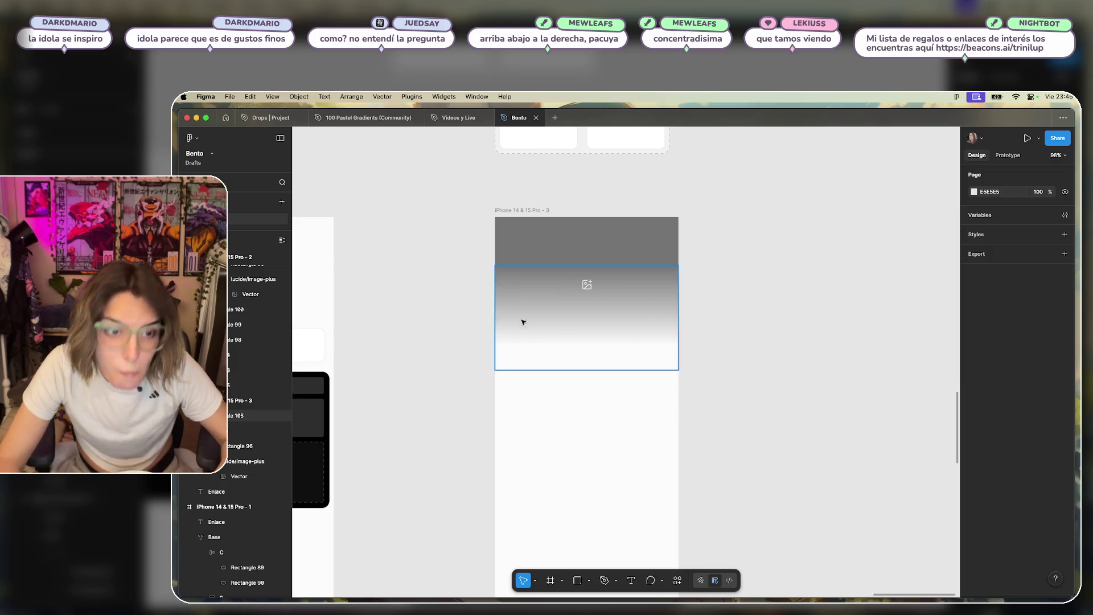
Move a white card from the second iPhone frame into the third frame.
{"action": "scroll", "coordinate": [434, 313], "scroll_direction": "left", "scroll_amount": 5}
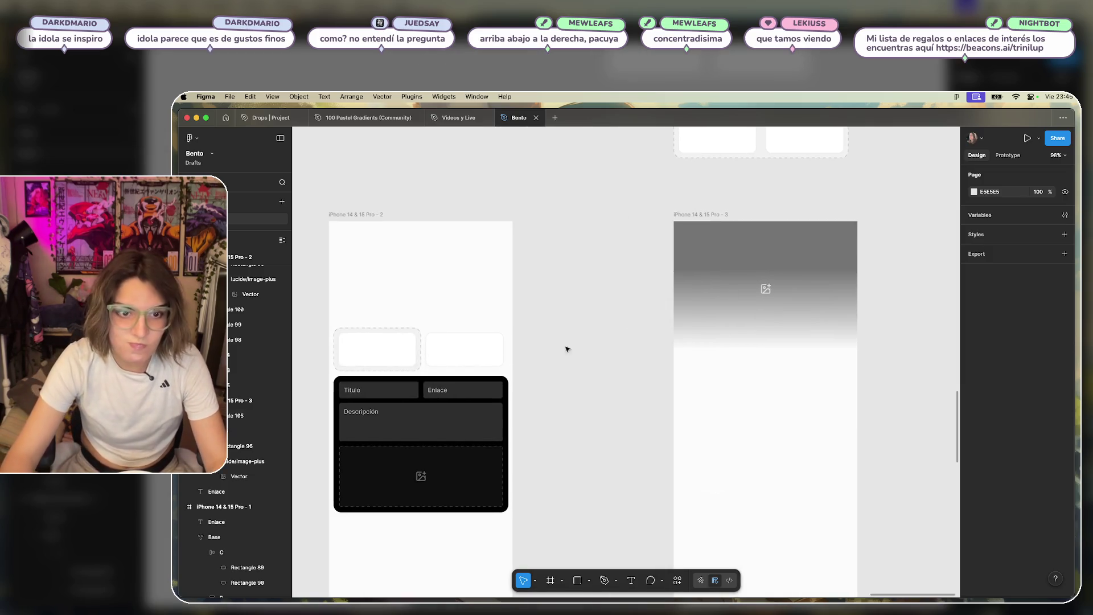
{"action": "left_click", "coordinate": [410, 330]}
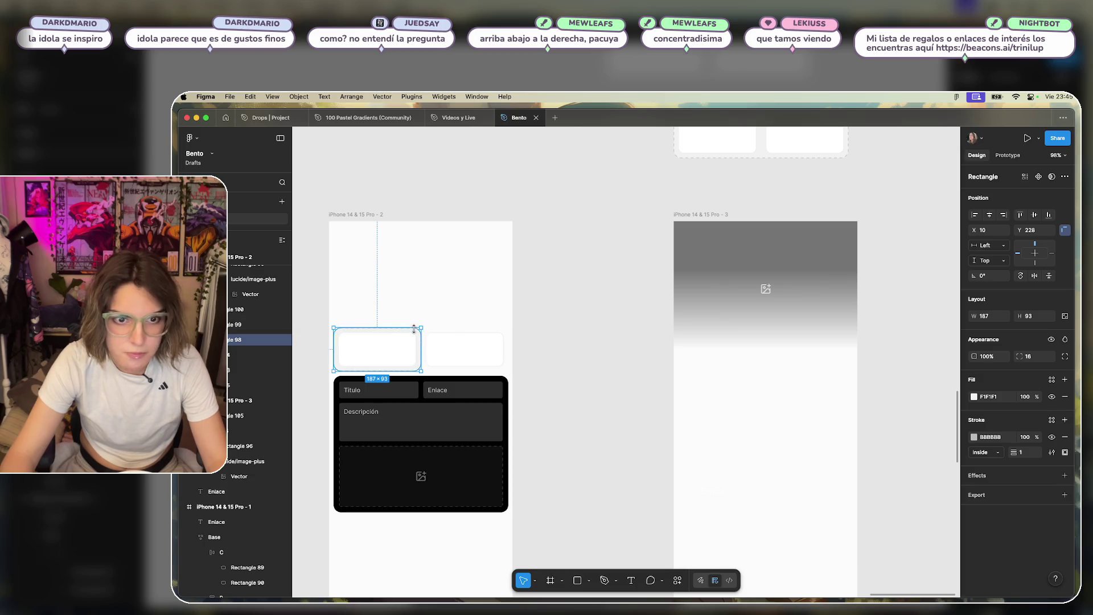
{"action": "left_click", "coordinate": [598, 345]}
{"action": "scroll", "coordinate": [599, 355], "scroll_direction": "down", "scroll_amount": 3}
{"action": "scroll", "coordinate": [600, 355], "scroll_direction": "up", "scroll_amount": 3}
{"action": "scroll", "coordinate": [528, 459], "scroll_direction": "left", "scroll_amount": 5}
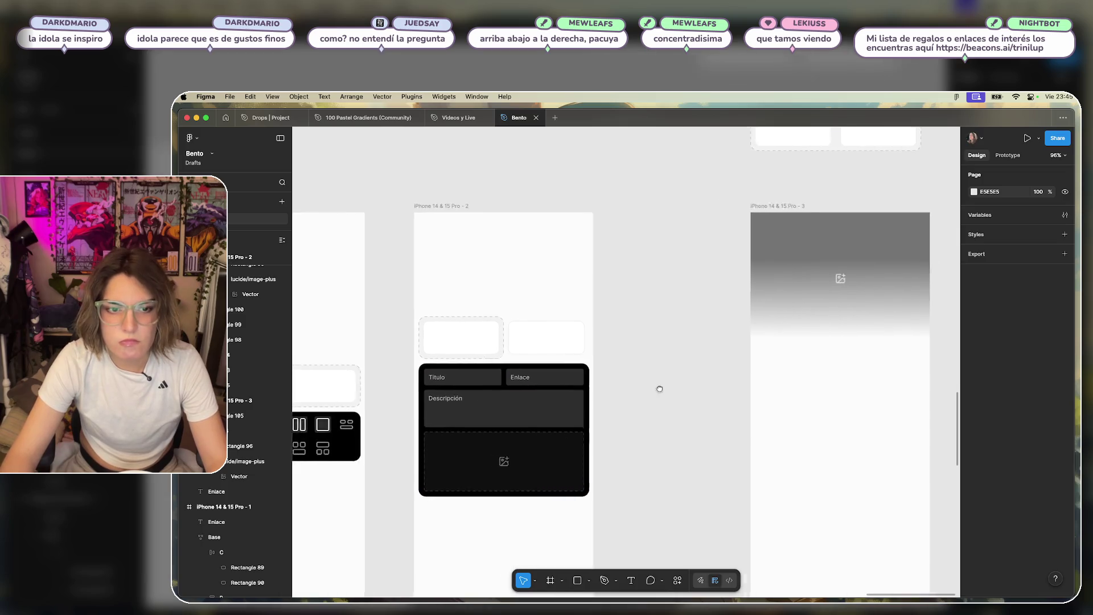
{"action": "mouse_move", "coordinate": [621, 322]}
{"action": "left_mouse_down"}
{"action": "mouse_move", "coordinate": [923, 341]}
{"action": "mouse_move", "coordinate": [923, 364]}
{"action": "mouse_move", "coordinate": [859, 403]}
{"action": "mouse_move", "coordinate": [620, 379]}
{"action": "mouse_move", "coordinate": [615, 332]}
{"action": "mouse_move", "coordinate": [615, 361]}
{"action": "mouse_move", "coordinate": [630, 377]}
{"action": "mouse_move", "coordinate": [629, 354]}
{"action": "left_mouse_up"}
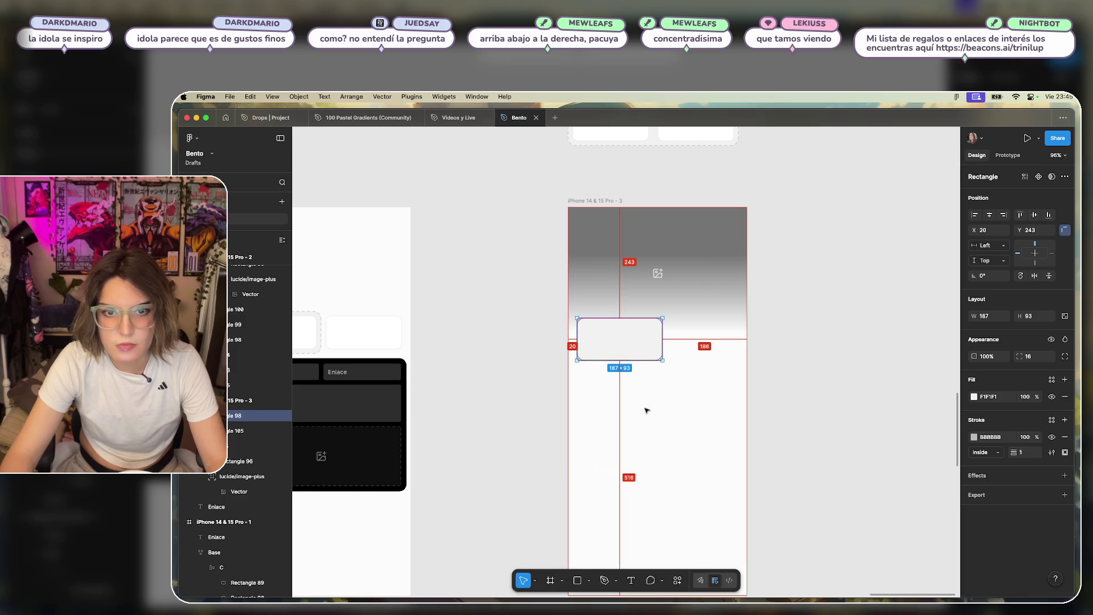
{"action": "left_click", "coordinate": [813, 361]}
Widen the card to 353 px across the frame and duplicate it just below.
{"action": "scroll", "coordinate": [689, 355], "scroll_direction": "up", "scroll_amount": 3}
{"action": "left_click", "coordinate": [637, 356]}
{"action": "mouse_move", "coordinate": [650, 356]}
{"action": "left_mouse_down"}
{"action": "mouse_move", "coordinate": [772, 357]}
{"action": "mouse_move", "coordinate": [722, 339]}
{"action": "mouse_move", "coordinate": [695, 373]}
{"action": "mouse_move", "coordinate": [688, 410]}
{"action": "left_mouse_up"}
{"action": "left_click", "coordinate": [728, 390]}
{"action": "left_click", "coordinate": [685, 322]}
{"action": "left_click", "coordinate": [713, 461]}
{"action": "scroll", "coordinate": [710, 402], "scroll_direction": "down", "scroll_amount": 3}
{"action": "left_click", "coordinate": [667, 307]}
Turn a copy of the card into a 52 × 52 circle with corner radius 100, column guides shown.
{"action": "mouse_move", "coordinate": [666, 308]}
{"action": "left_mouse_down", "text": "alt"}
{"action": "mouse_move", "coordinate": [672, 393]}
{"action": "mouse_move", "coordinate": [674, 378]}
{"action": "left_mouse_up", "text": "alt"}
{"action": "mouse_move", "coordinate": [761, 370]}
{"action": "left_mouse_down"}
{"action": "mouse_move", "coordinate": [562, 371]}
{"action": "mouse_move", "coordinate": [559, 393]}
{"action": "mouse_move", "coordinate": [543, 372]}
{"action": "mouse_move", "coordinate": [554, 379]}
{"action": "left_mouse_up"}
{"action": "key", "text": "ctrl+g"}
{"action": "left_click", "coordinate": [1030, 318]}
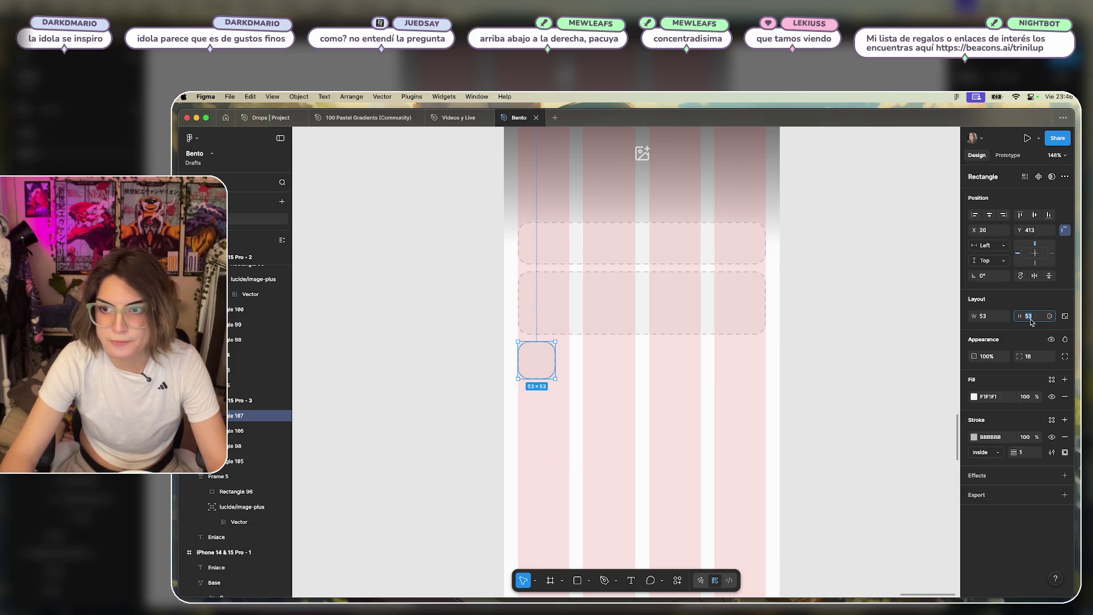
{"action": "type", "text": "52"}
{"action": "left_click", "coordinate": [995, 318]}
{"action": "type", "text": "52"}
{"action": "key", "text": "Return"}
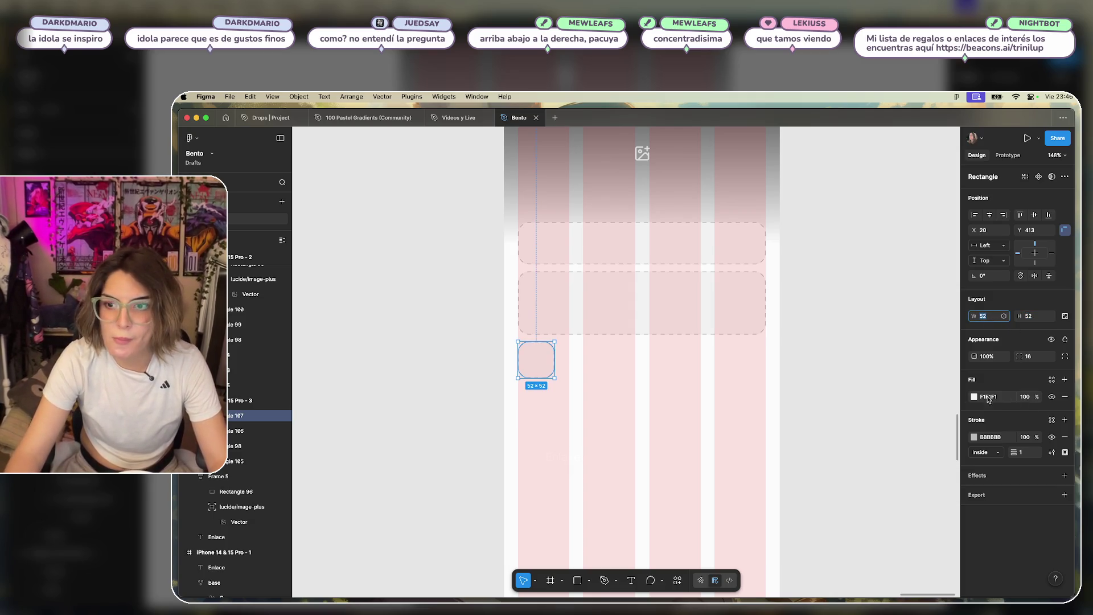
{"action": "left_click", "coordinate": [1035, 356]}
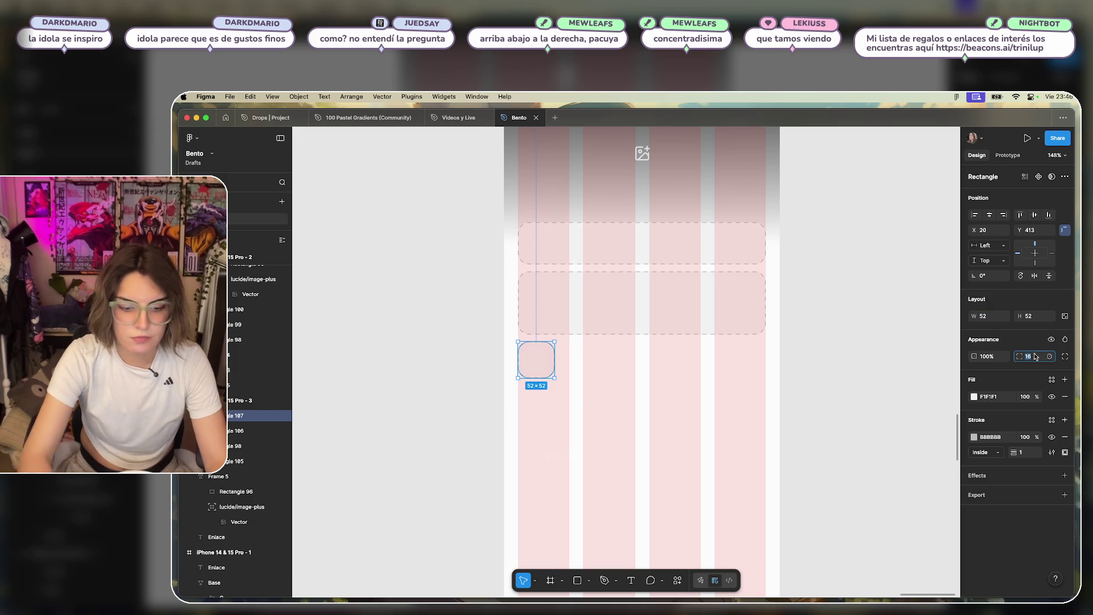
{"action": "type", "text": "100"}
{"action": "key", "text": "Return"}
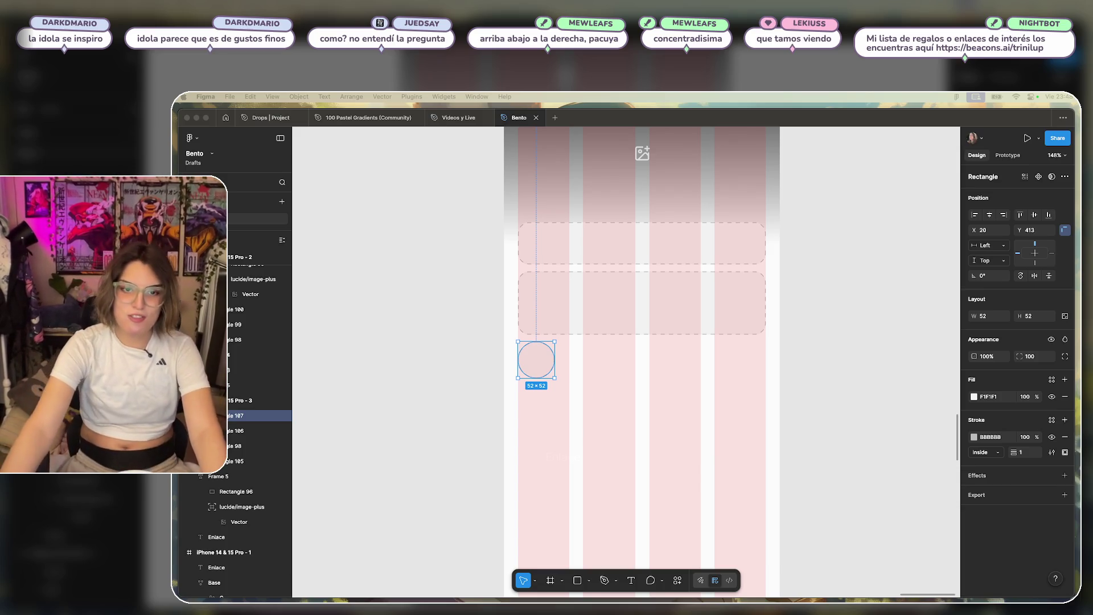
Duplicate the dashed circle to the right, then size all six circles to 51 × 51.
{"action": "left_click", "coordinate": [709, 402]}
{"action": "left_click", "coordinate": [658, 374]}
{"action": "left_click", "coordinate": [535, 359]}
{"action": "left_click_drag", "start_coordinate": [534, 359], "coordinate": [755, 365], "text": "alt"}
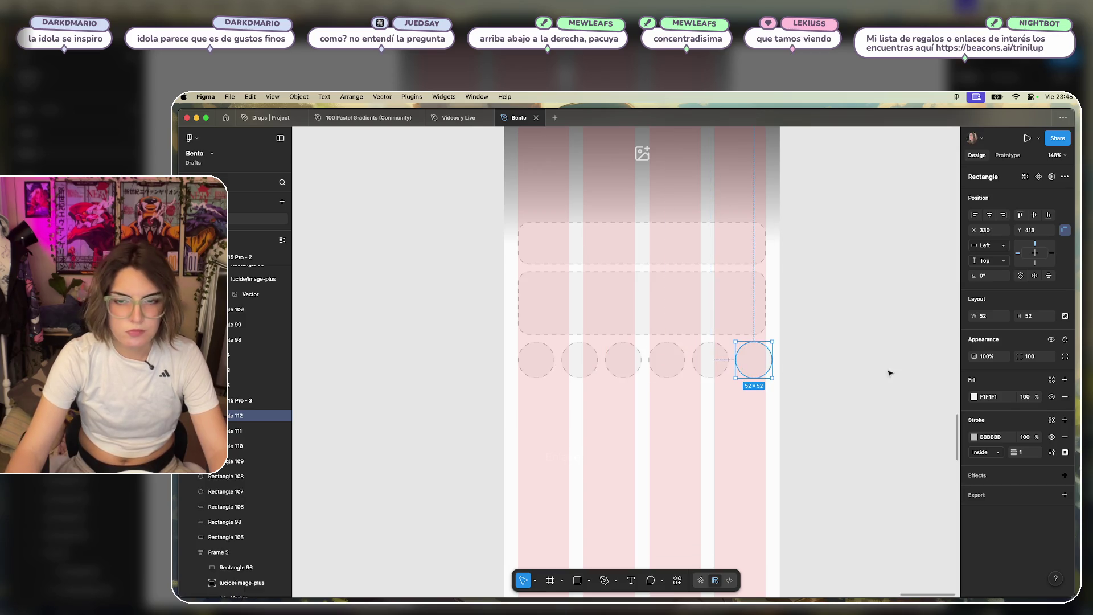
{"action": "left_click_drag", "start_coordinate": [853, 347], "coordinate": [734, 373]}
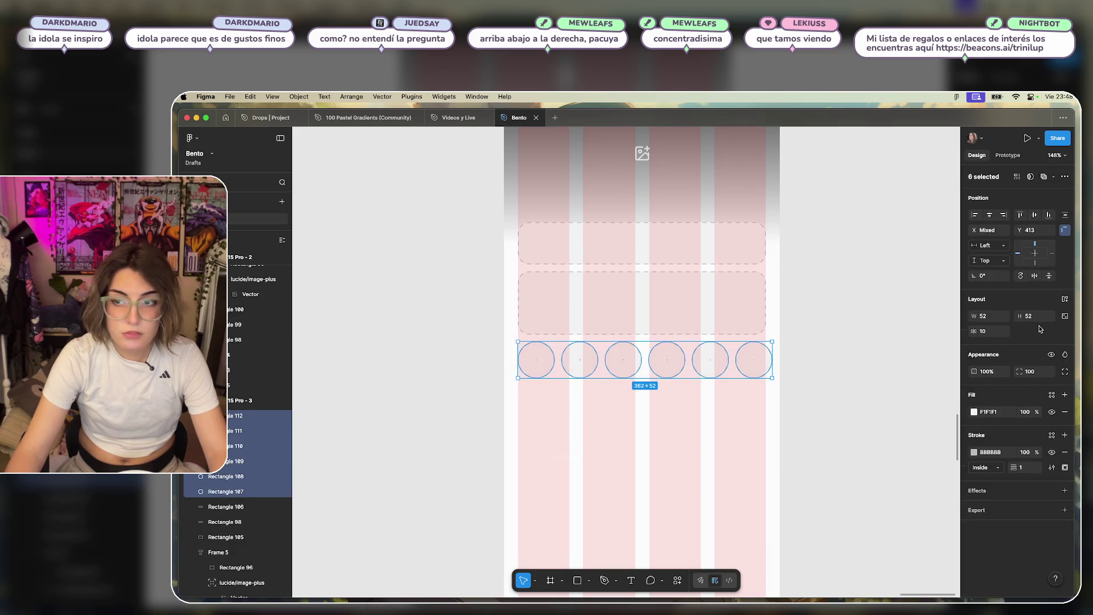
{"action": "left_click", "coordinate": [1065, 316]}
{"action": "left_click", "coordinate": [1037, 321]}
{"action": "type", "text": "51"}
{"action": "key", "text": "Return"}
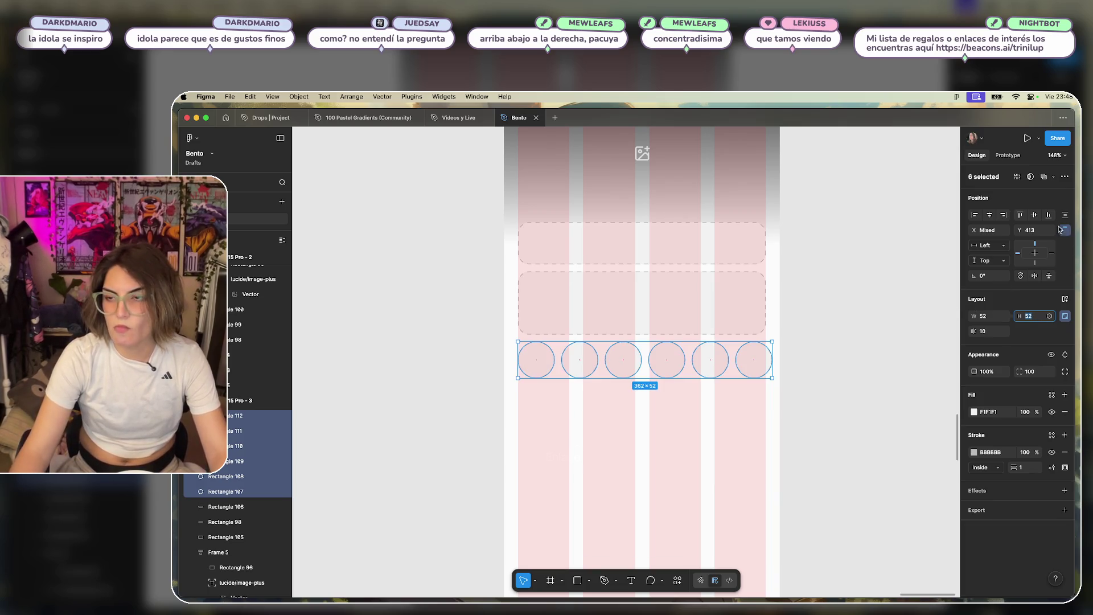
Wrap the six circles in an auto-layout row with height 51 and gap 810, and shrink it to 353 × 51.
{"action": "left_click", "coordinate": [1066, 298]}
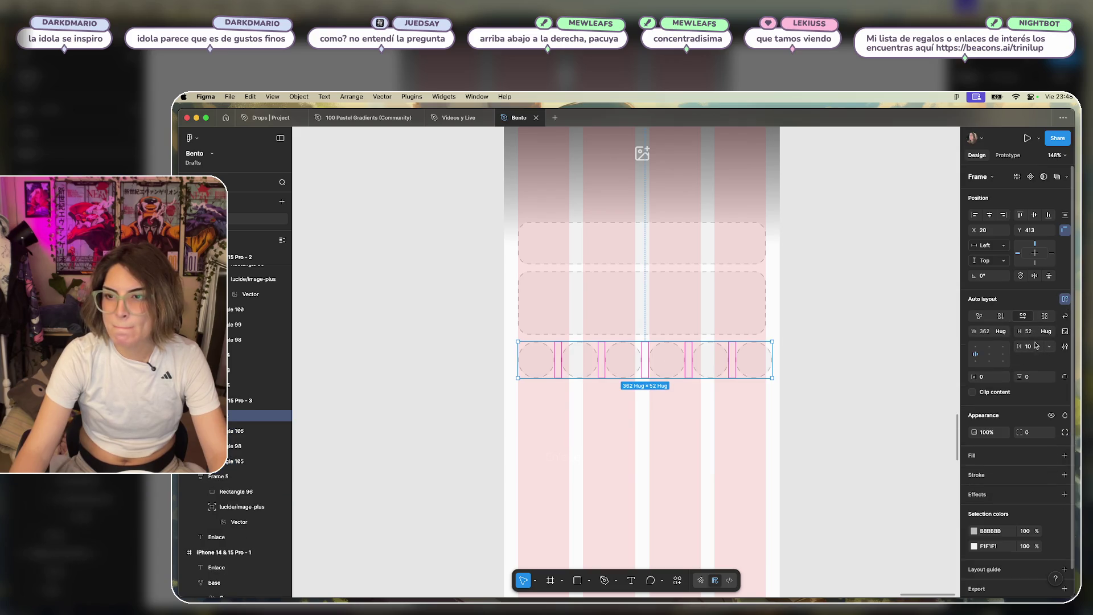
{"action": "left_click", "coordinate": [1029, 331]}
{"action": "type", "text": "51"}
{"action": "left_click", "coordinate": [1028, 347]}
{"action": "type", "text": "8"}
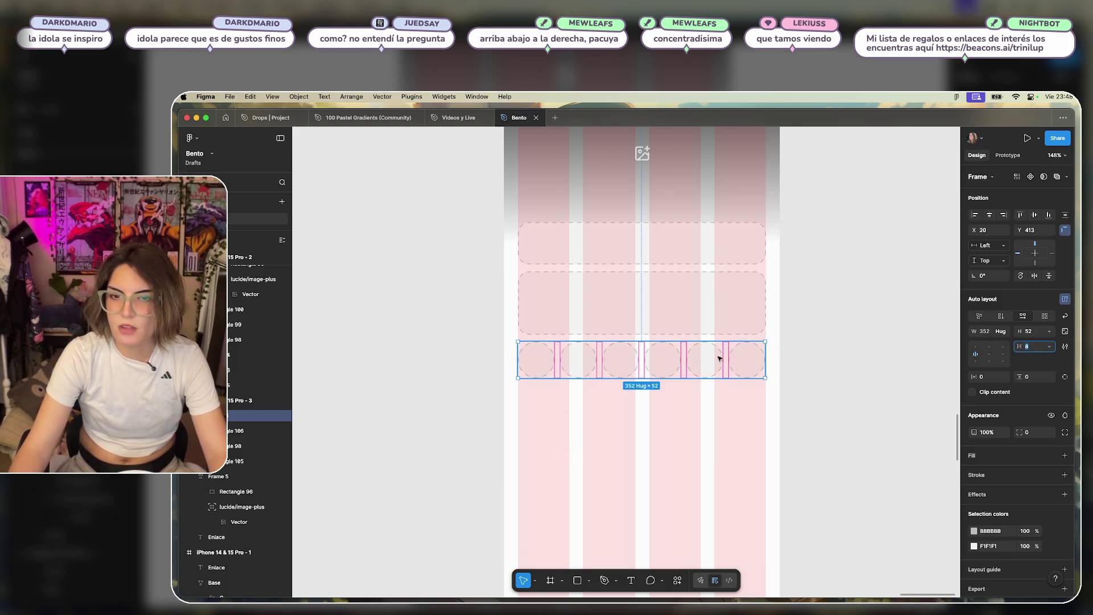
{"action": "type", "text": "10"}
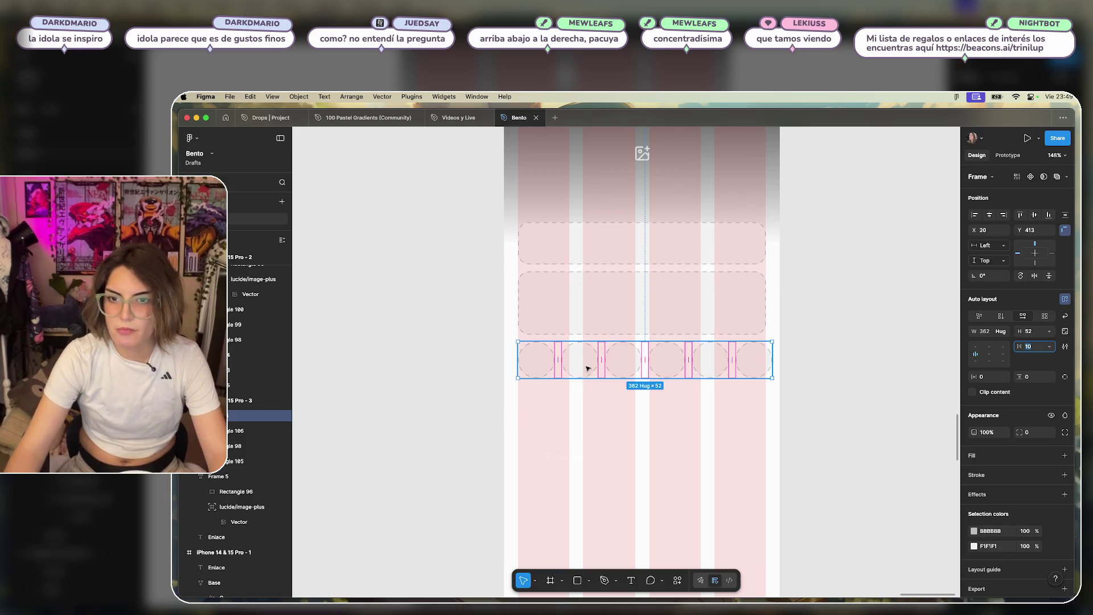
{"action": "left_click_drag", "start_coordinate": [773, 377], "coordinate": [764, 375]}
Undo back to remove the row's auto layout, then shrink the six free circles to 353 wide.
{"action": "key", "text": "super+z"}
{"action": "key", "text": "super+z"}
{"action": "key", "text": "super+shift+z"}
{"action": "key", "text": "super+shift+z"}
{"action": "key", "text": "super+shift+z"}
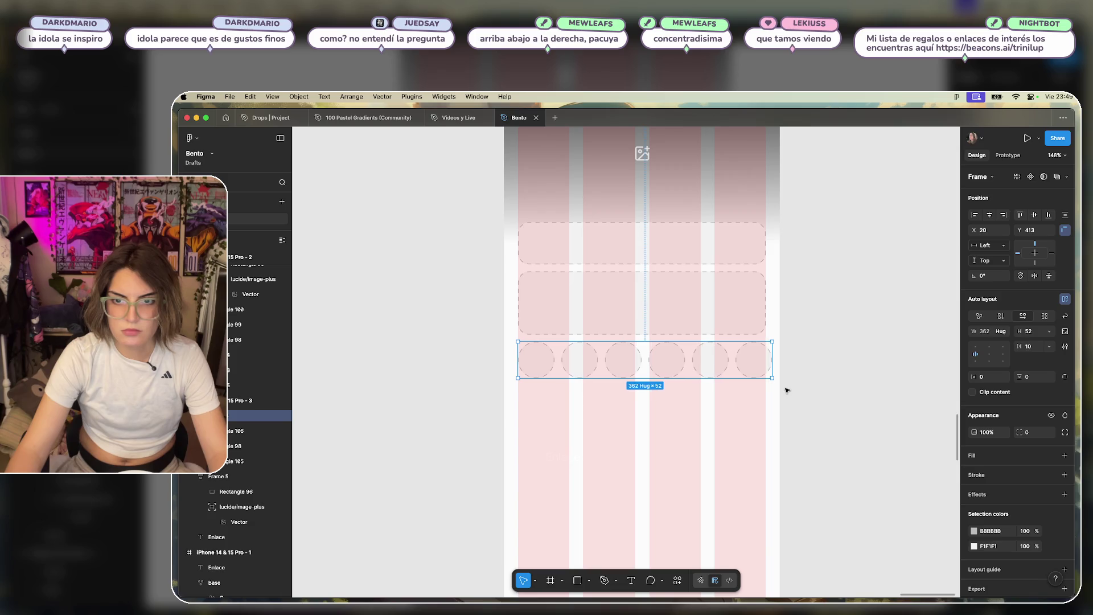
{"action": "key", "text": "super+shift+z"}
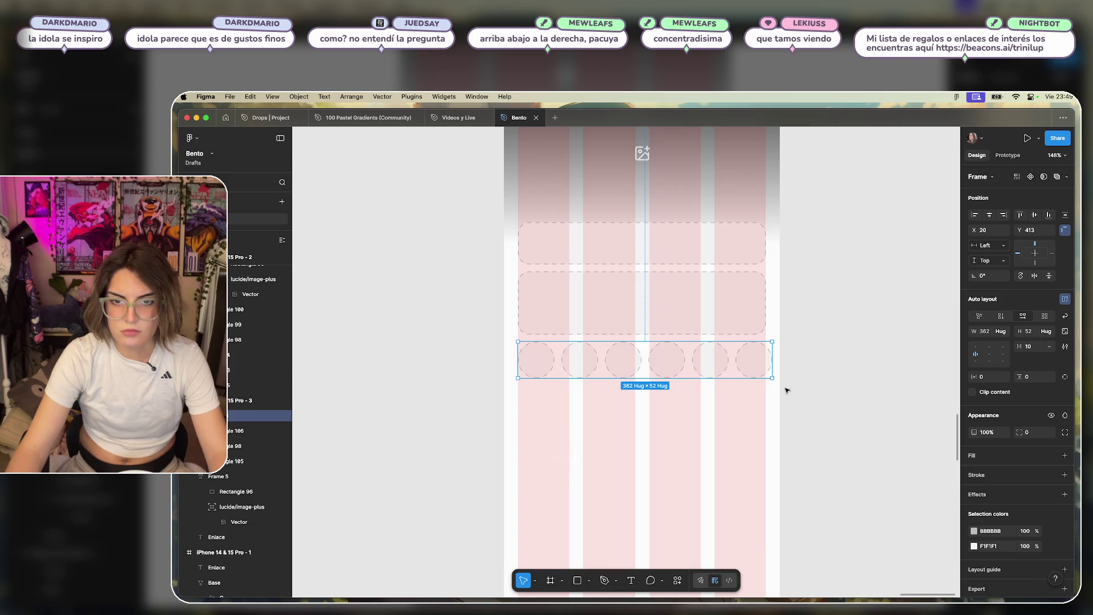
{"action": "key", "text": "super+z"}
{"action": "key", "text": "super+z"}
{"action": "key", "text": "super+z"}
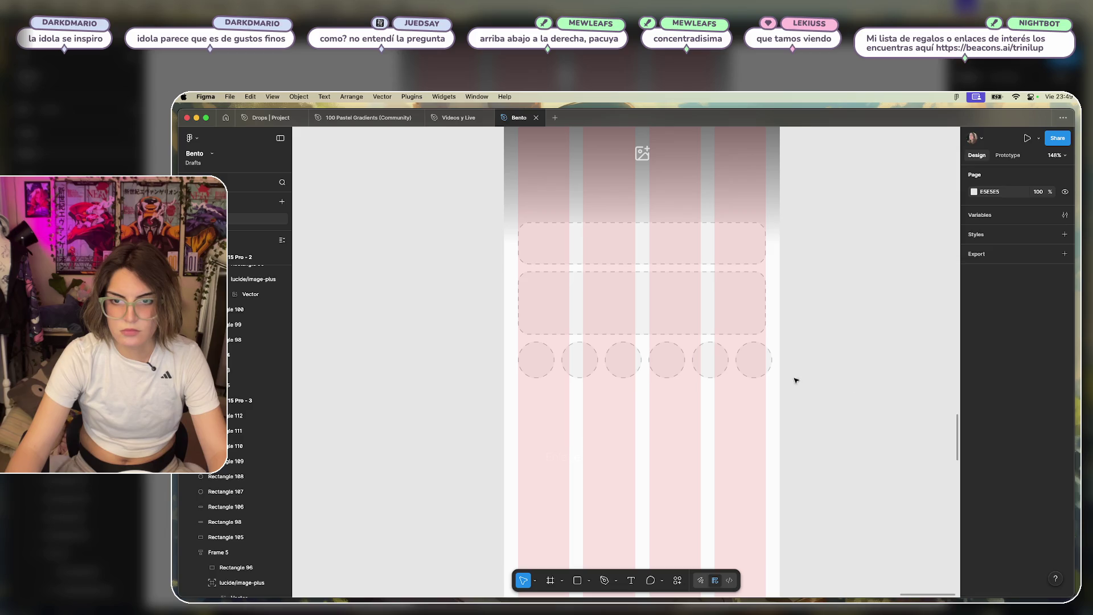
{"action": "key", "text": "super+z"}
{"action": "left_click_drag", "start_coordinate": [773, 378], "coordinate": [763, 370]}
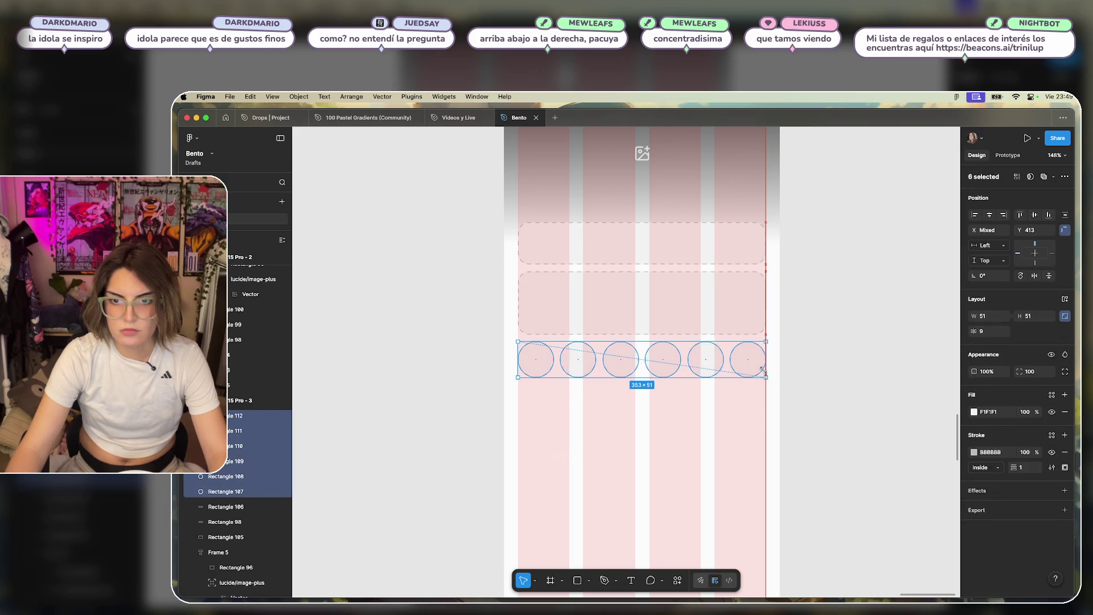
Set a spacing of 10 between the circles and shrink the row to 353 × 51.
{"action": "left_click", "coordinate": [1003, 330]}
{"action": "type", "text": "10"}
{"action": "key", "text": "Return"}
{"action": "left_click_drag", "start_coordinate": [768, 377], "coordinate": [764, 371]}
{"action": "key", "text": "ctrl+z"}
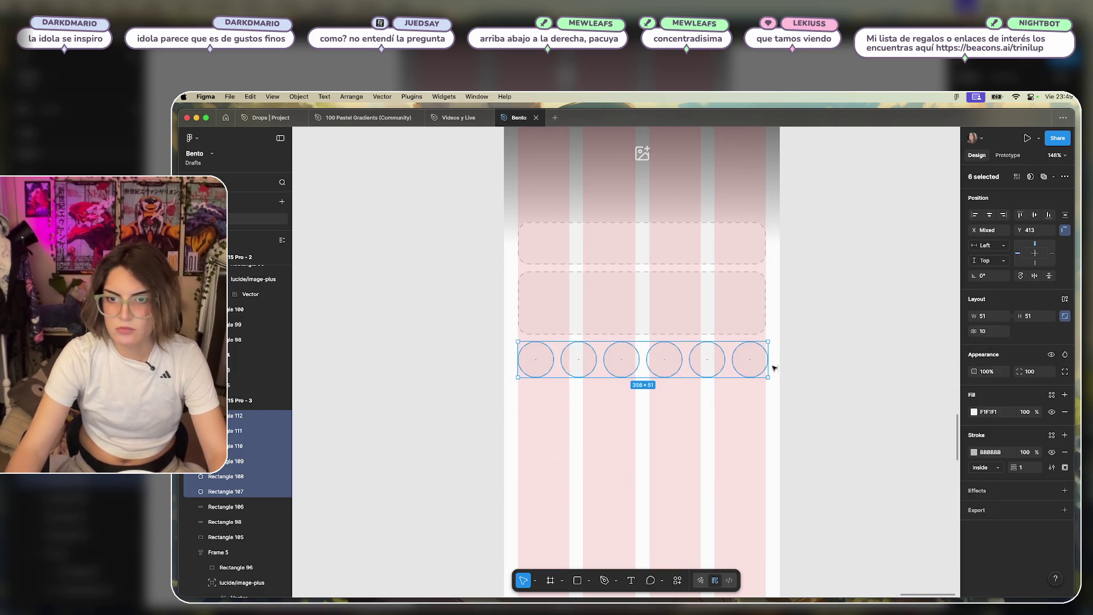
{"action": "left_click_drag", "start_coordinate": [767, 377], "coordinate": [766, 374]}
{"action": "left_click", "coordinate": [1004, 316]}
{"action": "left_click", "coordinate": [989, 318]}
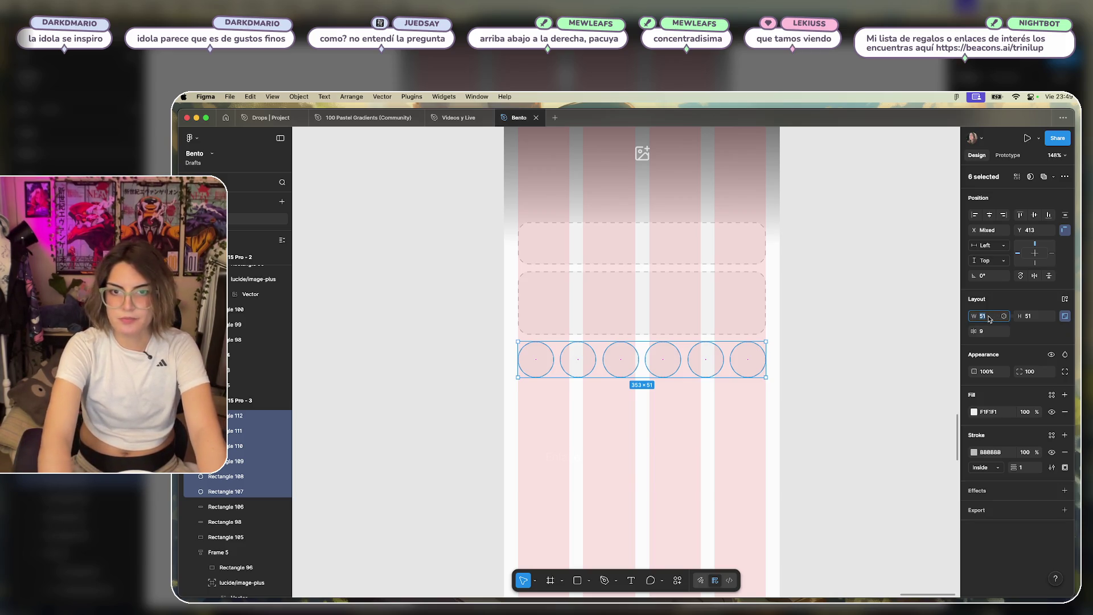
{"action": "left_click", "coordinate": [829, 447]}
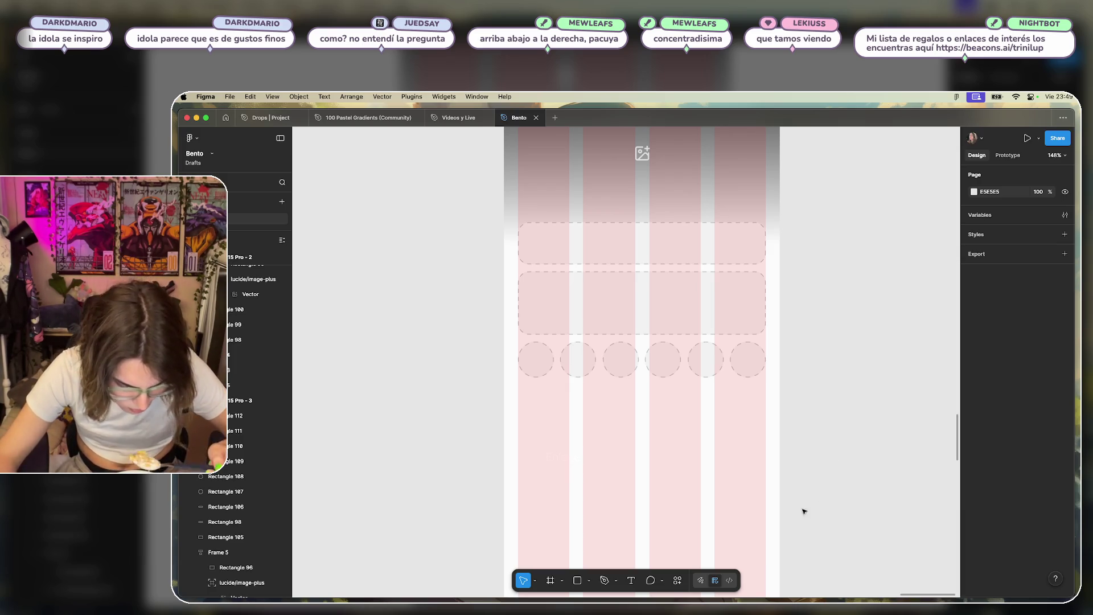
{"action": "left_click", "coordinate": [678, 577]}
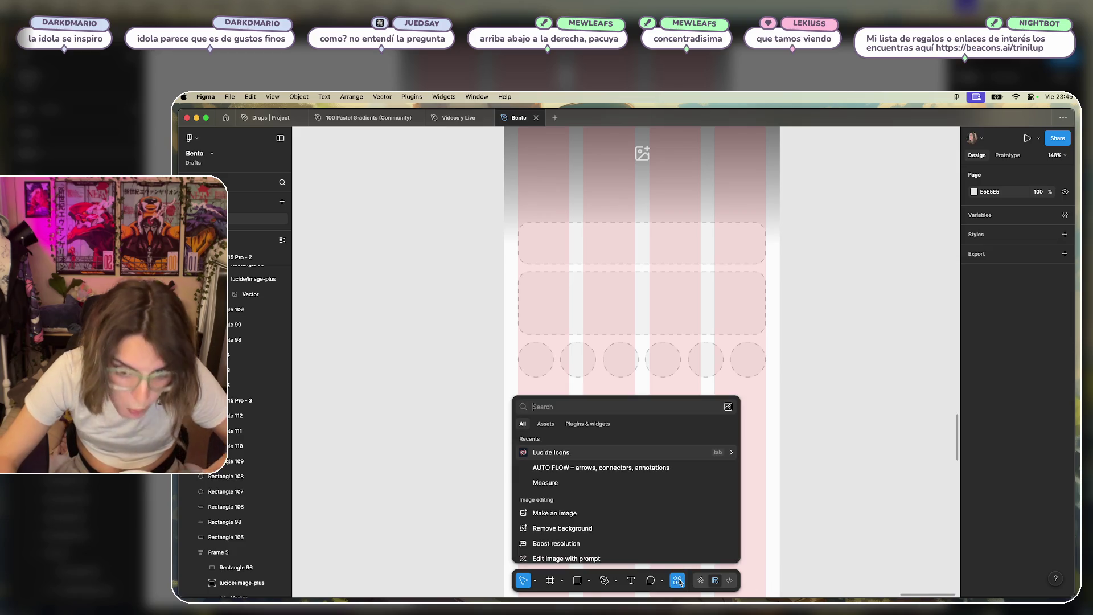
Search the Lucide Icons plugin for 'add' and insert the plus icon into the circles.
{"action": "left_click", "coordinate": [550, 451]}
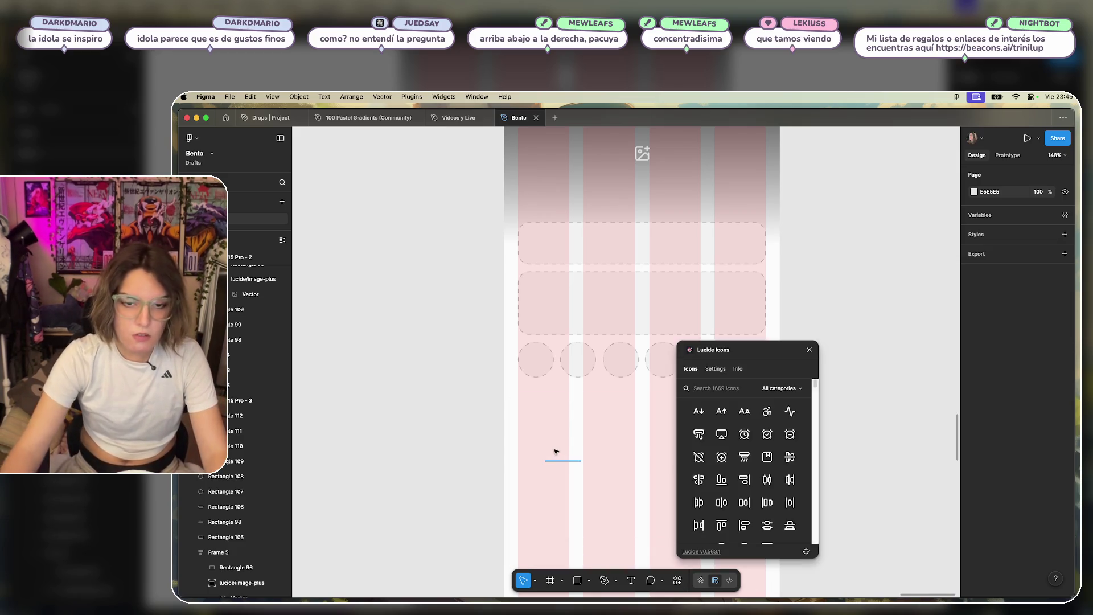
{"action": "left_click", "coordinate": [722, 384]}
{"action": "type", "text": "add"}
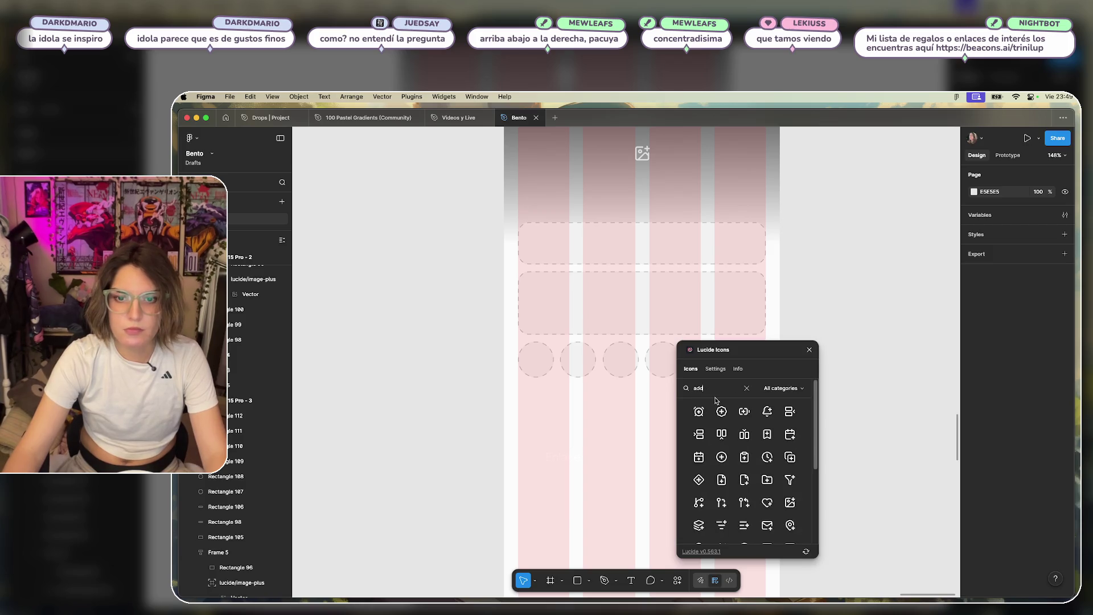
{"action": "scroll", "coordinate": [804, 493], "scroll_direction": "down", "scroll_amount": 5}
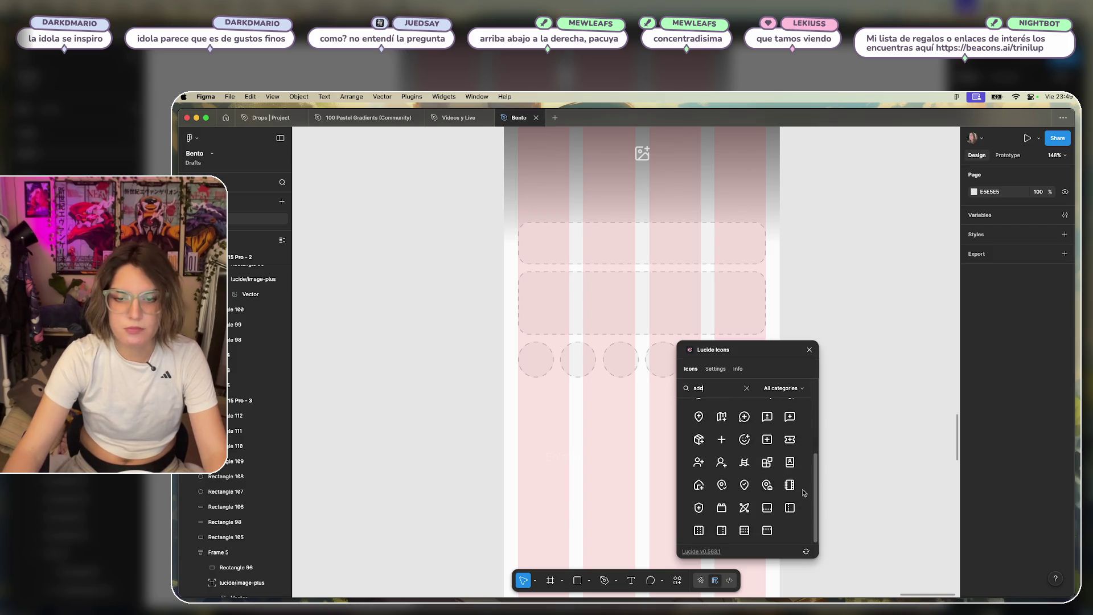
{"action": "scroll", "coordinate": [792, 504], "scroll_direction": "up", "scroll_amount": 10}
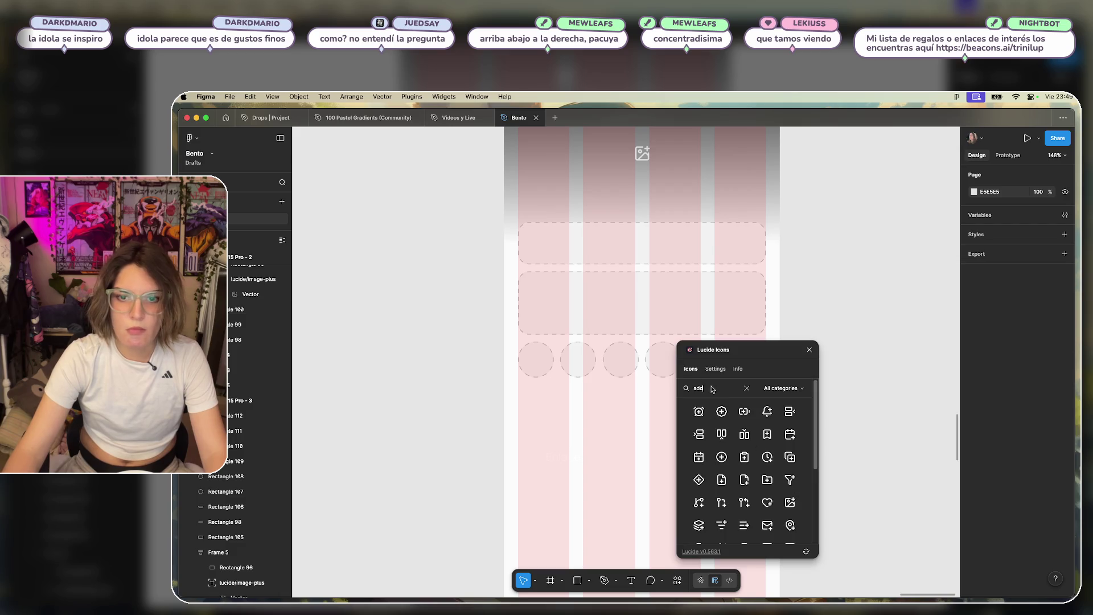
{"action": "scroll", "coordinate": [764, 484], "scroll_direction": "down", "scroll_amount": 2}
{"action": "scroll", "coordinate": [764, 485], "scroll_direction": "down", "scroll_amount": 3}
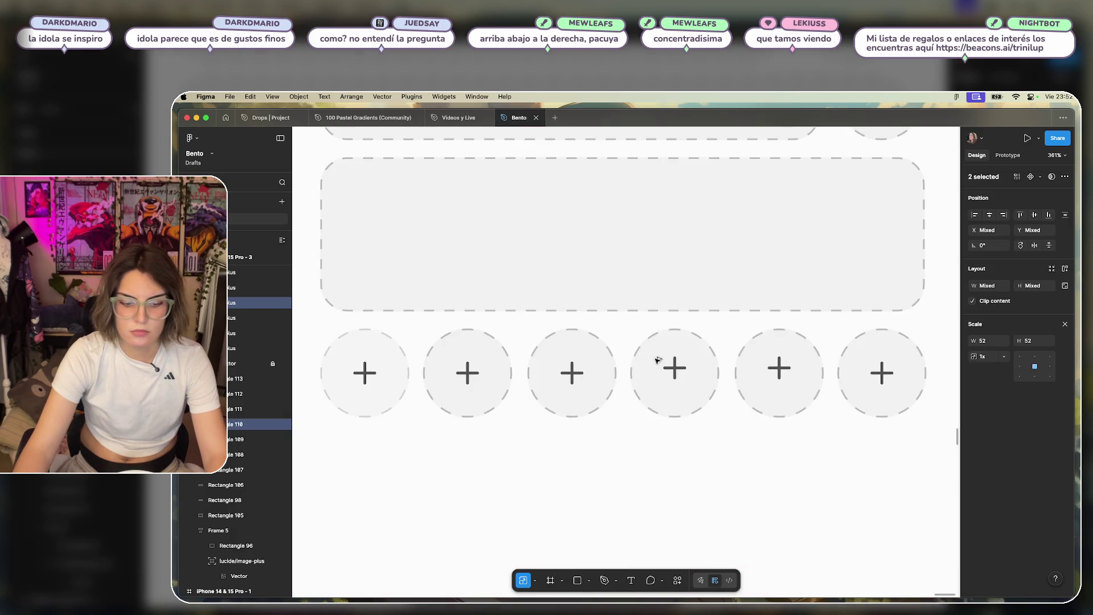
Check the plus in the fifth, sixth, third and second circles, then zoom out.
{"action": "left_click_drag", "start_coordinate": [822, 449], "coordinate": [752, 350]}
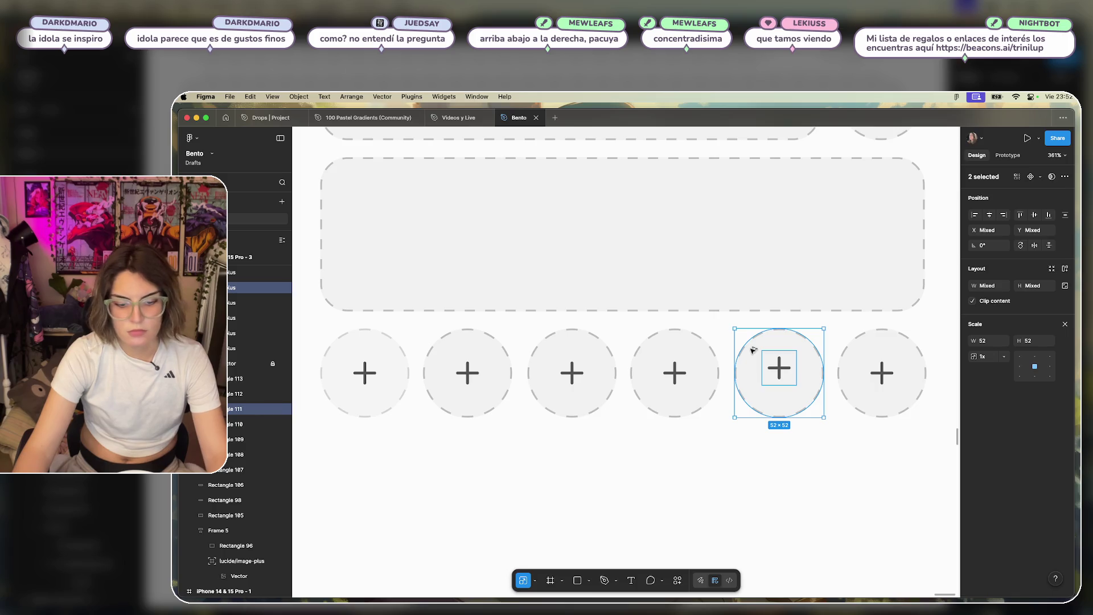
{"action": "left_click_drag", "start_coordinate": [911, 445], "coordinate": [872, 351]}
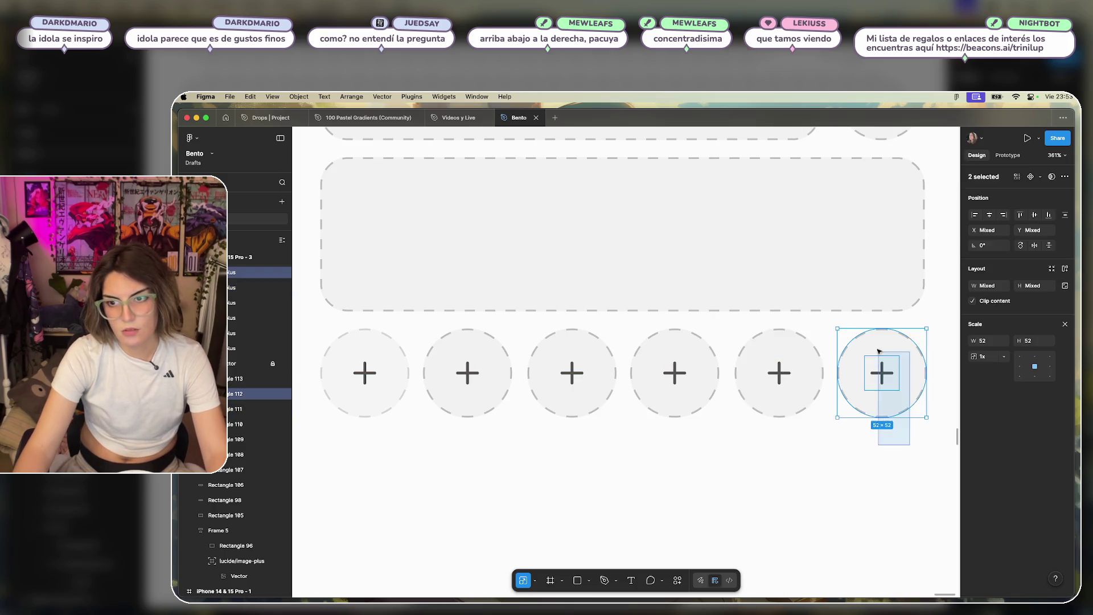
{"action": "left_click_drag", "start_coordinate": [545, 445], "coordinate": [592, 363]}
{"action": "mouse_move", "coordinate": [503, 444]}
{"action": "left_mouse_down"}
{"action": "mouse_move", "coordinate": [434, 366]}
{"action": "mouse_move", "coordinate": [334, 361]}
{"action": "left_mouse_up"}
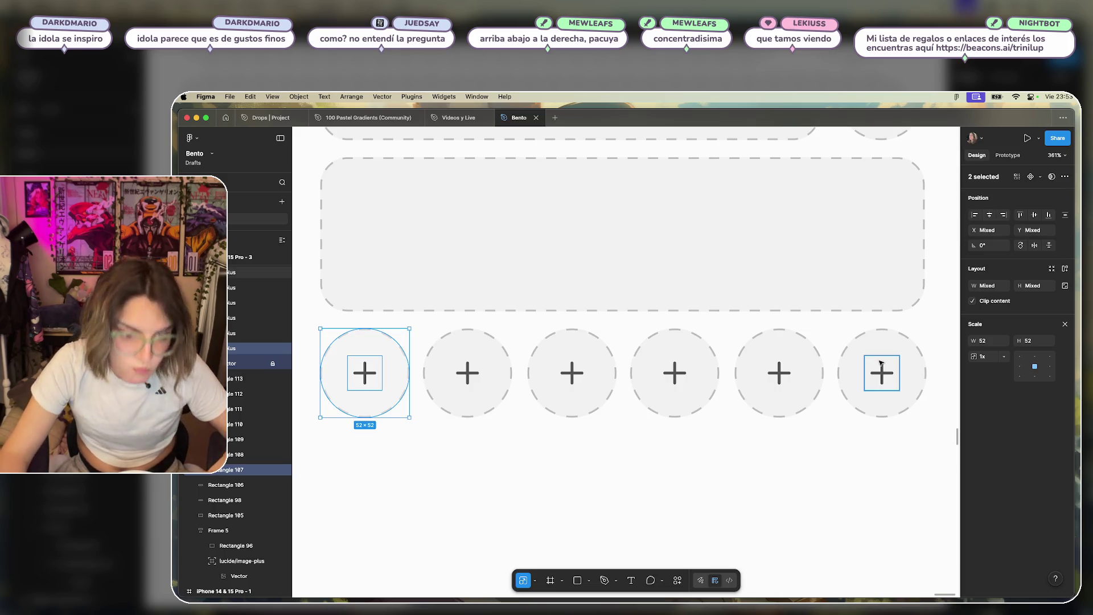
{"action": "left_click", "coordinate": [730, 457]}
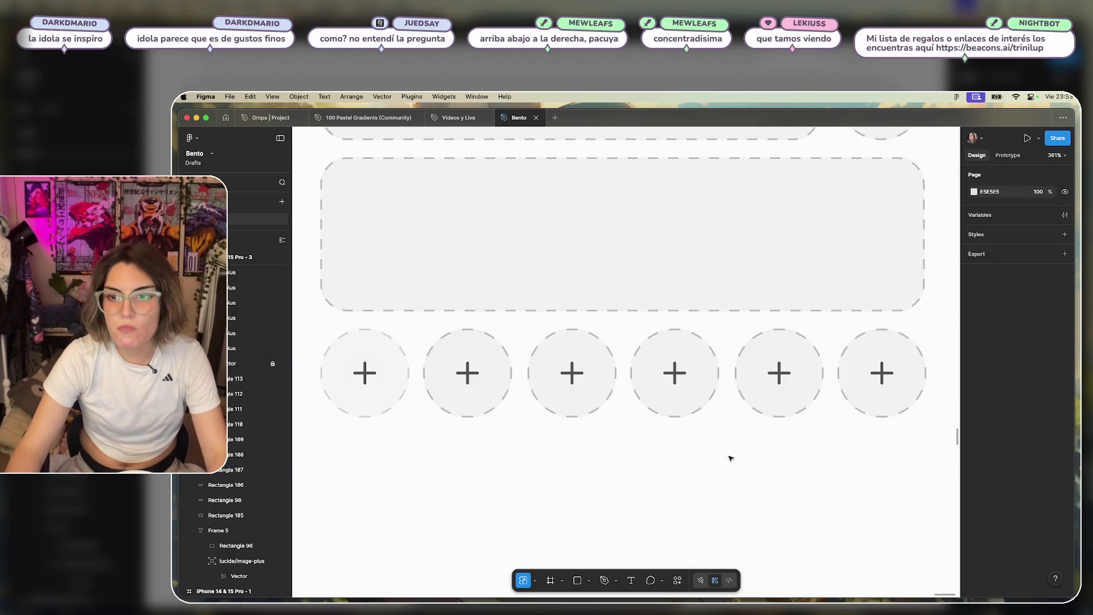
{"action": "scroll", "coordinate": [761, 464], "scroll_direction": "down", "scroll_amount": 5}
{"action": "left_click_drag", "start_coordinate": [794, 461], "coordinate": [733, 456]}
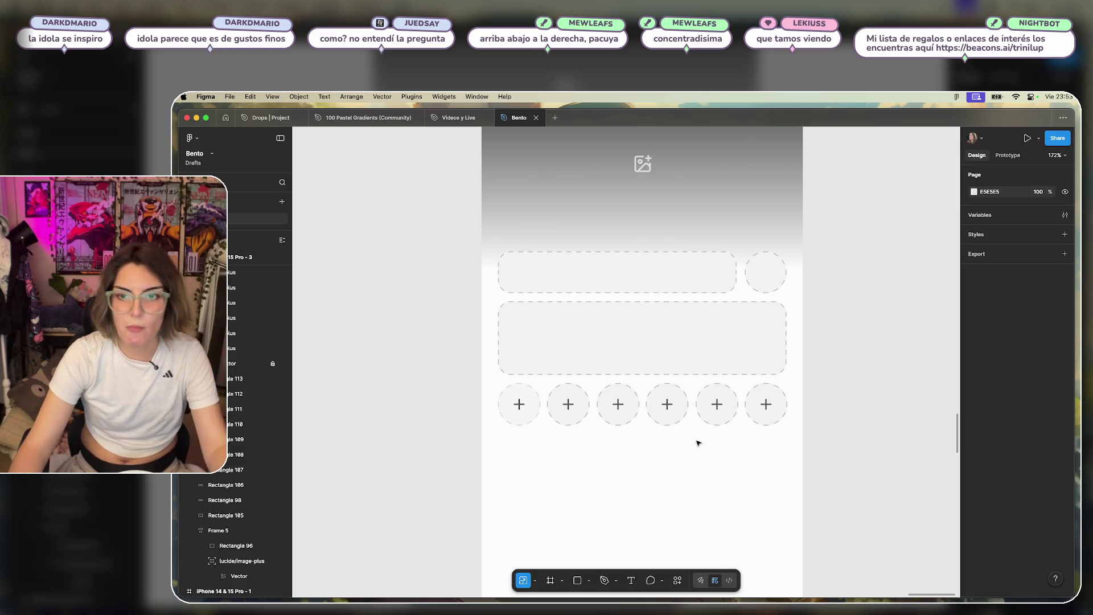
{"action": "scroll", "coordinate": [680, 433], "scroll_direction": "down", "scroll_amount": 3}
{"action": "scroll", "coordinate": [630, 456], "scroll_direction": "up", "scroll_amount": 1}
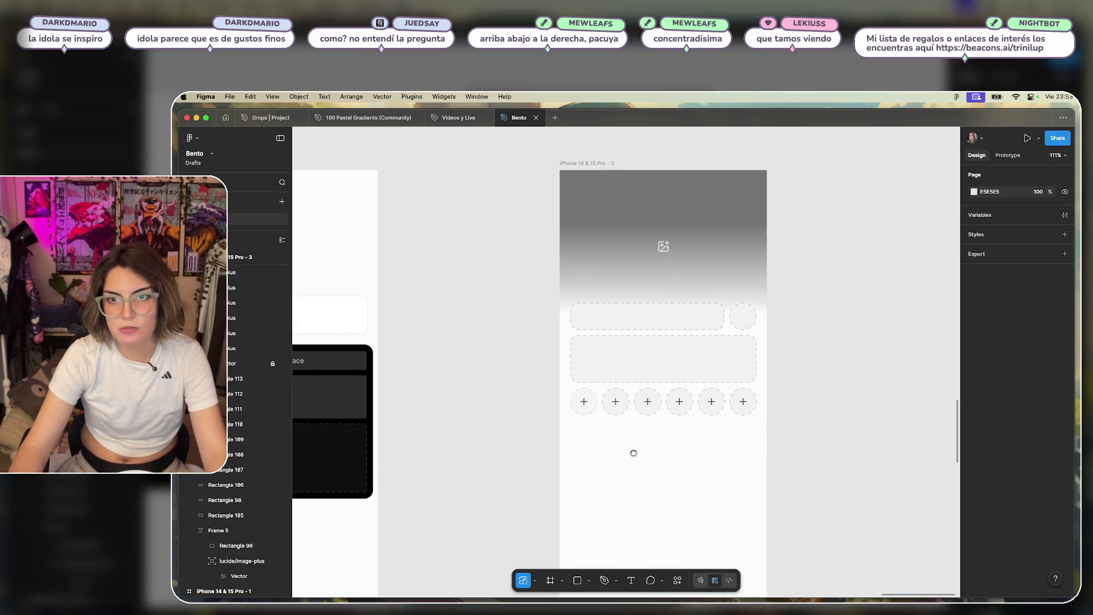
{"action": "scroll", "coordinate": [785, 370], "scroll_direction": "up", "scroll_amount": 3}
Select just the dashed cards and plus circles, excluding Rectangle 105 and the header.
{"action": "left_click_drag", "start_coordinate": [803, 286], "coordinate": [375, 463]}
{"action": "left_click", "coordinate": [481, 261], "text": "shift"}
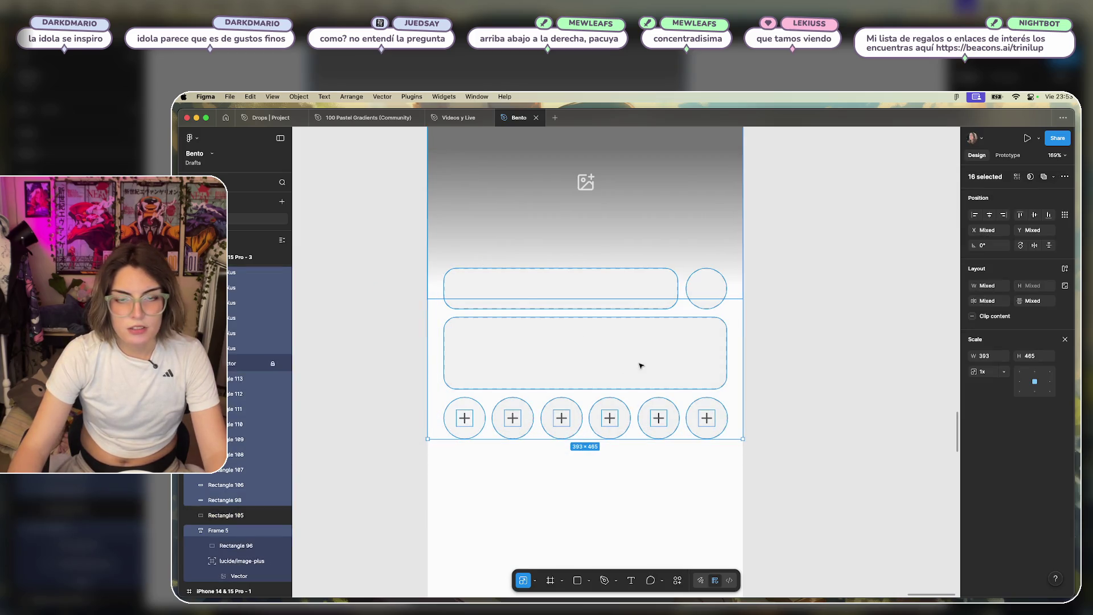
{"action": "scroll", "coordinate": [642, 373], "scroll_direction": "up", "scroll_amount": 1}
{"action": "scroll", "coordinate": [641, 373], "scroll_direction": "down", "scroll_amount": 1}
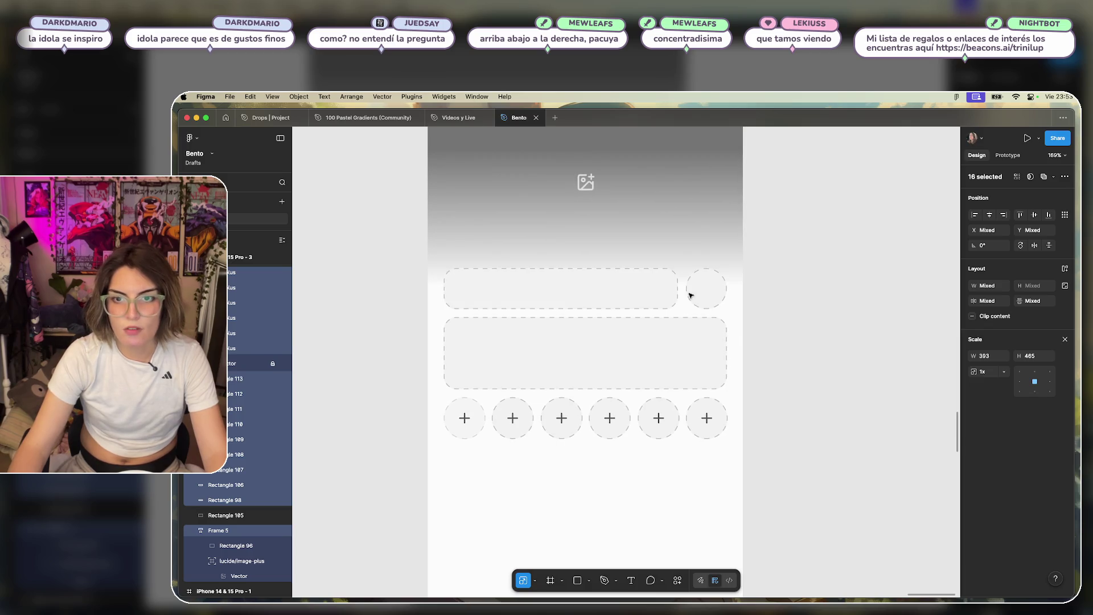
{"action": "left_click", "coordinate": [742, 194], "text": "shift"}
Move the cards-and-circles group about 40 px lower in the phone frame.
{"action": "mouse_move", "coordinate": [680, 375]}
{"action": "left_mouse_down"}
{"action": "mouse_move", "coordinate": [678, 353]}
{"action": "mouse_move", "coordinate": [675, 366]}
{"action": "left_mouse_up"}
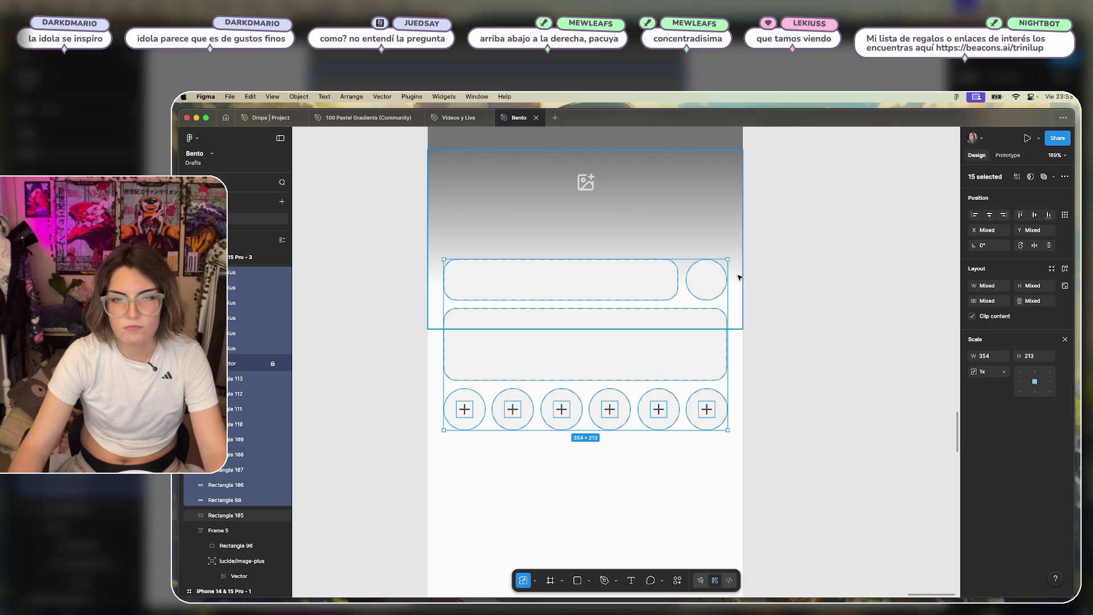
{"action": "scroll", "coordinate": [739, 276], "scroll_direction": "up", "scroll_amount": 2}
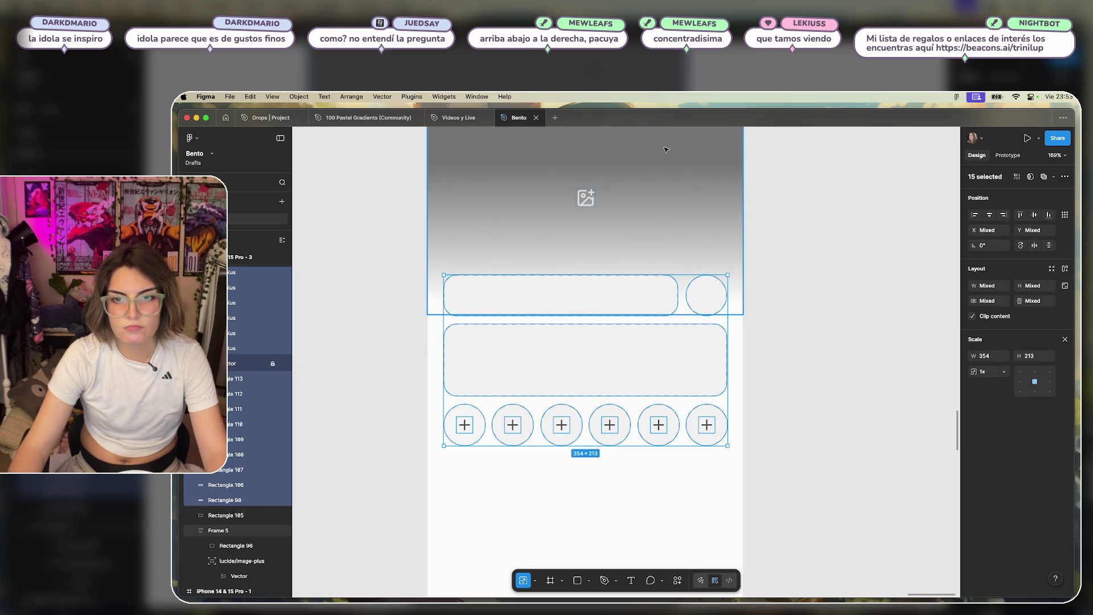
{"action": "mouse_move", "coordinate": [662, 377]}
{"action": "left_mouse_down"}
{"action": "mouse_move", "coordinate": [656, 425]}
{"action": "mouse_move", "coordinate": [652, 366]}
{"action": "mouse_move", "coordinate": [663, 378]}
{"action": "left_mouse_up"}
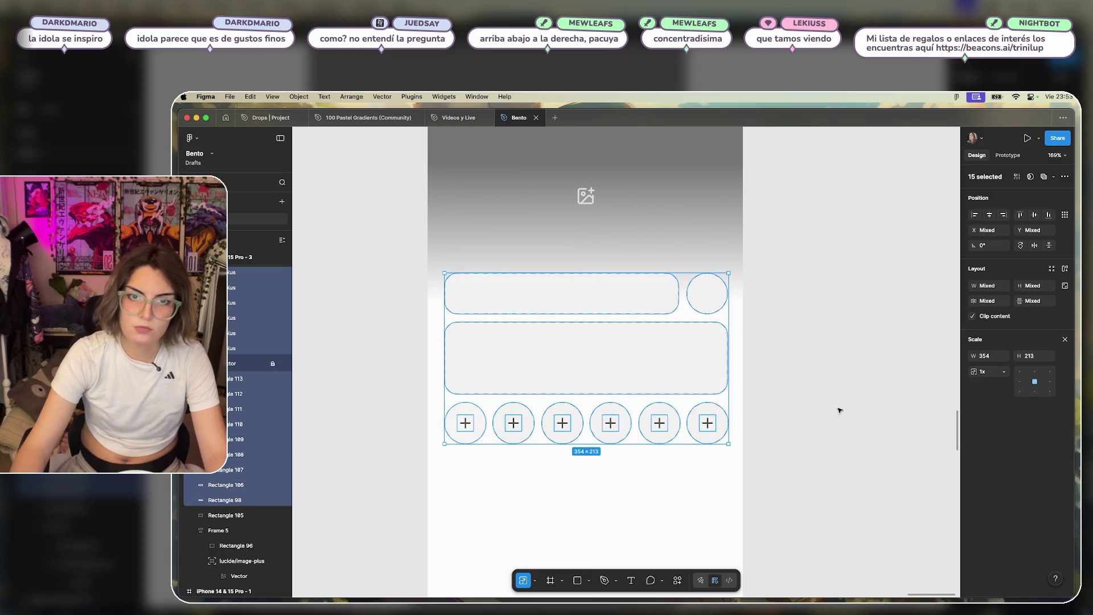
{"action": "scroll", "coordinate": [837, 407], "scroll_direction": "down", "scroll_amount": 3}
{"action": "key", "text": "shift+Up"}
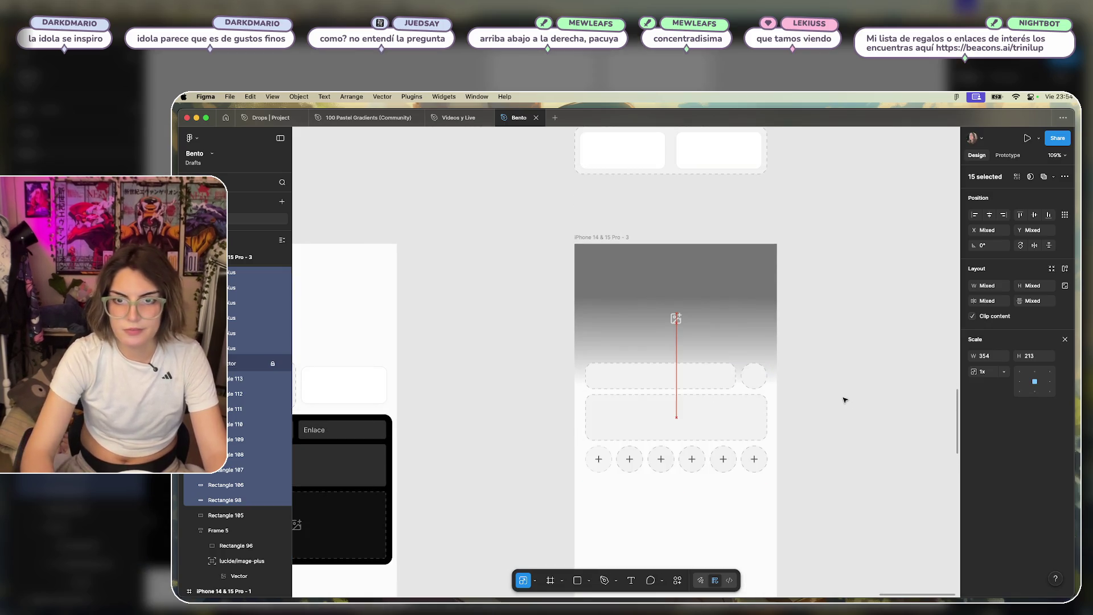
{"action": "key", "text": "shift+Down"}
{"action": "key", "text": "shift+Down"}
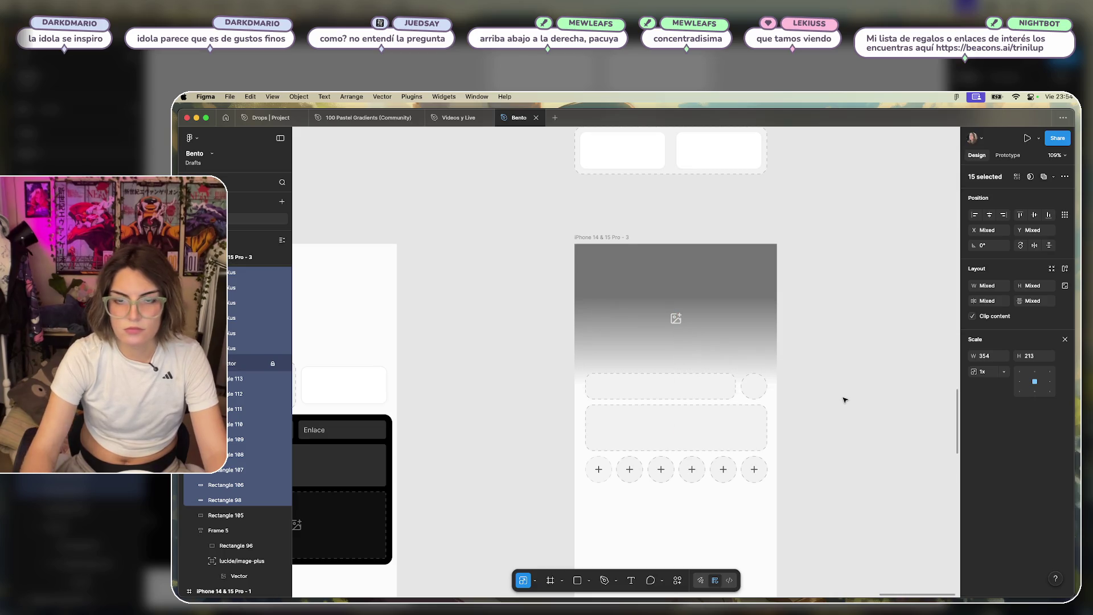
{"action": "left_click", "coordinate": [820, 356]}
{"action": "scroll", "coordinate": [791, 432], "scroll_direction": "up", "scroll_amount": 5}
{"action": "scroll", "coordinate": [770, 367], "scroll_direction": "down", "scroll_amount": 3}
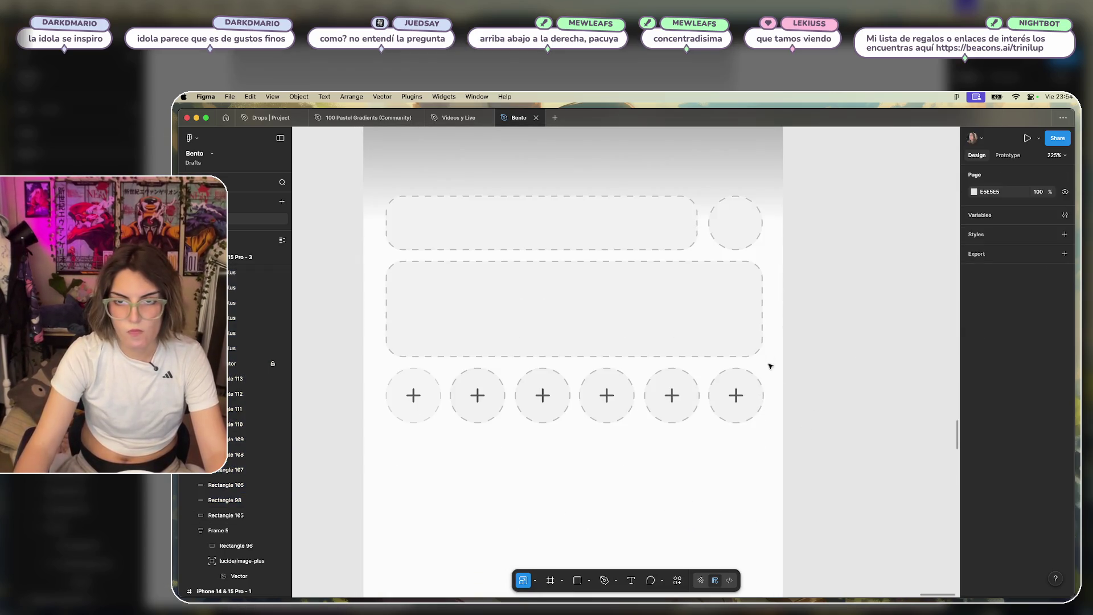
Search the Lucide Icons plugin for 'check' after first trying 'ticke'.
{"action": "left_click", "coordinate": [677, 578]}
{"action": "left_click", "coordinate": [556, 452]}
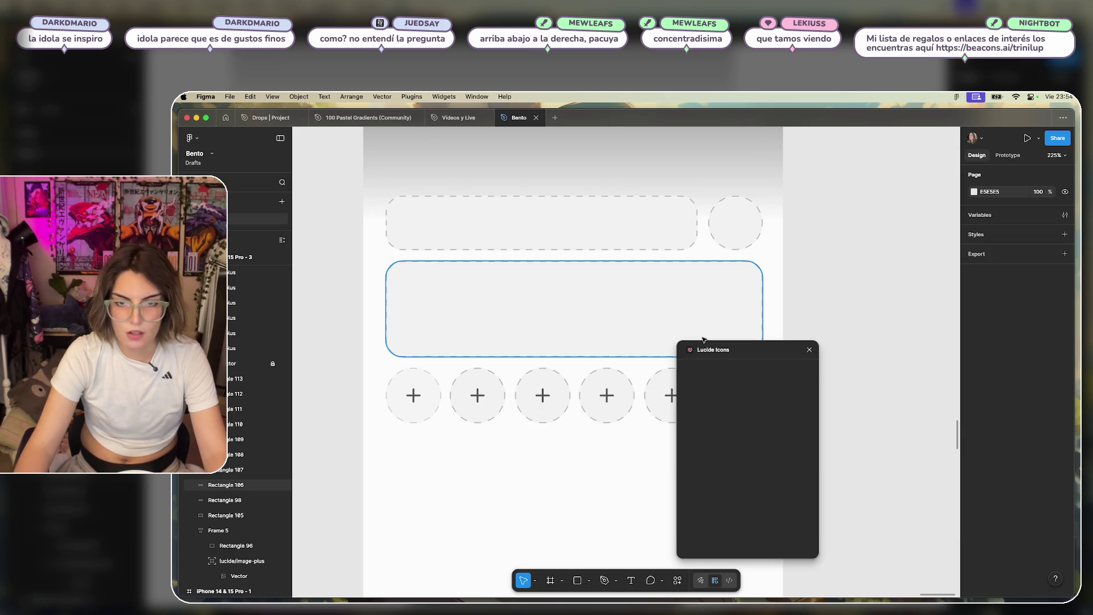
{"action": "type", "text": "ti"}
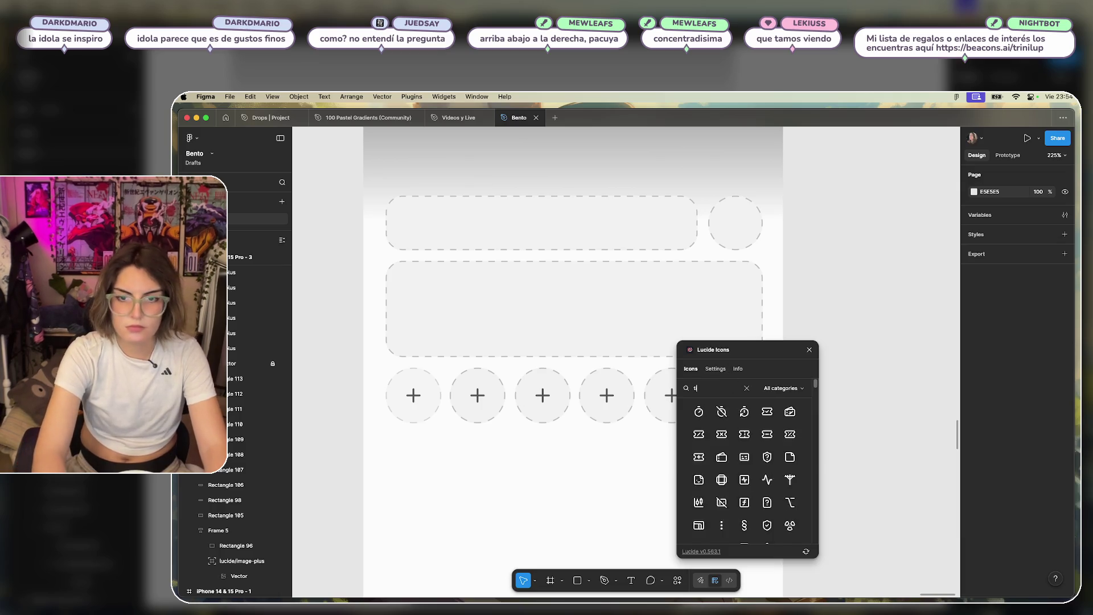
{"action": "type", "text": "cke"}
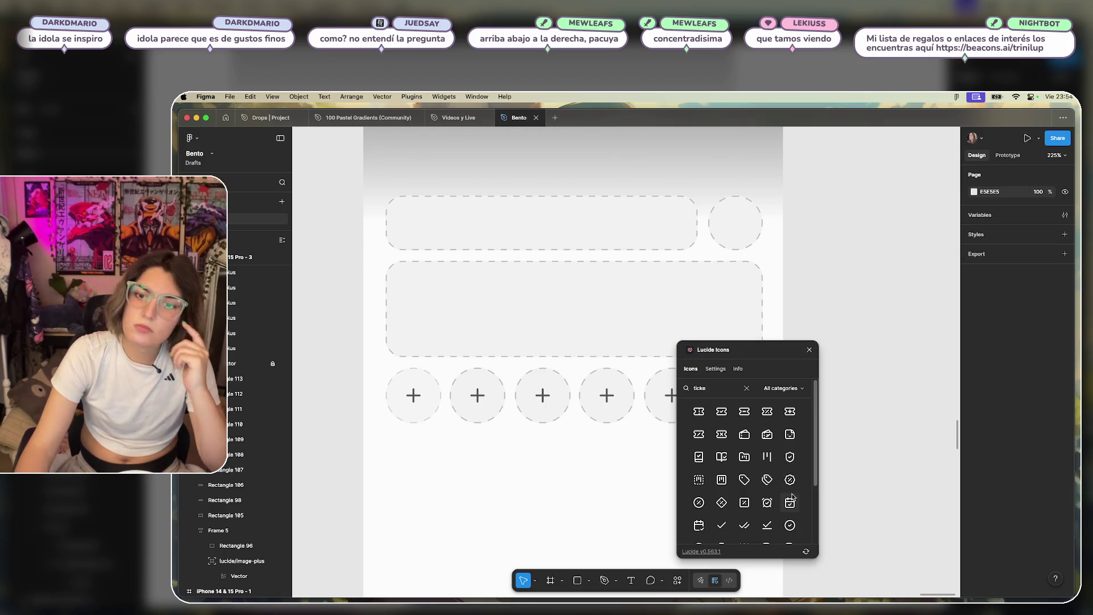
{"action": "scroll", "coordinate": [799, 488], "scroll_direction": "down", "scroll_amount": 3}
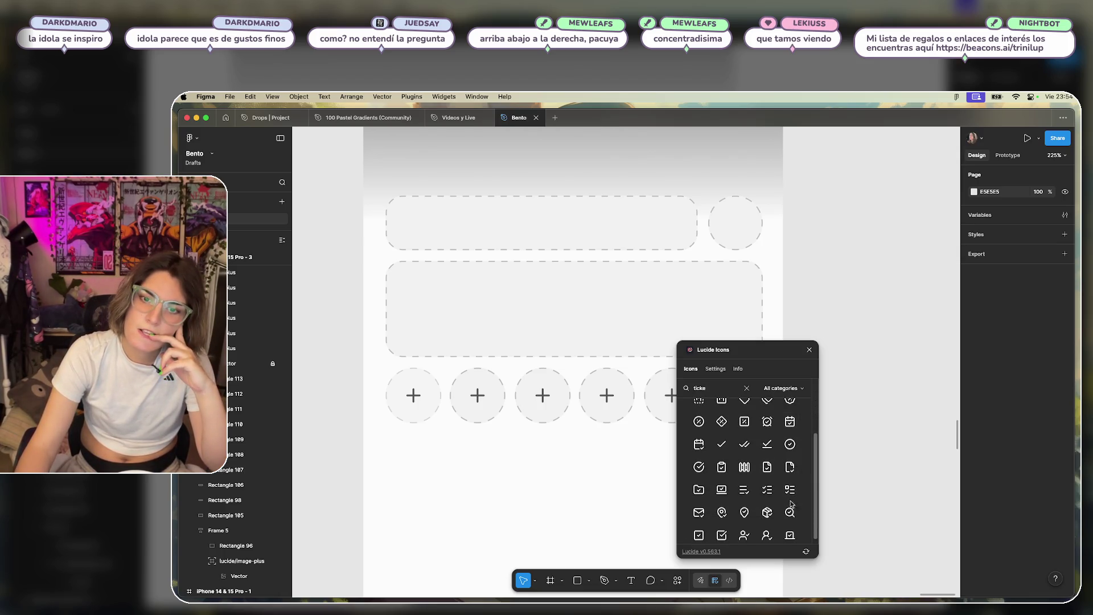
{"action": "scroll", "coordinate": [784, 504], "scroll_direction": "down", "scroll_amount": 1}
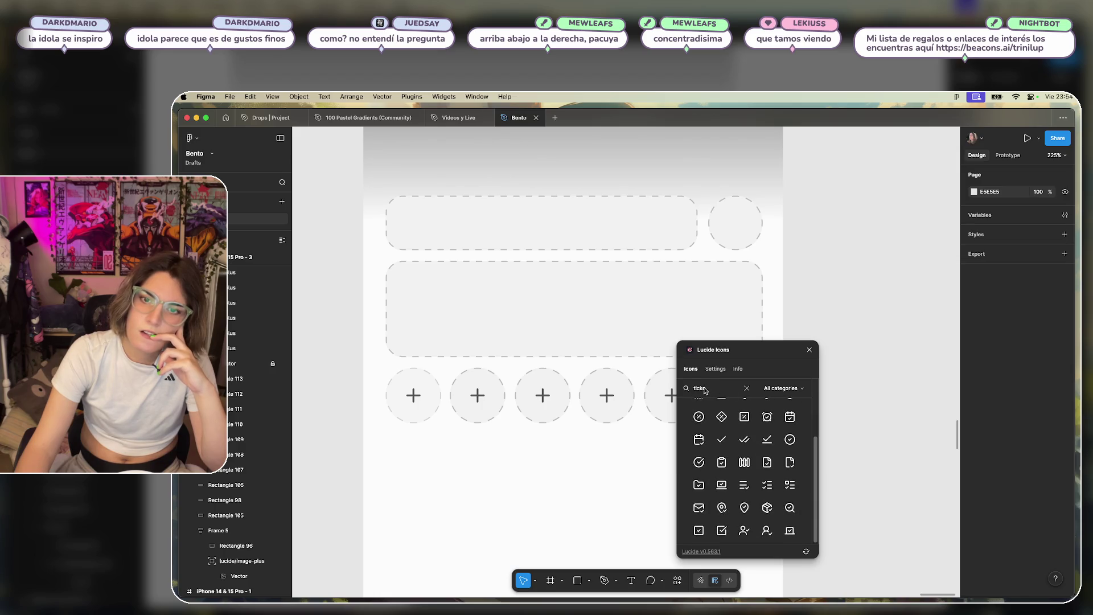
{"action": "key", "text": "BackSpace"}
{"action": "key", "text": "BackSpace"}
{"action": "key", "text": "BackSpace"}
{"action": "type", "text": "che"}
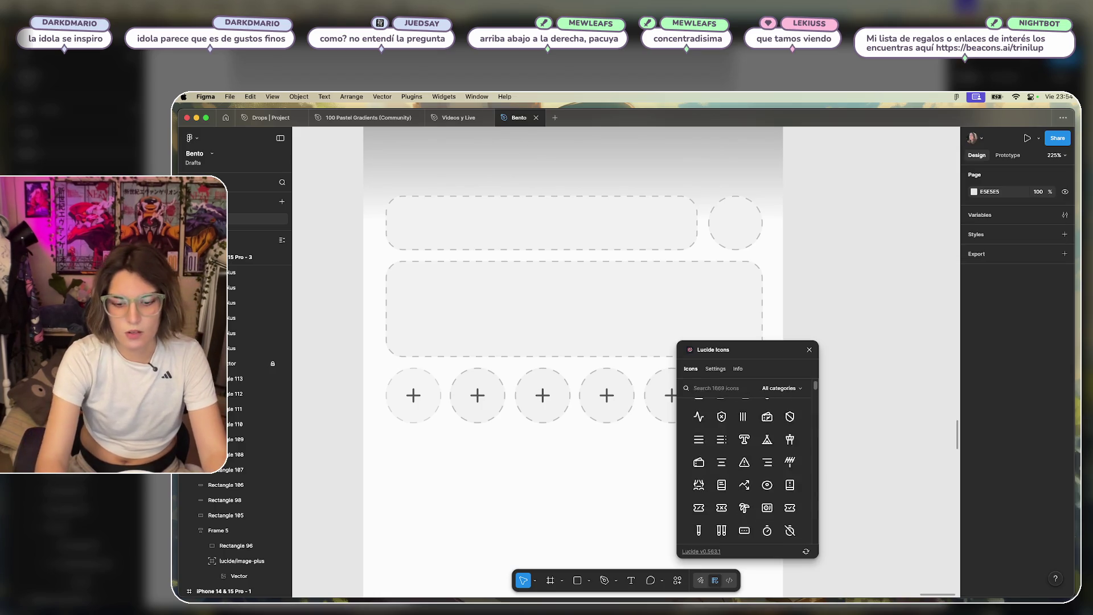
{"action": "scroll", "coordinate": [748, 465], "scroll_direction": "down", "scroll_amount": 3}
{"action": "type", "text": "ck"}
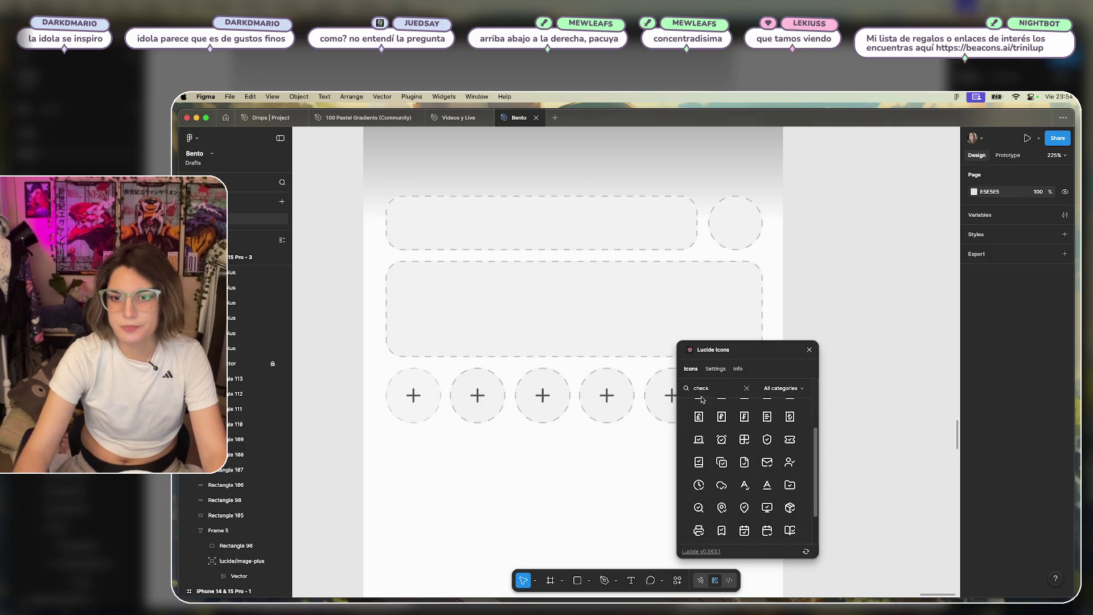
{"action": "scroll", "coordinate": [757, 466], "scroll_direction": "up", "scroll_amount": 3}
Place the badge-check icon on the canvas and move it beside the phone frame.
{"action": "mouse_move", "coordinate": [696, 433]}
{"action": "left_mouse_down"}
{"action": "mouse_move", "coordinate": [614, 336]}
{"action": "mouse_move", "coordinate": [777, 263]}
{"action": "mouse_move", "coordinate": [733, 192]}
{"action": "left_mouse_up"}
{"action": "left_click", "coordinate": [810, 349]}
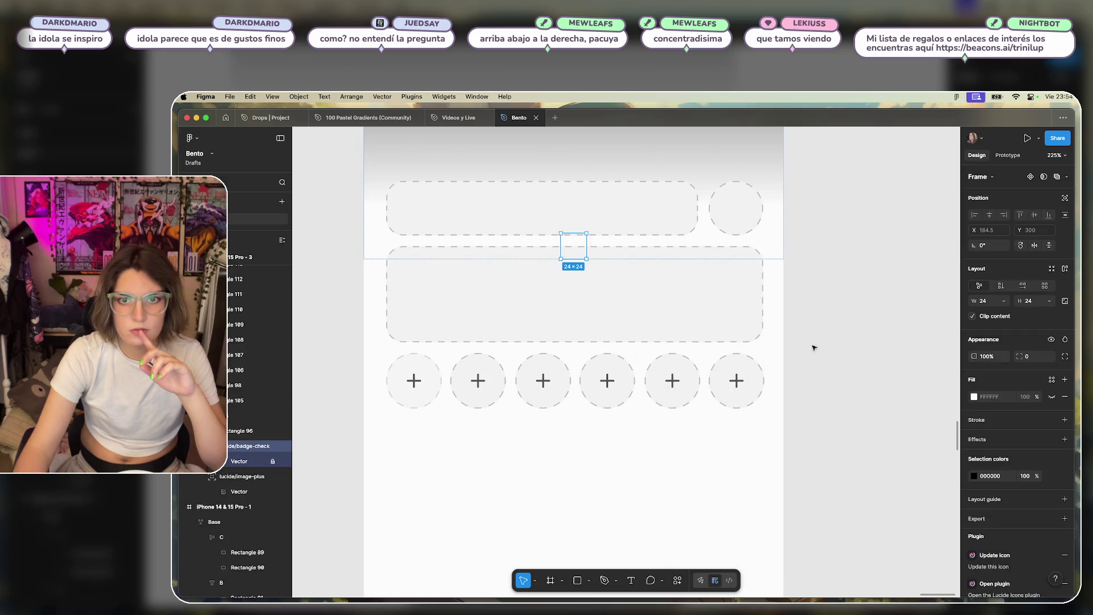
{"action": "key", "text": "ctrl+z"}
{"action": "left_click", "coordinate": [856, 312]}
{"action": "left_click_drag", "start_coordinate": [627, 348], "coordinate": [849, 250]}
{"action": "scroll", "coordinate": [858, 223], "scroll_direction": "up", "scroll_amount": 5}
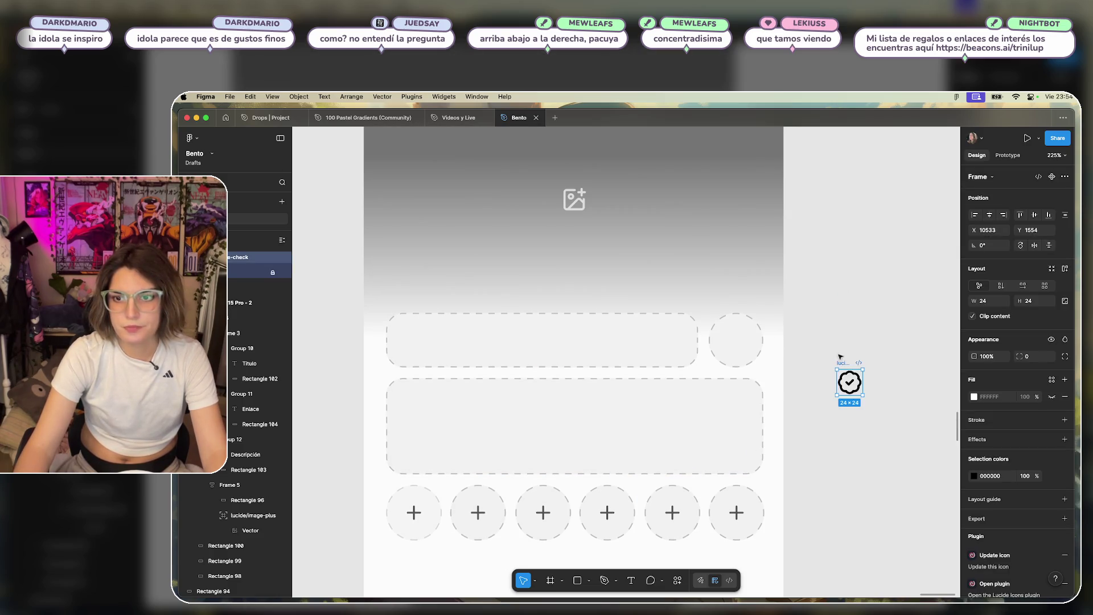
Move the badge-check icon into the top-right circle and scale it up to 32 × 32.
{"action": "mouse_move", "coordinate": [843, 387]}
{"action": "left_mouse_down"}
{"action": "mouse_move", "coordinate": [819, 342]}
{"action": "mouse_move", "coordinate": [734, 347]}
{"action": "mouse_move", "coordinate": [821, 341]}
{"action": "mouse_move", "coordinate": [774, 393]}
{"action": "mouse_move", "coordinate": [743, 346]}
{"action": "left_mouse_up"}
{"action": "scroll", "coordinate": [835, 342], "scroll_direction": "up", "scroll_amount": 5}
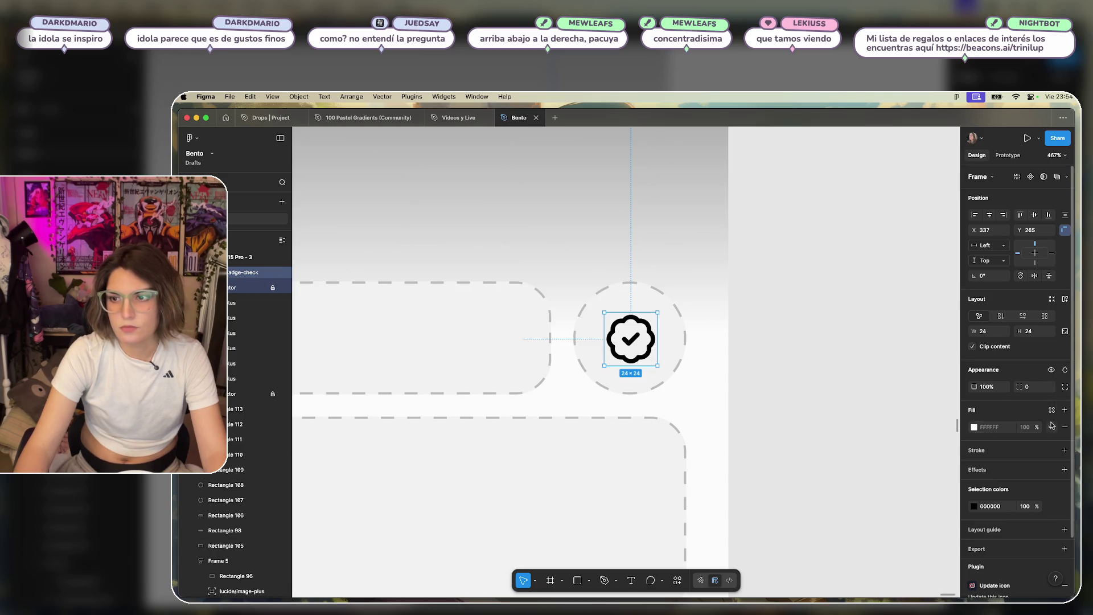
{"action": "key", "text": "k"}
{"action": "left_click", "coordinate": [1038, 357]}
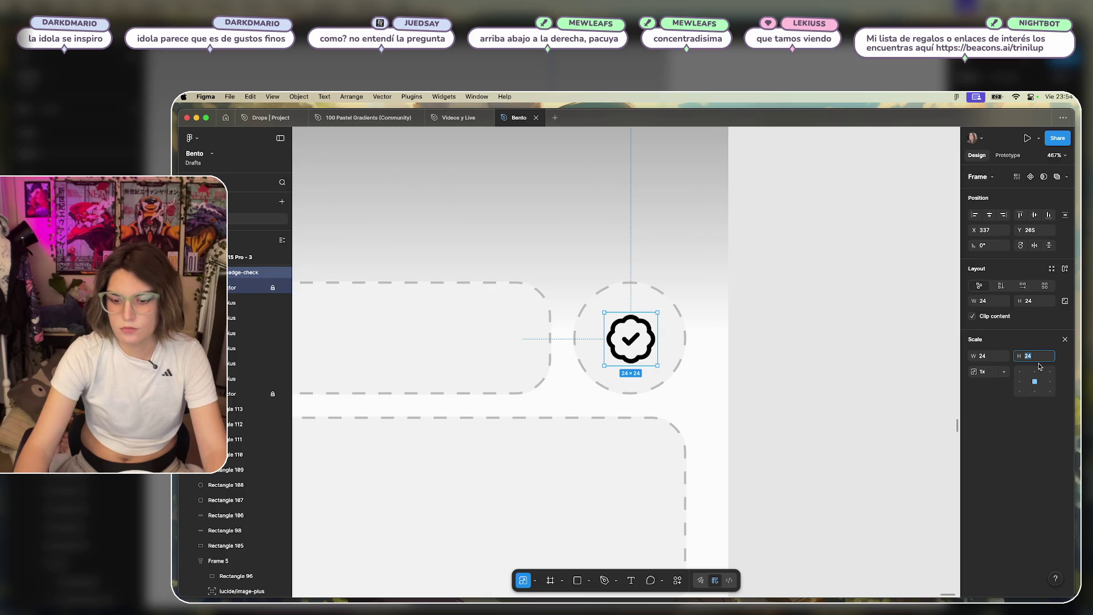
{"action": "key", "text": "Up"}
{"action": "key", "text": "Up"}
{"action": "key", "text": "Up"}
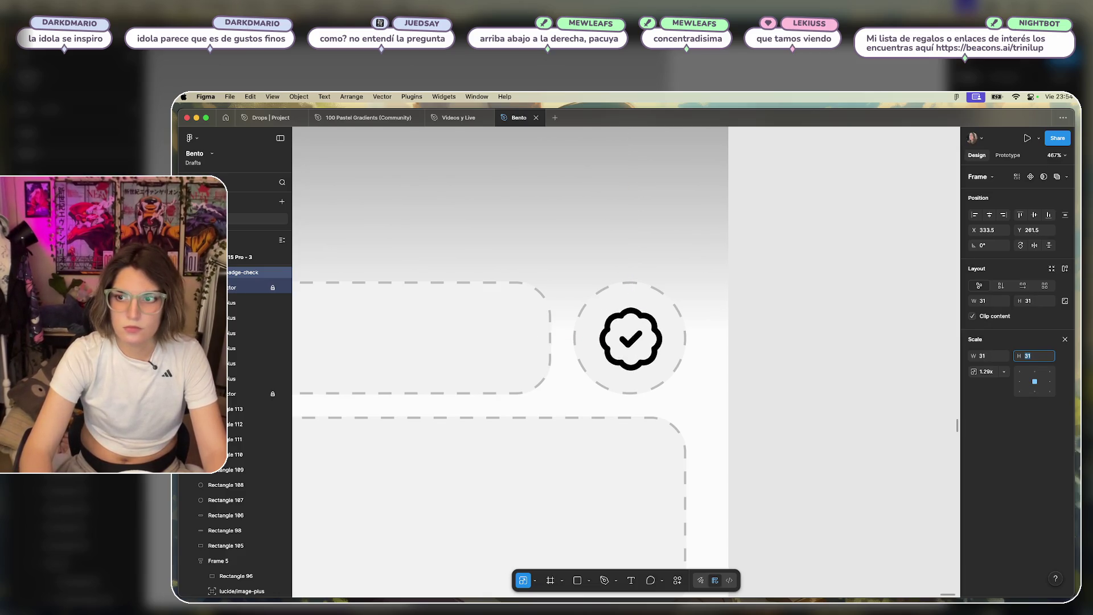
Reselect the badge icon and double-click into its inner vector path.
{"action": "left_click", "coordinate": [739, 371]}
{"action": "scroll", "coordinate": [739, 371], "scroll_direction": "down", "scroll_amount": 5}
{"action": "scroll", "coordinate": [792, 355], "scroll_direction": "left", "scroll_amount": 3}
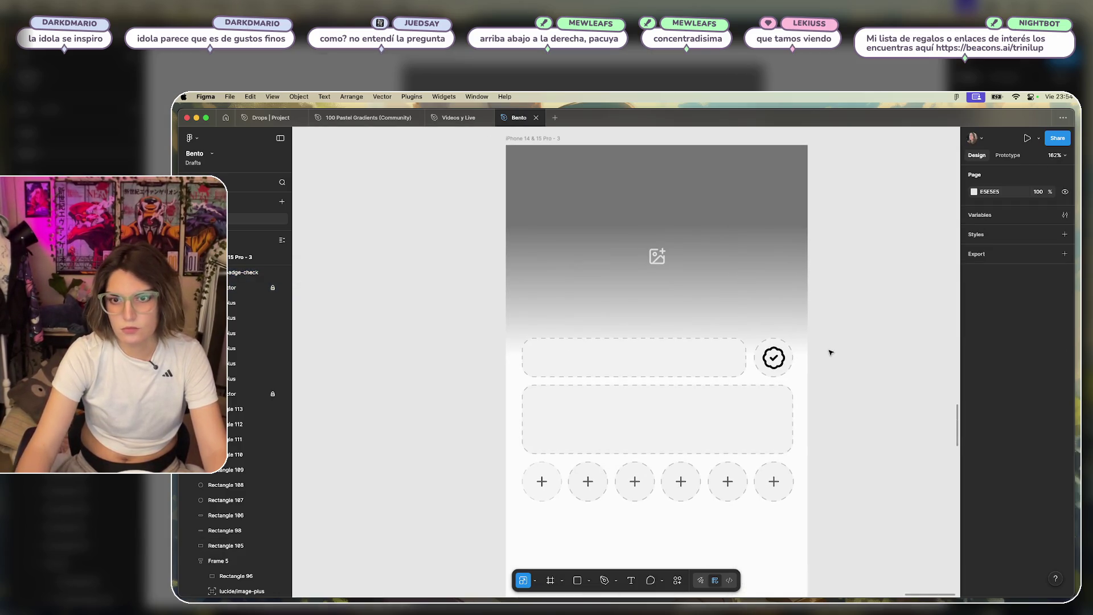
{"action": "scroll", "coordinate": [830, 352], "scroll_direction": "up", "scroll_amount": 5}
{"action": "key", "text": "super+z"}
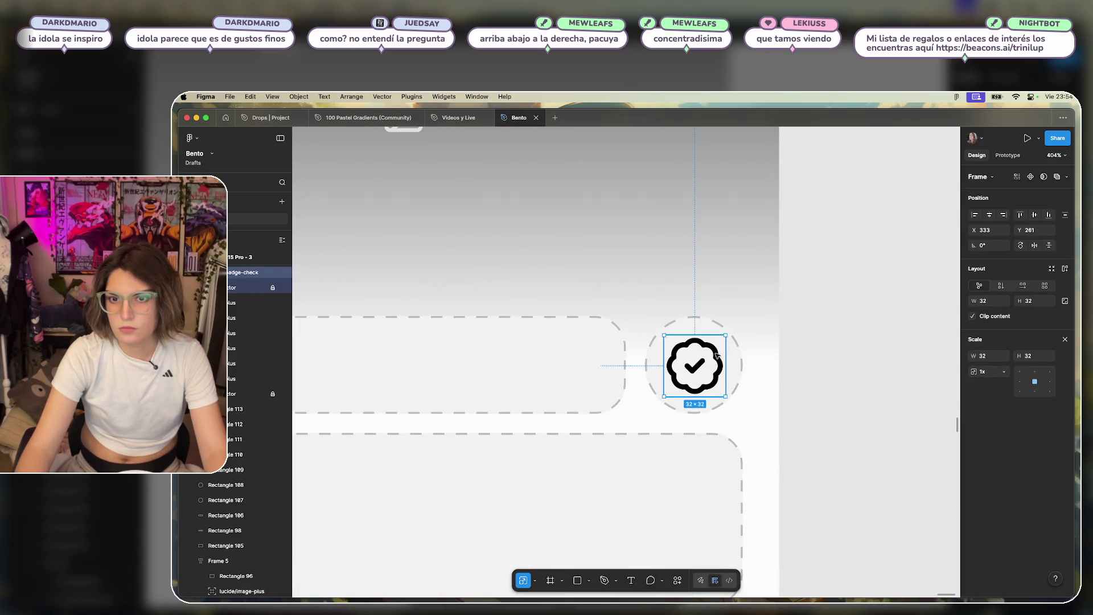
{"action": "key", "text": "super+z"}
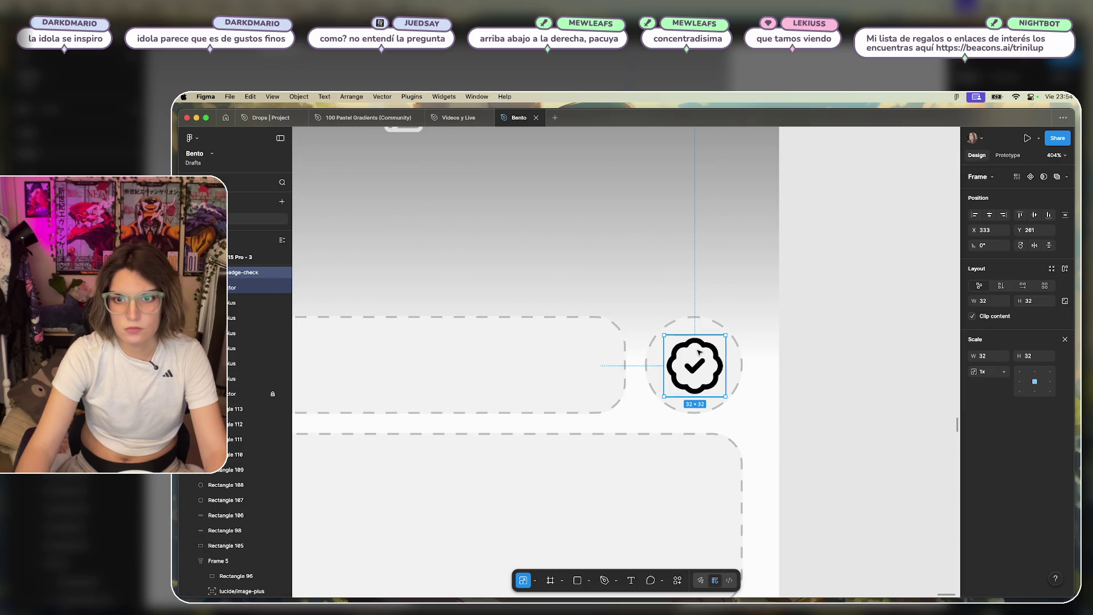
{"action": "double_click", "coordinate": [706, 347]}
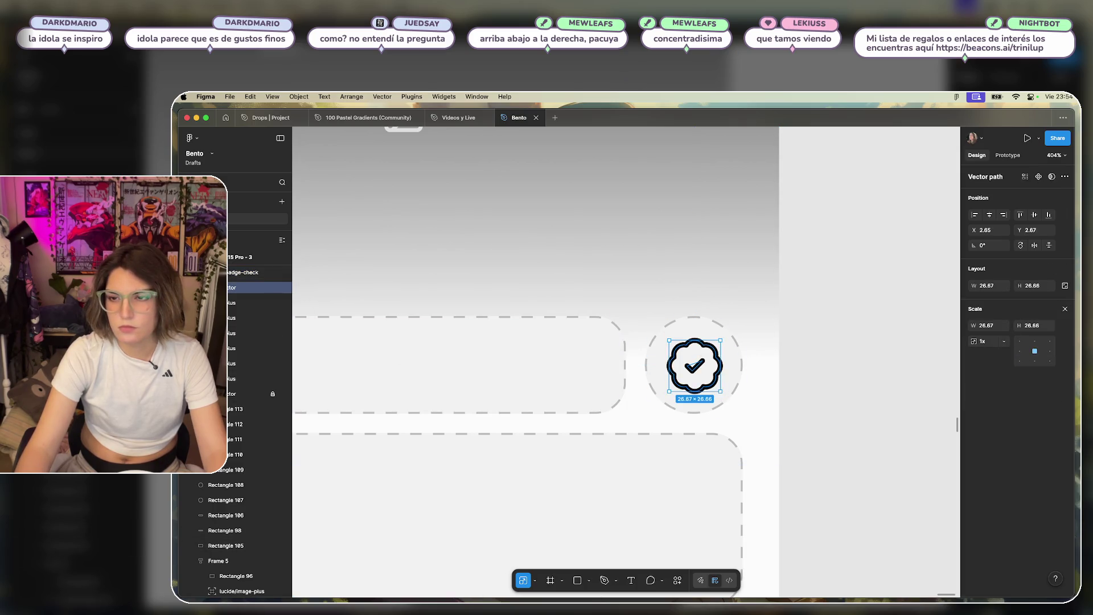
Add a fill to the badge vector and set it to hex 8CFF4E.
{"action": "key", "text": "v"}
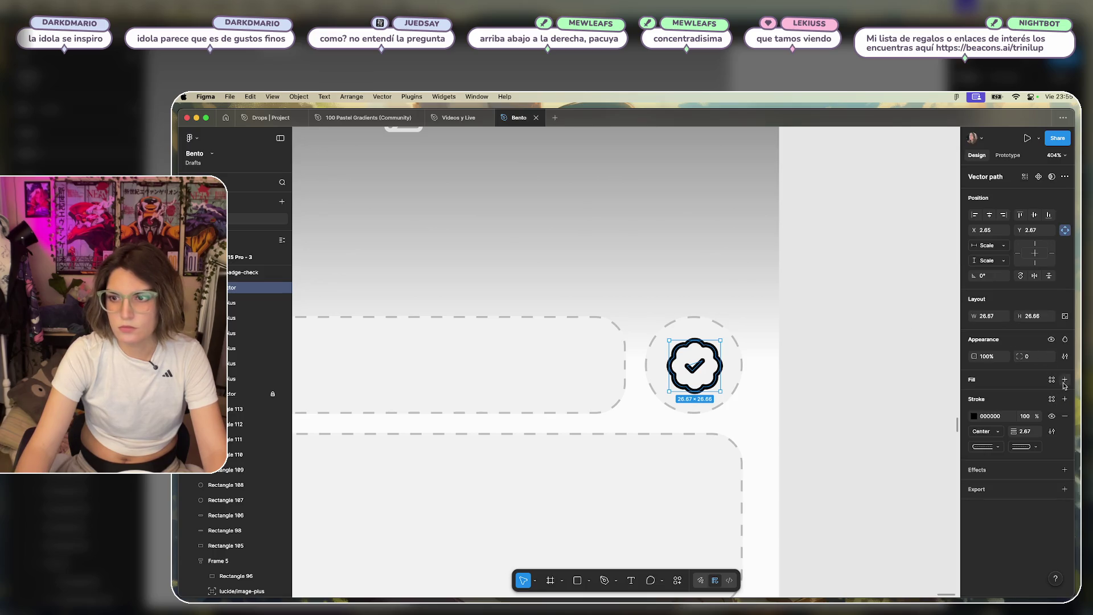
{"action": "left_click", "coordinate": [1065, 380]}
{"action": "mouse_move", "coordinate": [886, 426]}
{"action": "left_mouse_down"}
{"action": "mouse_move", "coordinate": [949, 424]}
{"action": "mouse_move", "coordinate": [889, 398]}
{"action": "left_mouse_up"}
{"action": "left_click", "coordinate": [910, 501]}
{"action": "left_click_drag", "start_coordinate": [911, 502], "coordinate": [921, 501]}
{"action": "mouse_move", "coordinate": [950, 442]}
{"action": "left_mouse_down"}
{"action": "mouse_move", "coordinate": [925, 422]}
{"action": "mouse_move", "coordinate": [918, 434]}
{"action": "mouse_move", "coordinate": [965, 462]}
{"action": "mouse_move", "coordinate": [911, 456]}
{"action": "mouse_move", "coordinate": [953, 412]}
{"action": "left_mouse_up"}
{"action": "left_click", "coordinate": [866, 529]}
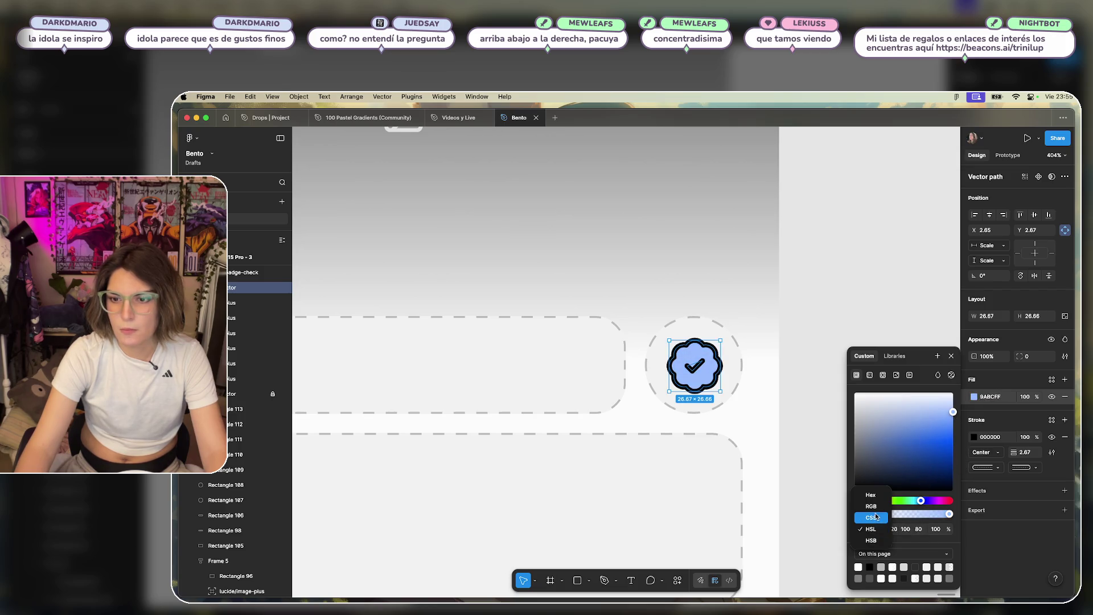
{"action": "left_click", "coordinate": [866, 493]}
{"action": "left_click_drag", "start_coordinate": [893, 394], "coordinate": [923, 396]}
{"action": "left_click_drag", "start_coordinate": [923, 501], "coordinate": [947, 502]}
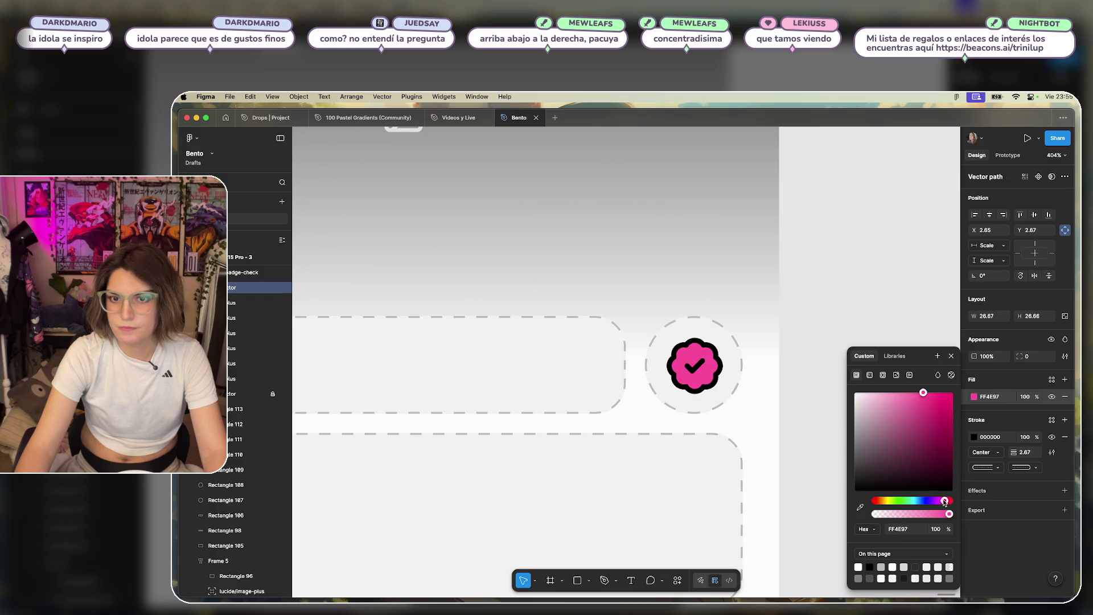
{"action": "mouse_move", "coordinate": [942, 503]}
{"action": "left_mouse_down"}
{"action": "mouse_move", "coordinate": [884, 504]}
{"action": "mouse_move", "coordinate": [897, 504]}
{"action": "left_mouse_up"}
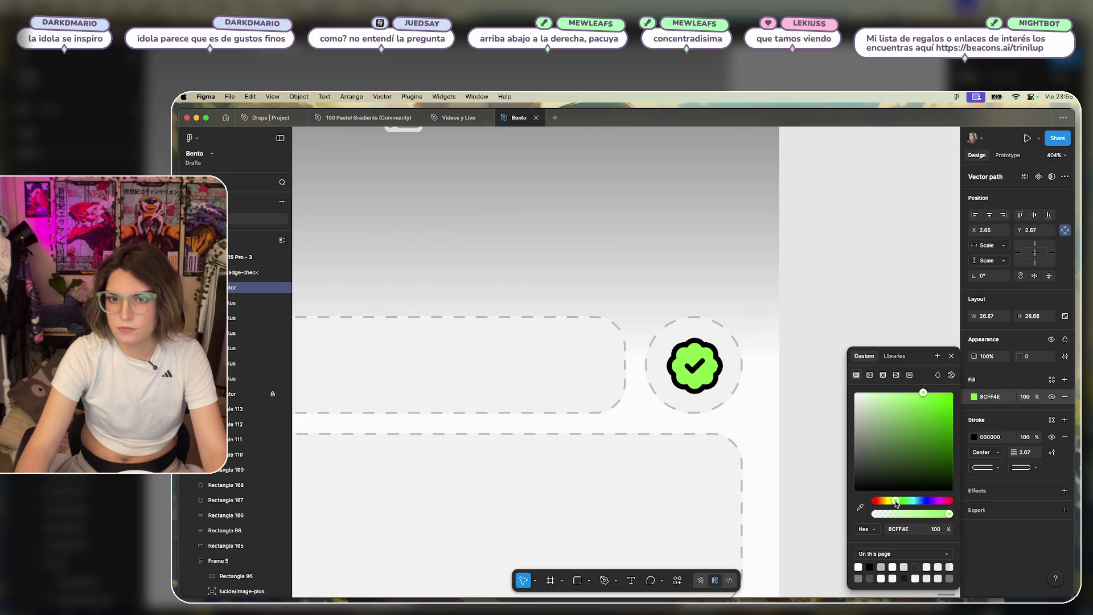
Try a dark red outline, revert it to black, and close the colour picker.
{"action": "left_click", "coordinate": [974, 437]}
{"action": "mouse_move", "coordinate": [855, 480]}
{"action": "left_mouse_down"}
{"action": "mouse_move", "coordinate": [855, 430]}
{"action": "mouse_move", "coordinate": [935, 420]}
{"action": "mouse_move", "coordinate": [953, 440]}
{"action": "left_mouse_up"}
{"action": "key", "text": "cmd+z"}
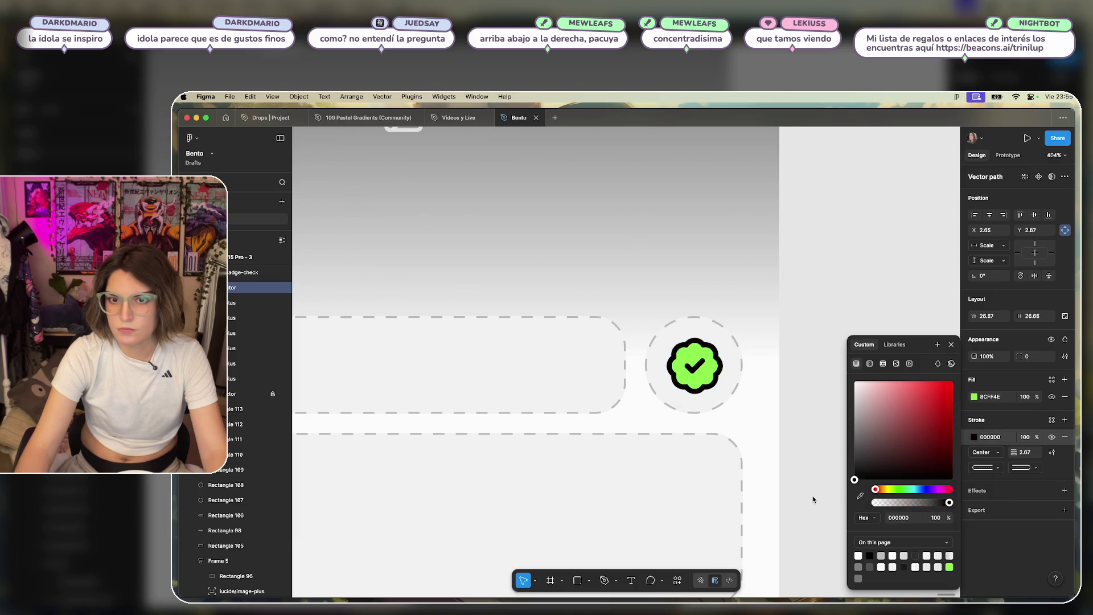
{"action": "left_click", "coordinate": [951, 344]}
{"action": "left_click", "coordinate": [917, 334]}
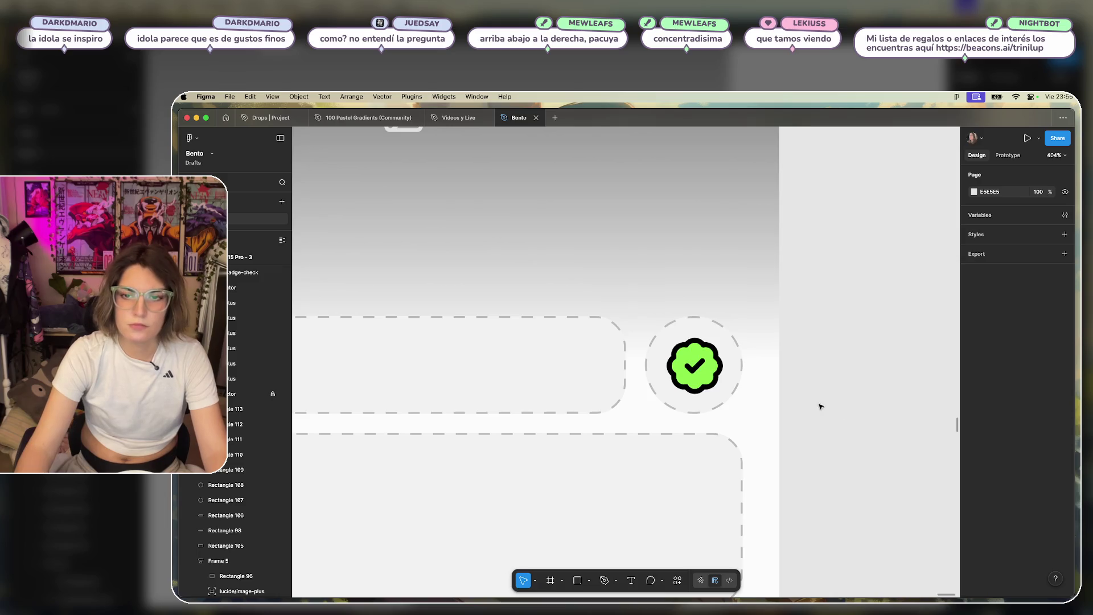
{"action": "scroll", "coordinate": [820, 405], "scroll_direction": "down", "scroll_amount": 5}
{"action": "scroll", "coordinate": [864, 381], "scroll_direction": "up", "scroll_amount": 5}
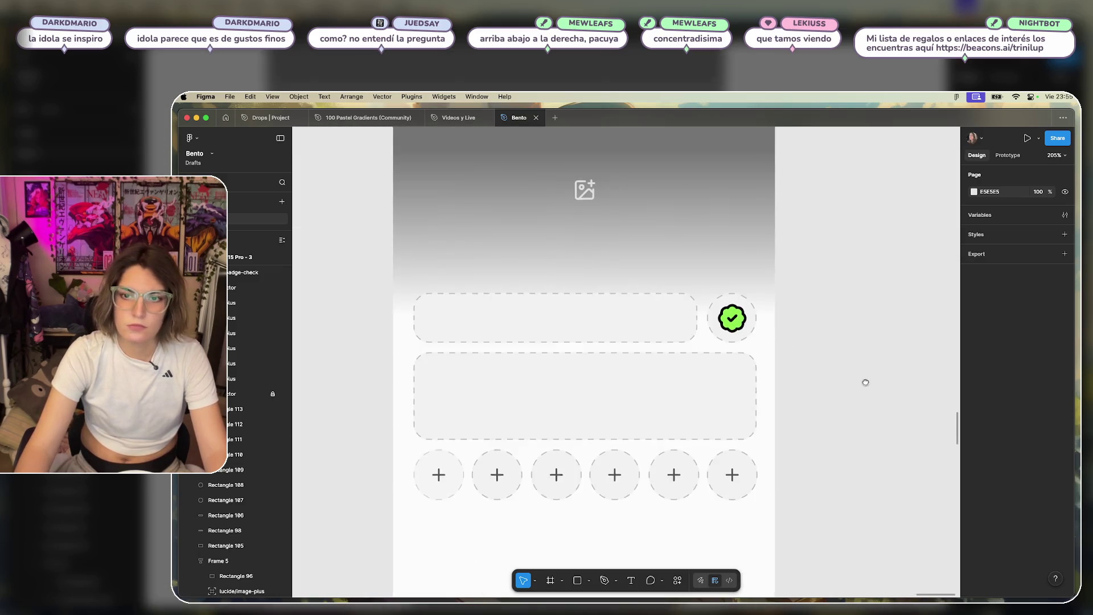
Set the badge-check icon's opacity to 30%, after first trying 40%.
{"action": "left_click", "coordinate": [703, 279]}
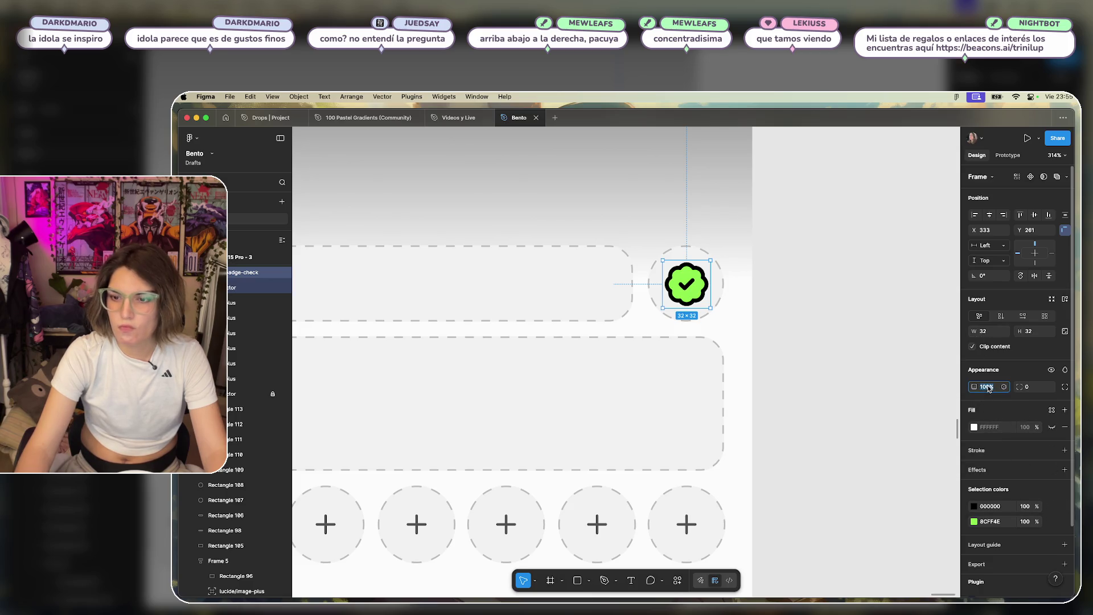
{"action": "type", "text": "40"}
{"action": "key", "text": "Return"}
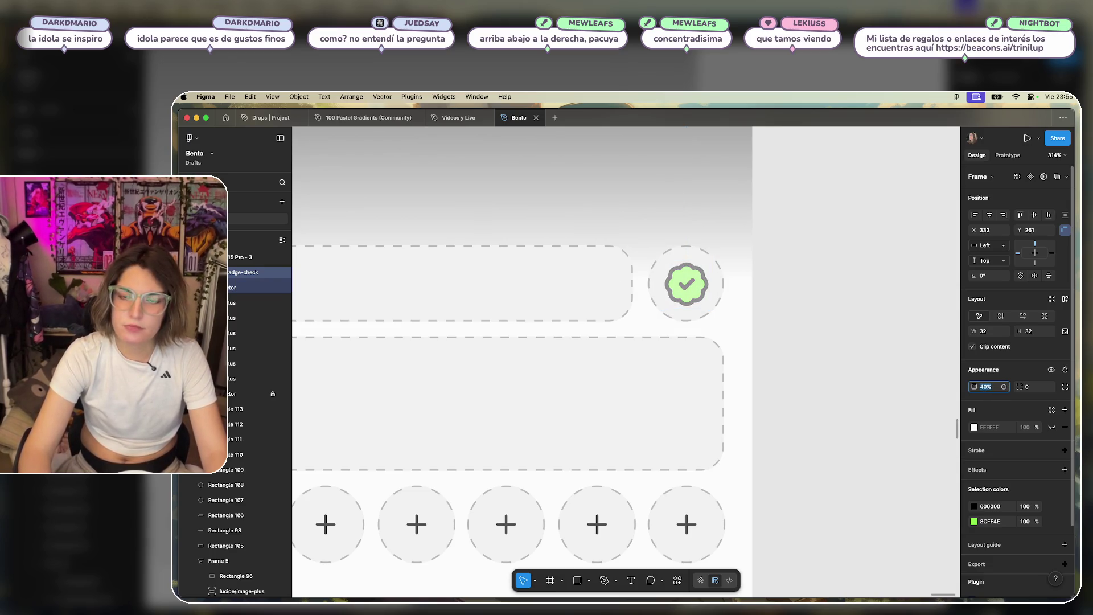
{"action": "type", "text": "30"}
{"action": "key", "text": "Return"}
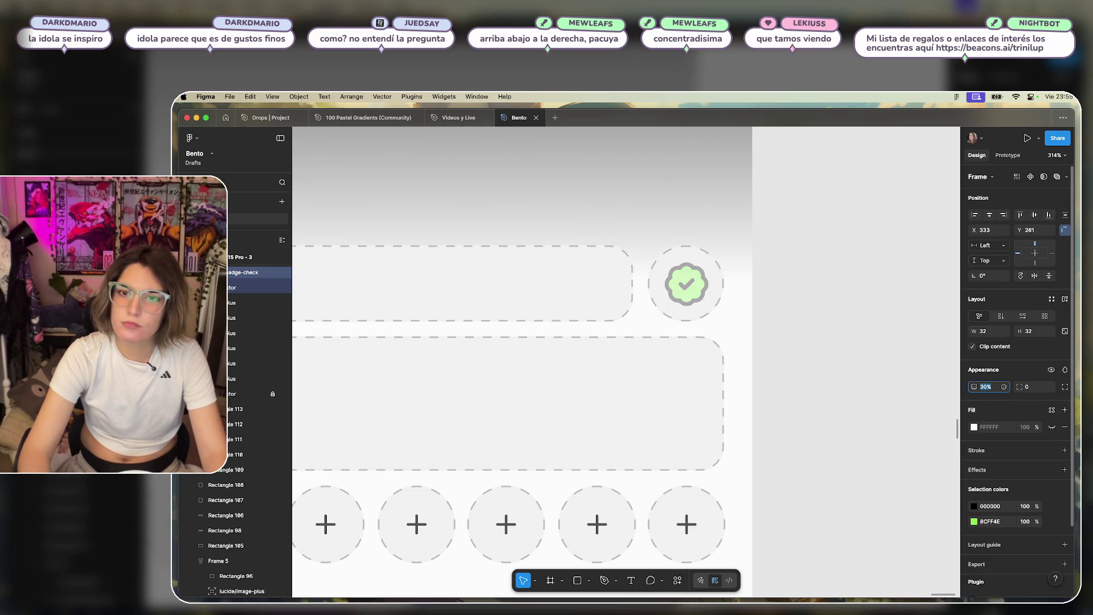
{"action": "left_click", "coordinate": [769, 415]}
Copy the rightmost plus over the badge circle, bring it forward, then delete it.
{"action": "left_click", "coordinate": [686, 522]}
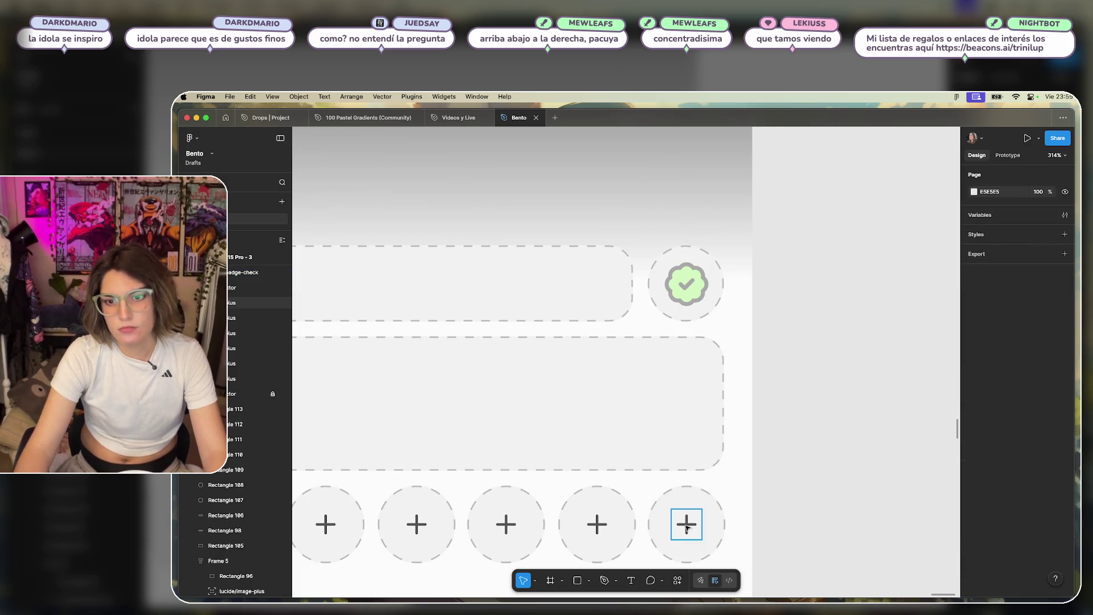
{"action": "left_click_drag", "start_coordinate": [689, 532], "coordinate": [697, 290]}
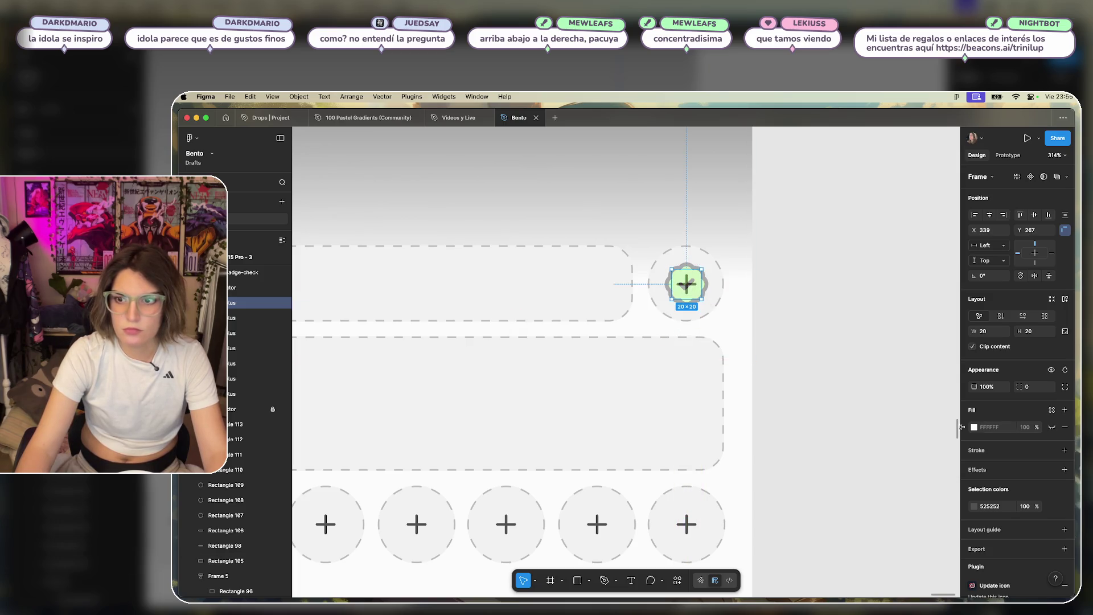
{"action": "key", "text": "bracketright"}
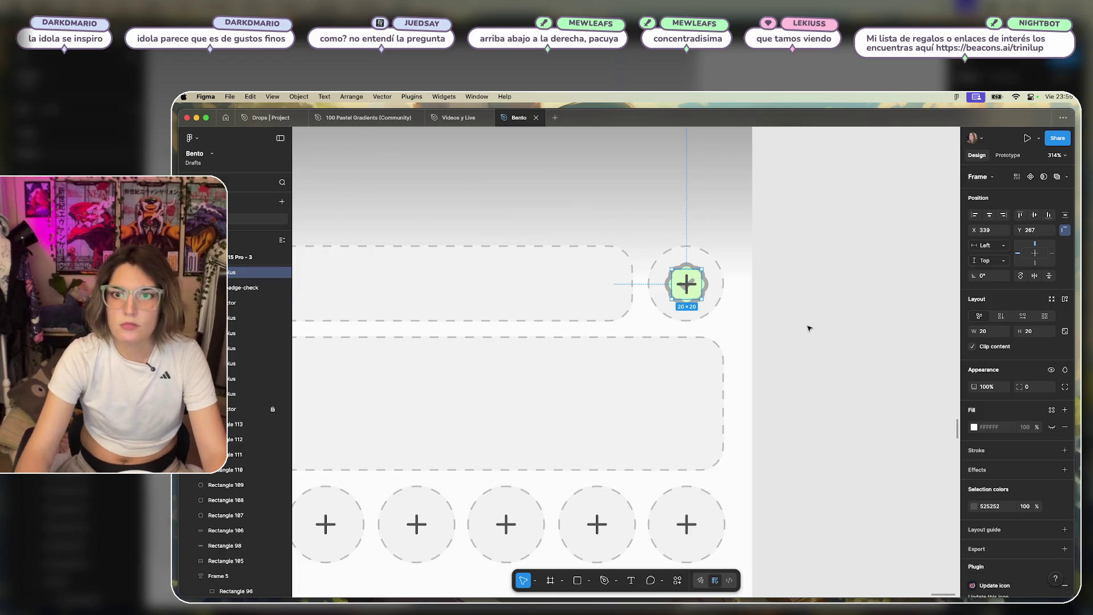
{"action": "right_click", "coordinate": [688, 280]}
{"action": "key", "text": "Delete"}
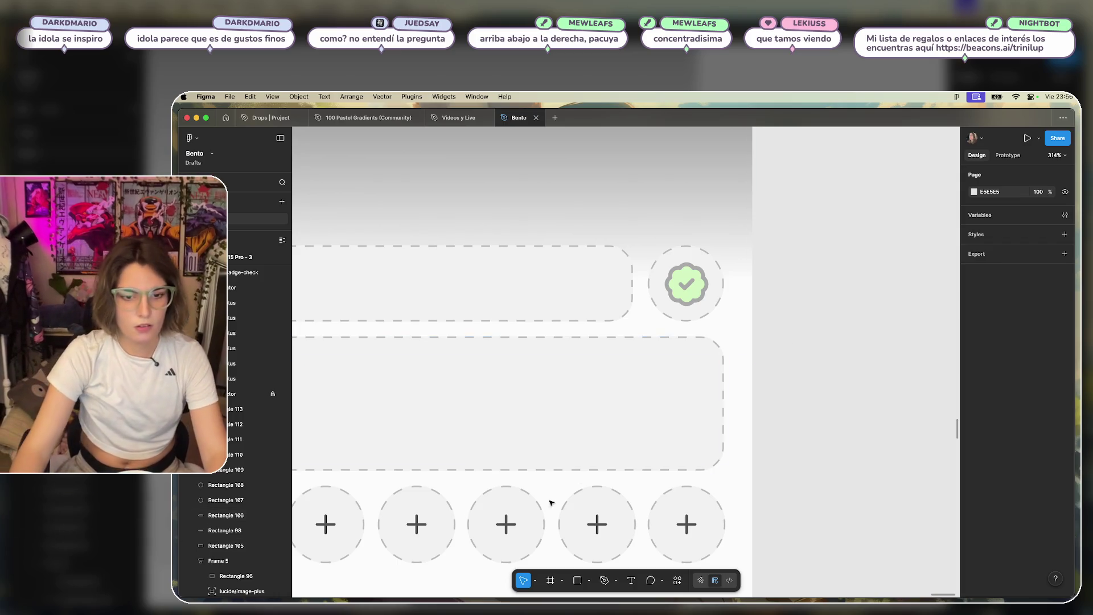
Create a placeholder text 'dasdasd' and move it into the upper dashed card.
{"action": "left_click", "coordinate": [809, 334]}
{"action": "type", "text": "dasdasd"}
{"action": "key", "text": "Escape"}
{"action": "mouse_move", "coordinate": [824, 329]}
{"action": "left_mouse_down"}
{"action": "mouse_move", "coordinate": [824, 374]}
{"action": "mouse_move", "coordinate": [418, 298]}
{"action": "mouse_move", "coordinate": [407, 316]}
{"action": "mouse_move", "coordinate": [648, 363]}
{"action": "left_mouse_up"}
{"action": "scroll", "coordinate": [513, 342], "scroll_direction": "left", "scroll_amount": 5}
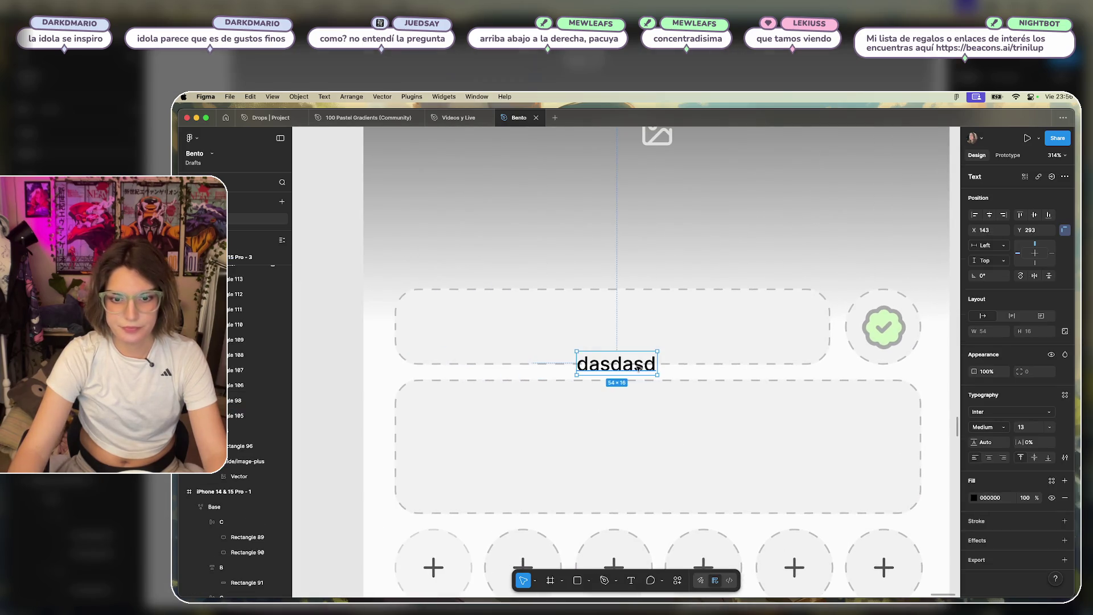
{"action": "scroll", "coordinate": [632, 365], "scroll_direction": "right", "scroll_amount": 3}
{"action": "left_click", "coordinate": [614, 342], "text": "shift"}
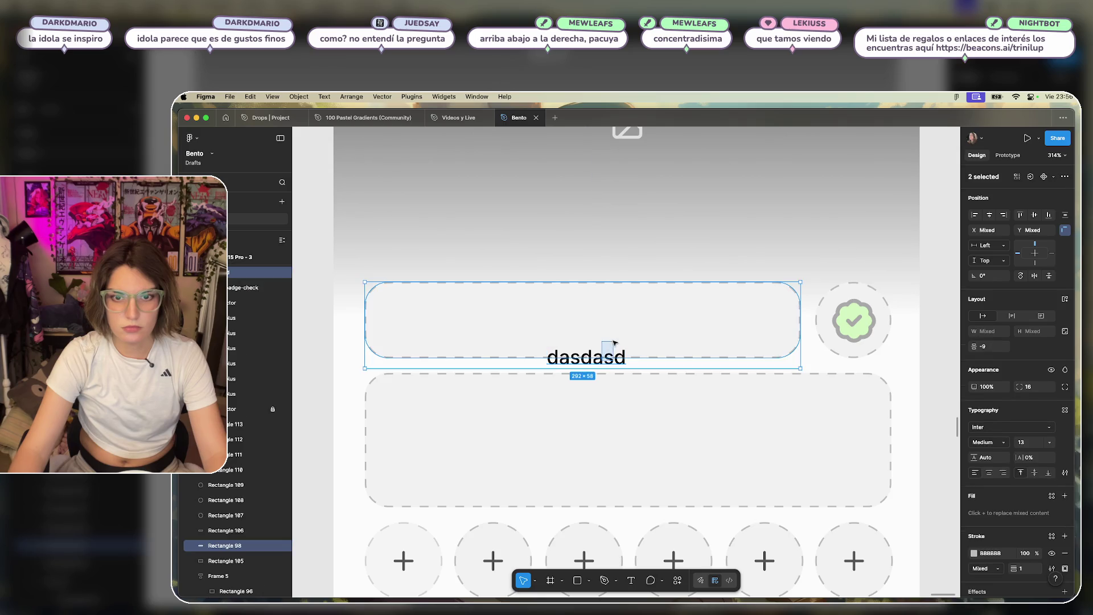
{"action": "left_click", "coordinate": [610, 363]}
{"action": "left_click_drag", "start_coordinate": [606, 365], "coordinate": [438, 328]}
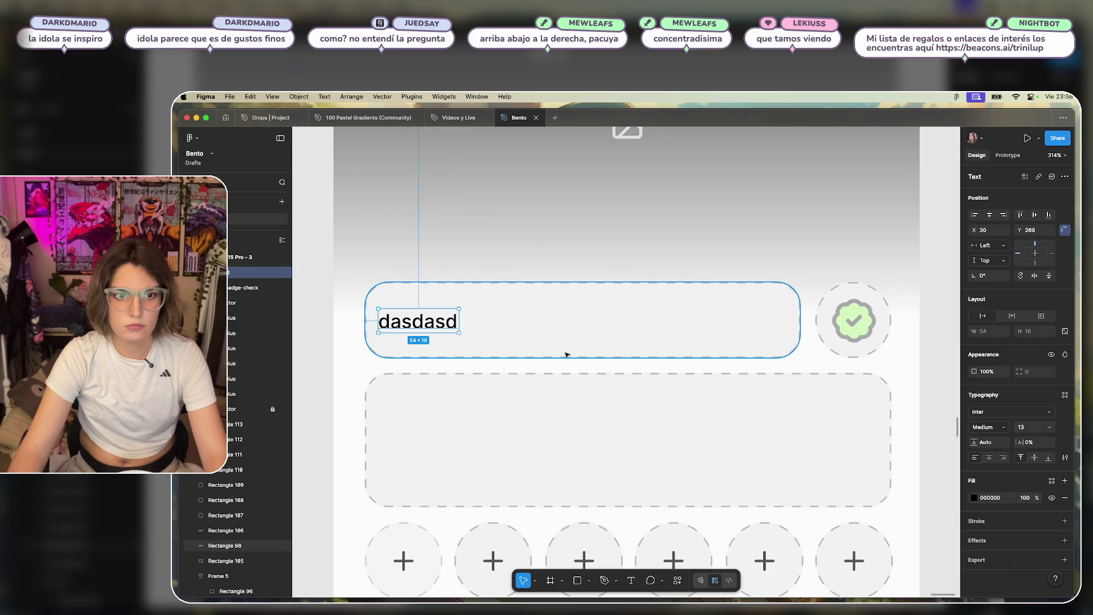
Set the text to size 24 and replace it with 'Nombre'.
{"action": "left_click", "coordinate": [1053, 429]}
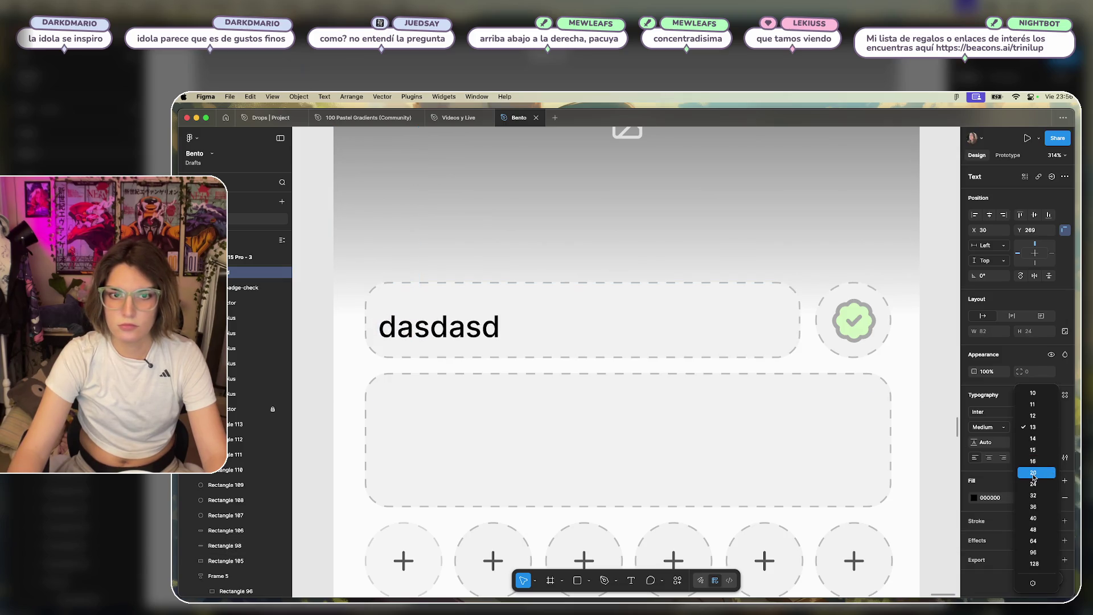
{"action": "left_click", "coordinate": [1035, 483]}
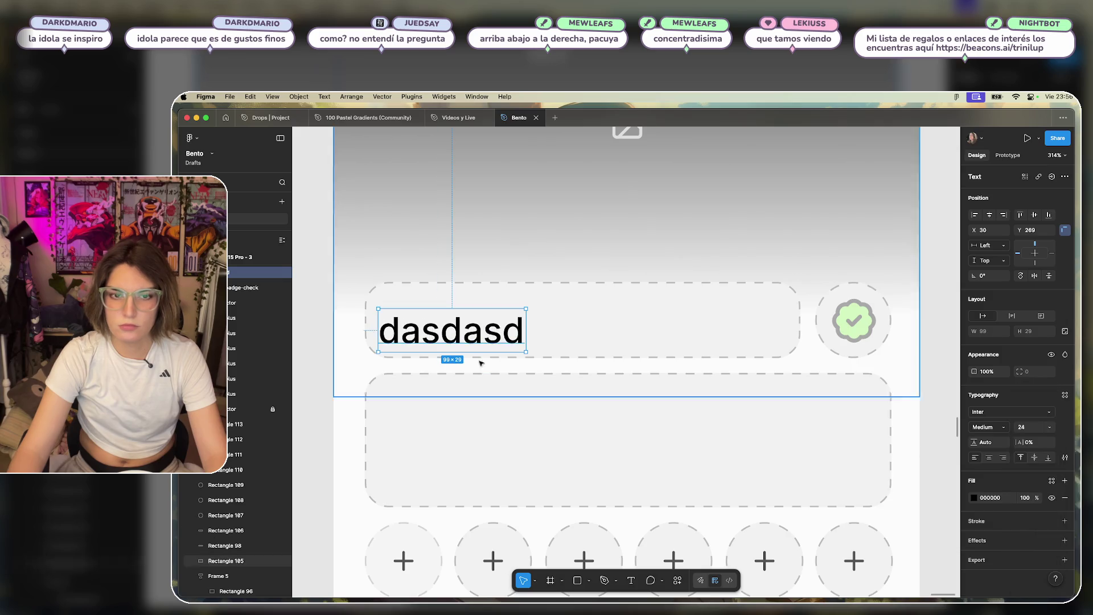
{"action": "double_click", "coordinate": [450, 341]}
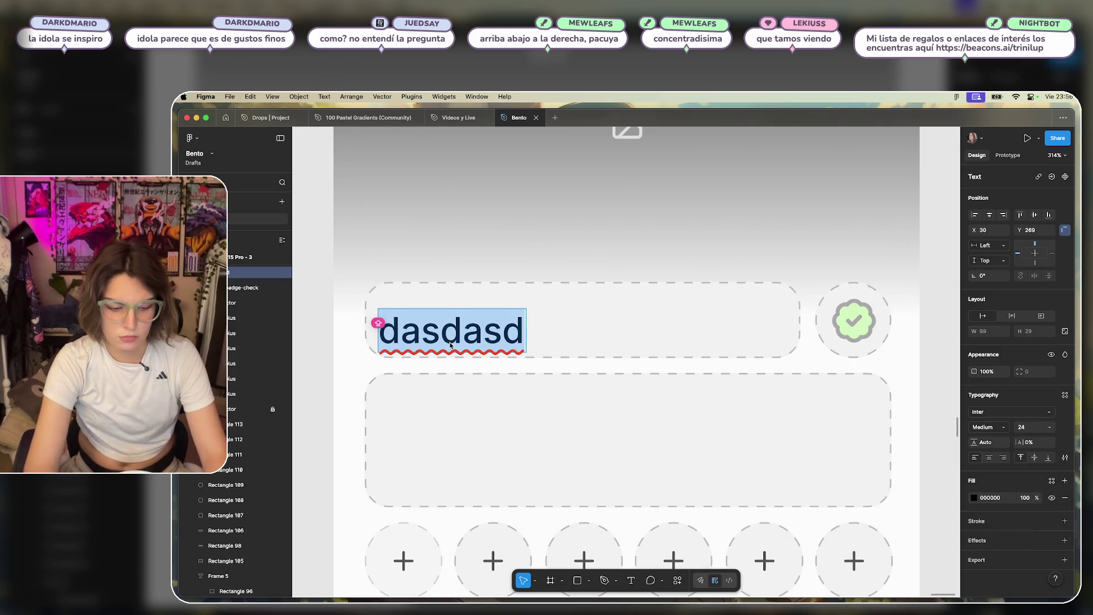
{"action": "type", "text": "Nombre"}
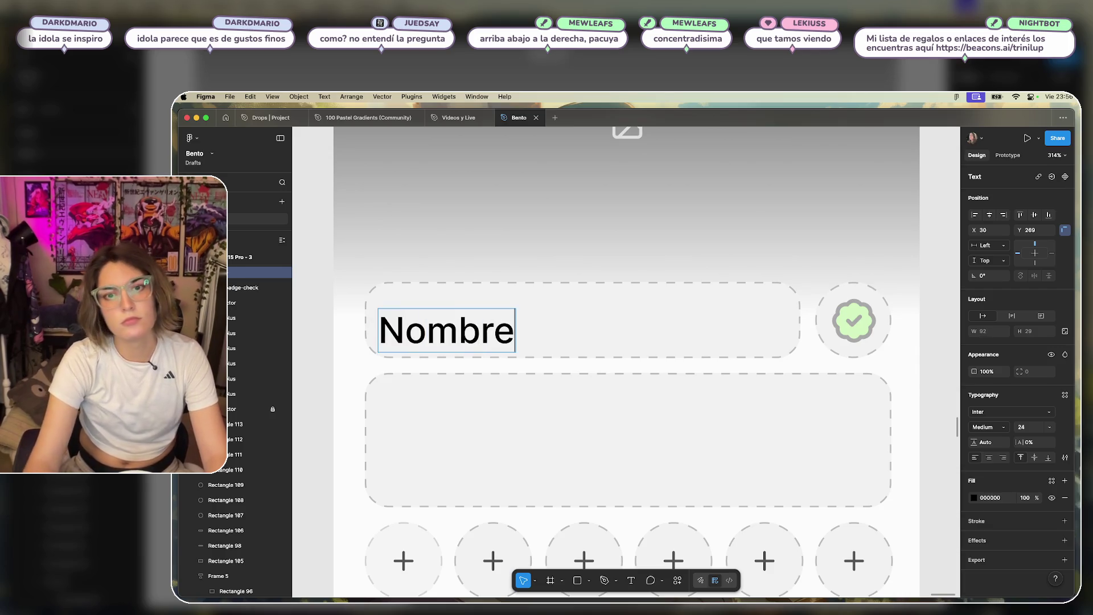
{"action": "key", "text": "Escape"}
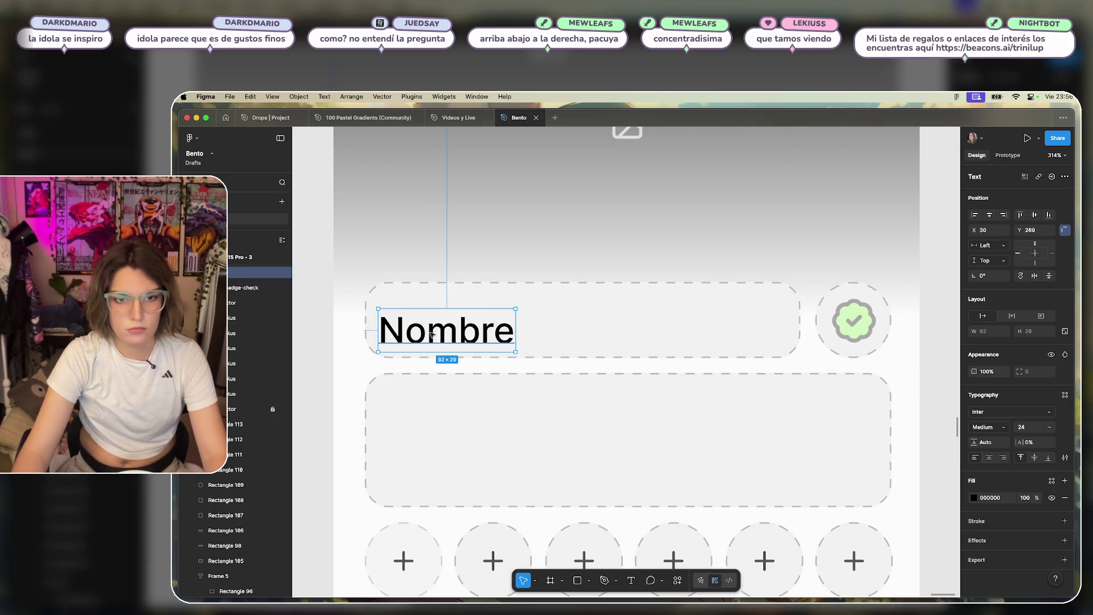
Vertically centre 'Nombre' with its dashed card and check the spacing.
{"action": "left_click", "coordinate": [598, 332], "text": "shift"}
{"action": "left_click", "coordinate": [1036, 216]}
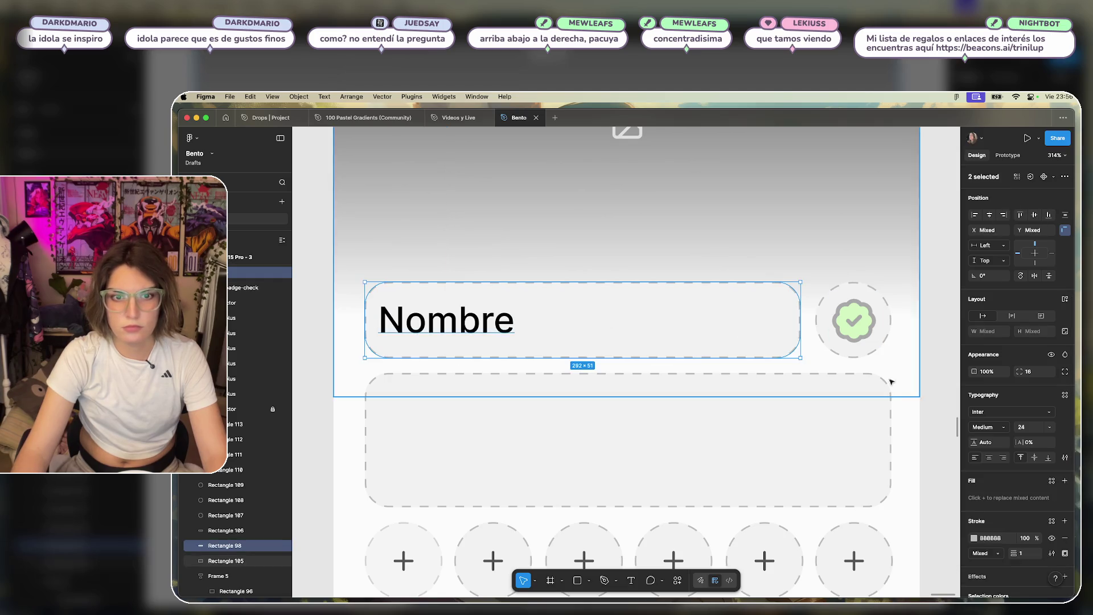
{"action": "left_click", "coordinate": [939, 379]}
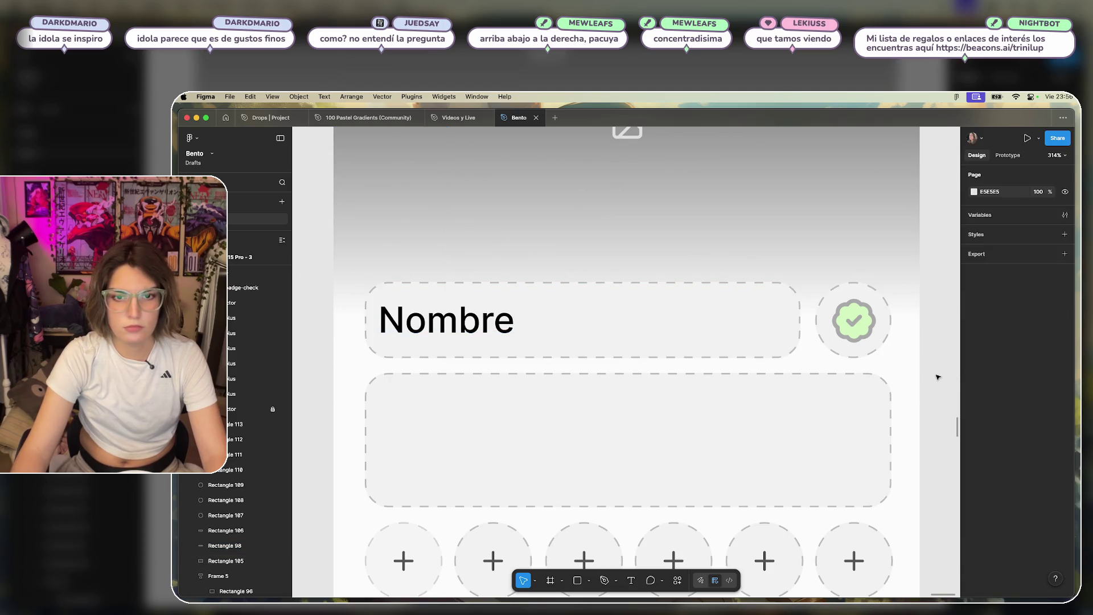
{"action": "left_click", "coordinate": [437, 328]}
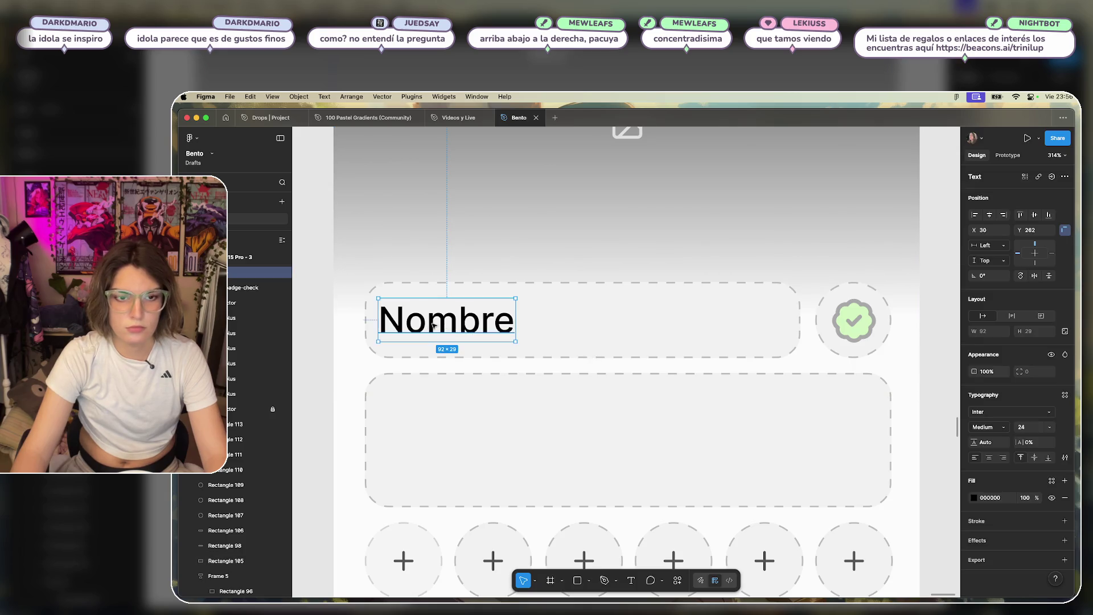
{"action": "key", "text": "alt"}
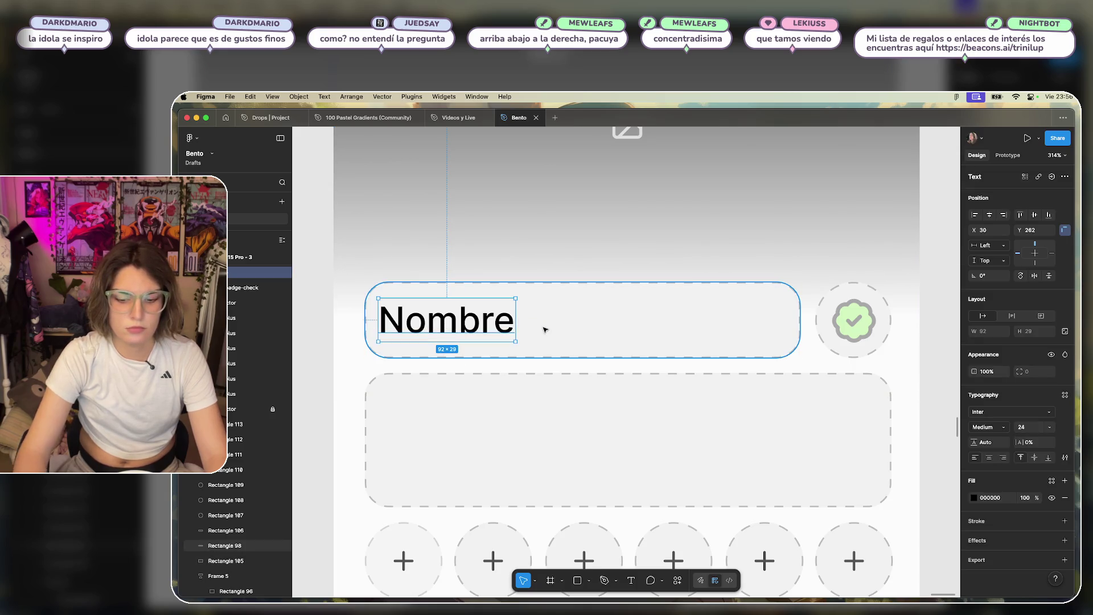
{"action": "left_click", "coordinate": [332, 389]}
{"action": "scroll", "coordinate": [332, 388], "scroll_direction": "down", "scroll_amount": 5}
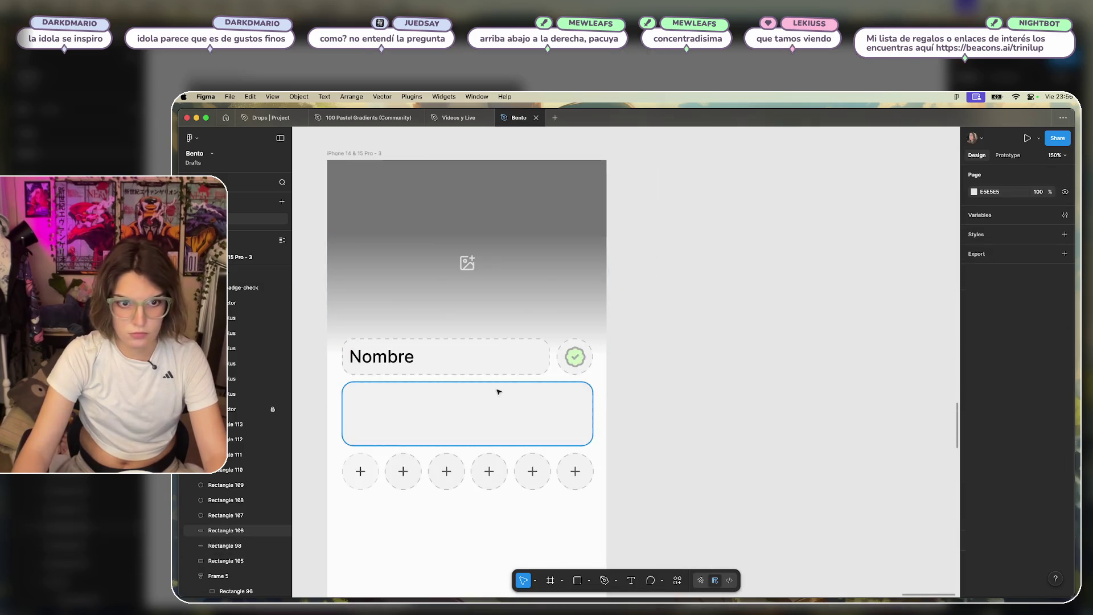
Change the Nombre label's font weight to Bold, keeping size 24.
{"action": "scroll", "coordinate": [725, 361], "scroll_direction": "left", "scroll_amount": 3}
{"action": "left_click", "coordinate": [543, 361]}
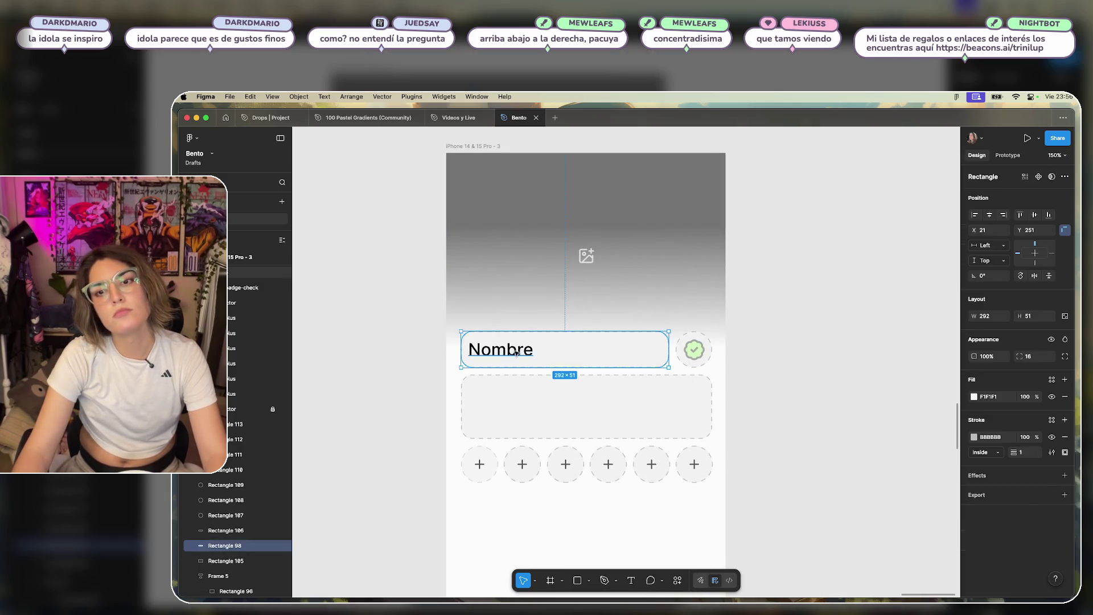
{"action": "left_click", "coordinate": [512, 350]}
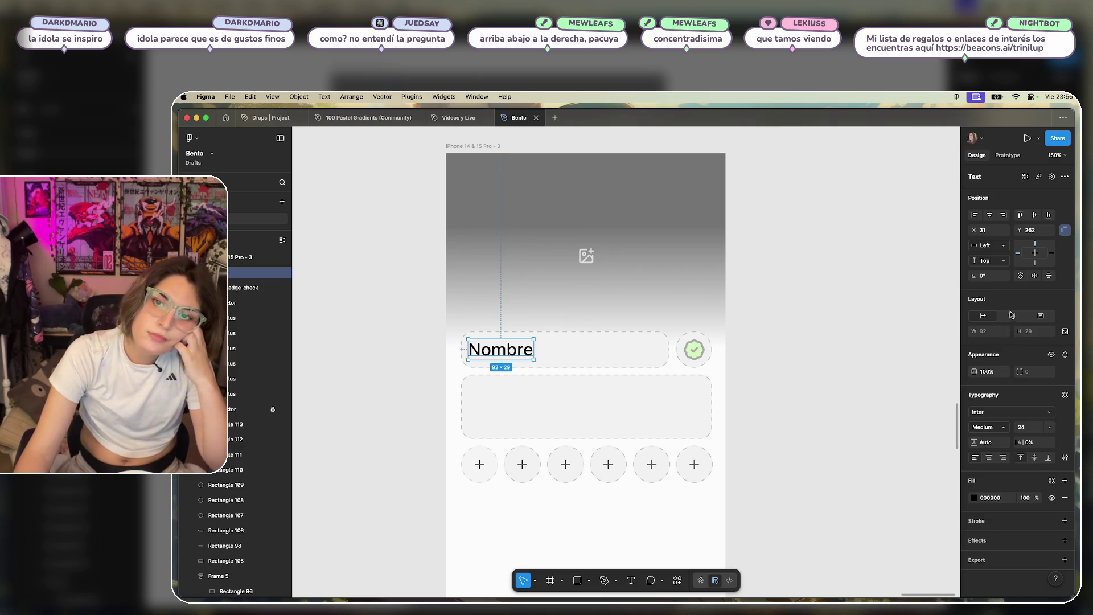
{"action": "left_click", "coordinate": [1004, 429]}
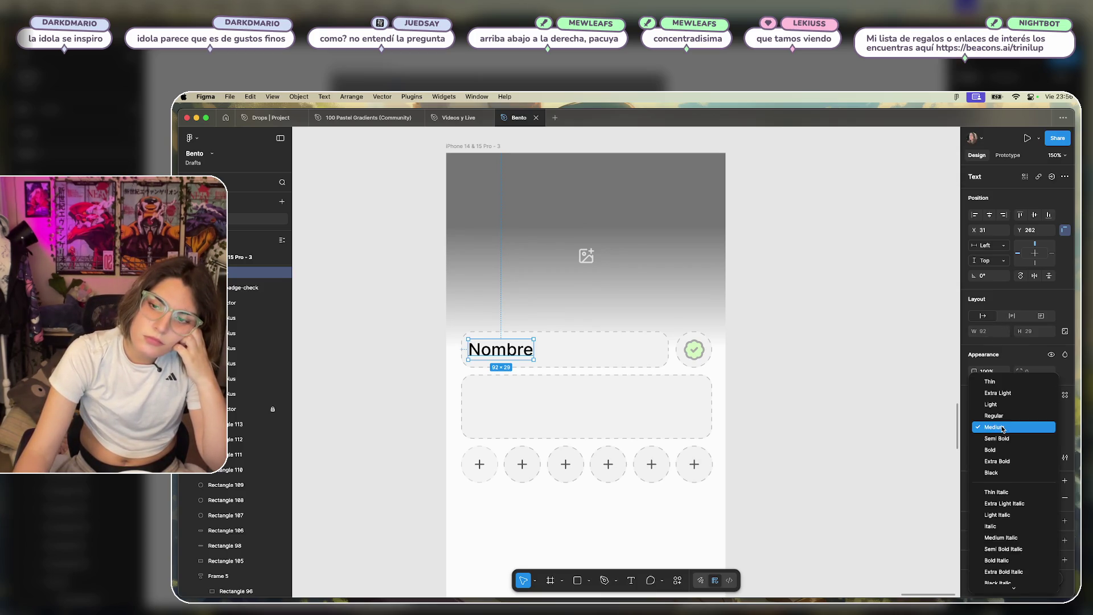
{"action": "left_click", "coordinate": [1001, 449]}
{"action": "left_click", "coordinate": [1045, 428]}
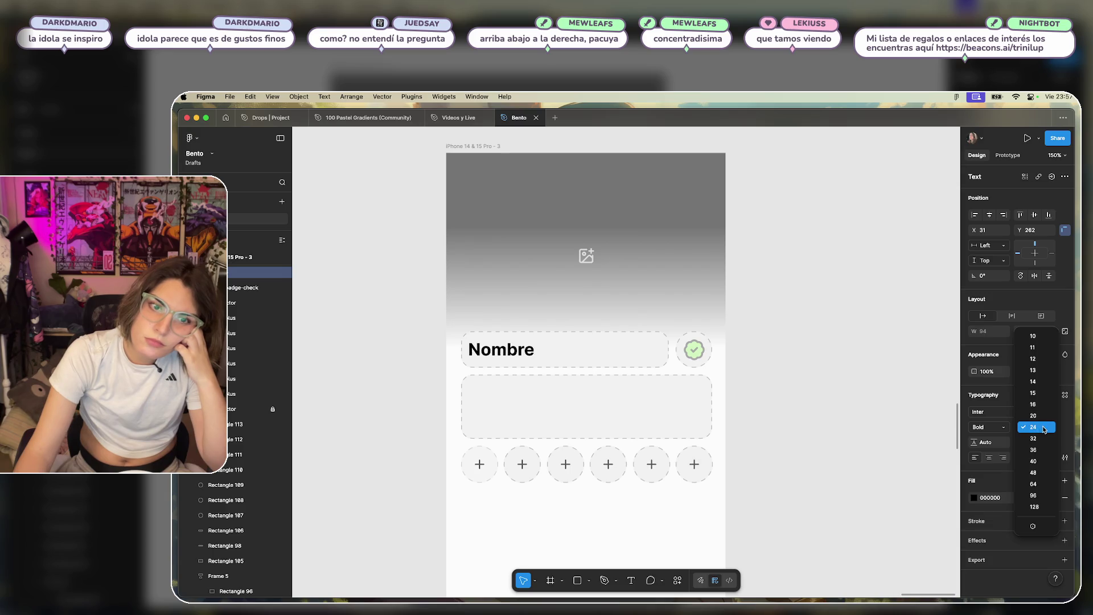
{"action": "key", "text": "Escape"}
{"action": "left_click", "coordinate": [1005, 430]}
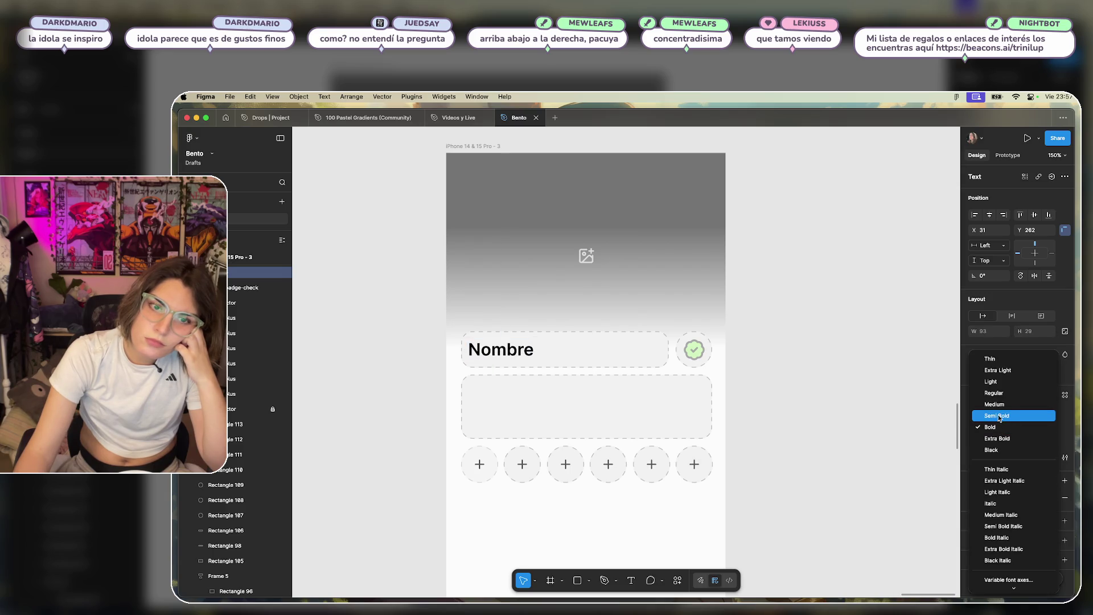
{"action": "left_click", "coordinate": [865, 374]}
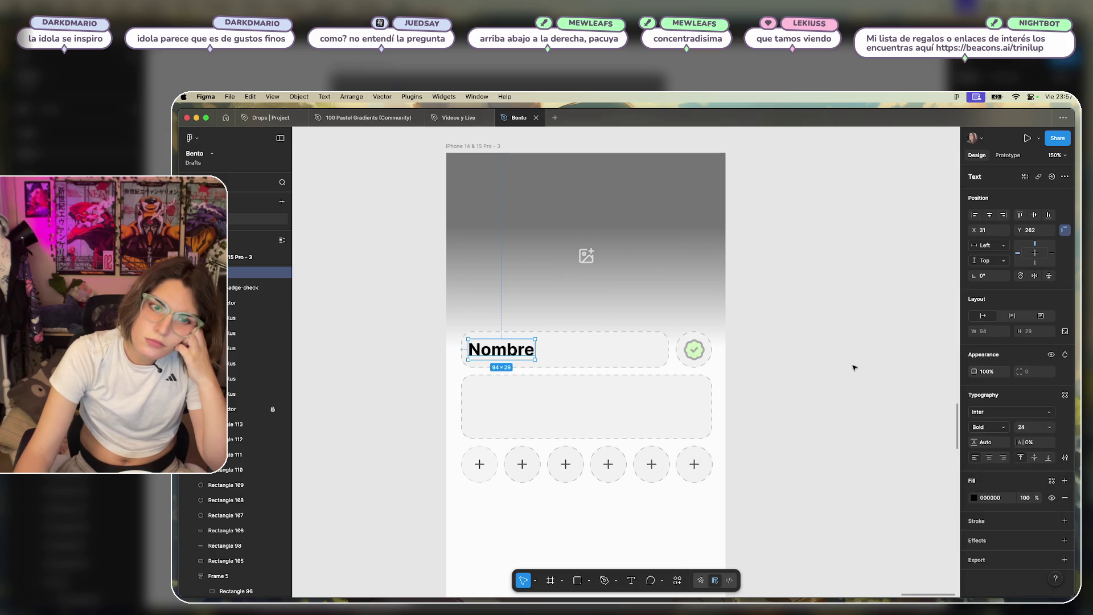
{"action": "left_click", "coordinate": [854, 368]}
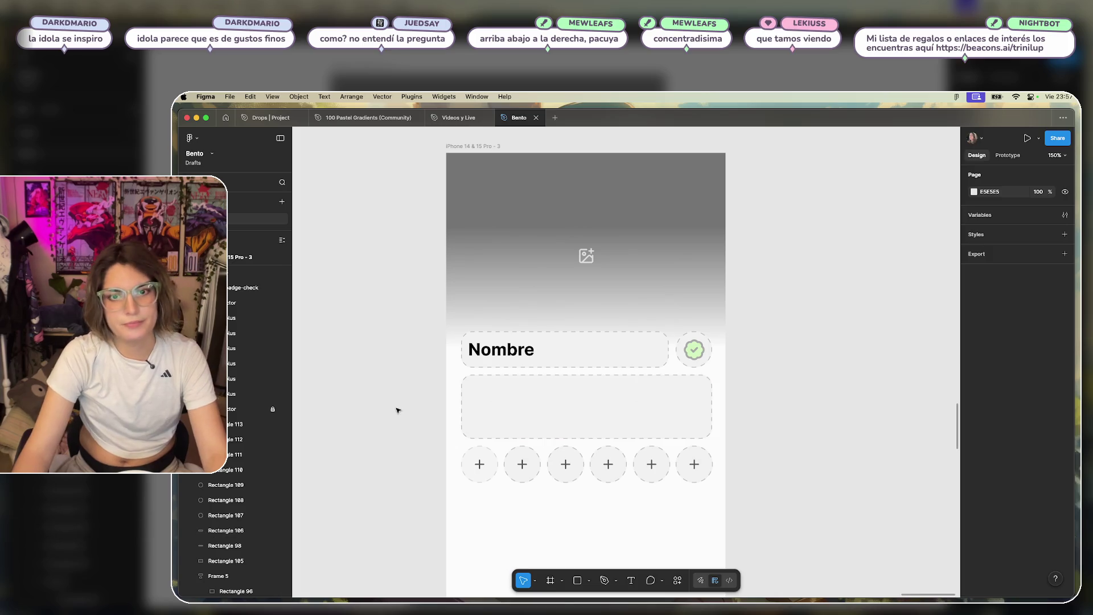
Lighten the Nombre text fill from black to grey.
{"action": "scroll", "coordinate": [397, 410], "scroll_direction": "up", "scroll_amount": 3}
{"action": "left_click", "coordinate": [552, 327]}
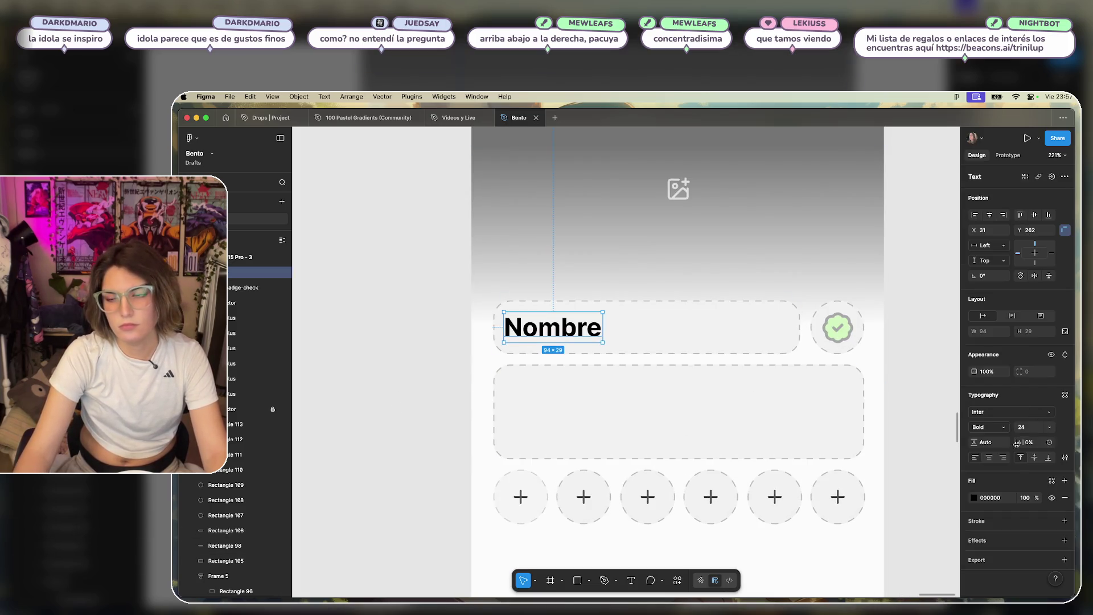
{"action": "left_click", "coordinate": [972, 498]}
{"action": "left_click_drag", "start_coordinate": [854, 466], "coordinate": [854, 429]}
{"action": "left_click", "coordinate": [452, 398]}
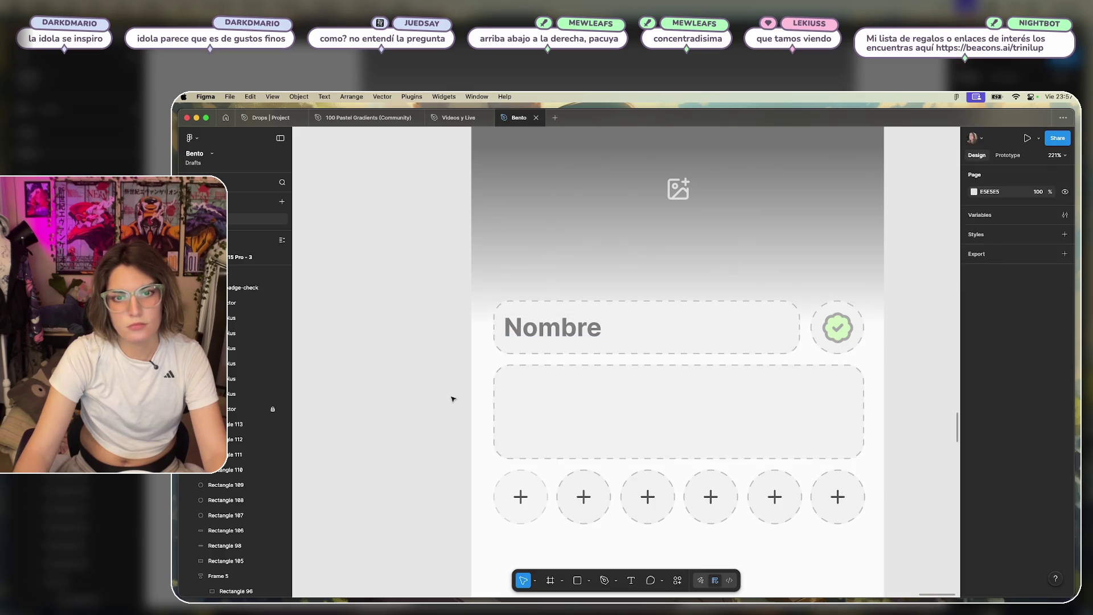
{"action": "scroll", "coordinate": [453, 365], "scroll_direction": "right", "scroll_amount": 3}
{"action": "left_click", "coordinate": [473, 334]}
Copy Nombre into the lower card as Regular 14 text reading 'Una descripción mejor que cualquiera'.
{"action": "left_click_drag", "start_coordinate": [473, 334], "coordinate": [473, 400], "text": "alt"}
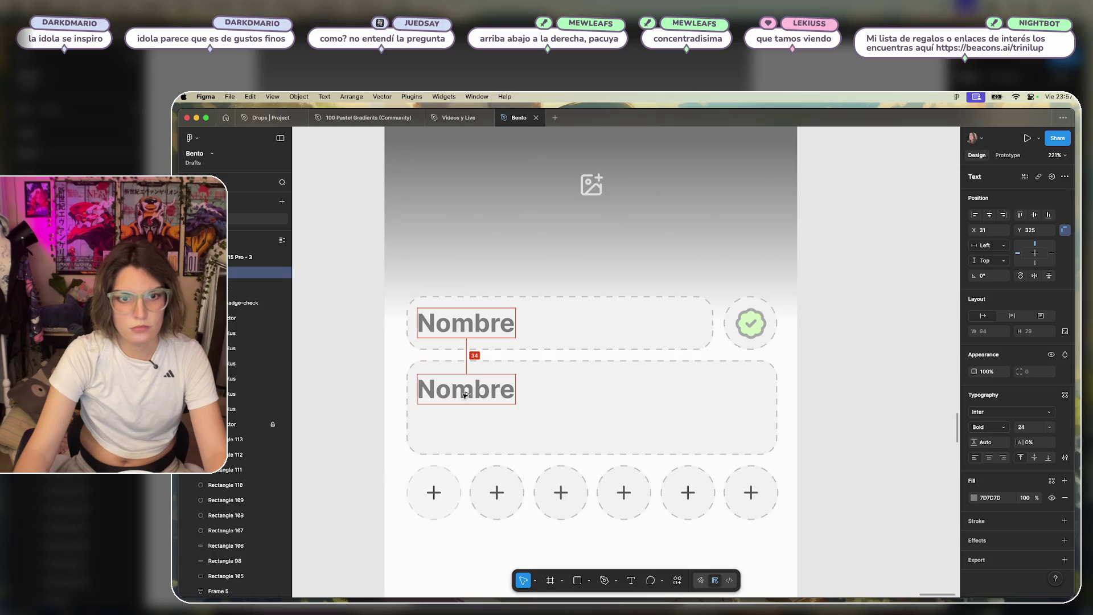
{"action": "left_click", "coordinate": [1051, 427]}
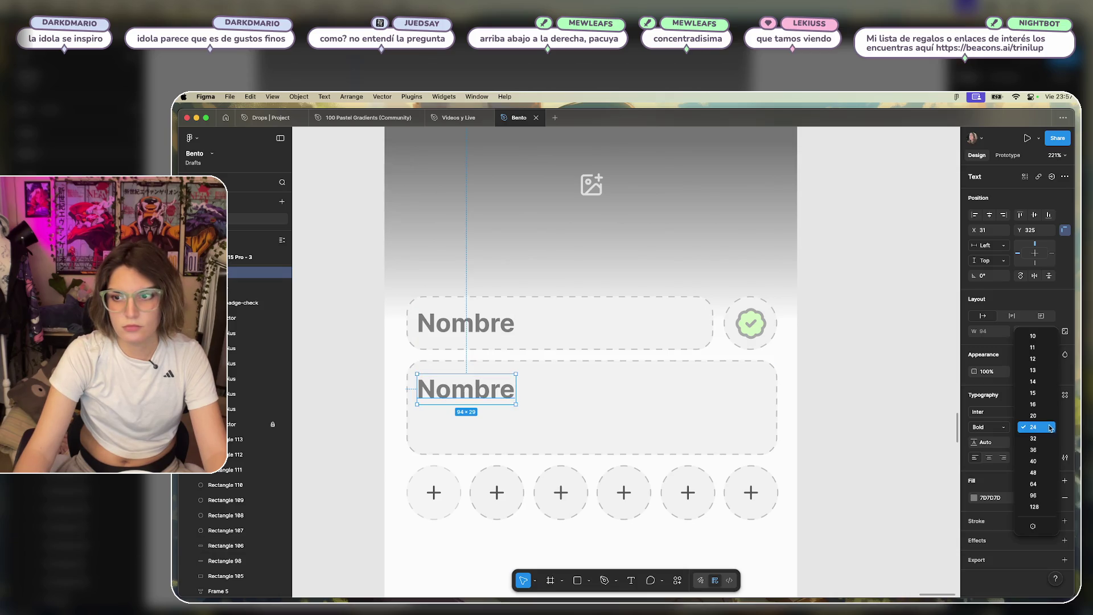
{"action": "left_click", "coordinate": [1042, 382]}
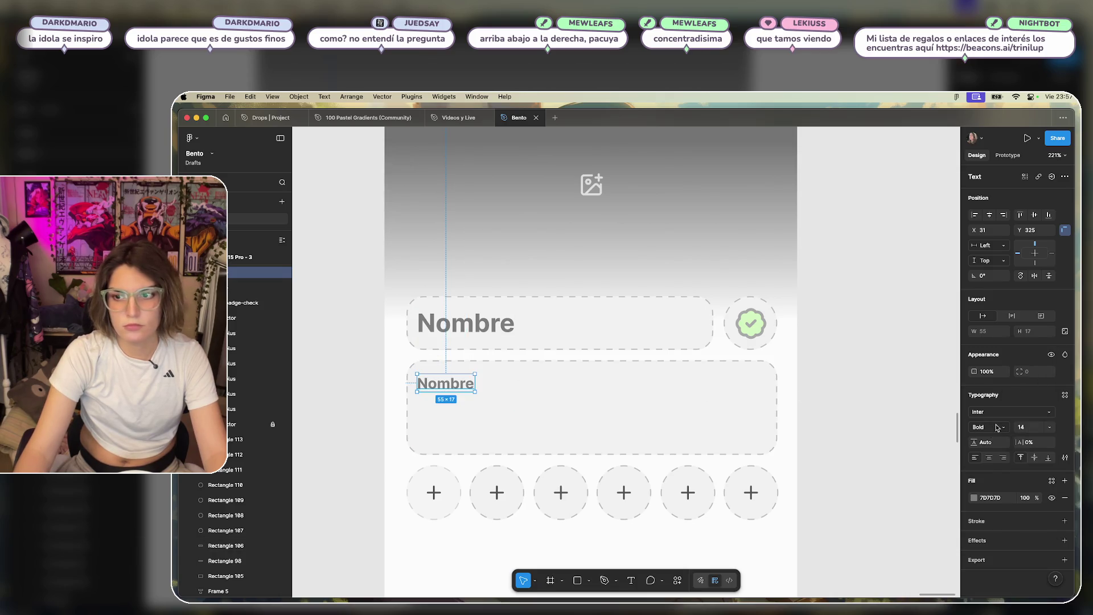
{"action": "left_click", "coordinate": [997, 427]}
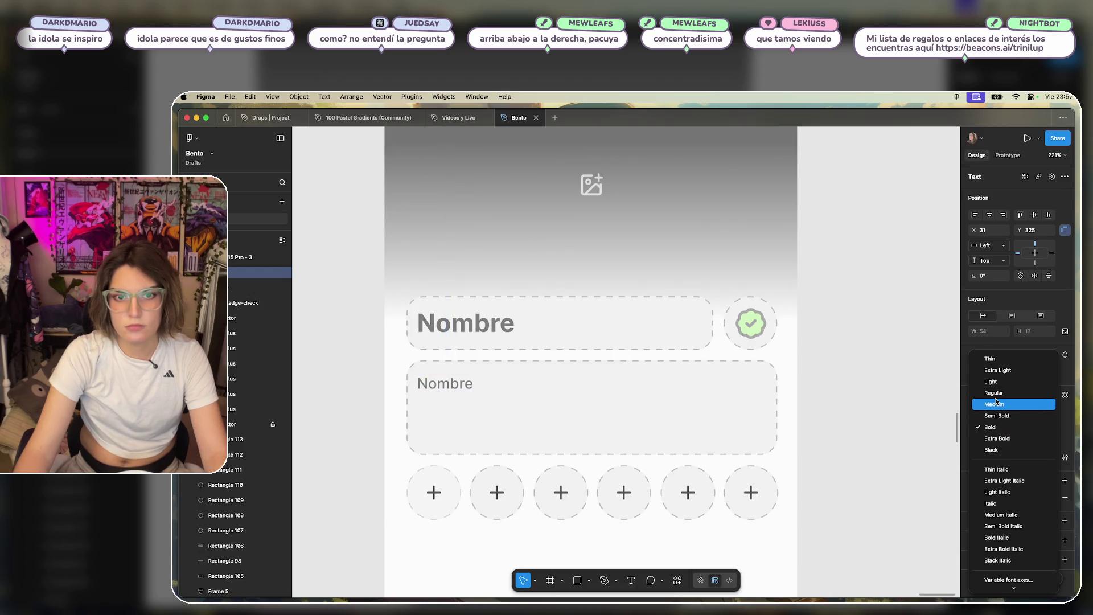
{"action": "left_click", "coordinate": [997, 394]}
{"action": "double_click", "coordinate": [458, 384]}
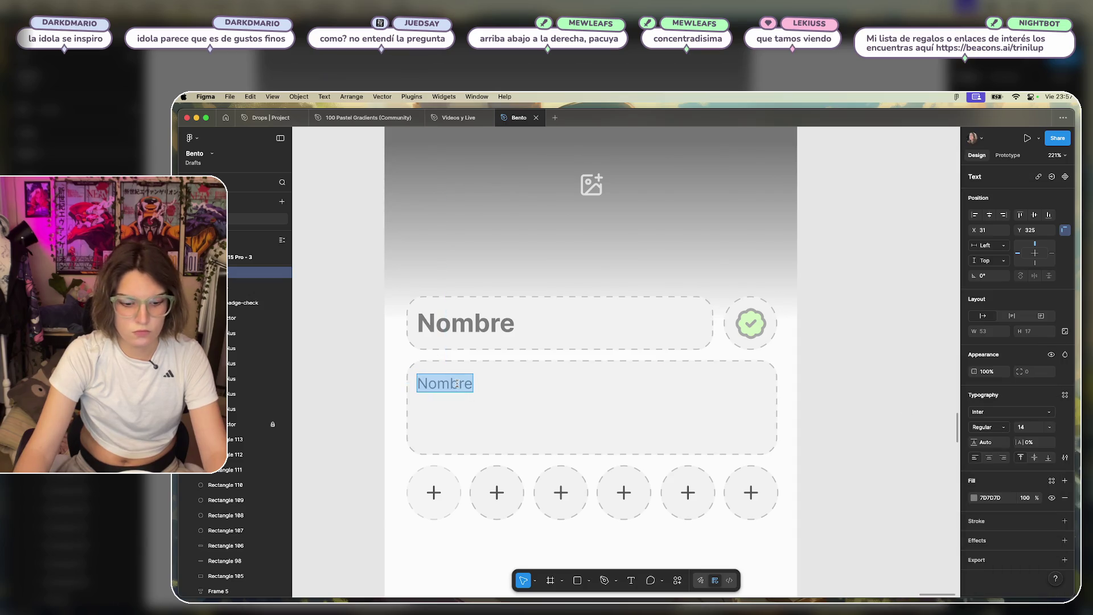
{"action": "type", "text": "Un"}
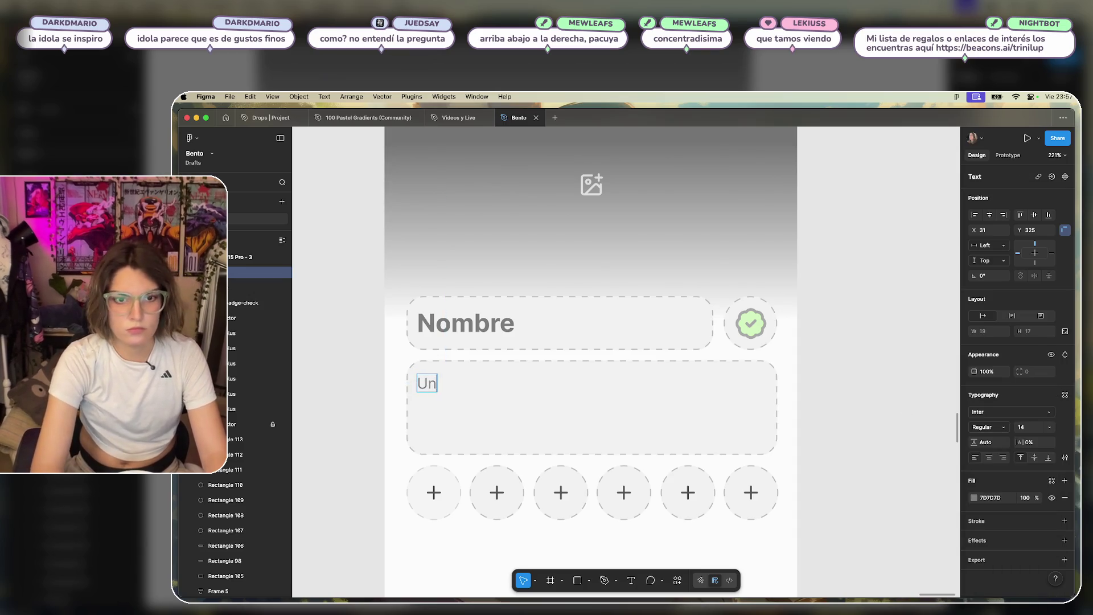
{"action": "type", "text": "a descripci"}
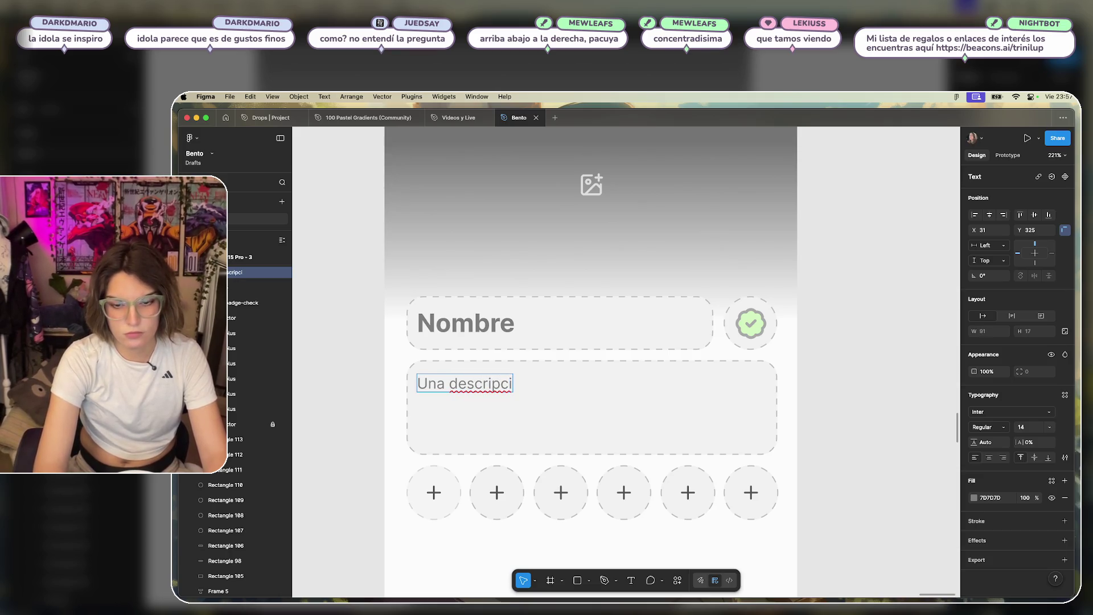
{"action": "type", "text": "ón mejor que cualquiera"}
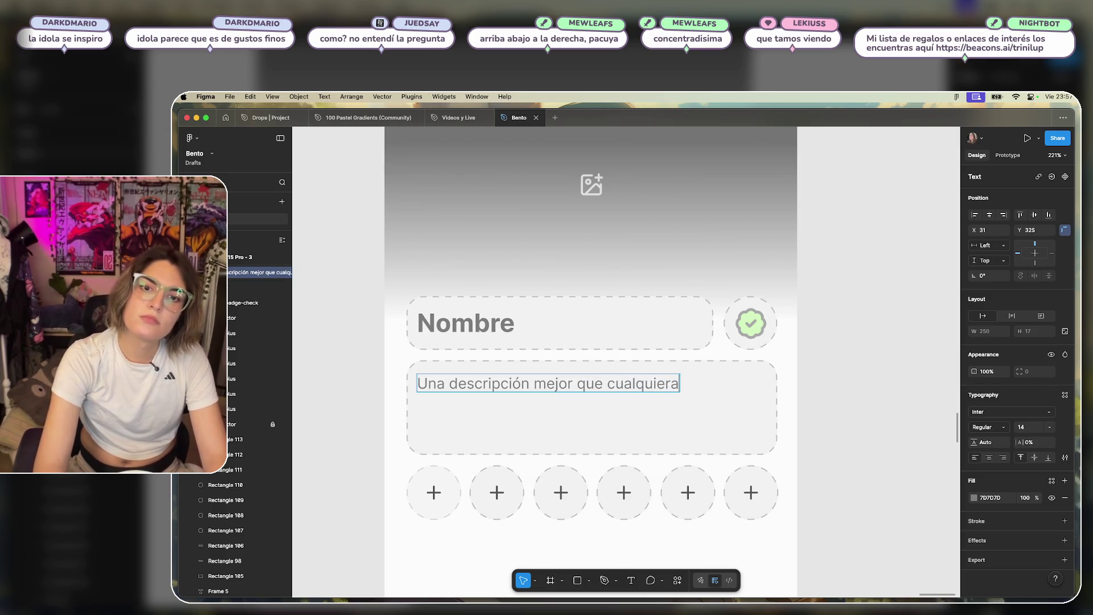
{"action": "left_click", "coordinate": [809, 364]}
{"action": "scroll", "coordinate": [845, 360], "scroll_direction": "down", "scroll_amount": 2}
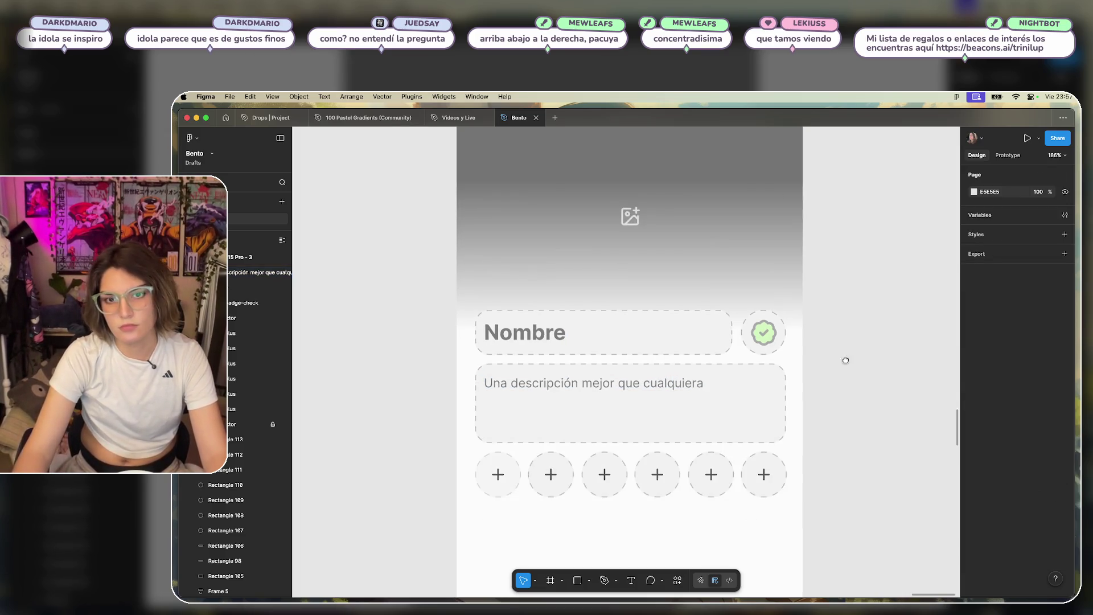
Edit the description line to read 'Una descripción mejor que cualquier otra...'.
{"action": "scroll", "coordinate": [846, 360], "scroll_direction": "up", "scroll_amount": 2}
{"action": "left_click", "coordinate": [547, 422]}
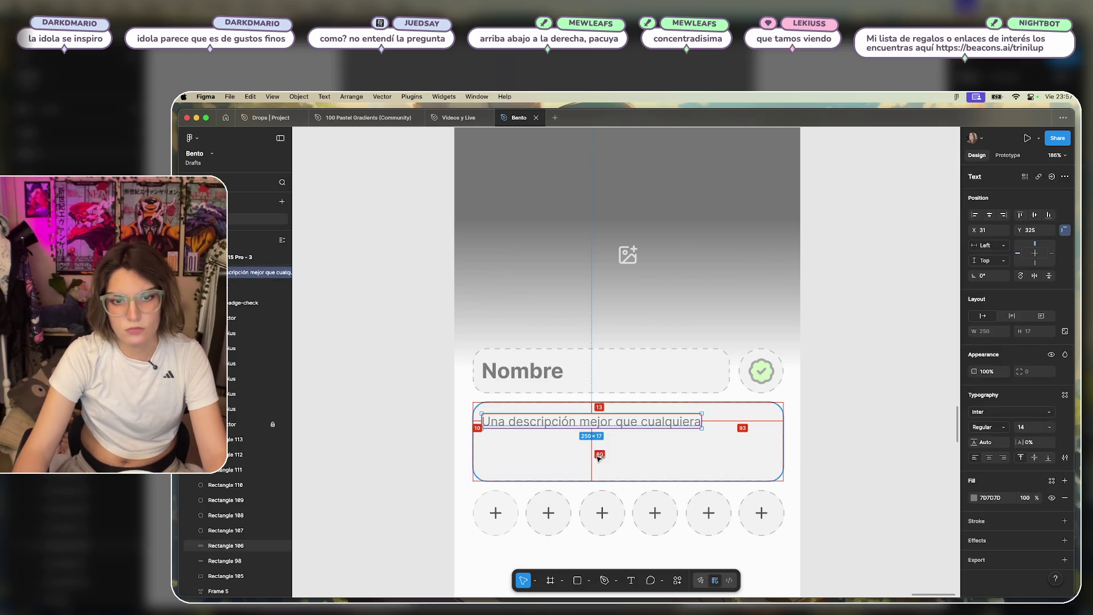
{"action": "left_click", "coordinate": [441, 446]}
{"action": "scroll", "coordinate": [429, 454], "scroll_direction": "up", "scroll_amount": 3}
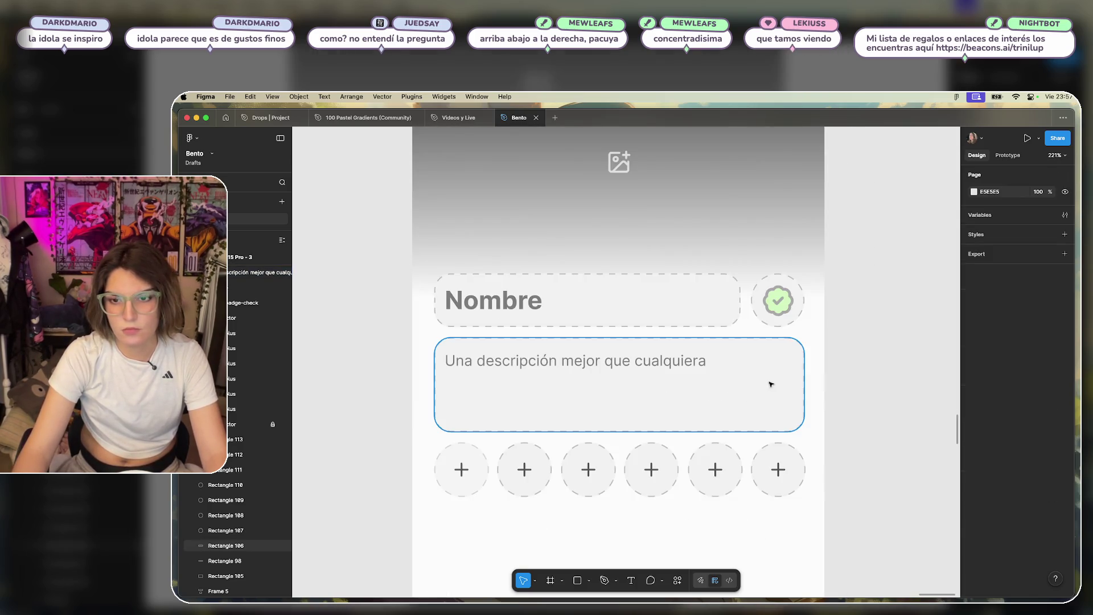
{"action": "double_click", "coordinate": [690, 359]}
{"action": "key", "text": "Escape"}
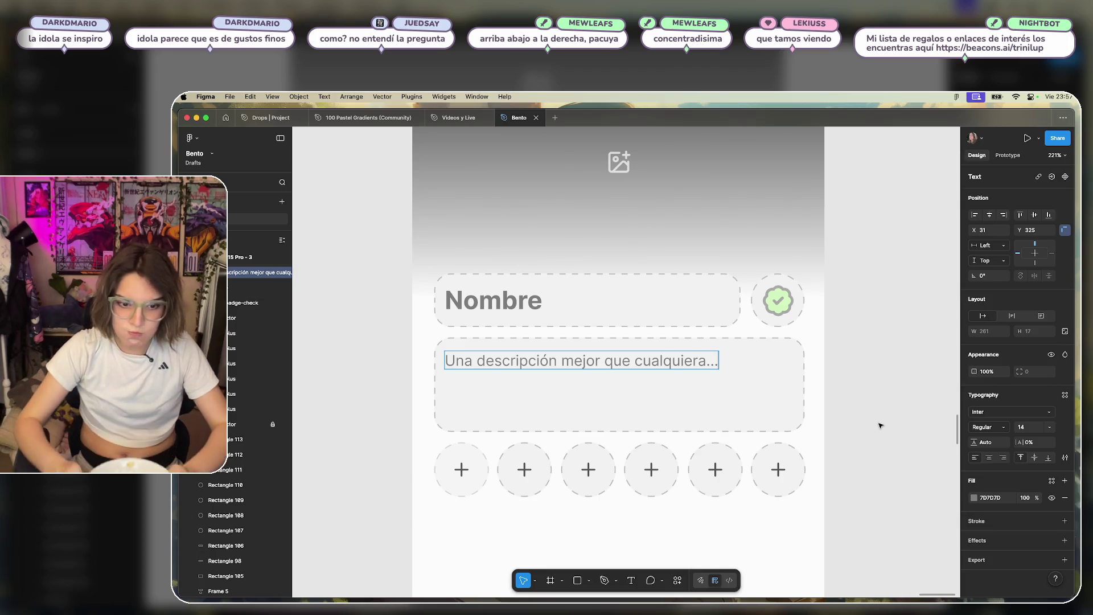
{"action": "double_click", "coordinate": [693, 362]}
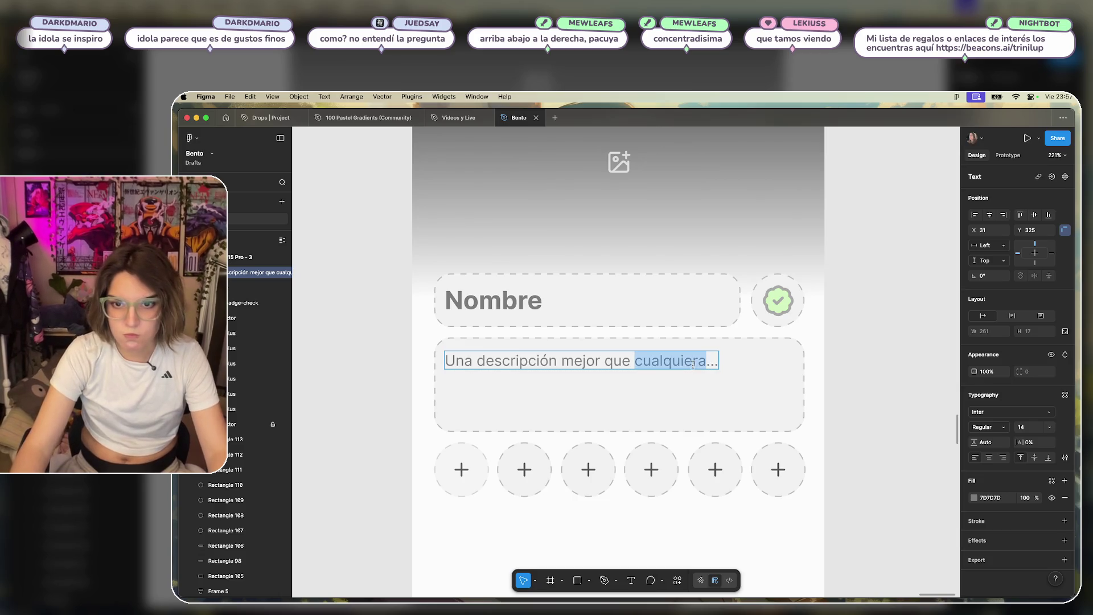
{"action": "left_click", "coordinate": [708, 363]}
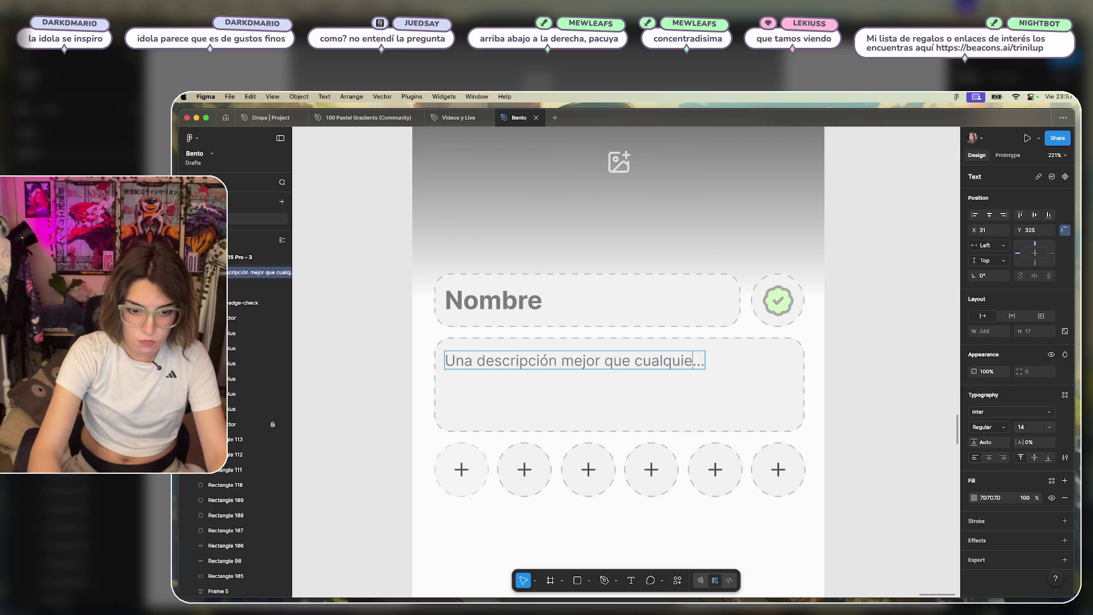
{"action": "type", "text": "r otr"}
{"action": "key", "text": "Escape"}
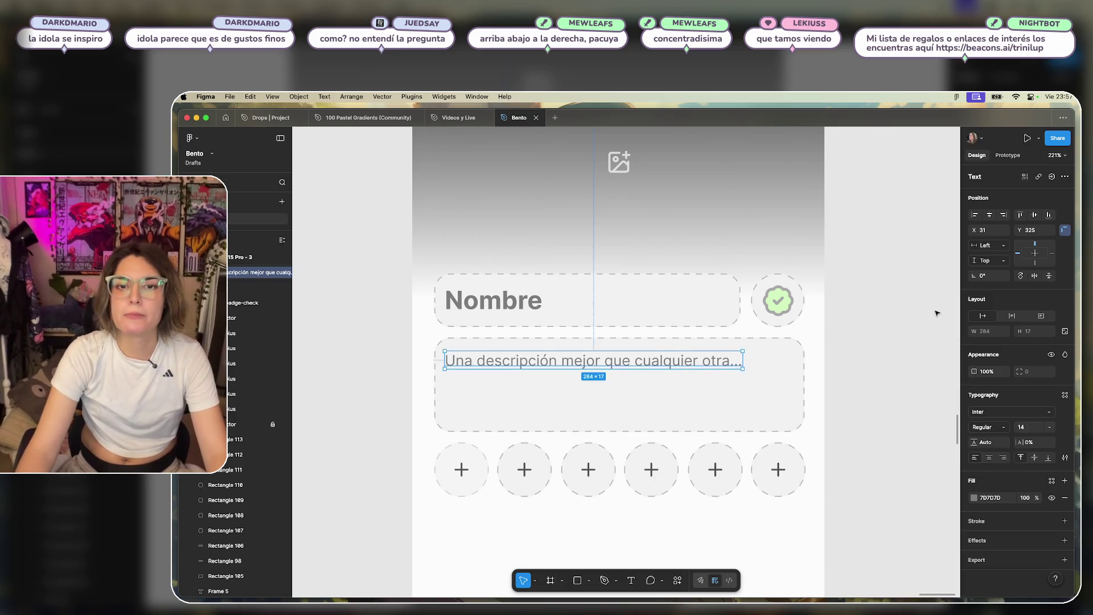
{"action": "left_click", "coordinate": [877, 370]}
{"action": "scroll", "coordinate": [897, 371], "scroll_direction": "down", "scroll_amount": 5}
{"action": "scroll", "coordinate": [837, 369], "scroll_direction": "up", "scroll_amount": 4}
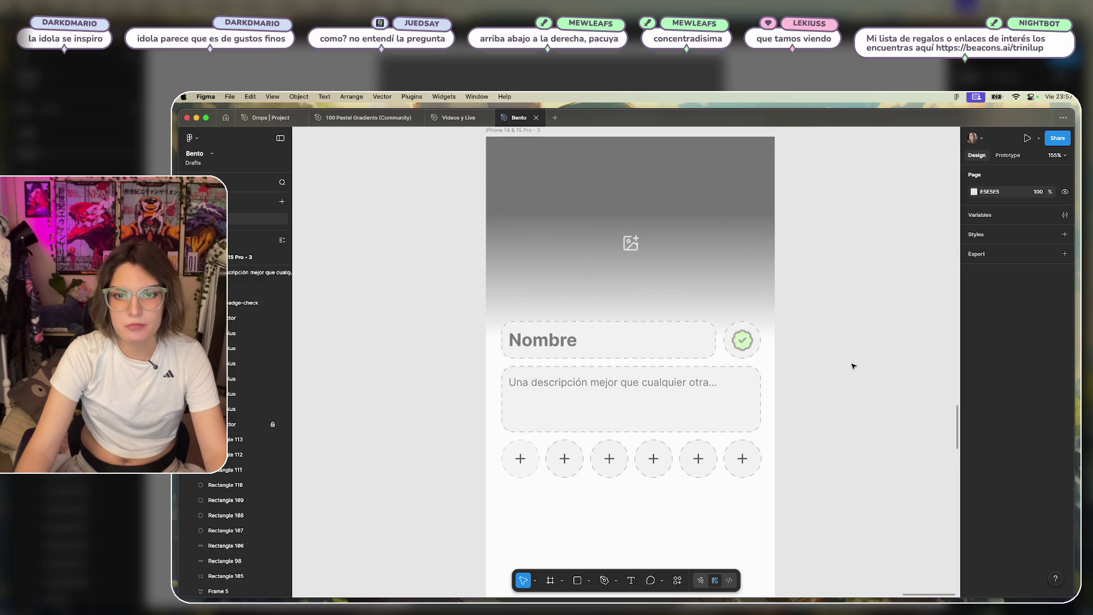
Stretch the third iPhone frame's bottom edge down to make it taller.
{"action": "scroll", "coordinate": [862, 361], "scroll_direction": "down", "scroll_amount": 3}
{"action": "scroll", "coordinate": [836, 370], "scroll_direction": "down", "scroll_amount": 5}
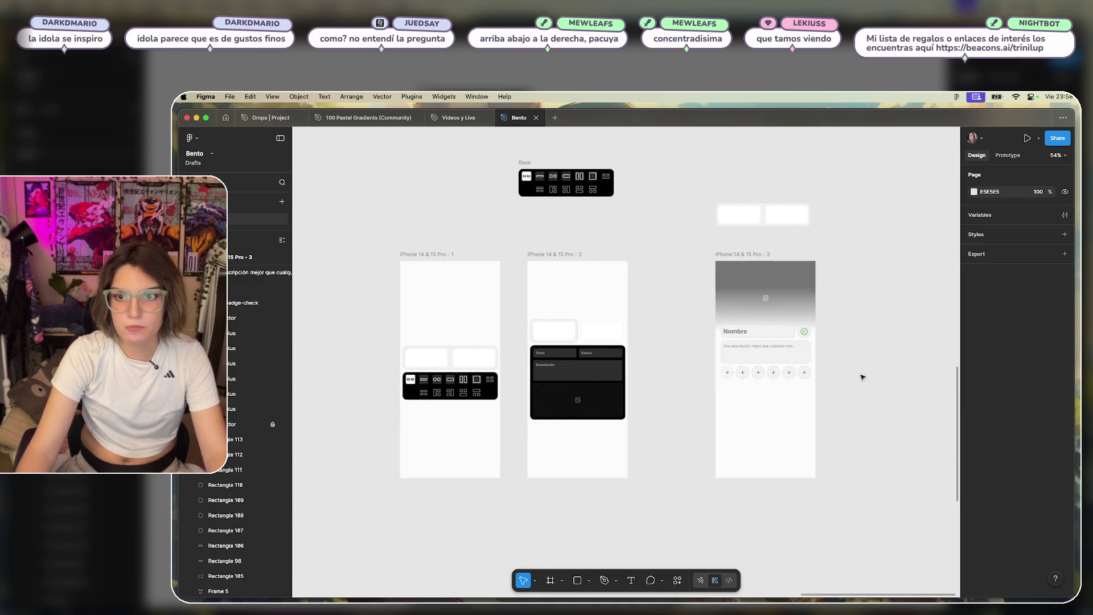
{"action": "scroll", "coordinate": [862, 373], "scroll_direction": "right", "scroll_amount": 3}
{"action": "left_click", "coordinate": [698, 459]}
{"action": "left_click_drag", "start_coordinate": [702, 483], "coordinate": [702, 569]}
{"action": "scroll", "coordinate": [774, 474], "scroll_direction": "down", "scroll_amount": 2}
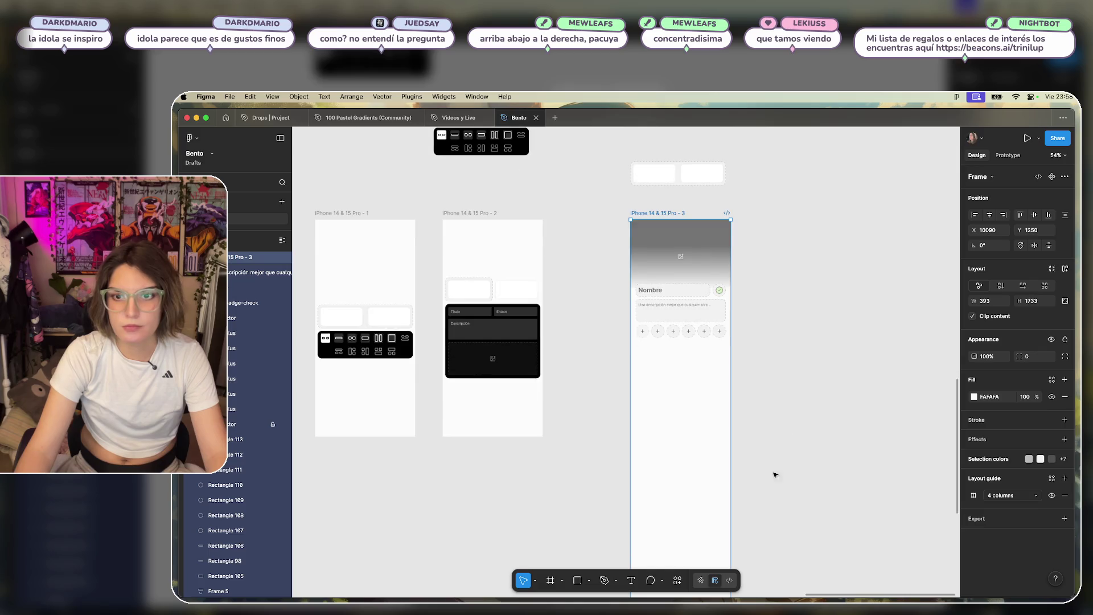
{"action": "left_click", "coordinate": [772, 415]}
Bring the third frame back into view and duplicate the description card downward.
{"action": "scroll", "coordinate": [818, 434], "scroll_direction": "down", "scroll_amount": 3}
{"action": "scroll", "coordinate": [817, 434], "scroll_direction": "right", "scroll_amount": 3}
{"action": "left_click", "coordinate": [605, 362]}
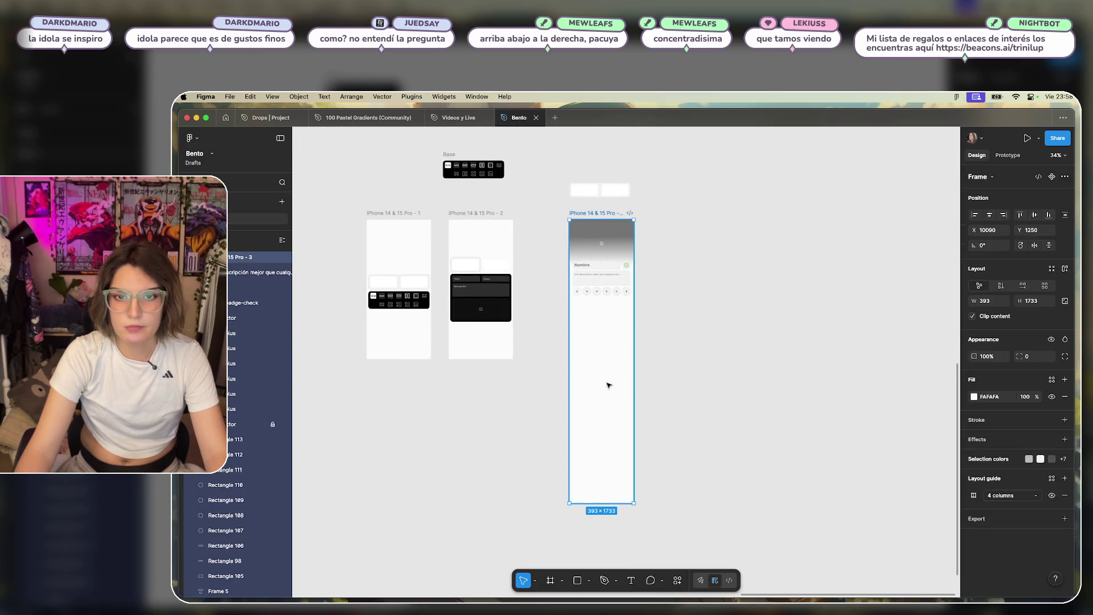
{"action": "scroll", "coordinate": [626, 291], "scroll_direction": "up", "scroll_amount": 4}
{"action": "left_click", "coordinate": [740, 320]}
{"action": "scroll", "coordinate": [740, 320], "scroll_direction": "up", "scroll_amount": 2}
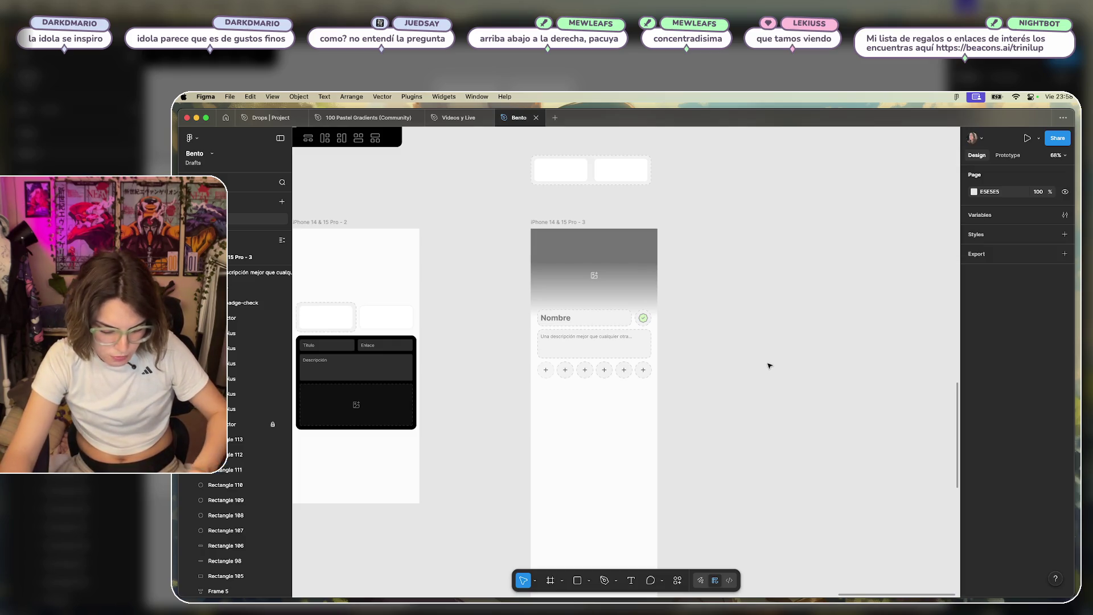
{"action": "left_click_drag", "start_coordinate": [708, 342], "coordinate": [799, 289]}
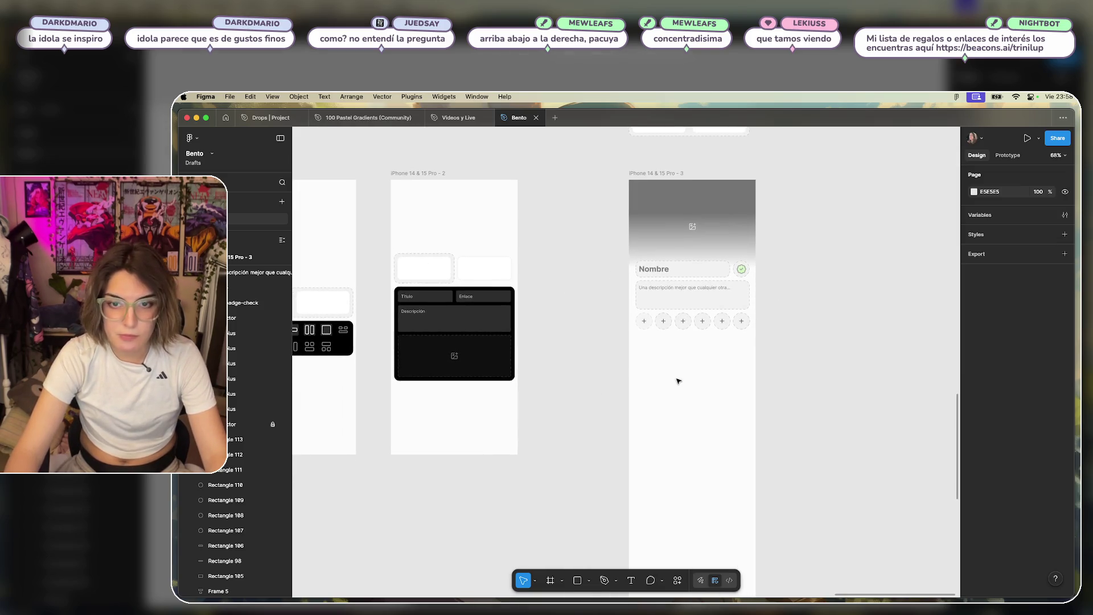
{"action": "mouse_move", "coordinate": [705, 372]}
{"action": "left_mouse_down"}
{"action": "mouse_move", "coordinate": [746, 376]}
{"action": "mouse_move", "coordinate": [639, 364]}
{"action": "left_mouse_up"}
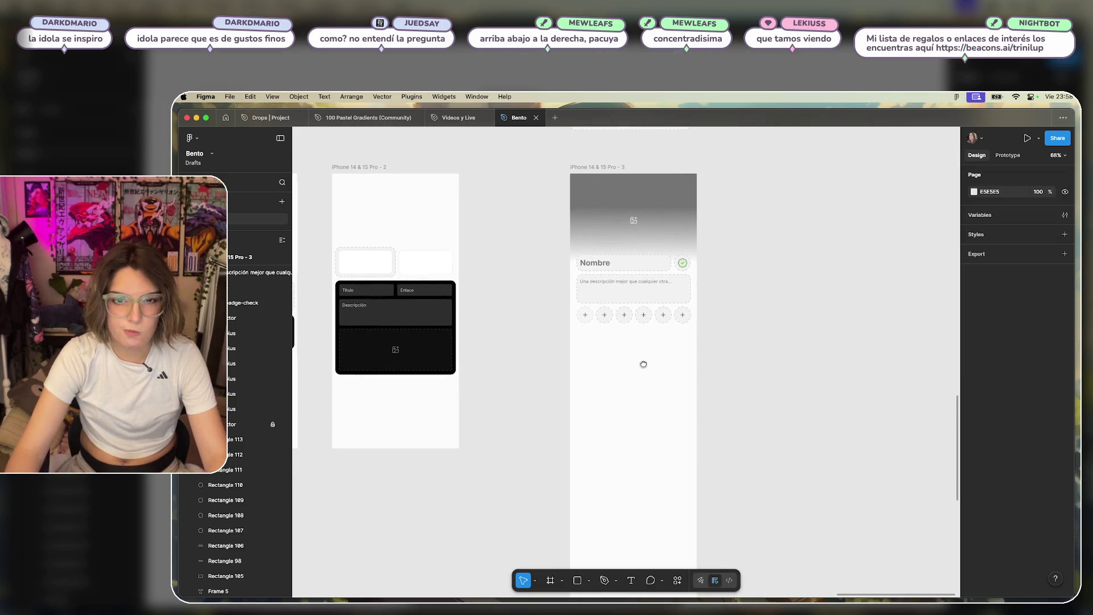
{"action": "mouse_move", "coordinate": [680, 290]}
{"action": "left_mouse_down"}
{"action": "mouse_move", "coordinate": [683, 390]}
{"action": "mouse_move", "coordinate": [679, 352]}
{"action": "left_mouse_up"}
Place the copied card below the plus buttons and nudge it up slightly.
{"action": "left_click", "coordinate": [668, 421]}
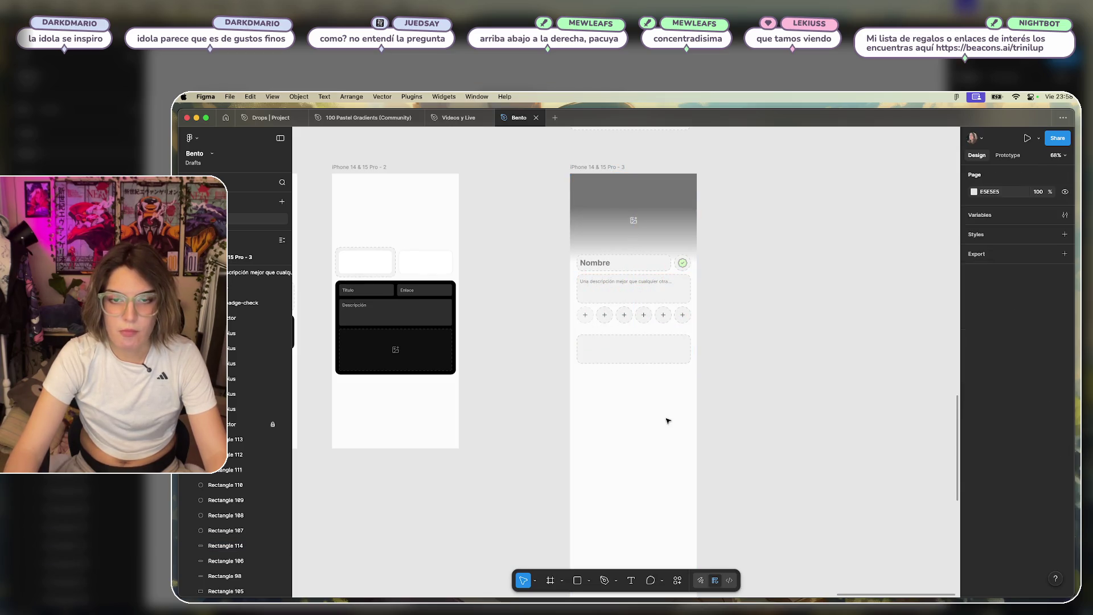
{"action": "scroll", "coordinate": [668, 421], "scroll_direction": "up", "scroll_amount": 5}
{"action": "left_click", "coordinate": [605, 305]}
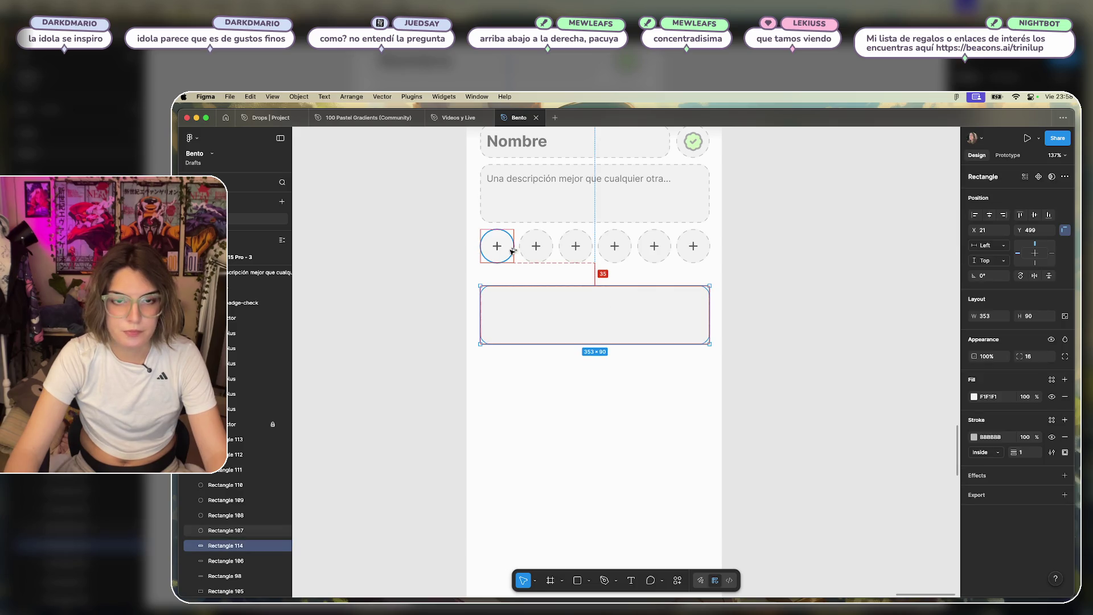
{"action": "key", "text": "Up"}
{"action": "key", "text": "Up"}
{"action": "key", "text": "Up"}
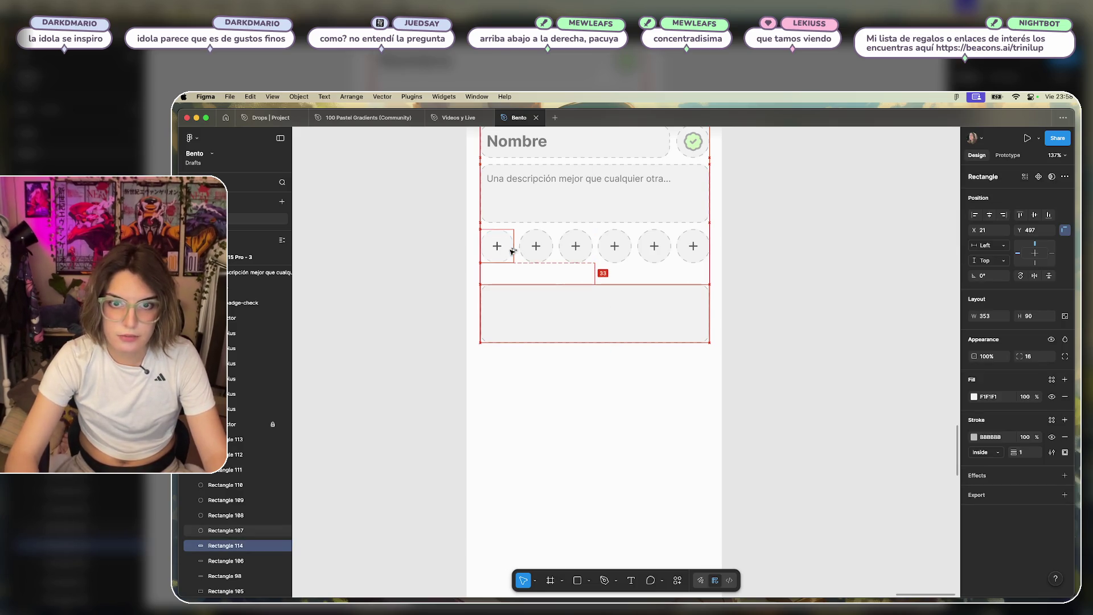
{"action": "left_click", "coordinate": [744, 268]}
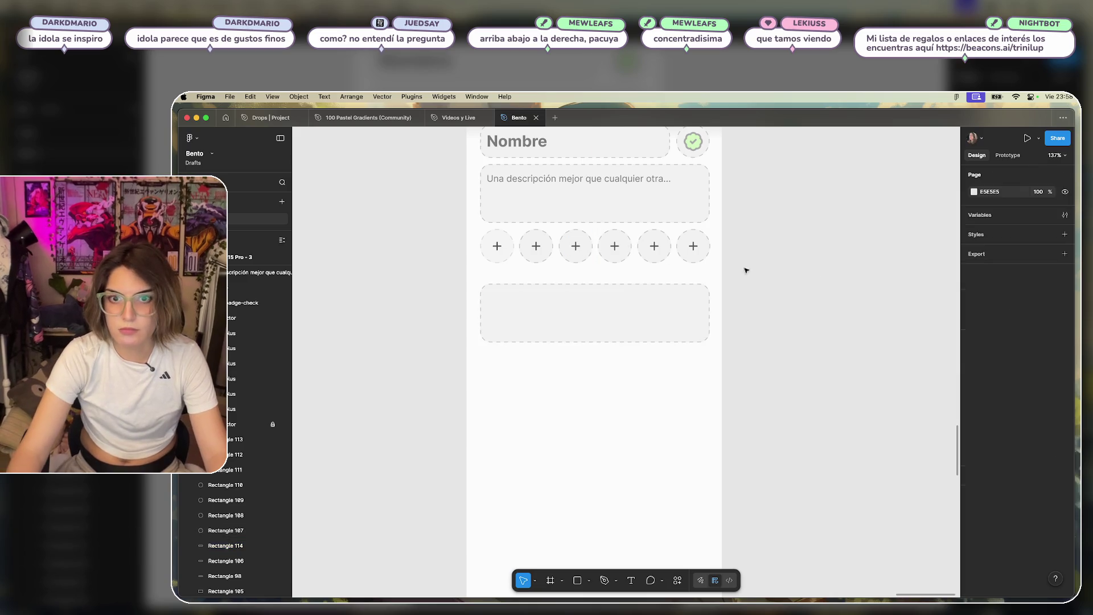
Try moving a plus icon into the new card, cancel, and copy the description text inside.
{"action": "left_click", "coordinate": [619, 248]}
{"action": "mouse_move", "coordinate": [619, 249]}
{"action": "left_mouse_down"}
{"action": "mouse_move", "coordinate": [598, 322]}
{"action": "mouse_move", "coordinate": [593, 312]}
{"action": "left_mouse_up"}
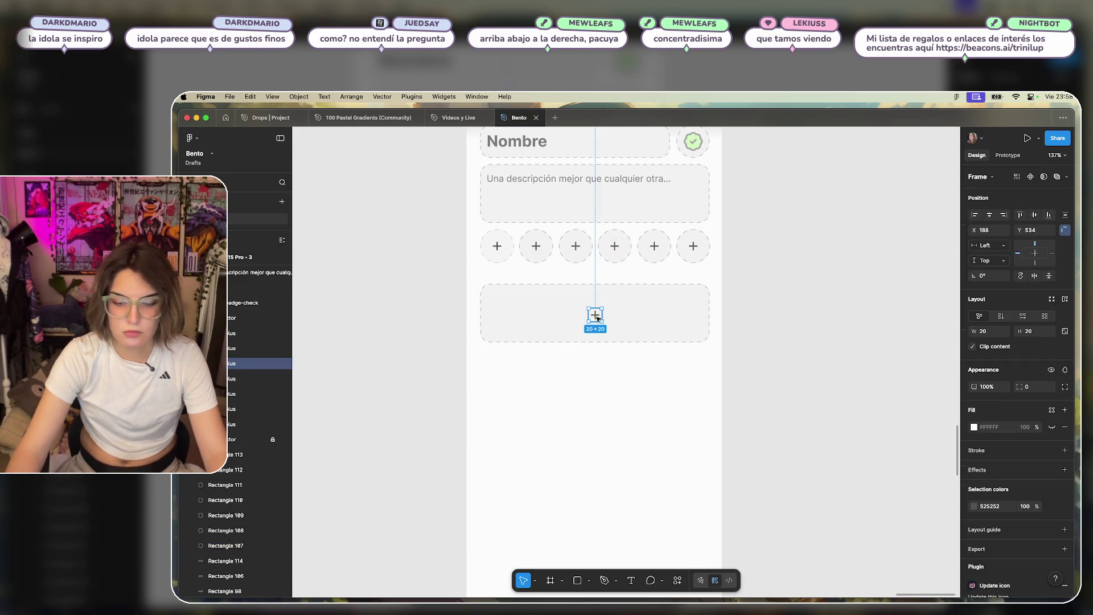
{"action": "key", "text": "Escape"}
{"action": "scroll", "coordinate": [598, 320], "scroll_direction": "up", "scroll_amount": 1}
{"action": "mouse_move", "coordinate": [578, 192]}
{"action": "left_mouse_down"}
{"action": "mouse_move", "coordinate": [576, 321]}
{"action": "mouse_move", "coordinate": [565, 328]}
{"action": "left_mouse_up"}
Start retyping the copied text as the new label, discarding a stray empty text box.
{"action": "double_click", "coordinate": [617, 328]}
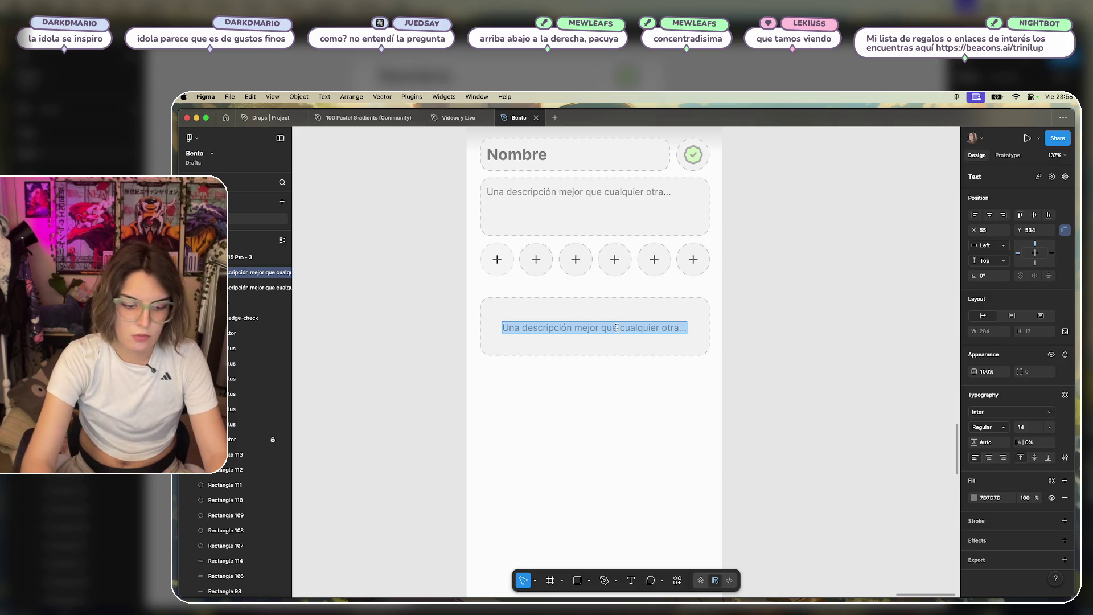
{"action": "type", "text": "NUEV"}
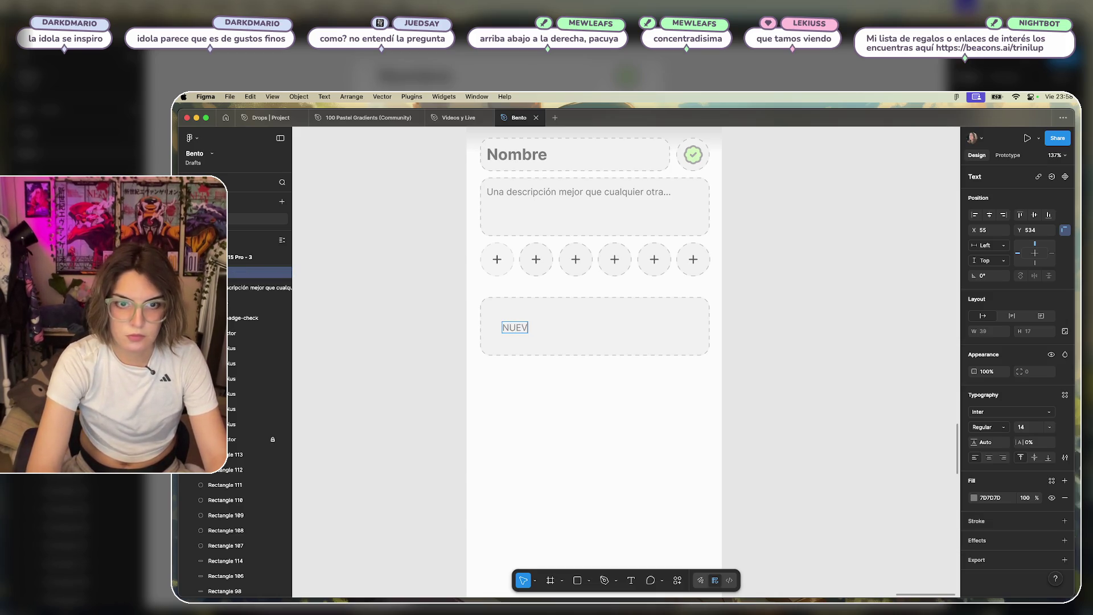
{"action": "type", "text": "O"}
{"action": "scroll", "coordinate": [569, 364], "scroll_direction": "right", "scroll_amount": 10}
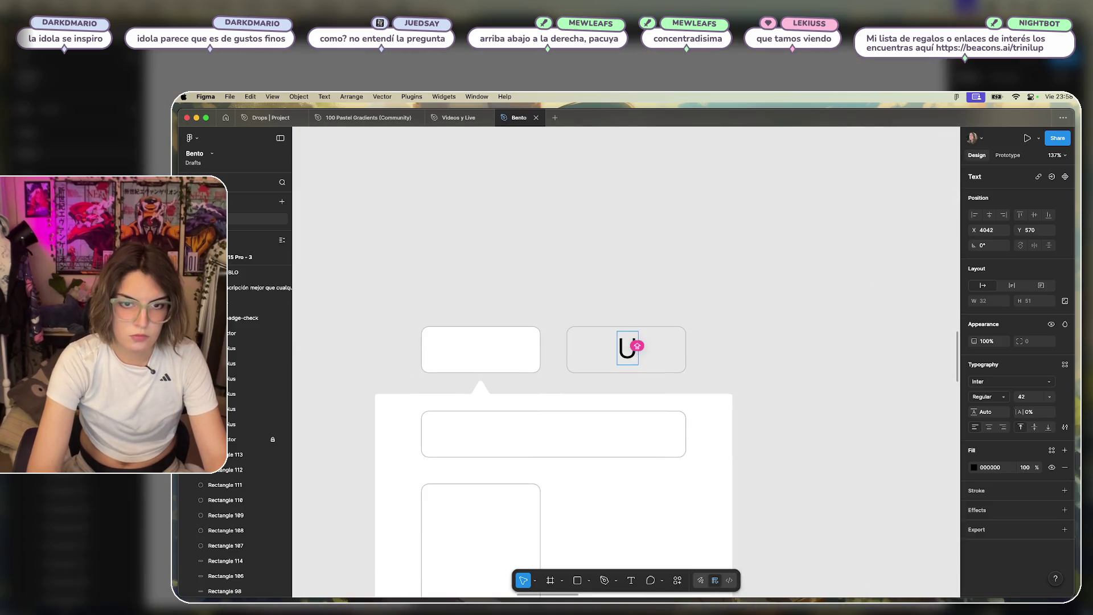
{"action": "key", "text": "t"}
{"action": "left_click", "coordinate": [617, 348]}
{"action": "key", "text": "Escape"}
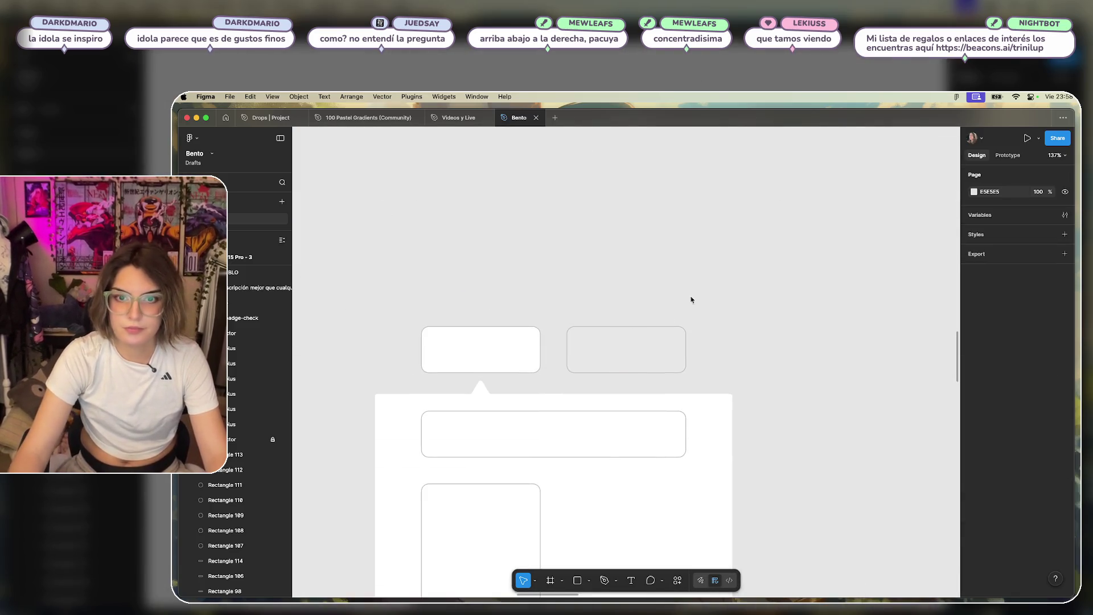
Undo an accidental edit to the Titulo text.
{"action": "scroll", "coordinate": [690, 298], "scroll_direction": "down", "scroll_amount": 10}
{"action": "scroll", "coordinate": [691, 298], "scroll_direction": "right", "scroll_amount": 5}
{"action": "scroll", "coordinate": [730, 306], "scroll_direction": "up", "scroll_amount": 5}
{"action": "scroll", "coordinate": [731, 306], "scroll_direction": "up", "scroll_amount": 10}
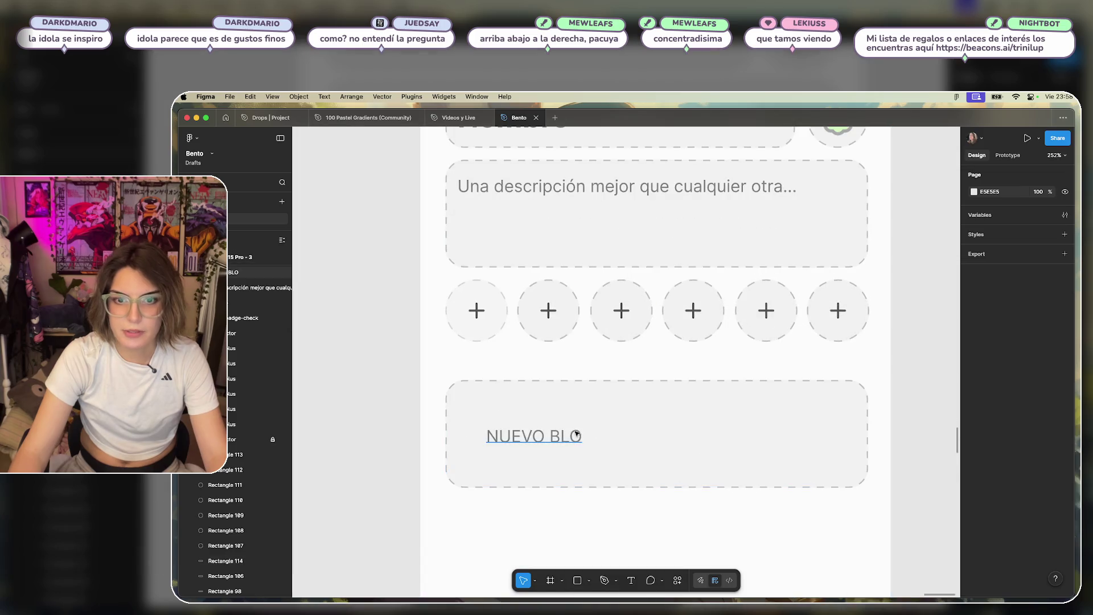
{"action": "double_click", "coordinate": [484, 437]}
{"action": "key", "text": "Escape"}
{"action": "key", "text": "ctrl+z"}
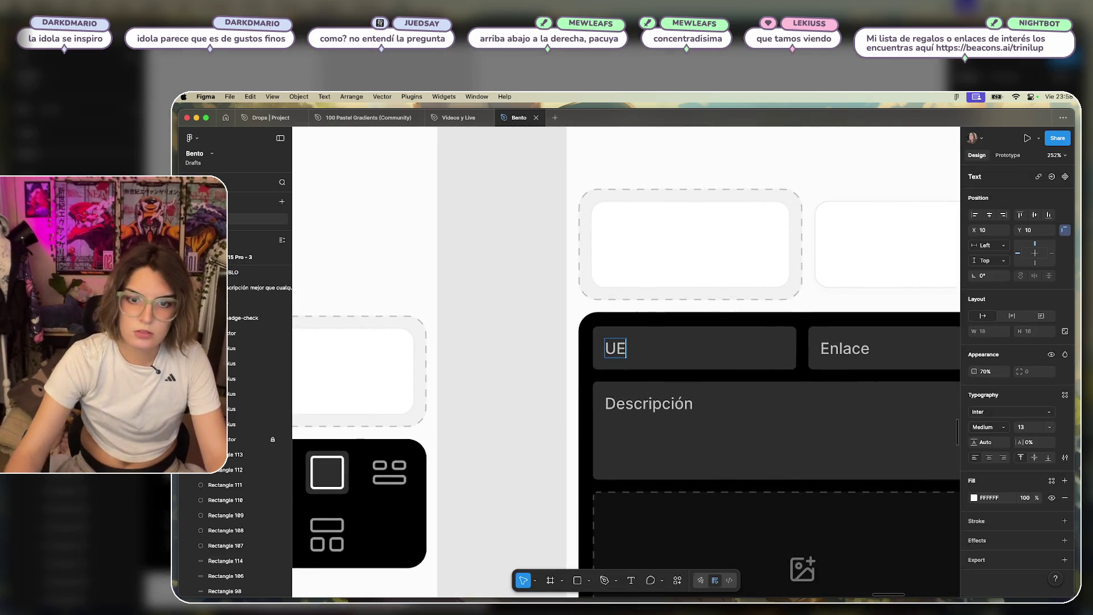
{"action": "key", "text": "ctrl+z"}
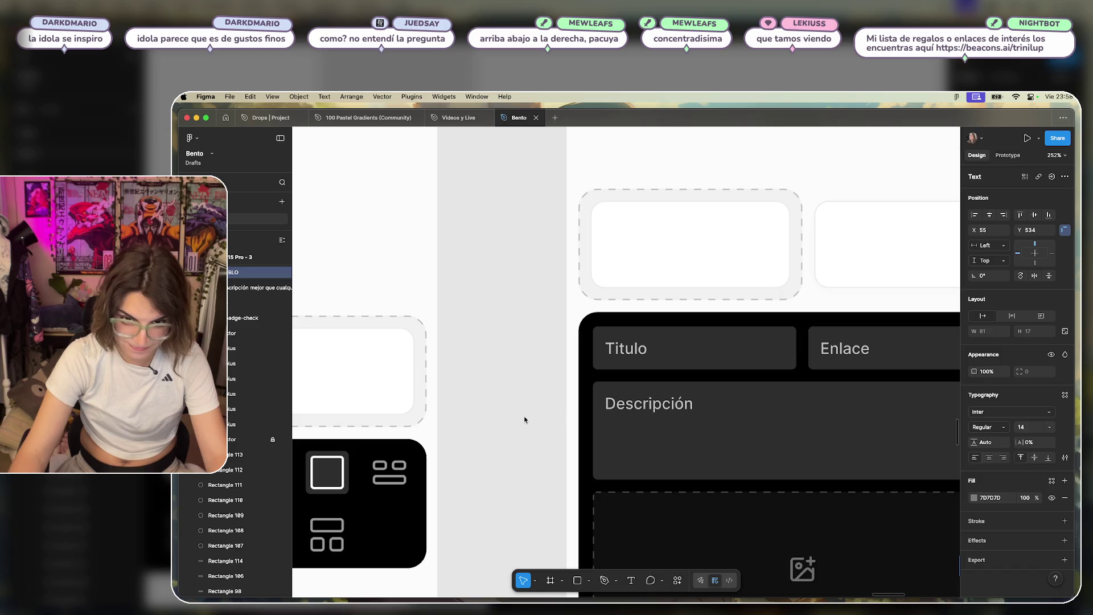
Complete the card's label so it reads 'NUEVO BLOQUE'.
{"action": "scroll", "coordinate": [710, 407], "scroll_direction": "down", "scroll_amount": 5}
{"action": "scroll", "coordinate": [498, 371], "scroll_direction": "up", "scroll_amount": 5}
{"action": "scroll", "coordinate": [550, 391], "scroll_direction": "up", "scroll_amount": 3}
{"action": "double_click", "coordinate": [551, 392]}
{"action": "left_click", "coordinate": [576, 392]}
{"action": "type", "text": "QUE"}
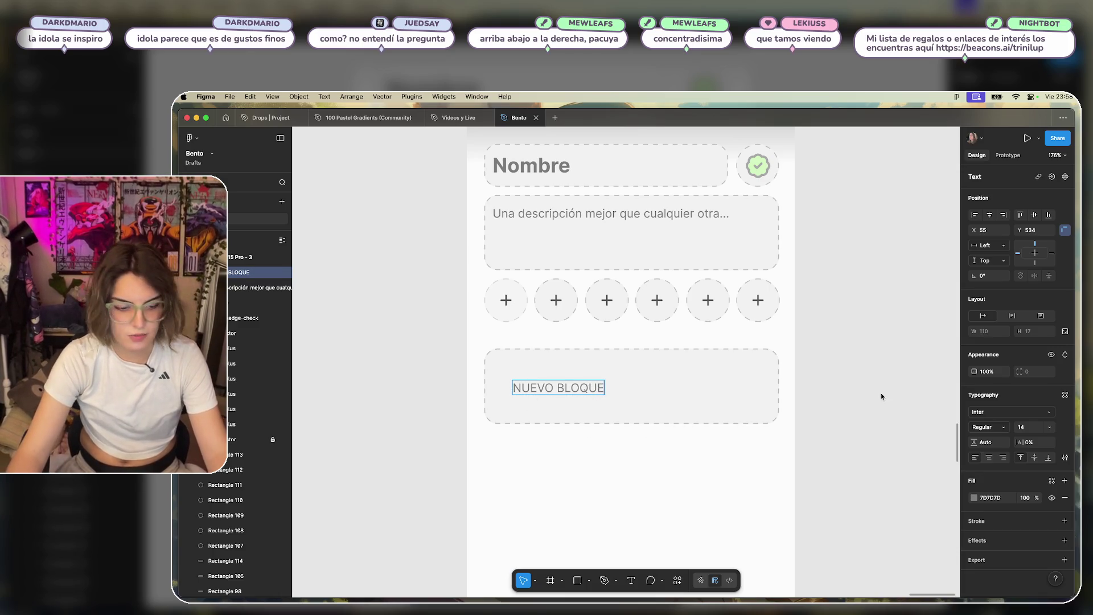
{"action": "key", "text": "Escape"}
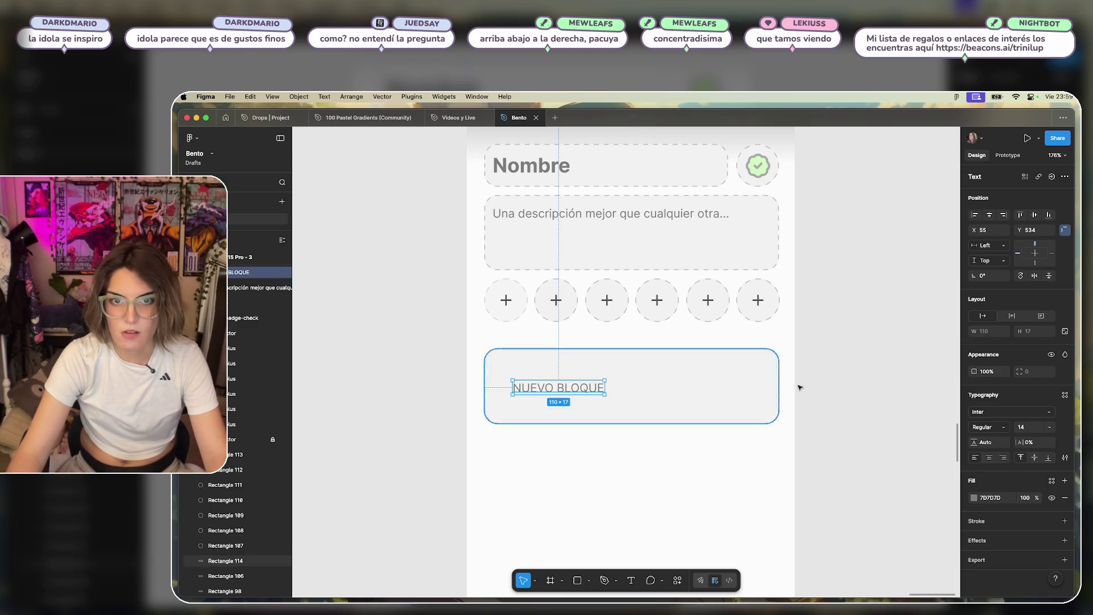
Set the NUEVO BLOQUE text to Semi Bold, size 12.
{"action": "left_click", "coordinate": [1004, 424]}
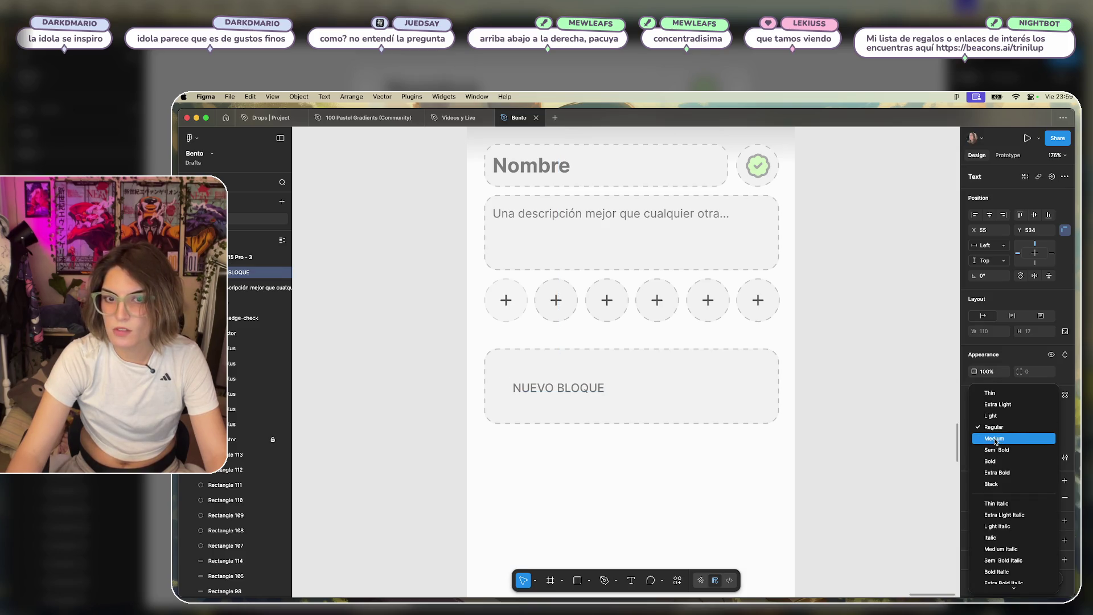
{"action": "left_click", "coordinate": [1003, 439]}
{"action": "left_click", "coordinate": [1047, 427]}
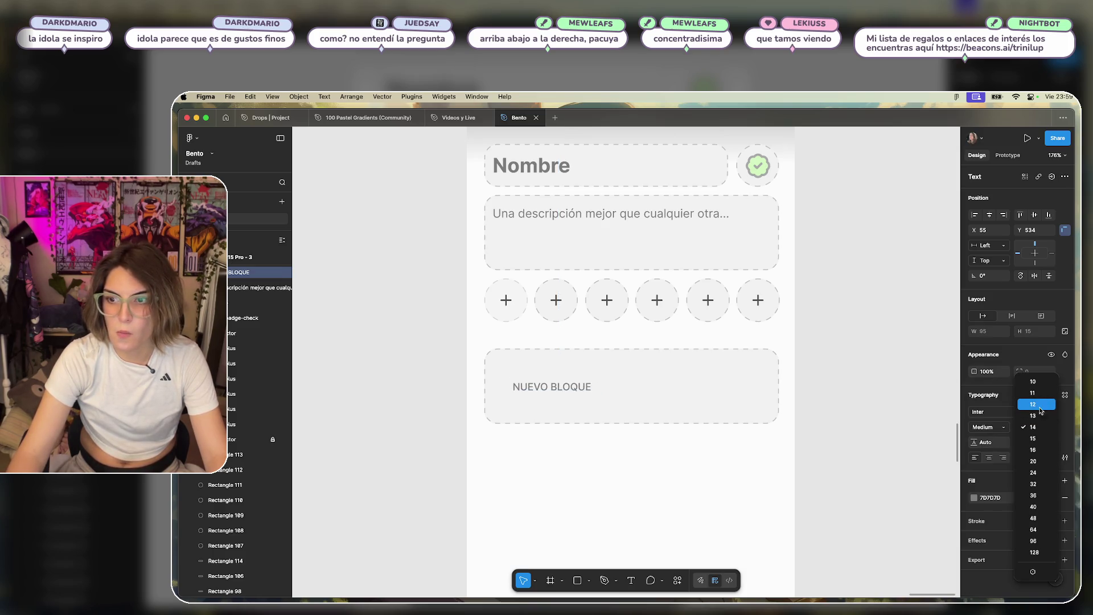
{"action": "left_click", "coordinate": [1037, 406]}
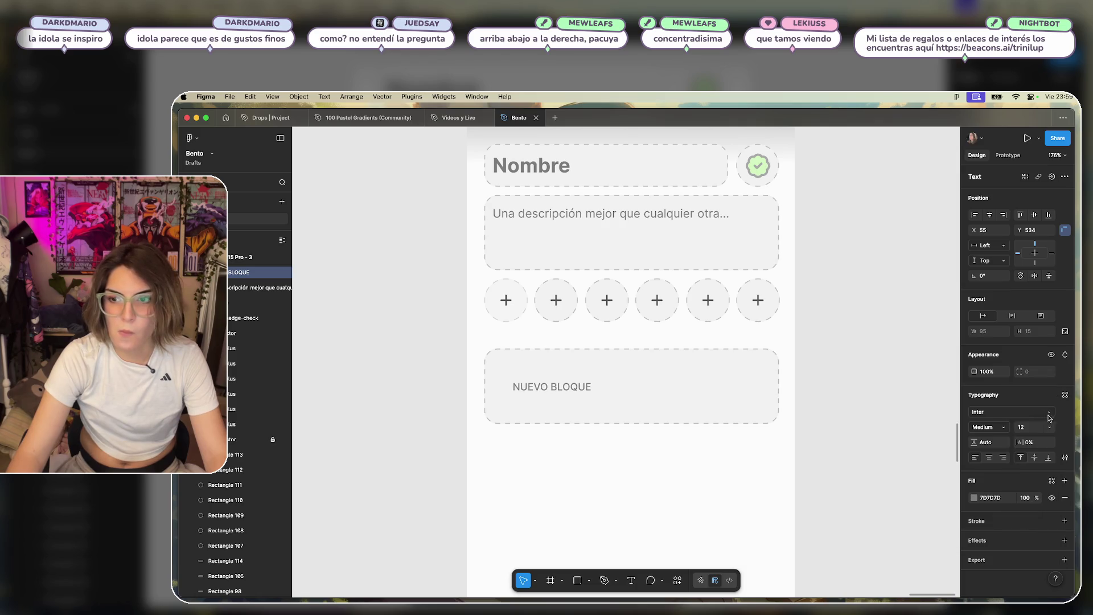
{"action": "left_click", "coordinate": [1048, 428]}
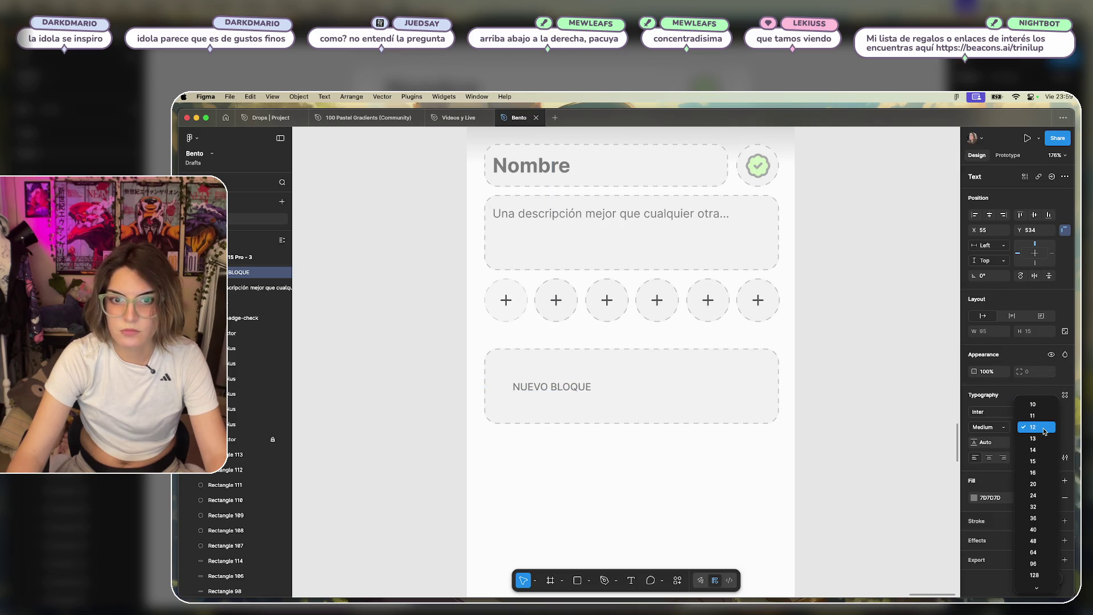
{"action": "left_click", "coordinate": [1044, 427]}
{"action": "left_click", "coordinate": [991, 427]}
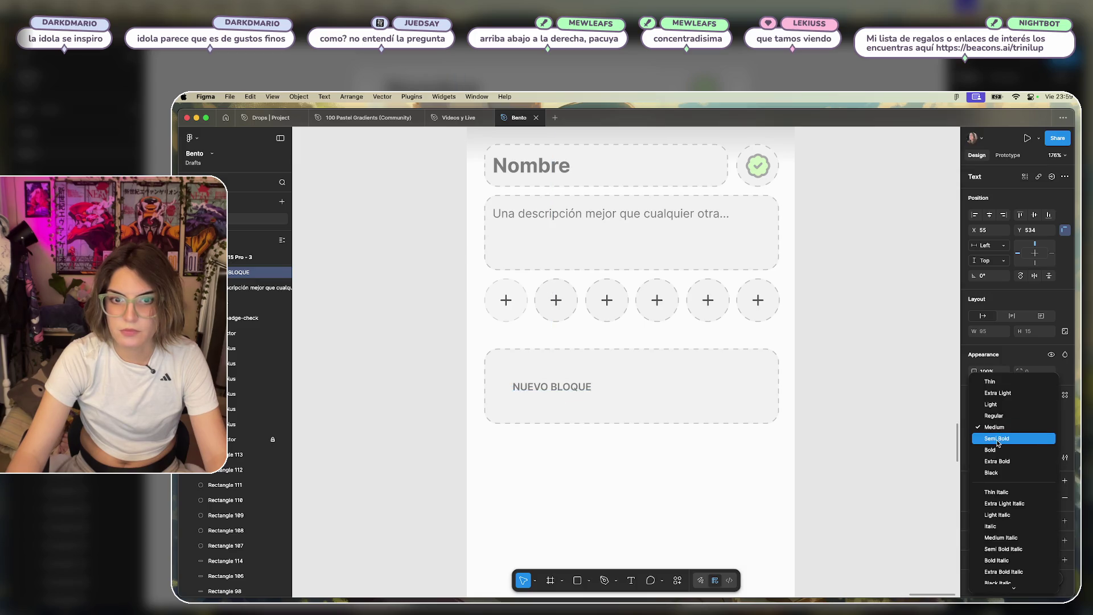
{"action": "left_click", "coordinate": [1001, 439]}
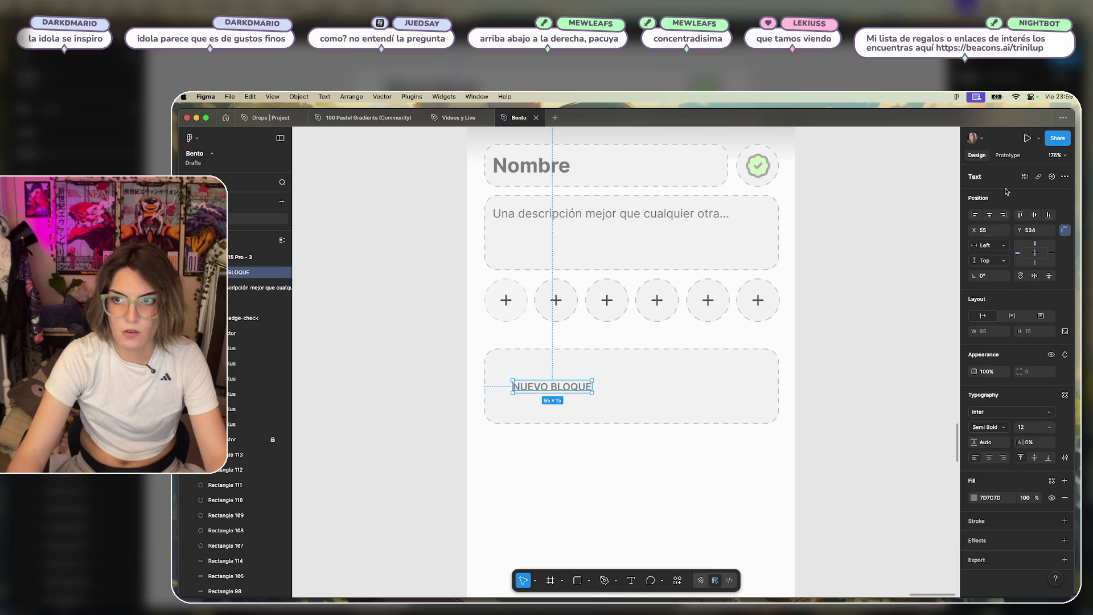
Centre NUEVO BLOQUE horizontally in its card and zoom in to check it.
{"action": "left_click", "coordinate": [986, 219]}
{"action": "left_click", "coordinate": [808, 422]}
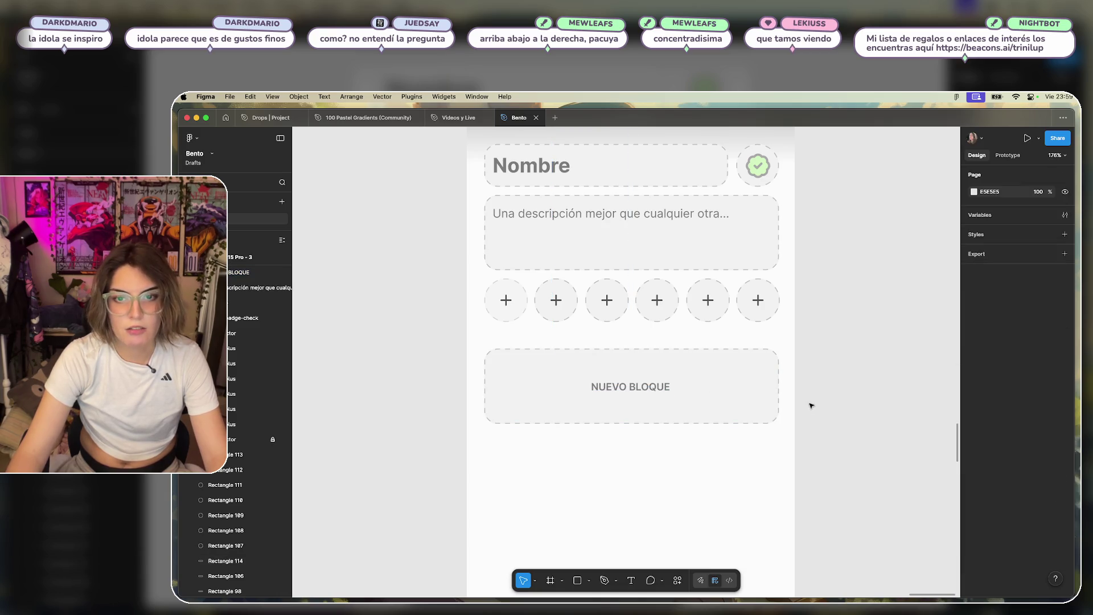
{"action": "scroll", "coordinate": [811, 406], "scroll_direction": "up", "scroll_amount": 3}
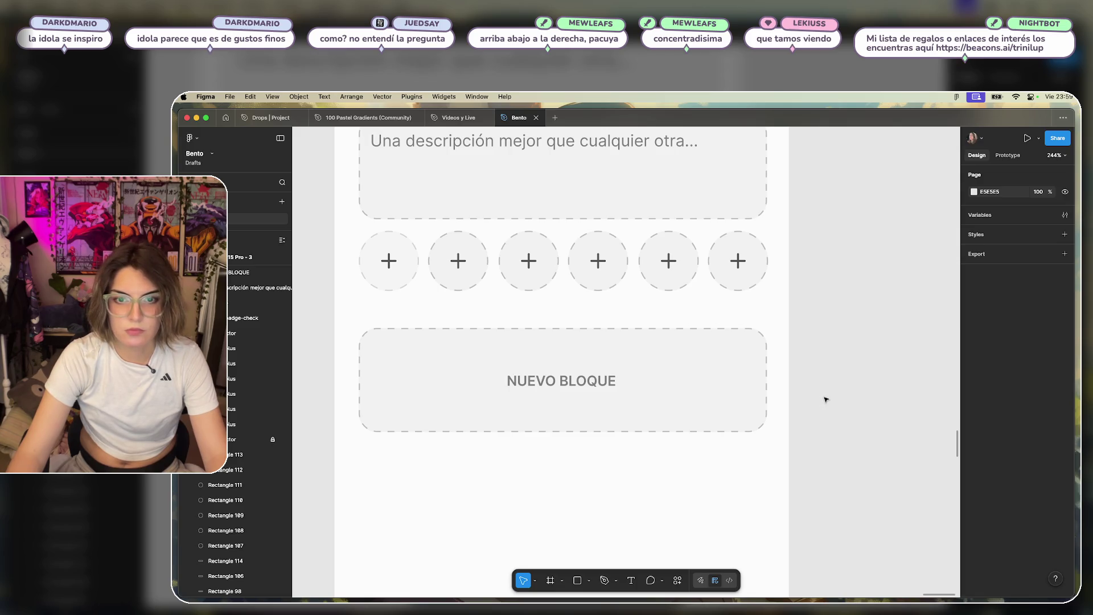
{"action": "scroll", "coordinate": [835, 393], "scroll_direction": "down", "scroll_amount": 5}
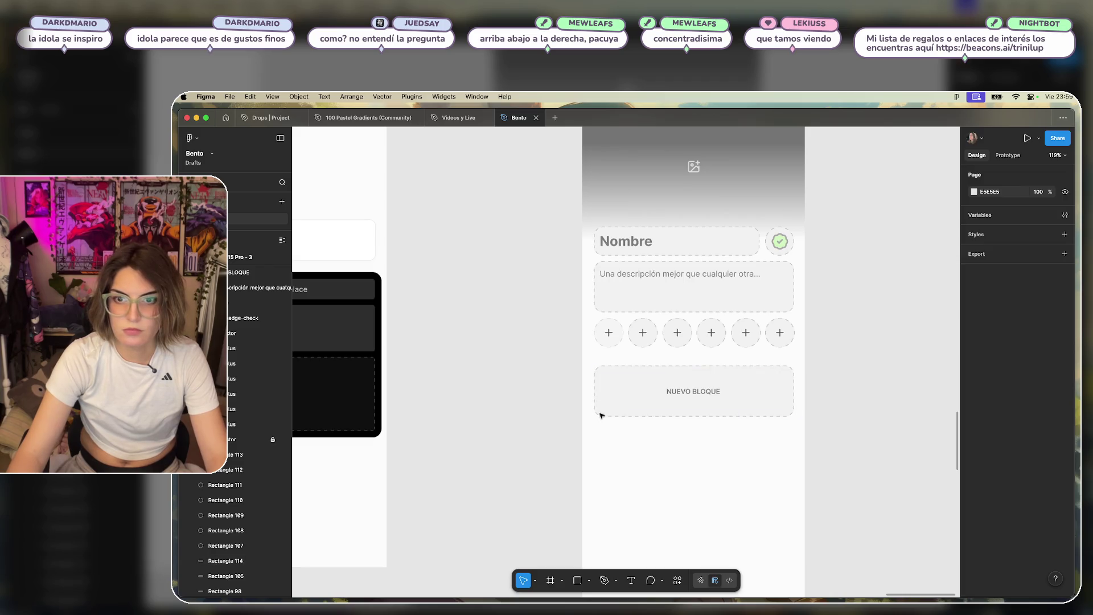
{"action": "left_click", "coordinate": [689, 392]}
{"action": "scroll", "coordinate": [769, 427], "scroll_direction": "up", "scroll_amount": 3}
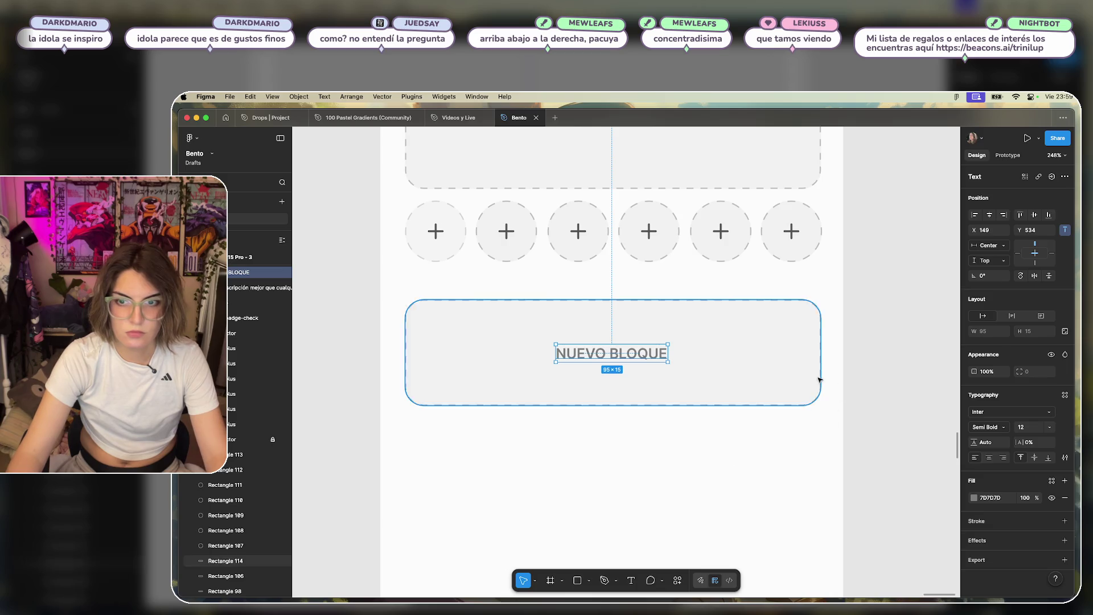
{"action": "scroll", "coordinate": [856, 383], "scroll_direction": "down", "scroll_amount": 3}
{"action": "mouse_move", "coordinate": [876, 330]}
{"action": "left_mouse_down"}
{"action": "mouse_move", "coordinate": [818, 349]}
{"action": "mouse_move", "coordinate": [630, 347]}
{"action": "left_mouse_up"}
{"action": "mouse_move", "coordinate": [746, 361]}
{"action": "left_mouse_down"}
{"action": "mouse_move", "coordinate": [740, 405]}
{"action": "mouse_move", "coordinate": [726, 410]}
{"action": "left_mouse_up"}
{"action": "double_click", "coordinate": [691, 410]}
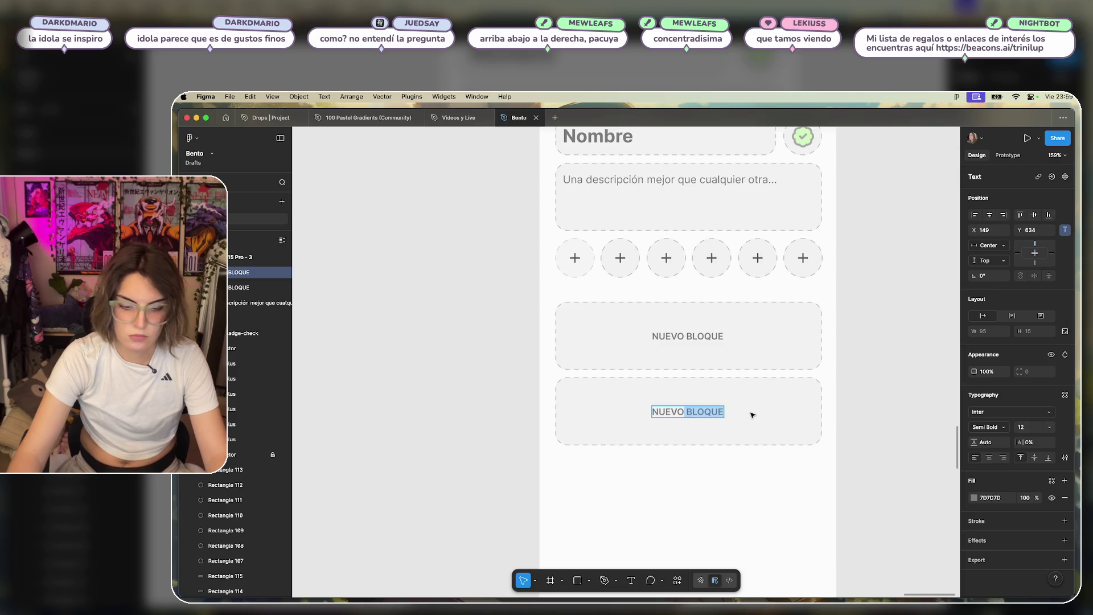
{"action": "key", "text": "BackSpace"}
{"action": "type", "text": "spaci"}
{"action": "key", "text": "Escape"}
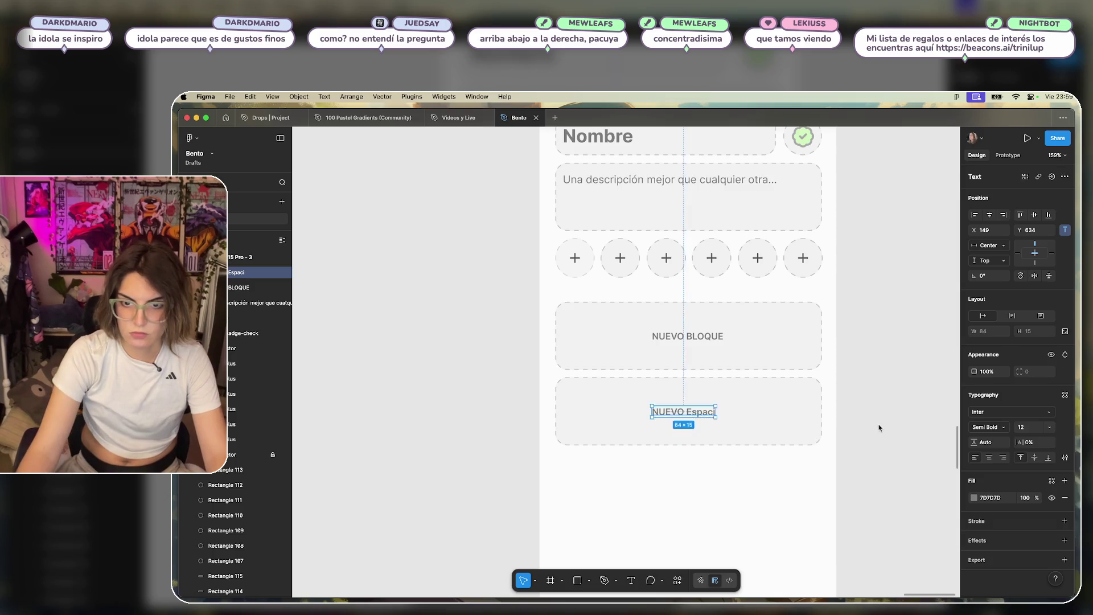
{"action": "left_click", "coordinate": [593, 429]}
{"action": "key", "text": "Delete"}
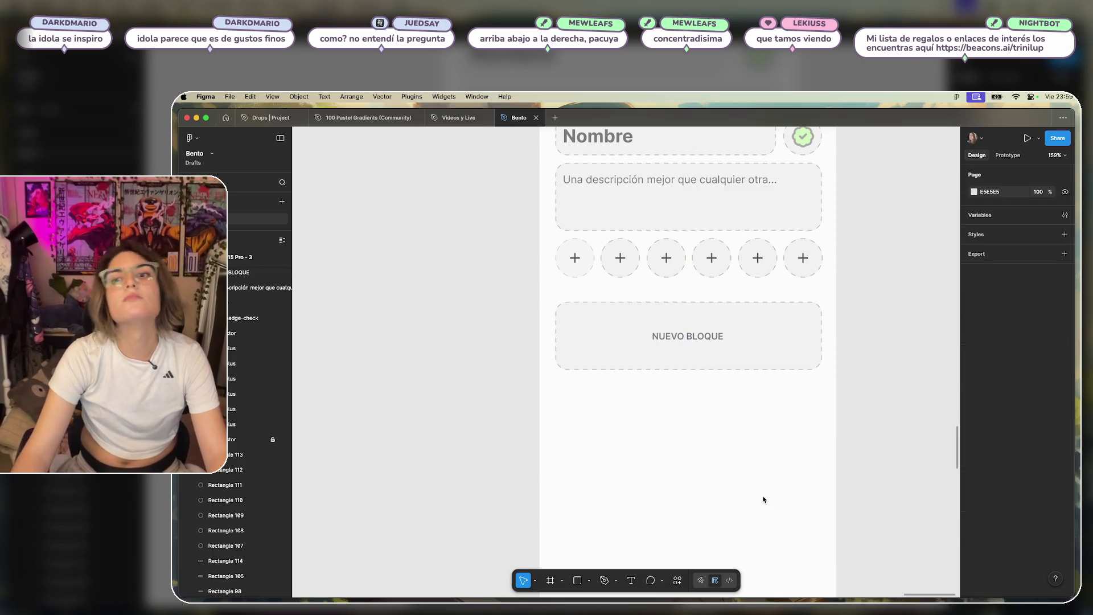
{"action": "scroll", "coordinate": [800, 410], "scroll_direction": "down", "scroll_amount": 3}
{"action": "scroll", "coordinate": [843, 393], "scroll_direction": "up", "scroll_amount": 5}
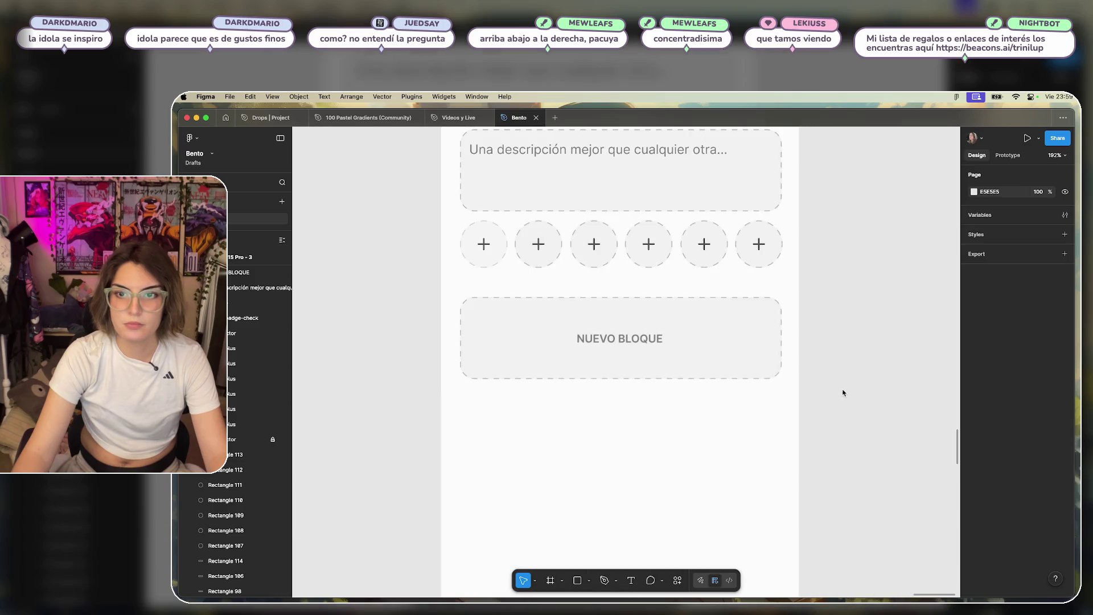
{"action": "left_click", "coordinate": [632, 339]}
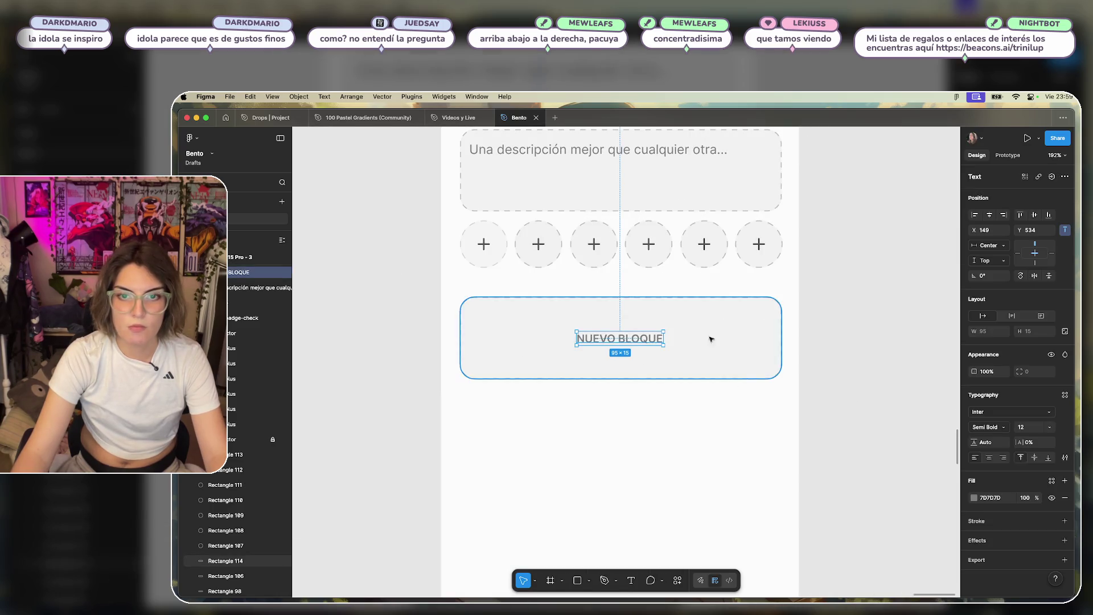
Move a plus icon beside NUEVO BLOQUE and wrap both in an auto-layout frame.
{"action": "left_click", "coordinate": [648, 244]}
{"action": "left_click_drag", "start_coordinate": [648, 243], "coordinate": [556, 338]}
{"action": "left_click", "coordinate": [619, 339]}
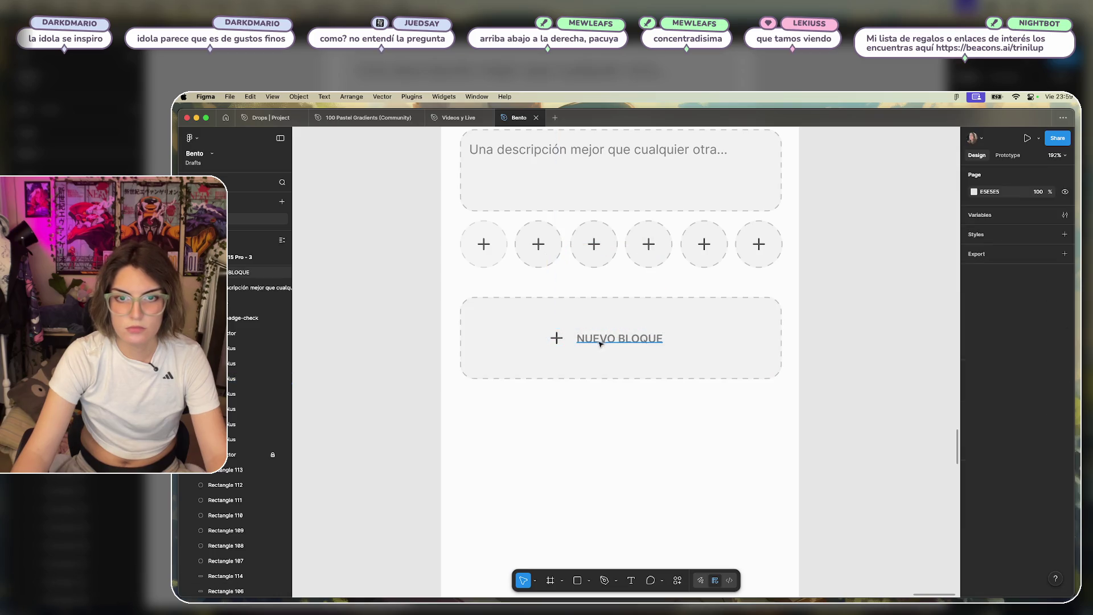
{"action": "left_click", "coordinate": [556, 338], "text": "shift"}
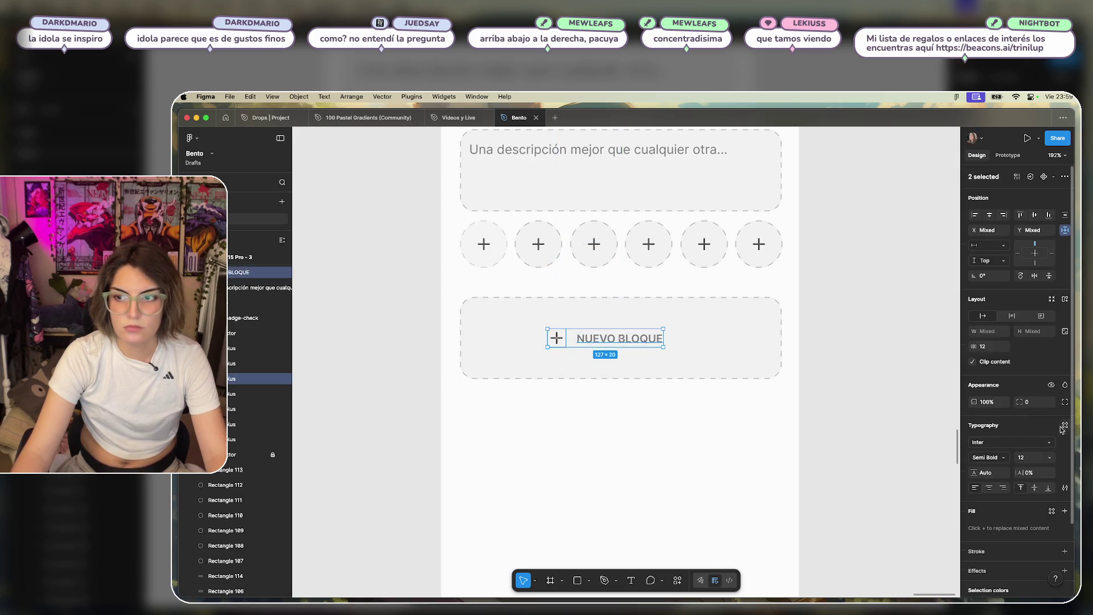
{"action": "left_click", "coordinate": [1067, 296]}
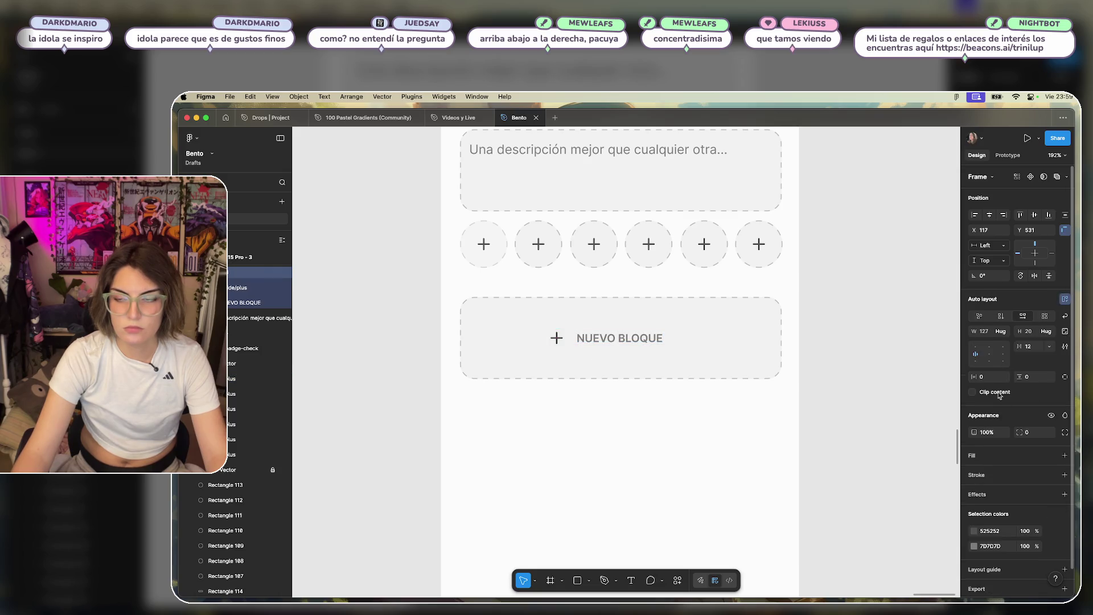
{"action": "left_click_drag", "start_coordinate": [1019, 346], "coordinate": [1012, 346]}
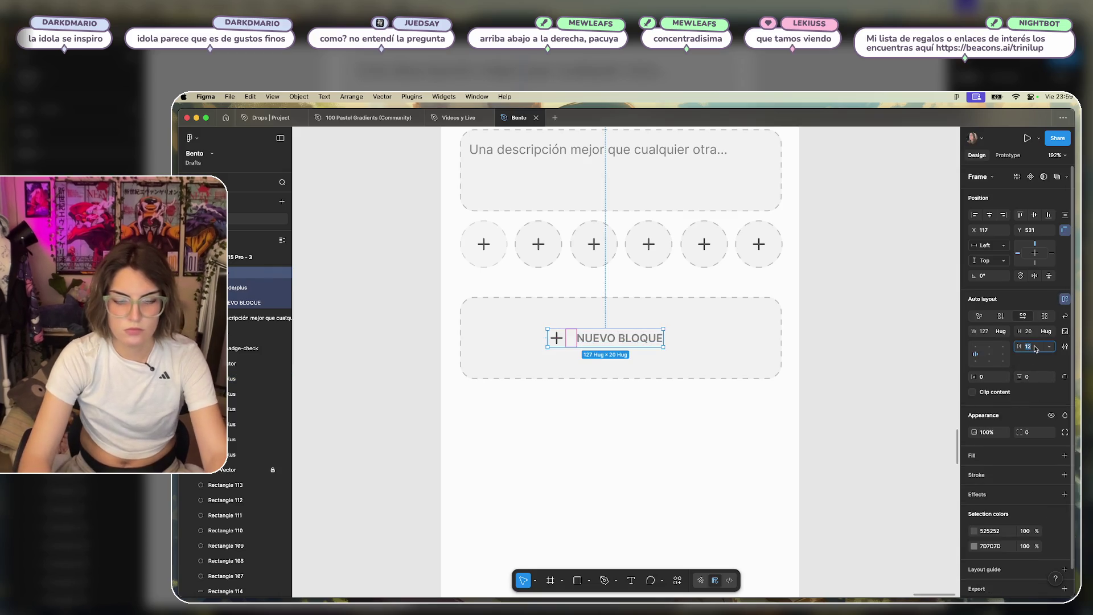
{"action": "type", "text": "8"}
Centre the icon-and-label group horizontally in the card.
{"action": "left_click", "coordinate": [893, 381]}
{"action": "left_click", "coordinate": [612, 334]}
{"action": "double_click", "coordinate": [623, 338]}
{"action": "left_click", "coordinate": [857, 354]}
{"action": "left_click", "coordinate": [747, 315]}
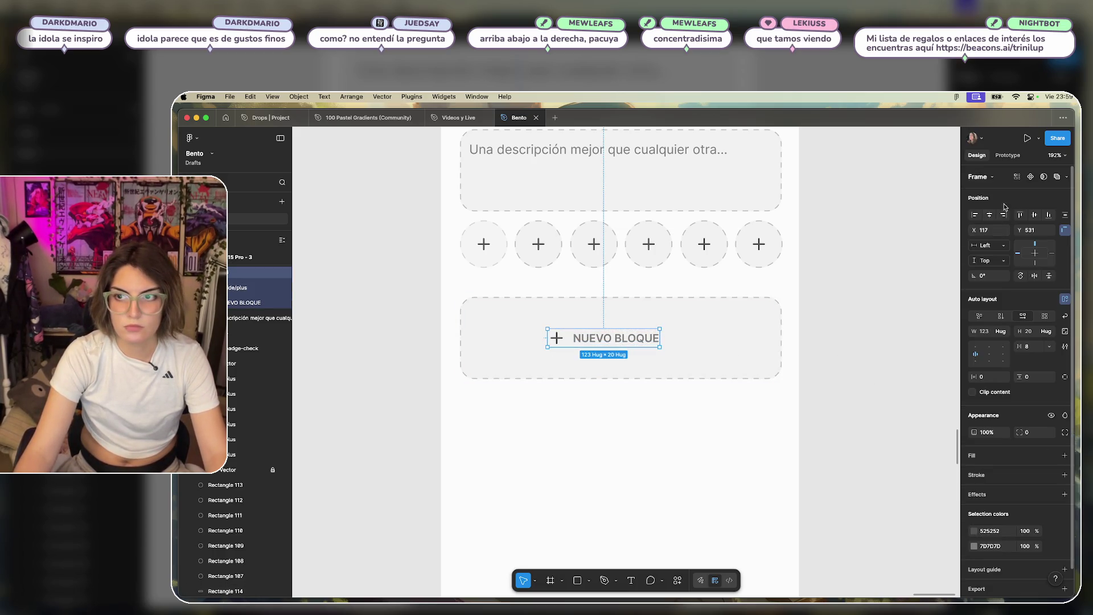
{"action": "left_click", "coordinate": [990, 214]}
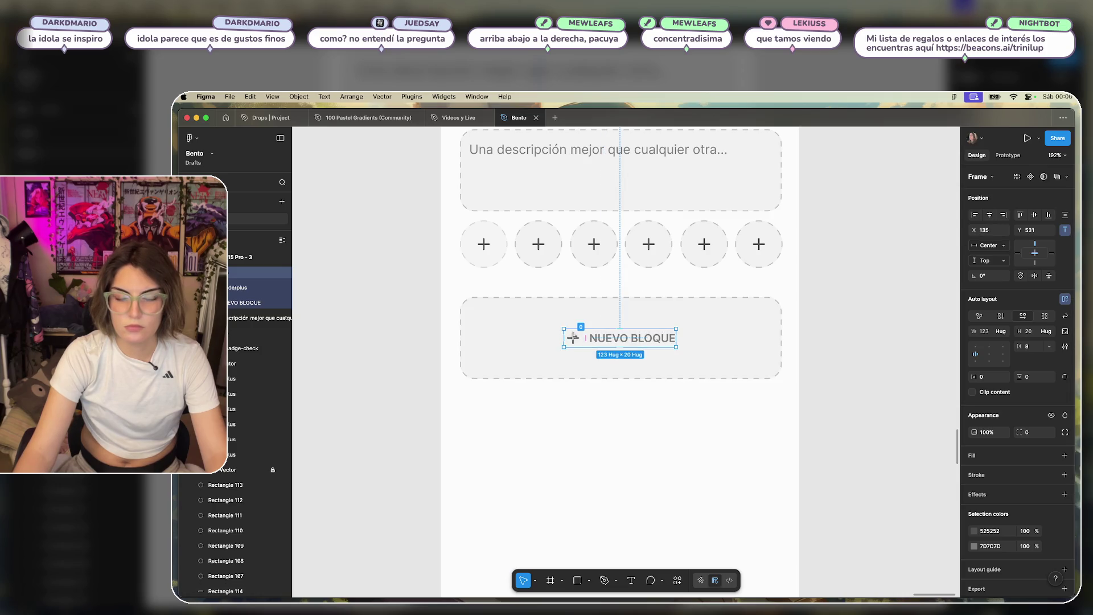
Give the whole icon-and-label group the colour 7D7D7D.
{"action": "double_click", "coordinate": [626, 338]}
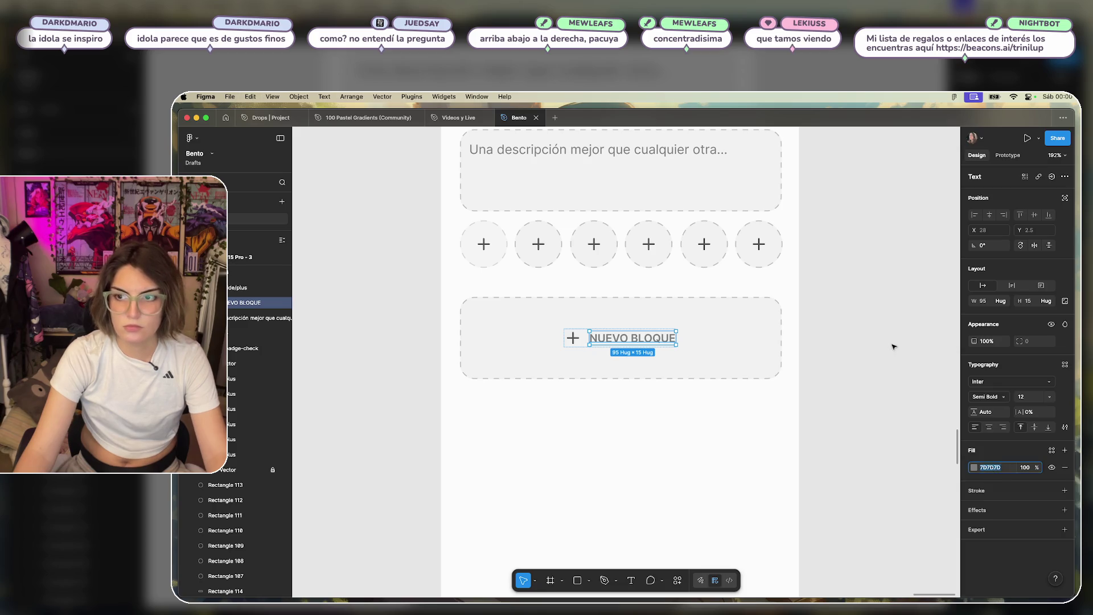
{"action": "key", "text": "Escape"}
{"action": "key", "text": "Escape"}
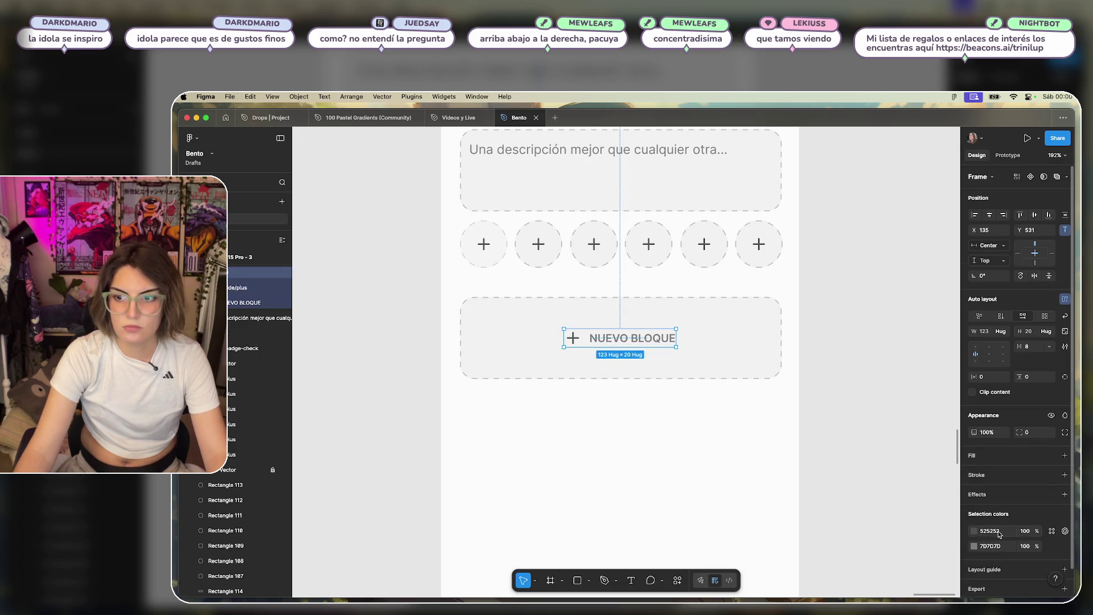
{"action": "left_click", "coordinate": [999, 531]}
{"action": "type", "text": "7D7D7D"}
{"action": "key", "text": "Return"}
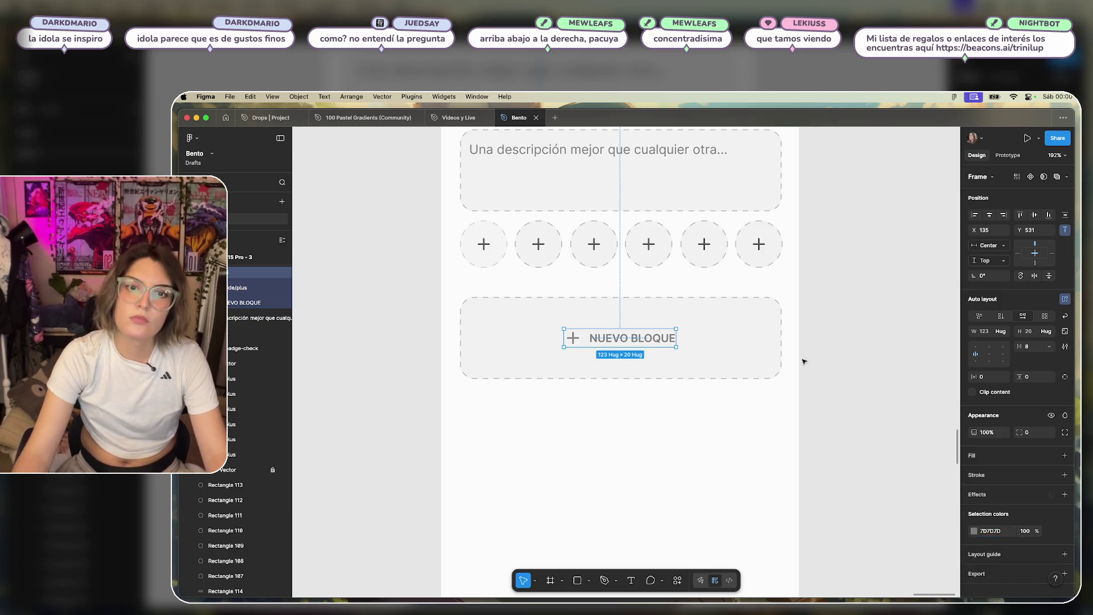
Scale the plus icon proportionally down to 14×14.
{"action": "scroll", "coordinate": [537, 342], "scroll_direction": "up", "scroll_amount": 5}
{"action": "double_click", "coordinate": [595, 316]}
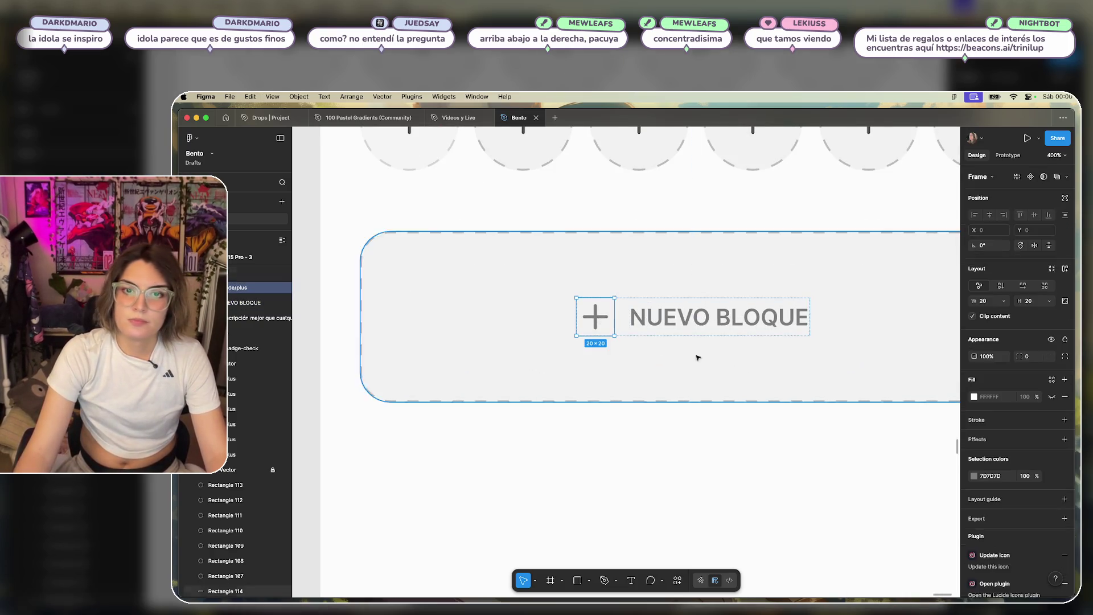
{"action": "key", "text": "k"}
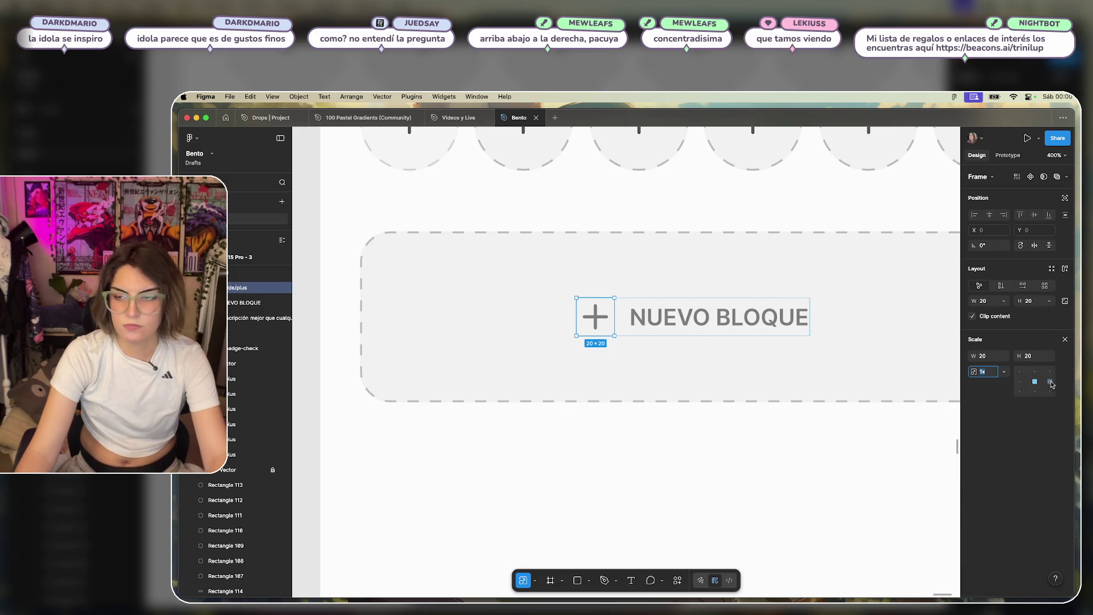
{"action": "left_click", "coordinate": [1034, 356]}
{"action": "type", "text": "16"}
{"action": "key", "text": "Return"}
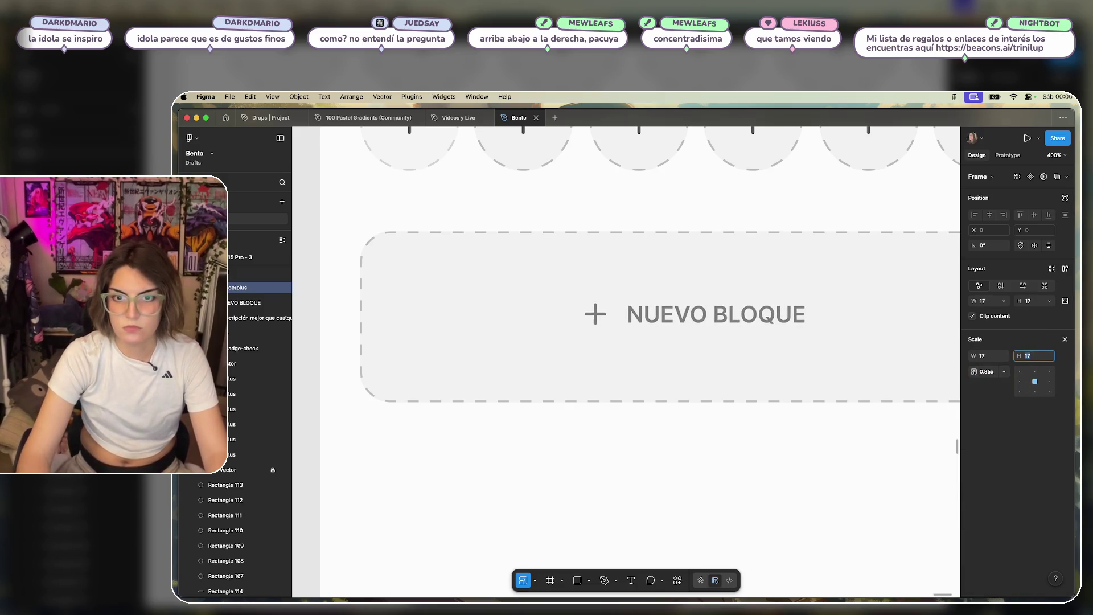
{"action": "type", "text": "14"}
{"action": "key", "text": "Return"}
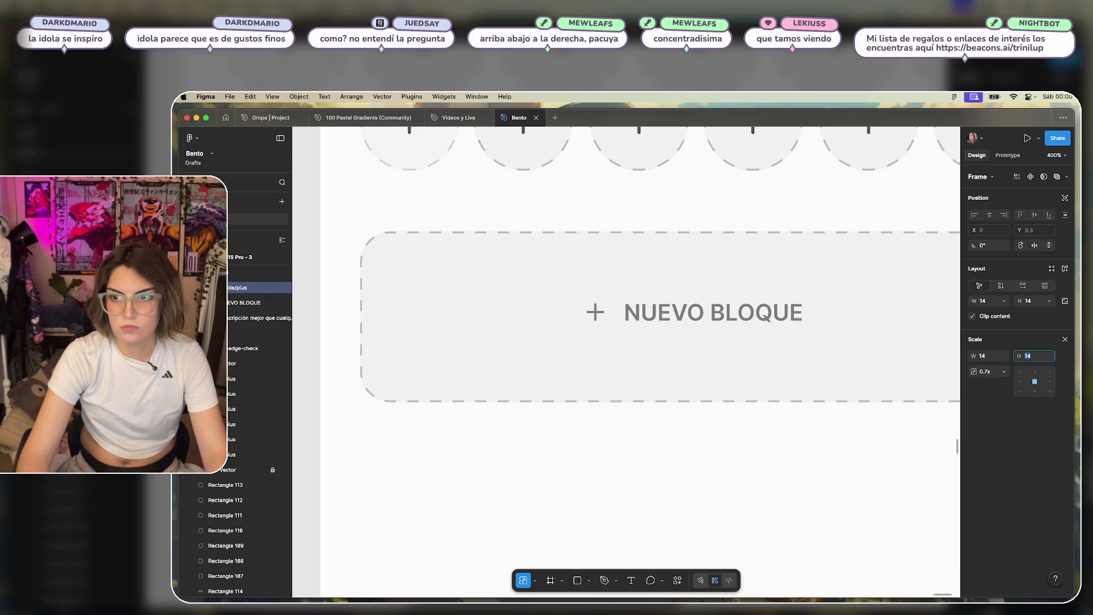
Set the gap between the plus icon and label to 6.
{"action": "scroll", "coordinate": [705, 442], "scroll_direction": "down", "scroll_amount": 5}
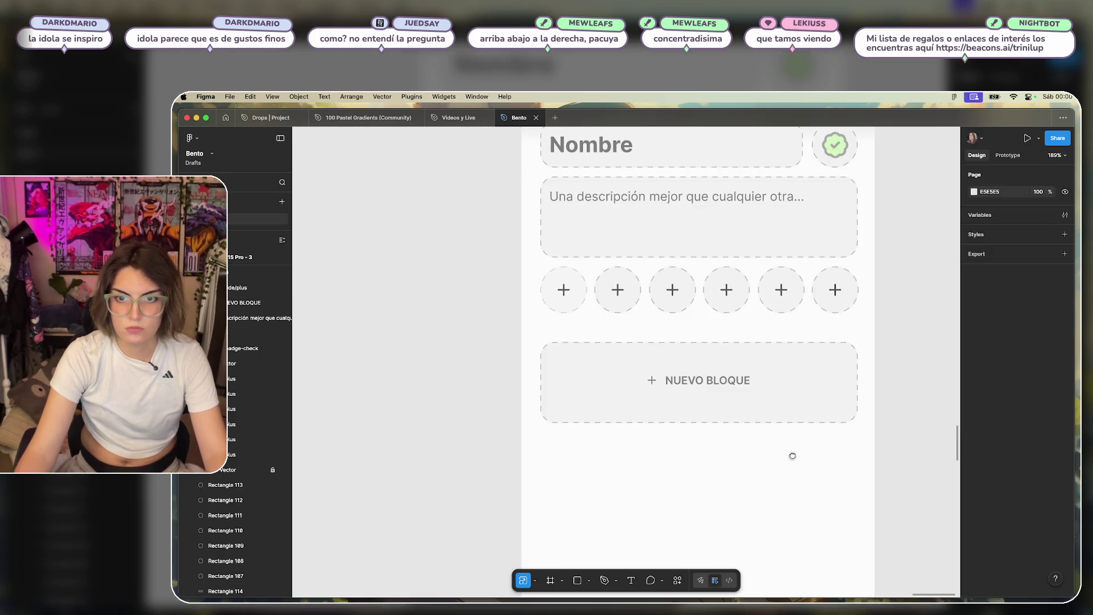
{"action": "scroll", "coordinate": [722, 449], "scroll_direction": "up", "scroll_amount": 3}
{"action": "left_click", "coordinate": [655, 372]}
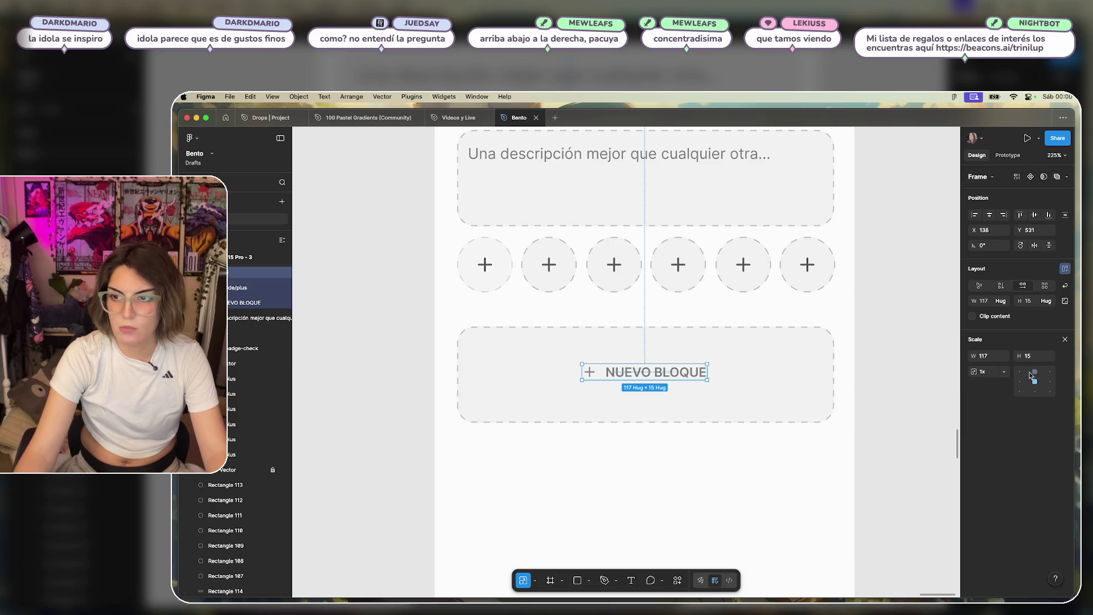
{"action": "key", "text": "Escape"}
{"action": "left_click", "coordinate": [667, 377]}
{"action": "left_click", "coordinate": [1063, 341]}
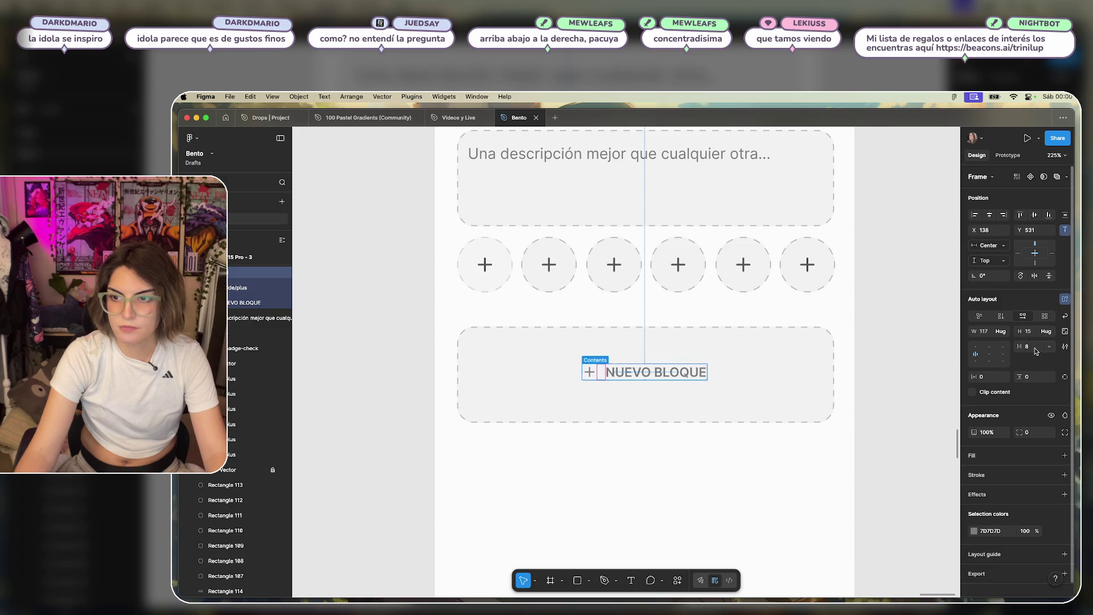
{"action": "left_click", "coordinate": [1027, 346]}
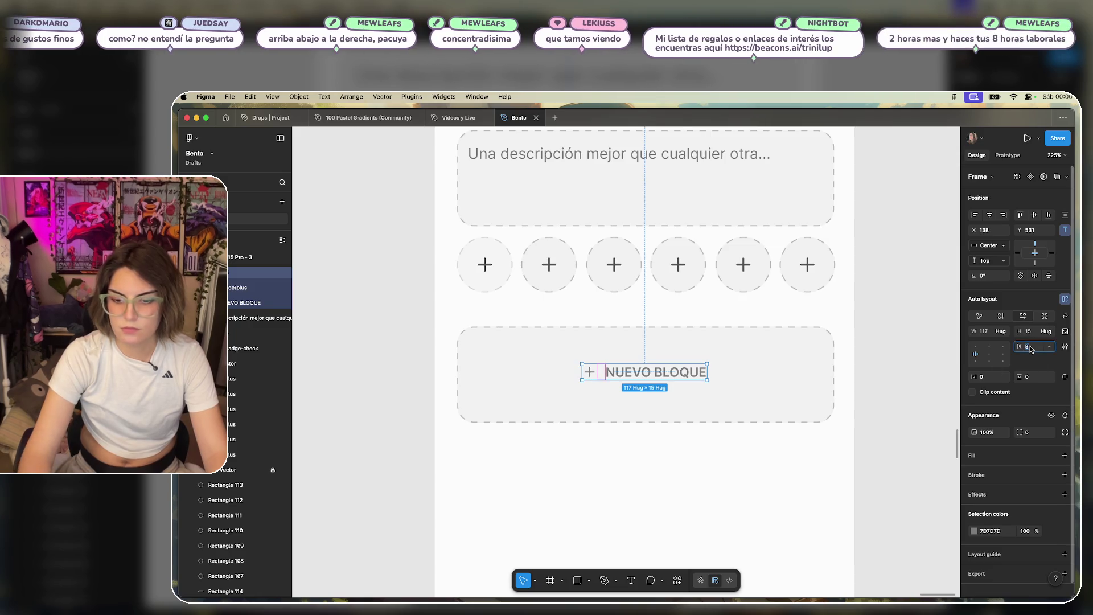
{"action": "type", "text": "7"}
{"action": "key", "text": "Return"}
{"action": "key", "text": "Down"}
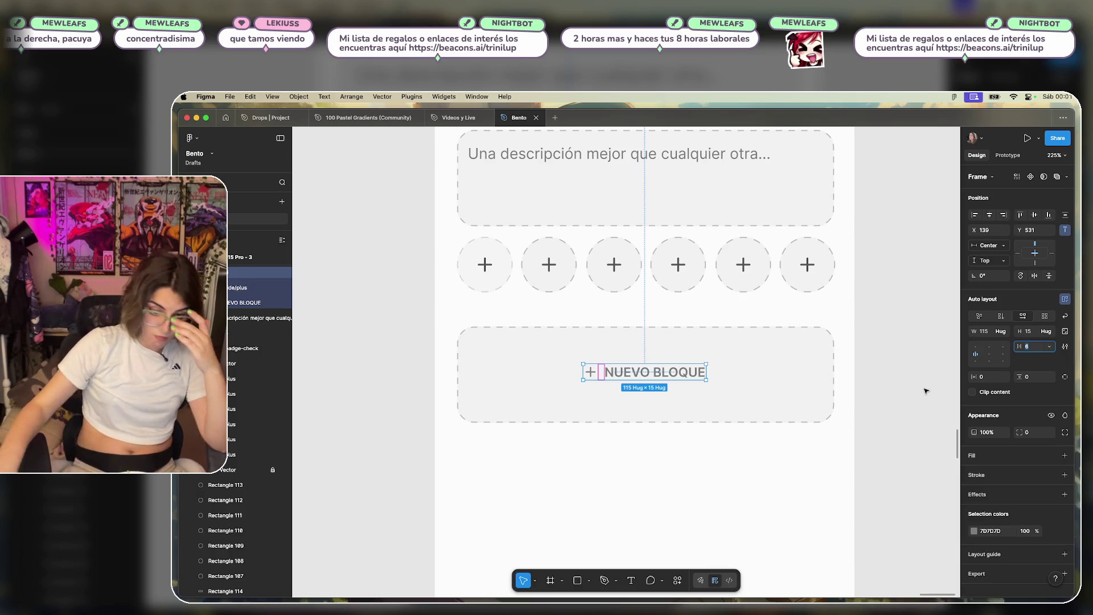
{"action": "left_click_drag", "start_coordinate": [890, 361], "coordinate": [584, 383]}
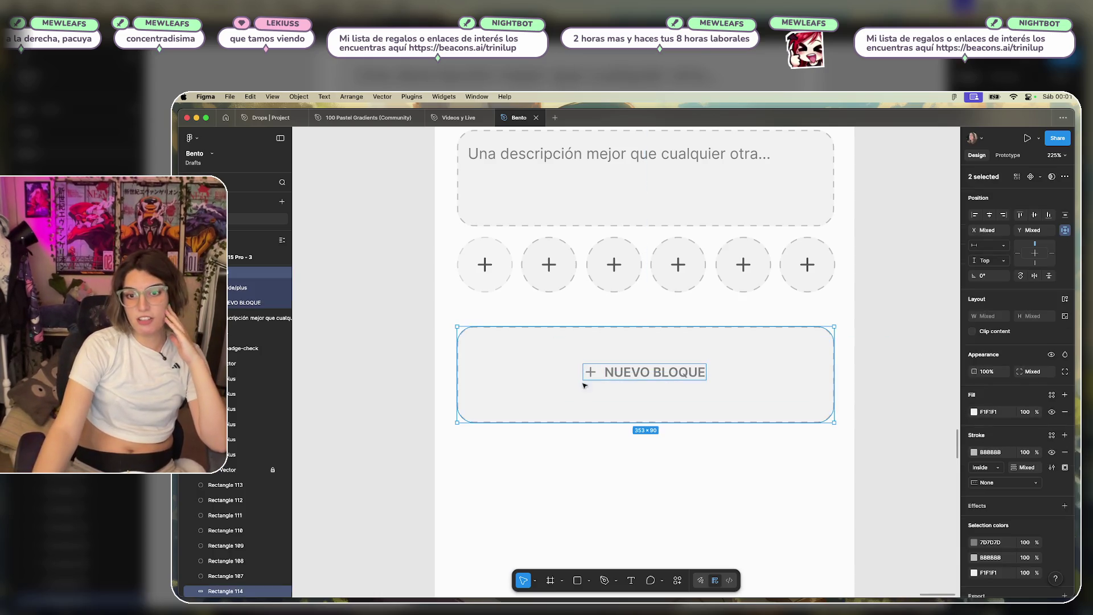
{"action": "left_click", "coordinate": [988, 219]}
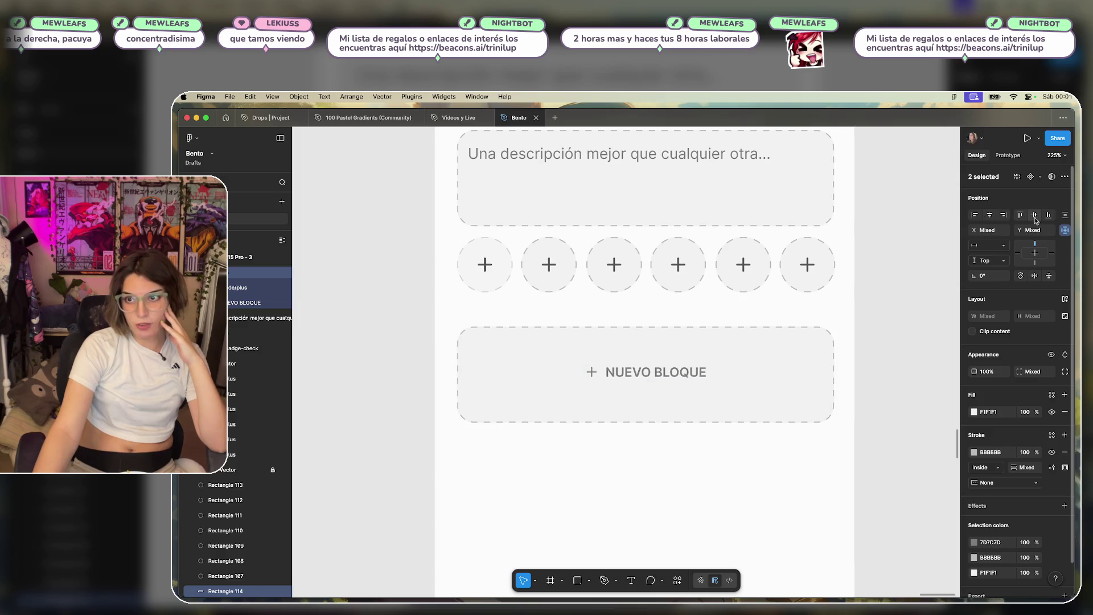
{"action": "left_click", "coordinate": [899, 325]}
{"action": "scroll", "coordinate": [832, 342], "scroll_direction": "down", "scroll_amount": 5}
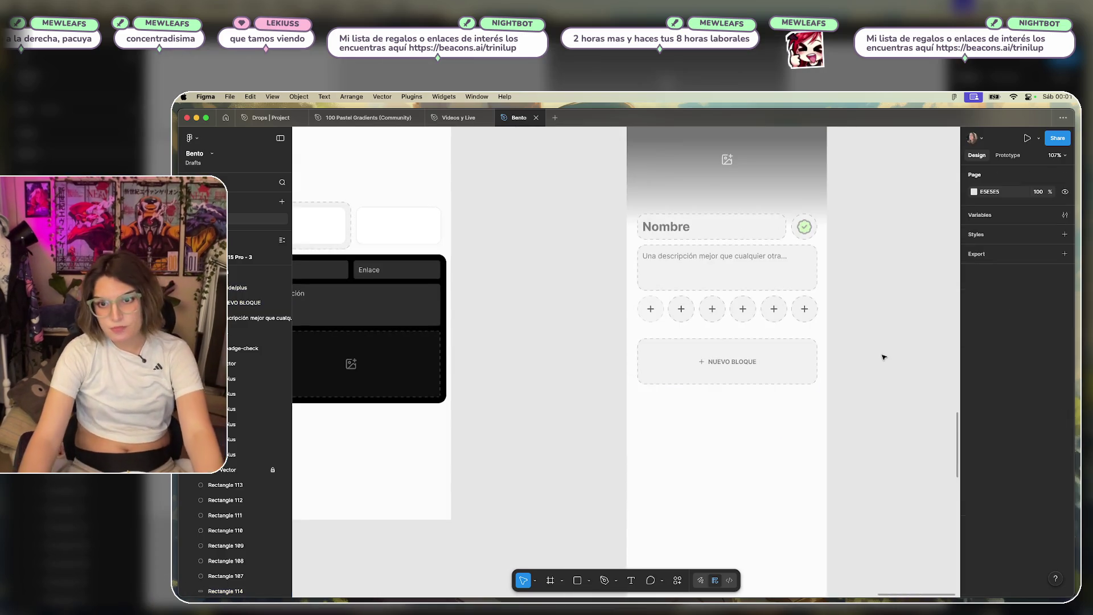
{"action": "scroll", "coordinate": [871, 342], "scroll_direction": "down", "scroll_amount": 5}
{"action": "scroll", "coordinate": [740, 336], "scroll_direction": "up", "scroll_amount": 5}
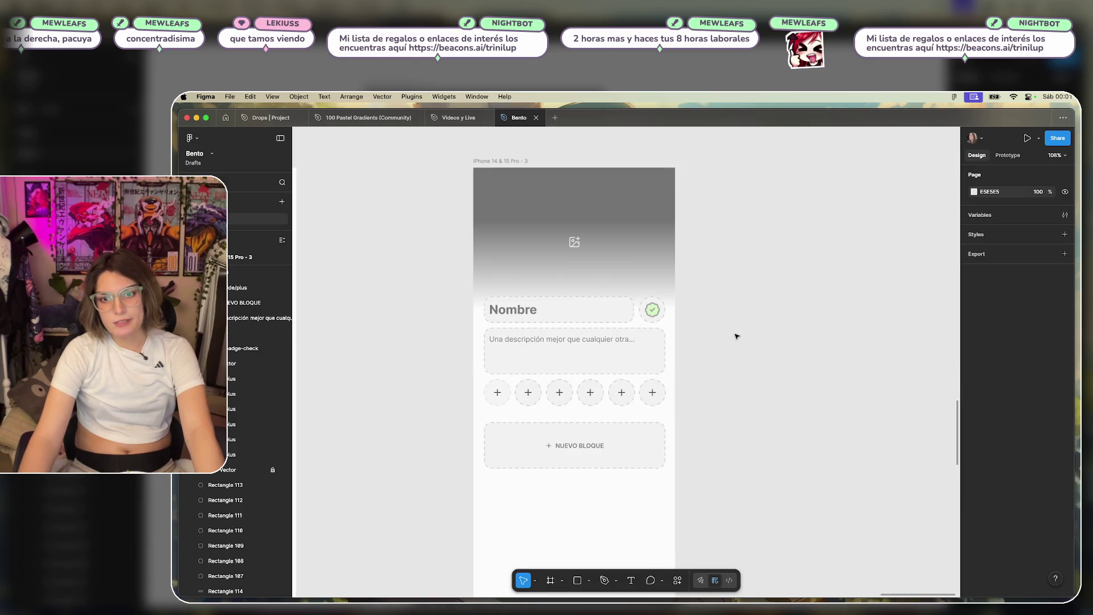
{"action": "scroll", "coordinate": [737, 337], "scroll_direction": "down", "scroll_amount": 4}
{"action": "scroll", "coordinate": [830, 337], "scroll_direction": "up", "scroll_amount": 3}
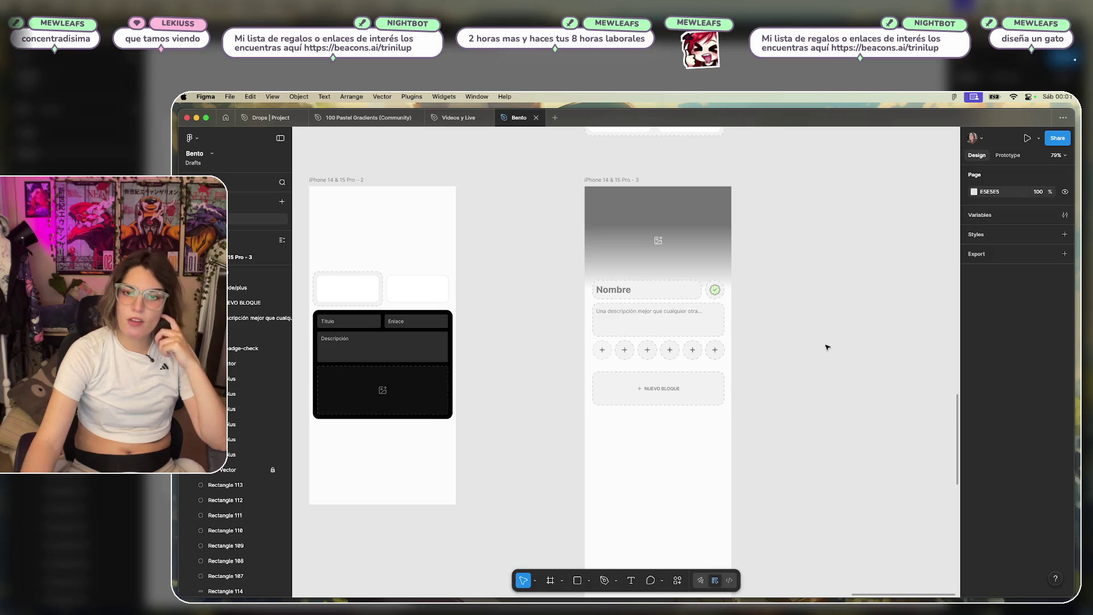
{"action": "left_click_drag", "start_coordinate": [836, 322], "coordinate": [532, 339]}
{"action": "left_click", "coordinate": [587, 578]}
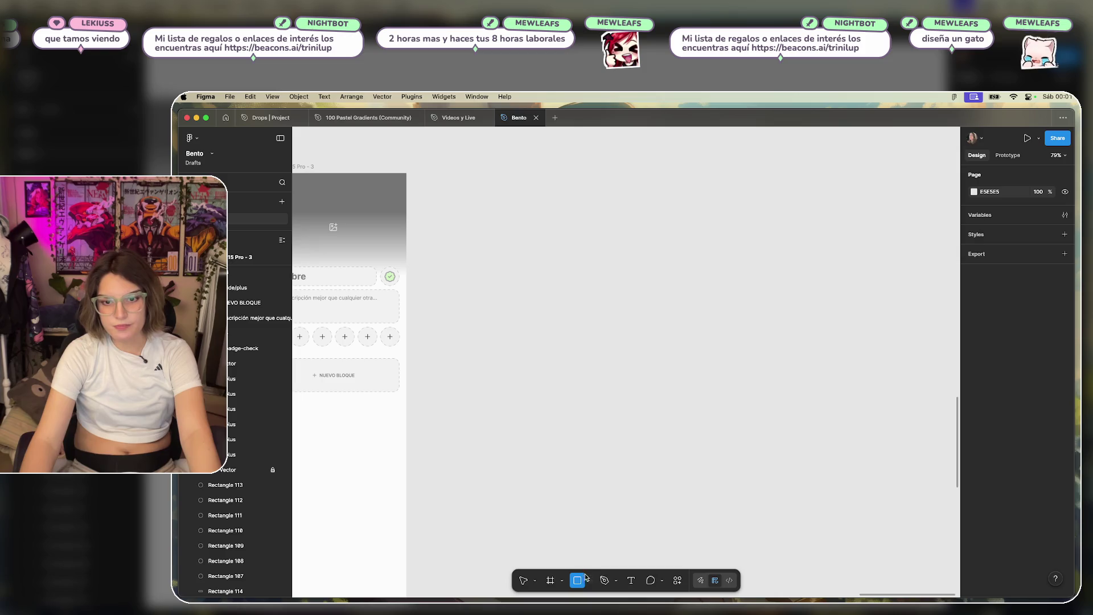
{"action": "left_click", "coordinate": [589, 579]}
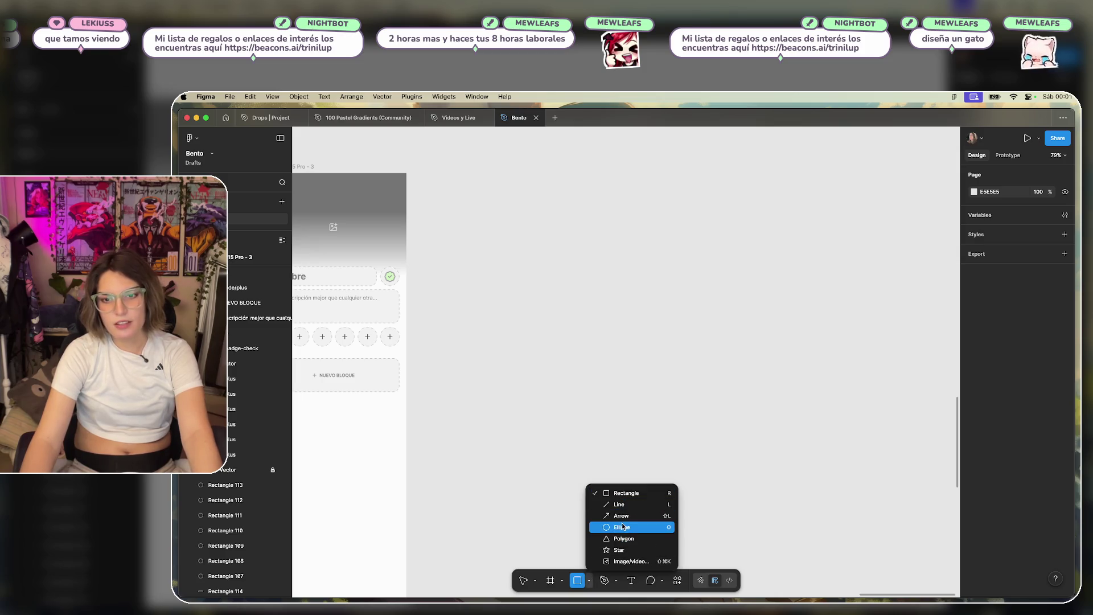
{"action": "key", "text": "Escape"}
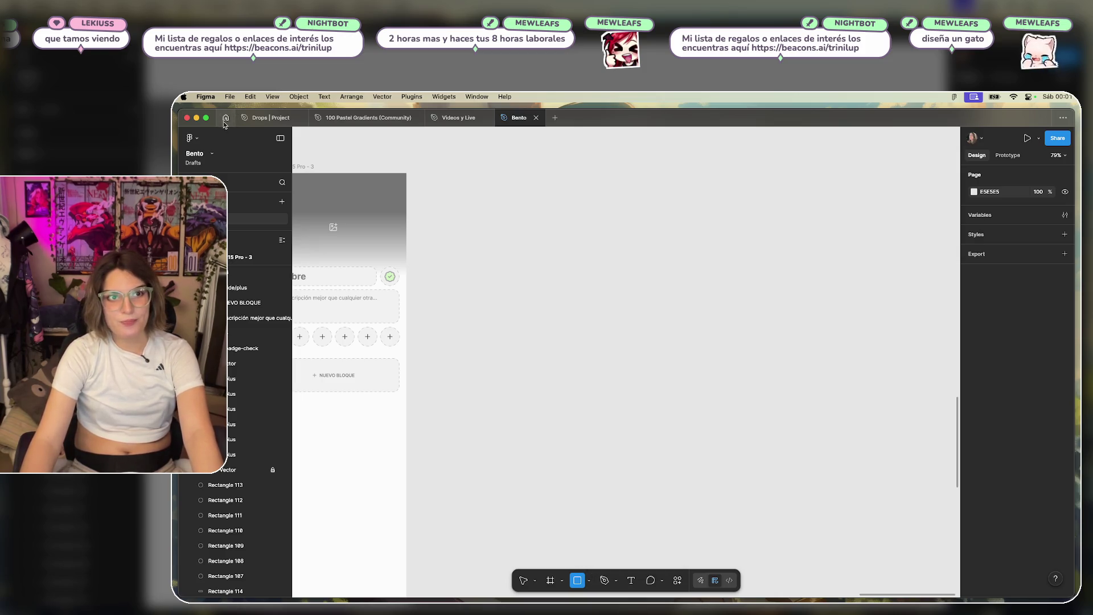
Go to Home, switch to the Free team, and open the Stream Live file.
{"action": "left_click", "coordinate": [225, 118]}
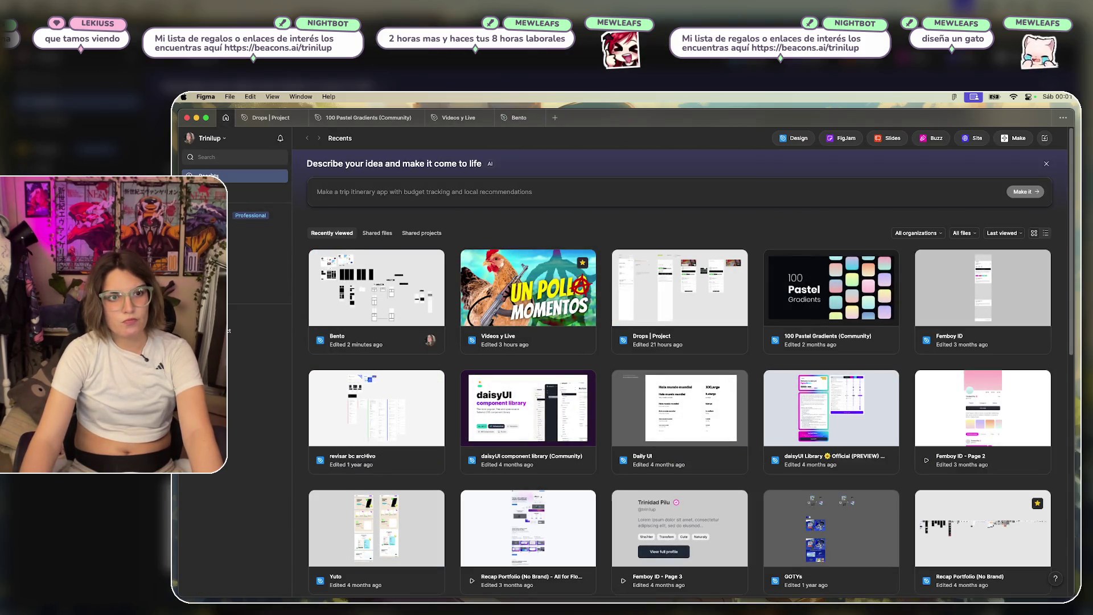
{"action": "left_click", "coordinate": [216, 246]}
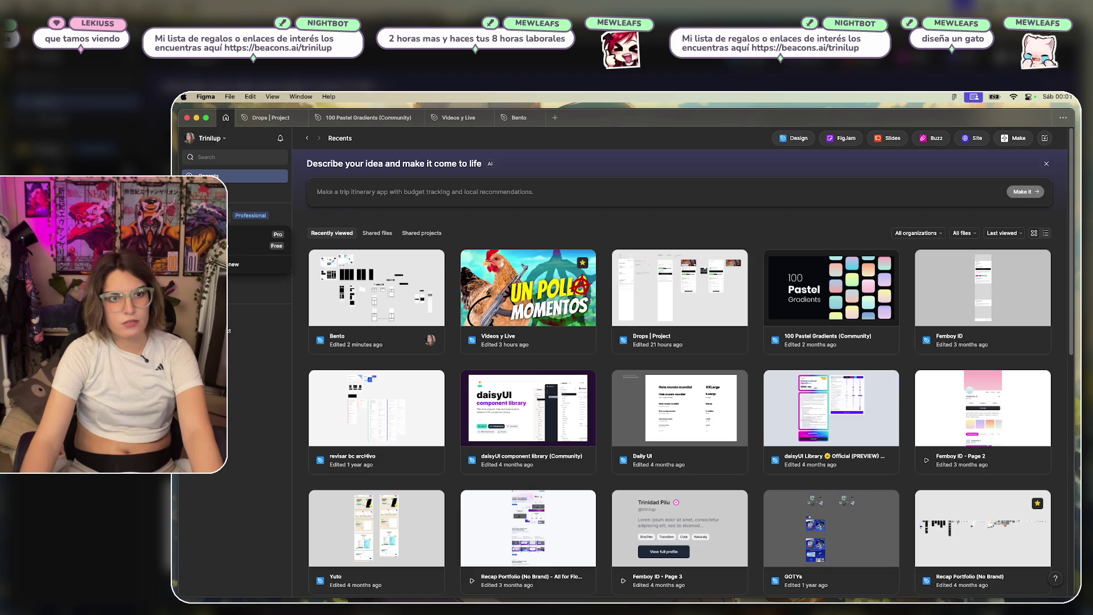
{"action": "left_click", "coordinate": [217, 245]}
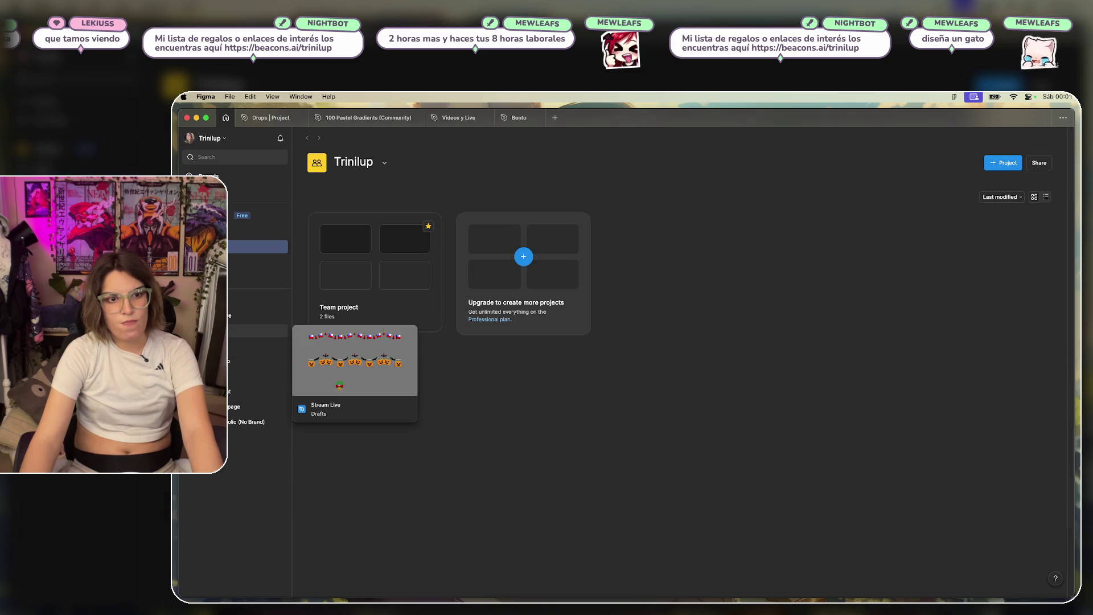
{"action": "left_click", "coordinate": [205, 331]}
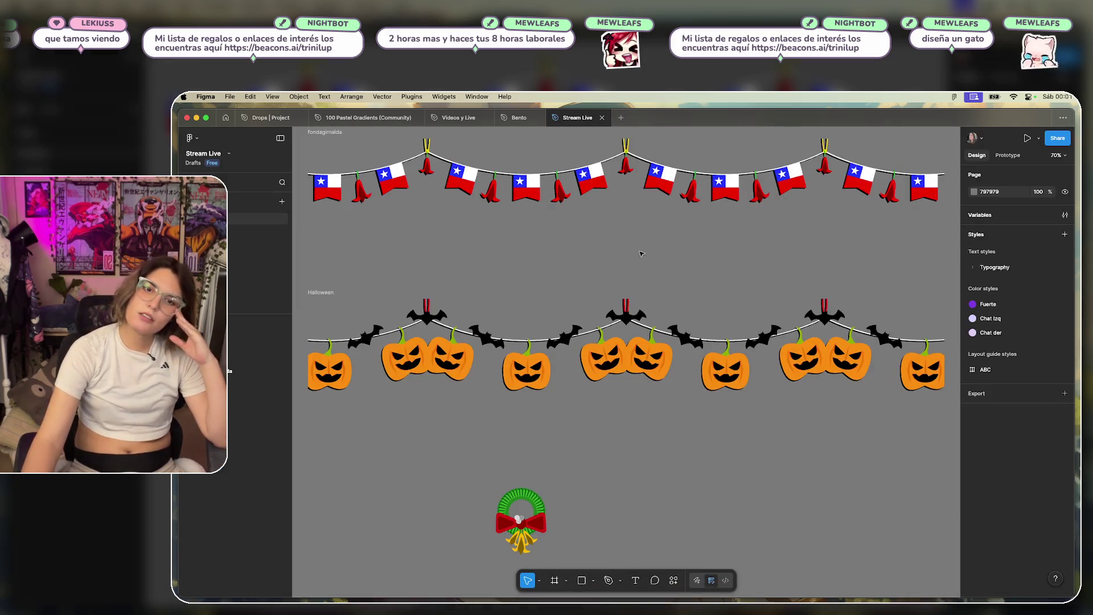
Scroll the Pages list and open the page with the street-market photo.
{"action": "scroll", "coordinate": [241, 239], "scroll_direction": "down", "scroll_amount": 5}
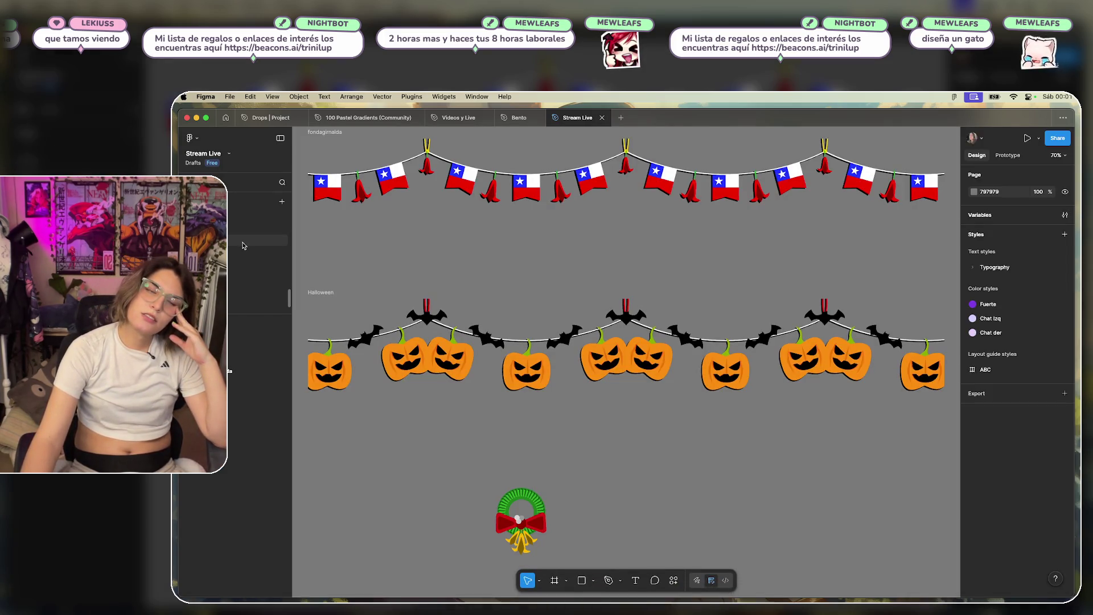
{"action": "scroll", "coordinate": [244, 245], "scroll_direction": "up", "scroll_amount": 3}
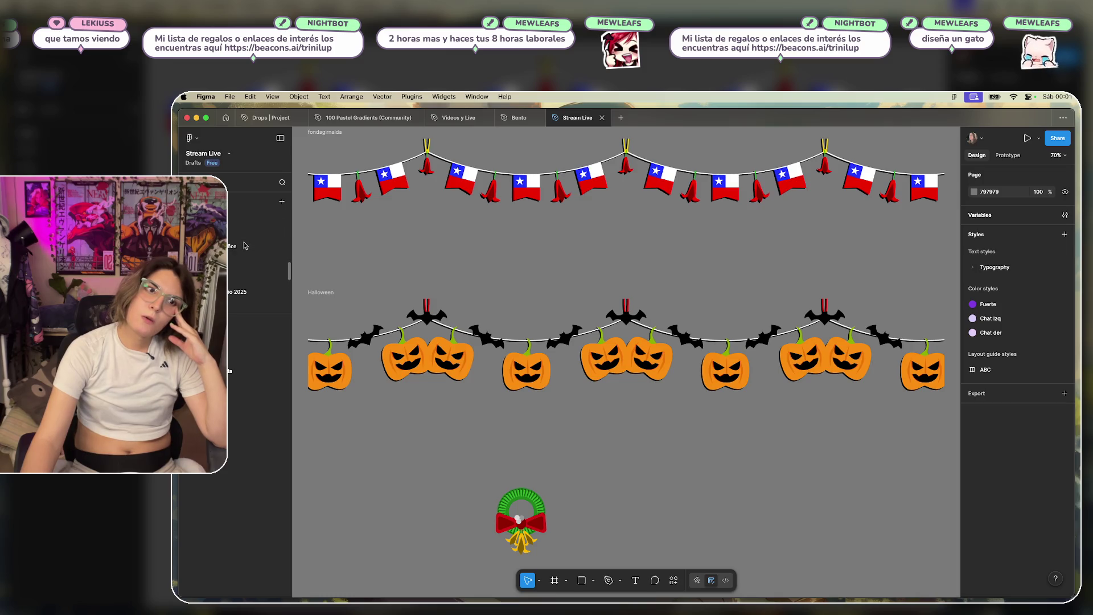
{"action": "scroll", "coordinate": [243, 246], "scroll_direction": "up", "scroll_amount": 3}
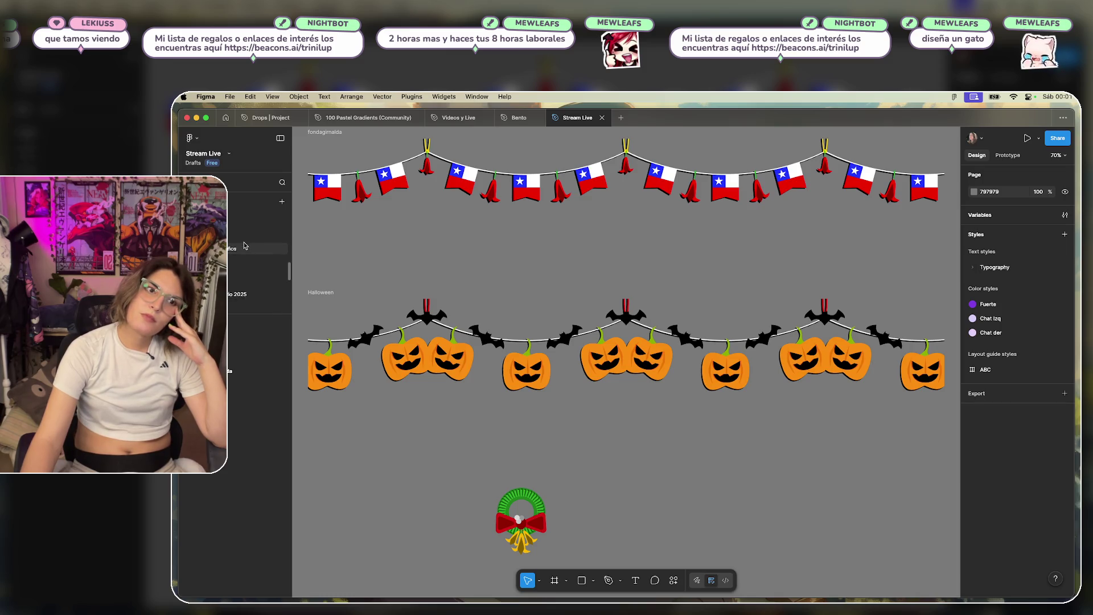
{"action": "scroll", "coordinate": [238, 254], "scroll_direction": "up", "scroll_amount": 3}
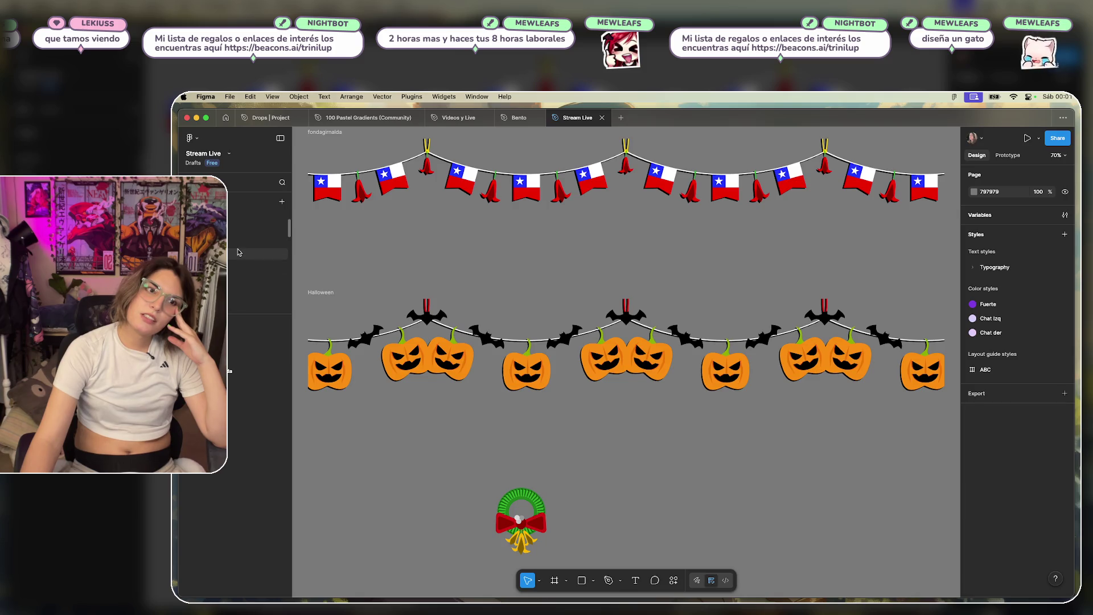
{"action": "left_click", "coordinate": [244, 310]}
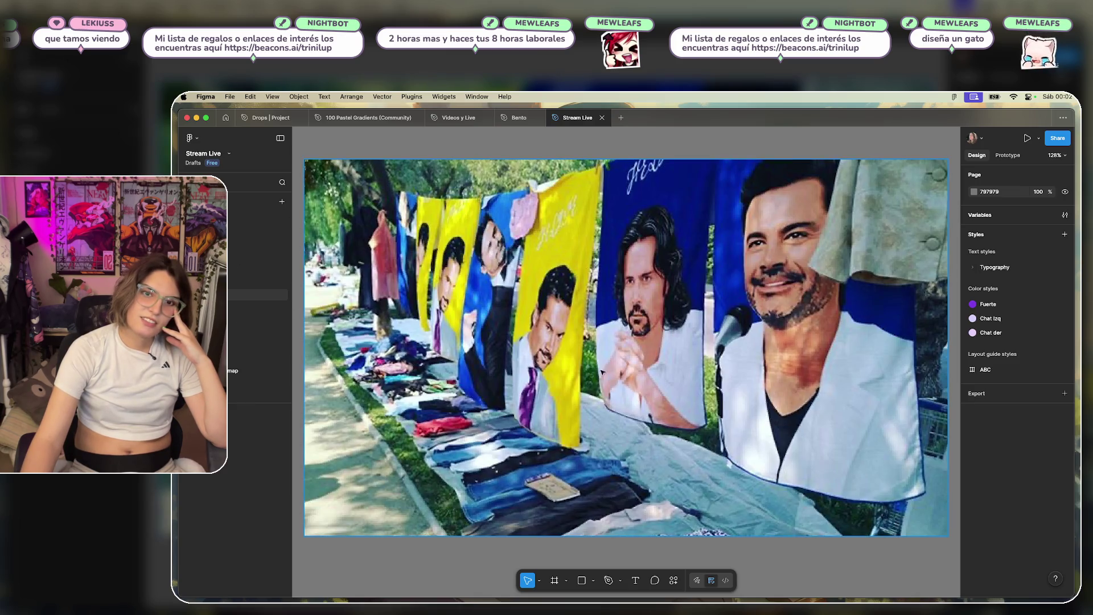
{"action": "scroll", "coordinate": [687, 329], "scroll_direction": "down", "scroll_amount": 5}
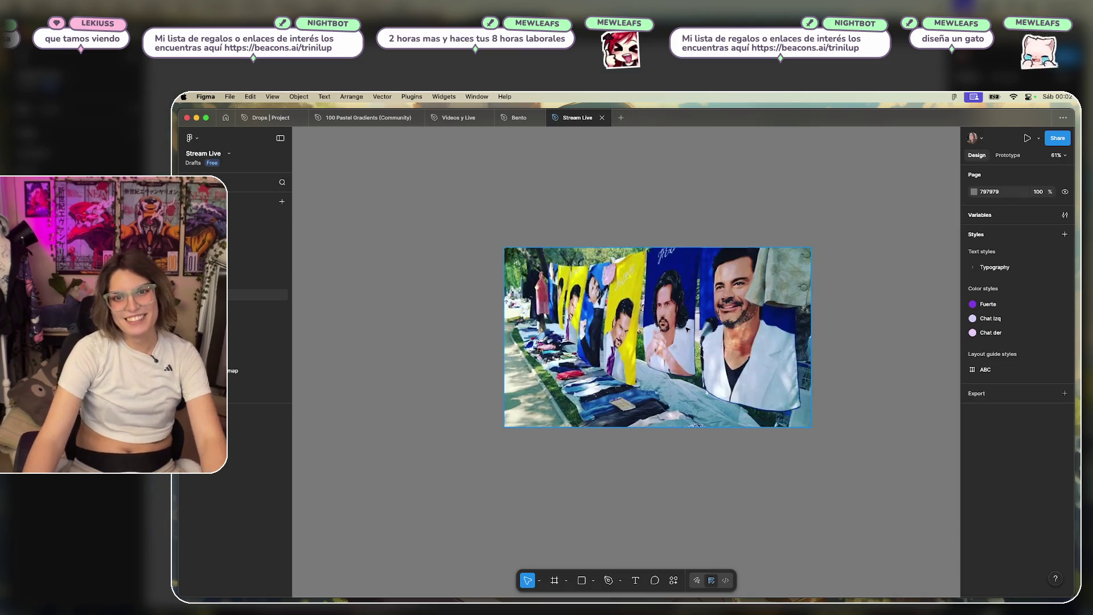
{"action": "scroll", "coordinate": [687, 329], "scroll_direction": "up", "scroll_amount": 1}
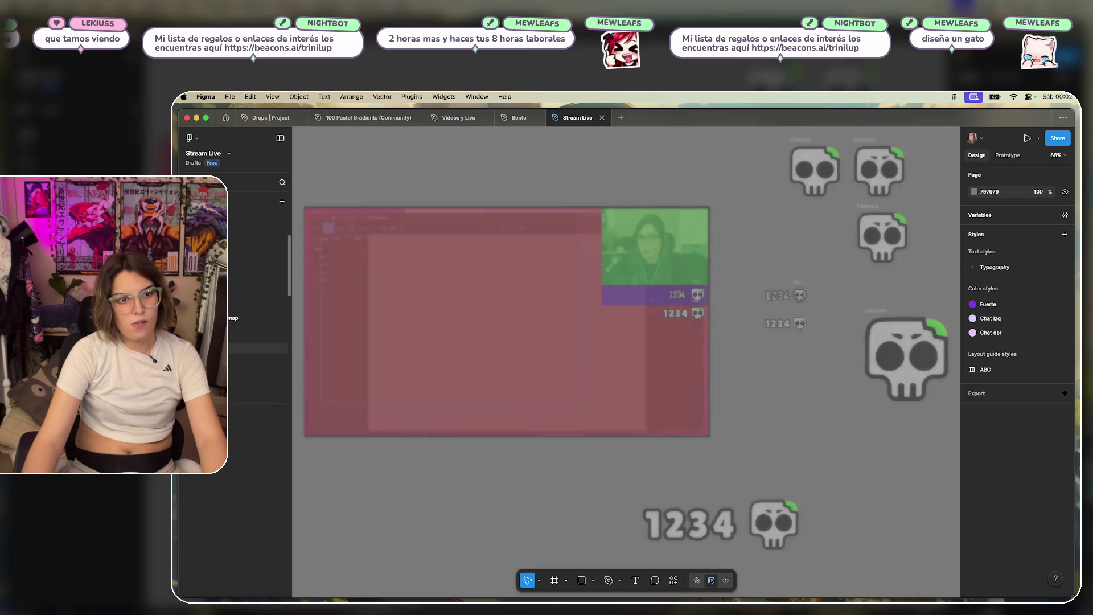
{"action": "scroll", "coordinate": [245, 336], "scroll_direction": "down", "scroll_amount": 3}
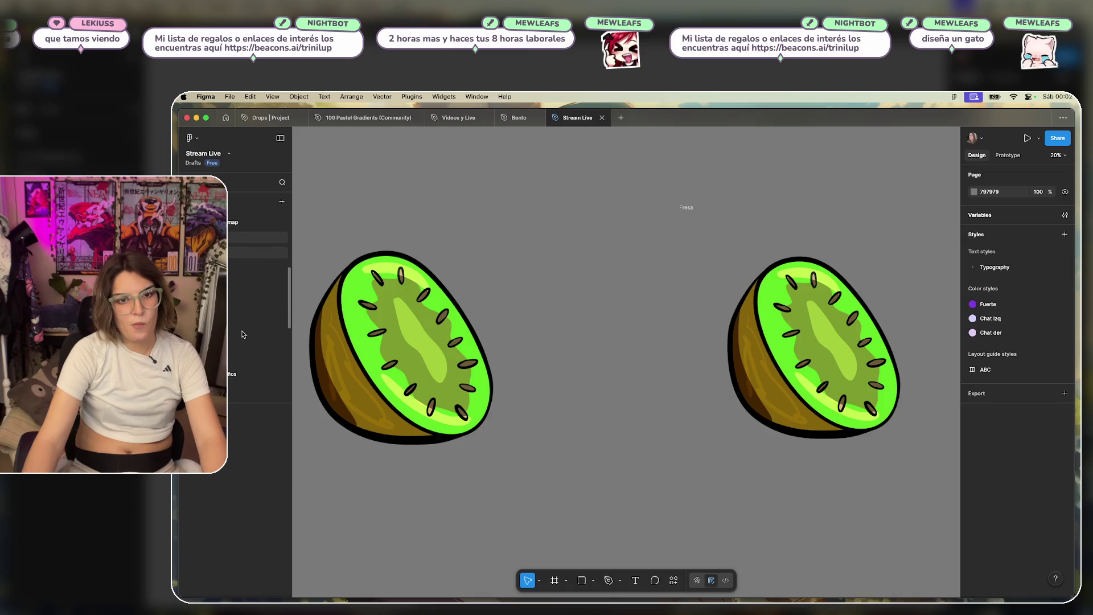
Browse the game screenshots, wireframes, awe logo and dark teal website layout pages.
{"action": "left_click", "coordinate": [254, 359]}
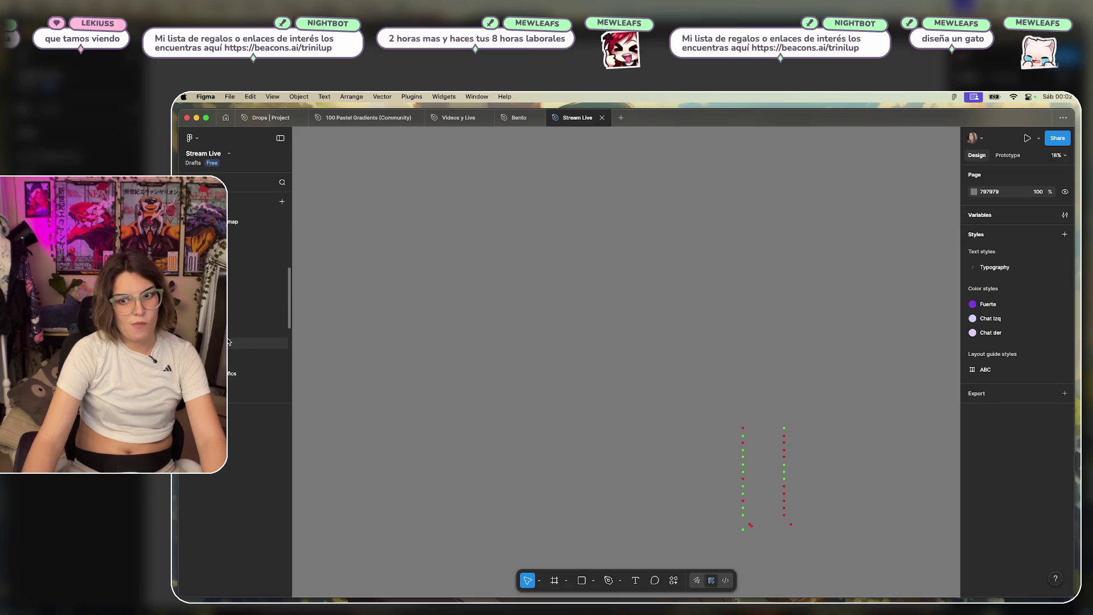
{"action": "scroll", "coordinate": [254, 360], "scroll_direction": "down", "scroll_amount": 3}
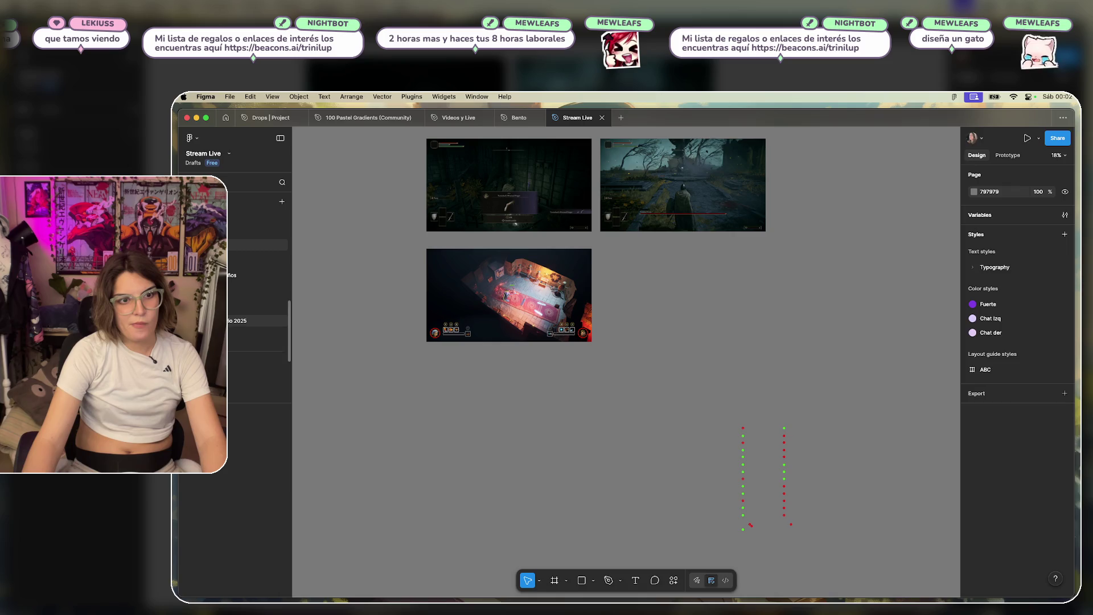
{"action": "scroll", "coordinate": [259, 336], "scroll_direction": "down", "scroll_amount": 3}
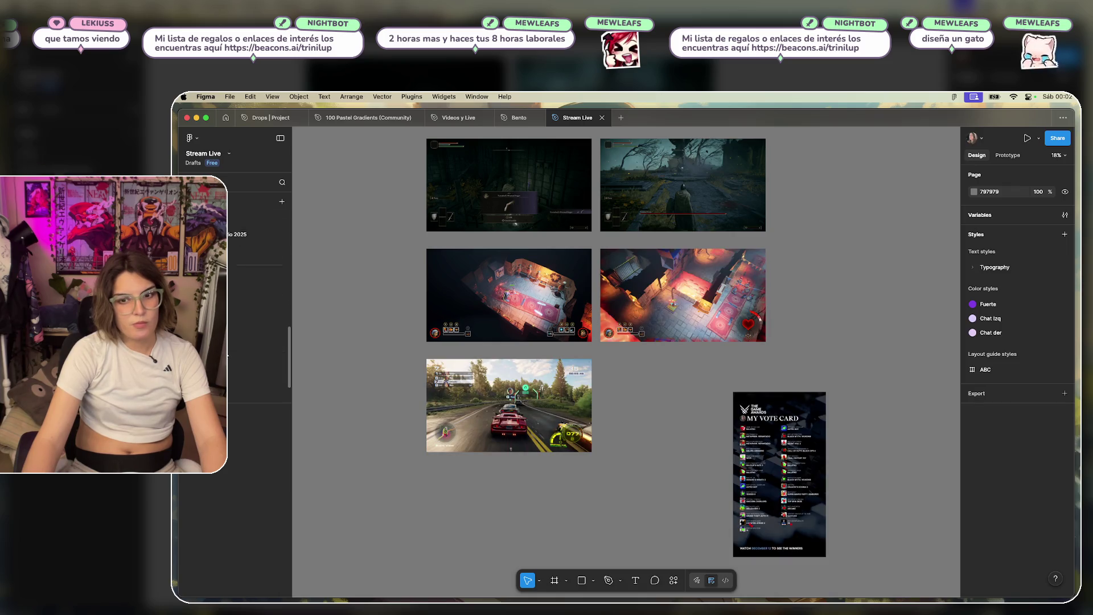
{"action": "left_click", "coordinate": [267, 346]}
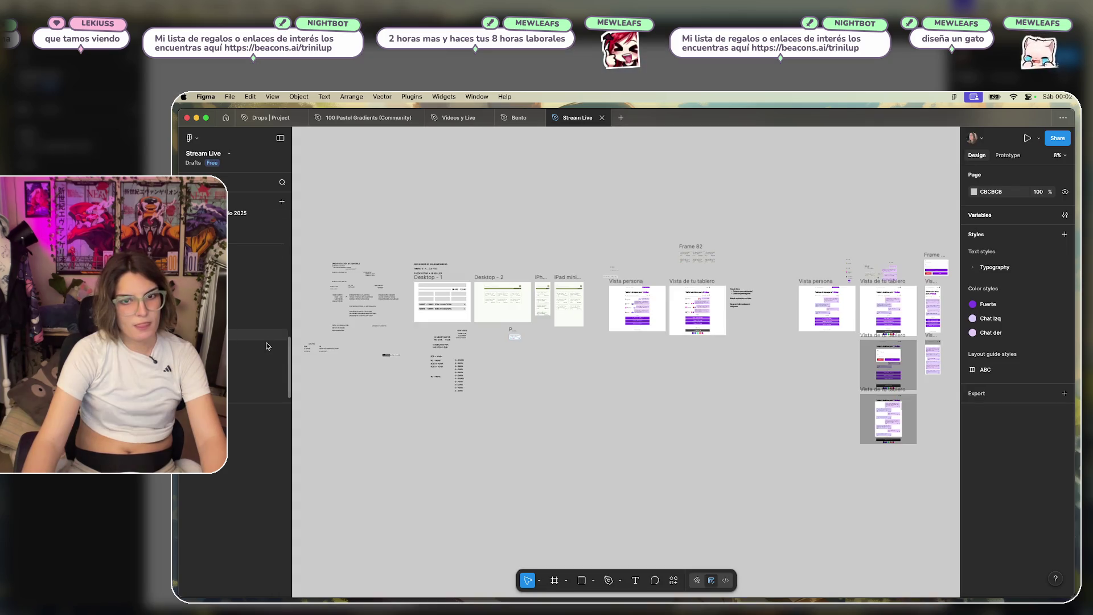
{"action": "left_click", "coordinate": [229, 380]}
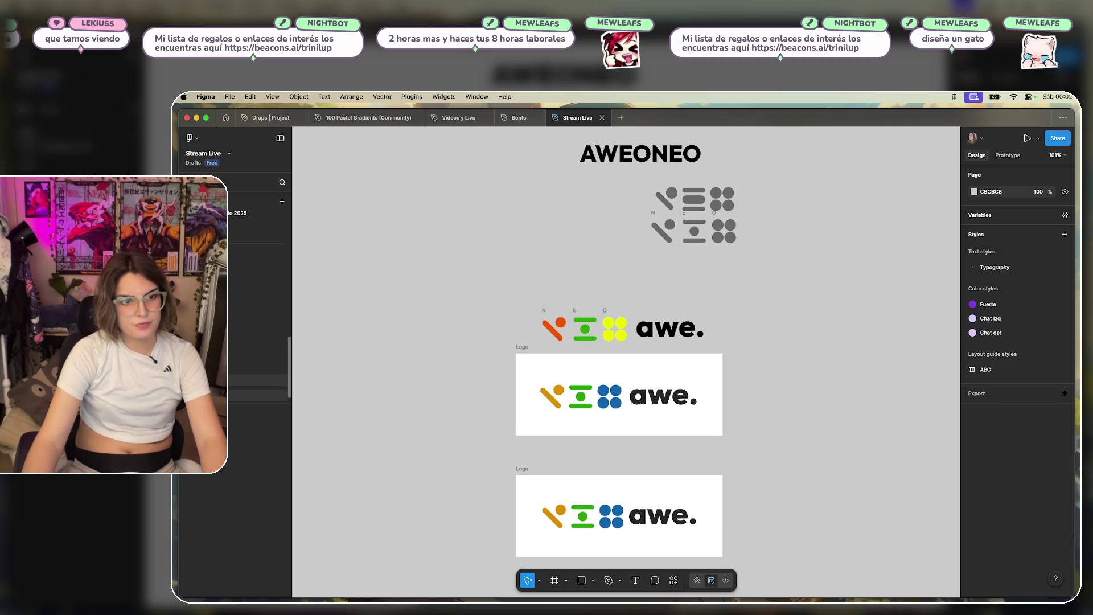
{"action": "left_click", "coordinate": [229, 350]}
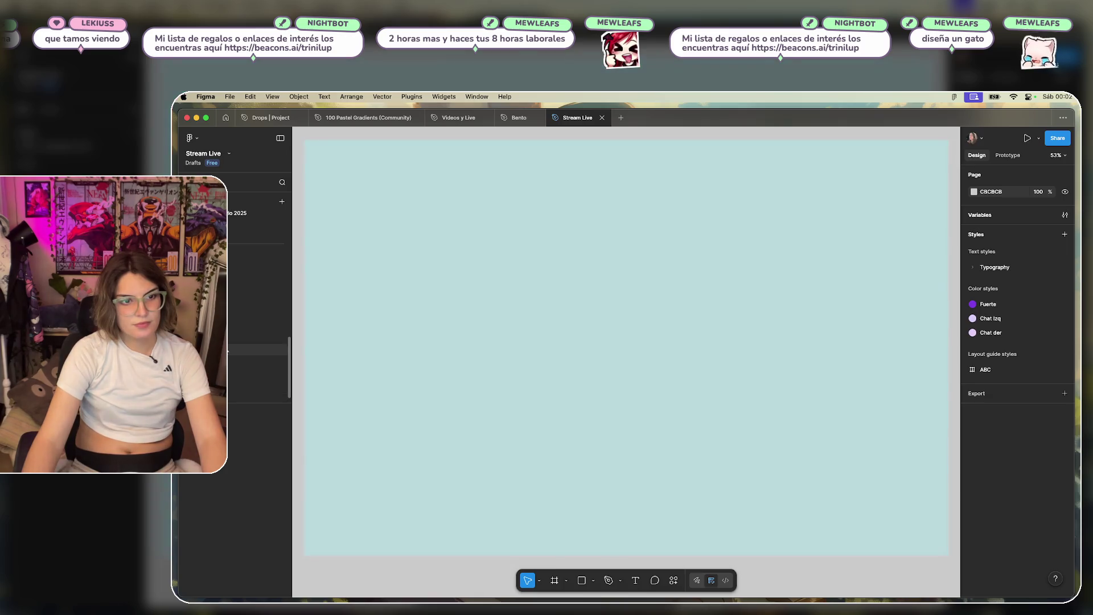
Step through the wireframe, purple-screen and MacBook mockup pages to the weekly stream schedules page.
{"action": "left_click", "coordinate": [228, 334]}
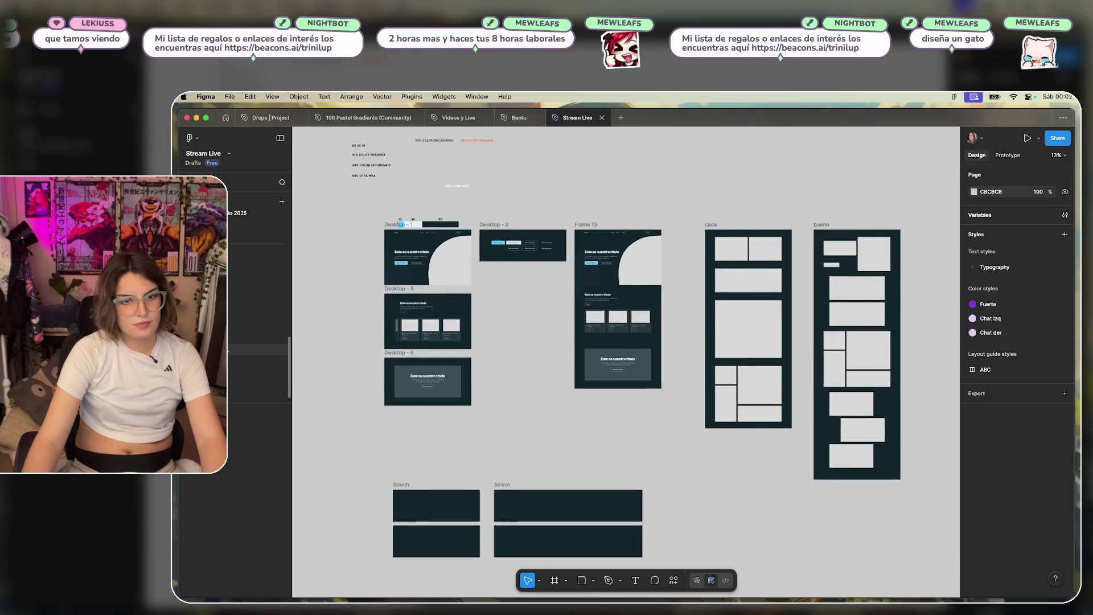
{"action": "left_click", "coordinate": [229, 320]}
{"action": "left_click", "coordinate": [229, 311]}
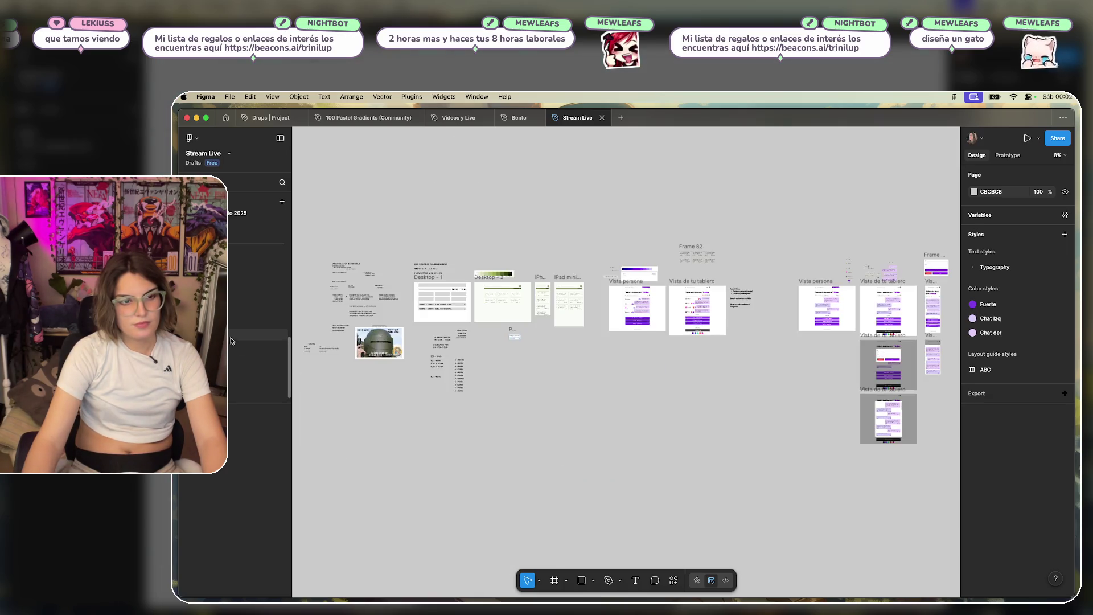
{"action": "left_click", "coordinate": [229, 295]}
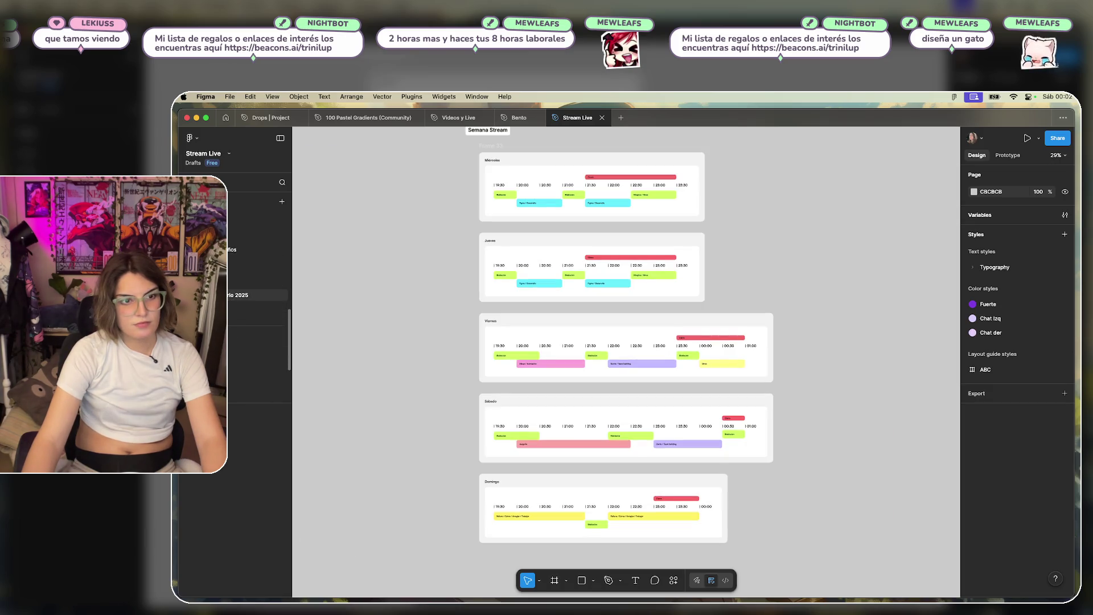
{"action": "left_click", "coordinate": [230, 280]}
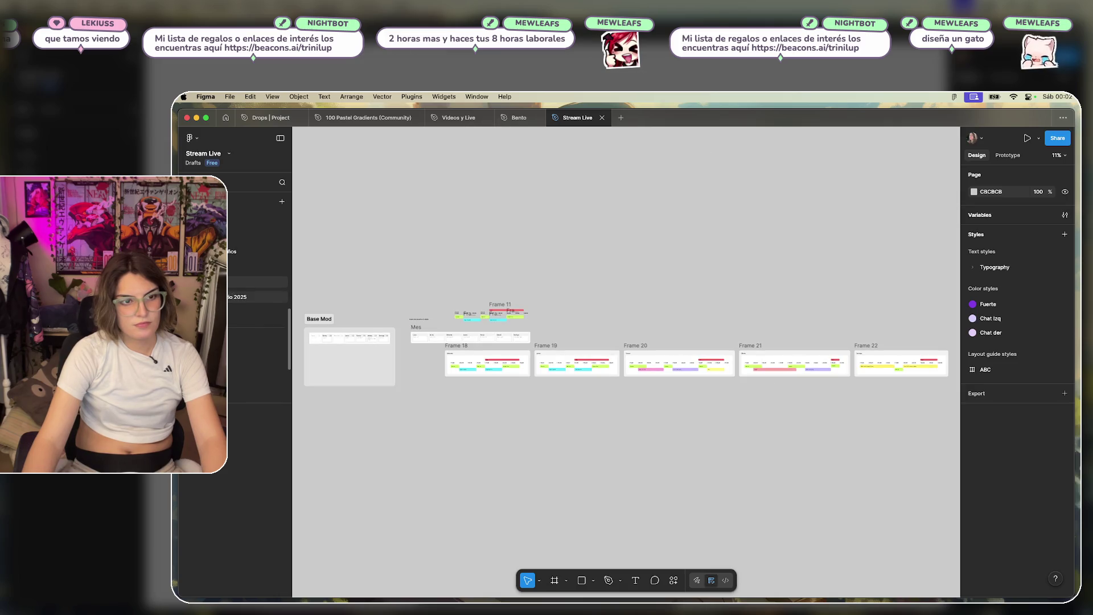
Open the penguin avatar designs page and select the middle penguin frame.
{"action": "left_click", "coordinate": [232, 252]}
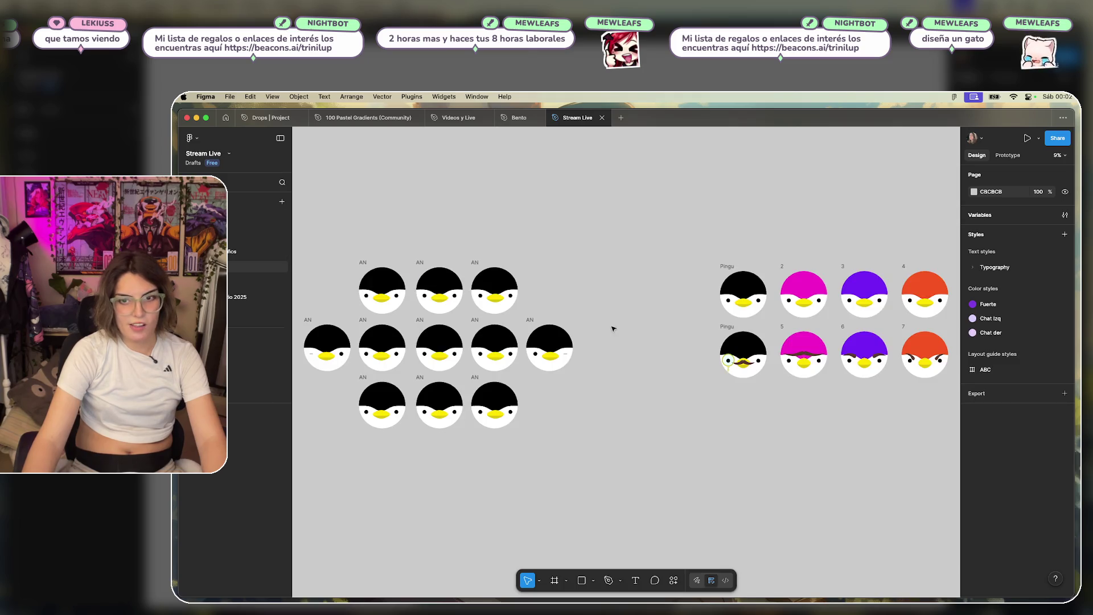
{"action": "mouse_move", "coordinate": [654, 309]}
{"action": "left_mouse_down"}
{"action": "mouse_move", "coordinate": [615, 300]}
{"action": "mouse_move", "coordinate": [642, 285]}
{"action": "left_mouse_up"}
{"action": "scroll", "coordinate": [643, 285], "scroll_direction": "down", "scroll_amount": 1}
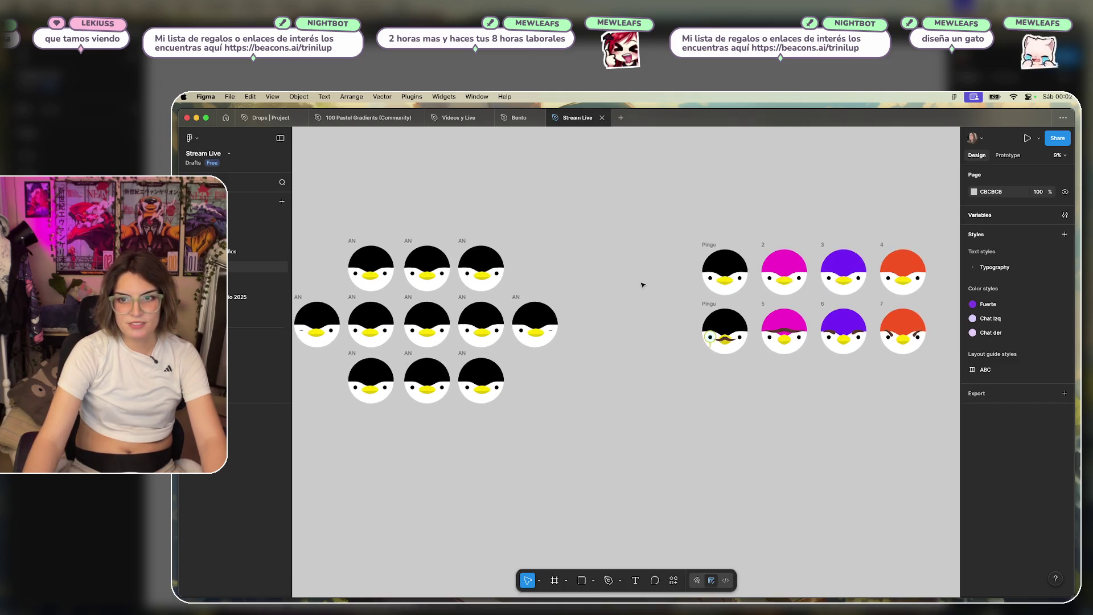
{"action": "scroll", "coordinate": [639, 292], "scroll_direction": "up", "scroll_amount": 1}
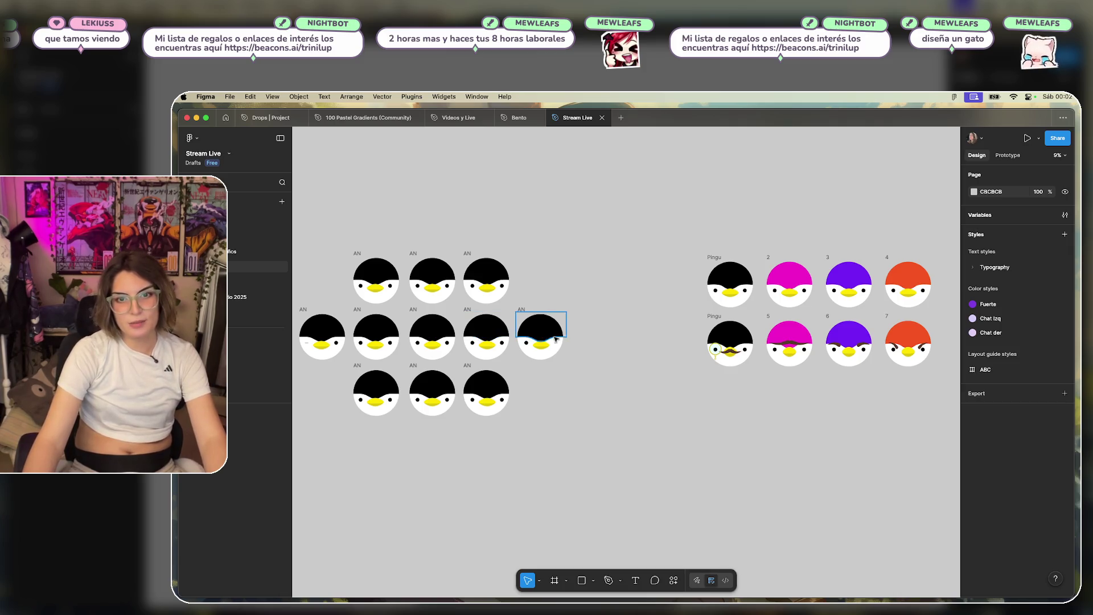
{"action": "left_click", "coordinate": [431, 318]}
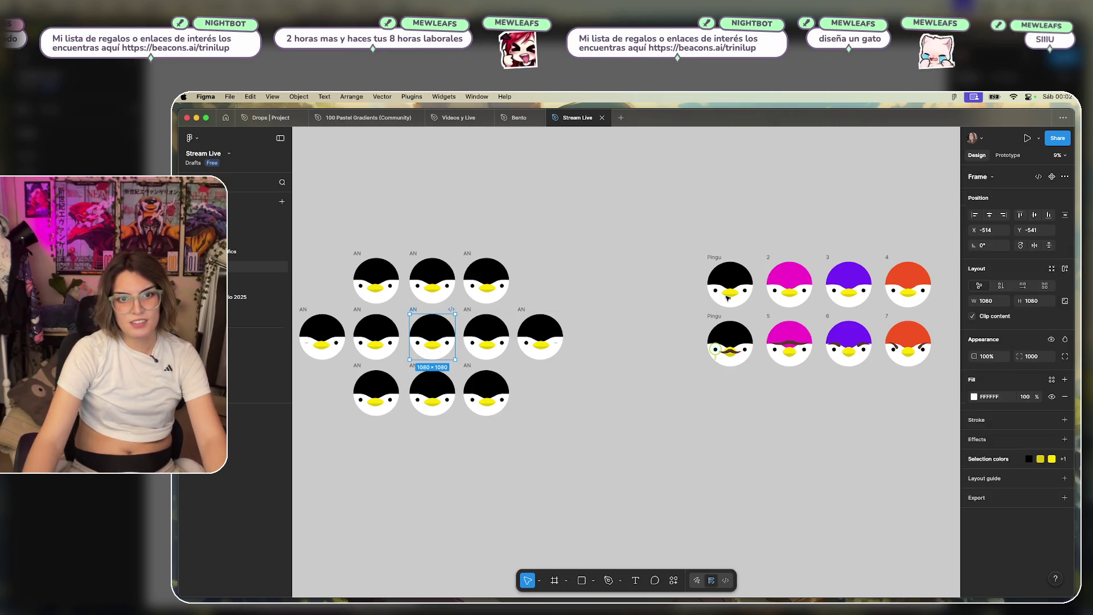
Preview the selected 1080 × 1080 penguin frame as a prototype and trigger its wink.
{"action": "left_click", "coordinate": [1038, 141]}
{"action": "left_click", "coordinate": [1002, 166]}
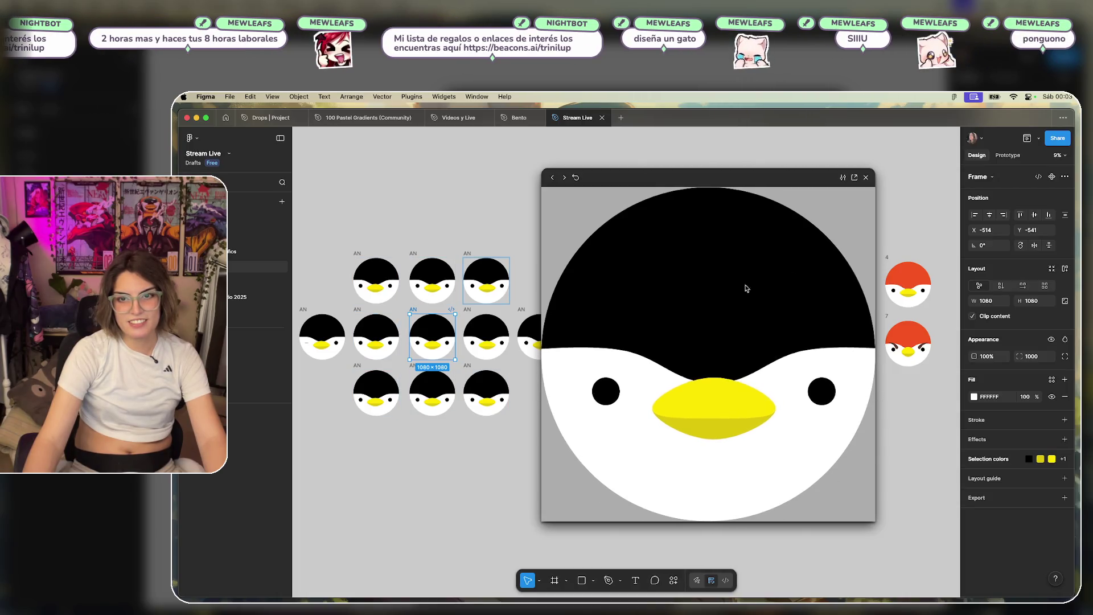
{"action": "left_click", "coordinate": [683, 379]}
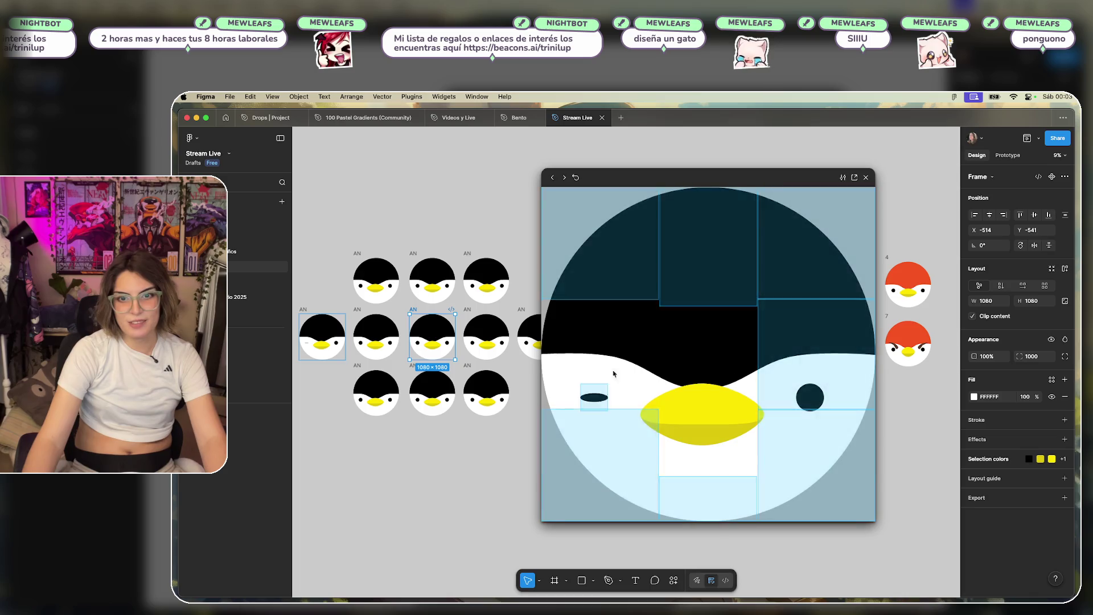
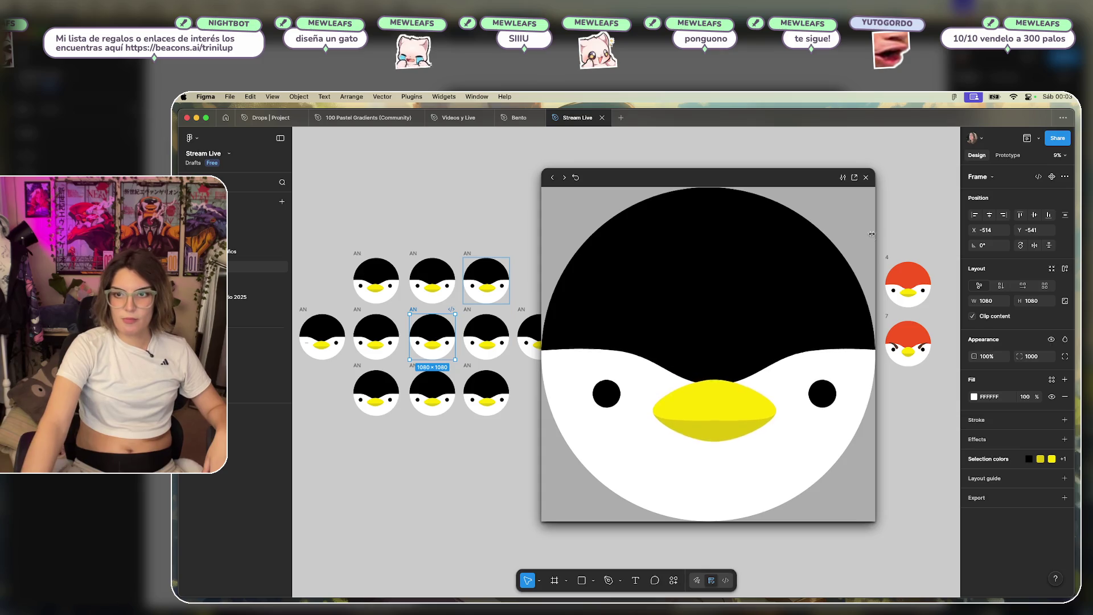
Close the penguin preview window and pan around the Stream Live canvas.
{"action": "left_click", "coordinate": [867, 178]}
{"action": "key", "text": "Escape"}
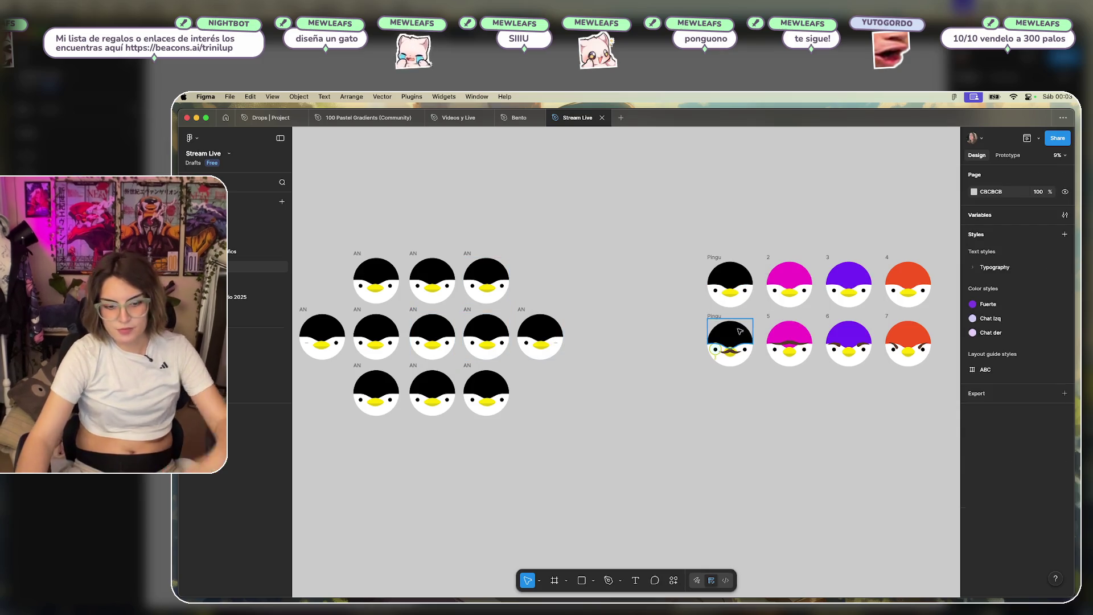
{"action": "scroll", "coordinate": [767, 392], "scroll_direction": "right", "scroll_amount": 1}
{"action": "scroll", "coordinate": [766, 393], "scroll_direction": "up", "scroll_amount": 5}
{"action": "scroll", "coordinate": [675, 415], "scroll_direction": "left", "scroll_amount": 2}
{"action": "scroll", "coordinate": [603, 419], "scroll_direction": "right", "scroll_amount": 1}
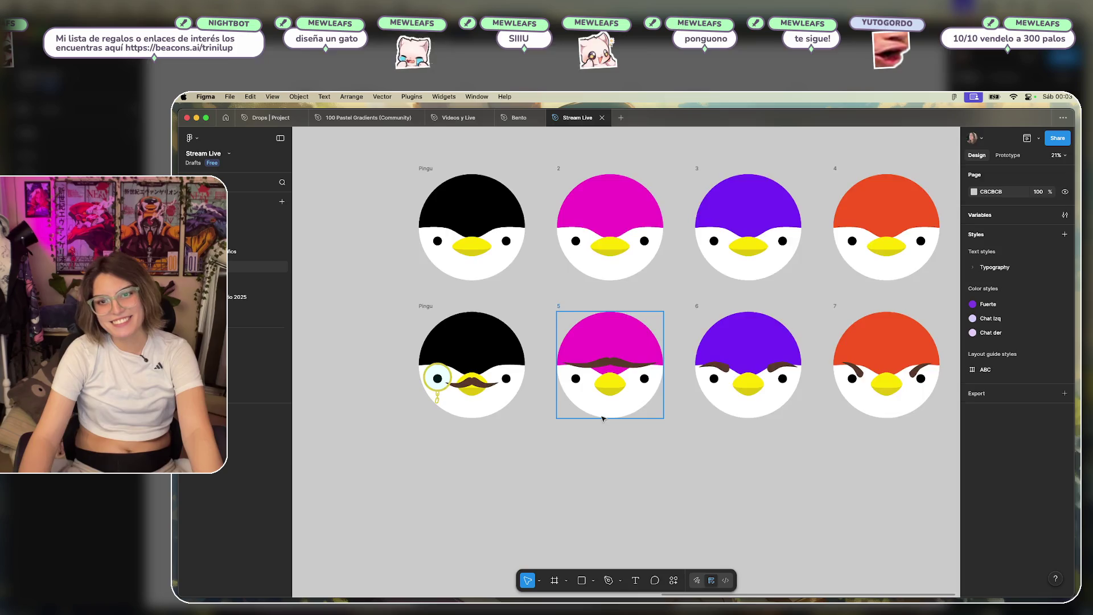
{"action": "scroll", "coordinate": [603, 419], "scroll_direction": "up", "scroll_amount": 3}
{"action": "scroll", "coordinate": [678, 411], "scroll_direction": "left", "scroll_amount": 3}
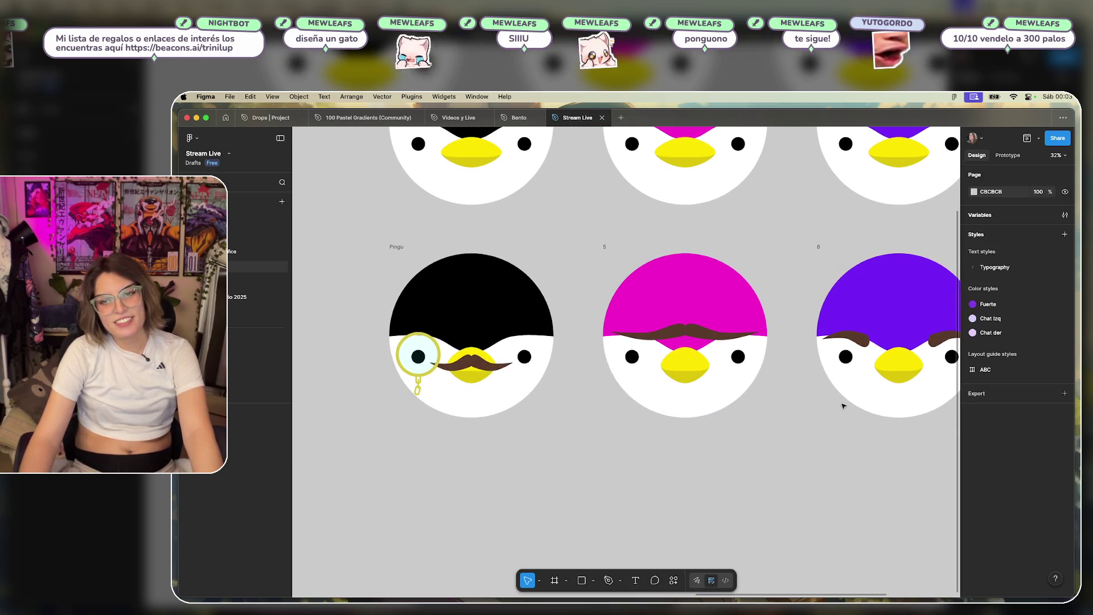
{"action": "scroll", "coordinate": [844, 406], "scroll_direction": "right", "scroll_amount": 5}
{"action": "scroll", "coordinate": [843, 406], "scroll_direction": "up", "scroll_amount": 2}
{"action": "scroll", "coordinate": [627, 353], "scroll_direction": "down", "scroll_amount": 5}
{"action": "scroll", "coordinate": [307, 301], "scroll_direction": "left", "scroll_amount": 5}
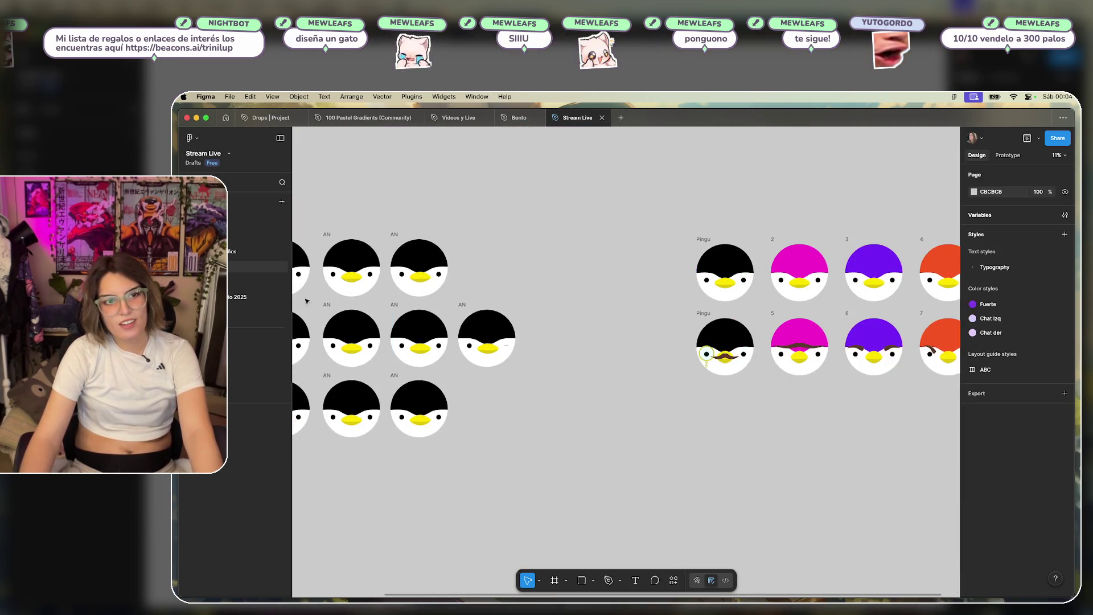
{"action": "scroll", "coordinate": [389, 385], "scroll_direction": "up", "scroll_amount": 3}
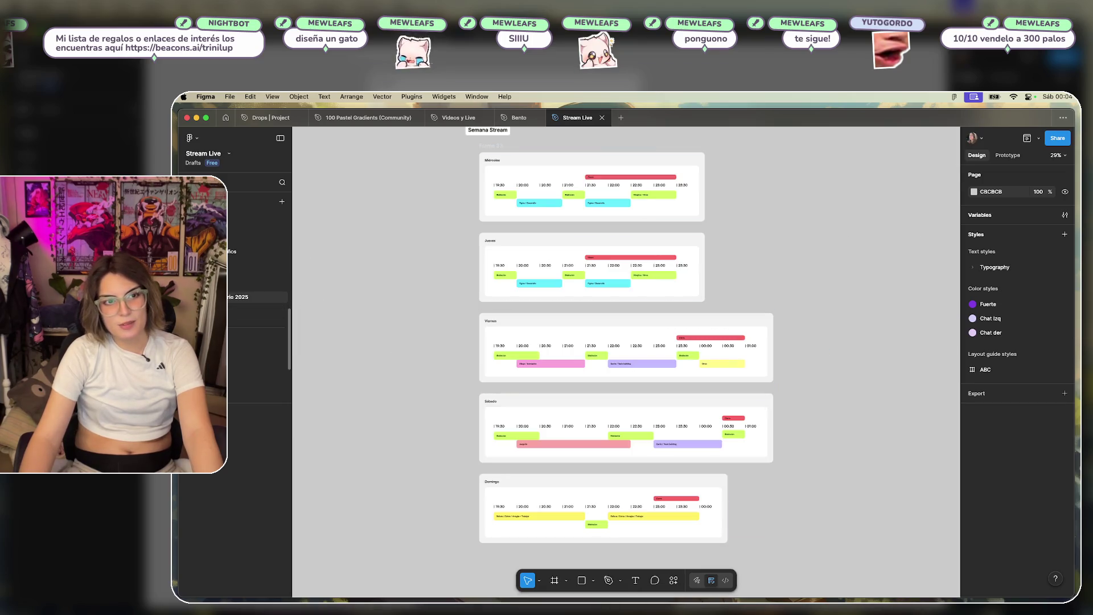
Switch to the birthday-card page and pan over to the month-by-month birthday list.
{"action": "left_click", "coordinate": [211, 251]}
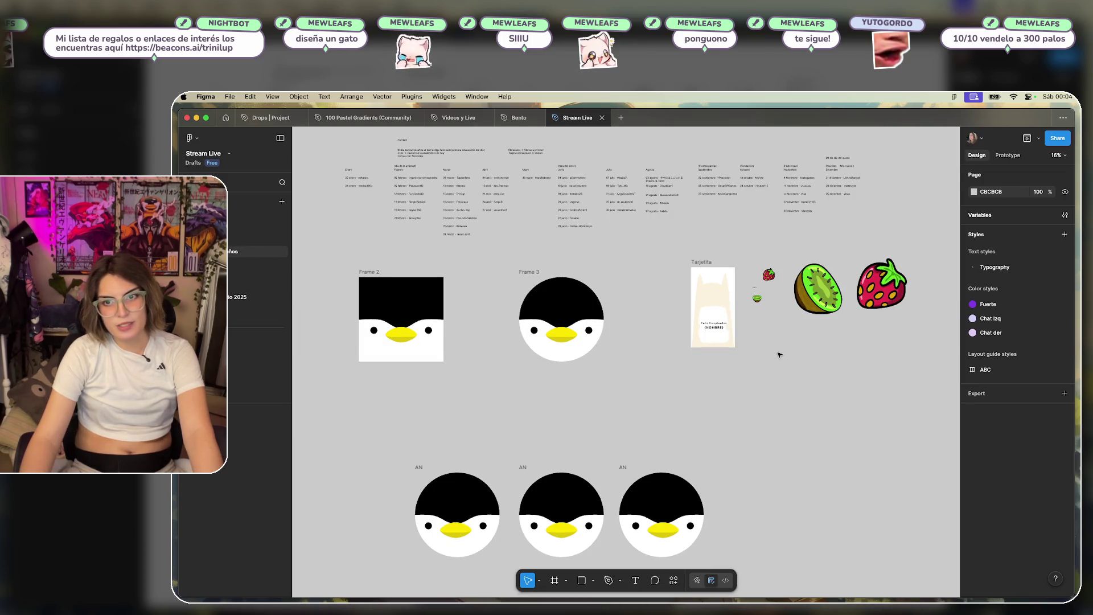
{"action": "scroll", "coordinate": [779, 354], "scroll_direction": "up", "scroll_amount": 5}
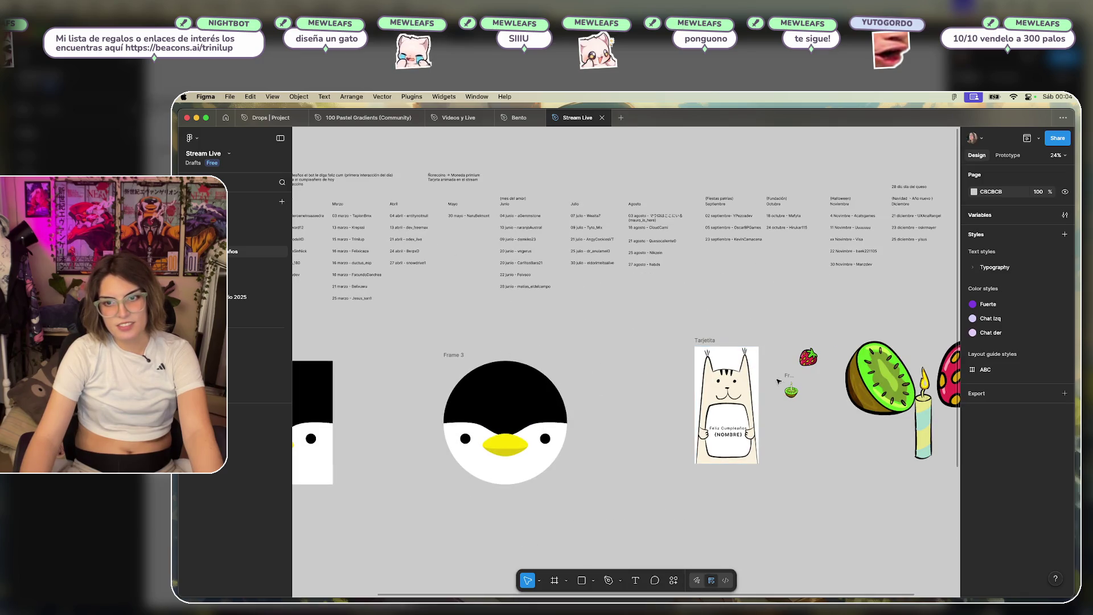
{"action": "mouse_move", "coordinate": [780, 382]}
{"action": "left_mouse_down"}
{"action": "mouse_move", "coordinate": [581, 348]}
{"action": "mouse_move", "coordinate": [560, 447]}
{"action": "left_mouse_up"}
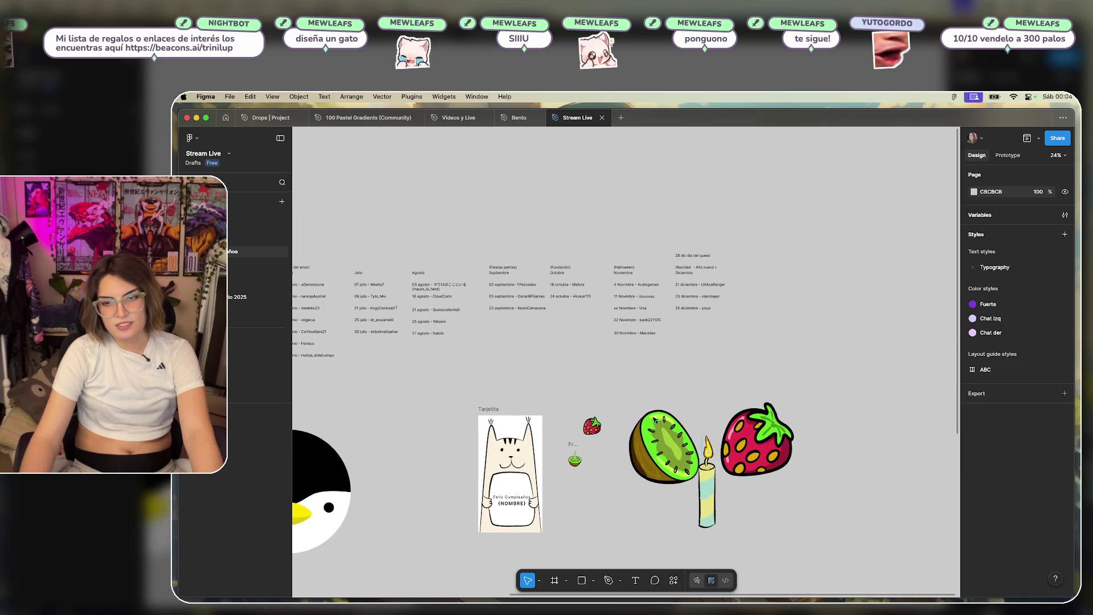
{"action": "scroll", "coordinate": [654, 420], "scroll_direction": "up", "scroll_amount": 5}
{"action": "scroll", "coordinate": [672, 371], "scroll_direction": "down", "scroll_amount": 3}
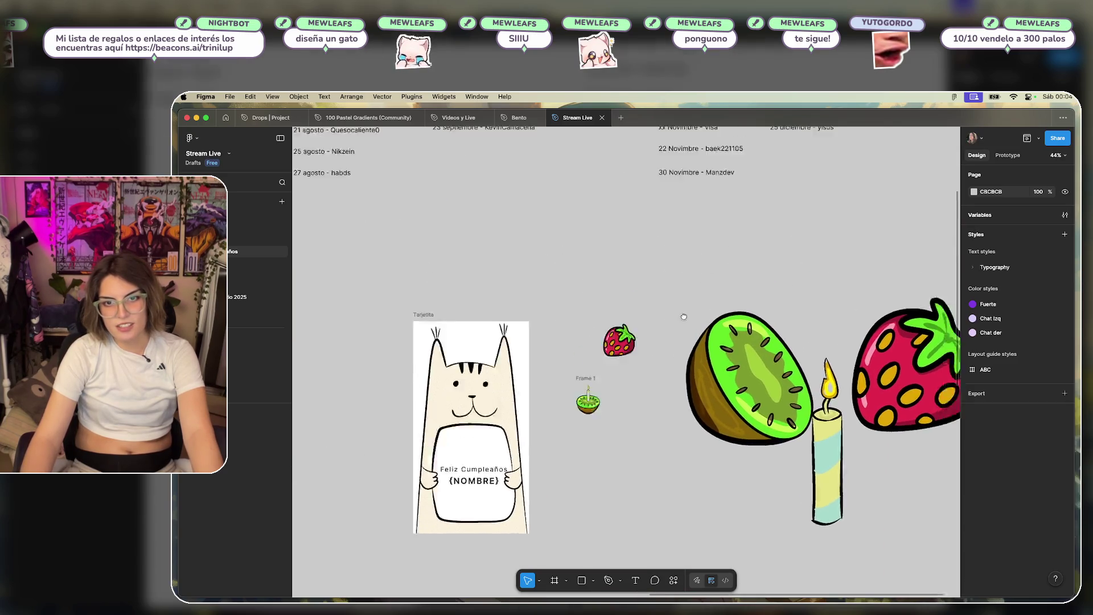
{"action": "scroll", "coordinate": [683, 316], "scroll_direction": "up", "scroll_amount": 5}
{"action": "scroll", "coordinate": [654, 342], "scroll_direction": "left", "scroll_amount": 10}
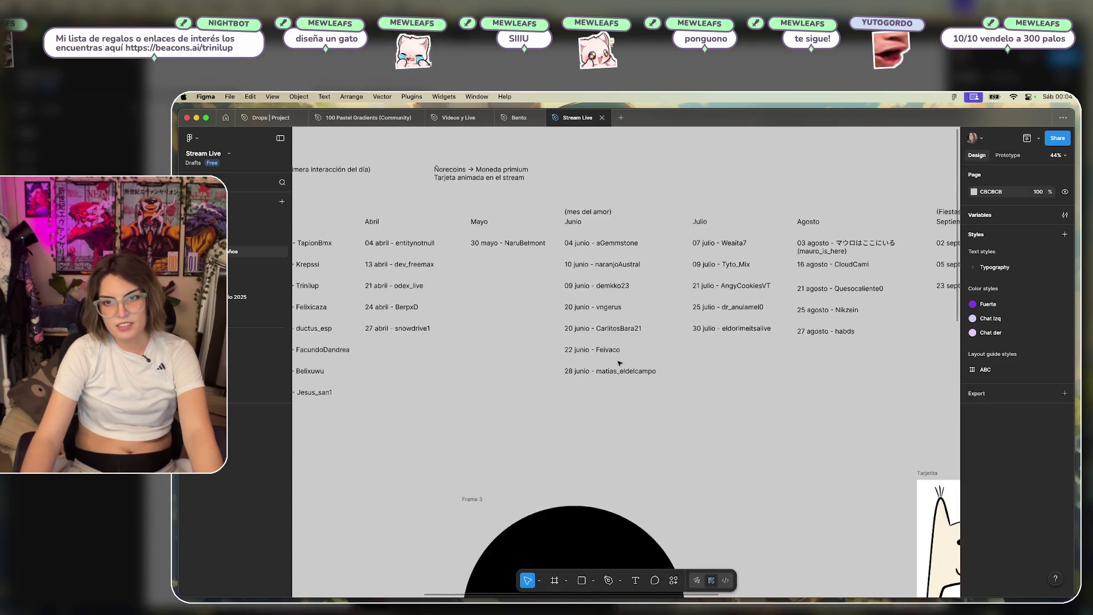
{"action": "scroll", "coordinate": [619, 362], "scroll_direction": "left", "scroll_amount": 10}
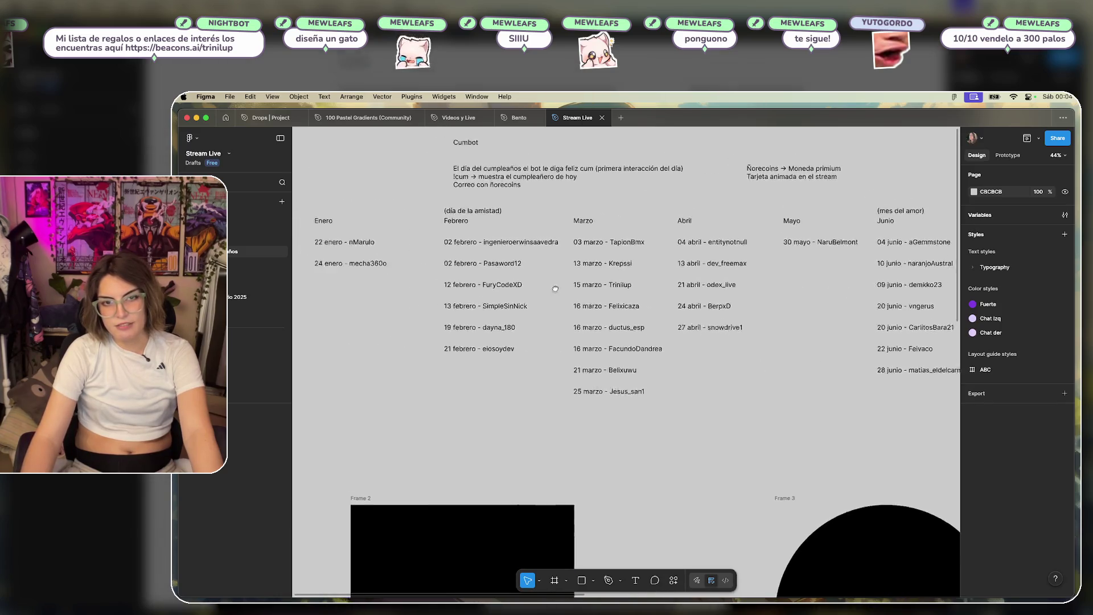
{"action": "left_click_drag", "start_coordinate": [555, 289], "coordinate": [600, 315]}
{"action": "scroll", "coordinate": [476, 293], "scroll_direction": "up", "scroll_amount": 5, "text": "ctrl"}
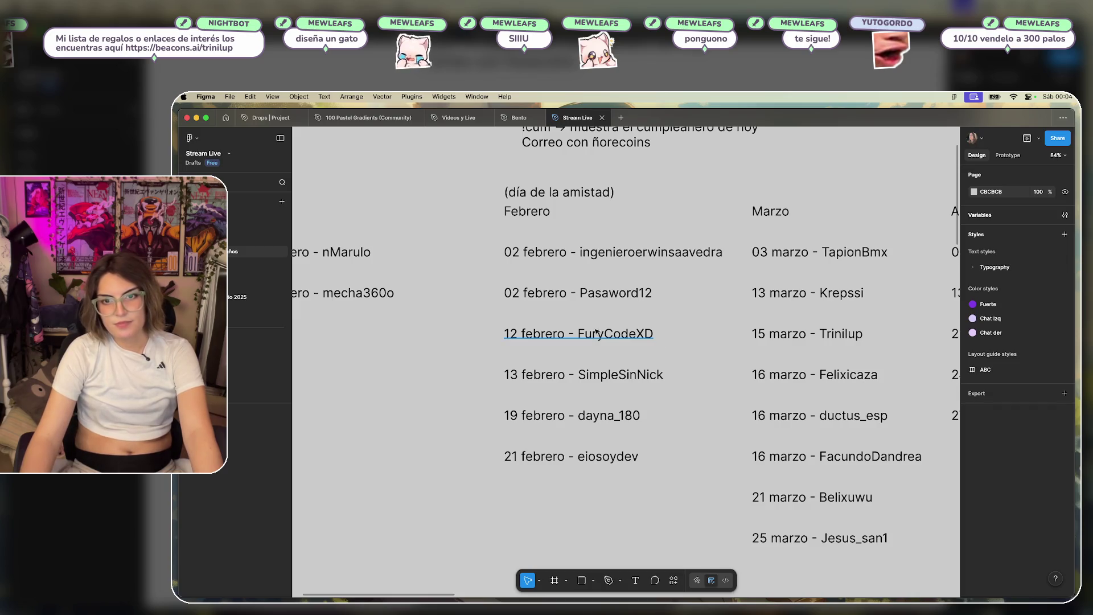
Look over a birthday list entry's options, then close the Stream Live file.
{"action": "right_click", "coordinate": [687, 376]}
{"action": "key", "text": "Escape"}
{"action": "left_click", "coordinate": [530, 457]}
{"action": "left_click", "coordinate": [484, 401]}
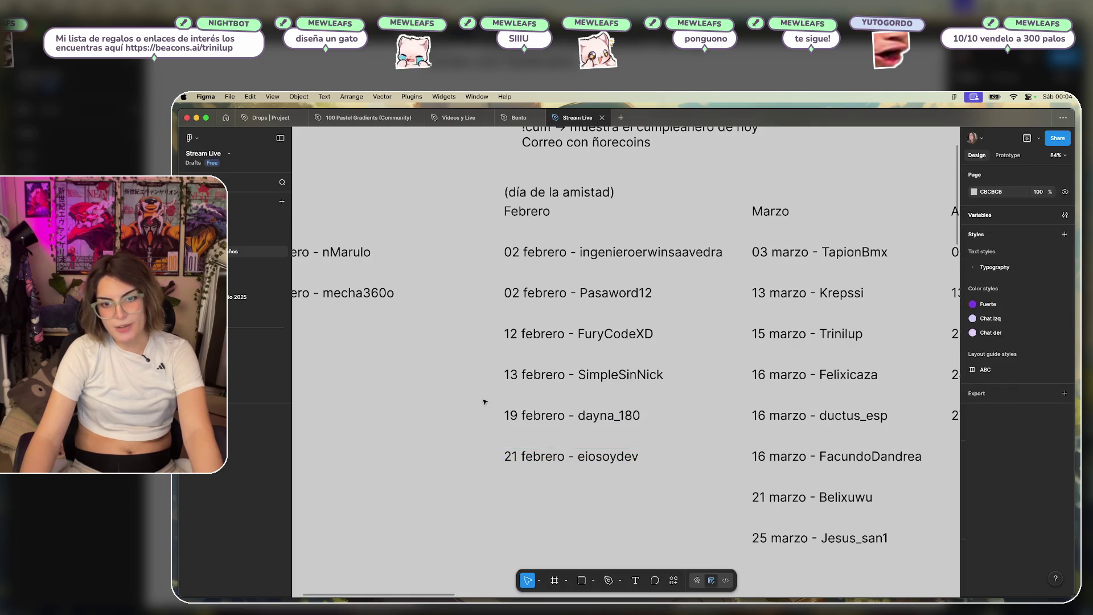
{"action": "scroll", "coordinate": [456, 354], "scroll_direction": "up", "scroll_amount": 1}
{"action": "scroll", "coordinate": [456, 354], "scroll_direction": "down", "scroll_amount": 3}
{"action": "scroll", "coordinate": [669, 379], "scroll_direction": "right", "scroll_amount": 5}
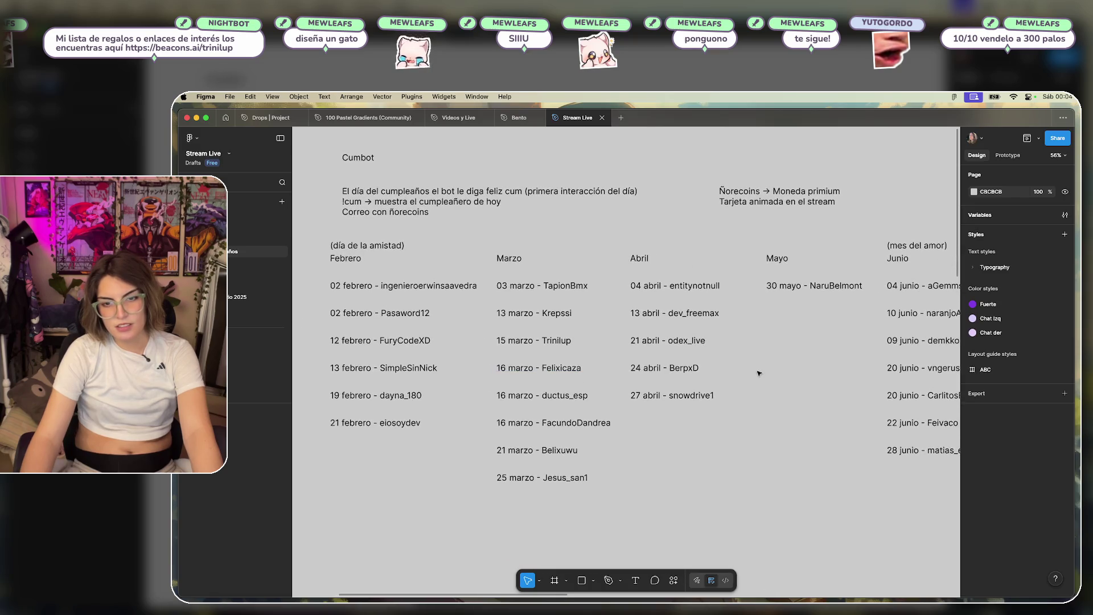
{"action": "scroll", "coordinate": [482, 362], "scroll_direction": "right", "scroll_amount": 6}
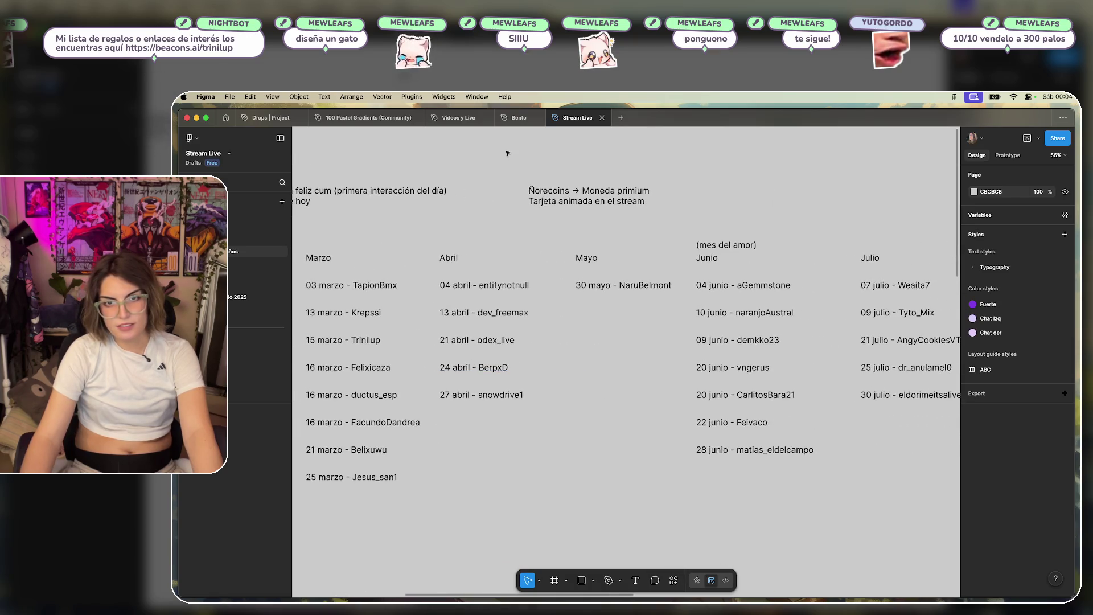
{"action": "left_click", "coordinate": [602, 117]}
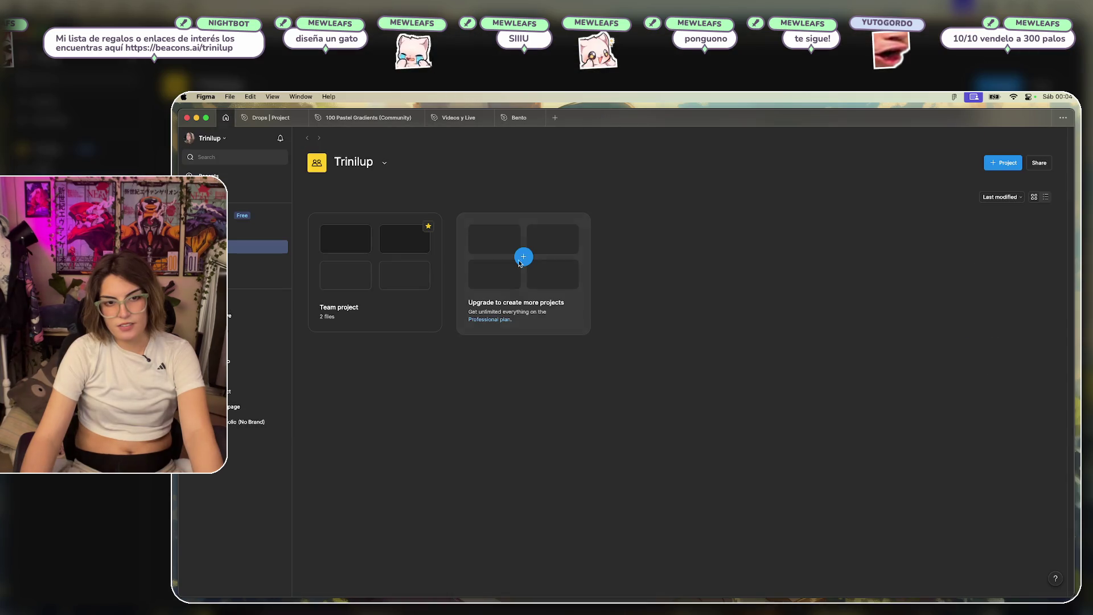
Switch to the Bento file and delete the rectangle placed by accident.
{"action": "left_click", "coordinate": [515, 122]}
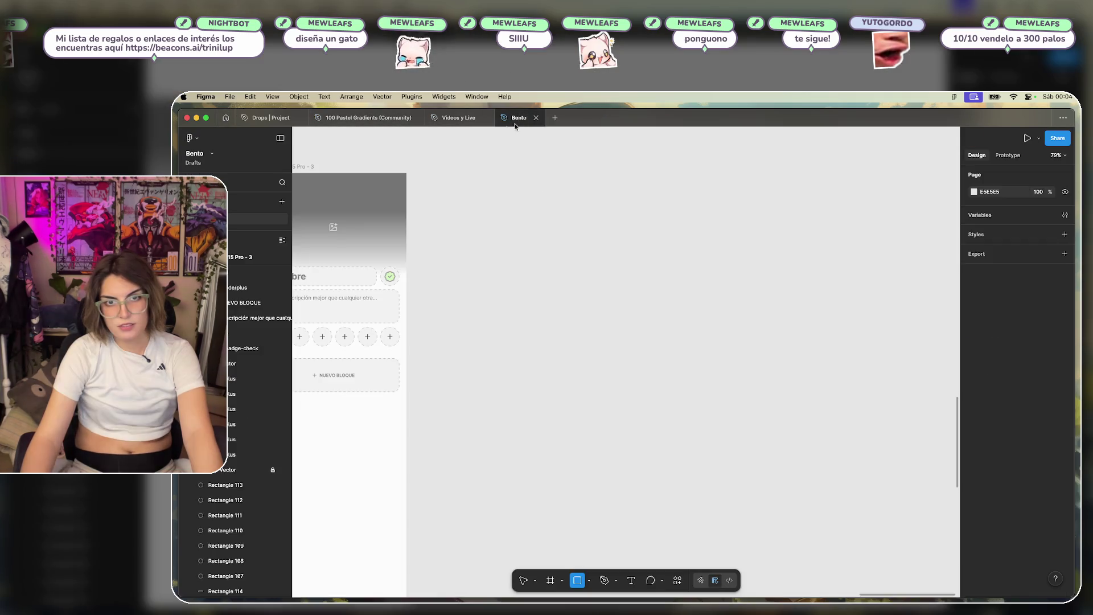
{"action": "left_click", "coordinate": [594, 321]}
{"action": "scroll", "coordinate": [520, 319], "scroll_direction": "left", "scroll_amount": 3}
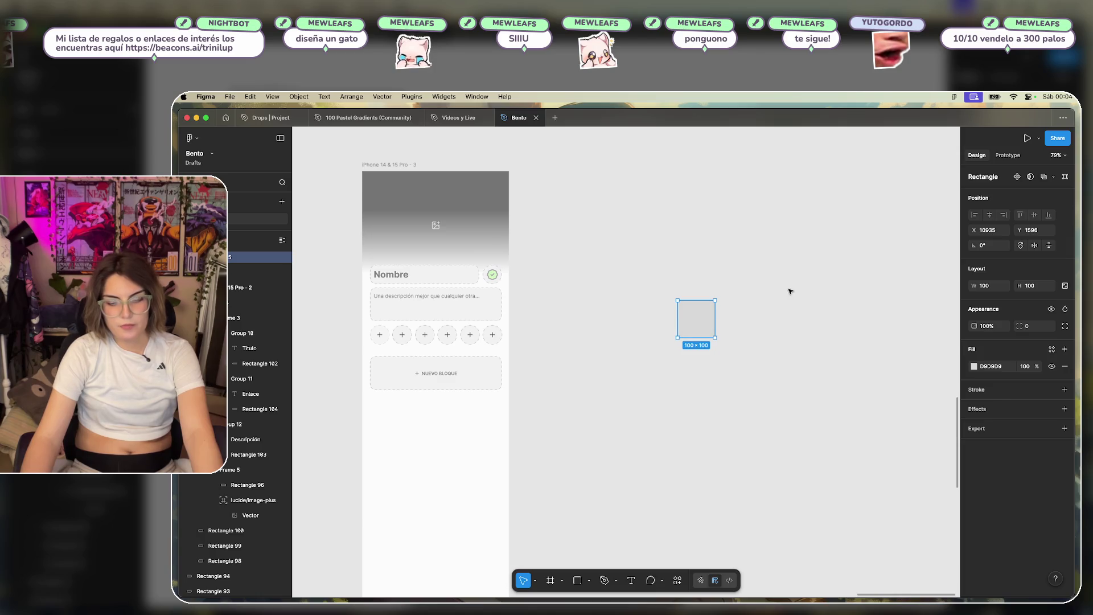
{"action": "key", "text": "Delete"}
Duplicate the iPhone 14 & 15 Pro - 3 frame to its right.
{"action": "scroll", "coordinate": [635, 328], "scroll_direction": "left", "scroll_amount": 5}
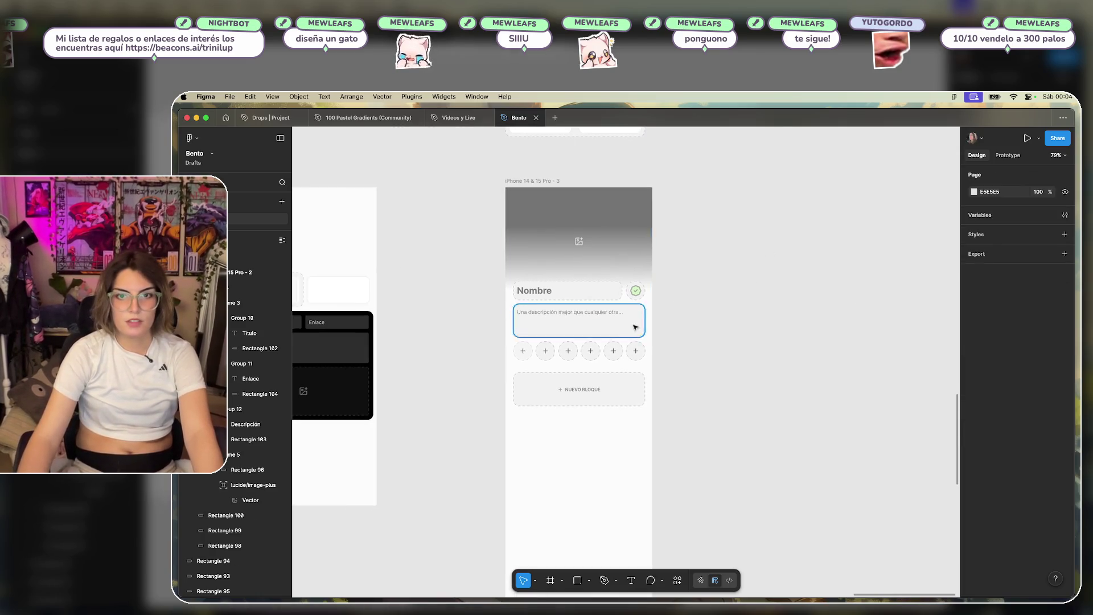
{"action": "scroll", "coordinate": [684, 319], "scroll_direction": "up", "scroll_amount": 3}
{"action": "scroll", "coordinate": [763, 336], "scroll_direction": "left", "scroll_amount": 2}
{"action": "scroll", "coordinate": [815, 301], "scroll_direction": "down", "scroll_amount": 4}
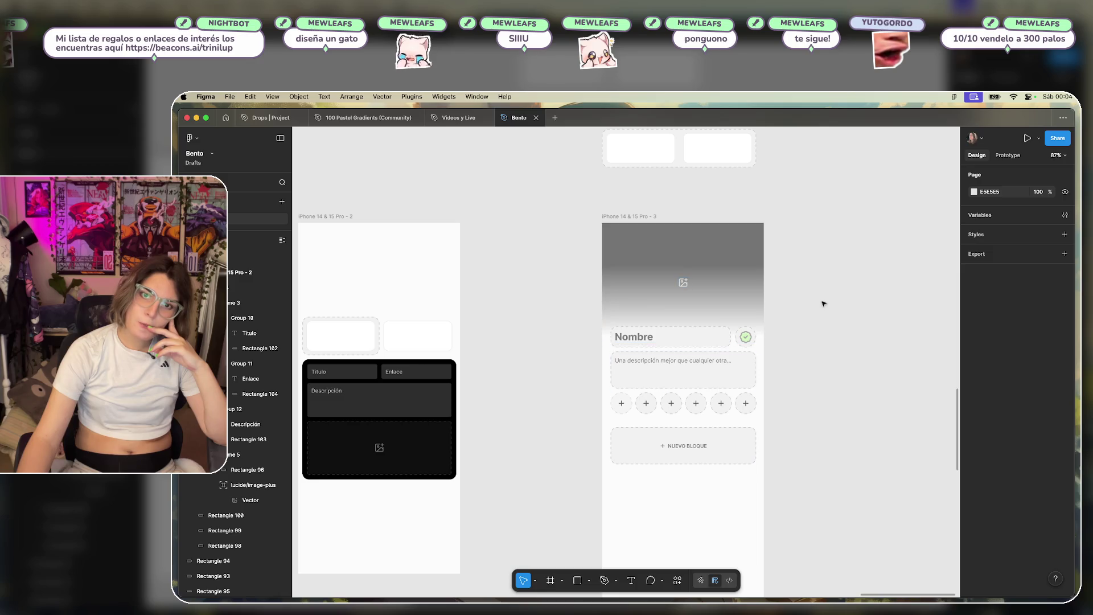
{"action": "scroll", "coordinate": [824, 341], "scroll_direction": "down", "scroll_amount": 3}
{"action": "scroll", "coordinate": [793, 367], "scroll_direction": "down", "scroll_amount": 2}
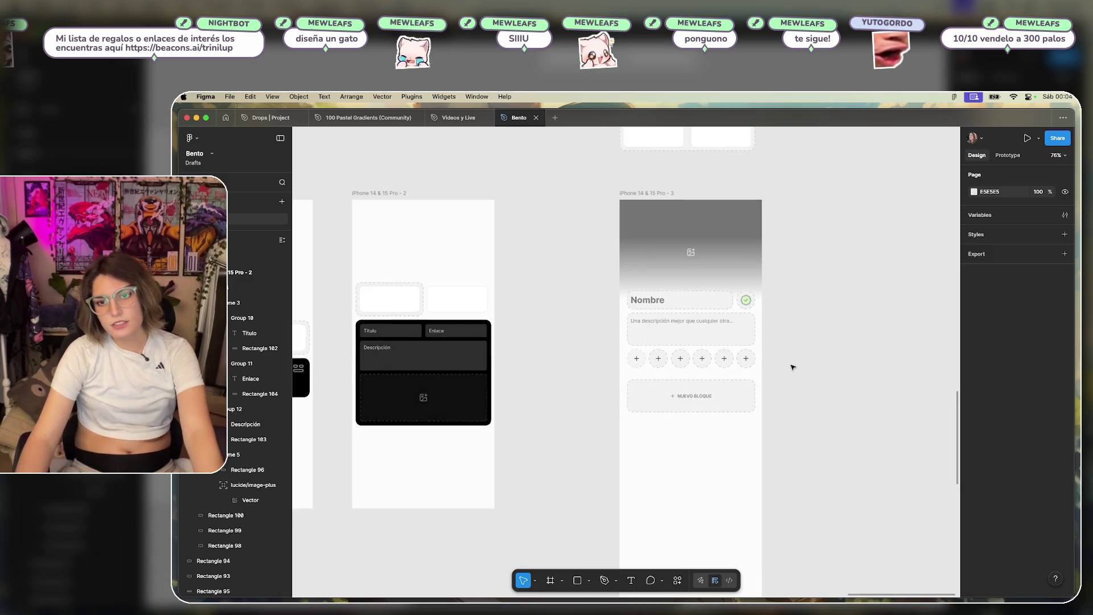
{"action": "scroll", "coordinate": [793, 367], "scroll_direction": "up", "scroll_amount": 2}
{"action": "scroll", "coordinate": [757, 410], "scroll_direction": "down", "scroll_amount": 5}
{"action": "mouse_move", "coordinate": [547, 282]}
{"action": "left_mouse_down"}
{"action": "mouse_move", "coordinate": [665, 289]}
{"action": "mouse_move", "coordinate": [654, 294]}
{"action": "left_mouse_up"}
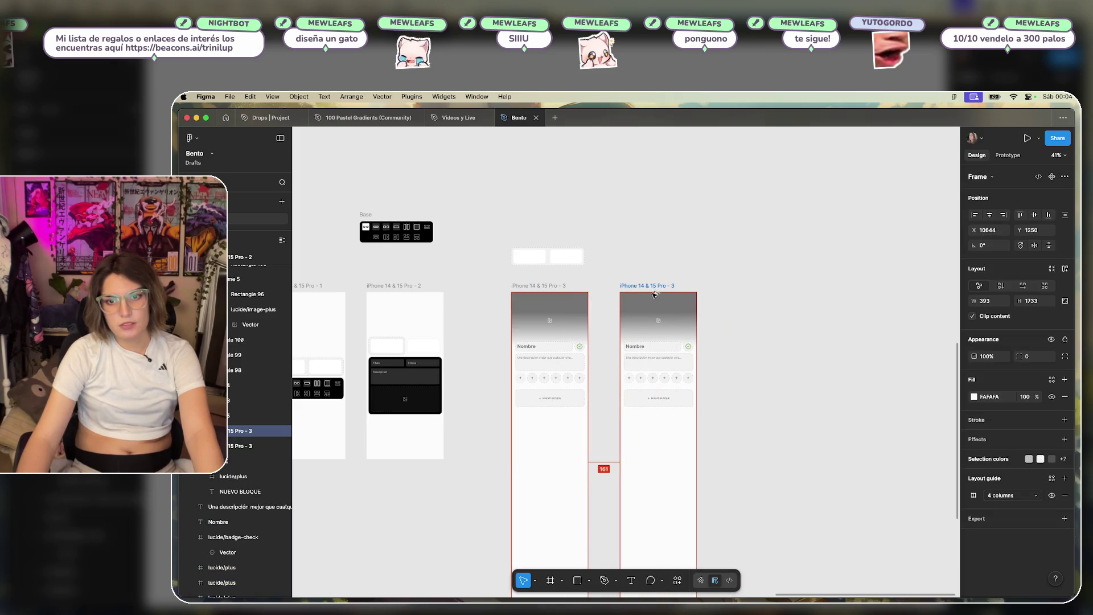
{"action": "left_click", "coordinate": [740, 344]}
Take frame 2's four-item block group and delete frame 4's NUEVO BLOQUE box and label.
{"action": "scroll", "coordinate": [659, 446], "scroll_direction": "up", "scroll_amount": 3}
{"action": "left_click", "coordinate": [693, 342]}
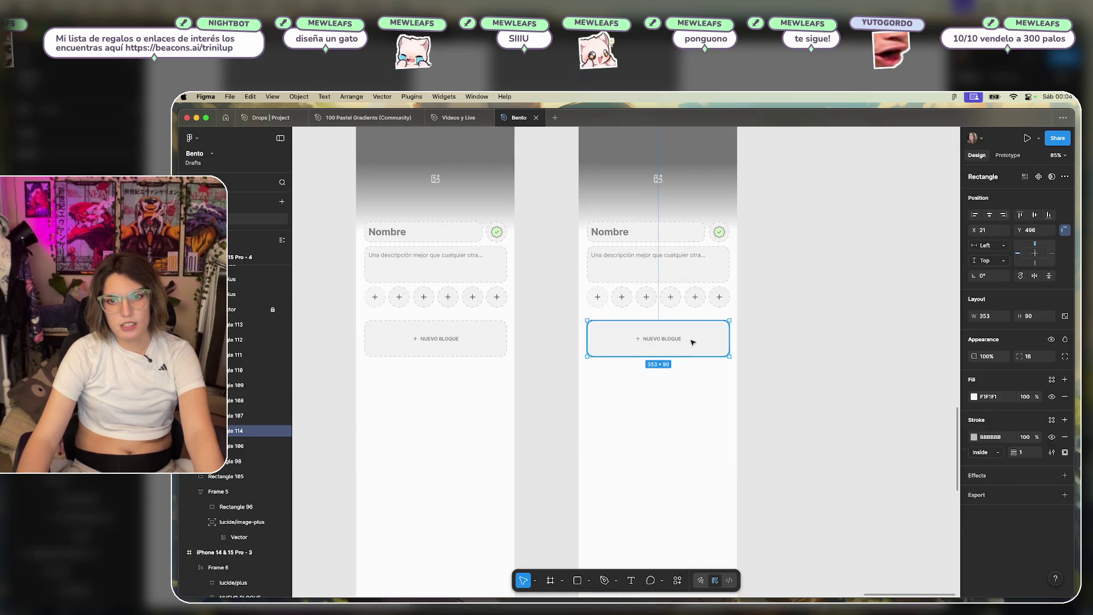
{"action": "scroll", "coordinate": [477, 387], "scroll_direction": "left", "scroll_amount": 10}
{"action": "mouse_move", "coordinate": [603, 249]}
{"action": "left_mouse_down"}
{"action": "mouse_move", "coordinate": [593, 268]}
{"action": "mouse_move", "coordinate": [403, 402]}
{"action": "left_mouse_up"}
{"action": "scroll", "coordinate": [570, 370], "scroll_direction": "right", "scroll_amount": 10}
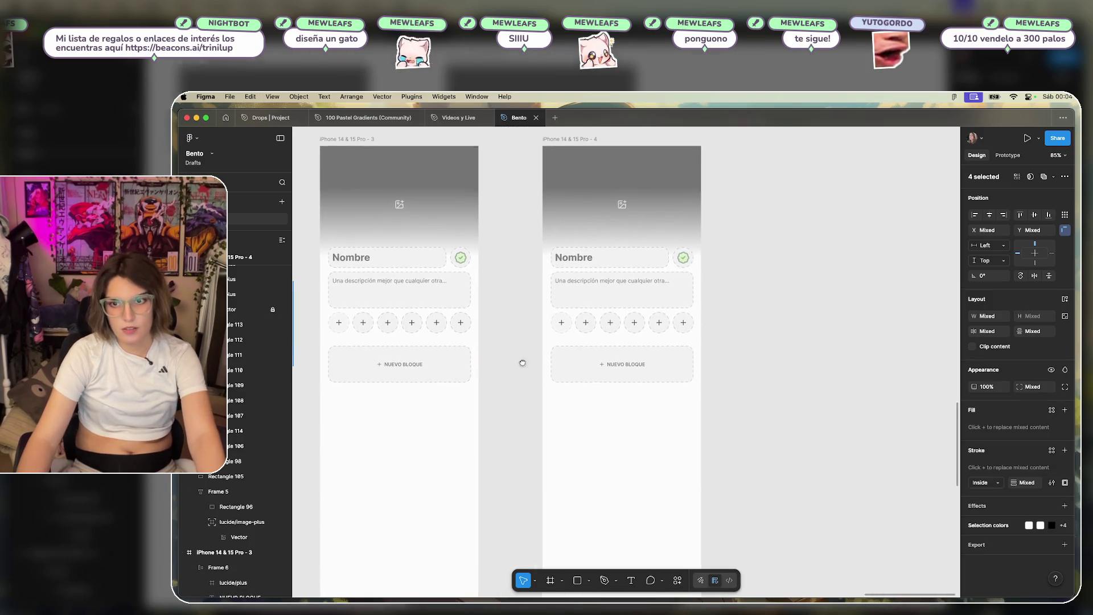
{"action": "left_click", "coordinate": [677, 377]}
{"action": "key", "text": "BackSpace"}
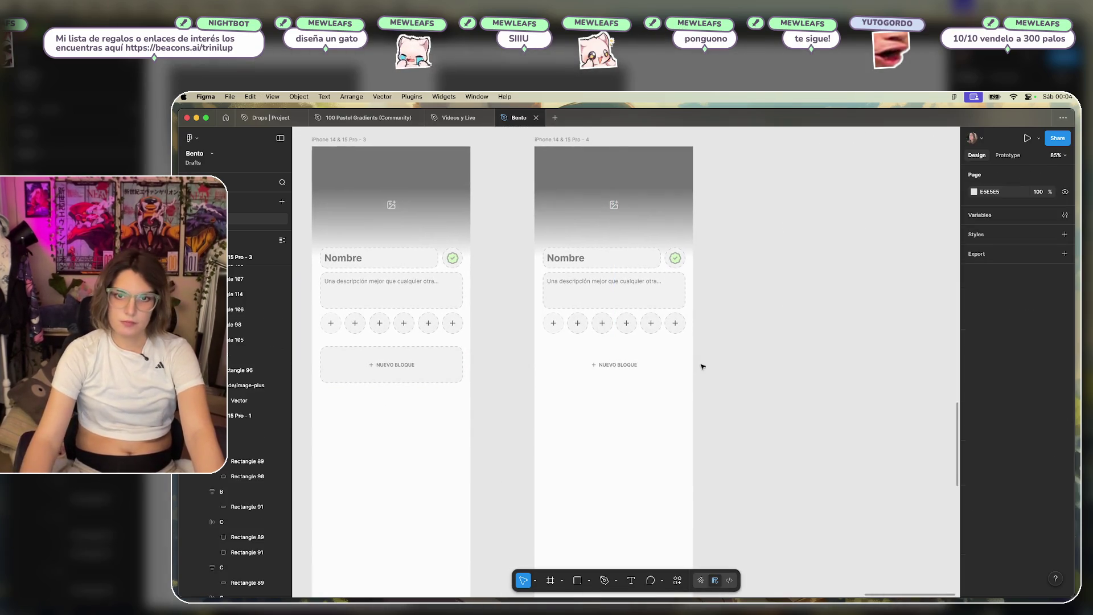
{"action": "left_click", "coordinate": [615, 364]}
{"action": "key", "text": "BackSpace"}
Paste the block group into frame 4 just below the plus-button row.
{"action": "left_click", "coordinate": [603, 401]}
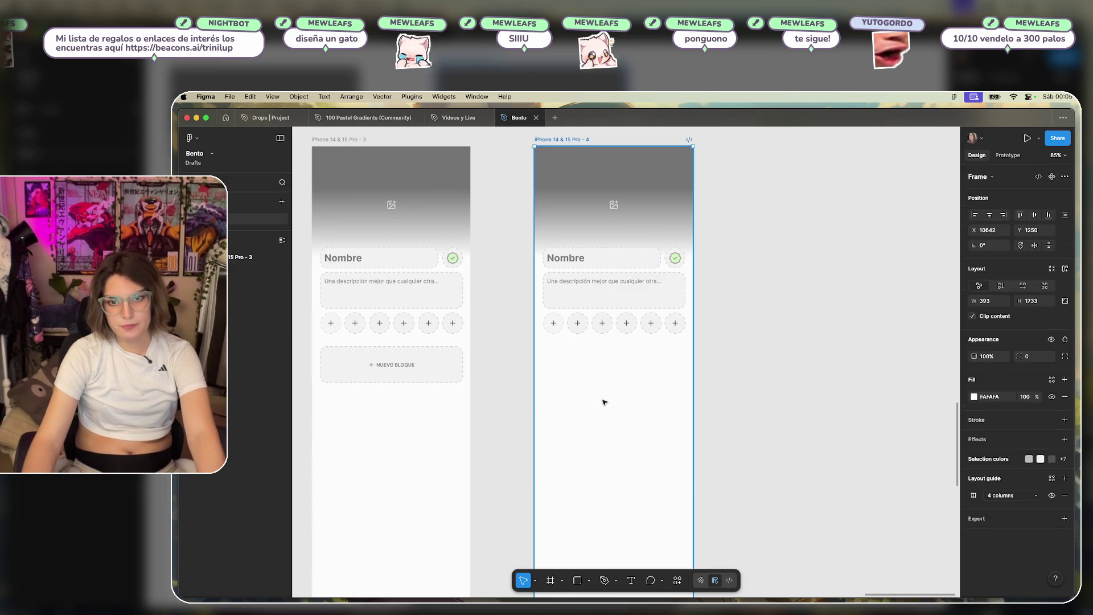
{"action": "key", "text": "ctrl+v"}
{"action": "left_click_drag", "start_coordinate": [651, 308], "coordinate": [655, 372]}
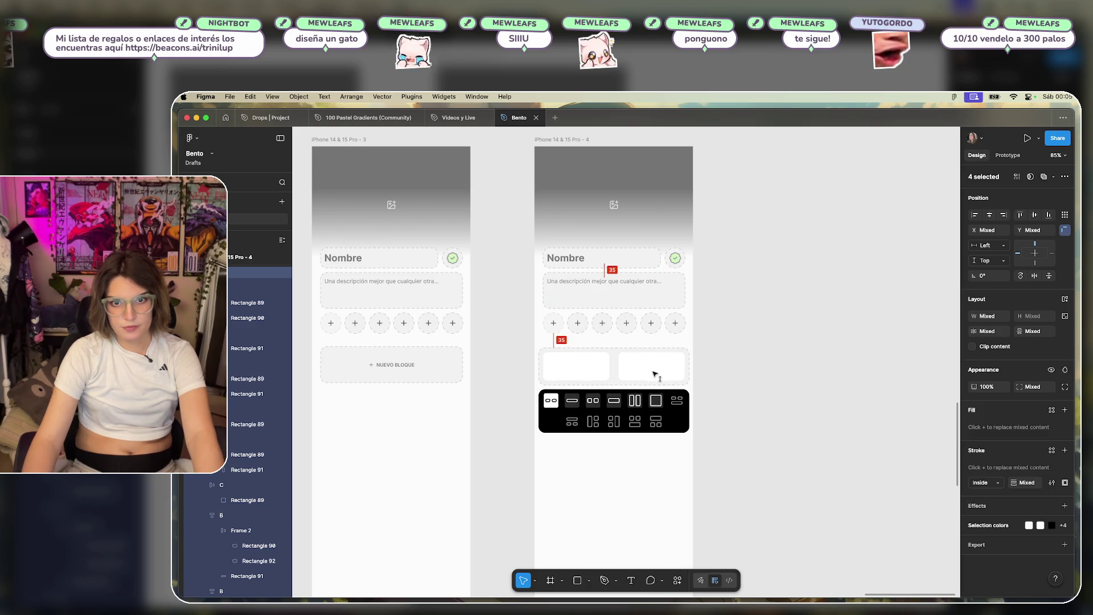
{"action": "left_click", "coordinate": [608, 495]}
{"action": "left_click", "coordinate": [407, 360]}
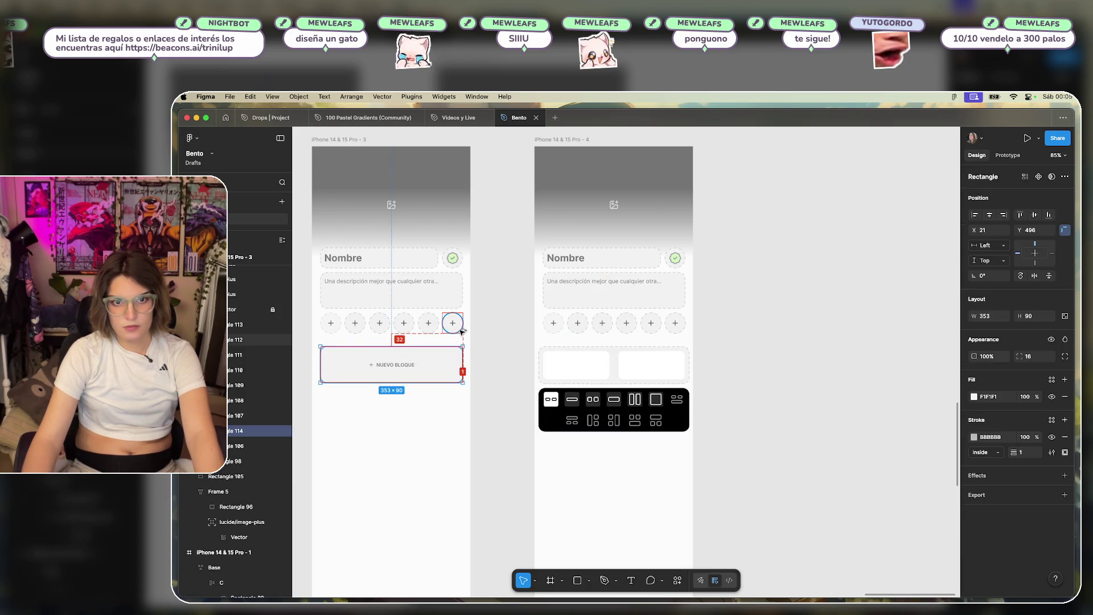
{"action": "left_click_drag", "start_coordinate": [747, 356], "coordinate": [506, 496]}
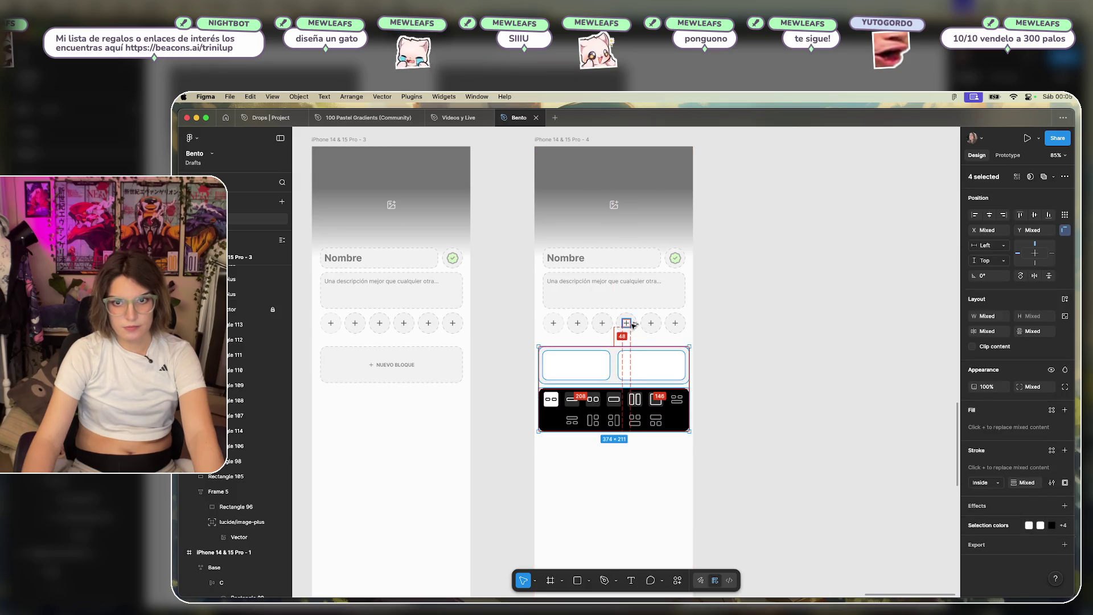
{"action": "left_click", "coordinate": [758, 367]}
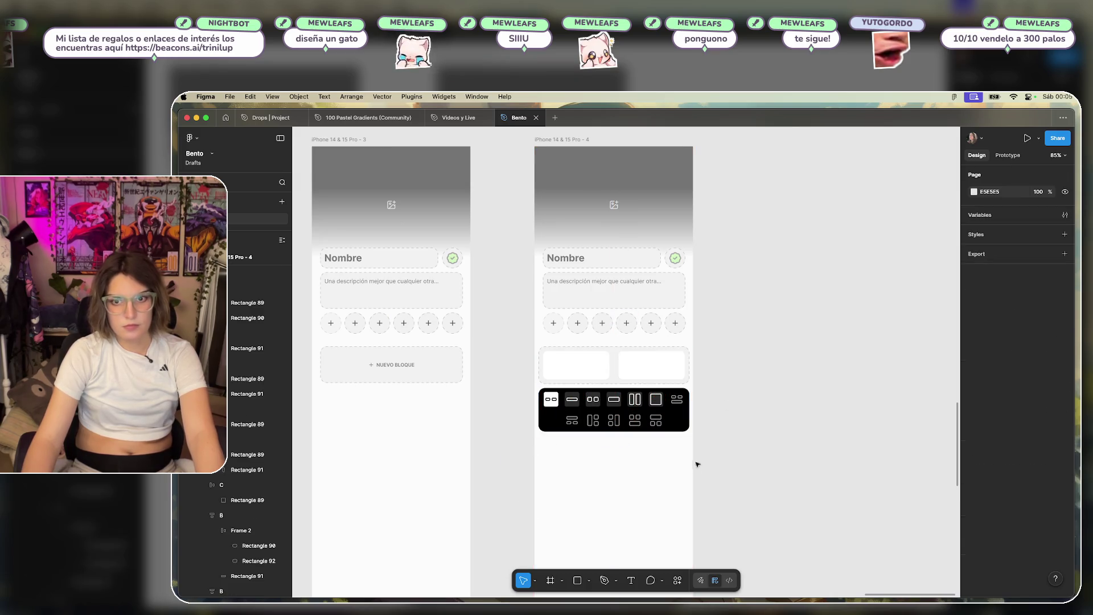
{"action": "scroll", "coordinate": [655, 485], "scroll_direction": "up", "scroll_amount": 3}
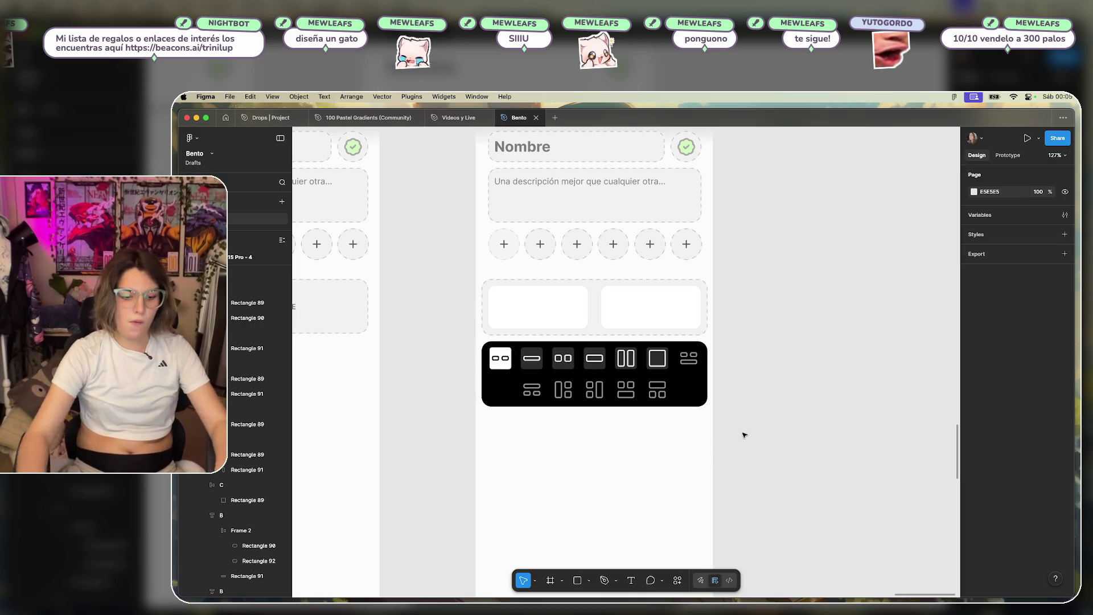
Bring the NUEVO BLOQUE area into view and inspect the check badge and layout picker.
{"action": "scroll", "coordinate": [730, 313], "scroll_direction": "down", "scroll_amount": 5}
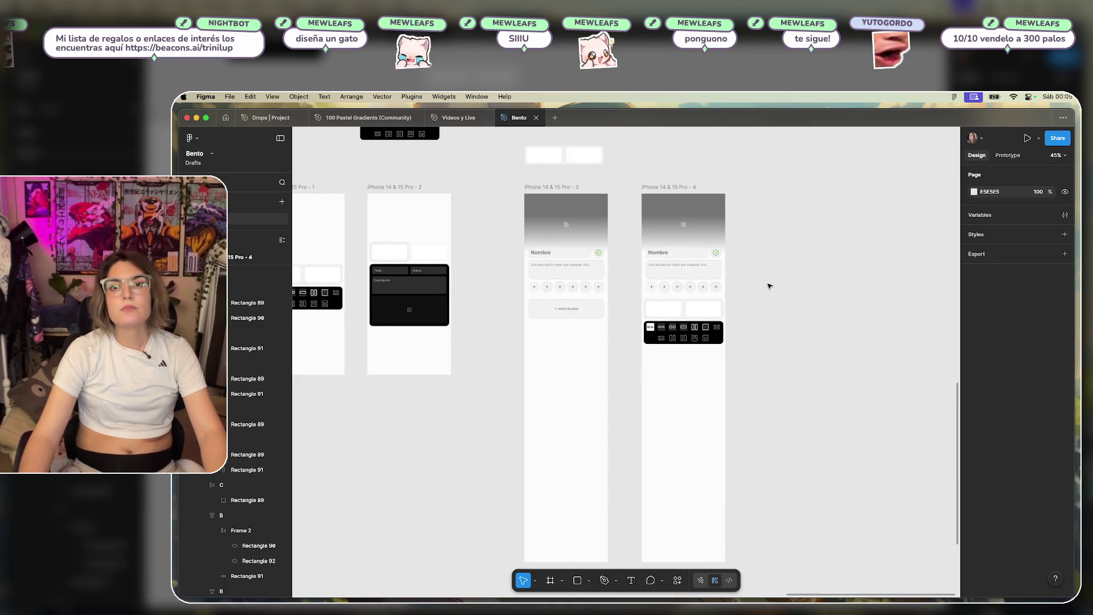
{"action": "scroll", "coordinate": [768, 286], "scroll_direction": "up", "scroll_amount": 4}
{"action": "mouse_move", "coordinate": [679, 296]}
{"action": "left_mouse_down"}
{"action": "mouse_move", "coordinate": [708, 313]}
{"action": "mouse_move", "coordinate": [866, 309]}
{"action": "left_mouse_up"}
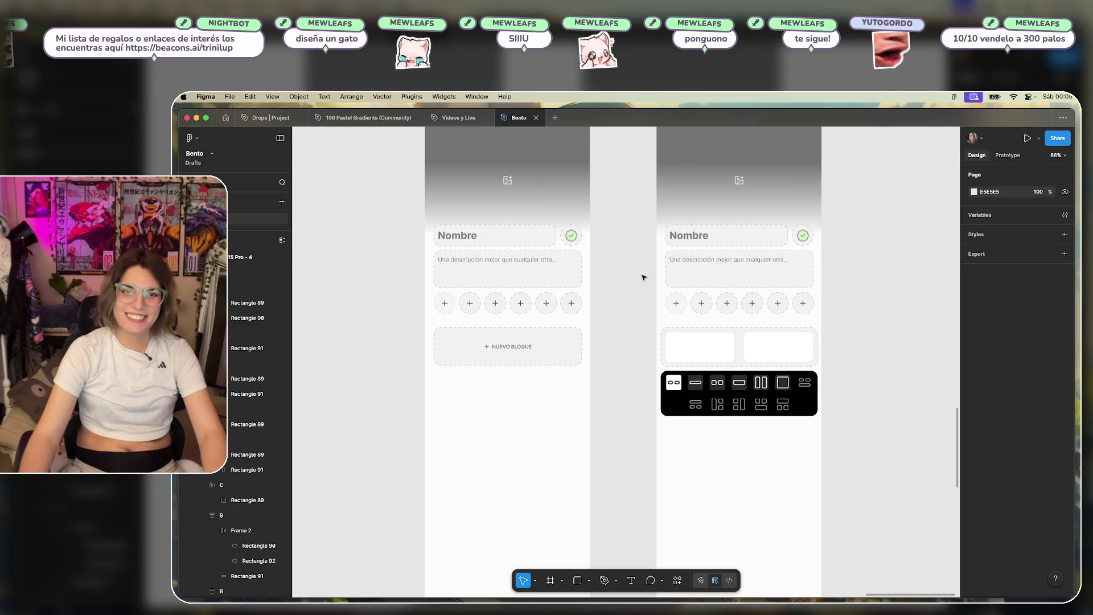
{"action": "left_click", "coordinate": [577, 236]}
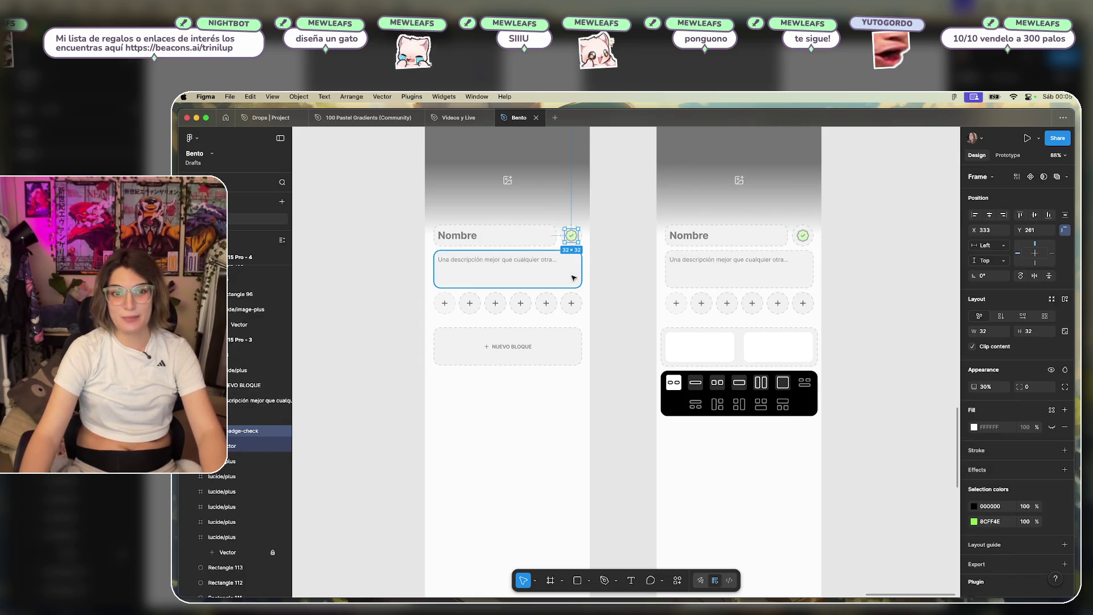
{"action": "left_click", "coordinate": [649, 279]}
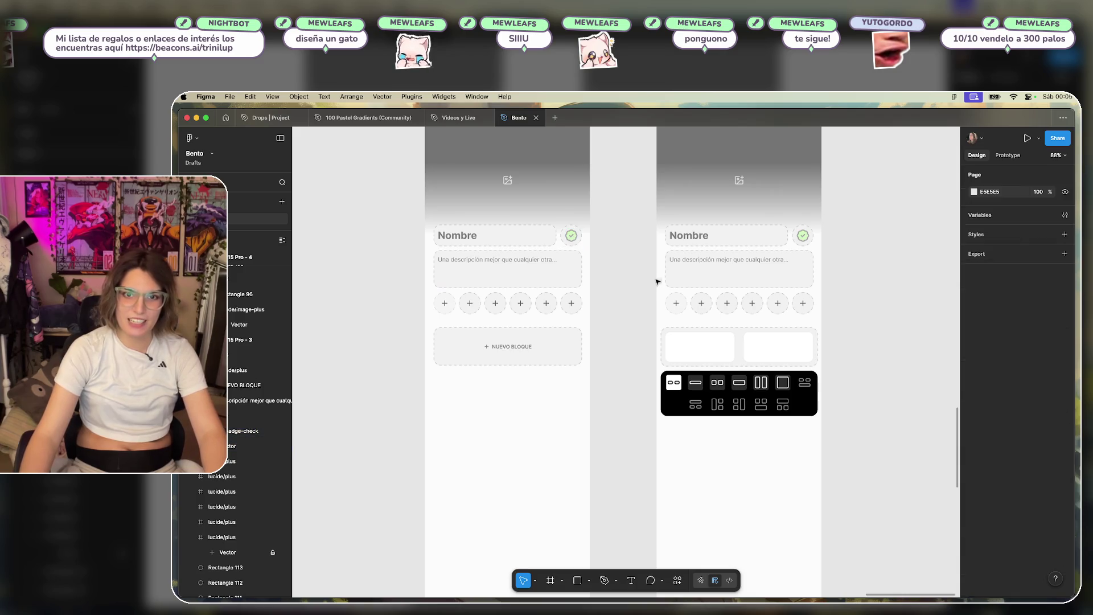
{"action": "scroll", "coordinate": [650, 279], "scroll_direction": "right", "scroll_amount": 5}
{"action": "scroll", "coordinate": [662, 373], "scroll_direction": "up", "scroll_amount": 5}
{"action": "left_click", "coordinate": [642, 421]}
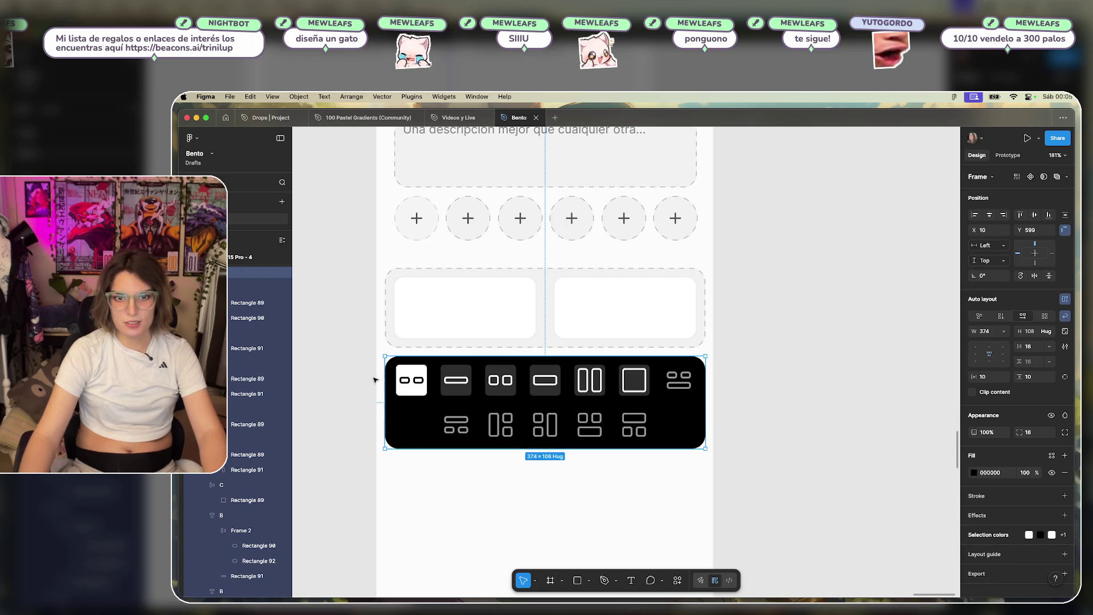
{"action": "left_click", "coordinate": [826, 355]}
Alt-drag a copy of frame 3's NUEVO BLOQUE block into frame 4 under the picker.
{"action": "scroll", "coordinate": [790, 369], "scroll_direction": "down", "scroll_amount": 5}
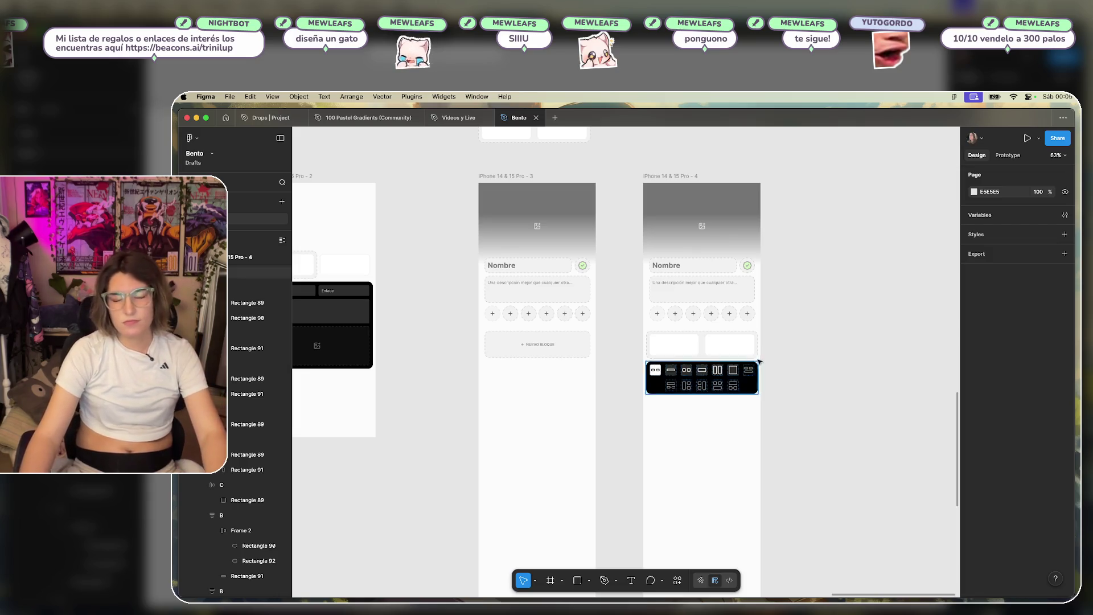
{"action": "scroll", "coordinate": [797, 342], "scroll_direction": "down", "scroll_amount": 5}
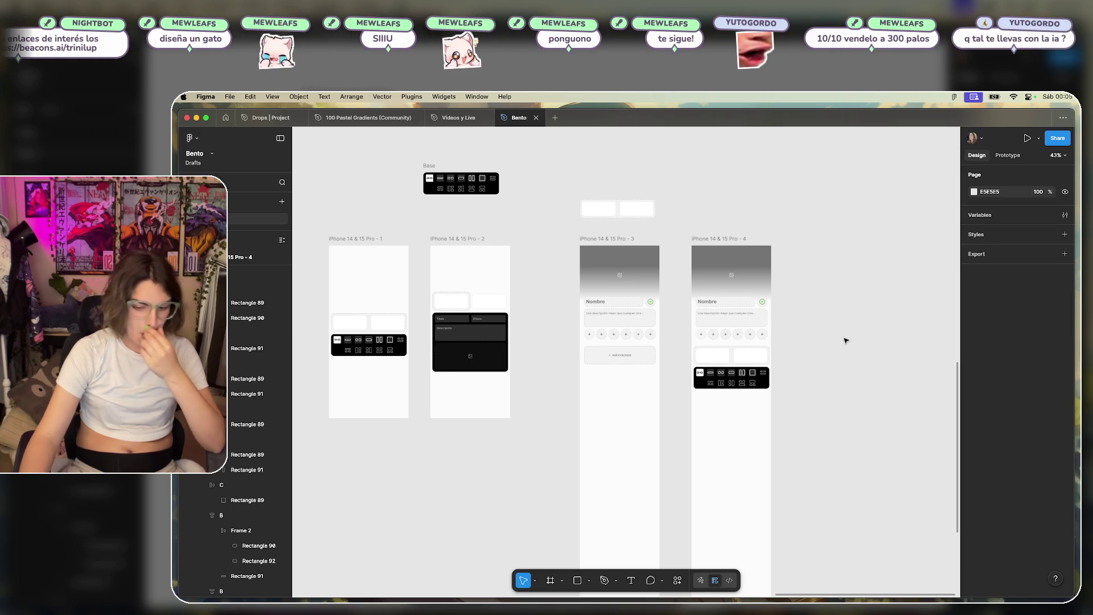
{"action": "scroll", "coordinate": [820, 356], "scroll_direction": "up", "scroll_amount": 5}
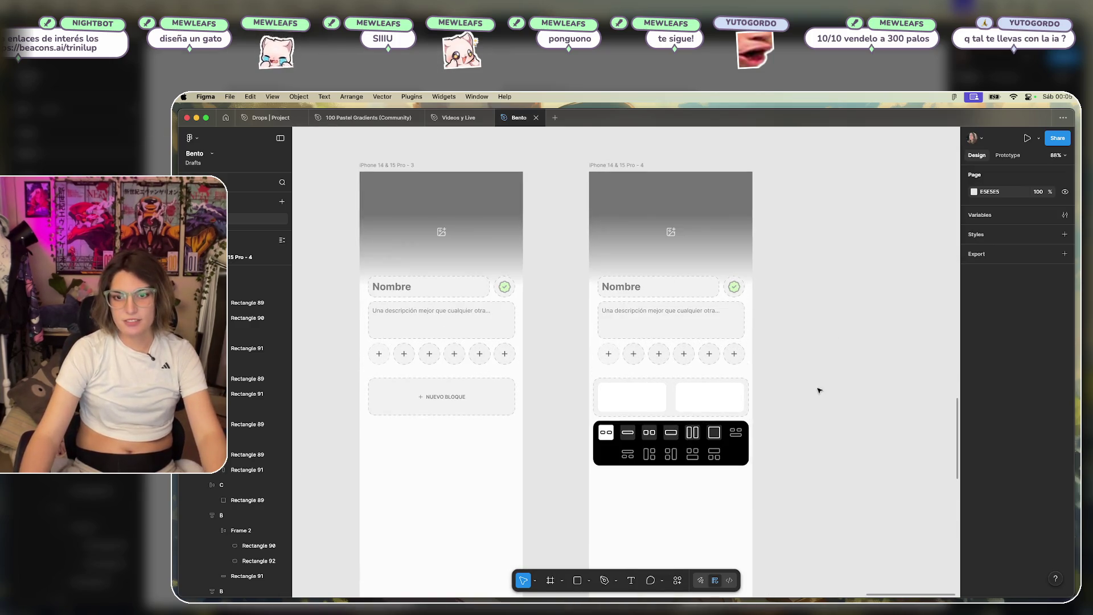
{"action": "scroll", "coordinate": [801, 432], "scroll_direction": "down", "scroll_amount": 2}
{"action": "scroll", "coordinate": [801, 432], "scroll_direction": "down", "scroll_amount": 2}
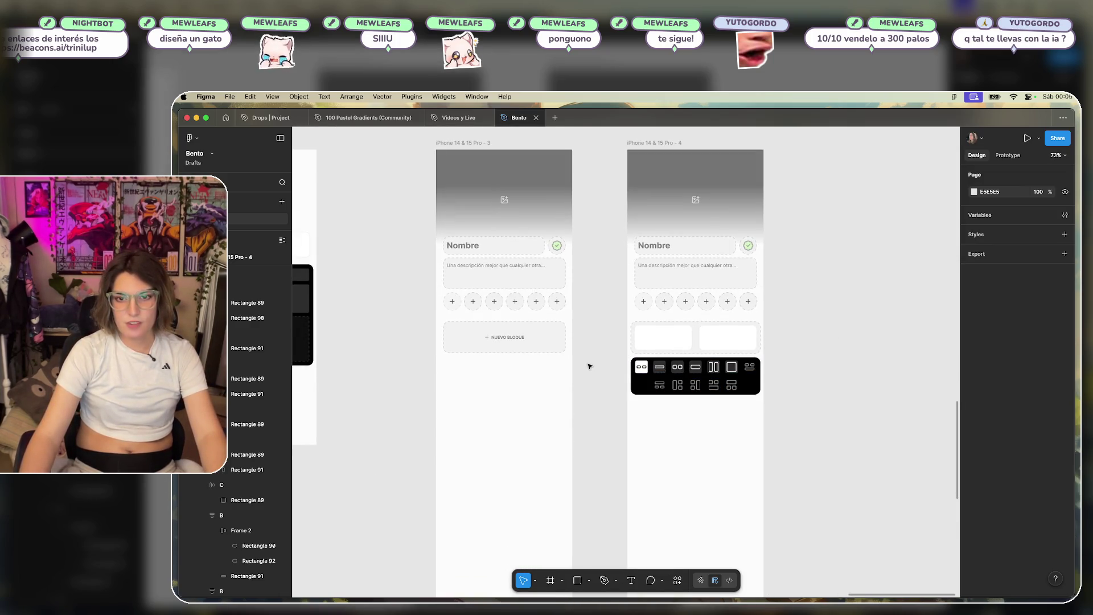
{"action": "left_click_drag", "start_coordinate": [593, 319], "coordinate": [445, 363]}
{"action": "mouse_move", "coordinate": [504, 337]}
{"action": "left_mouse_down"}
{"action": "mouse_move", "coordinate": [703, 430]}
{"action": "mouse_move", "coordinate": [721, 409]}
{"action": "mouse_move", "coordinate": [712, 399]}
{"action": "left_mouse_up"}
Widen frame 4's NUEVO BLOQUE block to about 364 px and frame 3's to 359×90.
{"action": "scroll", "coordinate": [752, 445], "scroll_direction": "up", "scroll_amount": 5}
{"action": "left_click", "coordinate": [715, 451]}
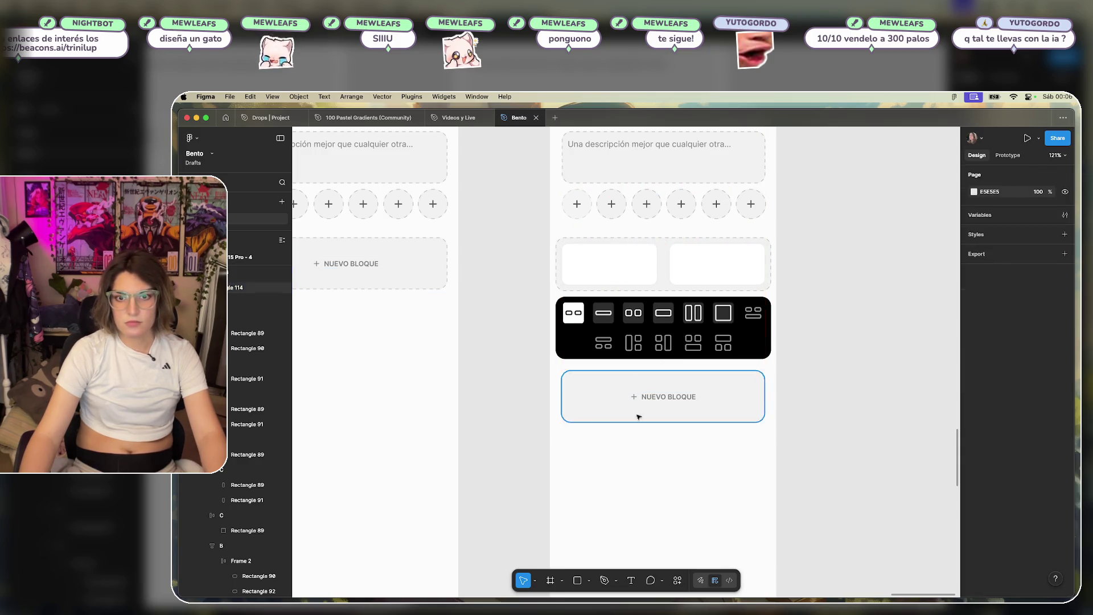
{"action": "left_click", "coordinate": [673, 400]}
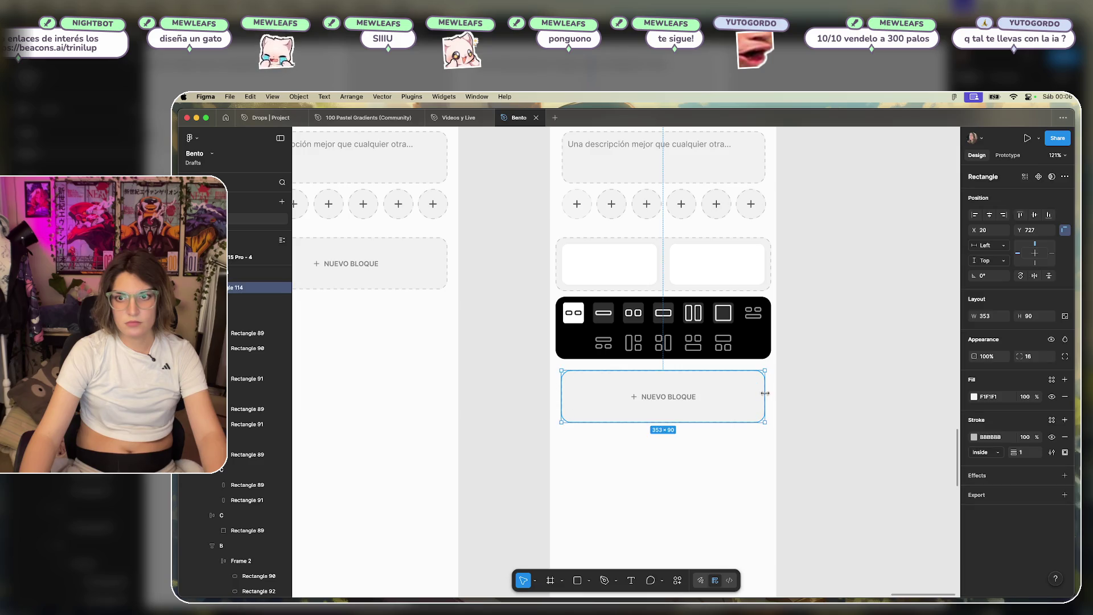
{"action": "left_click_drag", "start_coordinate": [564, 390], "coordinate": [557, 392]}
{"action": "left_click", "coordinate": [507, 358]}
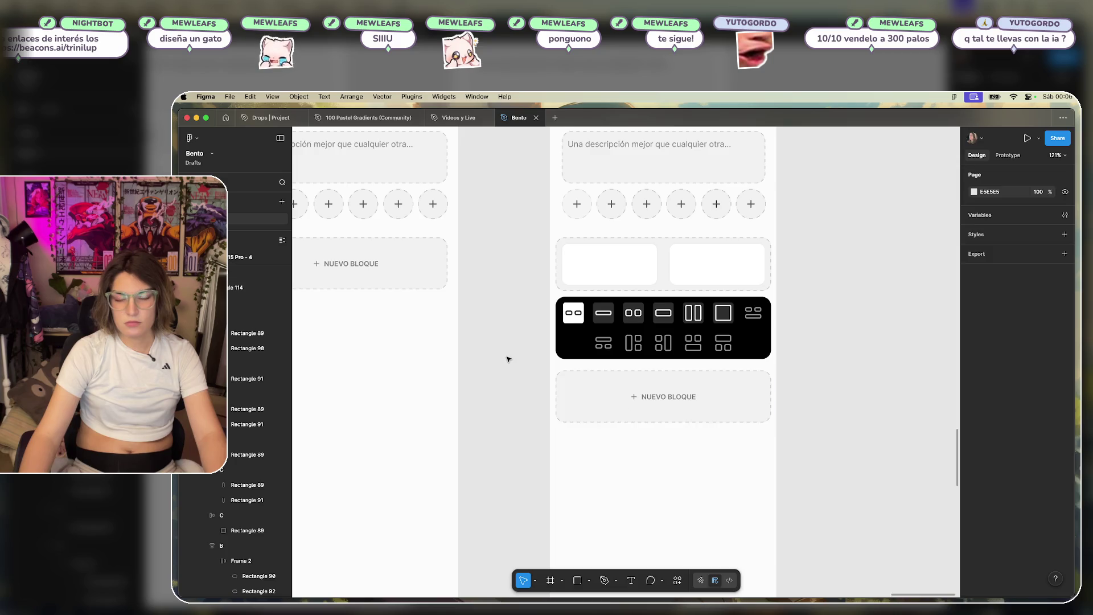
{"action": "scroll", "coordinate": [507, 358], "scroll_direction": "up", "scroll_amount": 3}
{"action": "scroll", "coordinate": [714, 418], "scroll_direction": "left", "scroll_amount": 5}
{"action": "left_click_drag", "start_coordinate": [653, 369], "coordinate": [658, 367]}
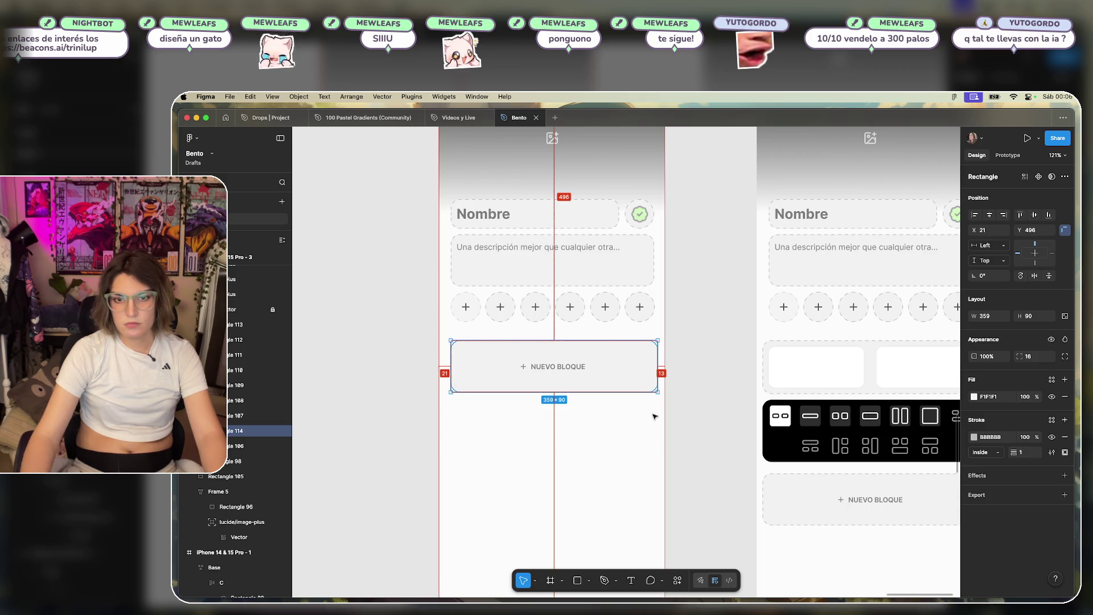
Nudge the NUEVO BLOQUE block right, hide the layout guides and compare both blocks' sizes.
{"action": "key", "text": "Right"}
{"action": "key", "text": "Right"}
{"action": "key", "text": "Right"}
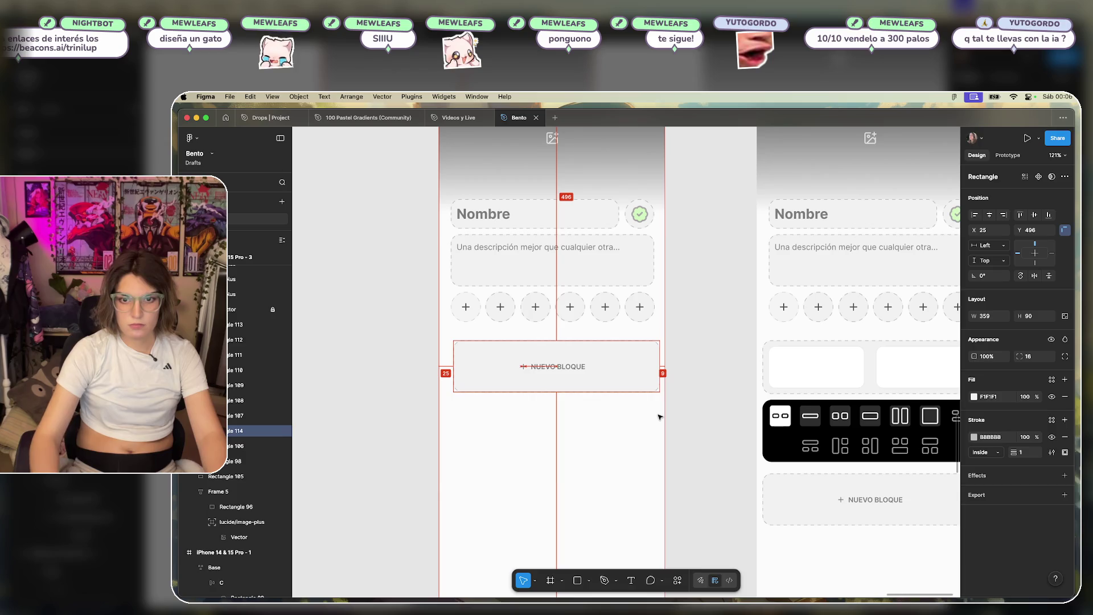
{"action": "key", "text": "ctrl+g"}
{"action": "key", "text": "ctrl+g"}
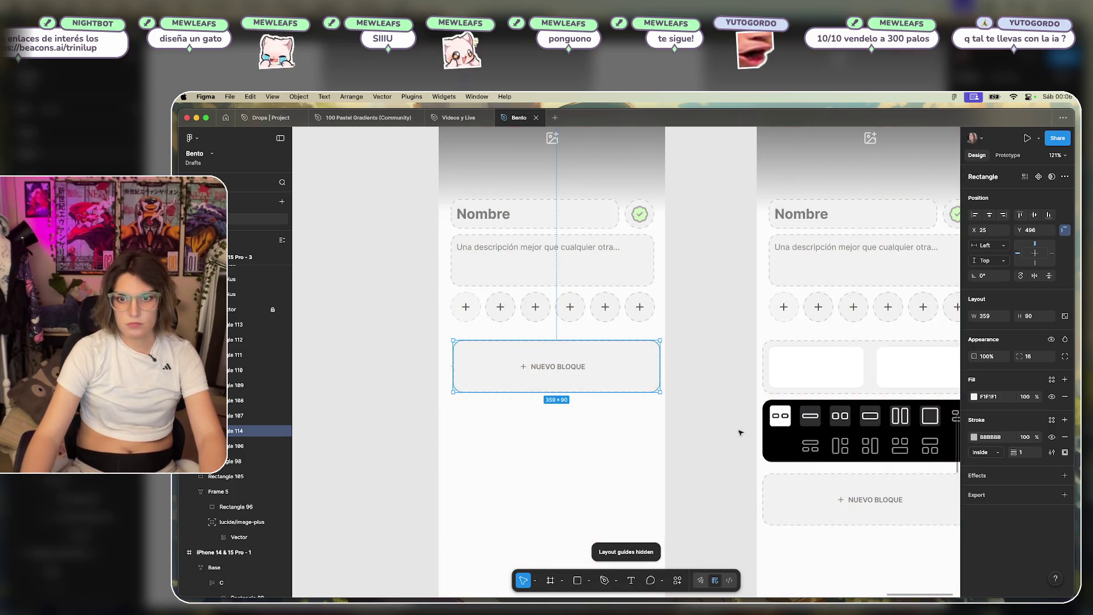
{"action": "left_click", "coordinate": [786, 499]}
{"action": "scroll", "coordinate": [740, 455], "scroll_direction": "right", "scroll_amount": 3}
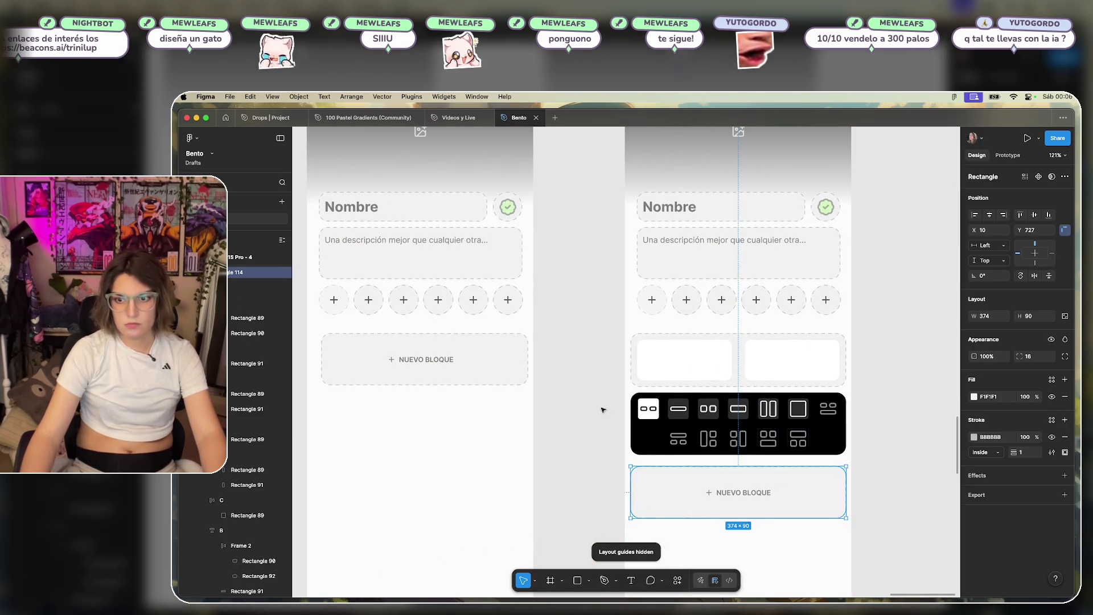
{"action": "scroll", "coordinate": [603, 410], "scroll_direction": "left", "scroll_amount": 5}
{"action": "left_click", "coordinate": [526, 418]}
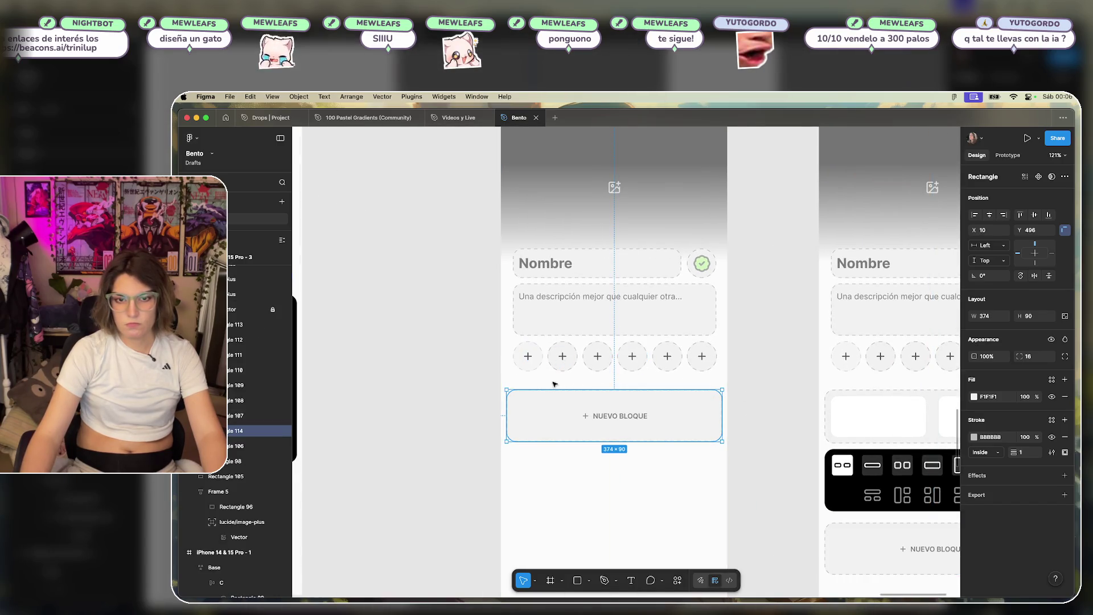
Stretch frame 3's description box left to the X 10 margin and widen it rightward.
{"action": "left_click", "coordinate": [577, 321]}
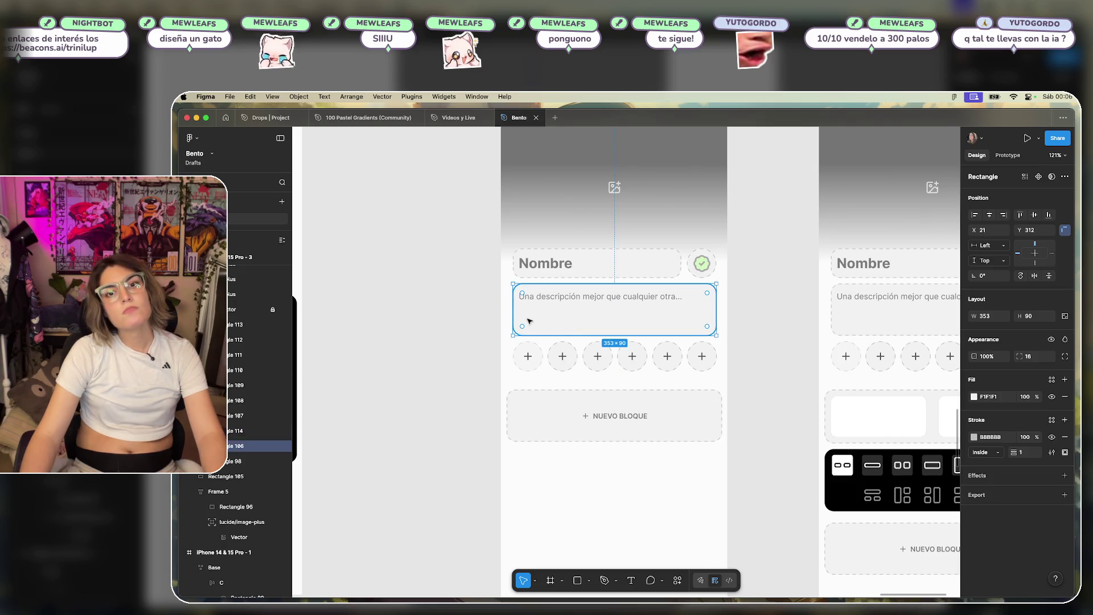
{"action": "left_click_drag", "start_coordinate": [513, 314], "coordinate": [508, 314]}
{"action": "left_click_drag", "start_coordinate": [717, 310], "coordinate": [717, 310]}
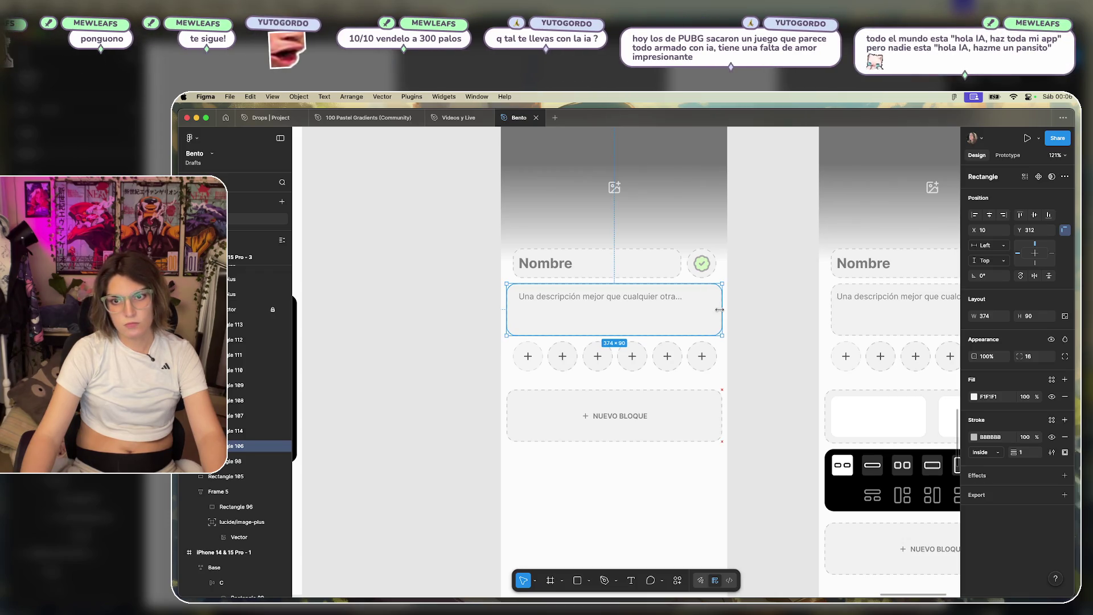
{"action": "left_click", "coordinate": [723, 312]}
{"action": "left_click", "coordinate": [702, 263]}
{"action": "left_click", "coordinate": [716, 265], "text": "shift"}
{"action": "left_click_drag", "start_coordinate": [717, 264], "coordinate": [719, 266]}
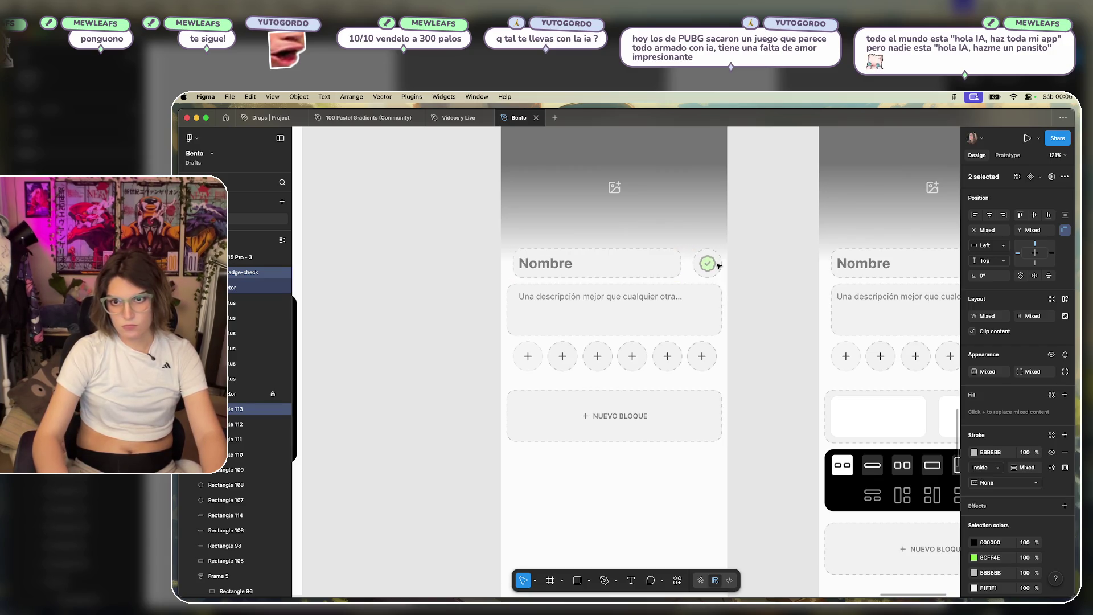
Stretch the Nombre box left to the same X 10 margin.
{"action": "left_click", "coordinate": [649, 262]}
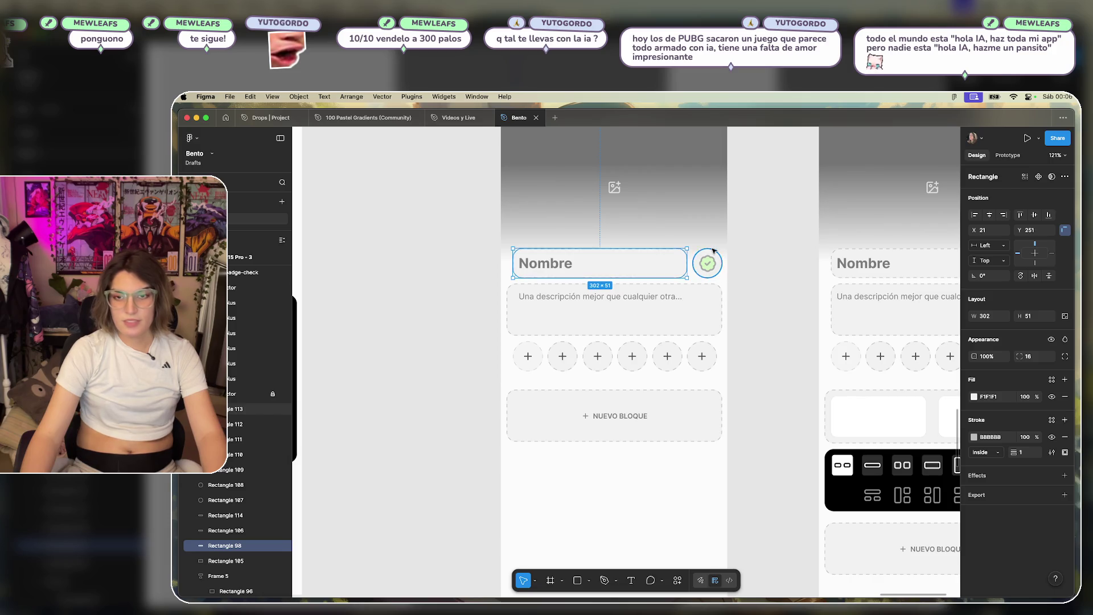
{"action": "key", "text": "Escape"}
{"action": "left_click", "coordinate": [516, 263]}
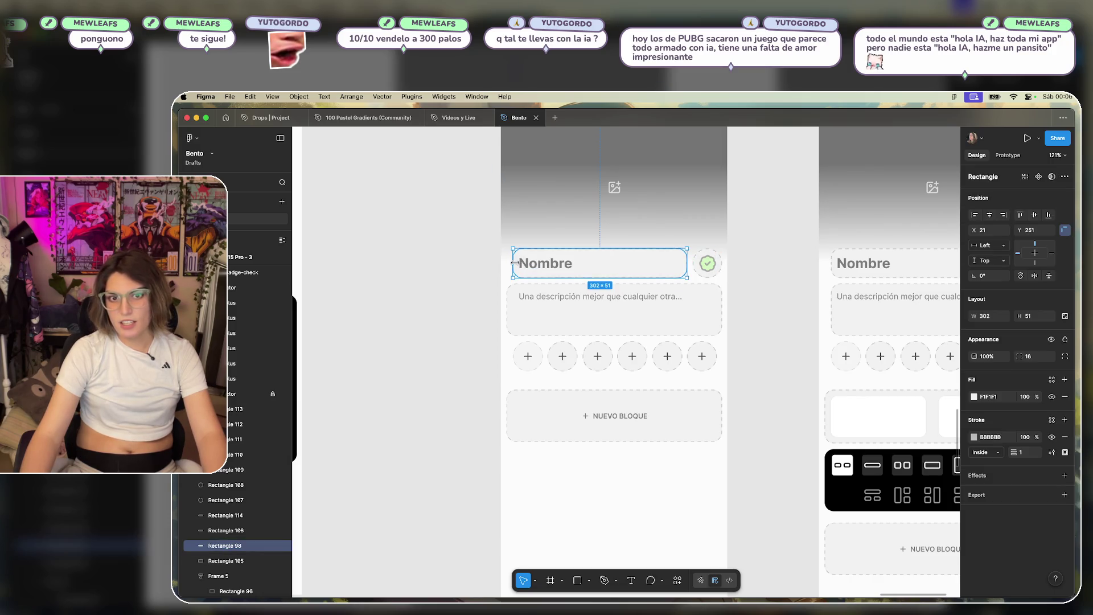
{"action": "left_click_drag", "start_coordinate": [512, 263], "coordinate": [508, 263]}
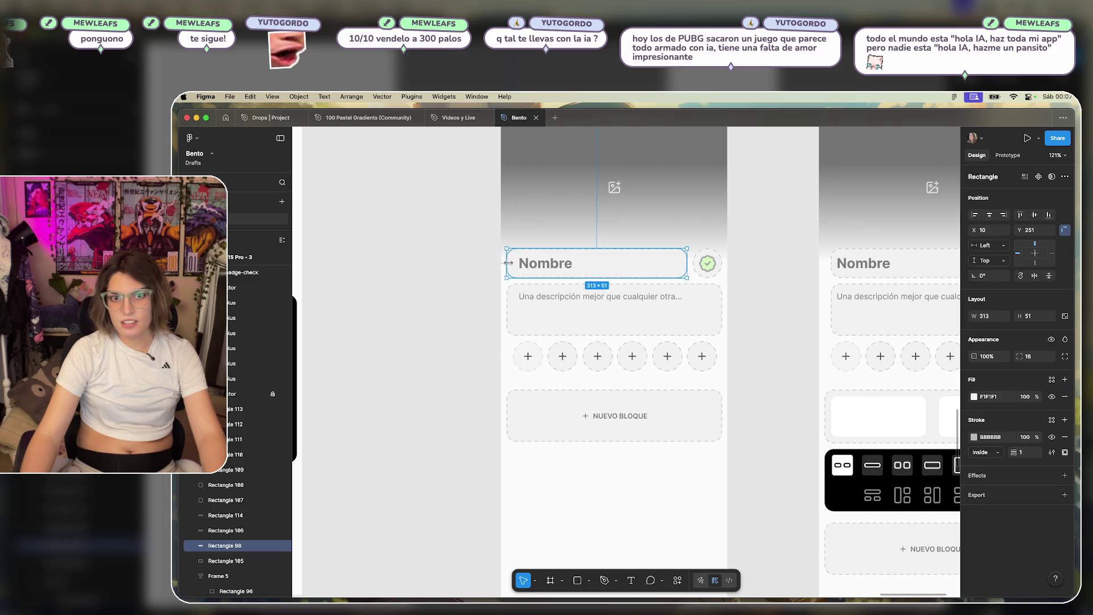
Nudge the description text to X 30 so it aligns with the Nombre label.
{"action": "left_click", "coordinate": [545, 264]}
{"action": "left_click", "coordinate": [544, 294]}
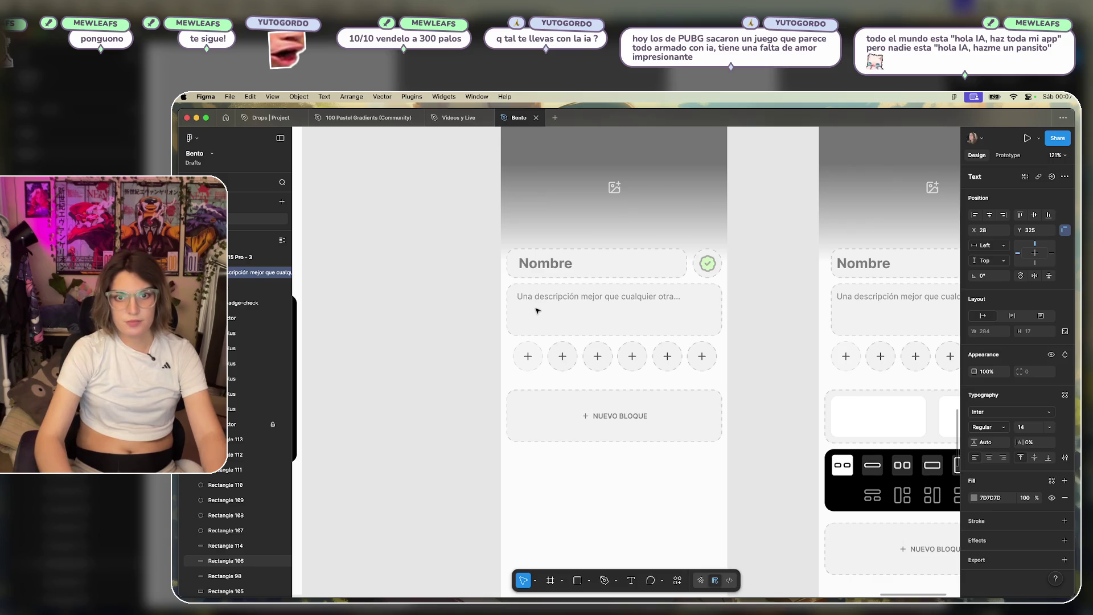
{"action": "key", "text": "Left"}
{"action": "key", "text": "Left"}
{"action": "key", "text": "Left"}
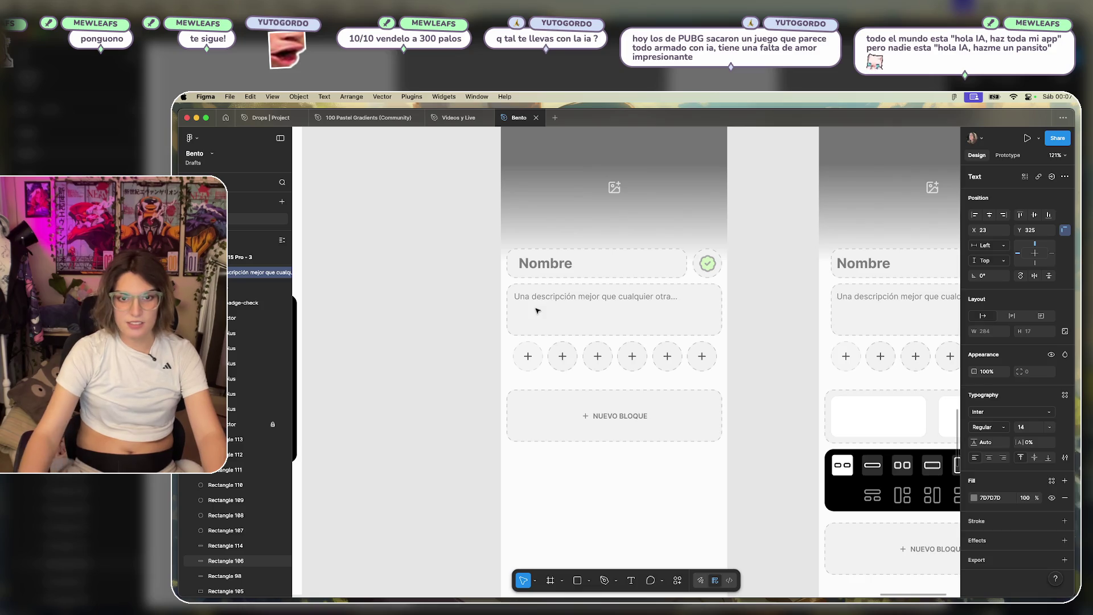
{"action": "left_click", "coordinate": [545, 263]}
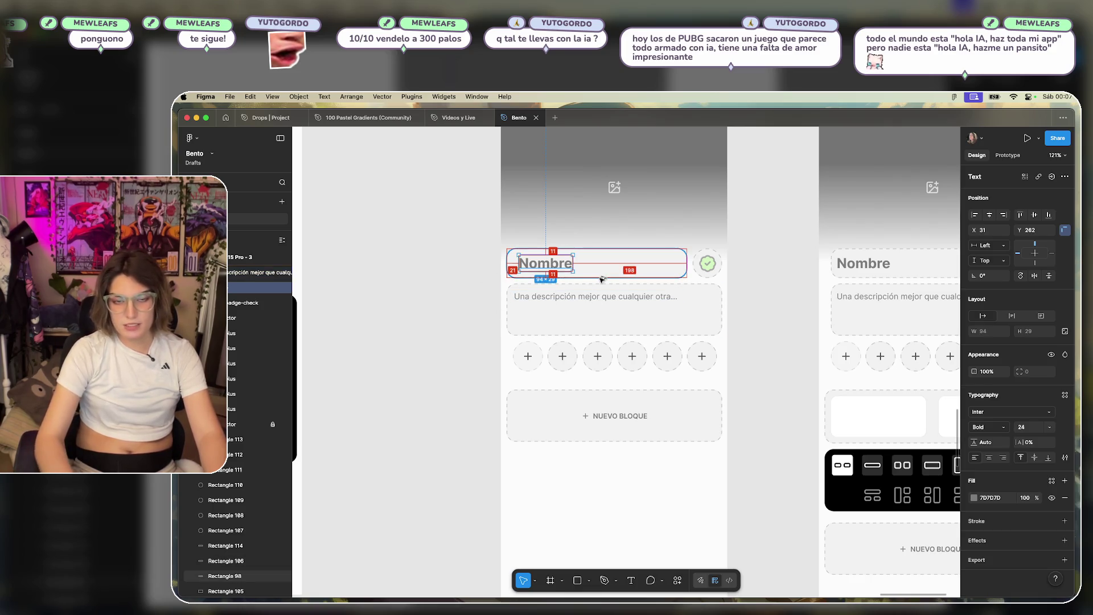
{"action": "left_click", "coordinate": [595, 297]}
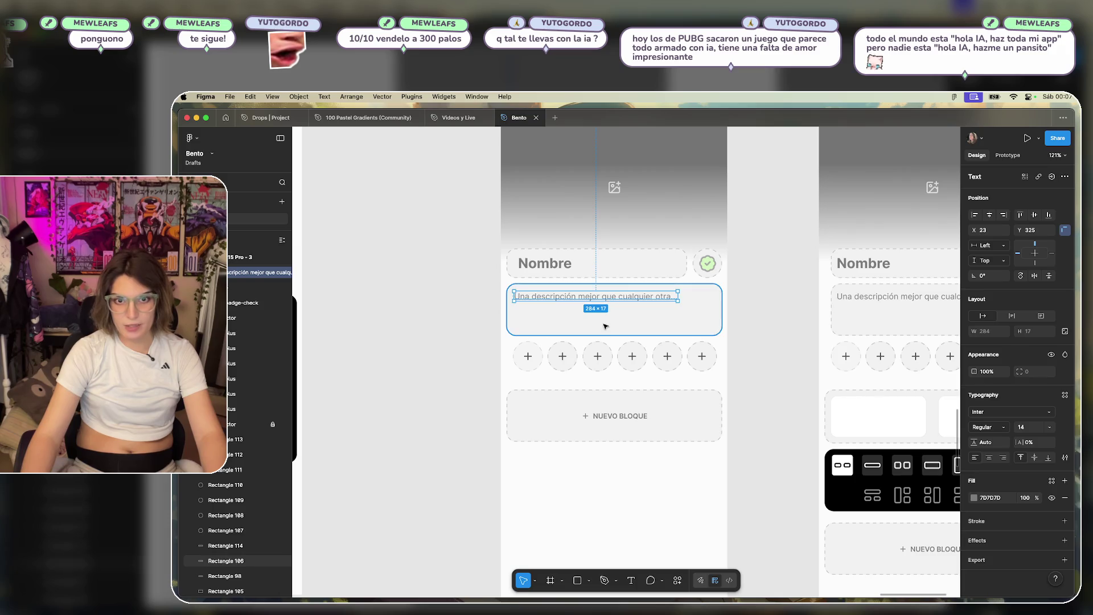
{"action": "key", "text": "Right"}
{"action": "key", "text": "Right"}
{"action": "key", "text": "Right"}
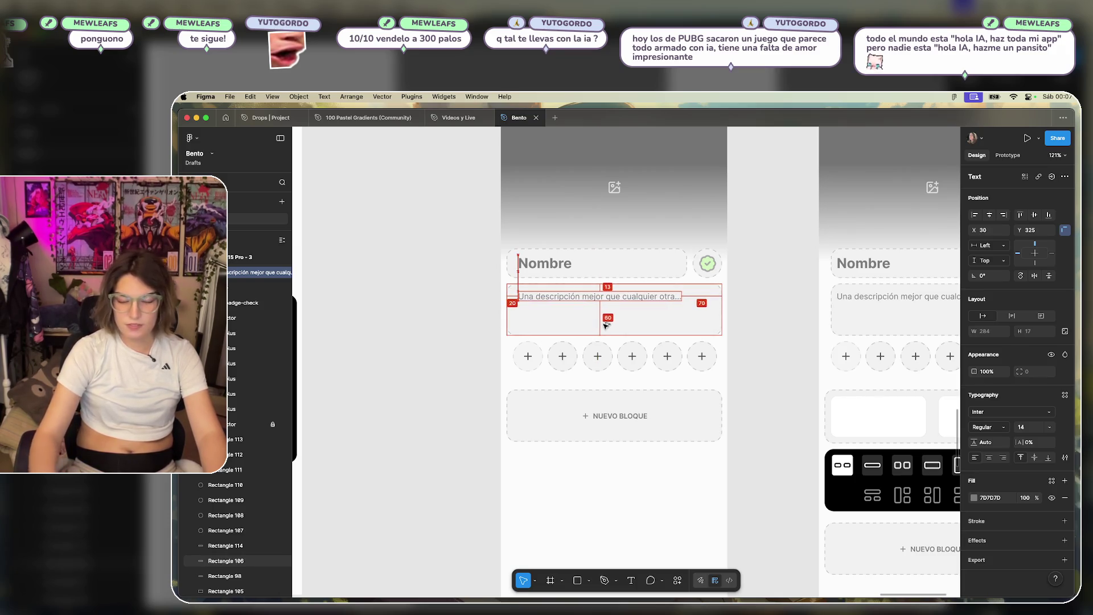
{"action": "left_click", "coordinate": [782, 322]}
{"action": "scroll", "coordinate": [736, 323], "scroll_direction": "up", "scroll_amount": 5}
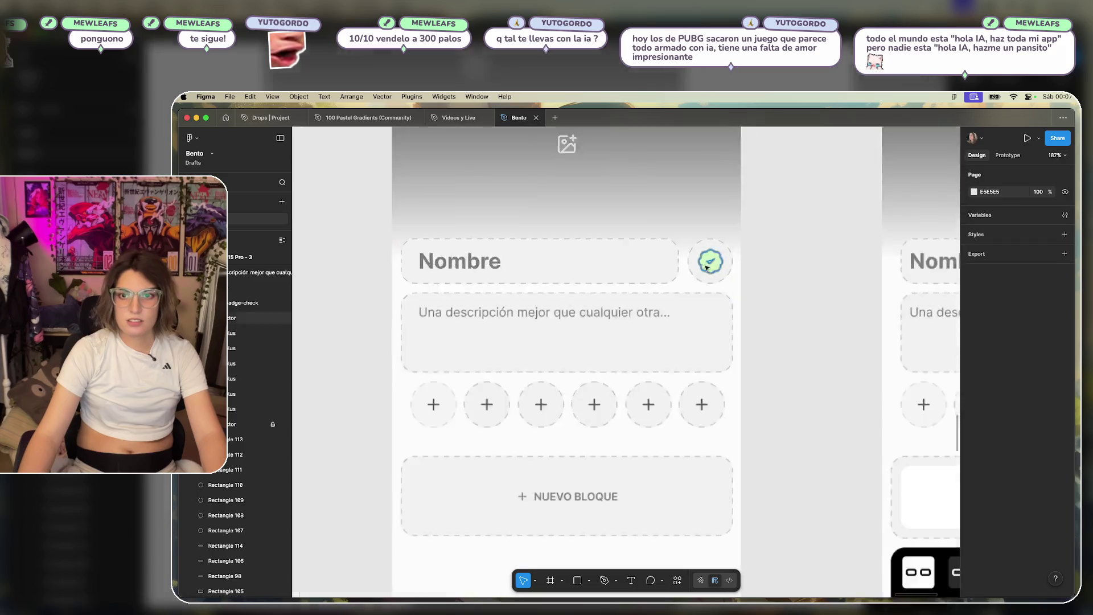
Nudge the NUEVO BLOQUE block and its label up, closer to the black layout-picker card.
{"action": "scroll", "coordinate": [827, 332], "scroll_direction": "down", "scroll_amount": 10}
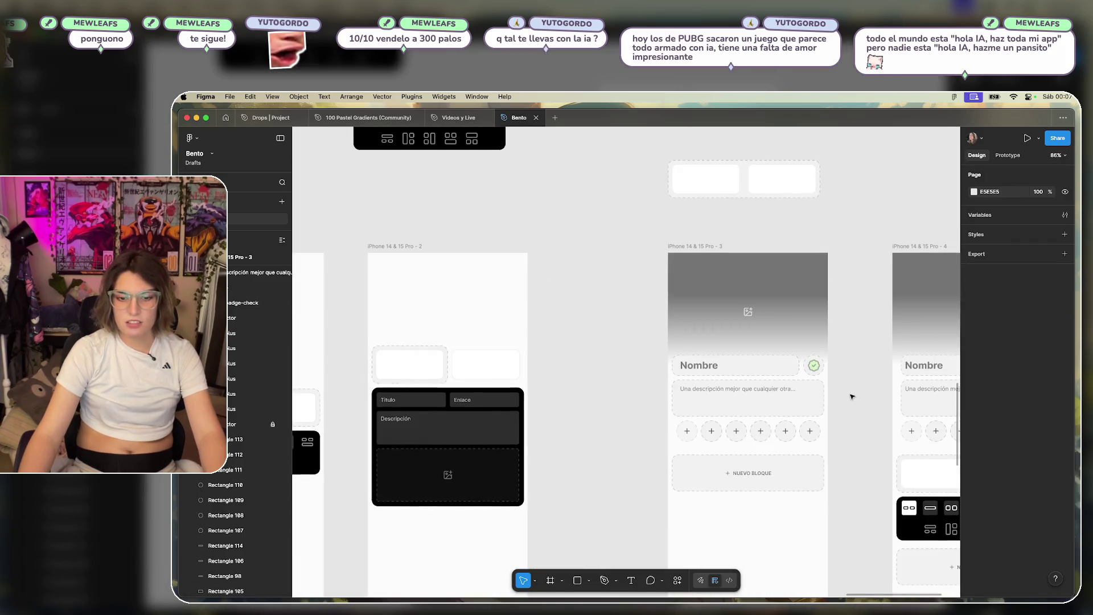
{"action": "scroll", "coordinate": [772, 410], "scroll_direction": "up", "scroll_amount": 3}
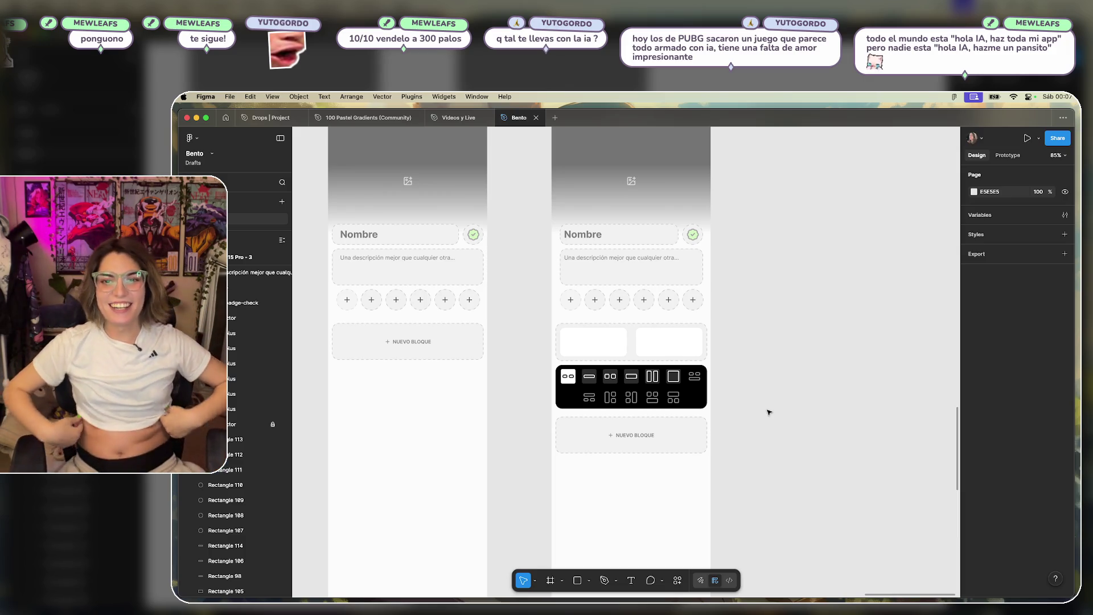
{"action": "scroll", "coordinate": [690, 434], "scroll_direction": "up", "scroll_amount": 5}
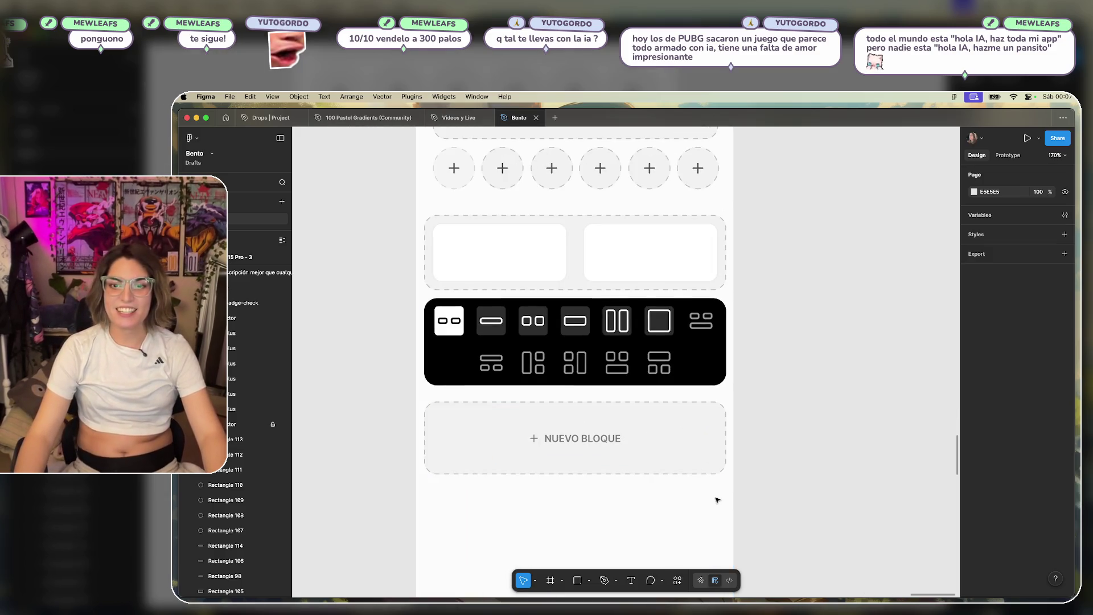
{"action": "left_click_drag", "start_coordinate": [715, 501], "coordinate": [538, 431]}
{"action": "key", "text": "shift+Up"}
{"action": "left_click", "coordinate": [708, 502]}
Inspect the block's left white rectangle, then pan over to the Título/Enlace card.
{"action": "scroll", "coordinate": [793, 469], "scroll_direction": "down", "scroll_amount": 5}
{"action": "scroll", "coordinate": [785, 293], "scroll_direction": "down", "scroll_amount": 3}
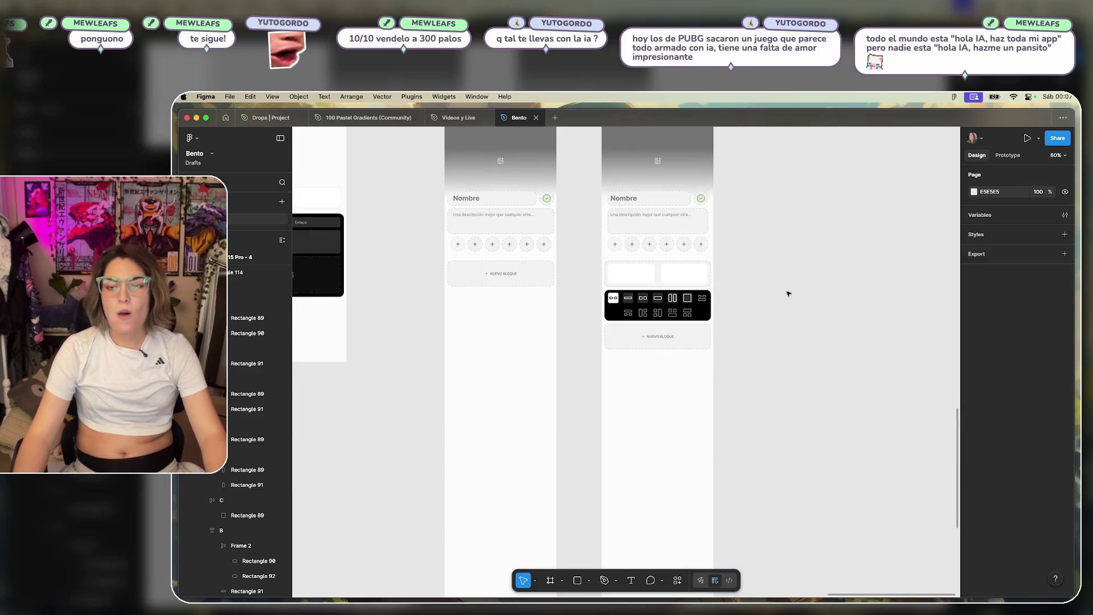
{"action": "scroll", "coordinate": [637, 384], "scroll_direction": "up", "scroll_amount": 5}
{"action": "scroll", "coordinate": [733, 384], "scroll_direction": "up", "scroll_amount": 3}
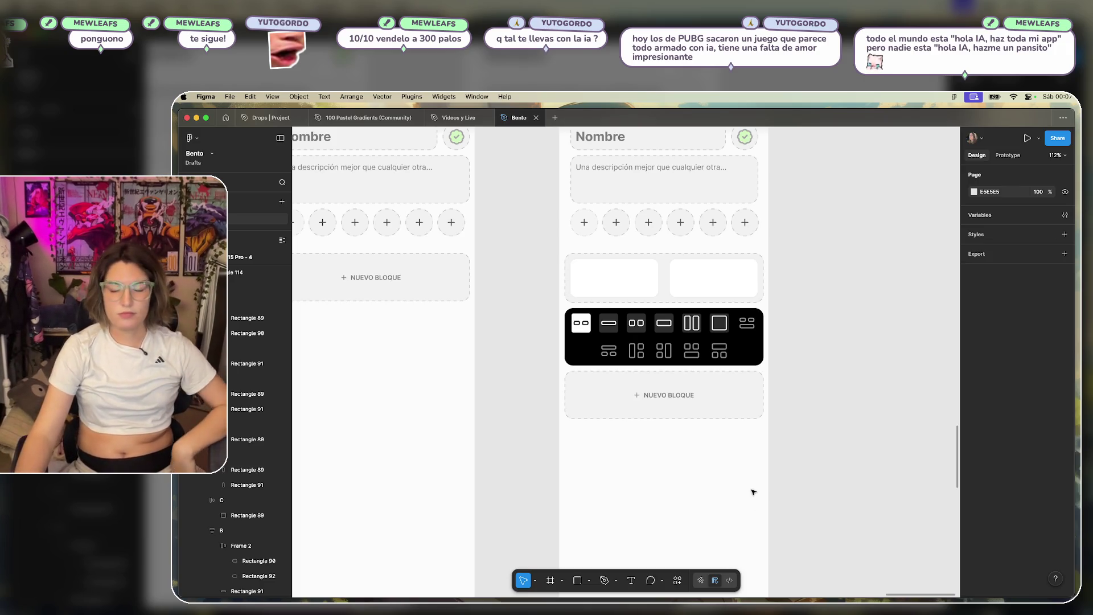
{"action": "double_click", "coordinate": [585, 288]}
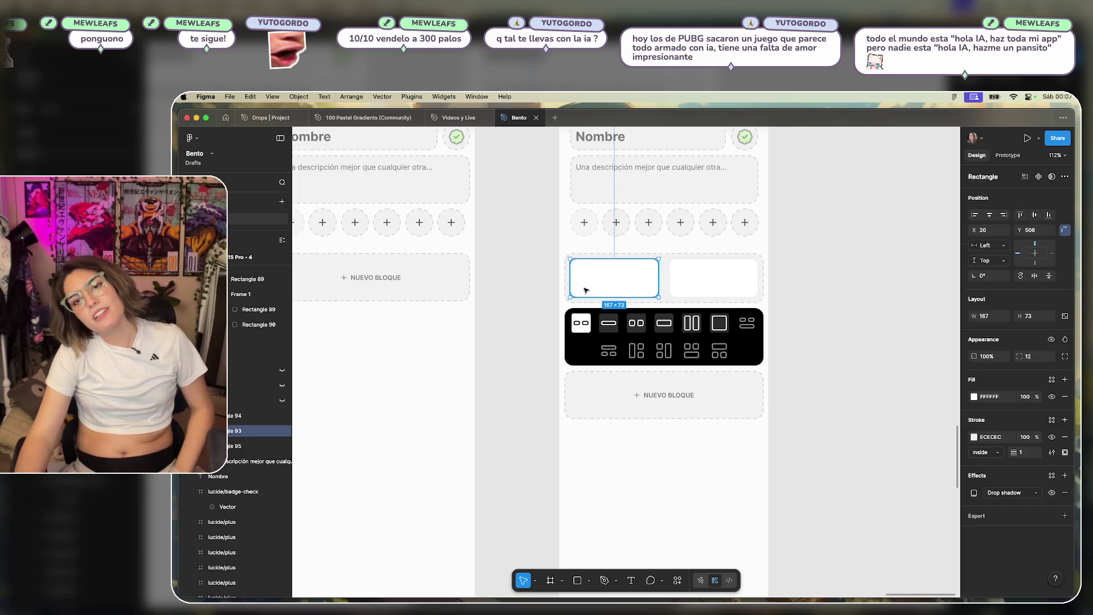
{"action": "left_click", "coordinate": [541, 318]}
{"action": "left_click_drag", "start_coordinate": [540, 317], "coordinate": [751, 381]}
{"action": "scroll", "coordinate": [751, 381], "scroll_direction": "left", "scroll_amount": 4}
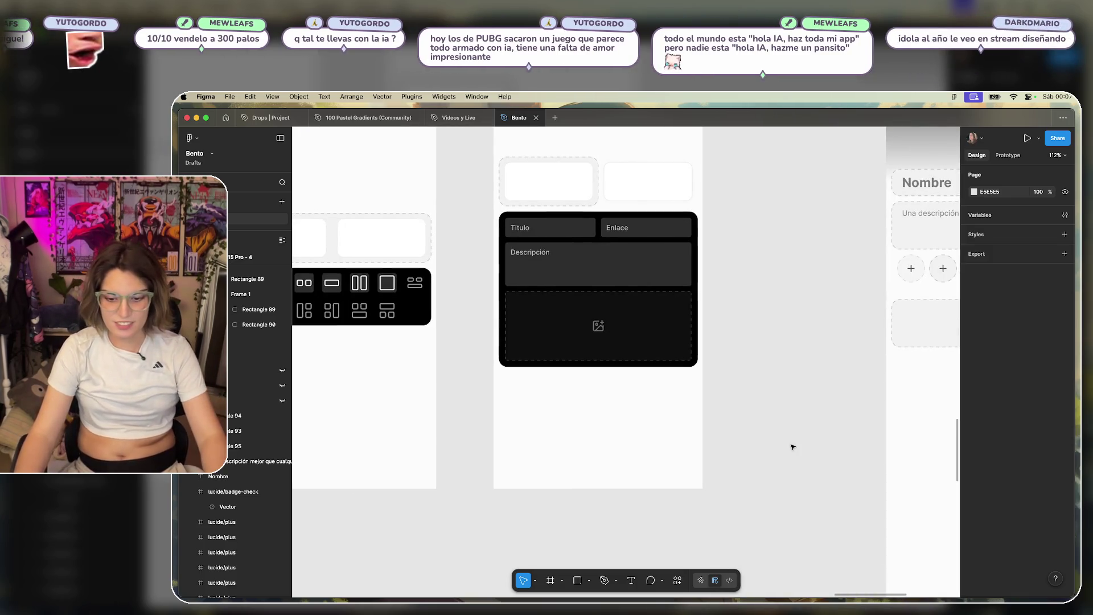
{"action": "scroll", "coordinate": [725, 421], "scroll_direction": "down", "scroll_amount": 5, "text": "ctrl"}
{"action": "scroll", "coordinate": [829, 413], "scroll_direction": "right", "scroll_amount": 5}
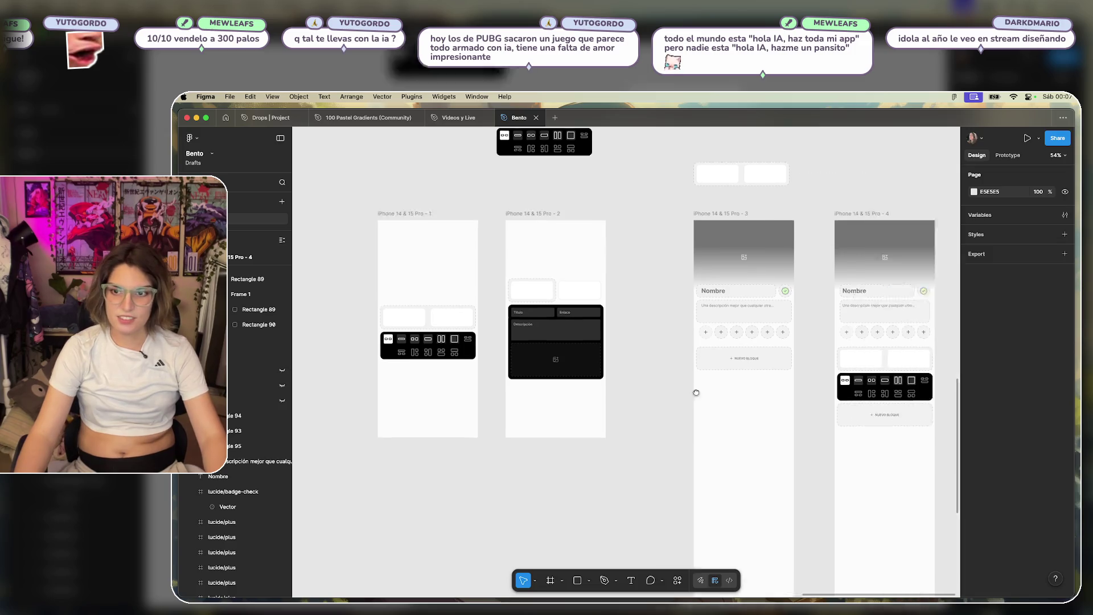
{"action": "scroll", "coordinate": [609, 397], "scroll_direction": "up", "scroll_amount": 5, "text": "ctrl"}
{"action": "scroll", "coordinate": [607, 387], "scroll_direction": "up", "scroll_amount": 1}
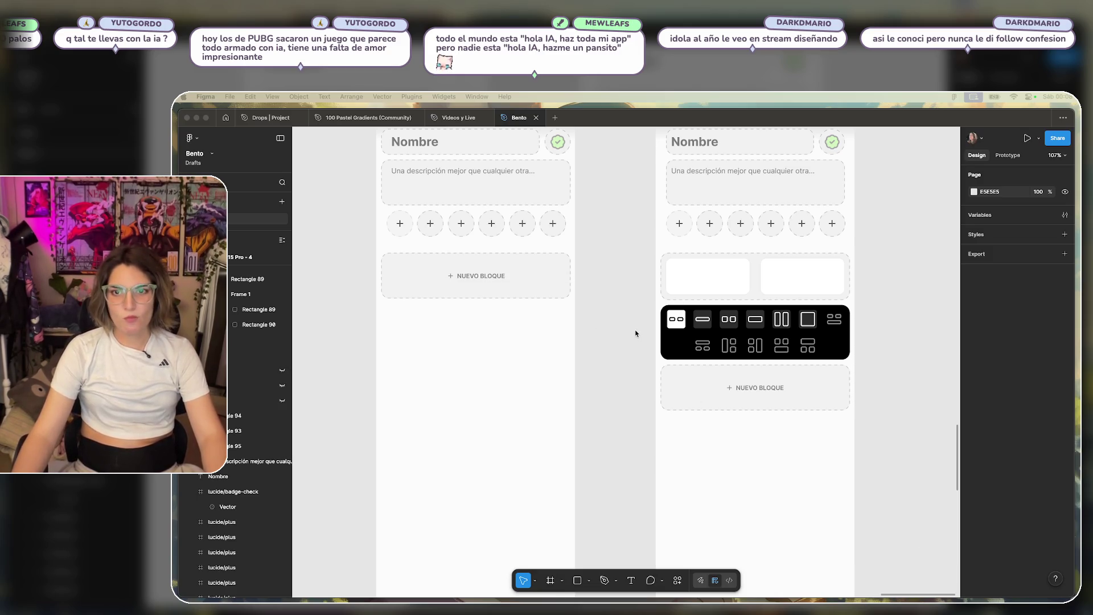
Pan to the two Nombre profile frames, checking the black Título/Enlace card on the way.
{"action": "scroll", "coordinate": [636, 334], "scroll_direction": "down", "scroll_amount": 5}
{"action": "scroll", "coordinate": [783, 337], "scroll_direction": "up", "scroll_amount": 5}
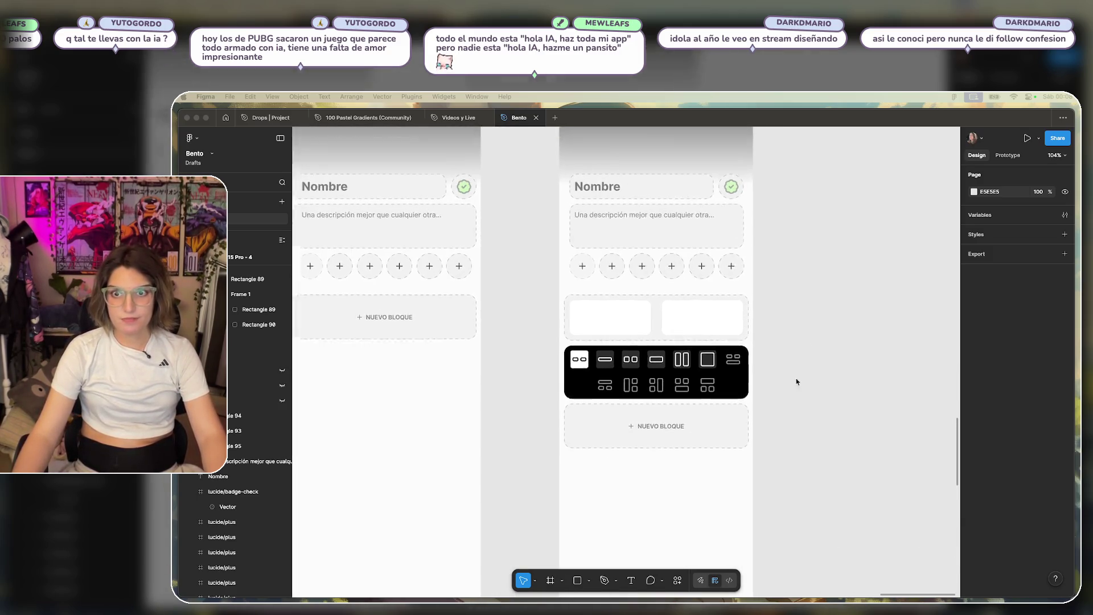
{"action": "scroll", "coordinate": [797, 381], "scroll_direction": "up", "scroll_amount": 2}
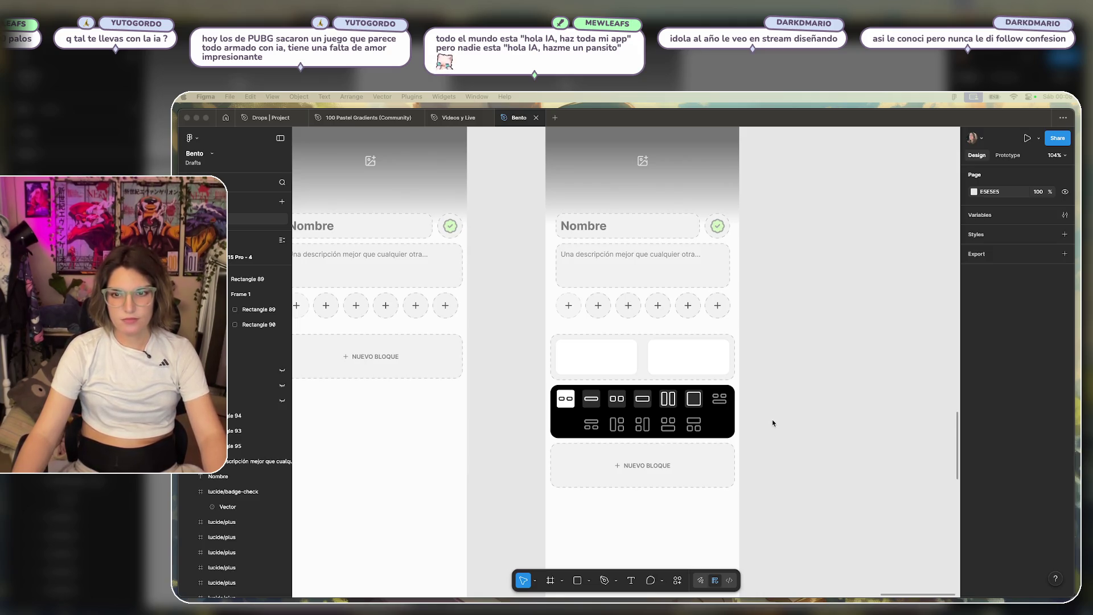
{"action": "scroll", "coordinate": [774, 423], "scroll_direction": "down", "scroll_amount": 3}
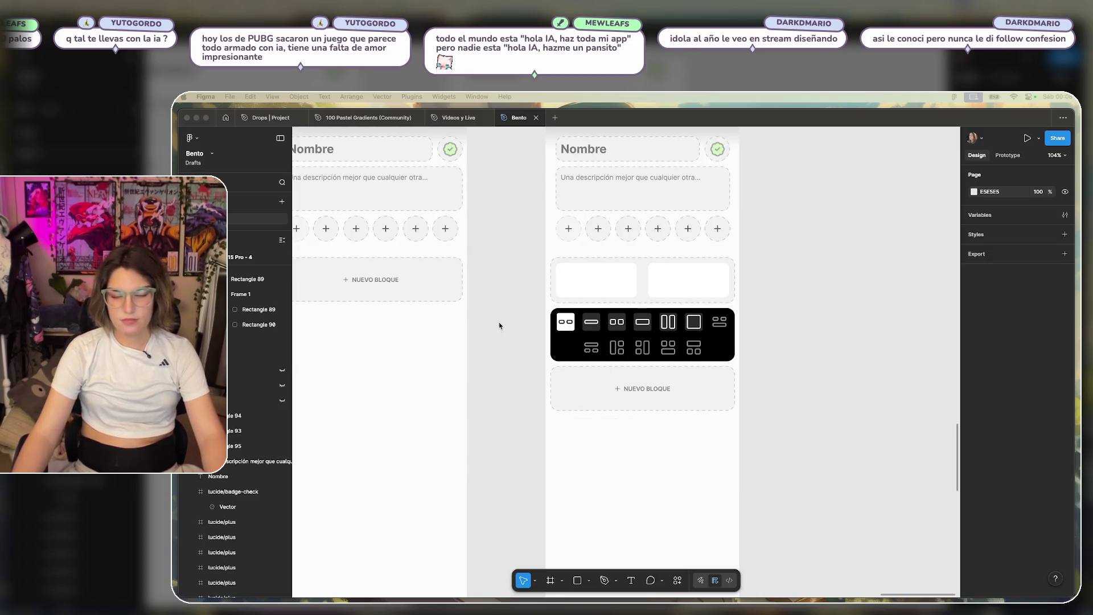
{"action": "scroll", "coordinate": [499, 325], "scroll_direction": "left", "scroll_amount": 7}
{"action": "scroll", "coordinate": [760, 344], "scroll_direction": "up", "scroll_amount": 3}
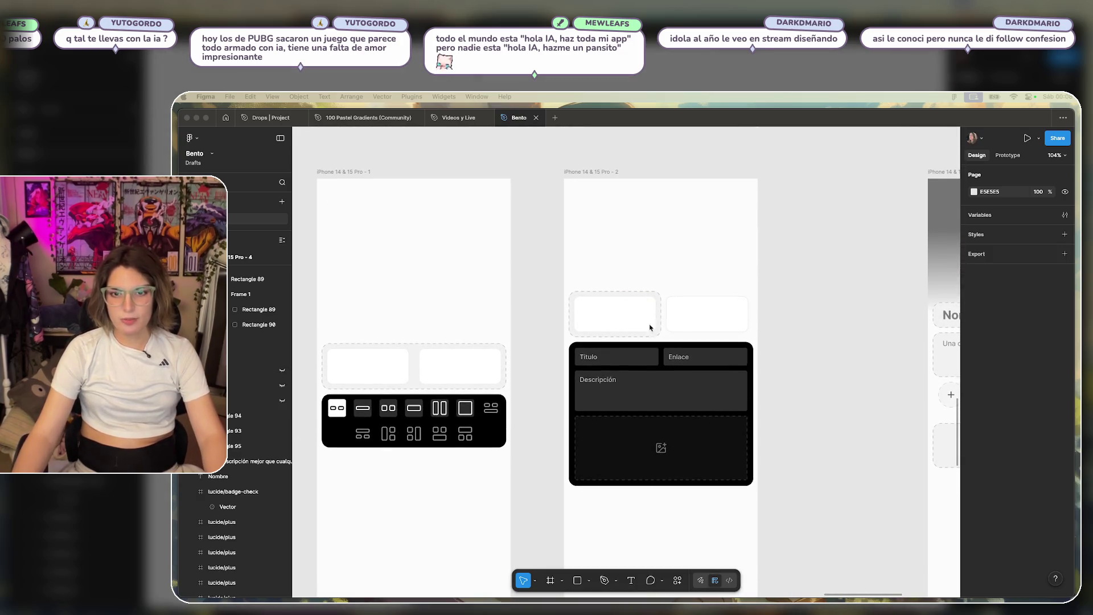
{"action": "mouse_move", "coordinate": [838, 458]}
{"action": "left_mouse_down"}
{"action": "mouse_move", "coordinate": [525, 379]}
{"action": "mouse_move", "coordinate": [447, 376]}
{"action": "mouse_move", "coordinate": [714, 357]}
{"action": "left_mouse_up"}
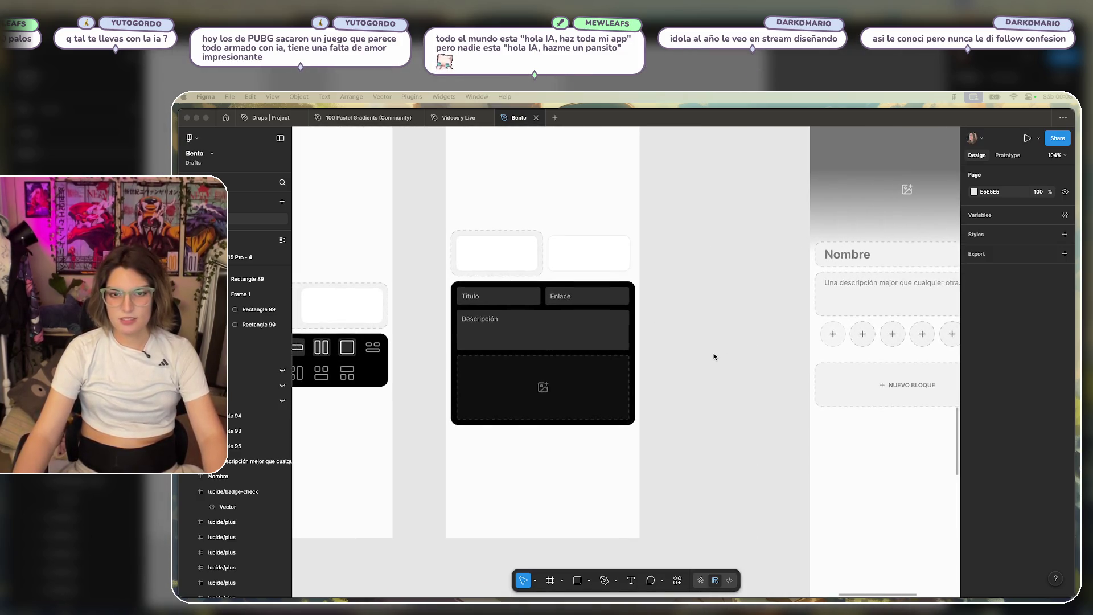
{"action": "left_click", "coordinate": [660, 299]}
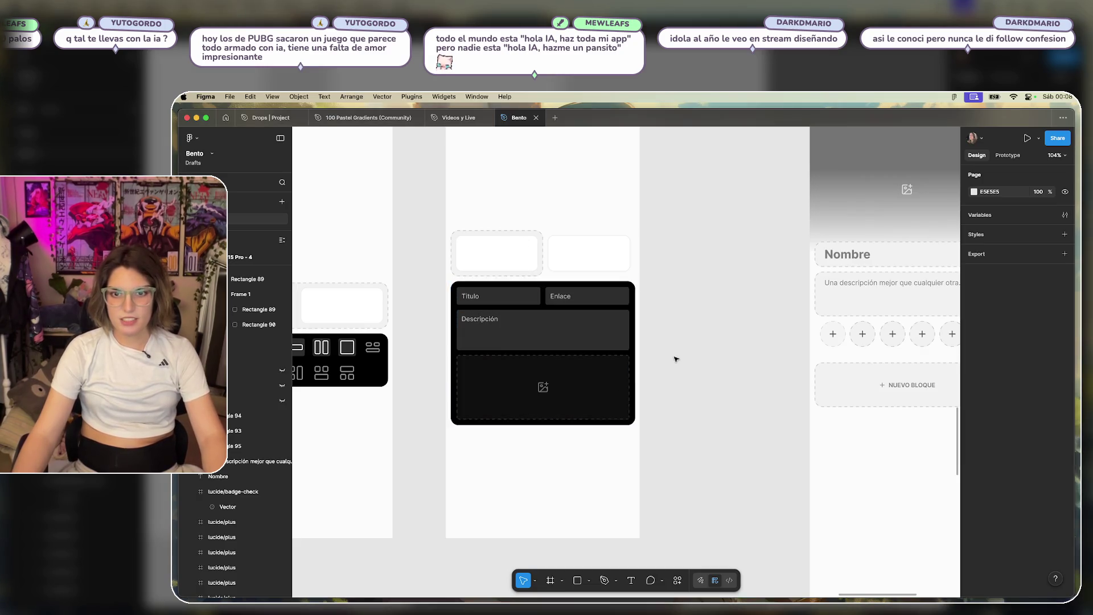
{"action": "left_click", "coordinate": [603, 393]}
{"action": "left_click", "coordinate": [694, 378]}
{"action": "scroll", "coordinate": [739, 324], "scroll_direction": "left", "scroll_amount": 2}
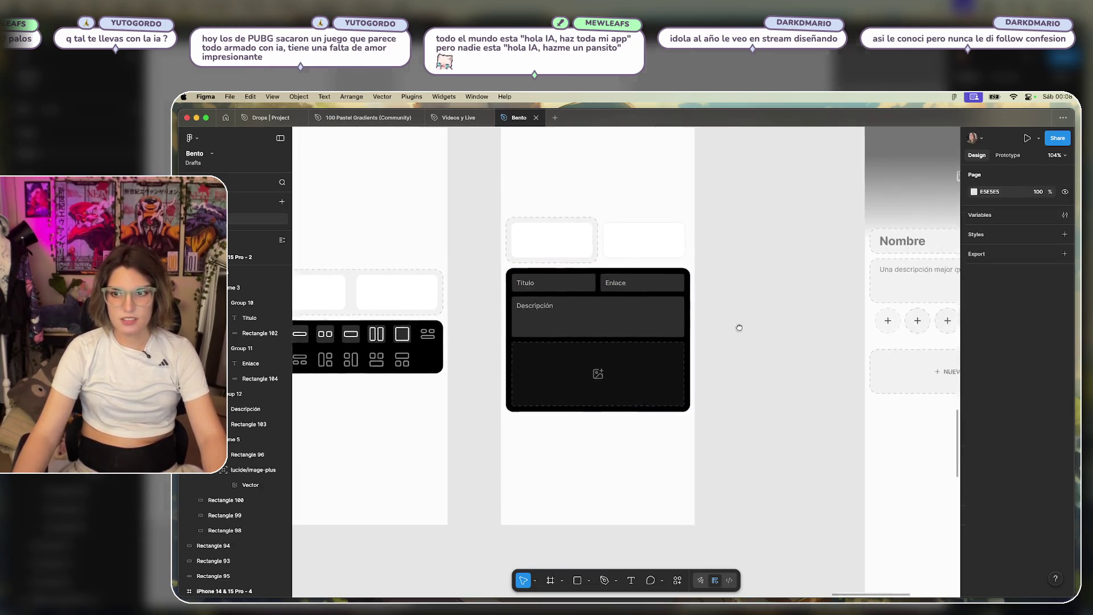
{"action": "scroll", "coordinate": [636, 325], "scroll_direction": "right", "scroll_amount": 10}
{"action": "left_click_drag", "start_coordinate": [757, 310], "coordinate": [581, 317]}
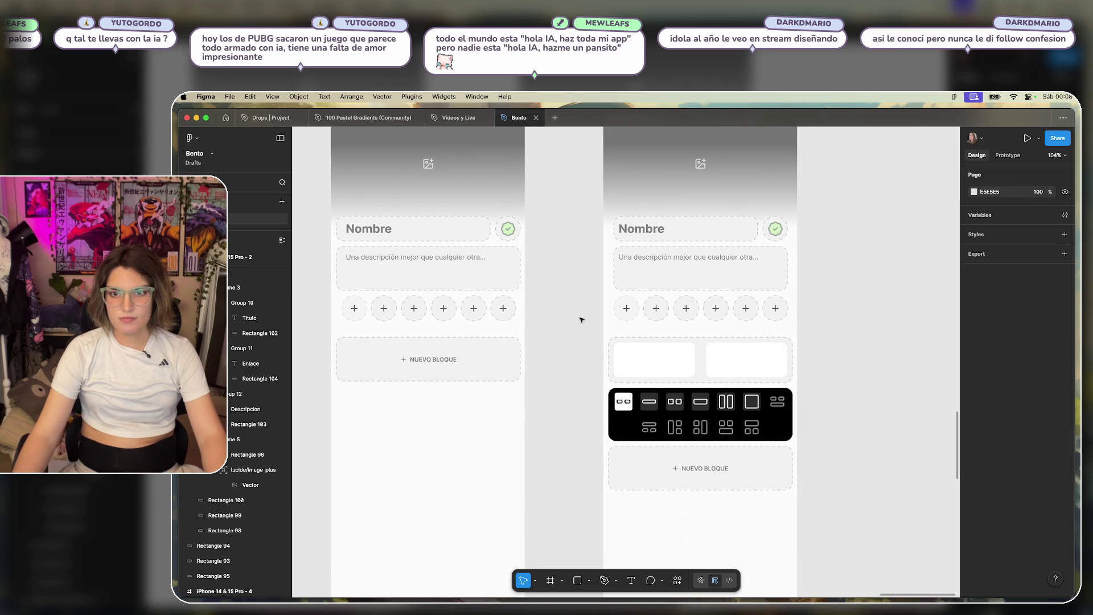
Set the first plus circle in the right and left Nombre frames to 100% opacity.
{"action": "left_click", "coordinate": [628, 316]}
{"action": "left_click", "coordinate": [650, 327]}
{"action": "left_click", "coordinate": [637, 309]}
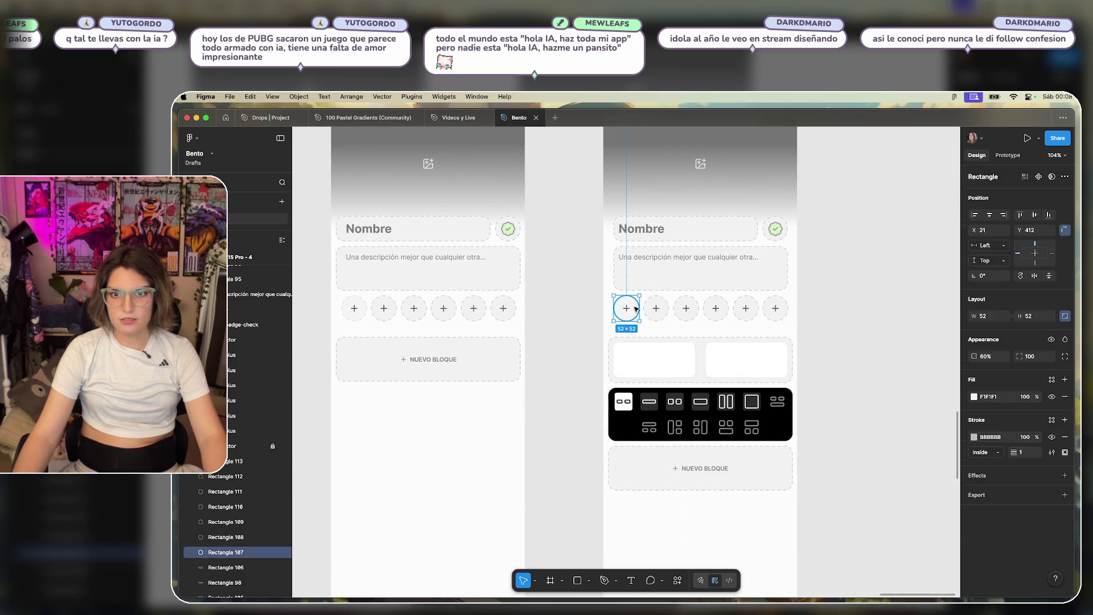
{"action": "key", "text": "0"}
{"action": "left_click", "coordinate": [363, 318]}
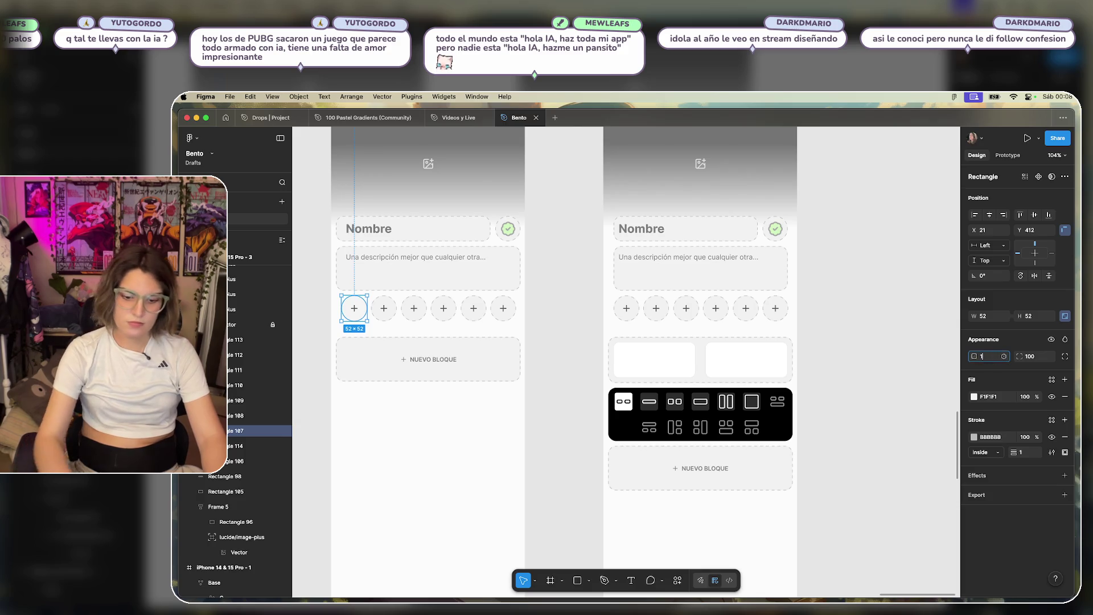
{"action": "type", "text": "100"}
{"action": "key", "text": "Return"}
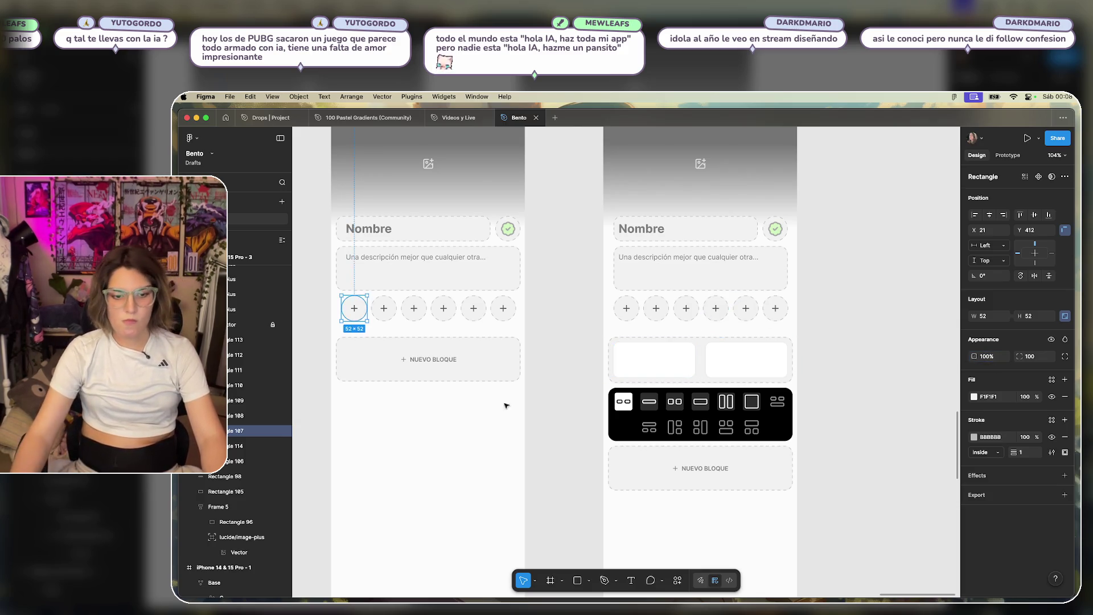
{"action": "left_click", "coordinate": [581, 349]}
Move the black card down to the bottom of the frame.
{"action": "scroll", "coordinate": [654, 339], "scroll_direction": "right", "scroll_amount": 10}
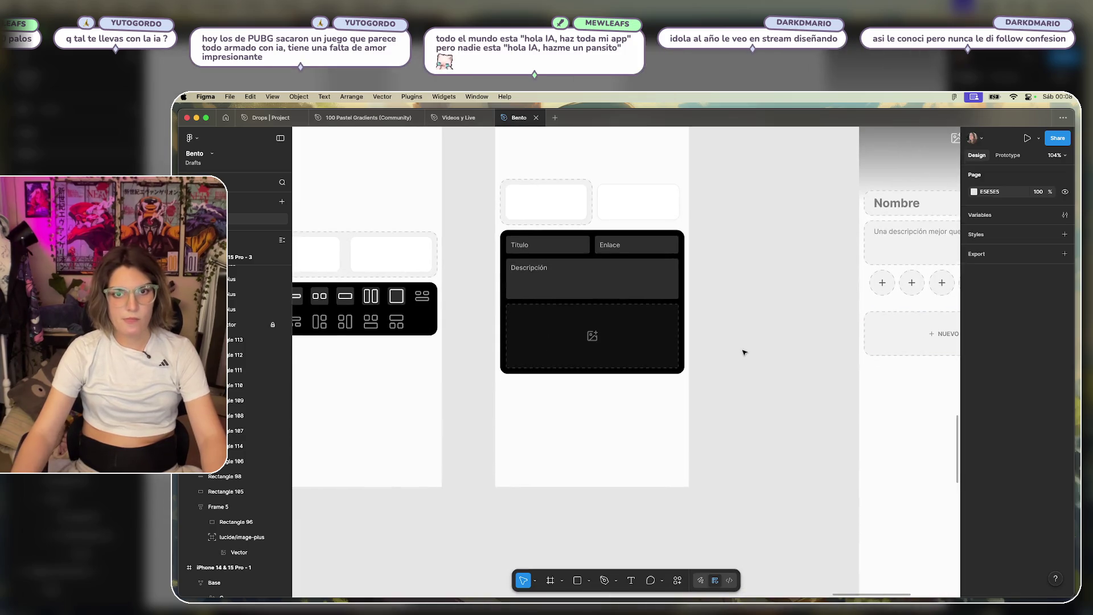
{"action": "scroll", "coordinate": [797, 284], "scroll_direction": "up", "scroll_amount": 2}
{"action": "mouse_move", "coordinate": [637, 361]}
{"action": "left_mouse_down"}
{"action": "mouse_move", "coordinate": [632, 425]}
{"action": "mouse_move", "coordinate": [609, 430]}
{"action": "left_mouse_up"}
Try the black card higher up, then undo it back to mid-frame.
{"action": "left_click_drag", "start_coordinate": [617, 479], "coordinate": [612, 354]}
{"action": "key", "text": "ctrl+z"}
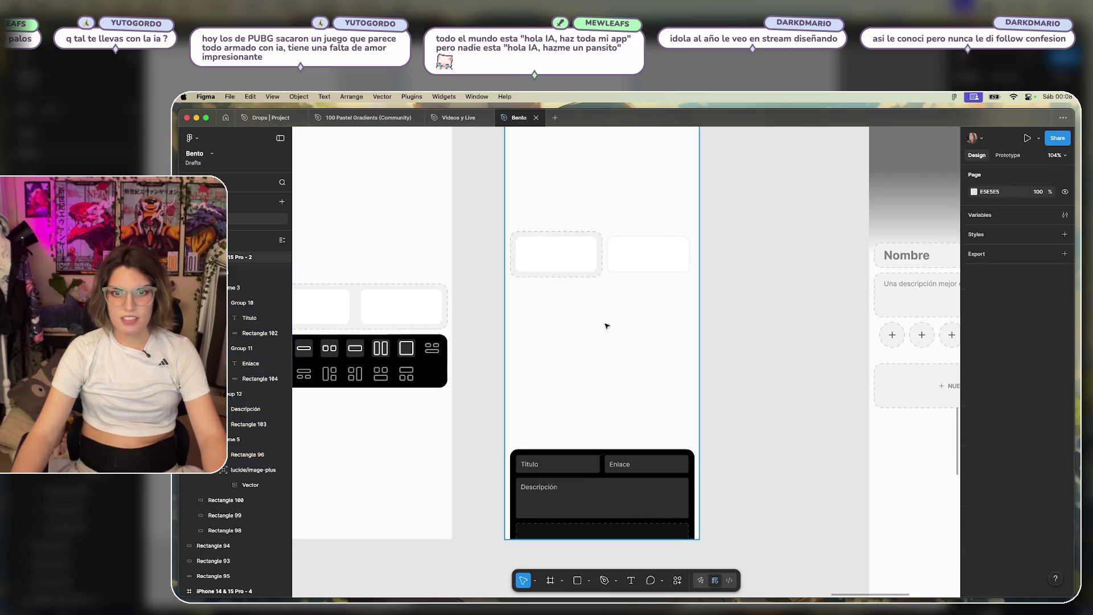
{"action": "key", "text": "ctrl+z"}
{"action": "scroll", "coordinate": [620, 334], "scroll_direction": "down", "scroll_amount": 5}
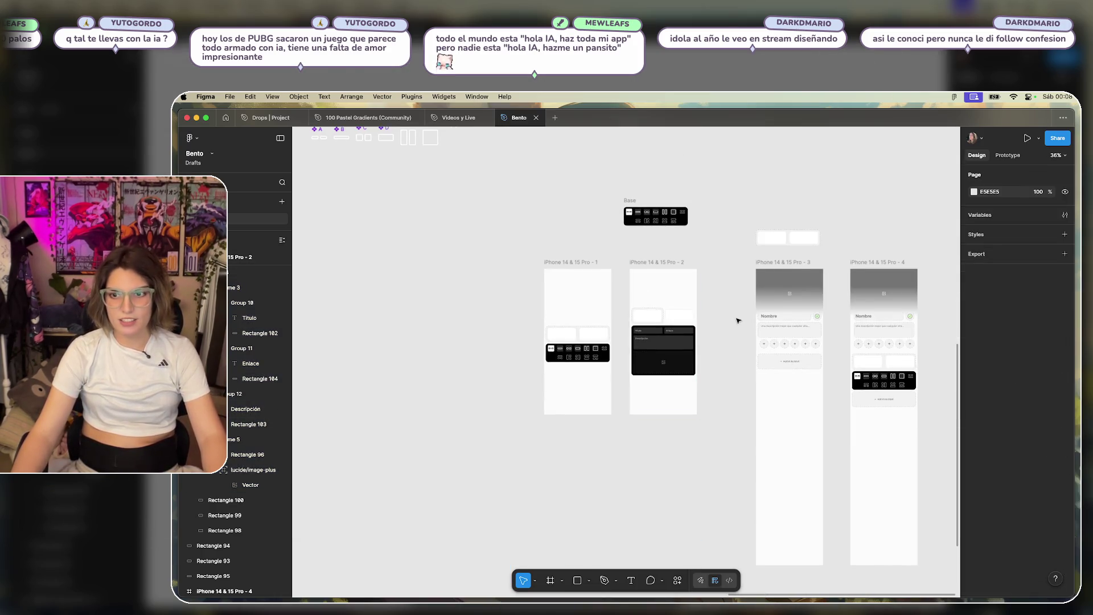
{"action": "scroll", "coordinate": [571, 318], "scroll_direction": "right", "scroll_amount": 3}
Duplicate the second phone frame to the right and delete the black form card from the copy.
{"action": "left_click", "coordinate": [519, 319]}
{"action": "left_click_drag", "start_coordinate": [519, 319], "coordinate": [851, 319]}
{"action": "key", "text": "shift+2"}
{"action": "left_click", "coordinate": [899, 336]}
{"action": "left_click_drag", "start_coordinate": [852, 241], "coordinate": [439, 535]}
{"action": "key", "text": "Delete"}
Paste the dark Título/Enlace/Descripción card into the copy and move it to the frame's bottom.
{"action": "scroll", "coordinate": [577, 234], "scroll_direction": "up", "scroll_amount": 3}
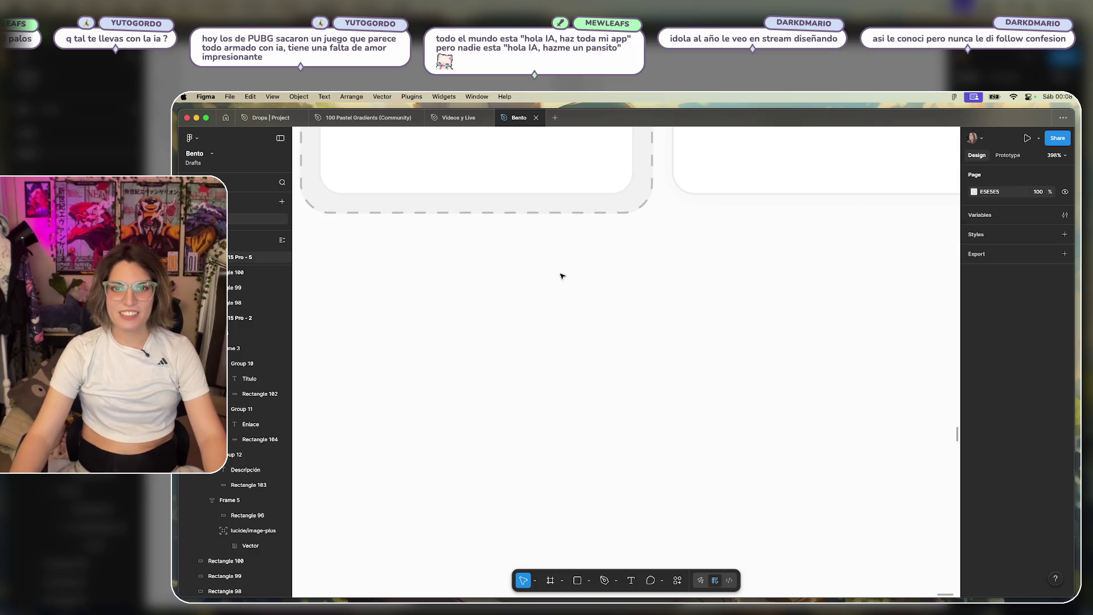
{"action": "scroll", "coordinate": [562, 276], "scroll_direction": "down", "scroll_amount": 6}
{"action": "left_click", "coordinate": [582, 581]}
{"action": "left_click", "coordinate": [589, 581]}
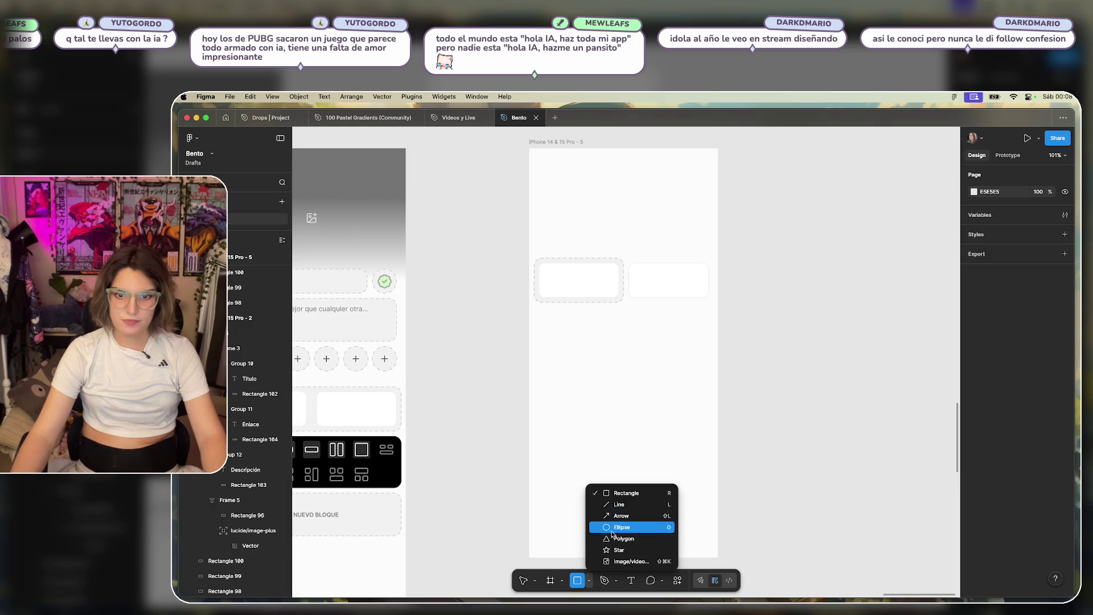
{"action": "left_click", "coordinate": [591, 399]}
{"action": "left_click", "coordinate": [592, 399]}
{"action": "key", "text": "Delete"}
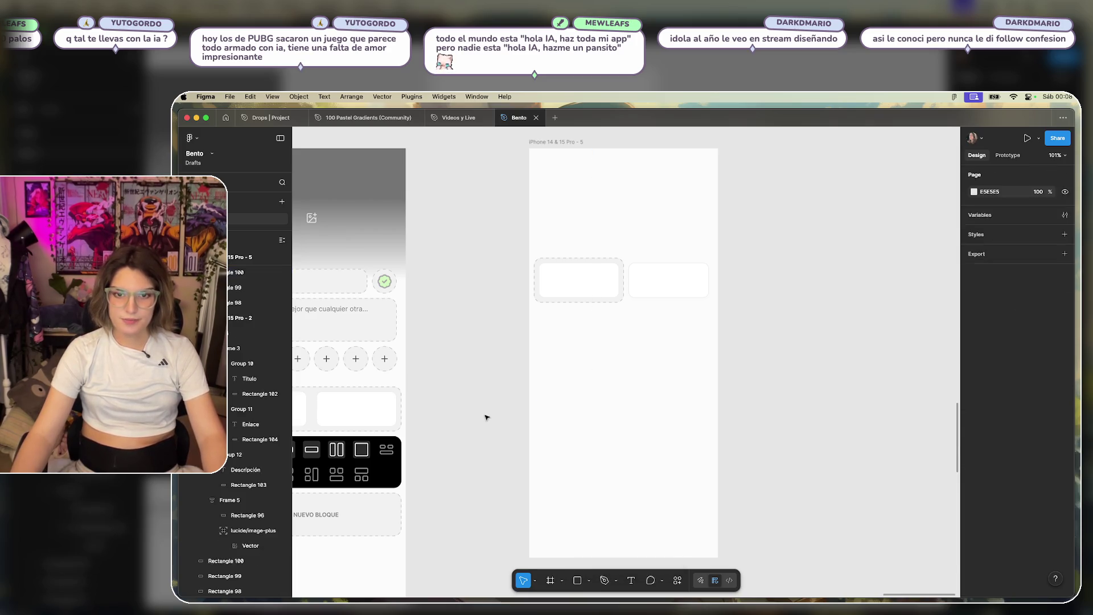
{"action": "key", "text": "ctrl+v"}
{"action": "left_click_drag", "start_coordinate": [634, 388], "coordinate": [630, 456]}
{"action": "left_click", "coordinate": [630, 349]}
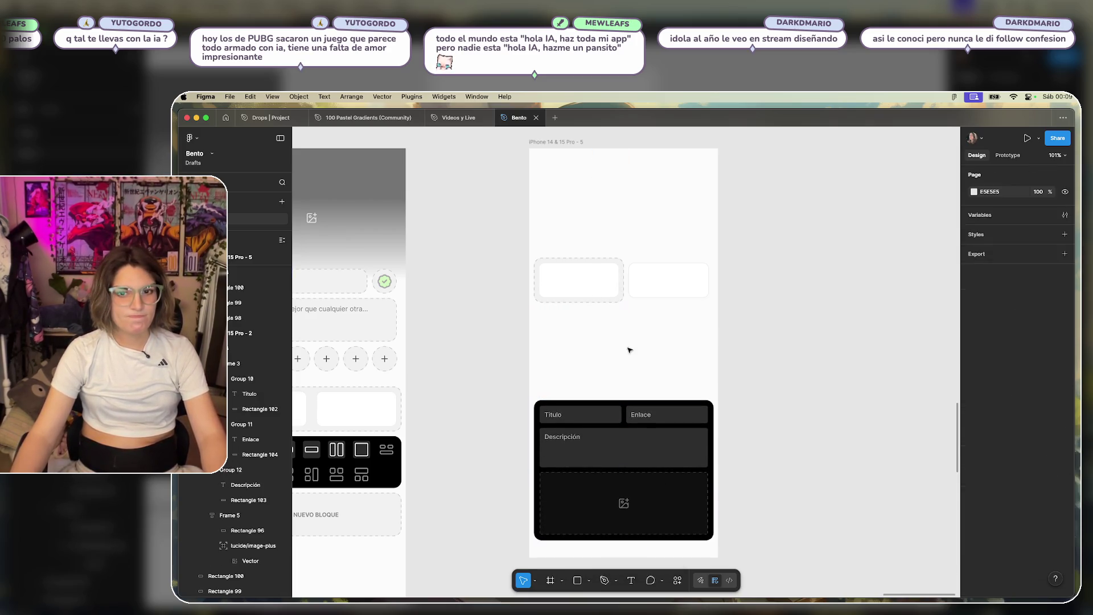
{"action": "scroll", "coordinate": [579, 322], "scroll_direction": "up", "scroll_amount": 5}
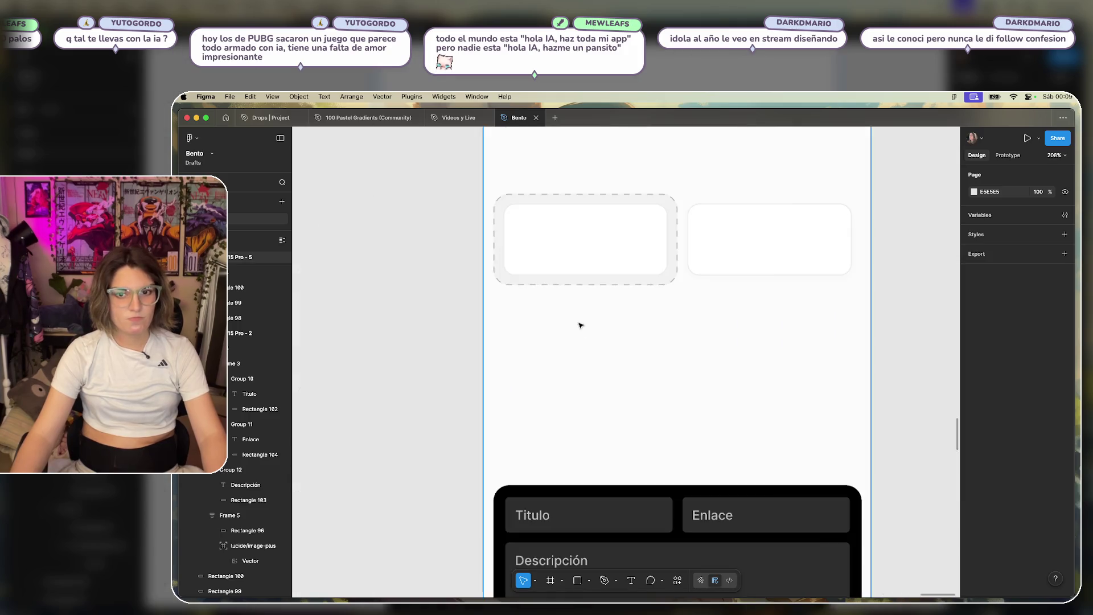
{"action": "left_click", "coordinate": [577, 581]}
Draw a 42×42 circle with corner radius 100, align it to the card's left edge, and duplicate it.
{"action": "mouse_move", "coordinate": [497, 317]}
{"action": "left_mouse_down"}
{"action": "mouse_move", "coordinate": [566, 382]}
{"action": "mouse_move", "coordinate": [543, 360]}
{"action": "left_mouse_up"}
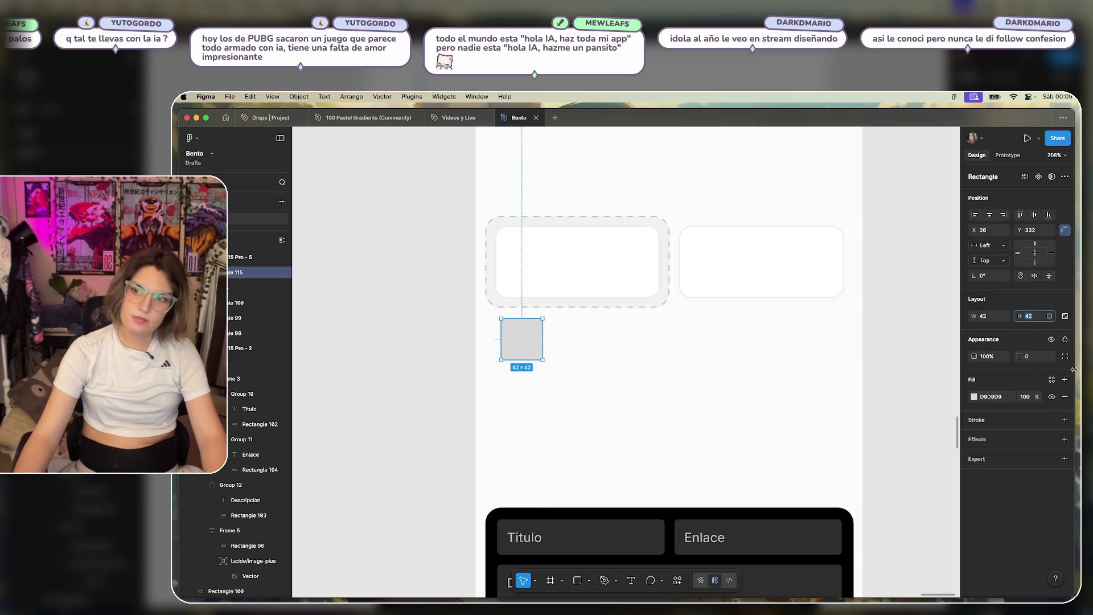
{"action": "type", "text": "100"}
{"action": "key", "text": "Return"}
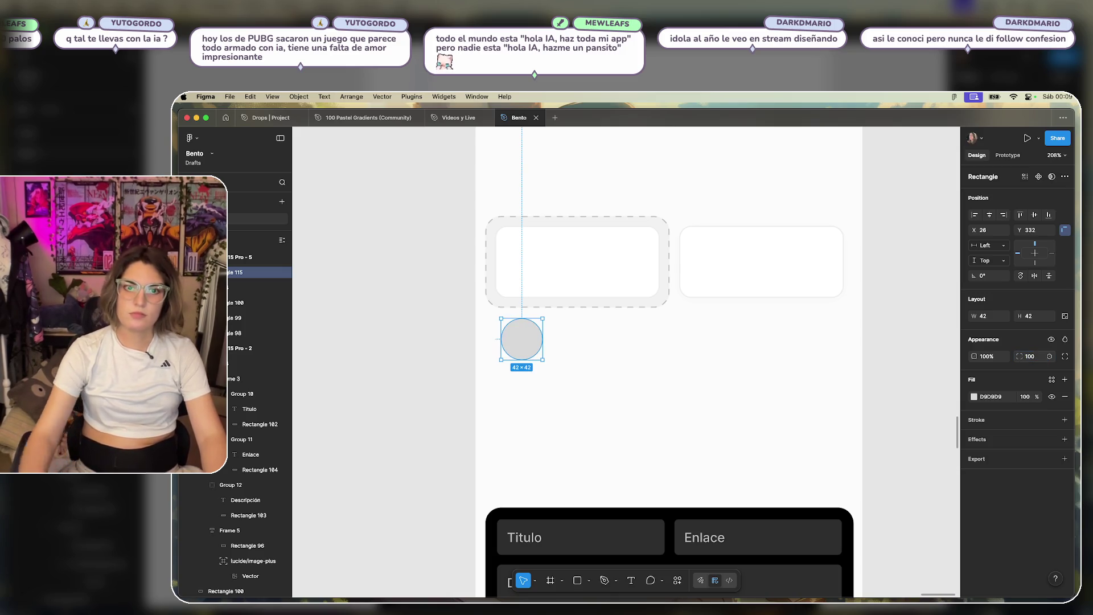
{"action": "left_click_drag", "start_coordinate": [530, 342], "coordinate": [520, 337]}
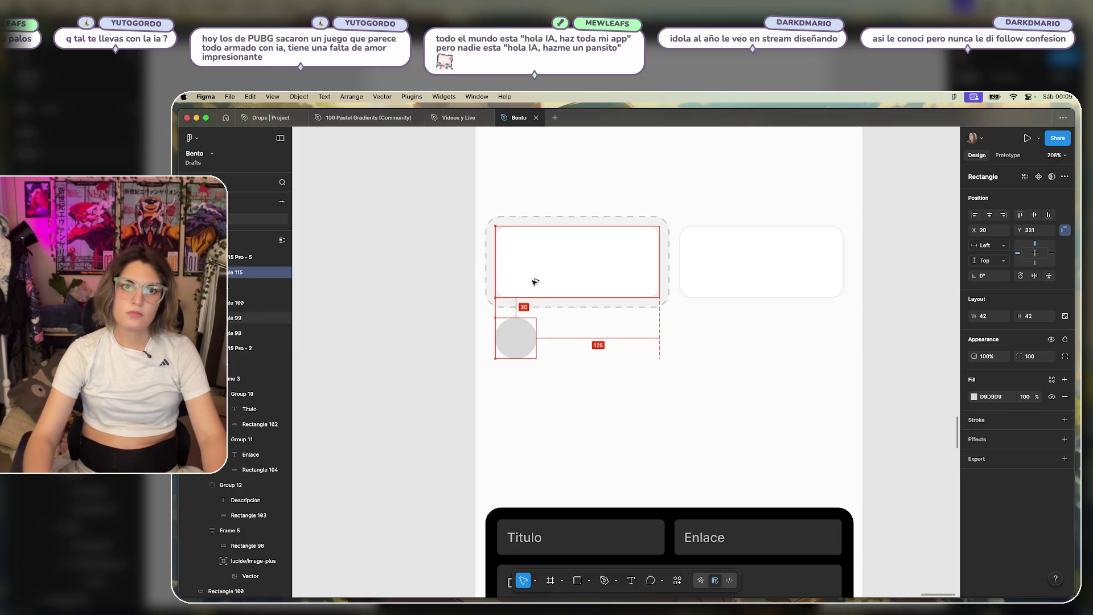
{"action": "left_click", "coordinate": [576, 368]}
{"action": "mouse_move", "coordinate": [528, 342]}
{"action": "left_mouse_down"}
{"action": "mouse_move", "coordinate": [822, 350]}
{"action": "mouse_move", "coordinate": [772, 351]}
{"action": "left_mouse_up"}
{"action": "left_click", "coordinate": [624, 347]}
Add another circle copy and line up the circles in the swatch row.
{"action": "key", "text": "super+d"}
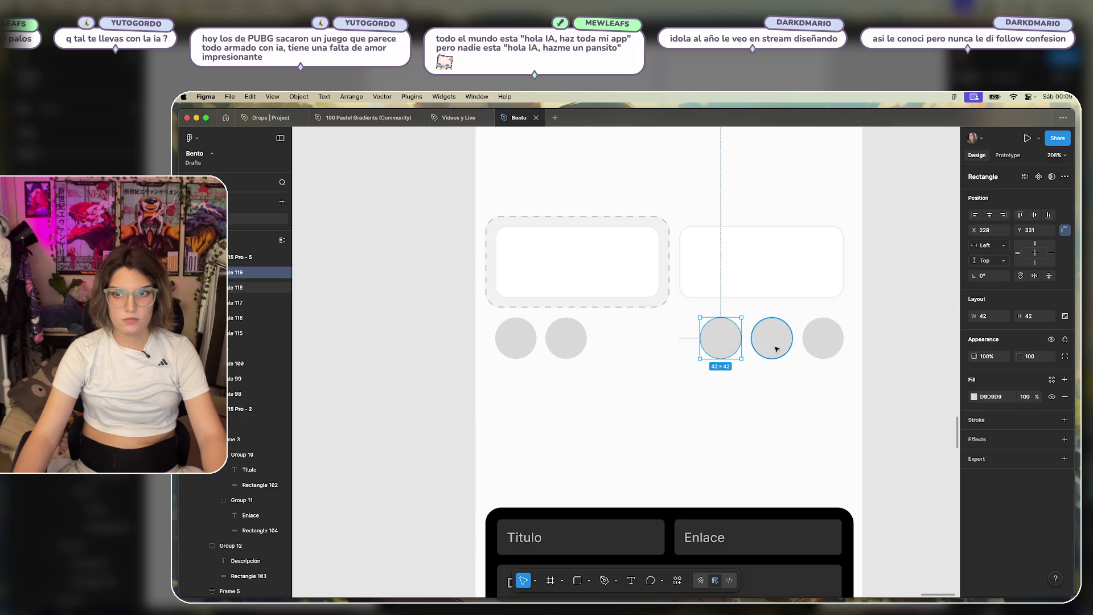
{"action": "left_click", "coordinate": [777, 348]}
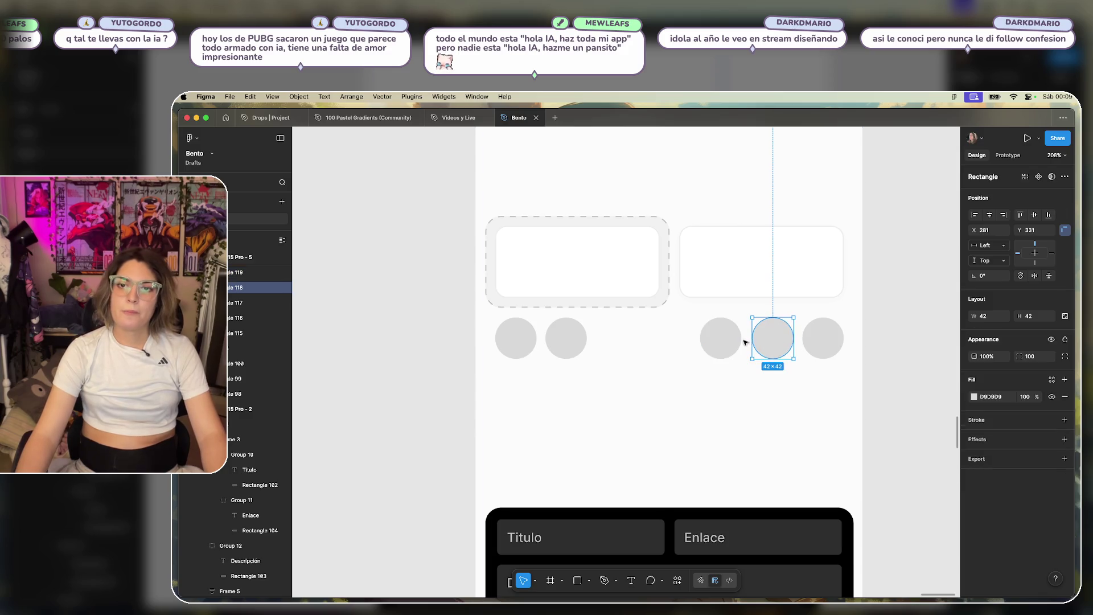
{"action": "left_click_drag", "start_coordinate": [724, 354], "coordinate": [721, 344]}
{"action": "key", "text": "Escape"}
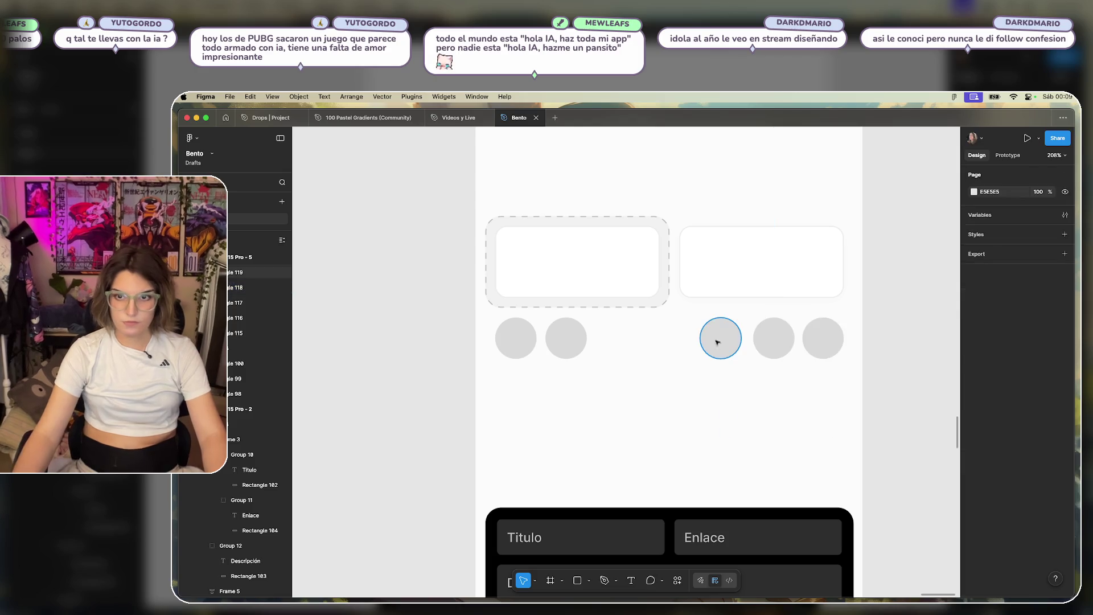
{"action": "left_click", "coordinate": [717, 342]}
{"action": "left_click", "coordinate": [774, 339]}
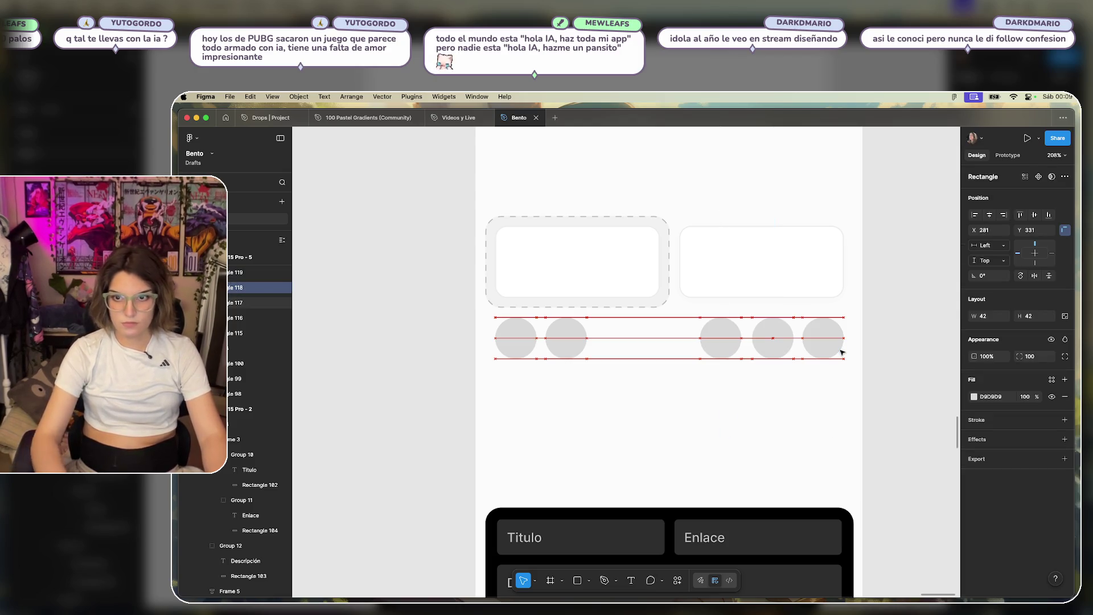
{"action": "left_click", "coordinate": [721, 336]}
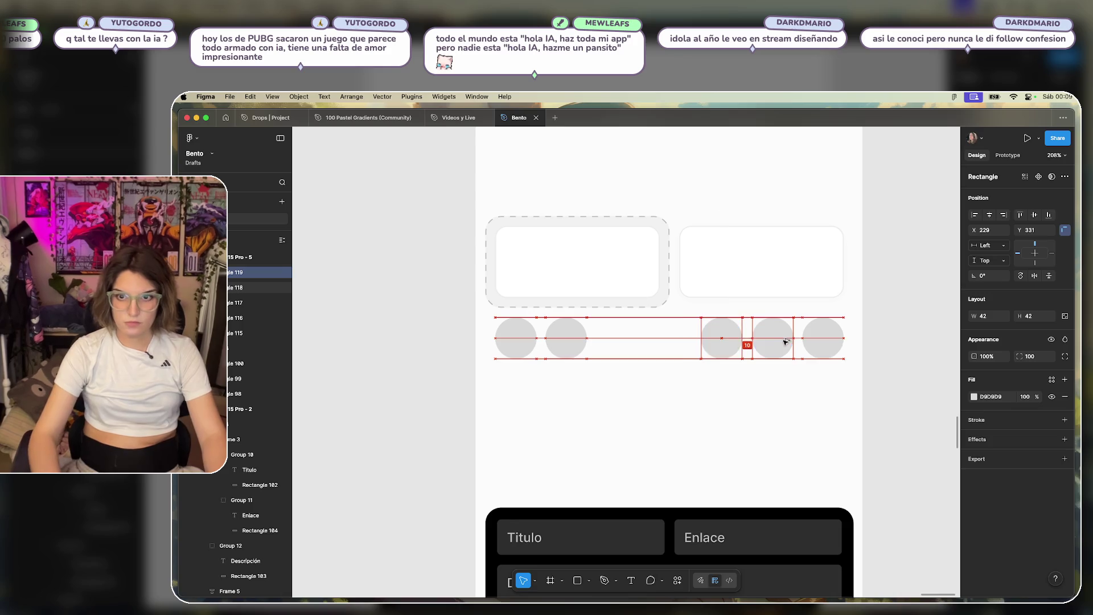
{"action": "left_click", "coordinate": [624, 339]}
Copy the three right-hand circles into the row's gap to make seven circles.
{"action": "key", "text": "super+a"}
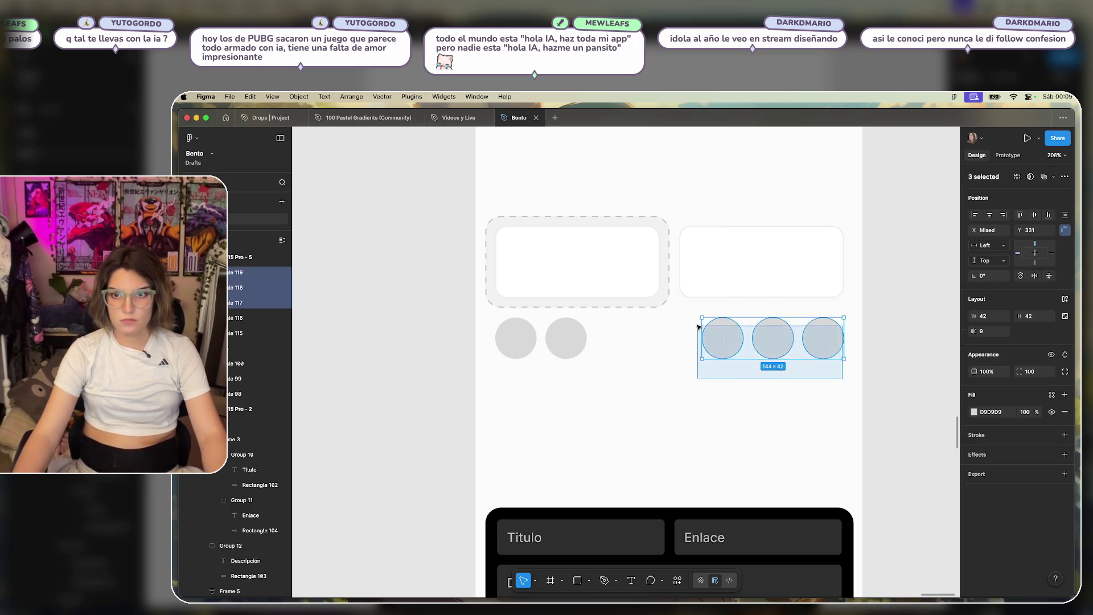
{"action": "mouse_move", "coordinate": [724, 340]}
{"action": "left_mouse_down"}
{"action": "mouse_move", "coordinate": [625, 344]}
{"action": "mouse_move", "coordinate": [636, 345]}
{"action": "left_mouse_up"}
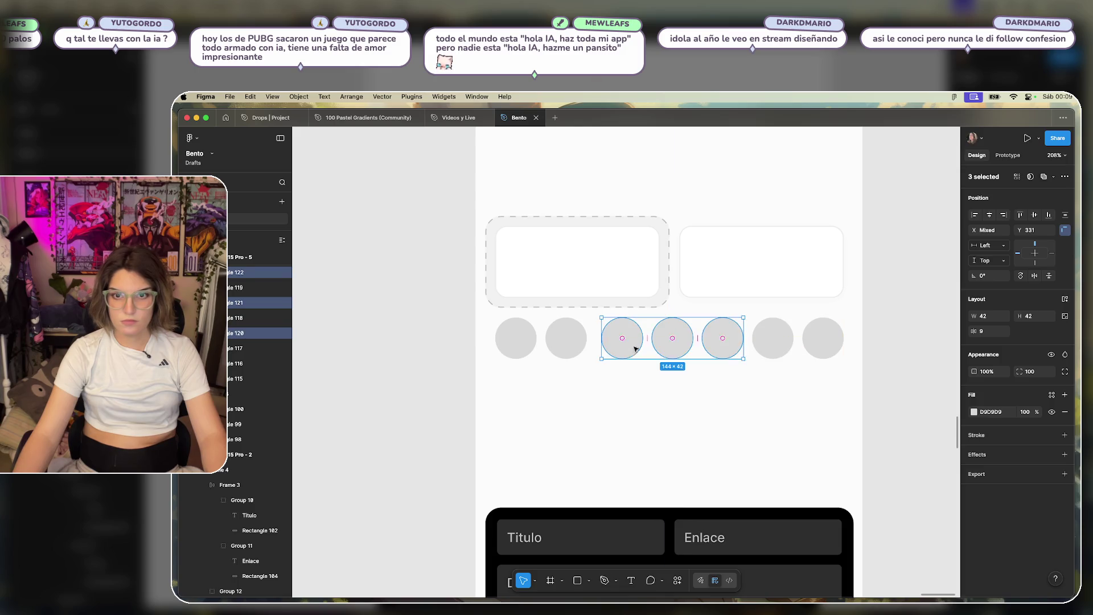
{"action": "left_click", "coordinate": [750, 344]}
{"action": "left_click", "coordinate": [745, 344]}
{"action": "left_click", "coordinate": [750, 345]}
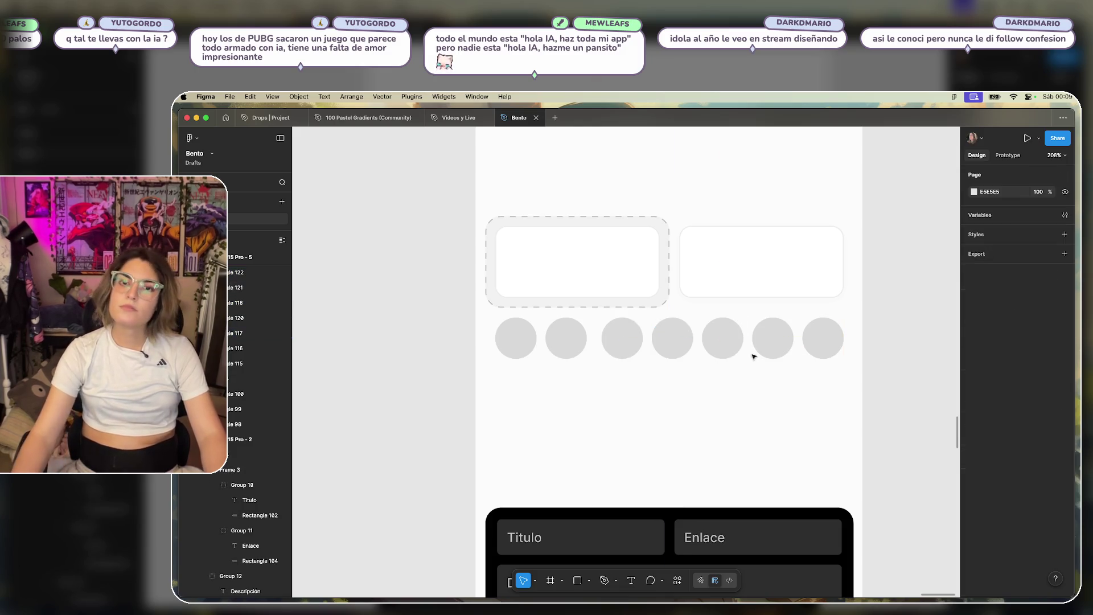
{"action": "left_click", "coordinate": [623, 341]}
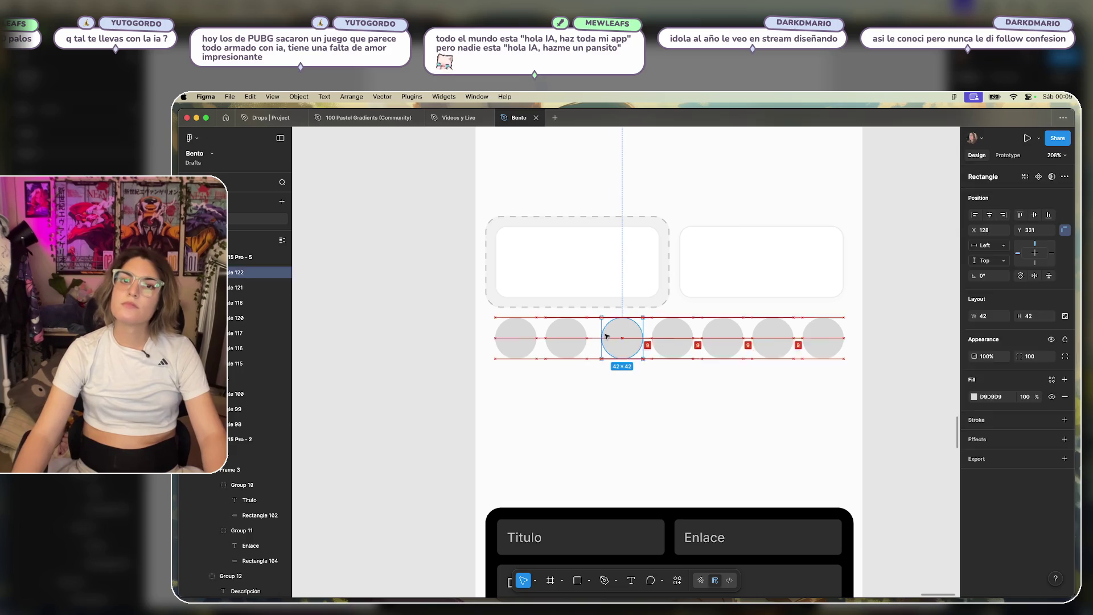
{"action": "left_click", "coordinate": [557, 347]}
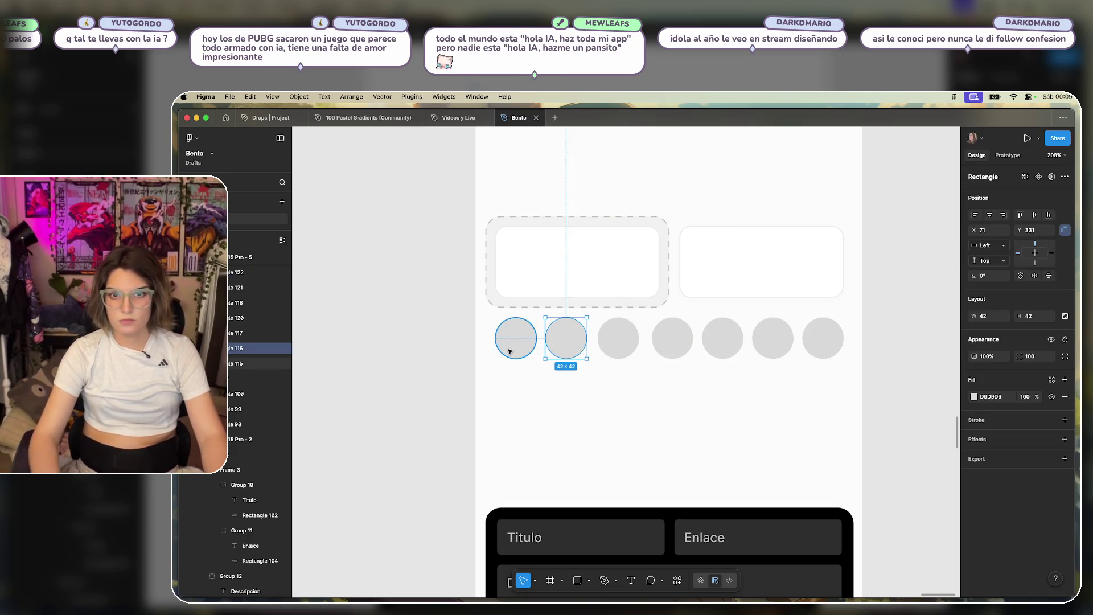
Distribute the seven circles evenly across the row, 10 apart.
{"action": "key", "text": "super+a"}
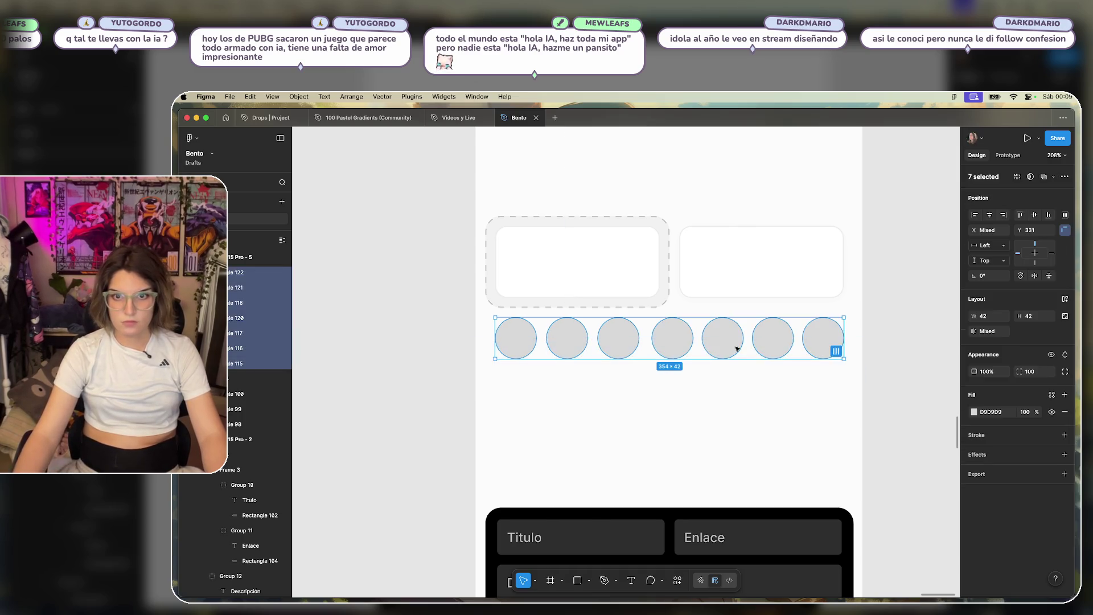
{"action": "left_click", "coordinate": [1066, 217]}
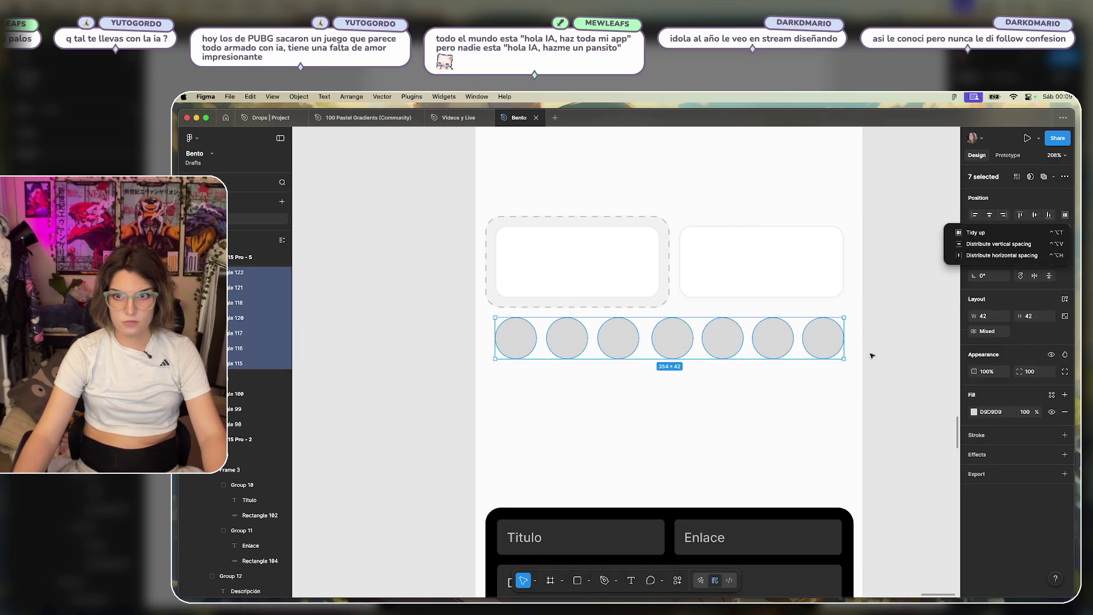
{"action": "left_click", "coordinate": [990, 255]}
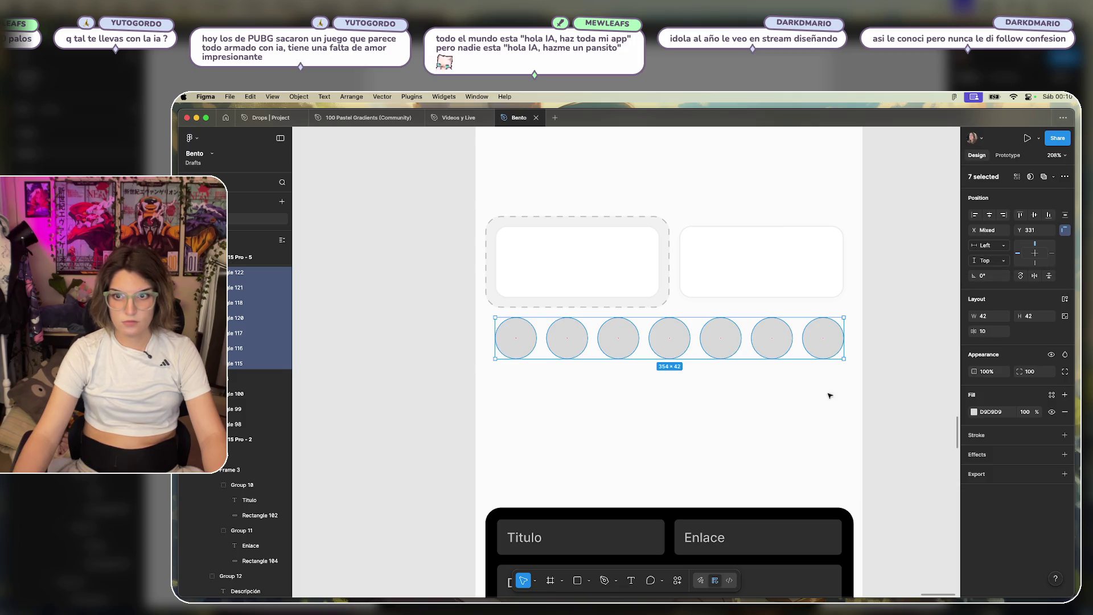
{"action": "left_click", "coordinate": [738, 428]}
{"action": "left_click", "coordinate": [513, 325]}
{"action": "left_click", "coordinate": [844, 385]}
{"action": "left_click_drag", "start_coordinate": [843, 385], "coordinate": [464, 337]}
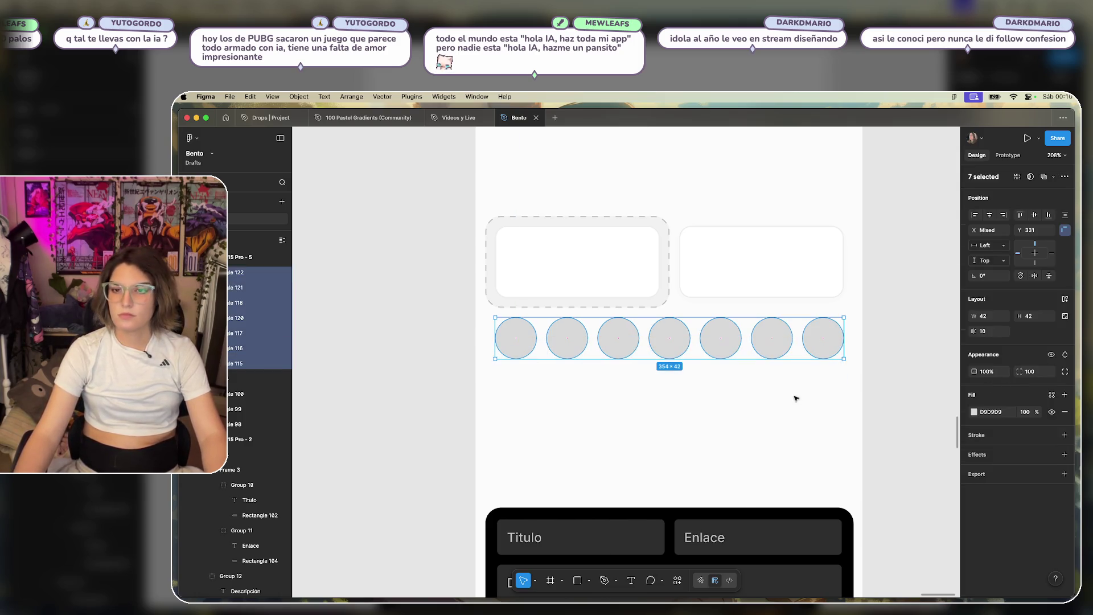
{"action": "left_click", "coordinate": [528, 350]}
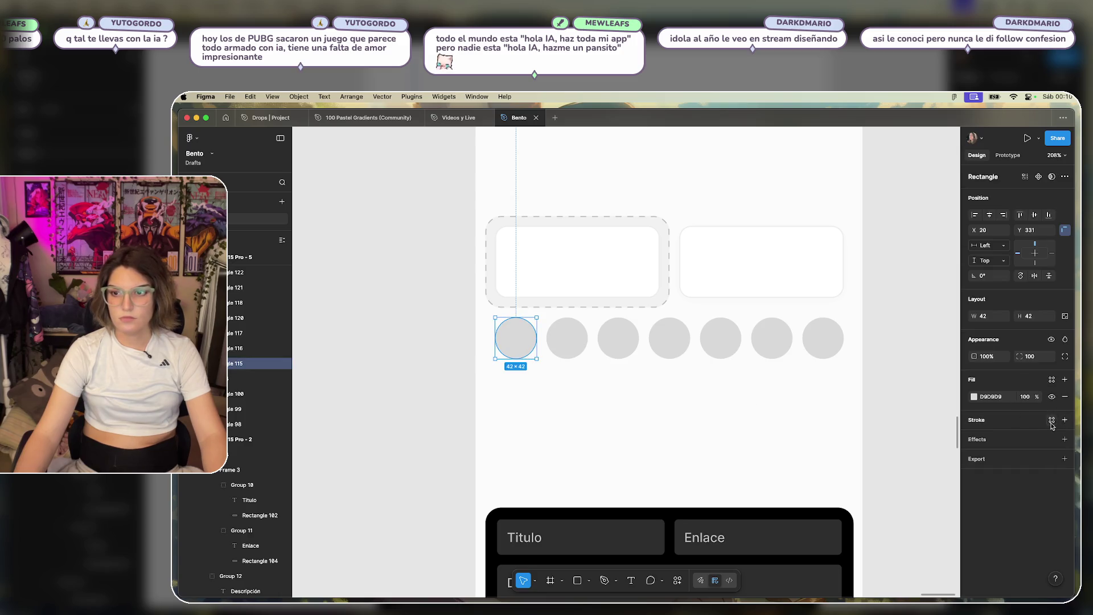
Add a black outline to the first white swatch circle.
{"action": "left_click", "coordinate": [1064, 420]}
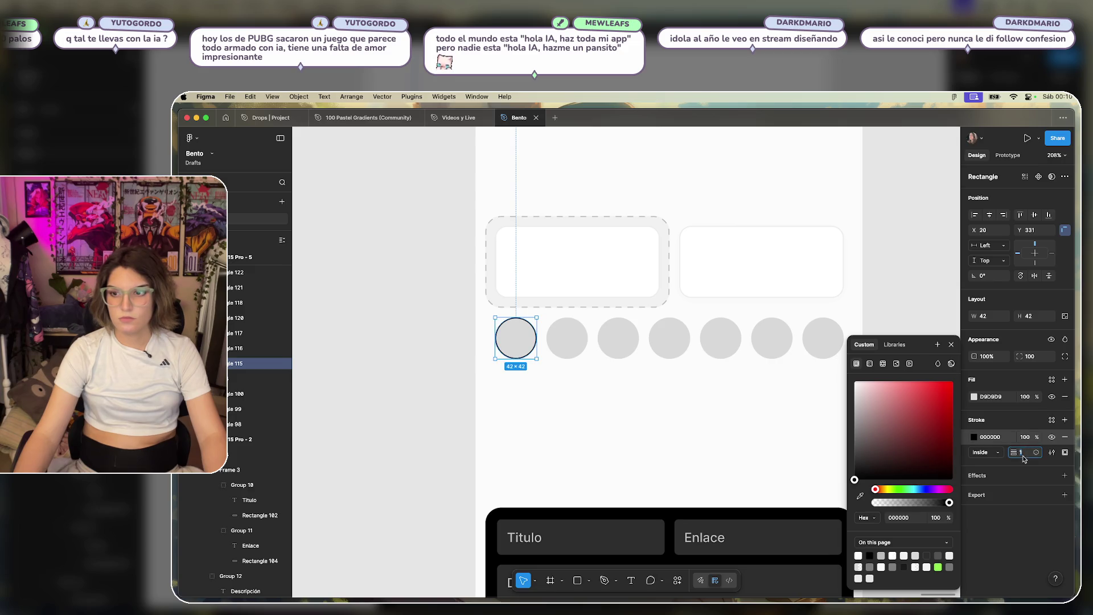
{"action": "type", "text": "2"}
{"action": "key", "text": "Return"}
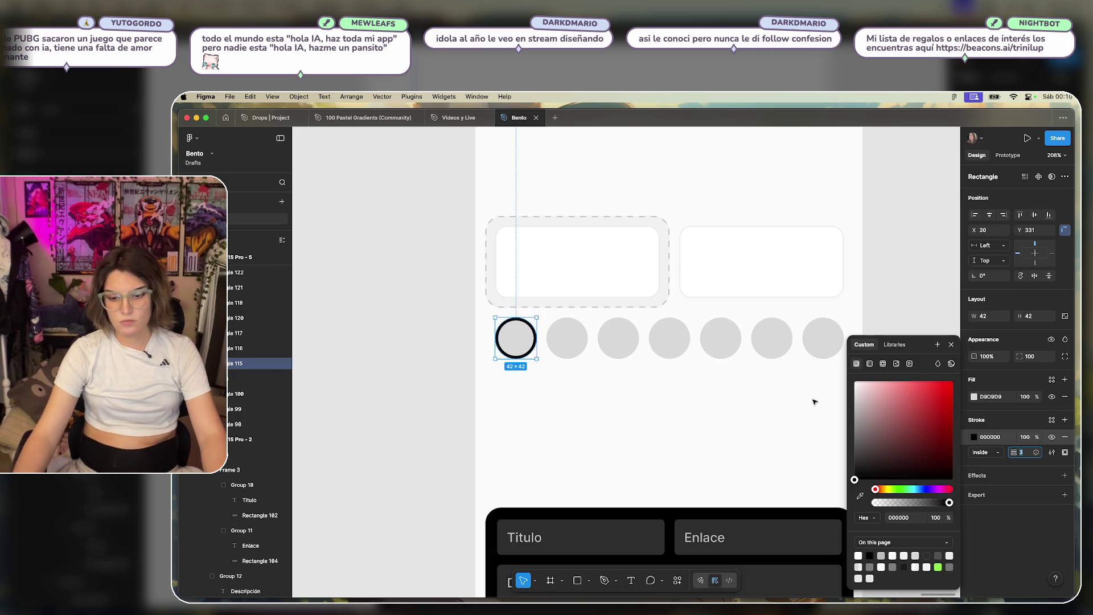
{"action": "key", "text": "Escape"}
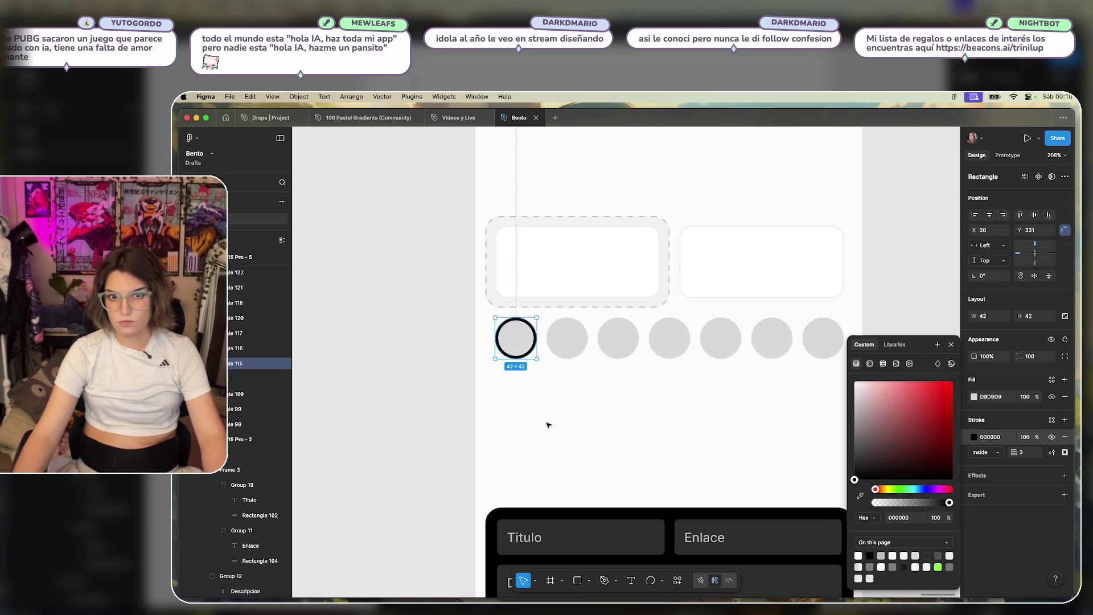
{"action": "key", "text": "Escape"}
{"action": "left_click", "coordinate": [972, 437]}
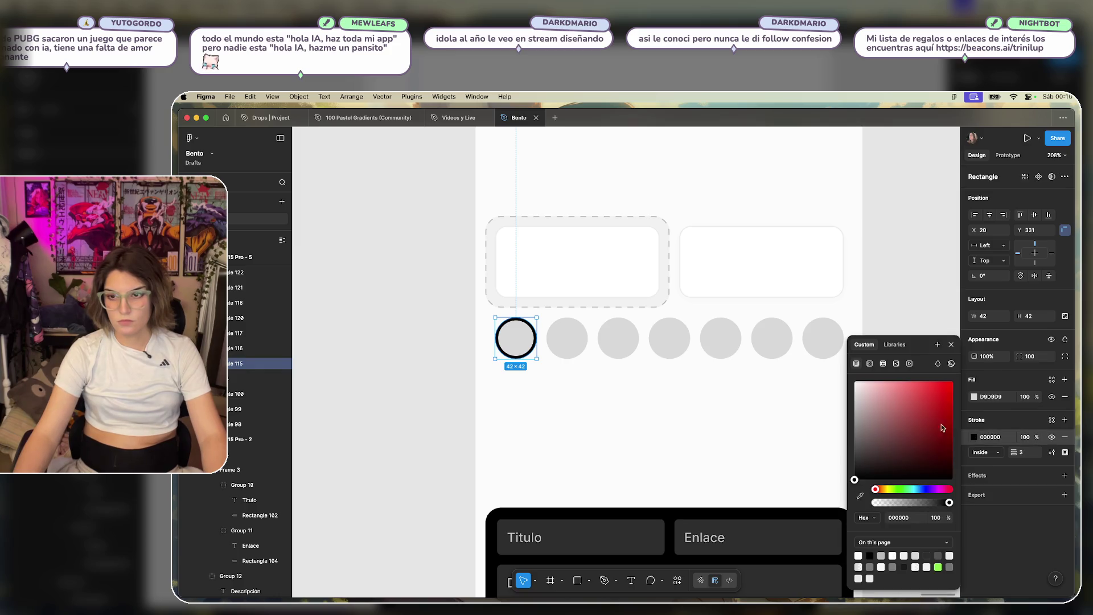
{"action": "key", "text": "Escape"}
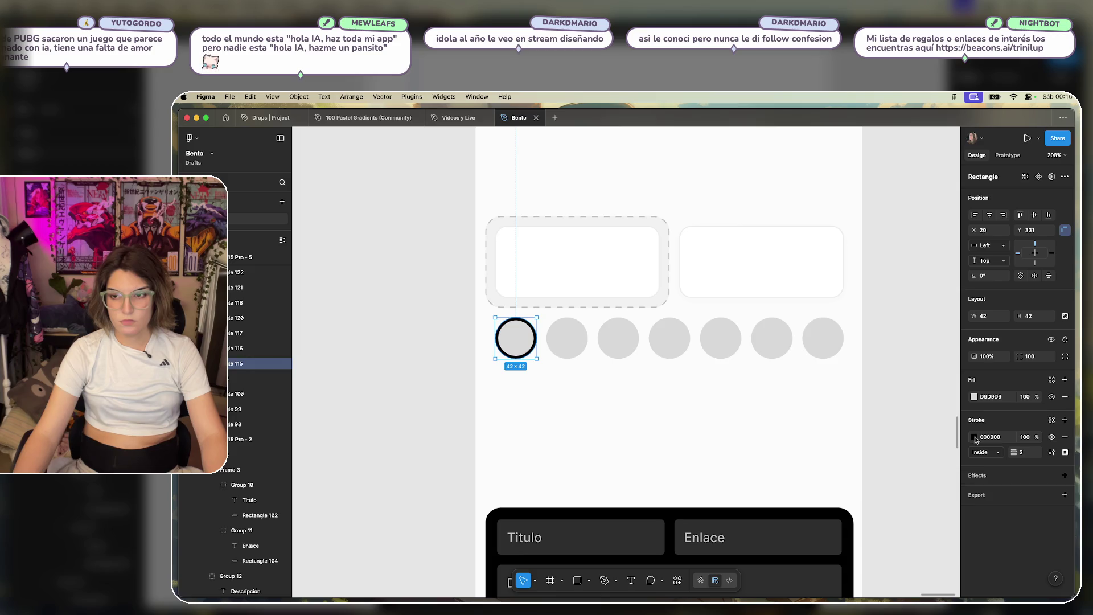
{"action": "left_click", "coordinate": [974, 397]}
{"action": "left_click", "coordinate": [715, 407]}
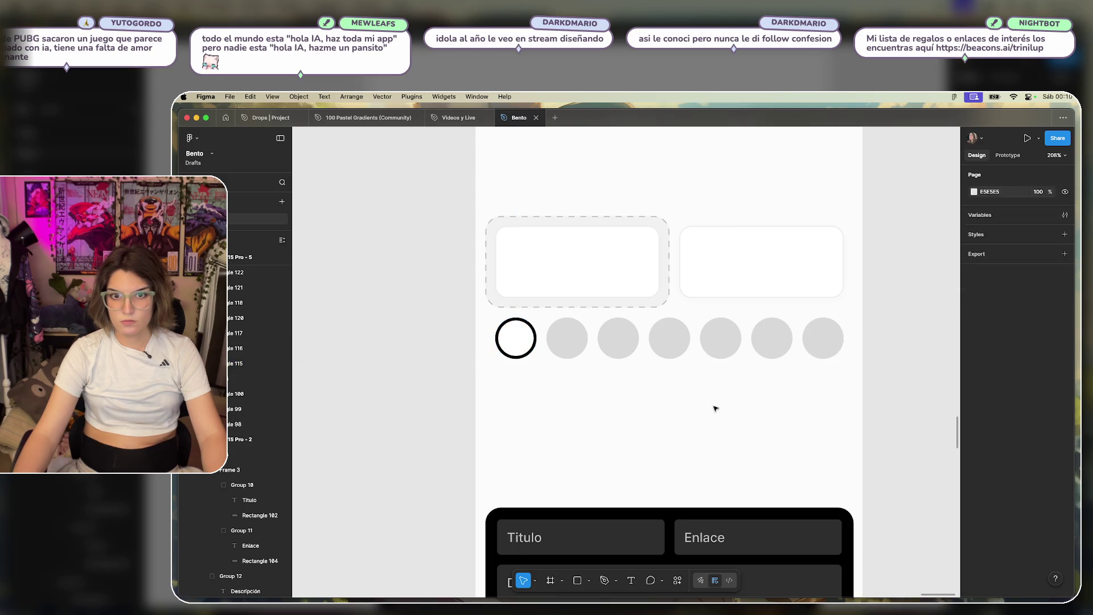
{"action": "scroll", "coordinate": [569, 394], "scroll_direction": "down", "scroll_amount": 3}
{"action": "scroll", "coordinate": [569, 394], "scroll_direction": "up", "scroll_amount": 5}
Try black and dark grey fills on the second circle, then undo them.
{"action": "left_click", "coordinate": [563, 344]}
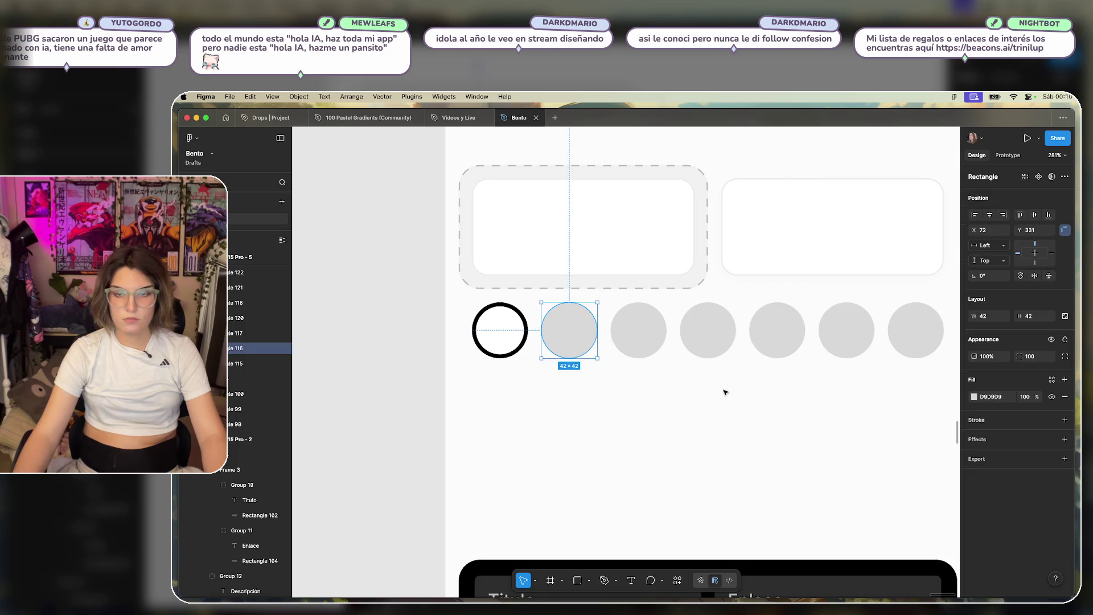
{"action": "scroll", "coordinate": [626, 394], "scroll_direction": "right", "scroll_amount": 3}
{"action": "left_click", "coordinate": [974, 397]}
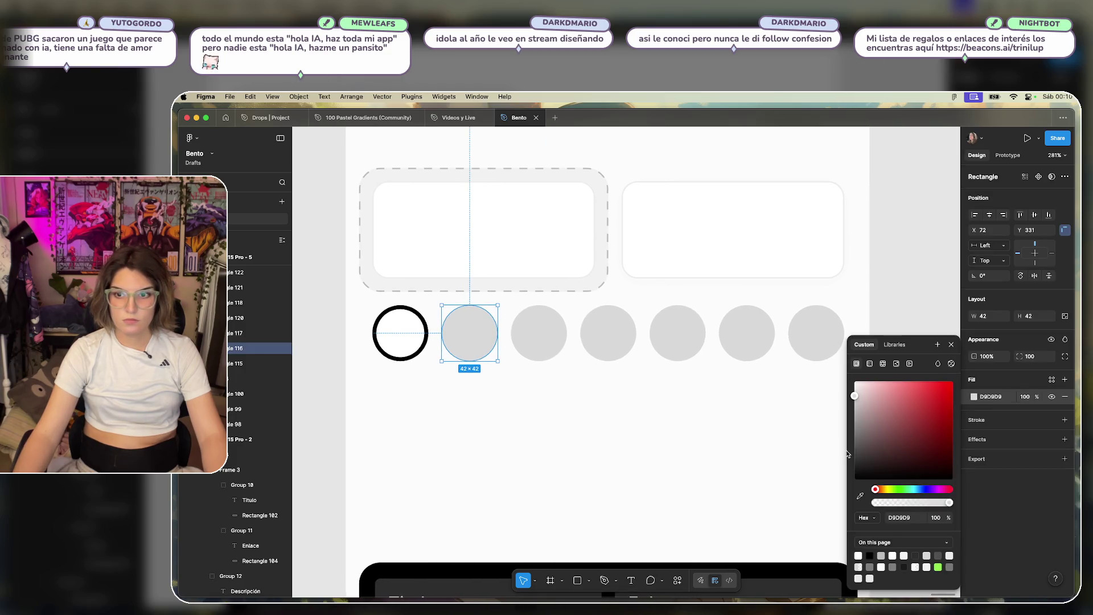
{"action": "left_click_drag", "start_coordinate": [877, 446], "coordinate": [855, 479]}
{"action": "left_click", "coordinate": [547, 391]}
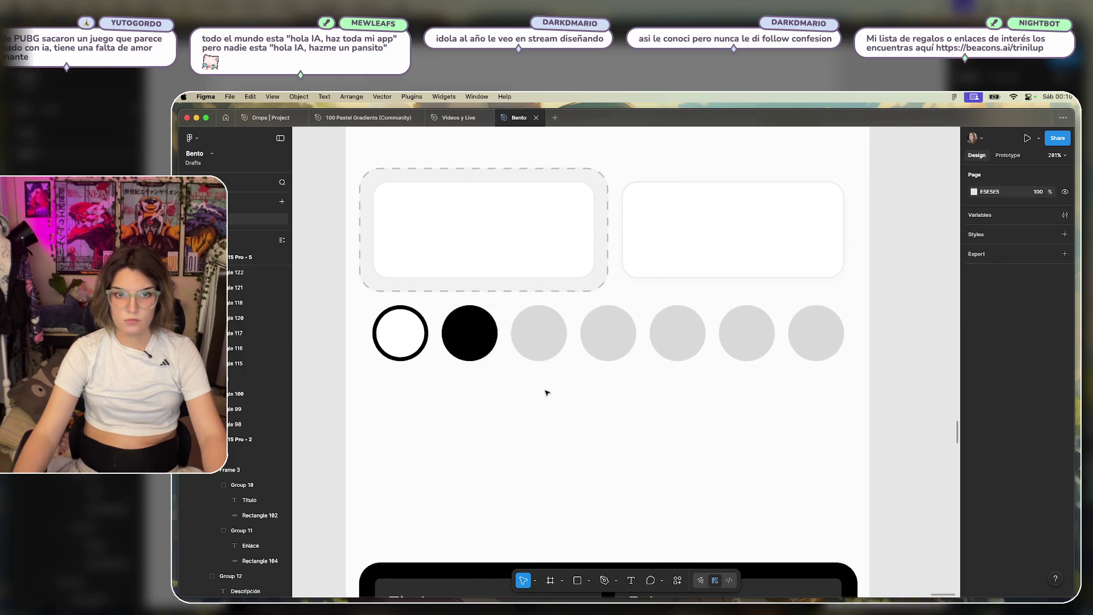
{"action": "left_click", "coordinate": [473, 336]}
{"action": "left_click", "coordinate": [975, 397]}
{"action": "mouse_move", "coordinate": [855, 481]}
{"action": "left_mouse_down"}
{"action": "mouse_move", "coordinate": [849, 456]}
{"action": "mouse_move", "coordinate": [828, 442]}
{"action": "mouse_move", "coordinate": [759, 451]}
{"action": "left_mouse_up"}
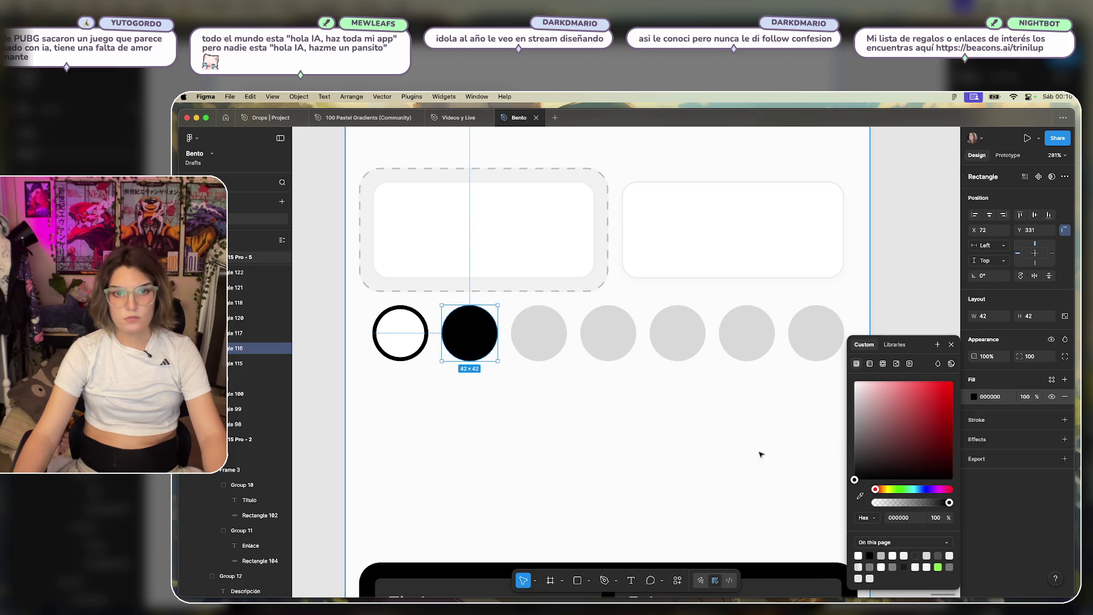
{"action": "left_click", "coordinate": [530, 414]}
{"action": "key", "text": "ctrl+z"}
{"action": "key", "text": "ctrl+z"}
{"action": "left_click", "coordinate": [457, 325]}
Fill the second circle red and the third circle bright yellow.
{"action": "left_click", "coordinate": [752, 399]}
{"action": "left_click", "coordinate": [475, 314]}
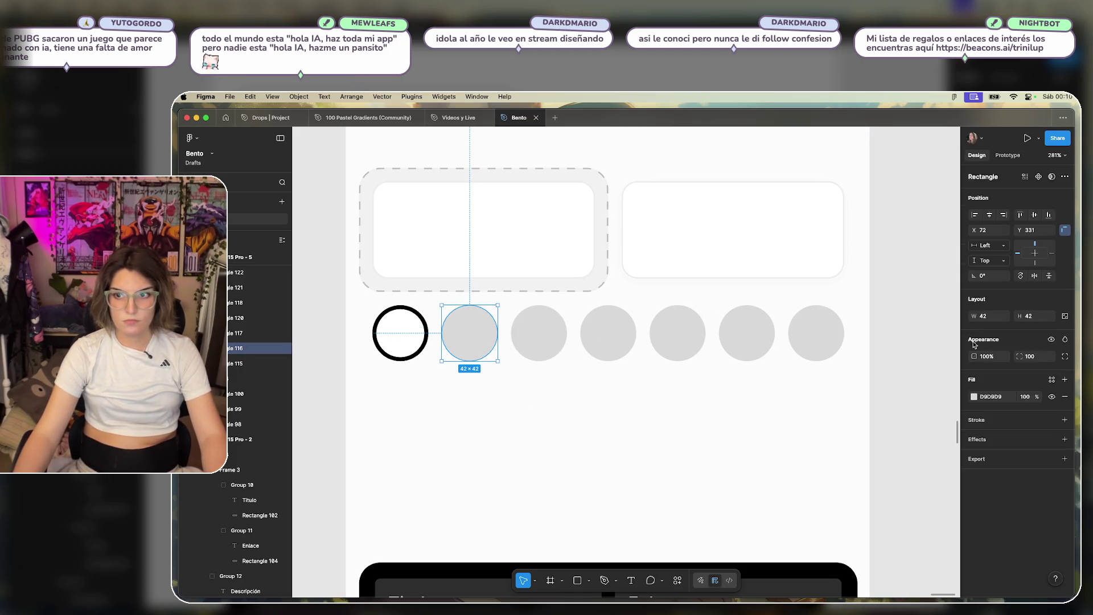
{"action": "left_click", "coordinate": [973, 396]}
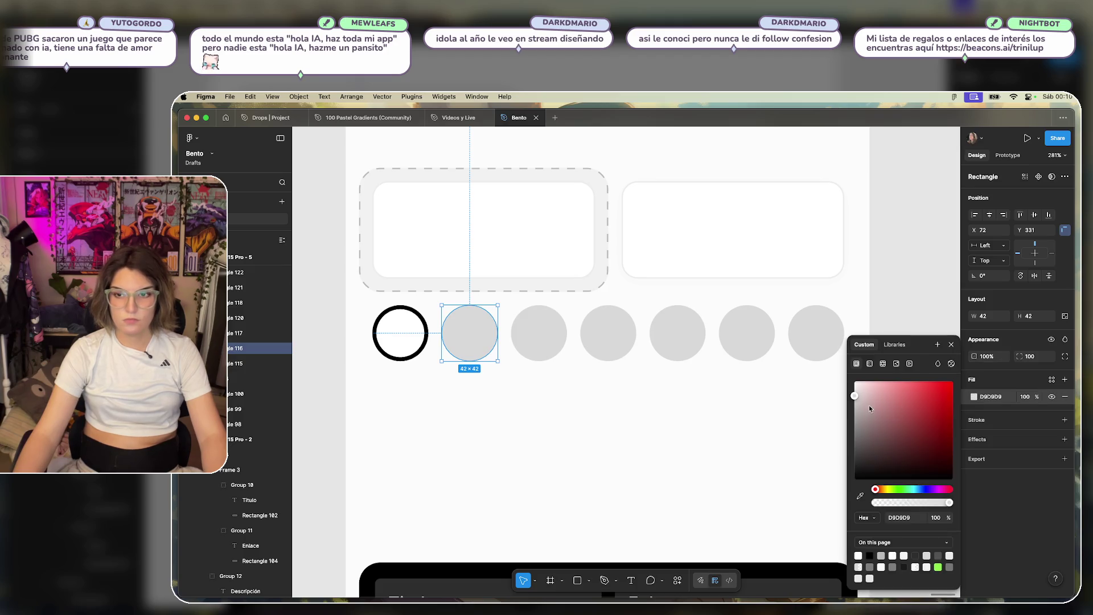
{"action": "mouse_move", "coordinate": [854, 397]}
{"action": "left_mouse_down"}
{"action": "mouse_move", "coordinate": [950, 397]}
{"action": "mouse_move", "coordinate": [979, 411]}
{"action": "mouse_move", "coordinate": [916, 416]}
{"action": "mouse_move", "coordinate": [915, 406]}
{"action": "left_mouse_up"}
{"action": "left_click", "coordinate": [525, 349]}
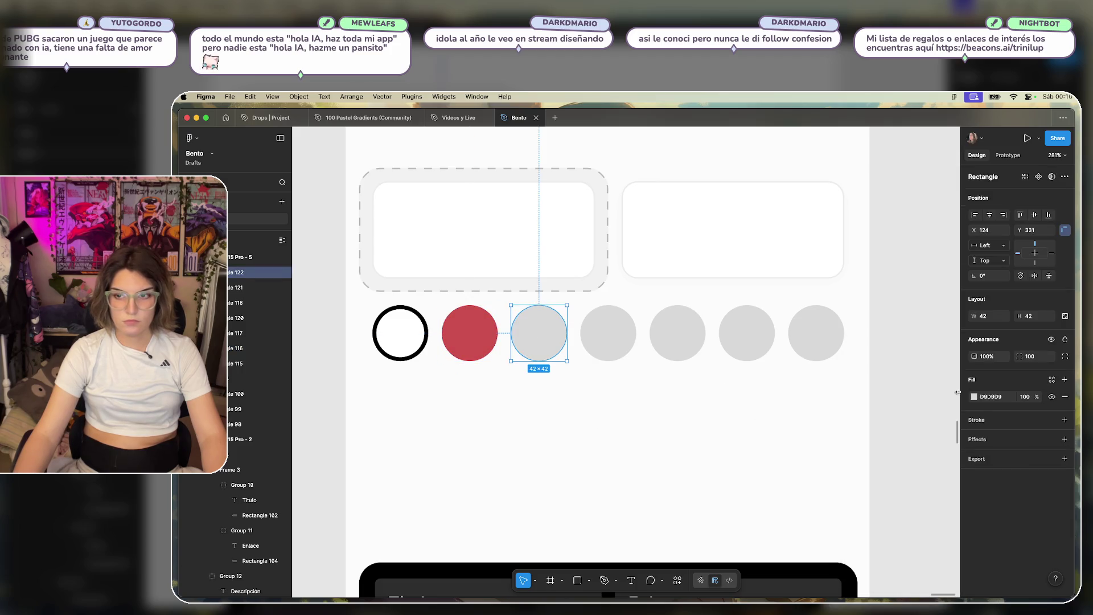
{"action": "left_click", "coordinate": [974, 396]}
{"action": "left_click_drag", "start_coordinate": [876, 492], "coordinate": [888, 490]}
{"action": "left_click_drag", "start_coordinate": [937, 387], "coordinate": [940, 385]}
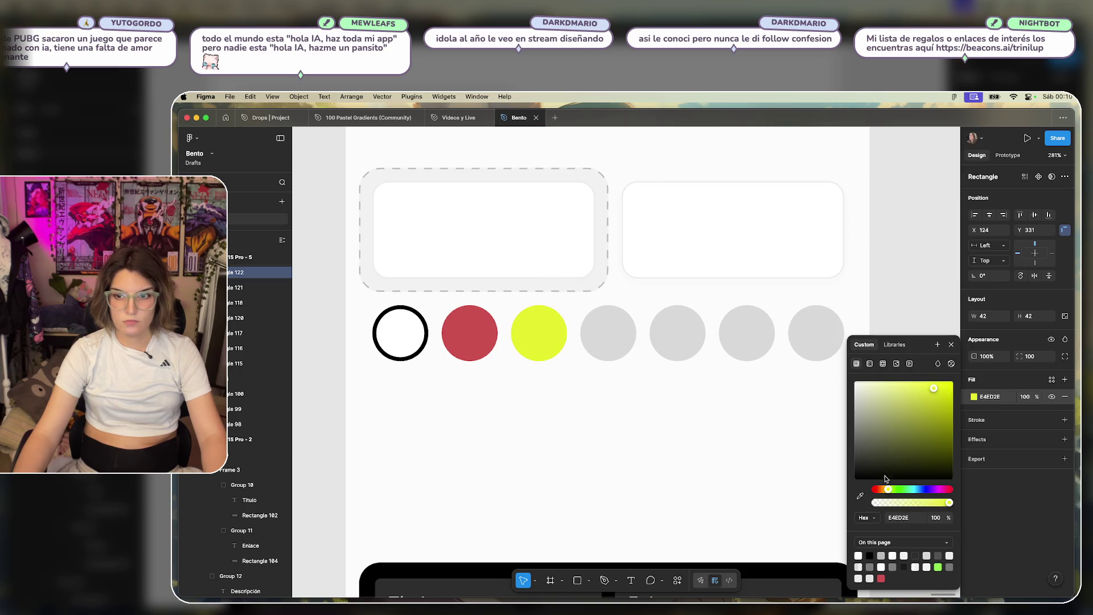
{"action": "left_click_drag", "start_coordinate": [889, 493], "coordinate": [886, 493]}
Fill the fourth circle green and the fifth circle blue.
{"action": "left_click", "coordinate": [602, 343]}
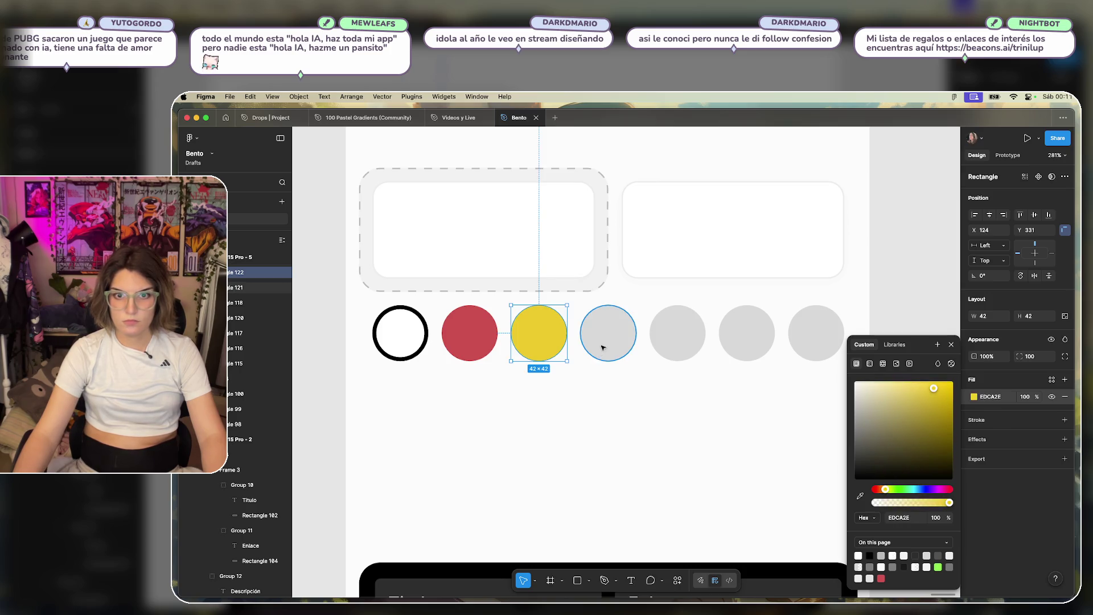
{"action": "left_click", "coordinate": [973, 397]}
{"action": "left_click_drag", "start_coordinate": [883, 493], "coordinate": [906, 493]}
{"action": "mouse_move", "coordinate": [914, 410]}
{"action": "left_mouse_down"}
{"action": "mouse_move", "coordinate": [926, 396]}
{"action": "mouse_move", "coordinate": [924, 407]}
{"action": "left_mouse_up"}
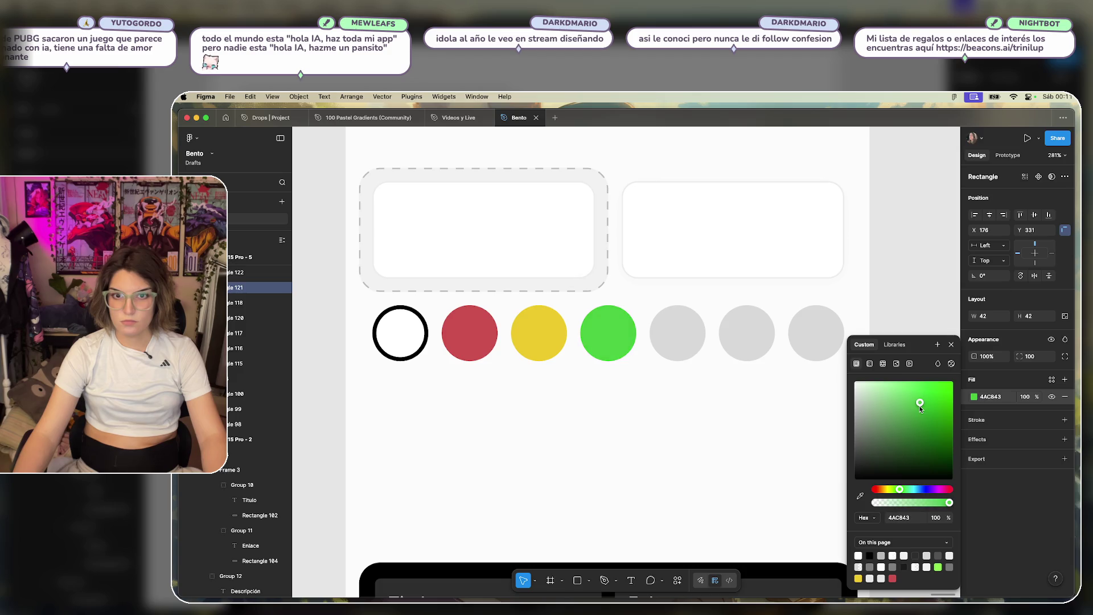
{"action": "left_click", "coordinate": [686, 371]}
{"action": "left_click", "coordinate": [677, 341]}
{"action": "left_click", "coordinate": [971, 396]}
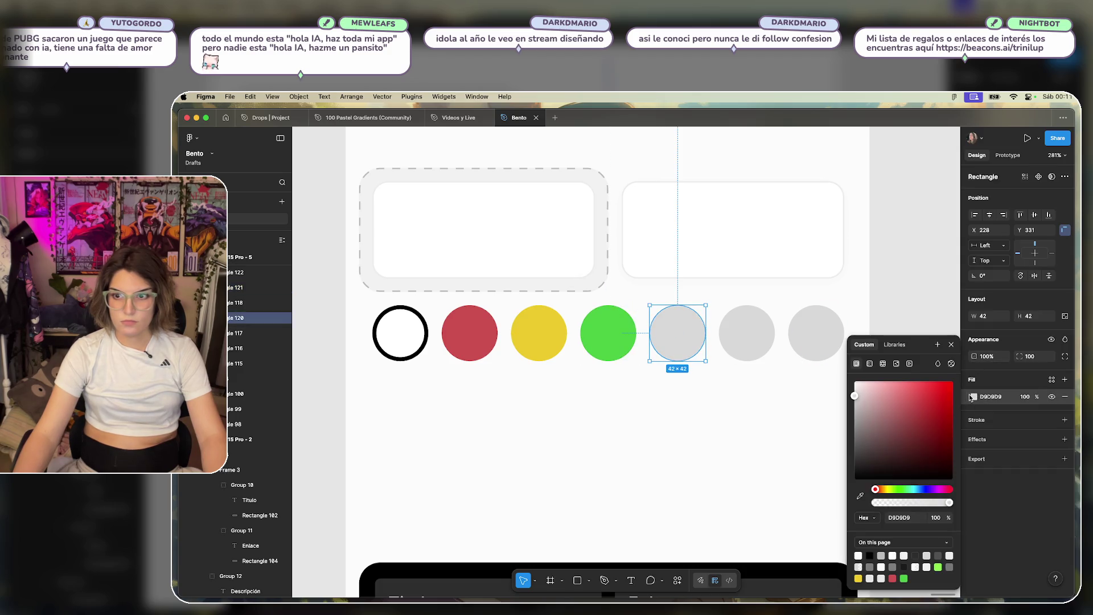
{"action": "left_click_drag", "start_coordinate": [885, 493], "coordinate": [920, 490]}
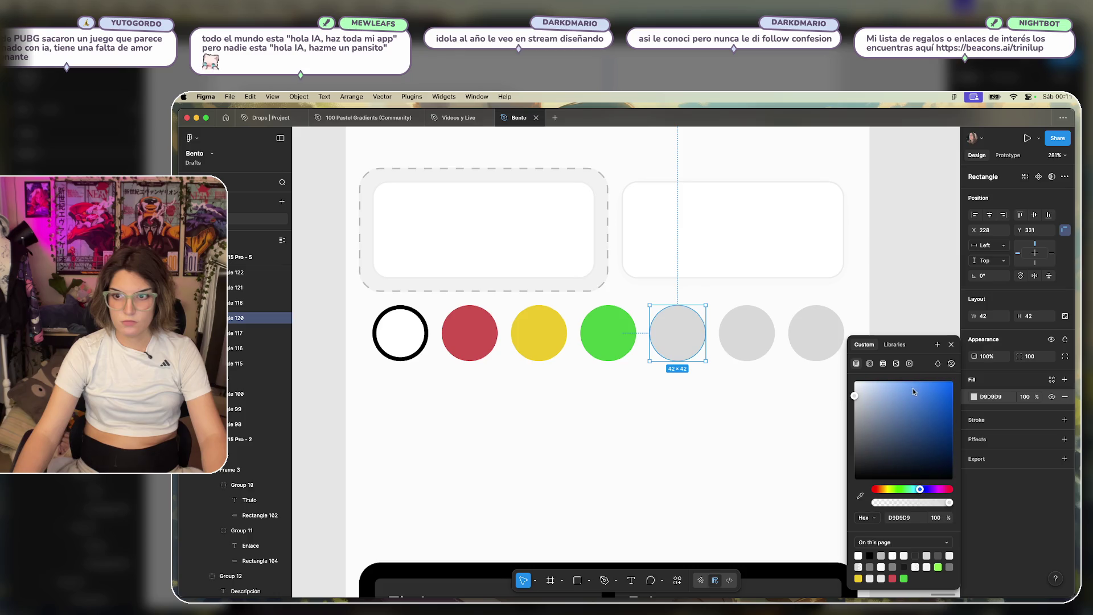
{"action": "left_click", "coordinate": [929, 396]}
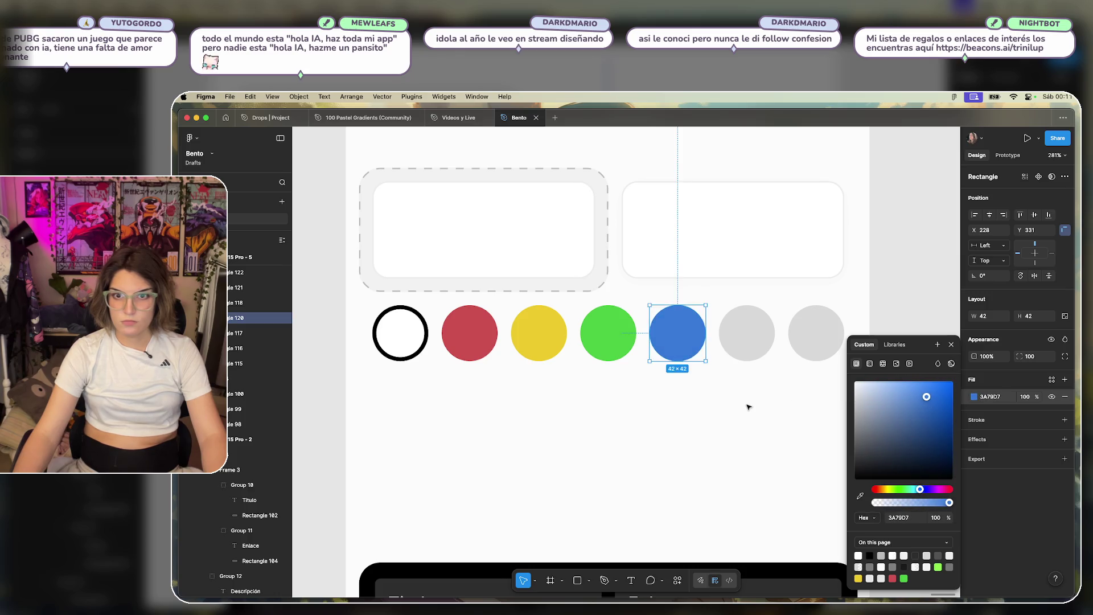
Fill the sixth circle saturated purple and the seventh bright magenta.
{"action": "left_click", "coordinate": [751, 340]}
{"action": "left_click", "coordinate": [974, 397]}
{"action": "left_click_drag", "start_coordinate": [885, 491], "coordinate": [932, 498]}
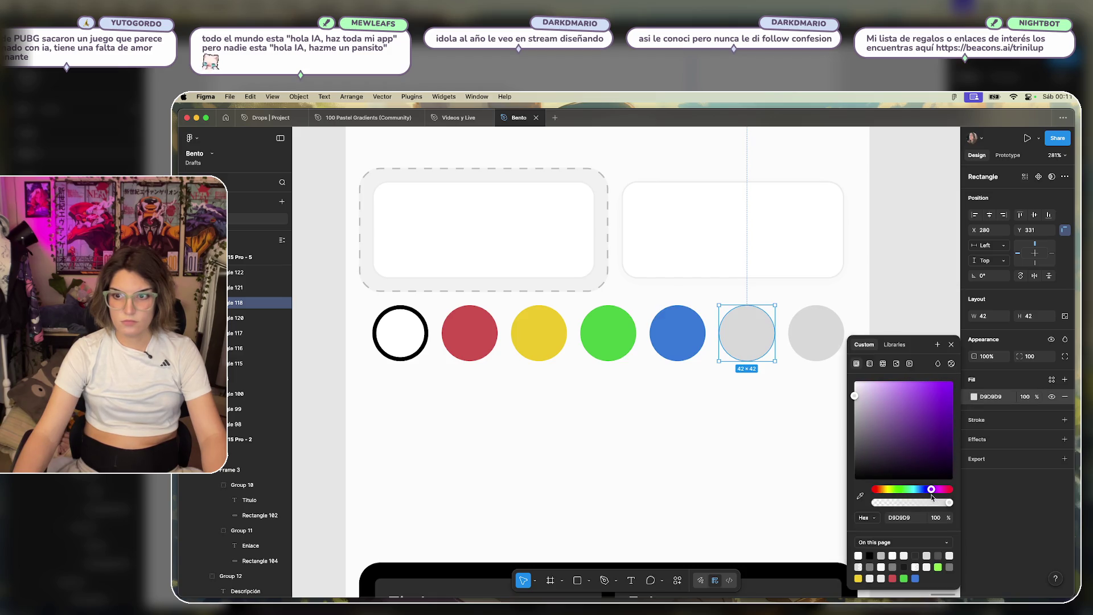
{"action": "mouse_move", "coordinate": [894, 414]}
{"action": "left_mouse_down"}
{"action": "mouse_move", "coordinate": [944, 385]}
{"action": "mouse_move", "coordinate": [934, 389]}
{"action": "left_mouse_up"}
{"action": "left_click", "coordinate": [809, 341]}
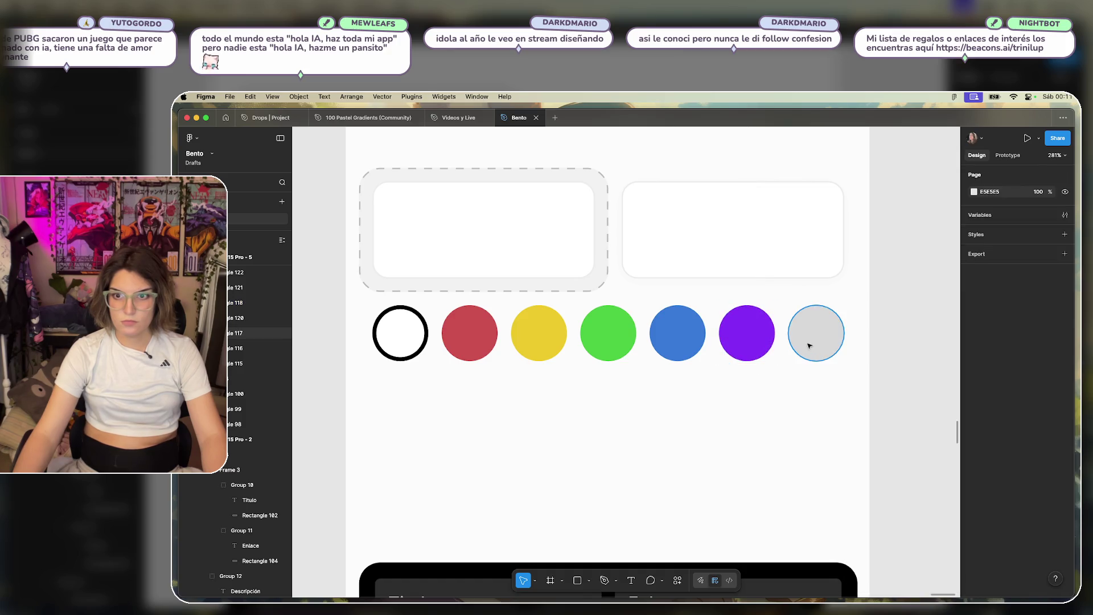
{"action": "left_click", "coordinate": [974, 396]}
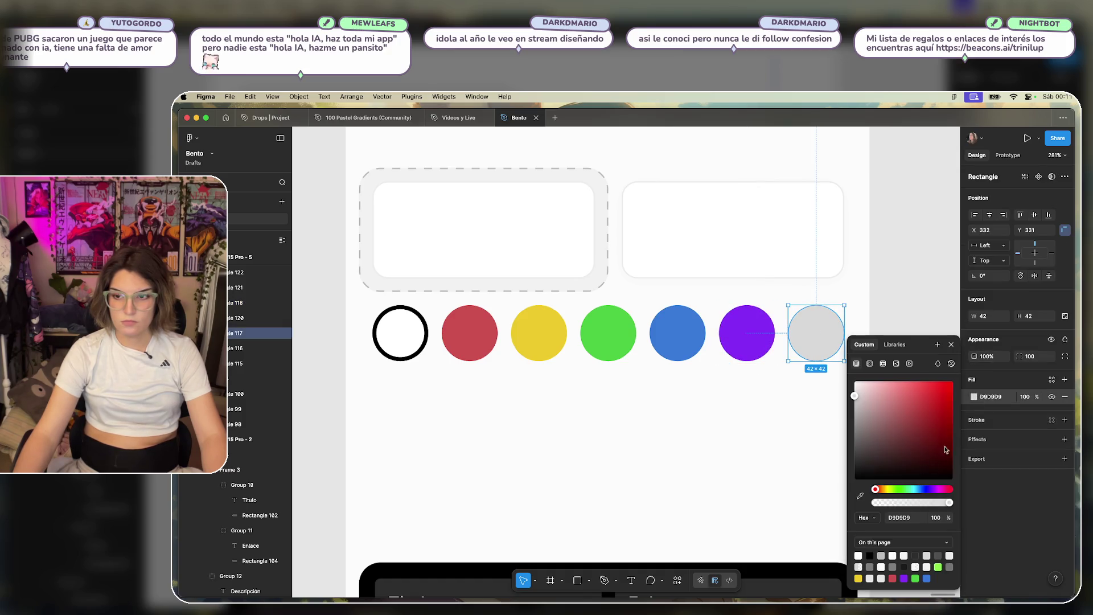
{"action": "left_click", "coordinate": [938, 490]}
{"action": "left_click_drag", "start_coordinate": [932, 388], "coordinate": [934, 385]}
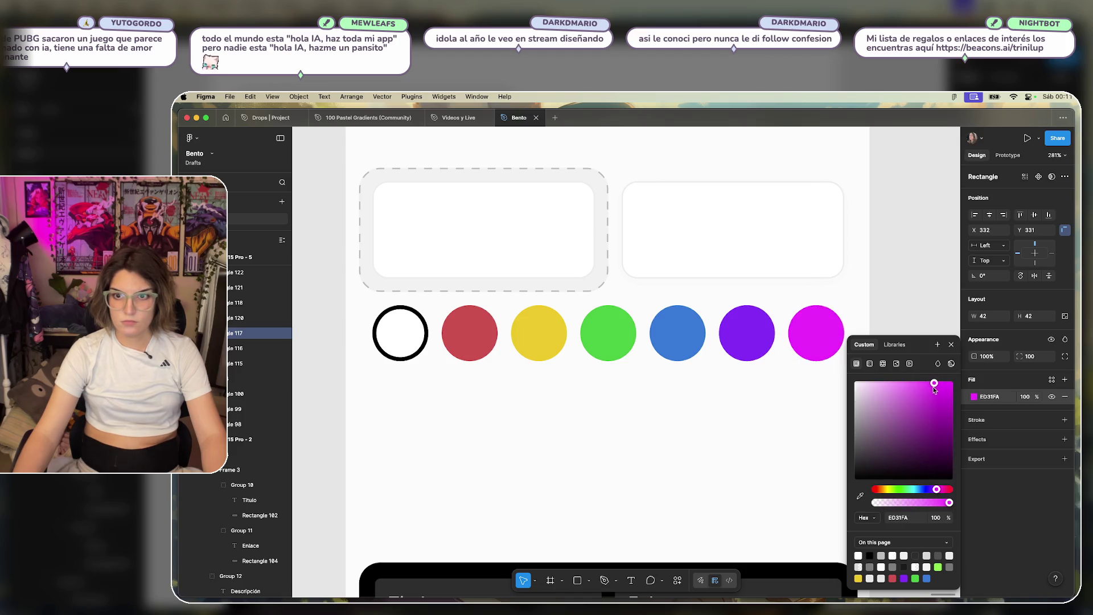
{"action": "left_click", "coordinate": [766, 395]}
{"action": "scroll", "coordinate": [784, 441], "scroll_direction": "down", "scroll_amount": 5}
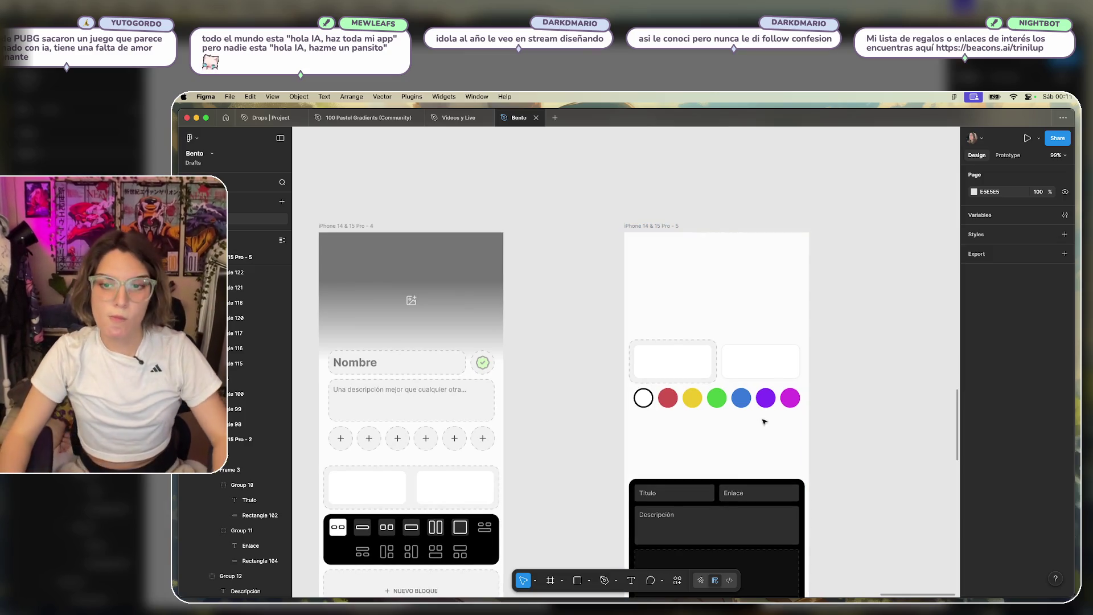
{"action": "scroll", "coordinate": [733, 424], "scroll_direction": "up", "scroll_amount": 5}
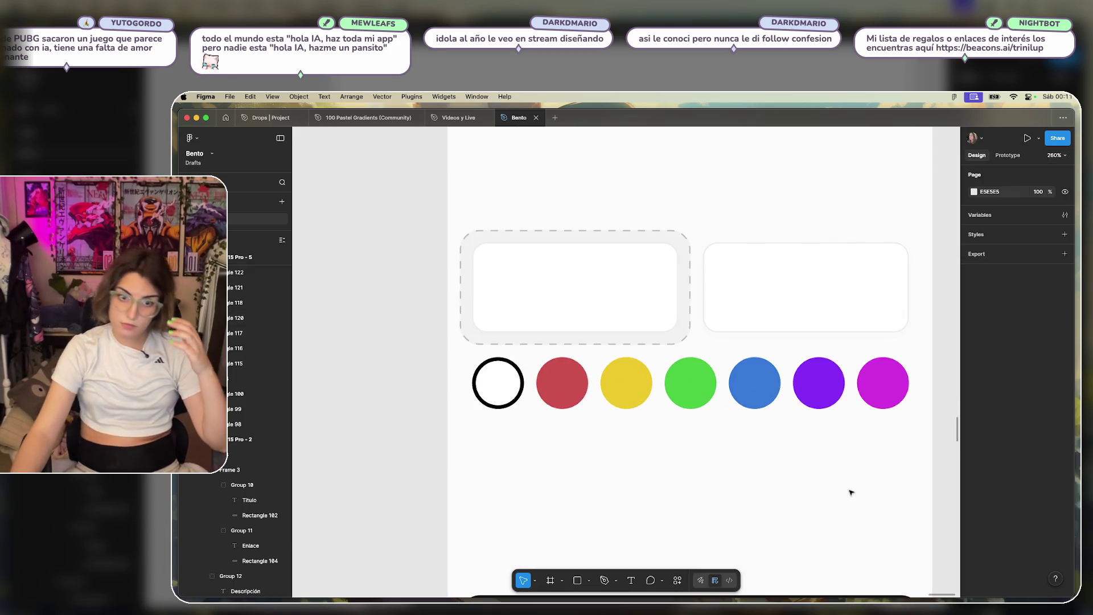
{"action": "scroll", "coordinate": [850, 484], "scroll_direction": "right", "scroll_amount": 3}
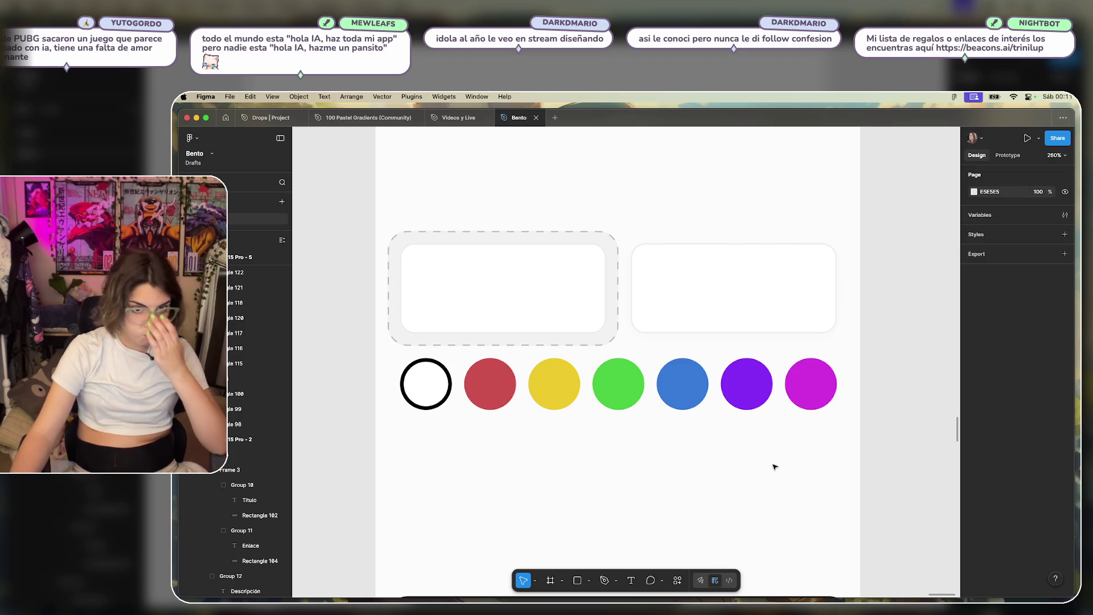
Insert a check icon from the Lucide Icons plugin by searching 'chec'.
{"action": "left_click", "coordinate": [680, 583]}
{"action": "left_click", "coordinate": [546, 453]}
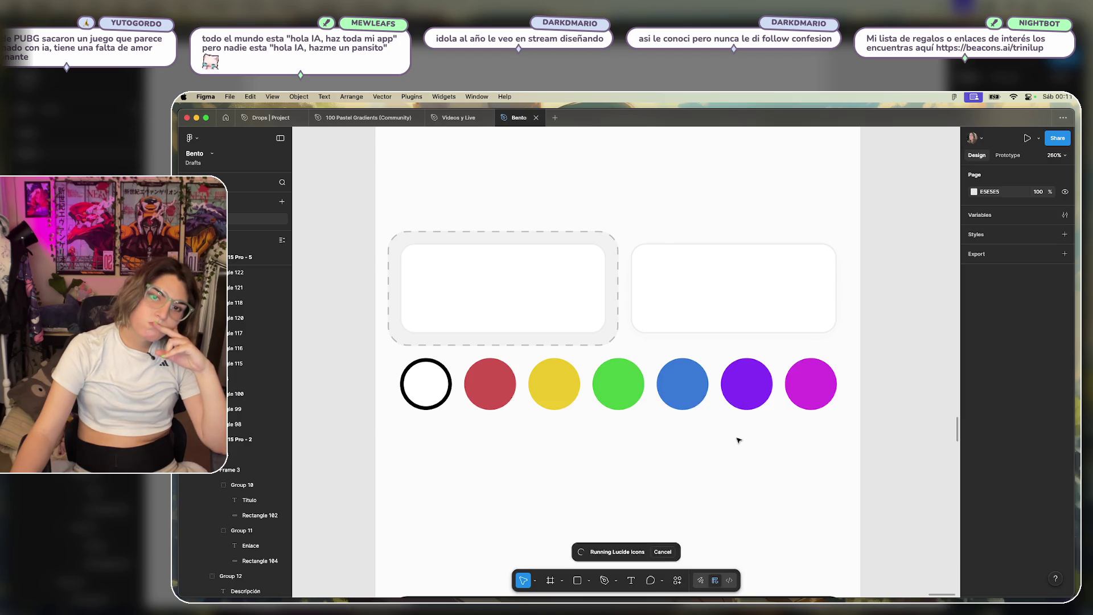
{"action": "type", "text": "chec"}
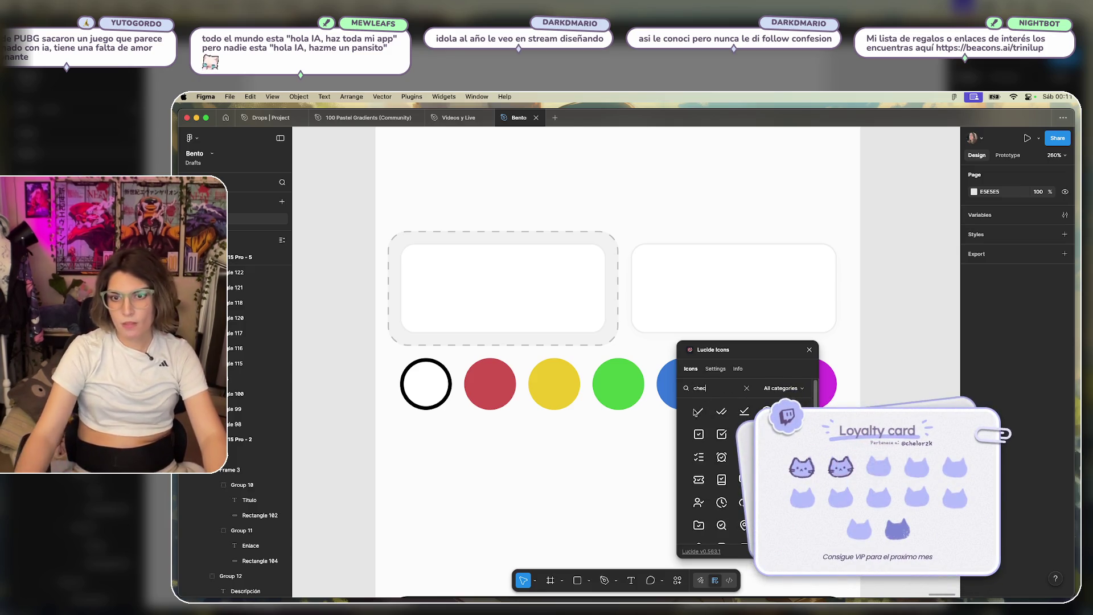
{"action": "left_click", "coordinate": [698, 411]}
{"action": "left_click", "coordinate": [623, 475]}
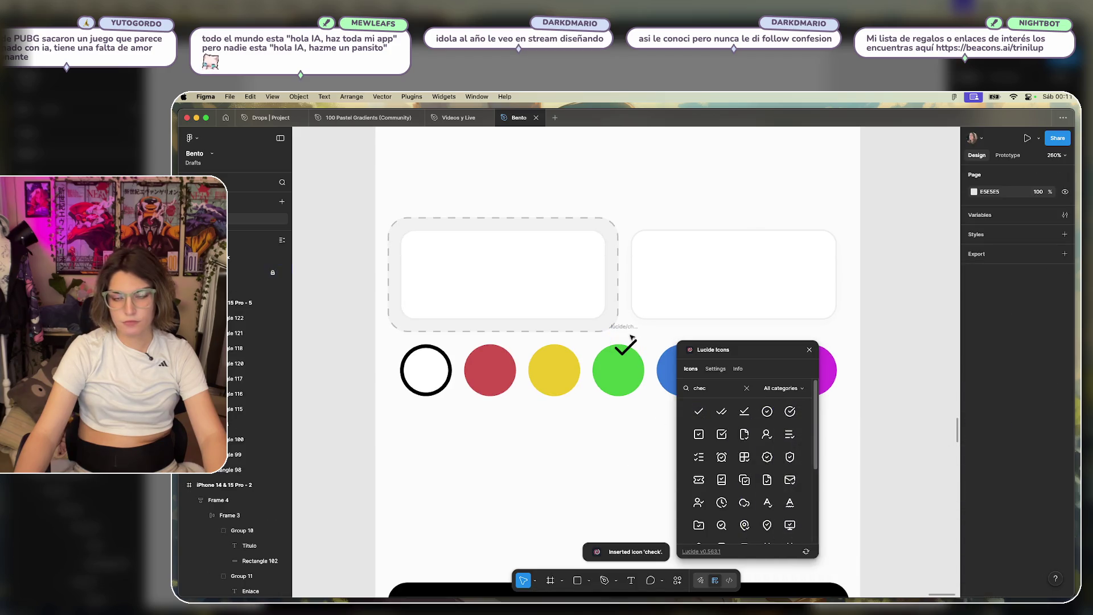
{"action": "left_click", "coordinate": [810, 350]}
Move the check icon onto the white, black-outlined first swatch circle.
{"action": "left_click", "coordinate": [634, 329]}
{"action": "mouse_move", "coordinate": [634, 329]}
{"action": "left_mouse_down"}
{"action": "mouse_move", "coordinate": [885, 335]}
{"action": "mouse_move", "coordinate": [806, 349]}
{"action": "mouse_move", "coordinate": [426, 350]}
{"action": "left_mouse_up"}
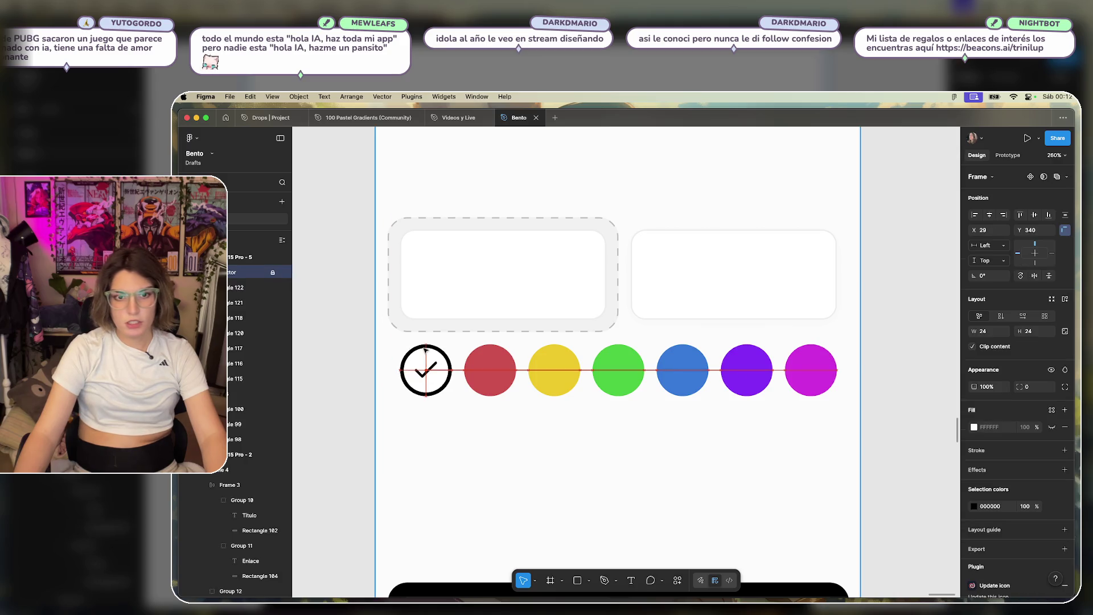
{"action": "left_click", "coordinate": [528, 505]}
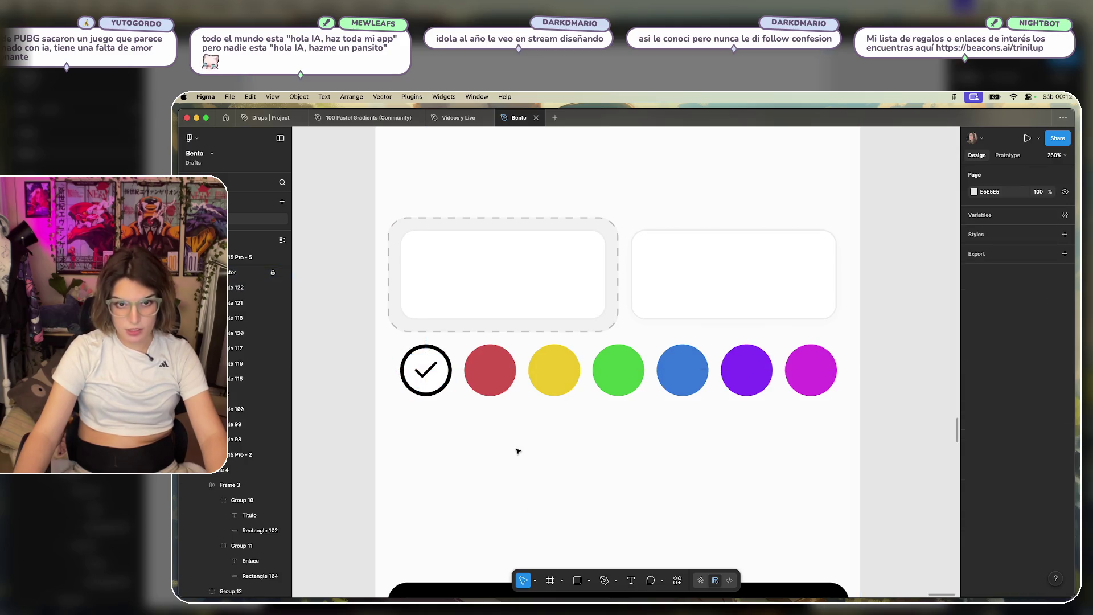
{"action": "scroll", "coordinate": [437, 410], "scroll_direction": "up", "scroll_amount": 3}
{"action": "left_click", "coordinate": [435, 380]}
{"action": "left_click", "coordinate": [578, 484]}
{"action": "scroll", "coordinate": [578, 483], "scroll_direction": "down", "scroll_amount": 5}
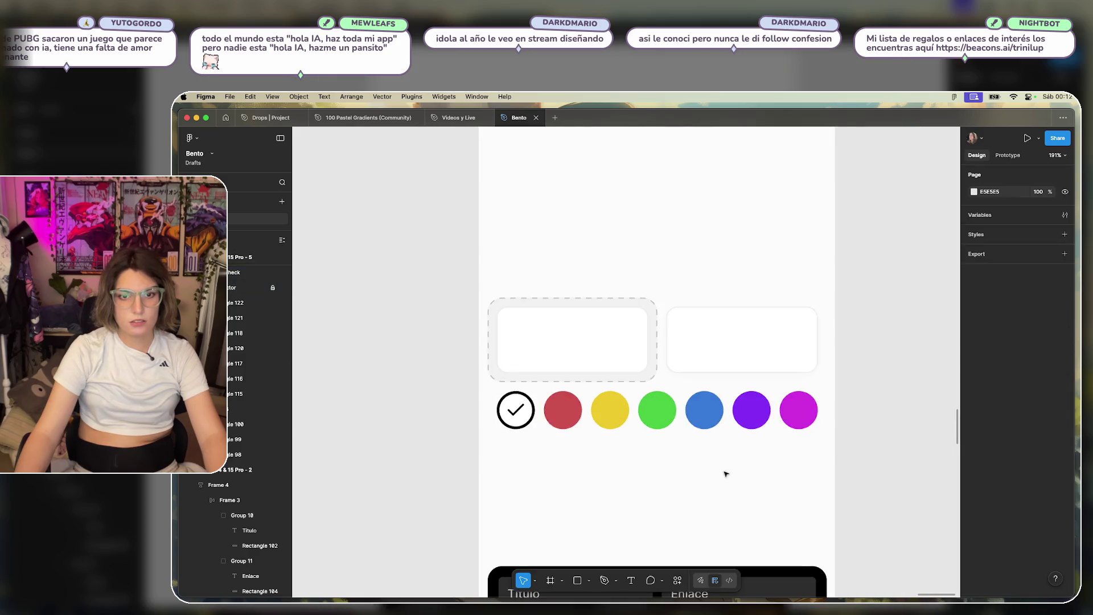
{"action": "left_click", "coordinate": [514, 409]}
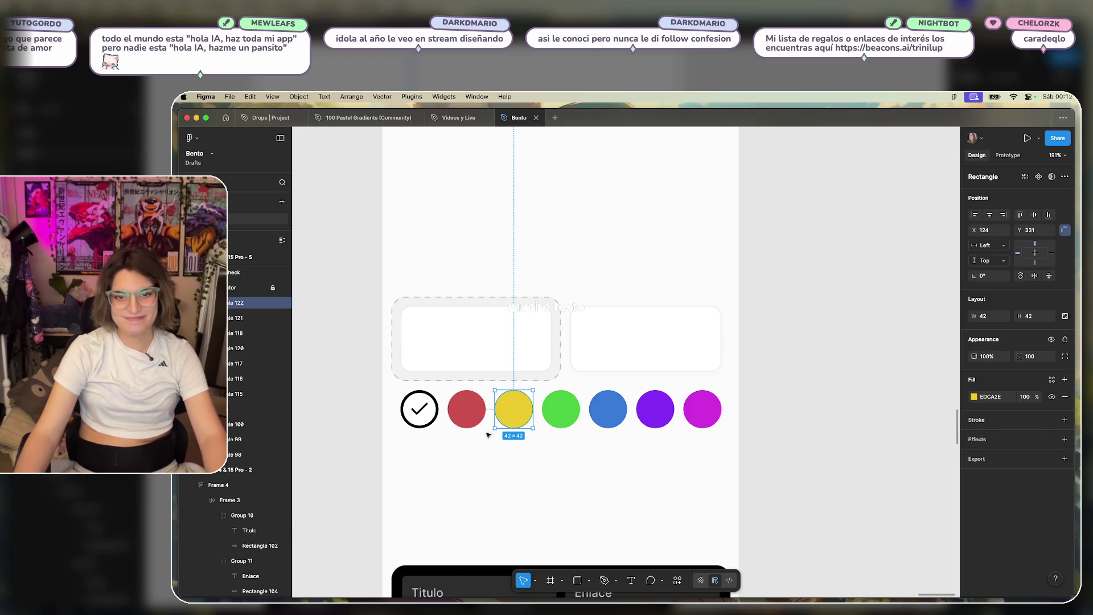
Give the yellow circle a 3 px black outline.
{"action": "left_click", "coordinate": [1065, 419]}
{"action": "left_click", "coordinate": [973, 437]}
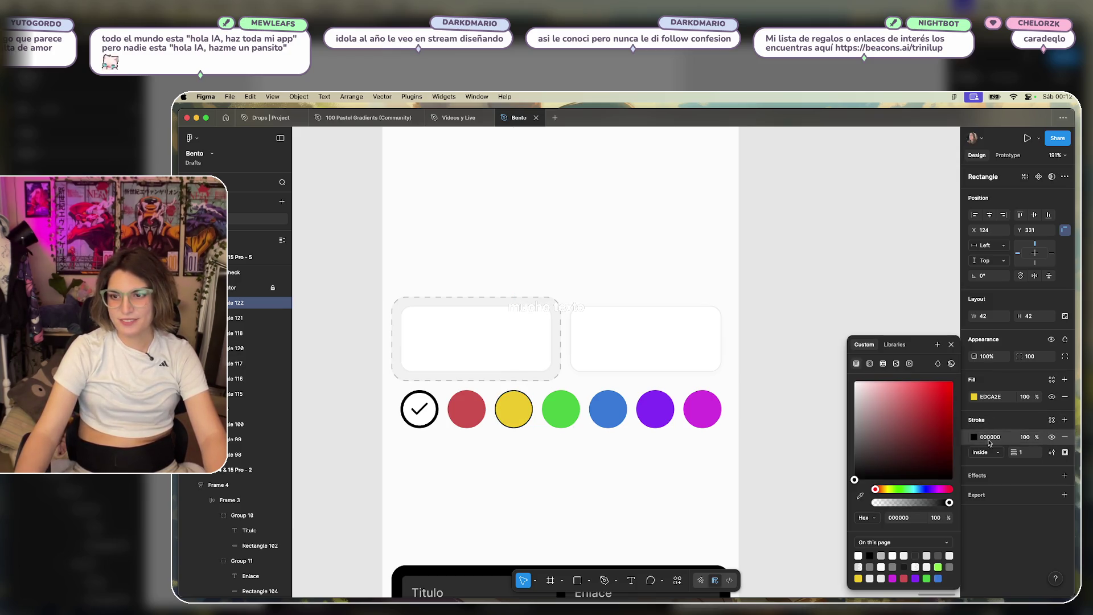
{"action": "left_click", "coordinate": [1021, 452]}
{"action": "type", "text": "3"}
{"action": "key", "text": "Return"}
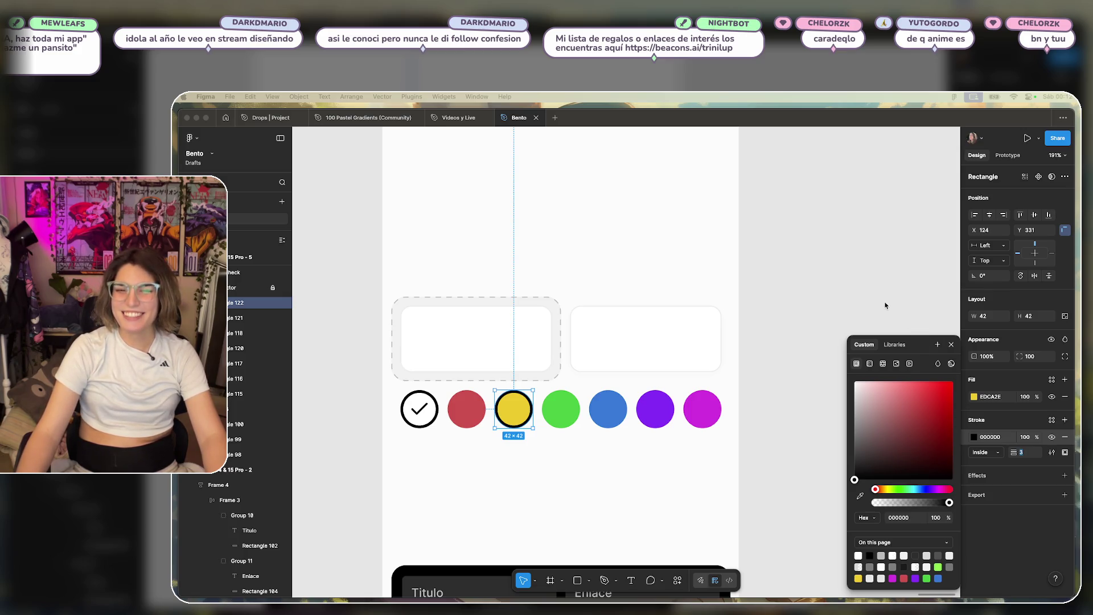
Move the check icon onto the yellow circle.
{"action": "left_click", "coordinate": [950, 345]}
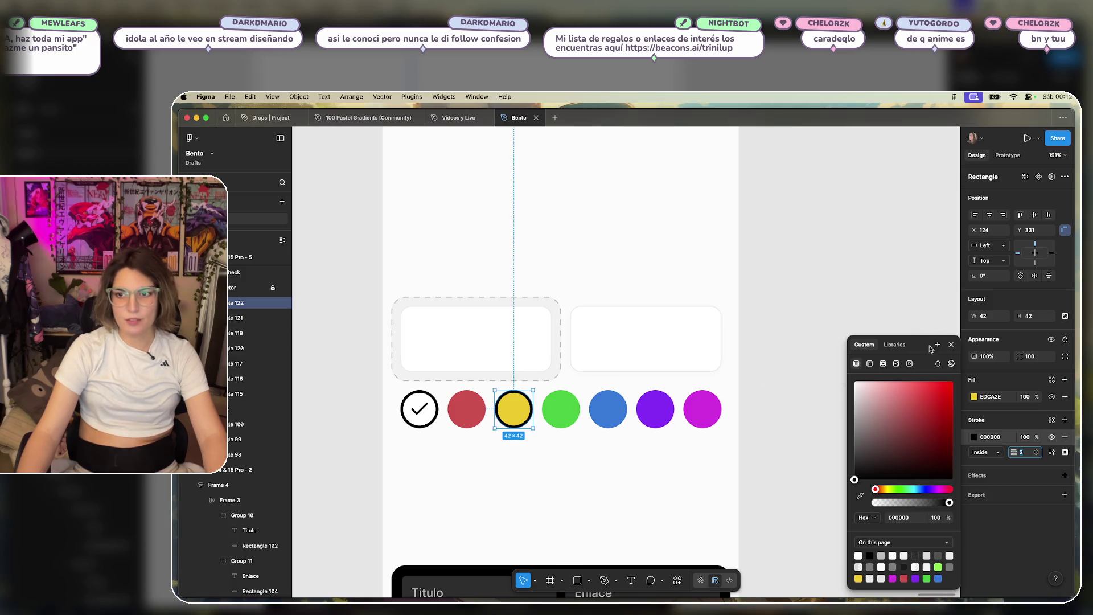
{"action": "left_click", "coordinate": [951, 345]}
{"action": "left_click_drag", "start_coordinate": [431, 414], "coordinate": [513, 413]}
{"action": "left_click", "coordinate": [763, 418]}
Replace the white circle's black outline with a light grey one.
{"action": "left_click", "coordinate": [418, 411]}
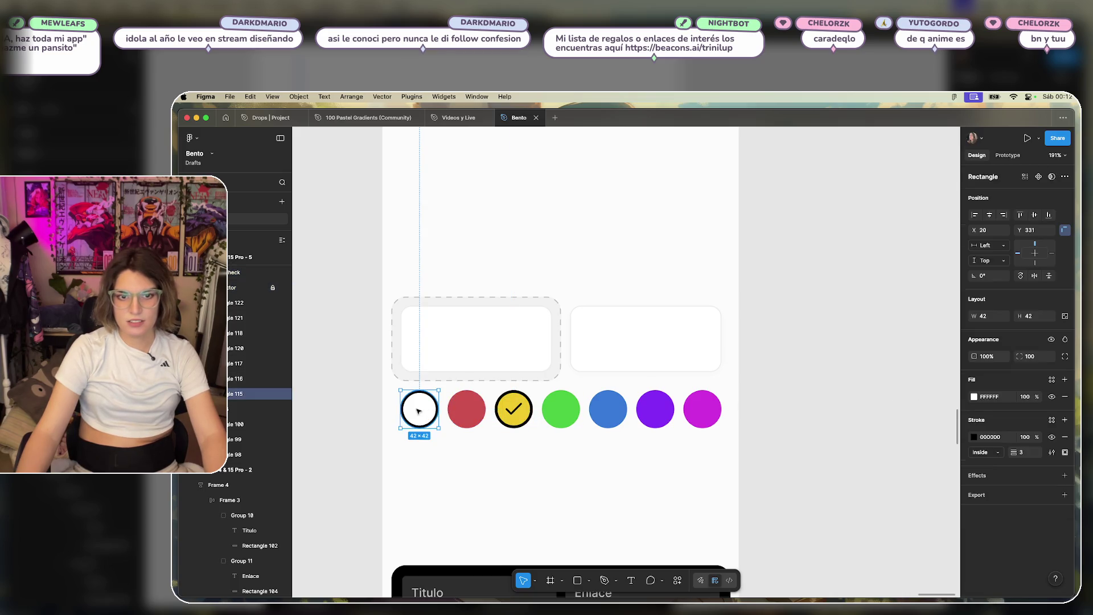
{"action": "left_click", "coordinate": [1064, 437]}
{"action": "left_click", "coordinate": [858, 421]}
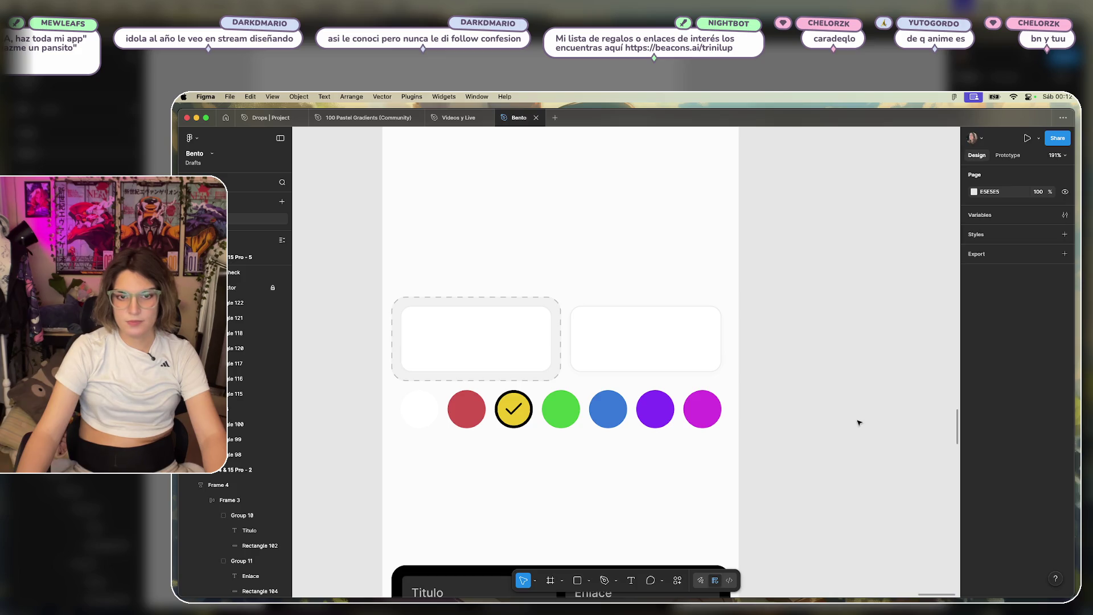
{"action": "scroll", "coordinate": [421, 451], "scroll_direction": "up", "scroll_amount": 5}
{"action": "scroll", "coordinate": [539, 437], "scroll_direction": "down", "scroll_amount": 3}
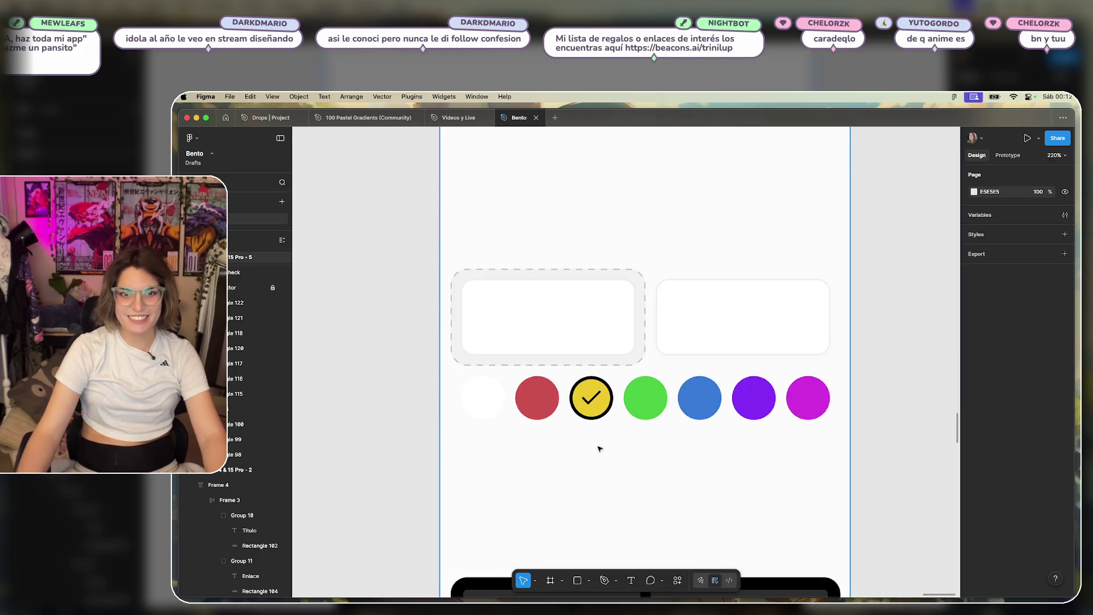
{"action": "scroll", "coordinate": [599, 449], "scroll_direction": "right", "scroll_amount": 2}
{"action": "left_click", "coordinate": [439, 406]}
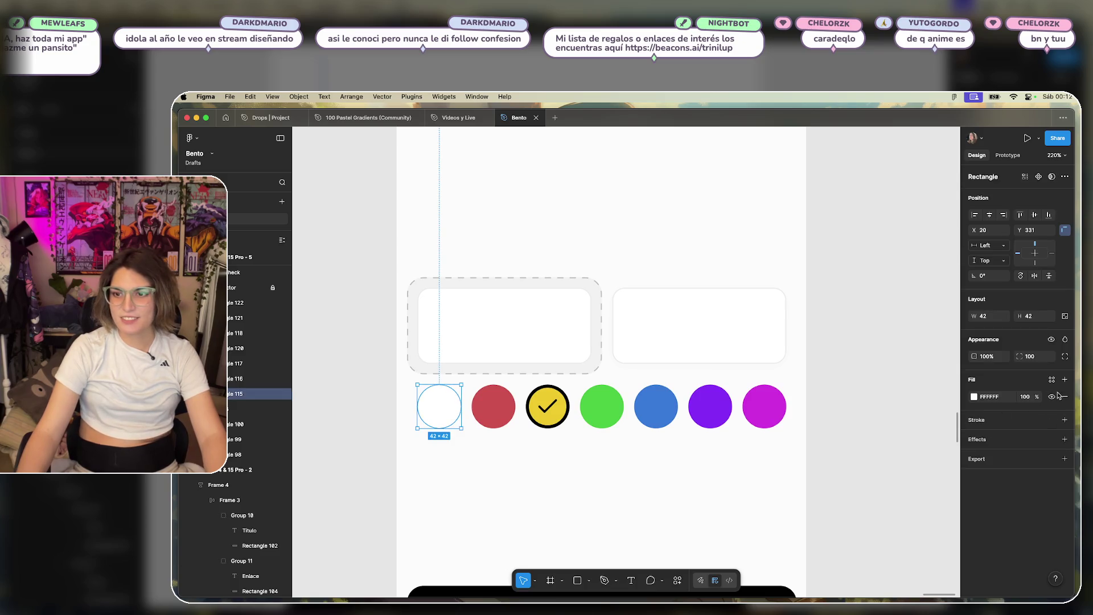
{"action": "left_click", "coordinate": [1063, 419]}
{"action": "left_click", "coordinate": [974, 437]}
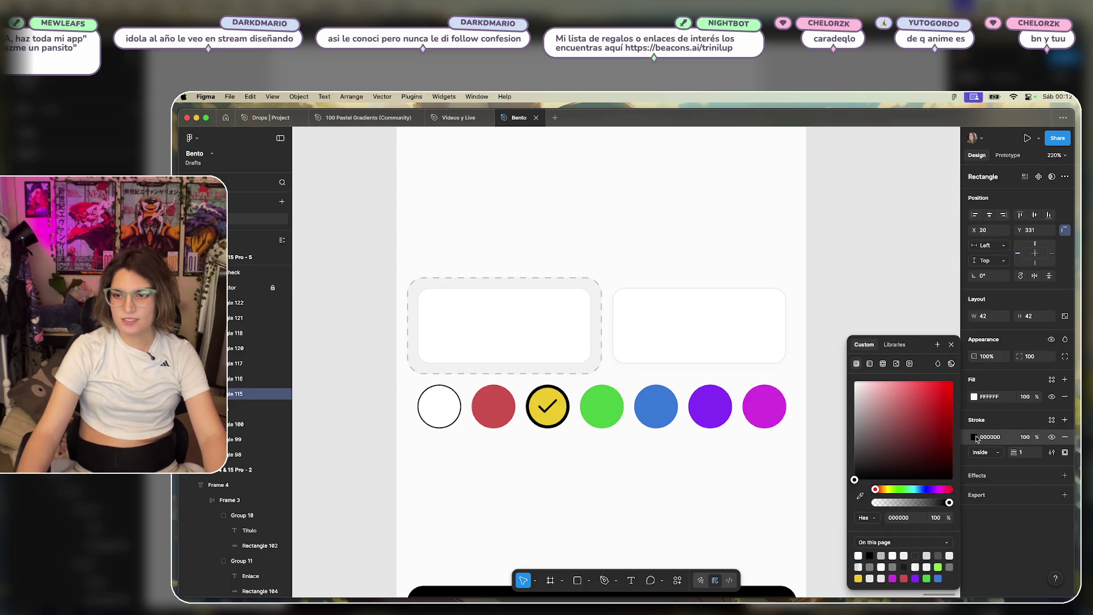
{"action": "left_click_drag", "start_coordinate": [859, 462], "coordinate": [798, 391]}
{"action": "left_click", "coordinate": [595, 459]}
Fill the card in the dashed frame with yellow sampled from the yellow circle.
{"action": "scroll", "coordinate": [615, 470], "scroll_direction": "down", "scroll_amount": 2}
{"action": "scroll", "coordinate": [605, 471], "scroll_direction": "up", "scroll_amount": 5}
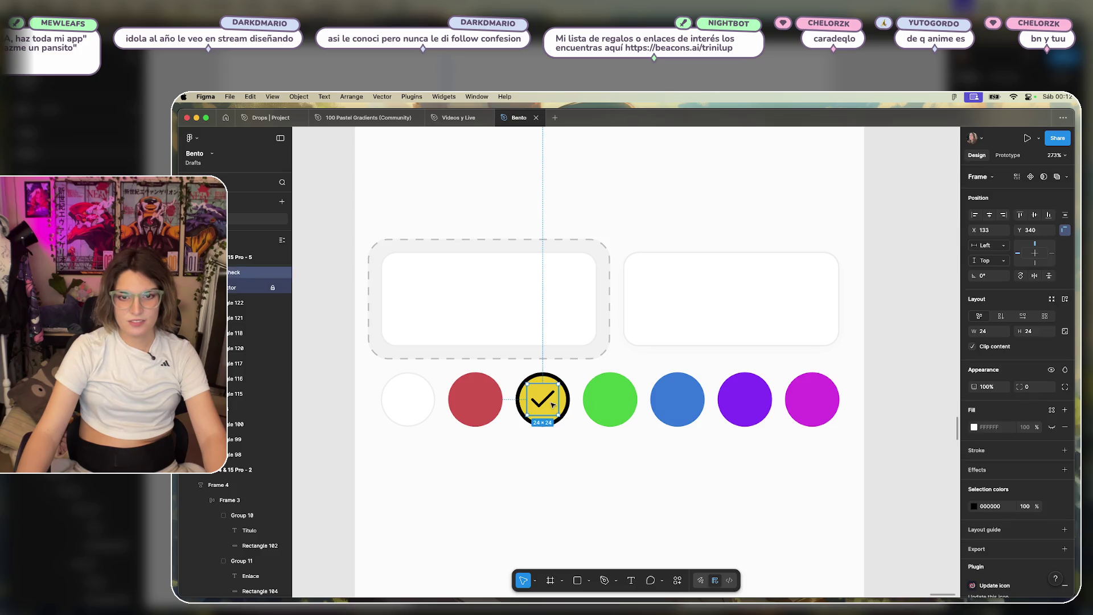
{"action": "left_click", "coordinate": [556, 302]}
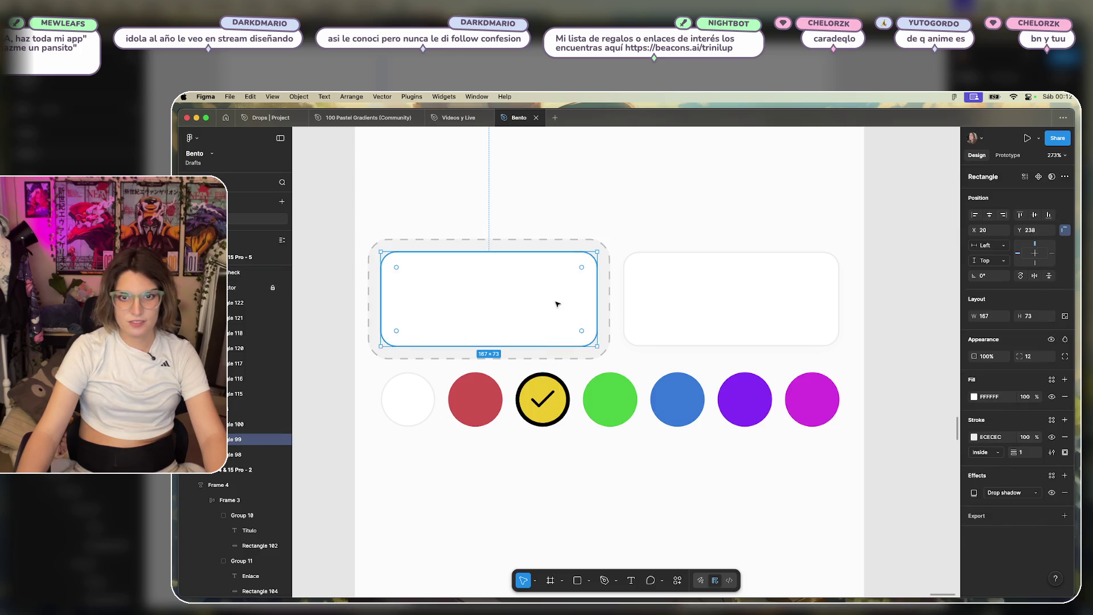
{"action": "left_click", "coordinate": [974, 397]}
{"action": "left_click", "coordinate": [862, 499]}
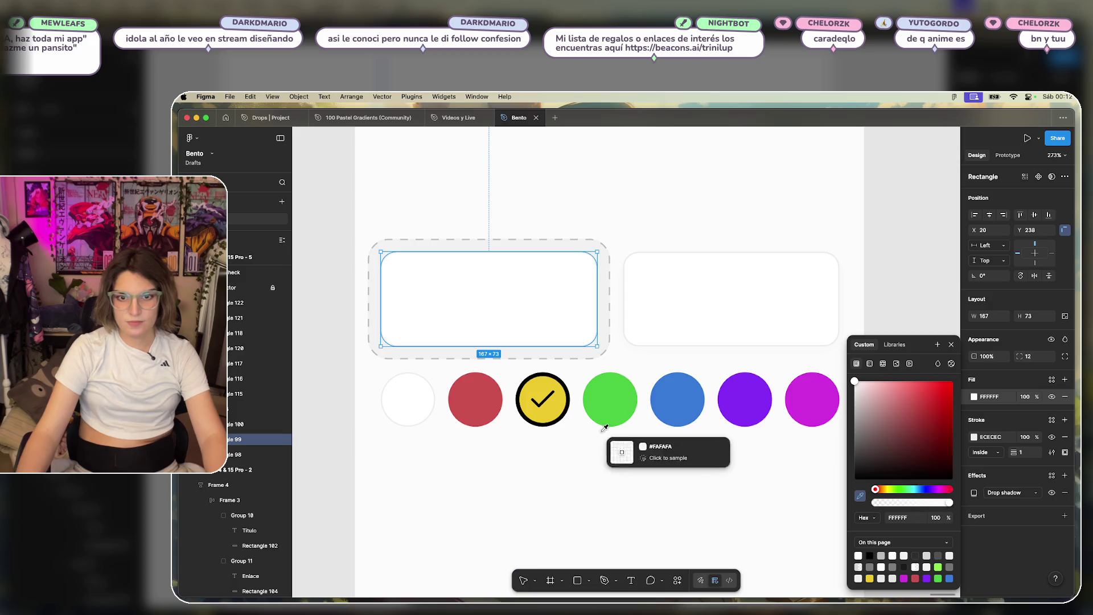
{"action": "left_click", "coordinate": [555, 408]}
{"action": "left_click", "coordinate": [596, 471]}
{"action": "scroll", "coordinate": [672, 490], "scroll_direction": "down", "scroll_amount": 5}
{"action": "scroll", "coordinate": [721, 494], "scroll_direction": "down", "scroll_amount": 2}
{"action": "scroll", "coordinate": [721, 495], "scroll_direction": "right", "scroll_amount": 2}
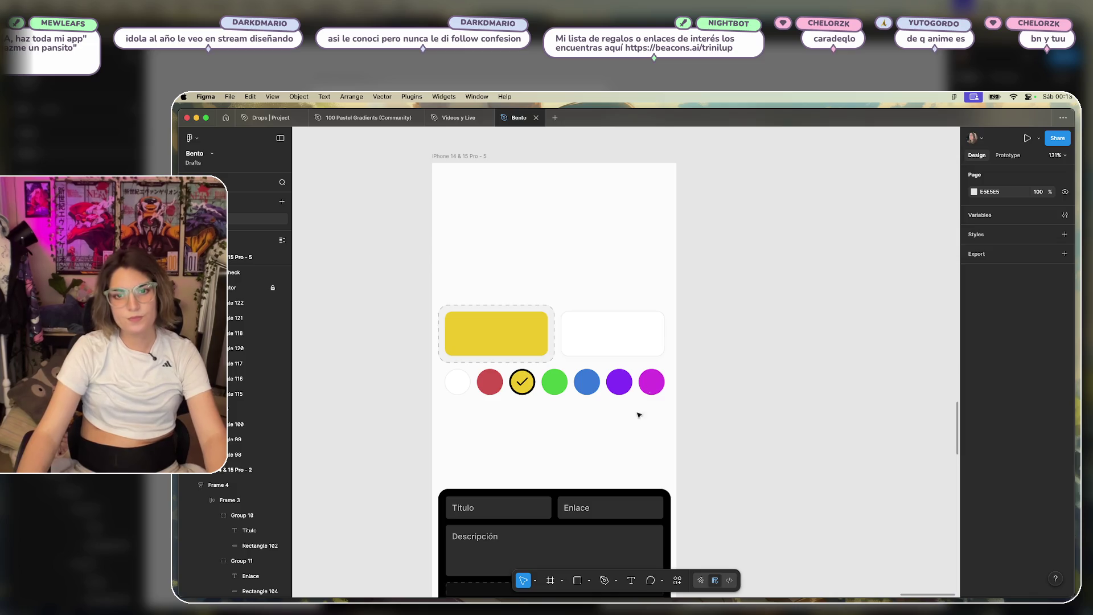
{"action": "scroll", "coordinate": [512, 418], "scroll_direction": "up", "scroll_amount": 5}
{"action": "scroll", "coordinate": [525, 415], "scroll_direction": "down", "scroll_amount": 2}
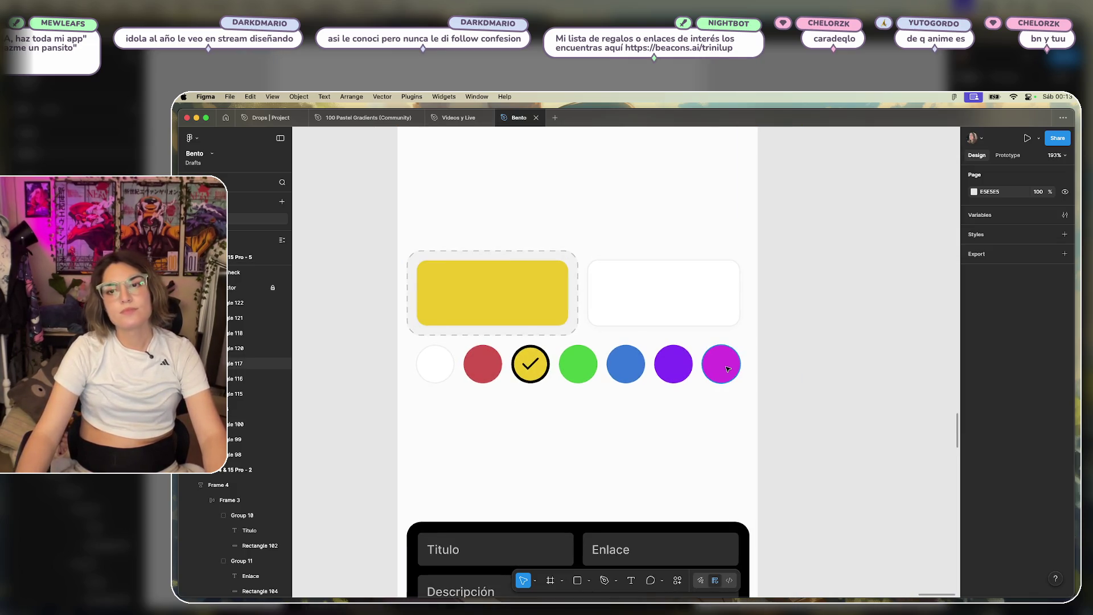
Copy the magenta circle into a new lower row and darken its first circle.
{"action": "left_click", "coordinate": [721, 364]}
{"action": "mouse_move", "coordinate": [721, 364]}
{"action": "left_mouse_down"}
{"action": "mouse_move", "coordinate": [443, 412]}
{"action": "mouse_move", "coordinate": [722, 428]}
{"action": "left_mouse_up"}
{"action": "key", "text": "Escape"}
{"action": "left_click", "coordinate": [435, 412]}
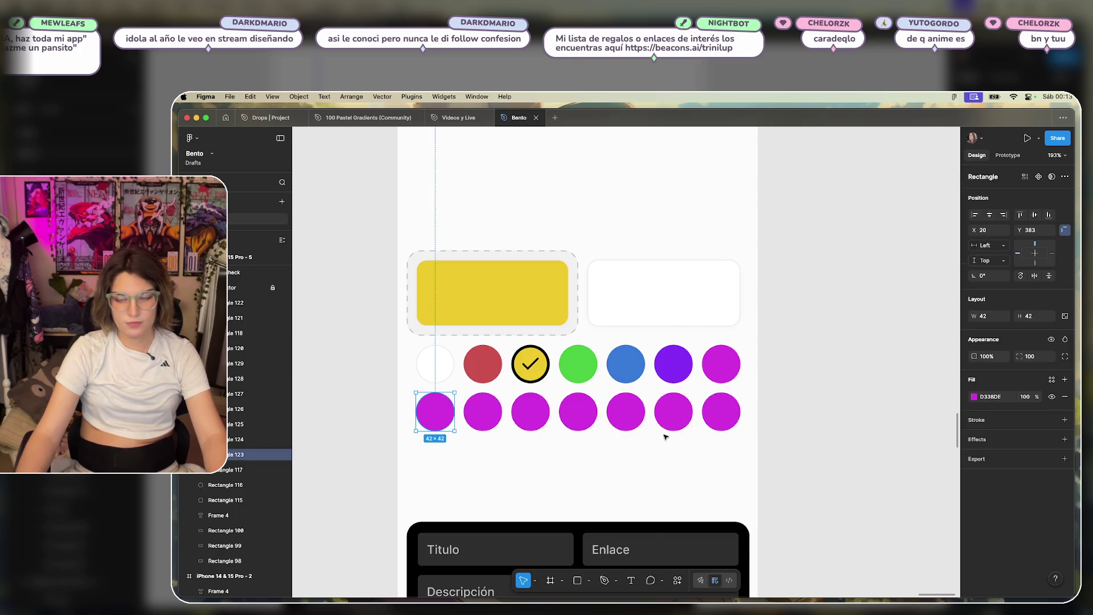
{"action": "left_click", "coordinate": [974, 397]}
{"action": "mouse_move", "coordinate": [869, 434]}
{"action": "left_mouse_down"}
{"action": "mouse_move", "coordinate": [860, 393]}
{"action": "mouse_move", "coordinate": [805, 378]}
{"action": "mouse_move", "coordinate": [788, 467]}
{"action": "left_mouse_up"}
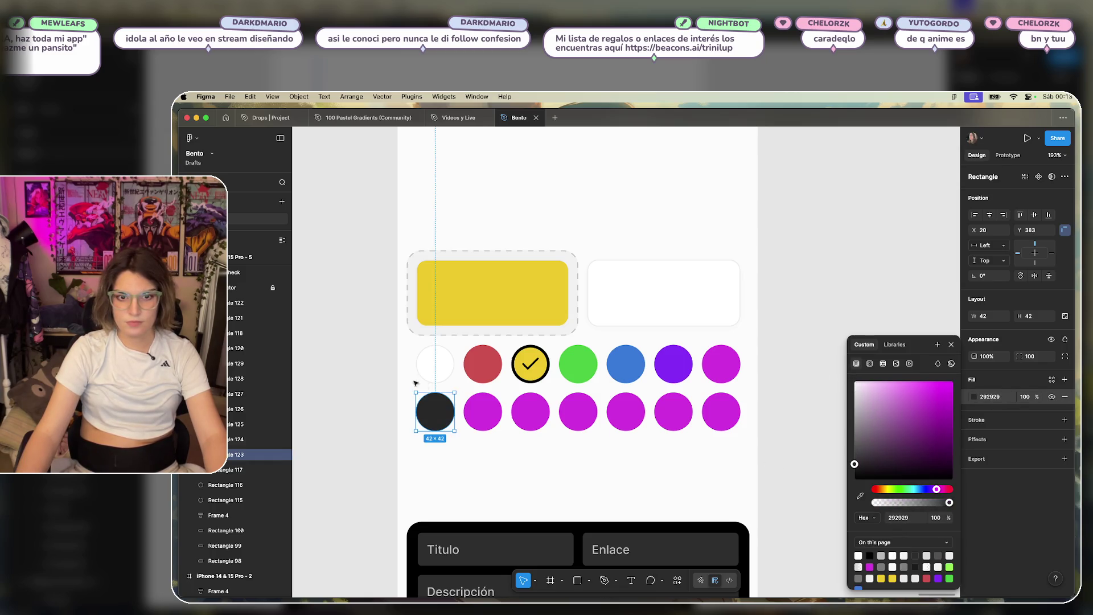
{"action": "left_click", "coordinate": [428, 371]}
Make the first top circle cyan (00D2E5).
{"action": "left_click", "coordinate": [973, 397]}
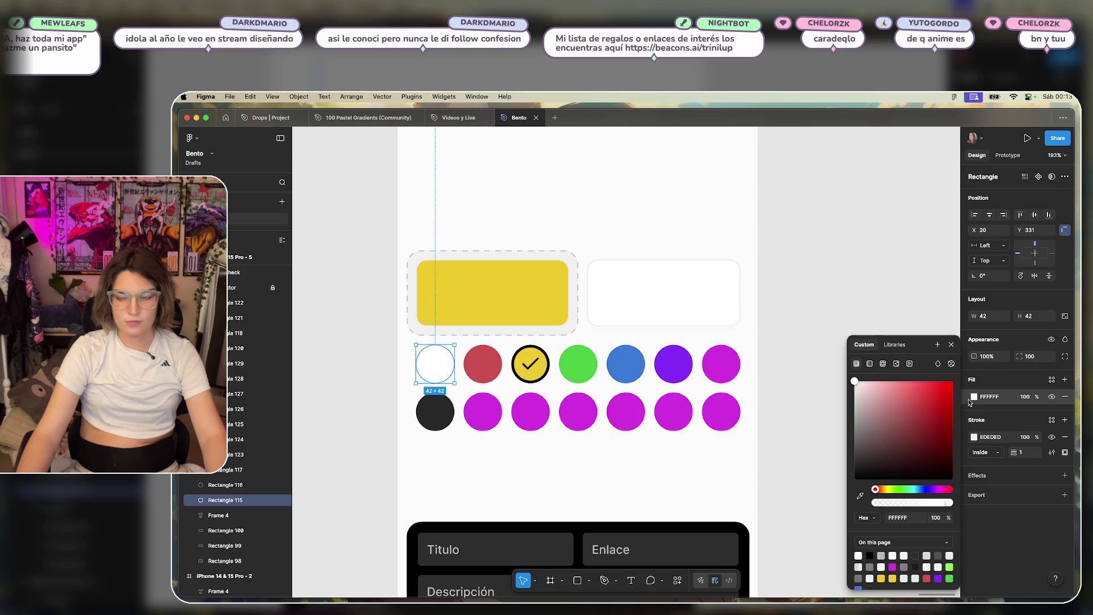
{"action": "left_click_drag", "start_coordinate": [877, 491], "coordinate": [913, 490]}
{"action": "left_click", "coordinate": [947, 391]}
{"action": "left_click_drag", "start_coordinate": [951, 393], "coordinate": [960, 400]}
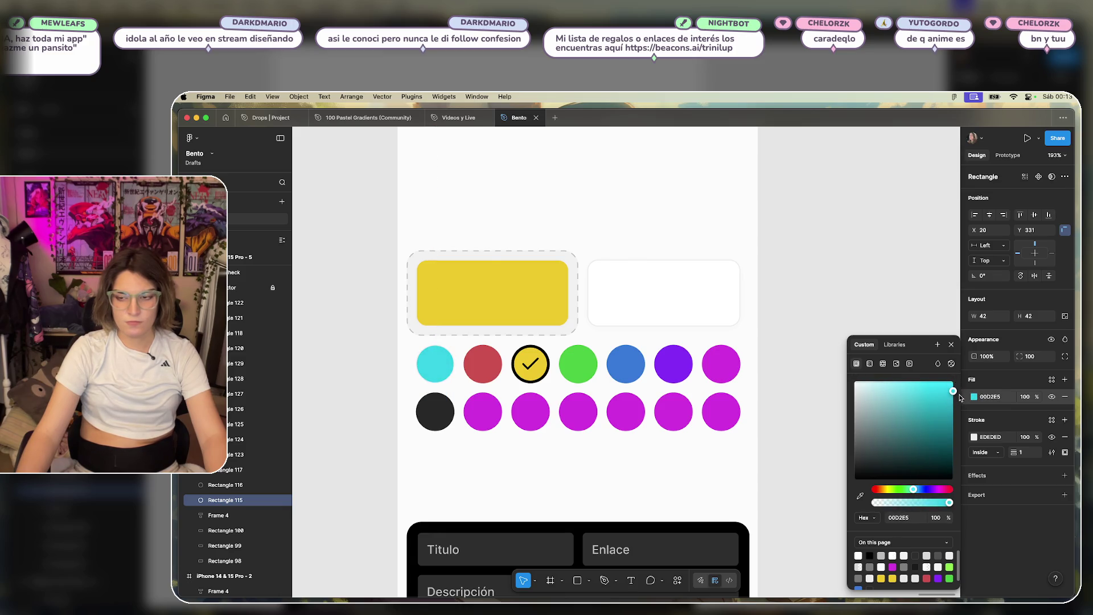
{"action": "left_click_drag", "start_coordinate": [913, 492], "coordinate": [915, 489]}
{"action": "left_click", "coordinate": [777, 273]}
Turn the lower row's first circle white with a light grey outline; remove the cyan circle's outline.
{"action": "left_click", "coordinate": [435, 411]}
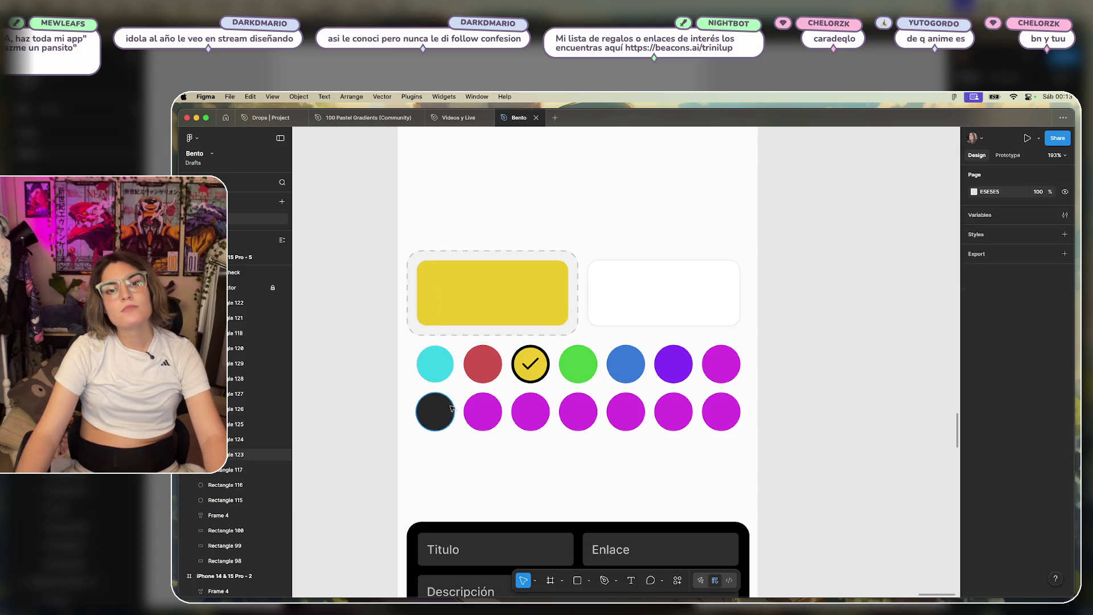
{"action": "left_click", "coordinate": [974, 396]}
{"action": "left_click_drag", "start_coordinate": [903, 448], "coordinate": [854, 381]}
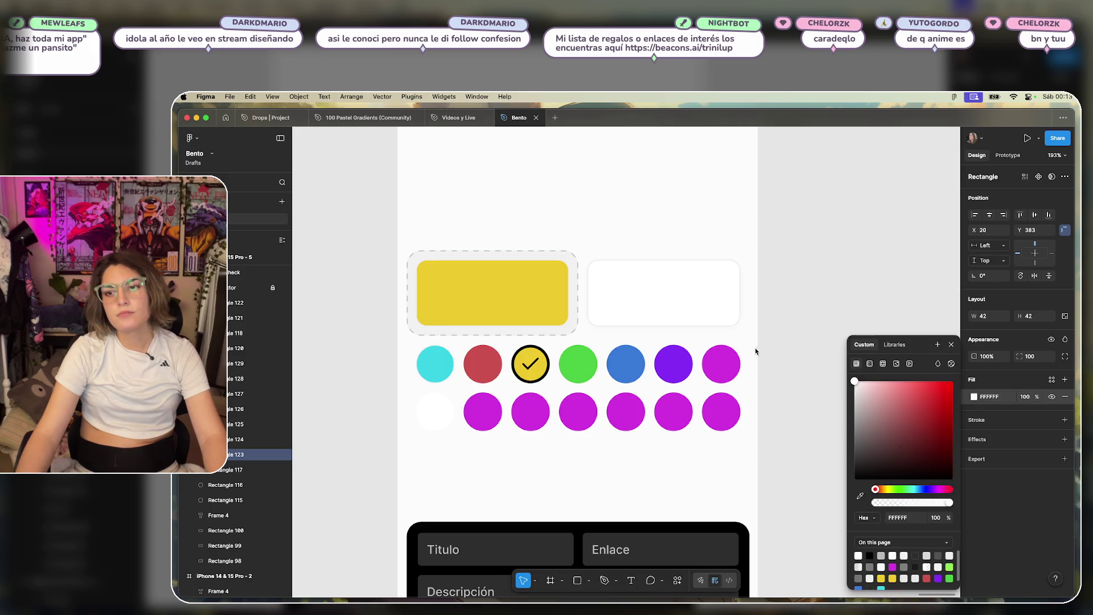
{"action": "left_click", "coordinate": [433, 356]}
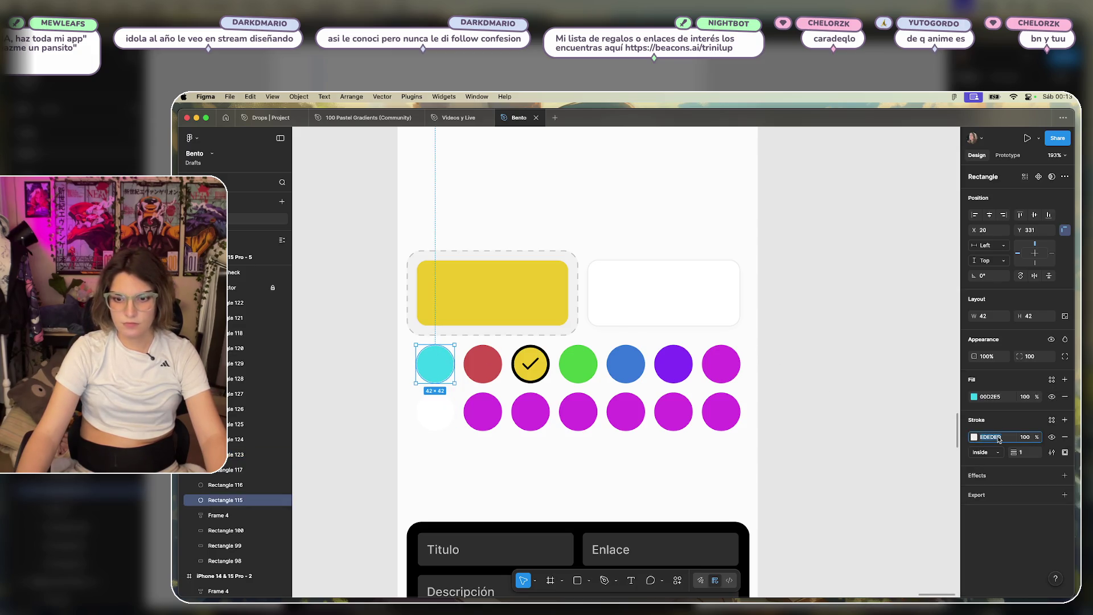
{"action": "left_click", "coordinate": [1065, 436]}
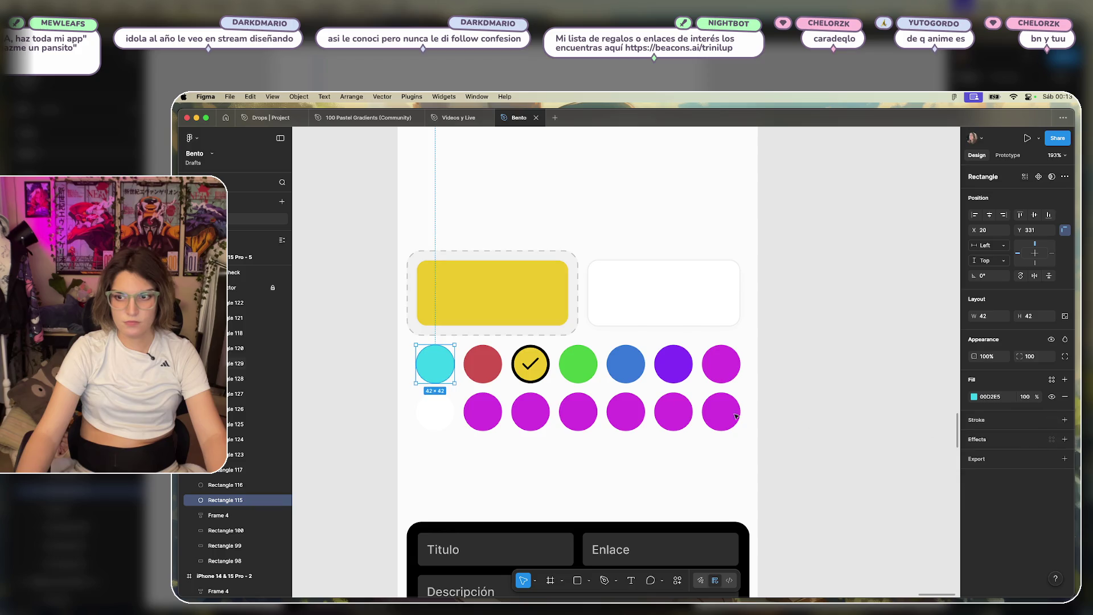
{"action": "left_click", "coordinate": [444, 401]}
{"action": "left_click", "coordinate": [1065, 420]}
{"action": "left_click", "coordinate": [990, 436]}
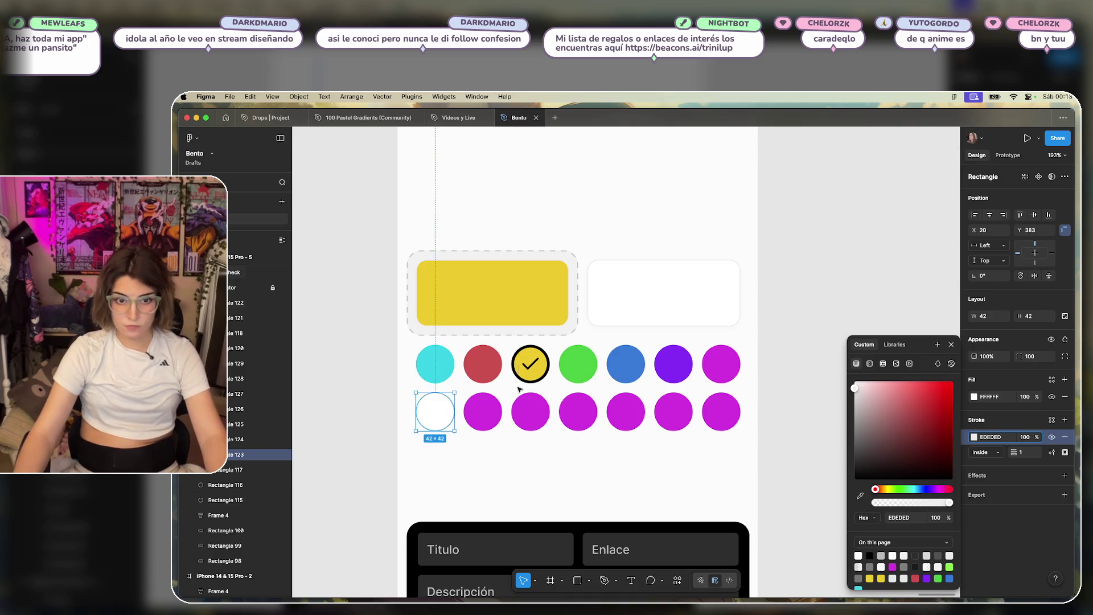
{"action": "left_click", "coordinate": [459, 420]}
Make the lower row's sixth circle black and fifth circle dark grey.
{"action": "left_click", "coordinate": [684, 415]}
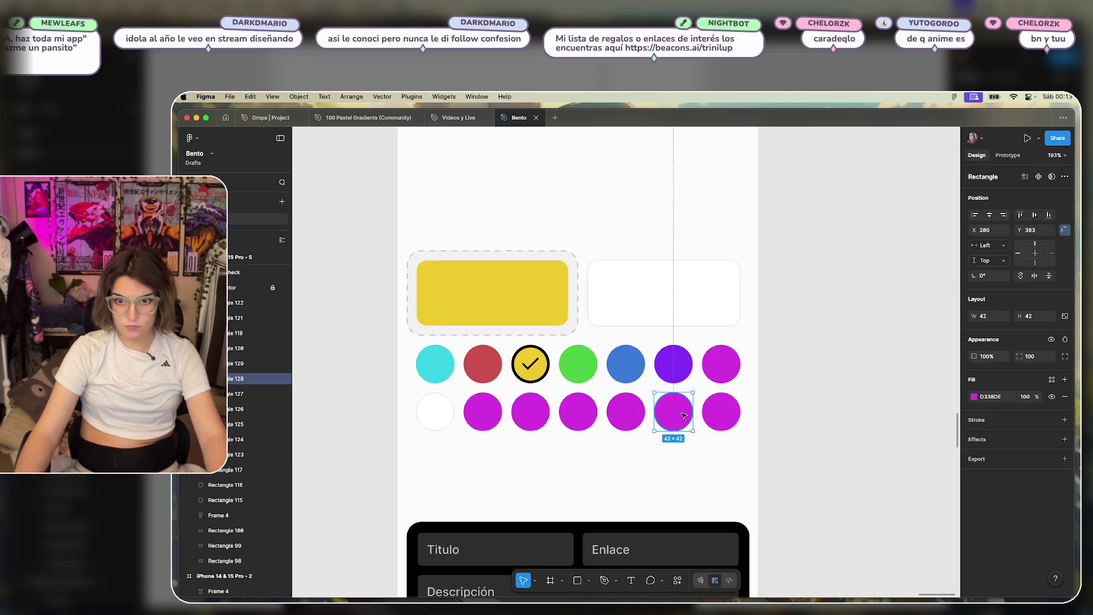
{"action": "left_click", "coordinate": [974, 397]}
{"action": "left_click_drag", "start_coordinate": [874, 437], "coordinate": [759, 539]}
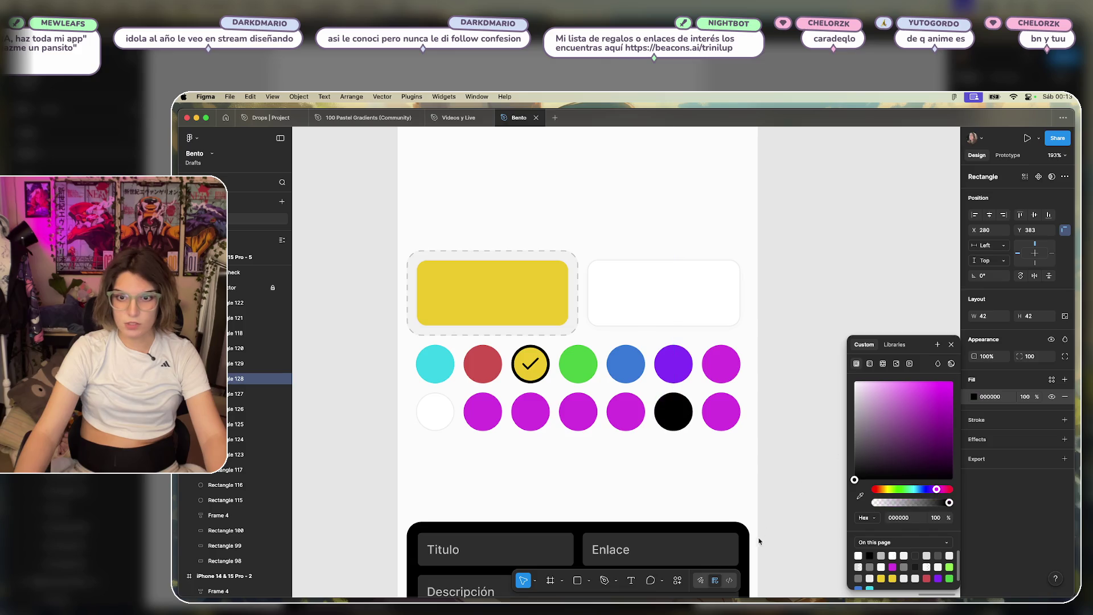
{"action": "left_click", "coordinate": [626, 411]}
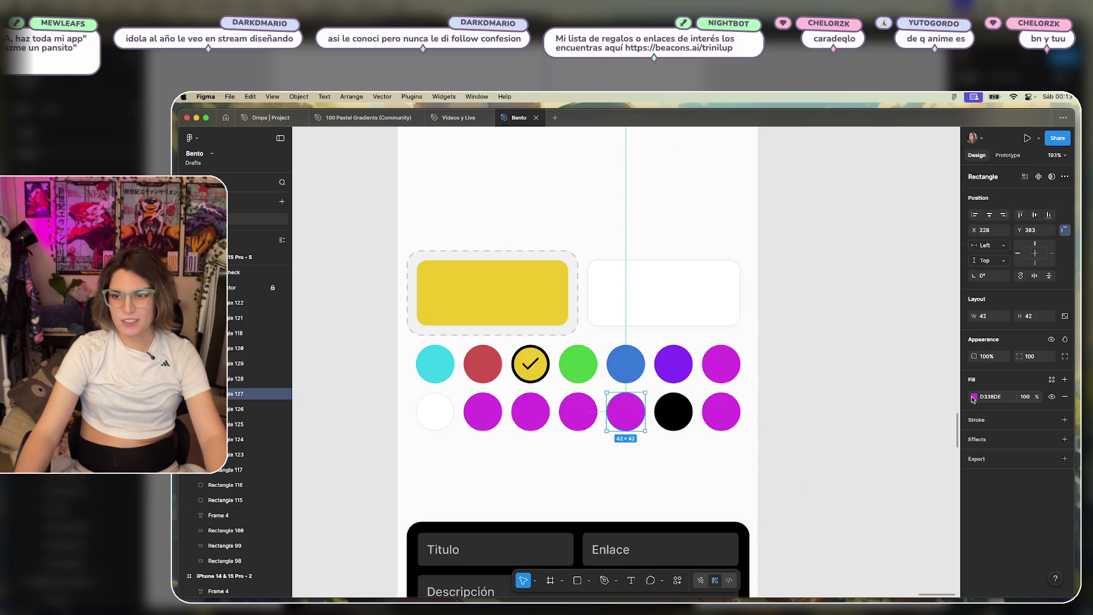
{"action": "left_click", "coordinate": [974, 397]}
{"action": "mouse_move", "coordinate": [858, 435]}
{"action": "left_mouse_down"}
{"action": "mouse_move", "coordinate": [856, 464]}
{"action": "mouse_move", "coordinate": [849, 453]}
{"action": "mouse_move", "coordinate": [864, 436]}
{"action": "mouse_move", "coordinate": [847, 438]}
{"action": "left_mouse_up"}
{"action": "key", "text": "Tab"}
Make the fourth circle medium grey, third light grey, and second very light grey (EEEEEE).
{"action": "key", "text": "Escape"}
{"action": "left_click", "coordinate": [974, 397]}
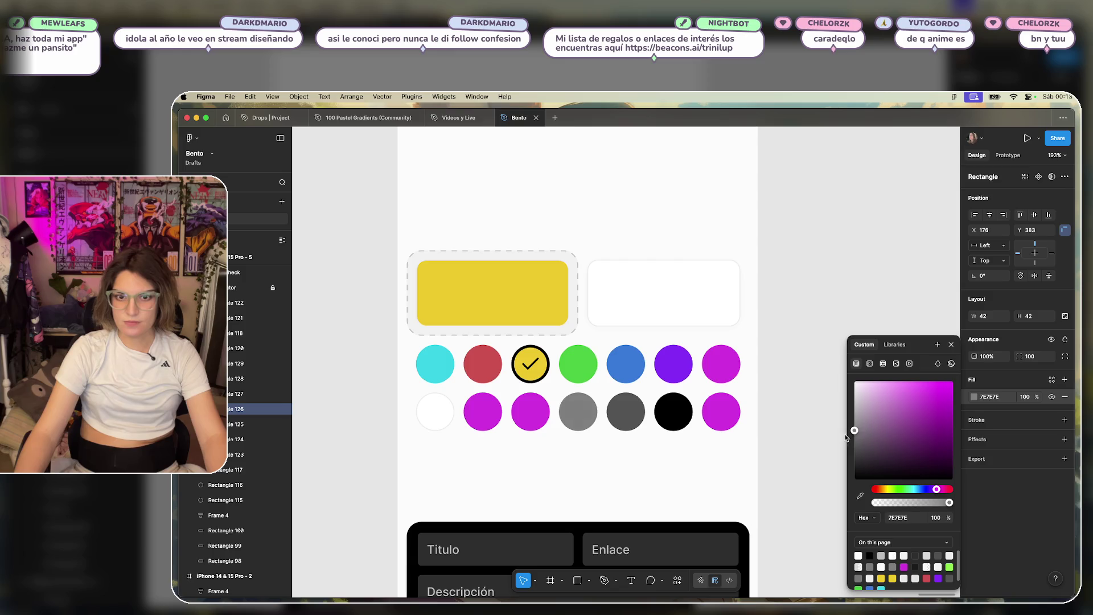
{"action": "key", "text": "Tab"}
{"action": "key", "text": "Escape"}
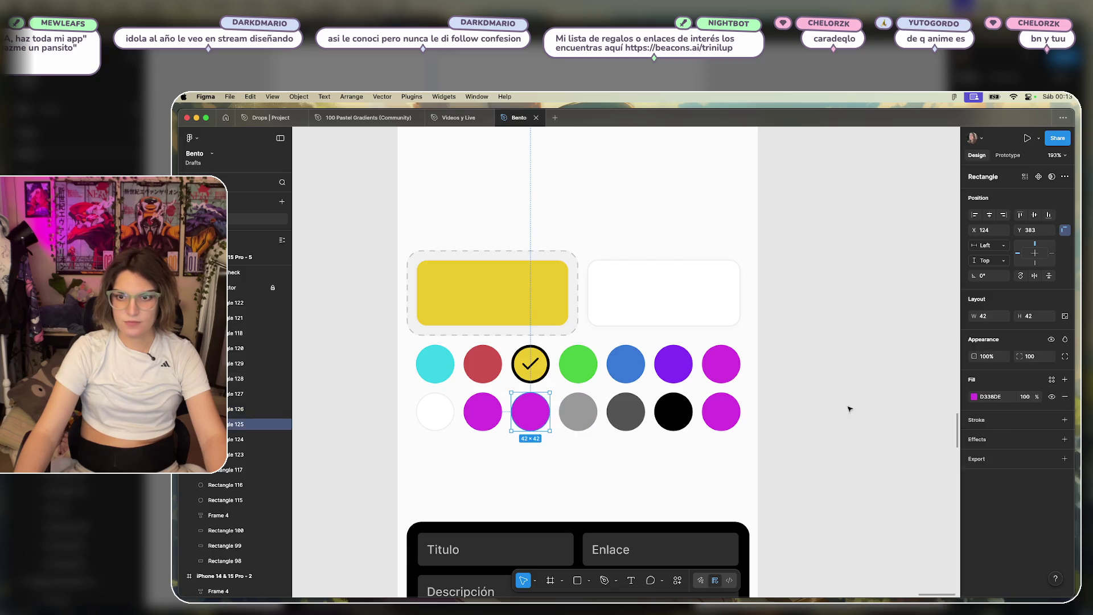
{"action": "left_click", "coordinate": [974, 398]}
{"action": "left_click_drag", "start_coordinate": [929, 394], "coordinate": [848, 404]}
{"action": "left_click", "coordinate": [499, 408]}
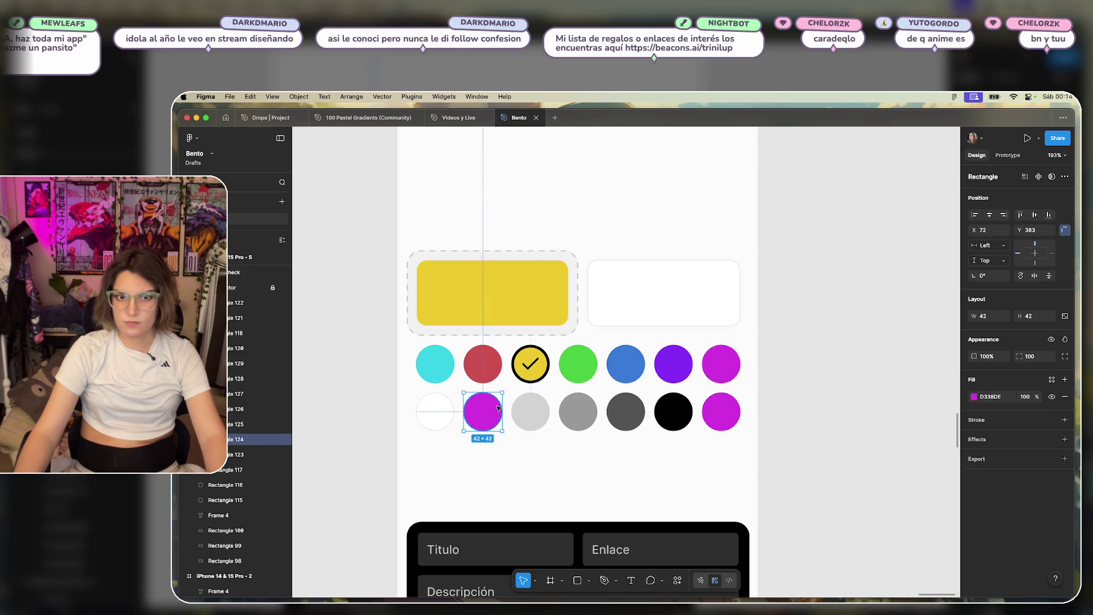
{"action": "left_click", "coordinate": [975, 397]}
{"action": "mouse_move", "coordinate": [873, 397]}
{"action": "left_mouse_down"}
{"action": "mouse_move", "coordinate": [849, 382]}
{"action": "mouse_move", "coordinate": [807, 393]}
{"action": "left_mouse_up"}
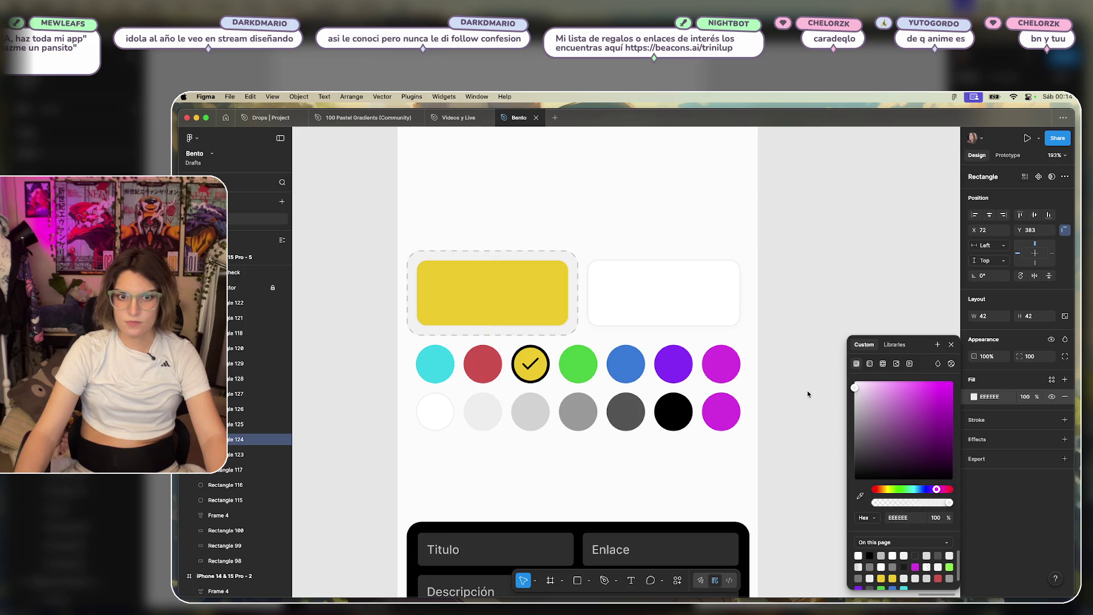
{"action": "left_click", "coordinate": [808, 394]}
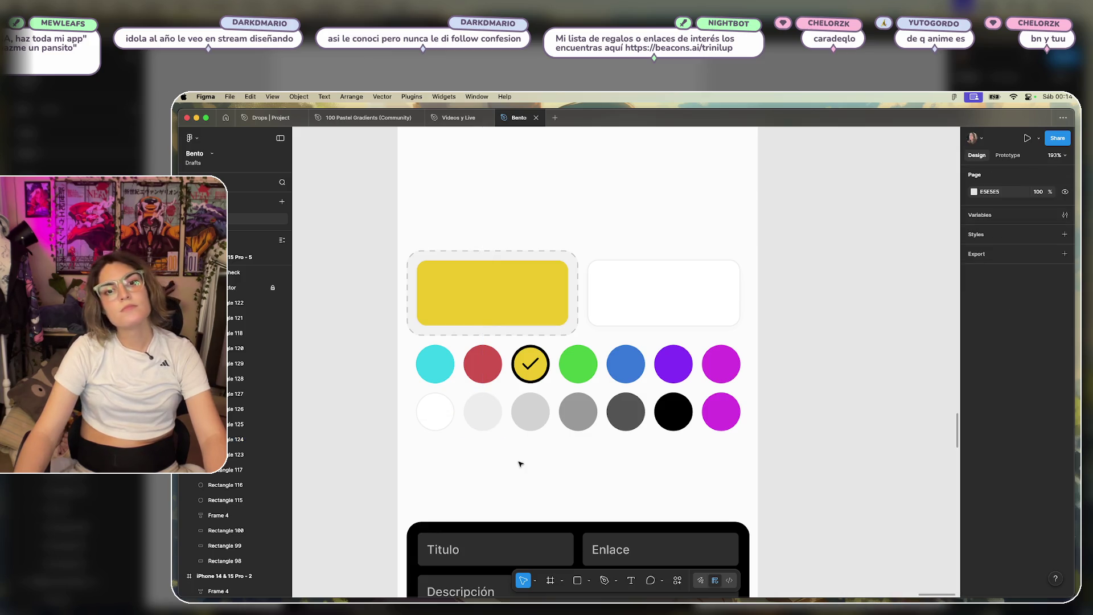
Recolour the last magenta circle in the lower swatch row to deep purple.
{"action": "scroll", "coordinate": [564, 455], "scroll_direction": "up", "scroll_amount": 3}
{"action": "scroll", "coordinate": [680, 450], "scroll_direction": "right", "scroll_amount": 3}
{"action": "left_click", "coordinate": [734, 382]}
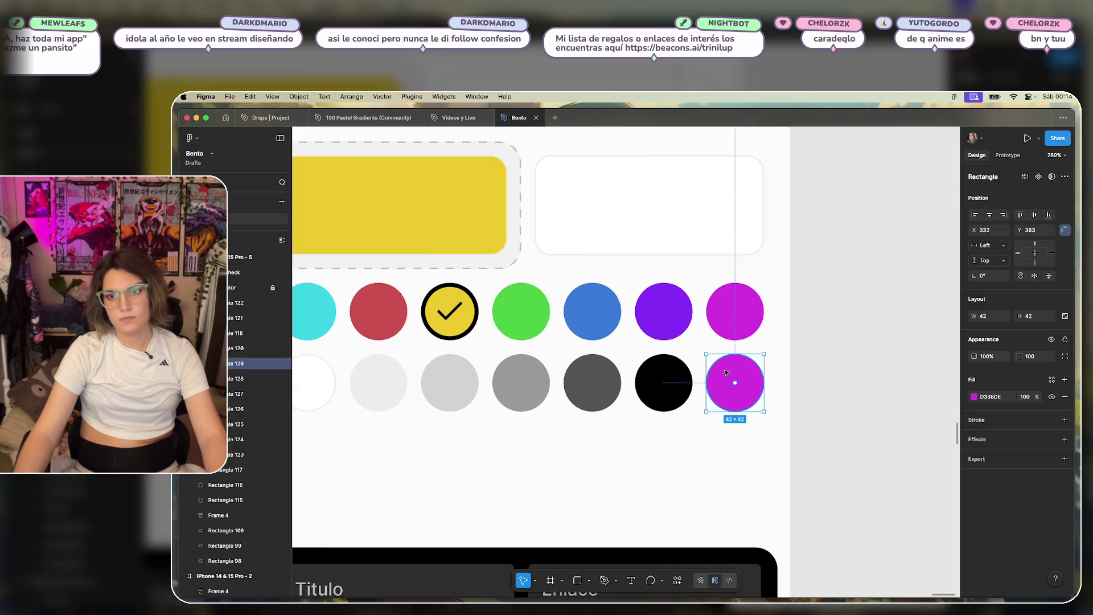
{"action": "left_click", "coordinate": [974, 397]}
{"action": "mouse_move", "coordinate": [908, 454]}
{"action": "left_mouse_down"}
{"action": "mouse_move", "coordinate": [864, 459]}
{"action": "mouse_move", "coordinate": [923, 439]}
{"action": "left_mouse_up"}
{"action": "left_click", "coordinate": [952, 345]}
Copy the dashed button from the other mockup, shrink it to 42×42, and place it in the row's last slot.
{"action": "left_click_drag", "start_coordinate": [823, 349], "coordinate": [719, 411]}
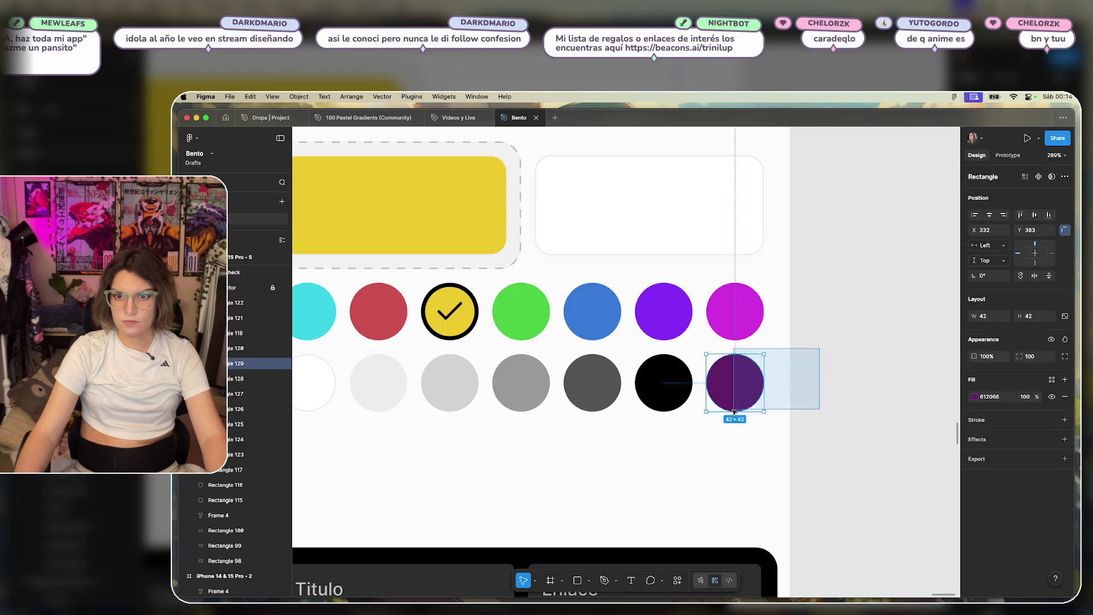
{"action": "scroll", "coordinate": [722, 419], "scroll_direction": "down", "scroll_amount": 5}
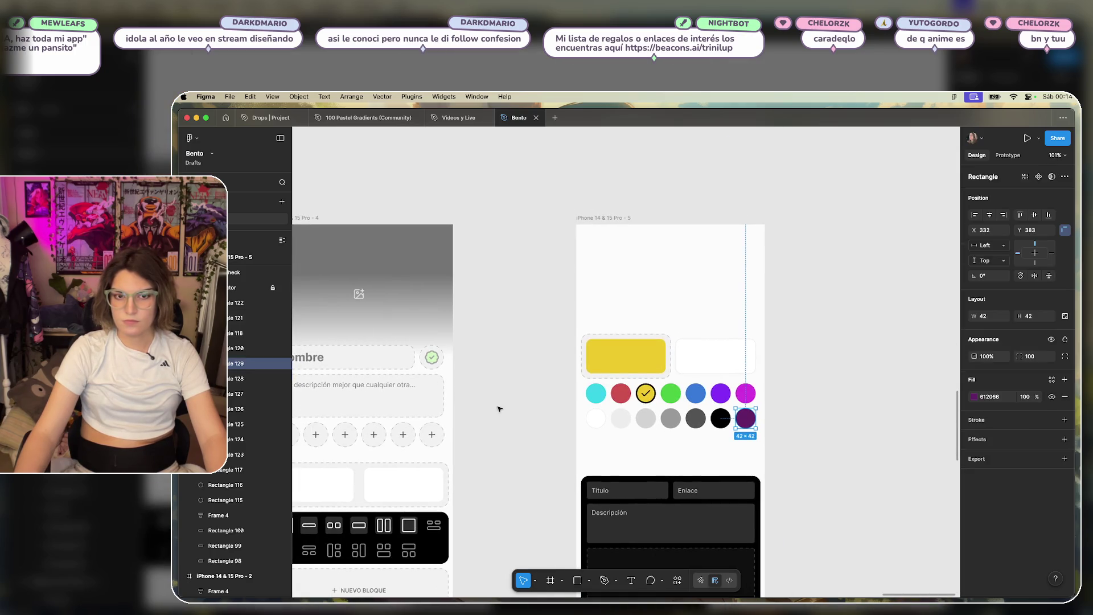
{"action": "mouse_move", "coordinate": [431, 436]}
{"action": "left_mouse_down"}
{"action": "mouse_move", "coordinate": [630, 455]}
{"action": "mouse_move", "coordinate": [743, 440]}
{"action": "mouse_move", "coordinate": [740, 424]}
{"action": "mouse_move", "coordinate": [700, 452]}
{"action": "mouse_move", "coordinate": [701, 427]}
{"action": "left_mouse_up"}
{"action": "scroll", "coordinate": [739, 424], "scroll_direction": "up", "scroll_amount": 5}
{"action": "mouse_move", "coordinate": [754, 462]}
{"action": "left_mouse_down"}
{"action": "mouse_move", "coordinate": [673, 408]}
{"action": "mouse_move", "coordinate": [705, 410]}
{"action": "left_mouse_up"}
{"action": "left_click", "coordinate": [839, 415]}
{"action": "left_click", "coordinate": [717, 409]}
{"action": "left_click", "coordinate": [782, 379]}
Copy a plus icon from the first mockup into the dashed circle and nudge it into place.
{"action": "scroll", "coordinate": [781, 378], "scroll_direction": "down", "scroll_amount": 5}
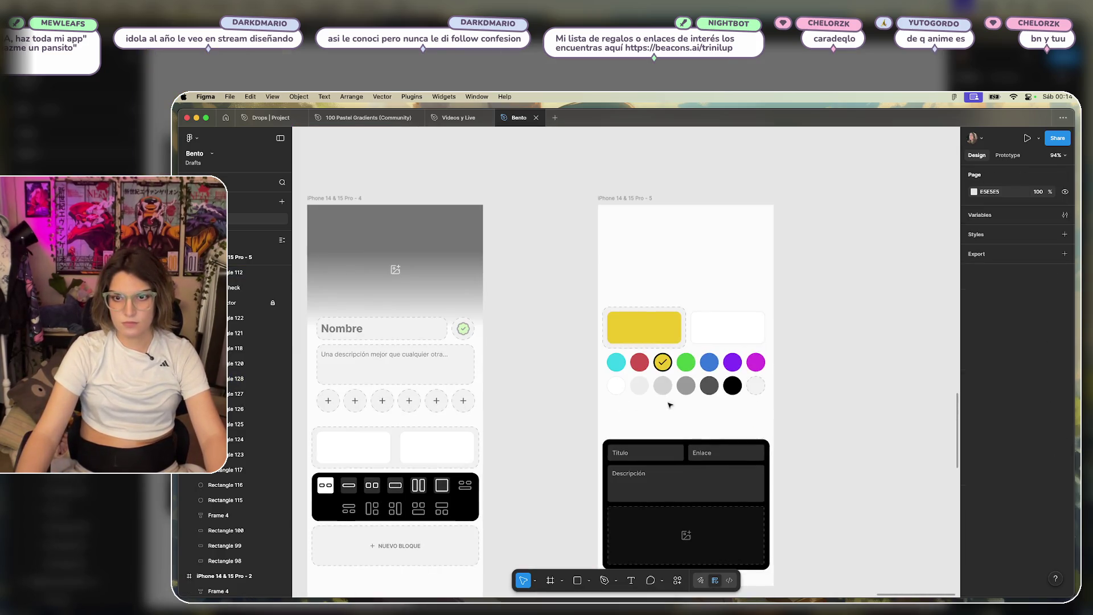
{"action": "left_click_drag", "start_coordinate": [547, 410], "coordinate": [621, 393]}
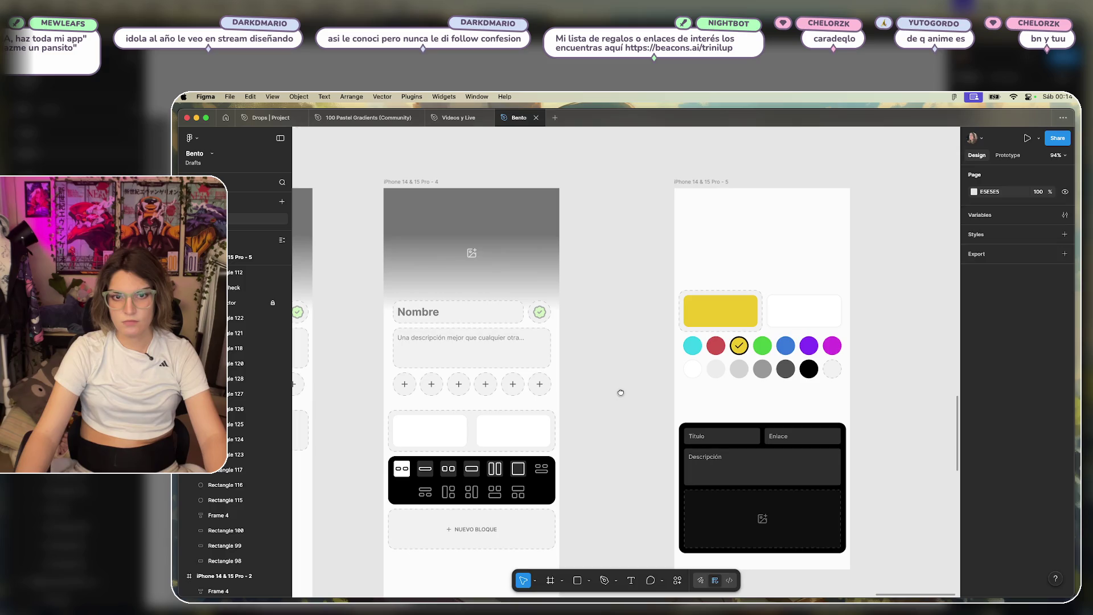
{"action": "left_click", "coordinate": [548, 386]}
{"action": "mouse_move", "coordinate": [547, 385]}
{"action": "left_mouse_down"}
{"action": "mouse_move", "coordinate": [834, 339]}
{"action": "mouse_move", "coordinate": [837, 370]}
{"action": "left_mouse_up"}
{"action": "scroll", "coordinate": [838, 373], "scroll_direction": "up", "scroll_amount": 10}
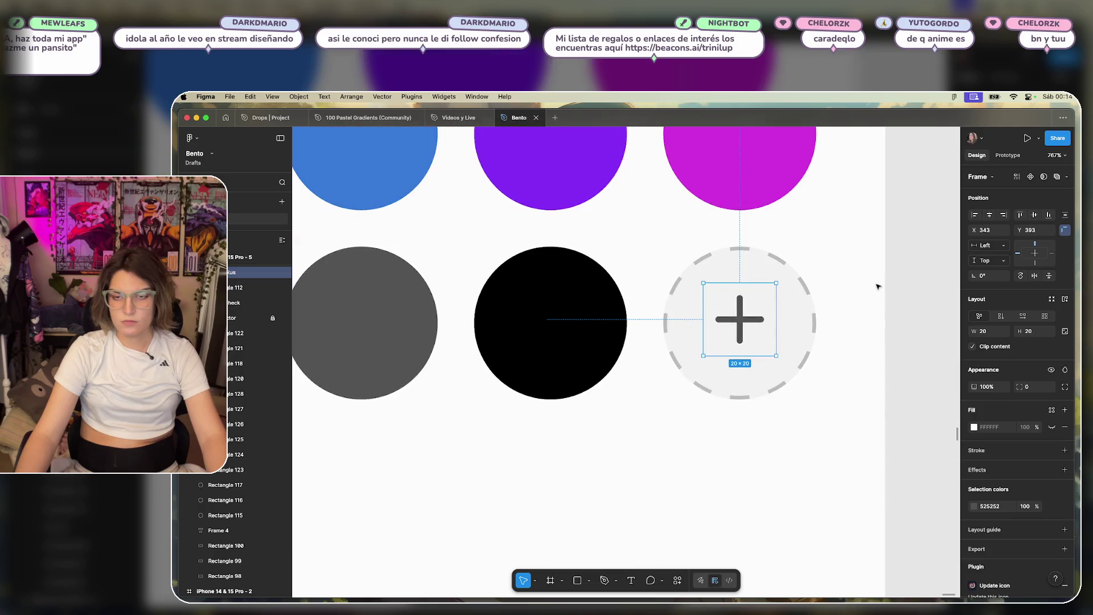
{"action": "left_click_drag", "start_coordinate": [752, 322], "coordinate": [751, 327]}
{"action": "left_click", "coordinate": [861, 280]}
{"action": "scroll", "coordinate": [876, 319], "scroll_direction": "down", "scroll_amount": 8}
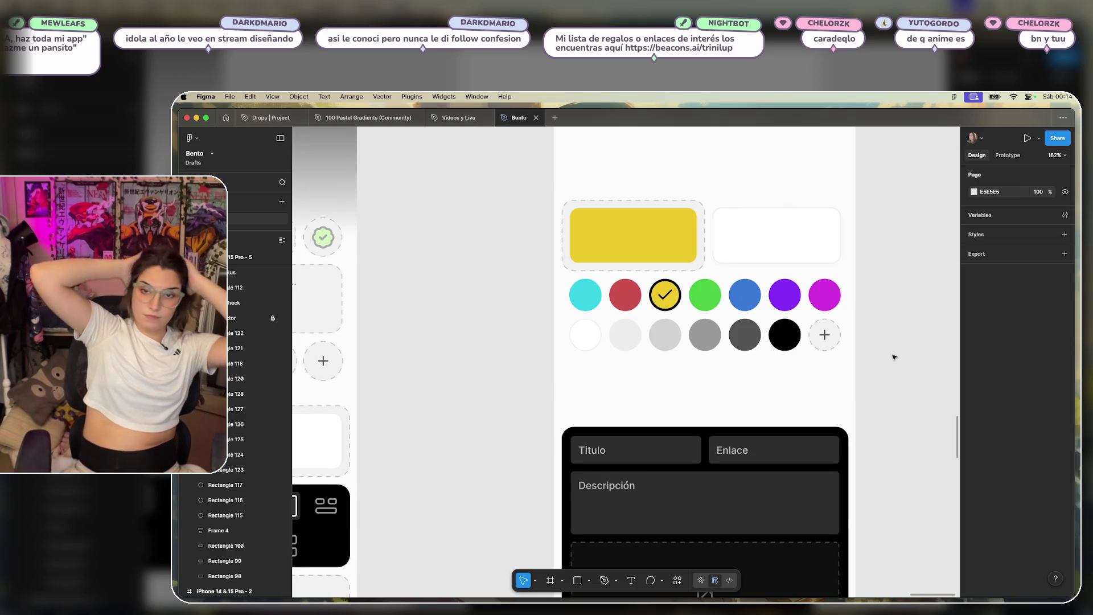
Drag the dark input panel (Frame 4) out of the phone frame to sit beside it.
{"action": "scroll", "coordinate": [893, 356], "scroll_direction": "down", "scroll_amount": 1}
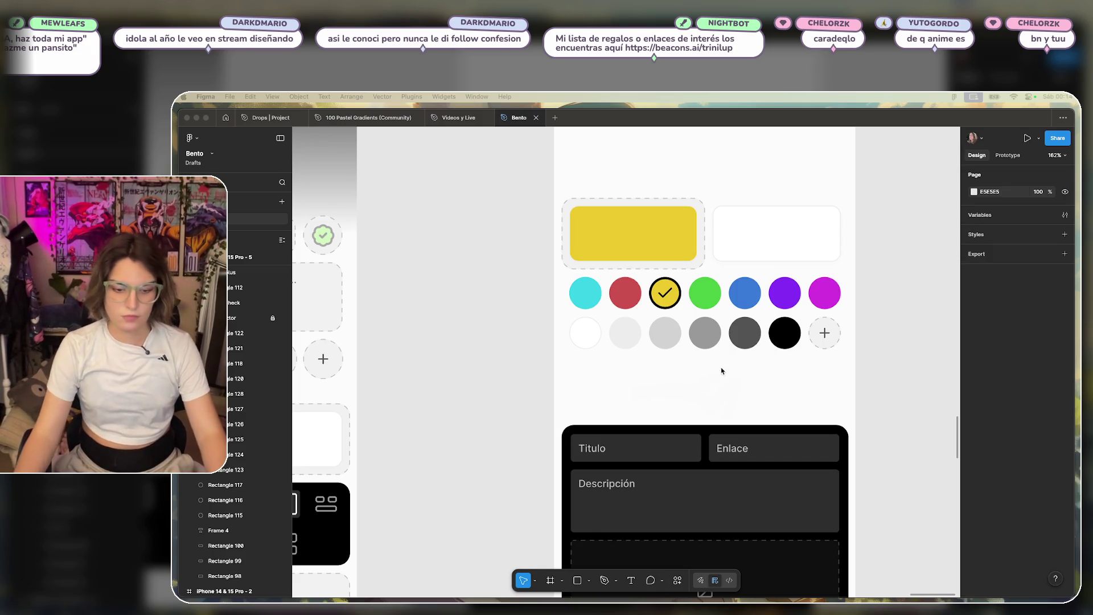
{"action": "scroll", "coordinate": [722, 370], "scroll_direction": "down", "scroll_amount": 3}
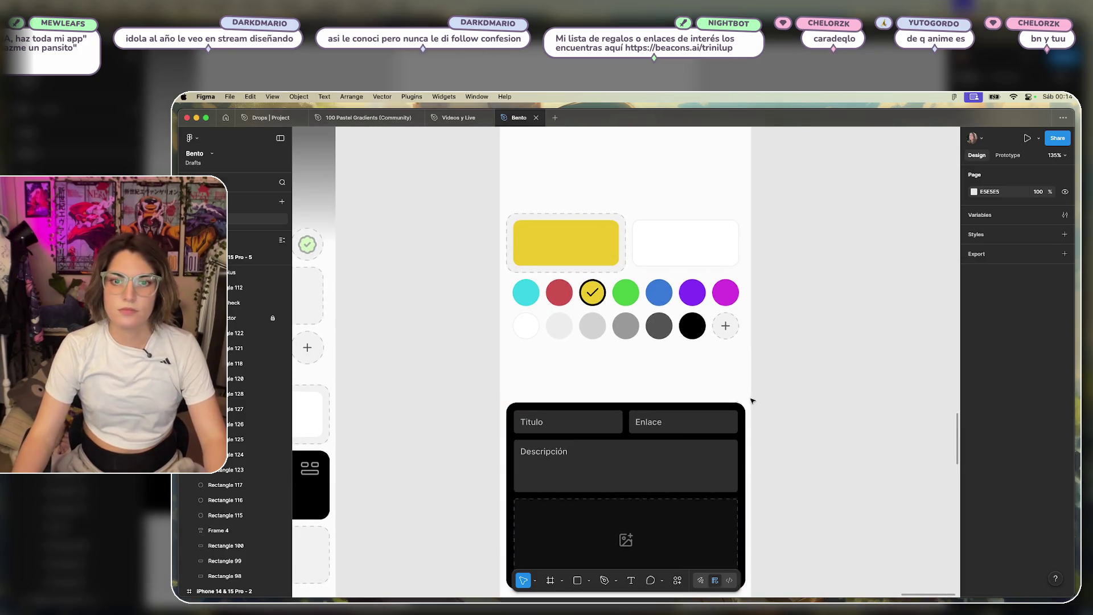
{"action": "mouse_move", "coordinate": [622, 439]}
{"action": "left_mouse_down"}
{"action": "mouse_move", "coordinate": [904, 254]}
{"action": "mouse_move", "coordinate": [949, 256]}
{"action": "left_mouse_up"}
{"action": "scroll", "coordinate": [647, 376], "scroll_direction": "down", "scroll_amount": 5}
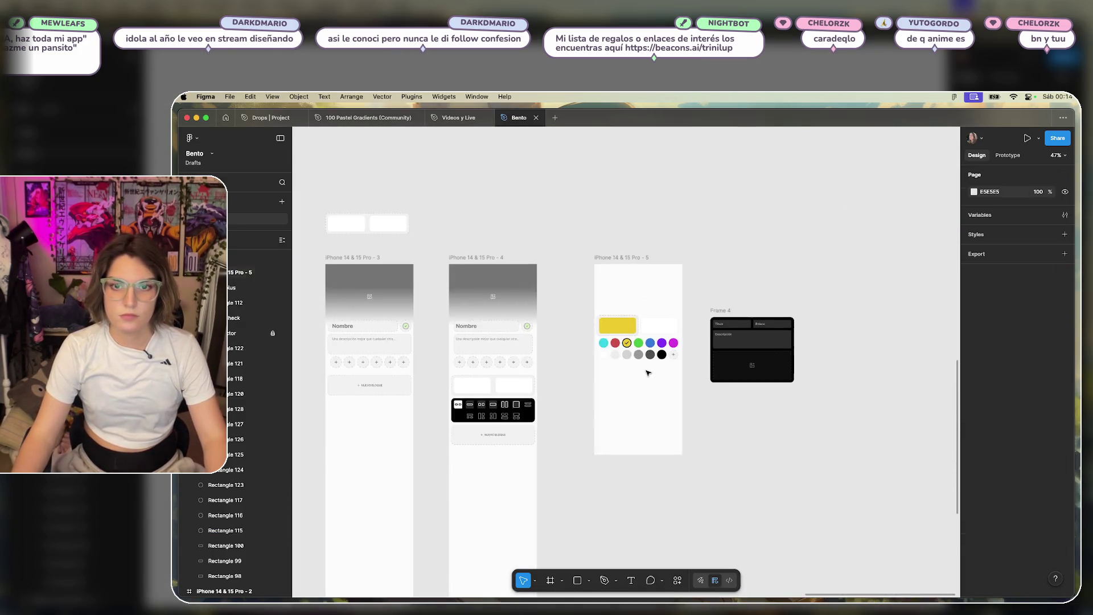
{"action": "scroll", "coordinate": [648, 373], "scroll_direction": "up", "scroll_amount": 3}
{"action": "scroll", "coordinate": [533, 349], "scroll_direction": "left", "scroll_amount": 5}
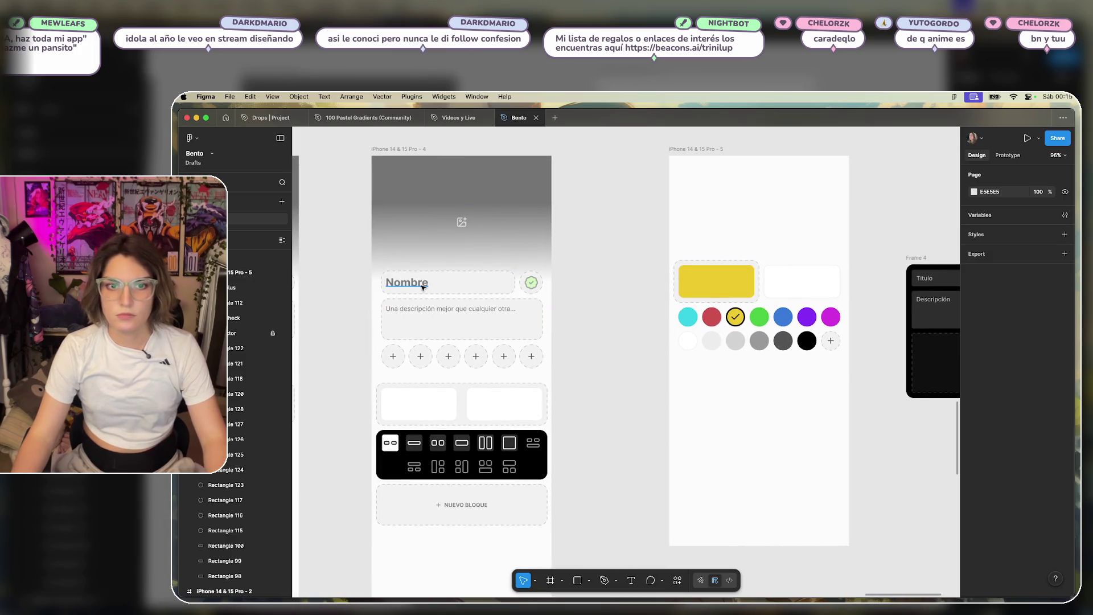
Alt-drag copies of the Nombre and Titulo fields into the second mockup, then delete both.
{"action": "left_click", "coordinate": [450, 285]}
{"action": "left_click_drag", "start_coordinate": [450, 285], "coordinate": [745, 371]}
{"action": "scroll", "coordinate": [745, 371], "scroll_direction": "up", "scroll_amount": 5}
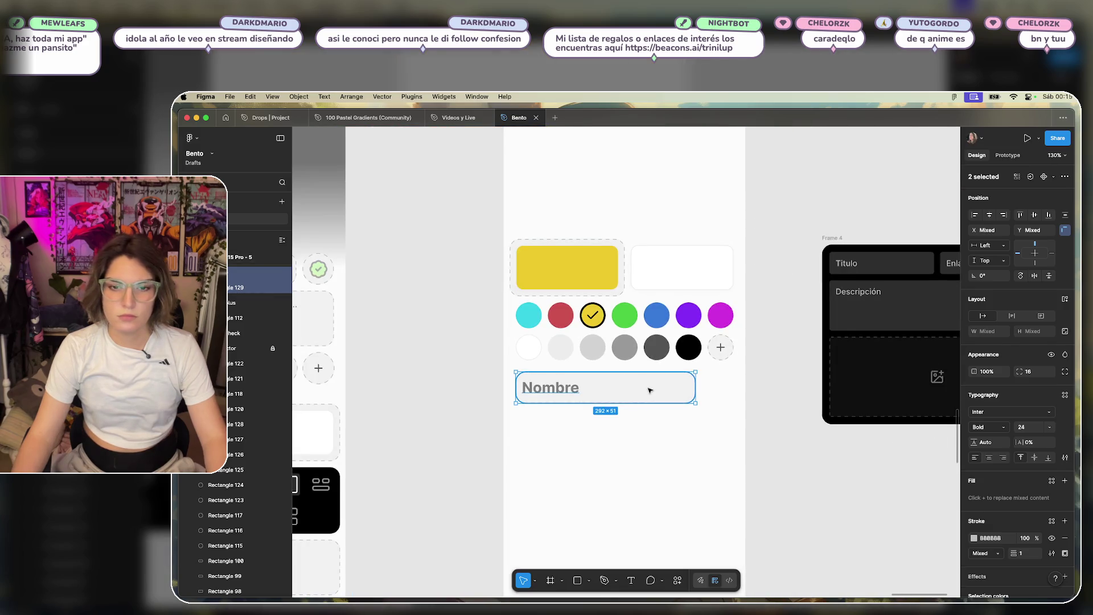
{"action": "key", "text": "Delete"}
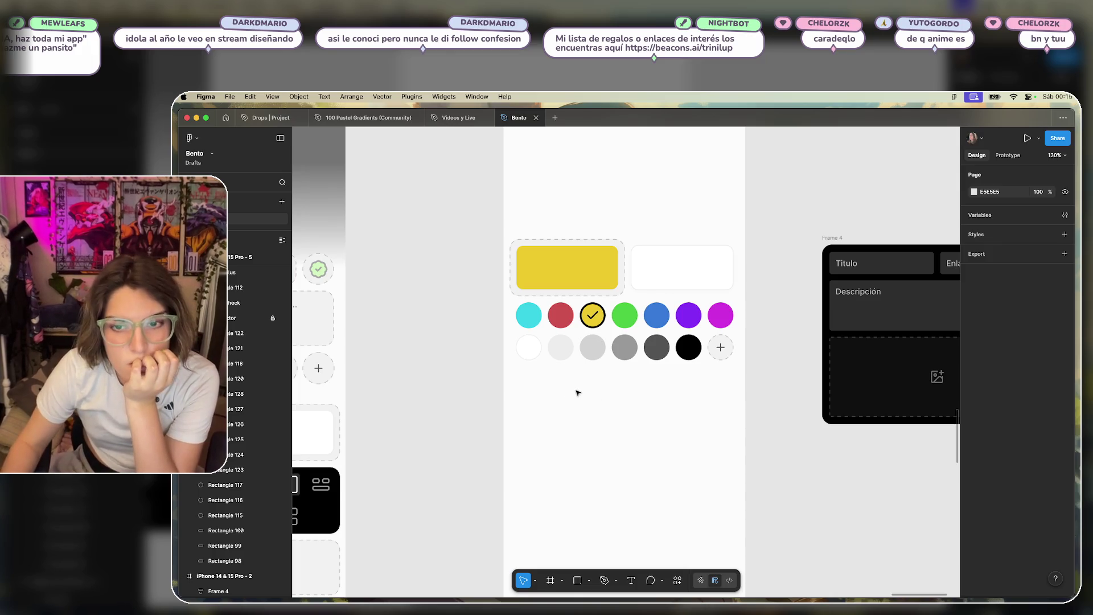
{"action": "left_click", "coordinate": [876, 267]}
{"action": "mouse_move", "coordinate": [876, 267]}
{"action": "left_mouse_down"}
{"action": "mouse_move", "coordinate": [753, 336]}
{"action": "mouse_move", "coordinate": [579, 397]}
{"action": "mouse_move", "coordinate": [573, 383]}
{"action": "left_mouse_up"}
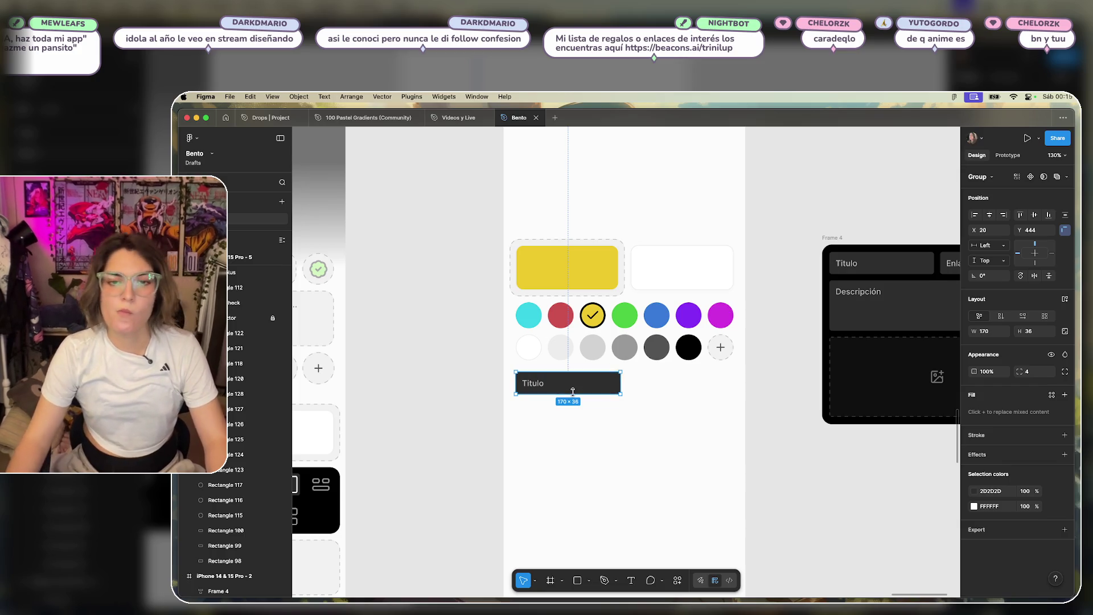
{"action": "key", "text": "Delete"}
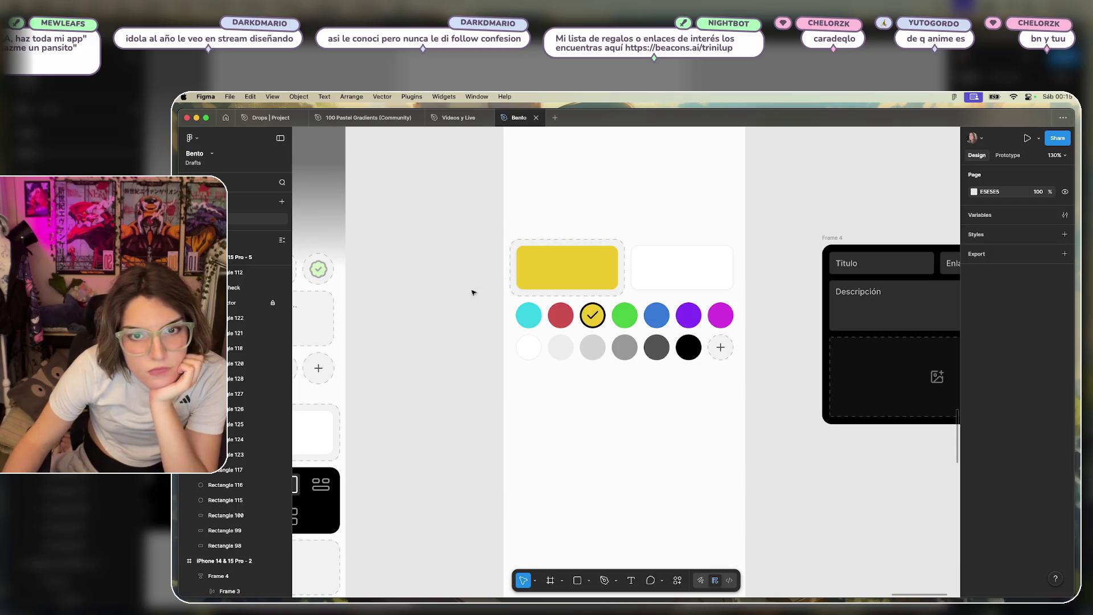
{"action": "scroll", "coordinate": [754, 340], "scroll_direction": "down", "scroll_amount": 3}
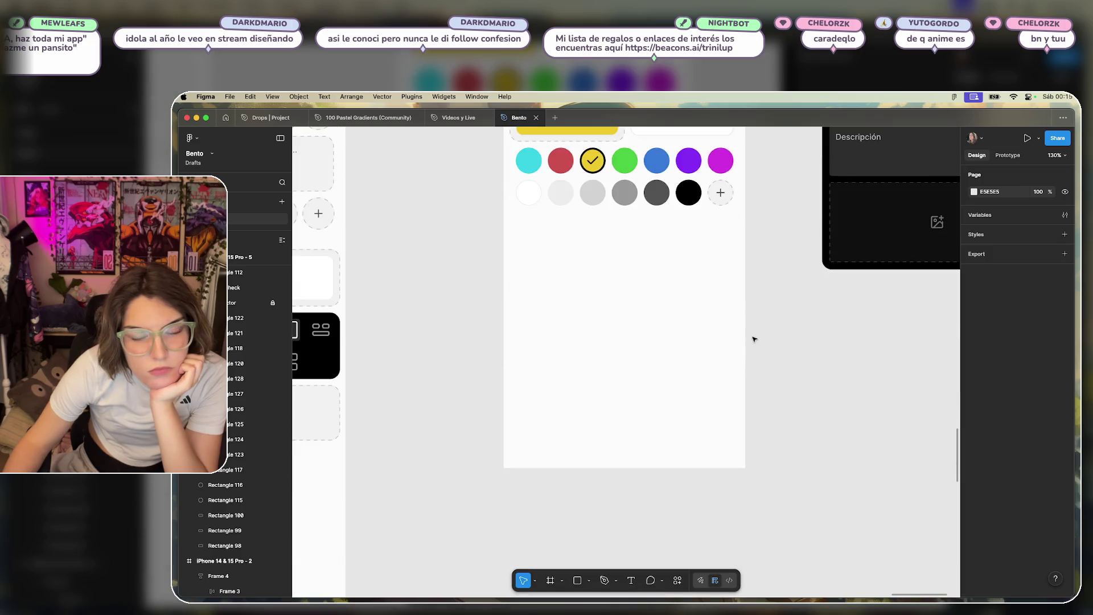
Duplicate the last layout icon in the picker's second row, keeping just one extra copy.
{"action": "scroll", "coordinate": [755, 340], "scroll_direction": "up", "scroll_amount": 4}
{"action": "scroll", "coordinate": [755, 336], "scroll_direction": "down", "scroll_amount": 2}
{"action": "scroll", "coordinate": [754, 330], "scroll_direction": "up", "scroll_amount": 3}
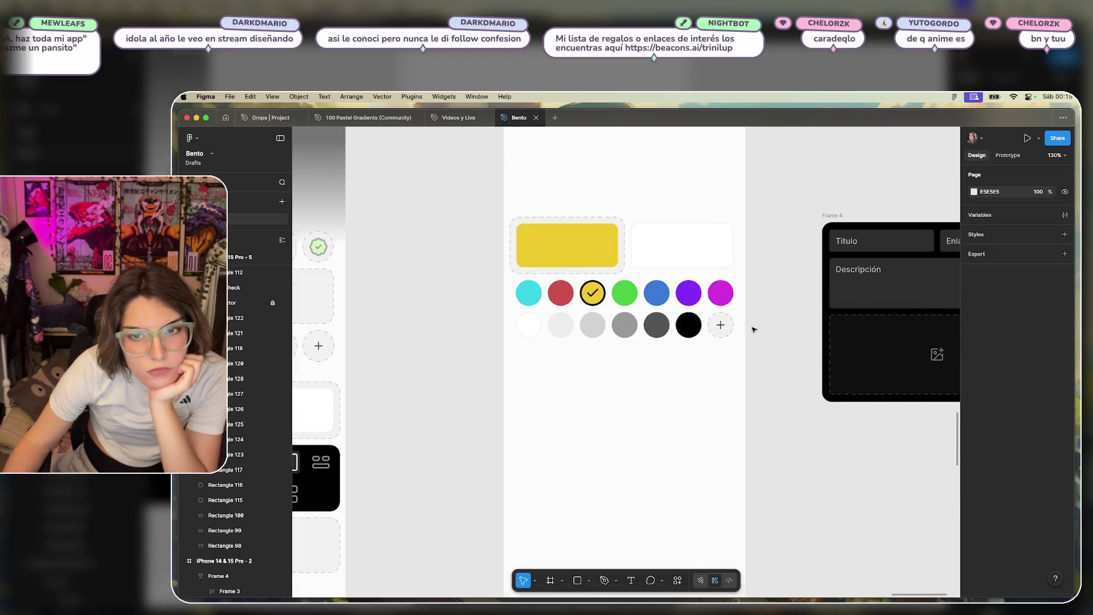
{"action": "left_click_drag", "start_coordinate": [432, 371], "coordinate": [734, 287]}
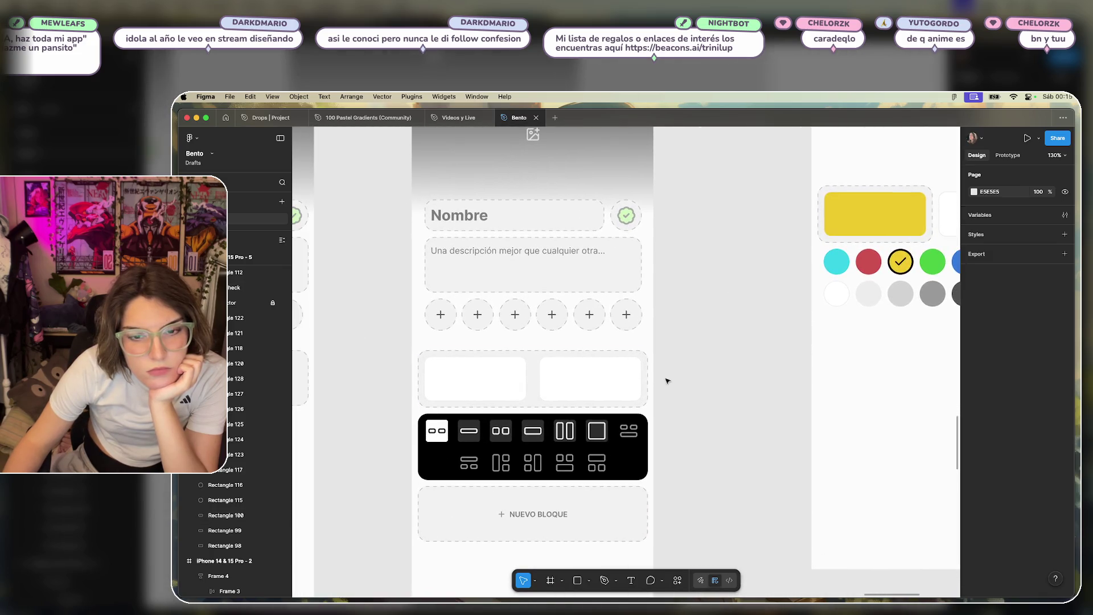
{"action": "double_click", "coordinate": [596, 462]}
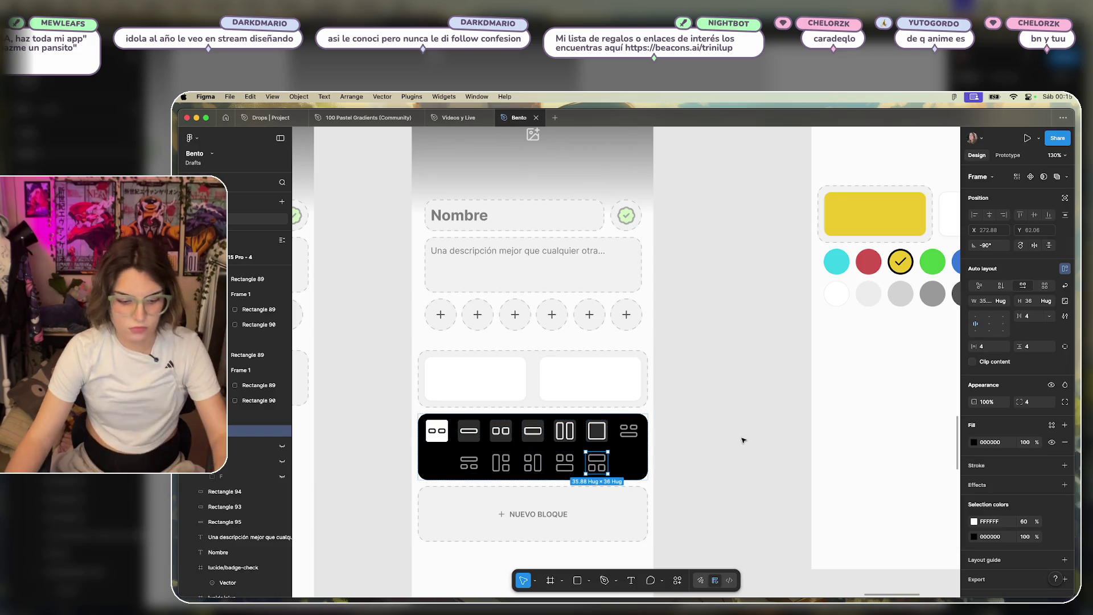
{"action": "key", "text": "ctrl+d"}
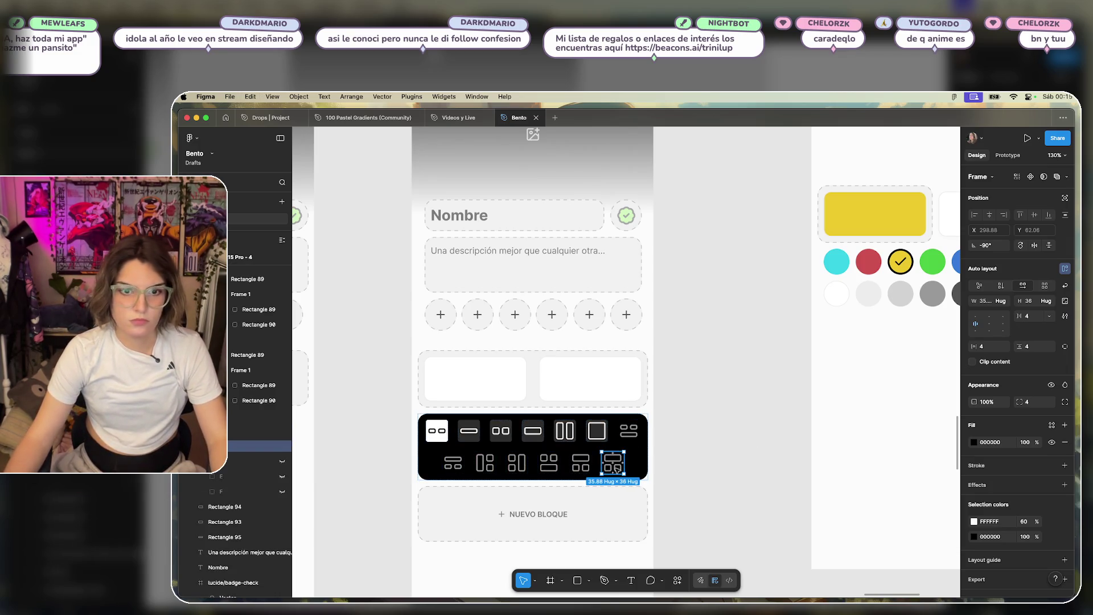
{"action": "key", "text": "ctrl+d"}
{"action": "key", "text": "ctrl+z"}
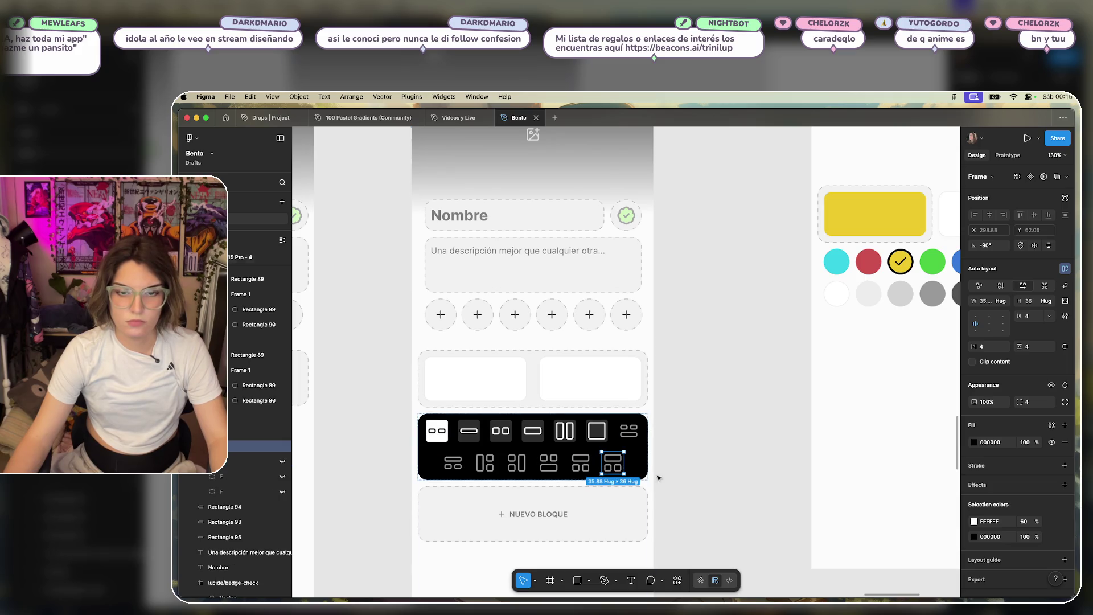
Check the new icon's inner top rectangle, then deselect the icon frame.
{"action": "scroll", "coordinate": [598, 473], "scroll_direction": "up", "scroll_amount": 5}
{"action": "double_click", "coordinate": [637, 458]}
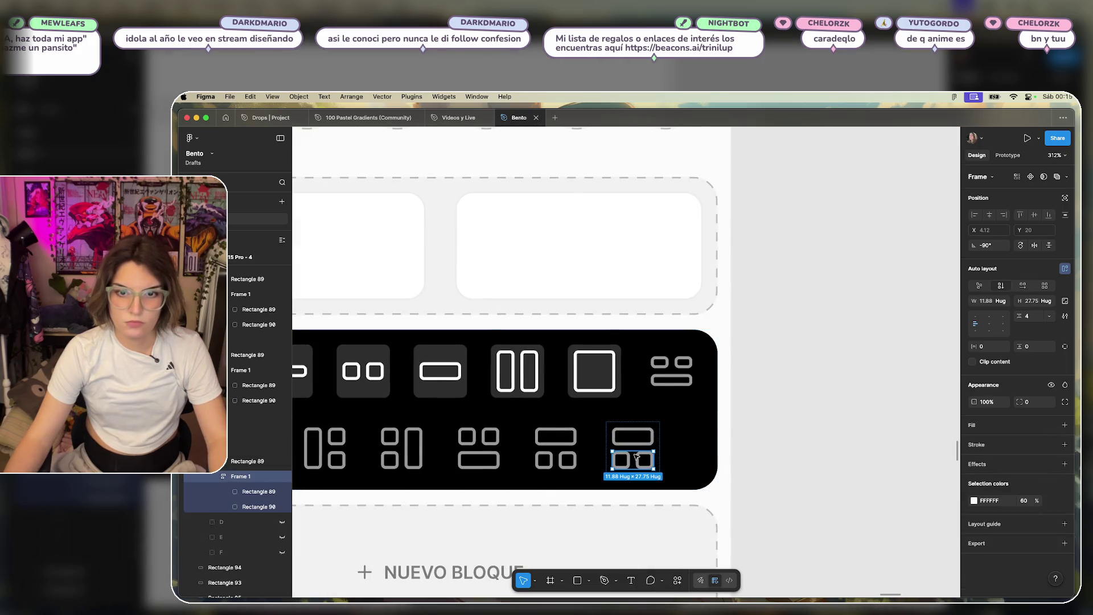
{"action": "left_click", "coordinate": [644, 445]}
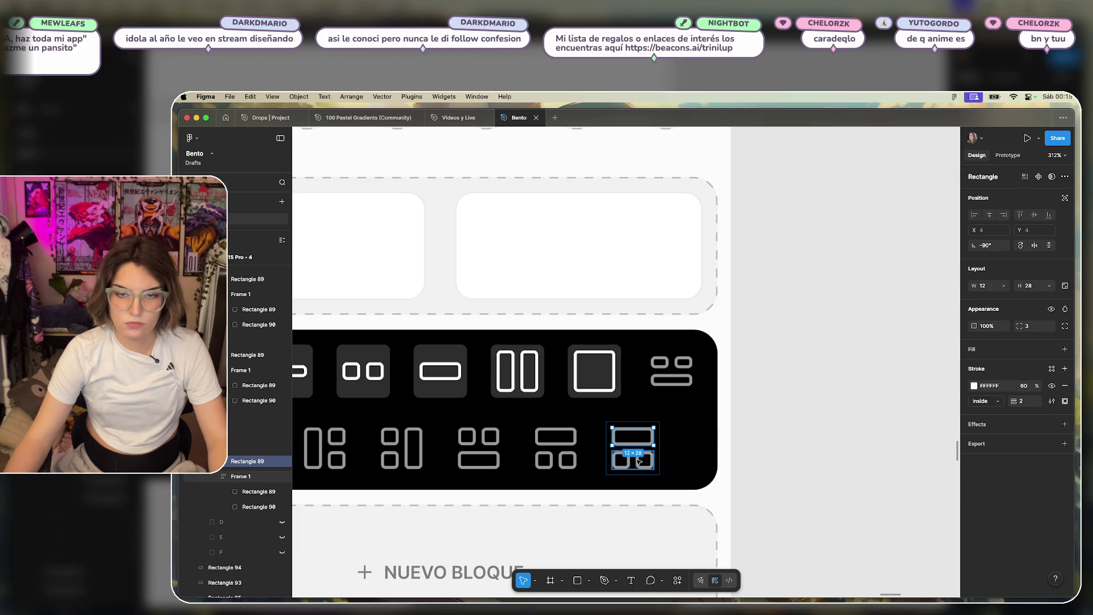
{"action": "key", "text": "Escape"}
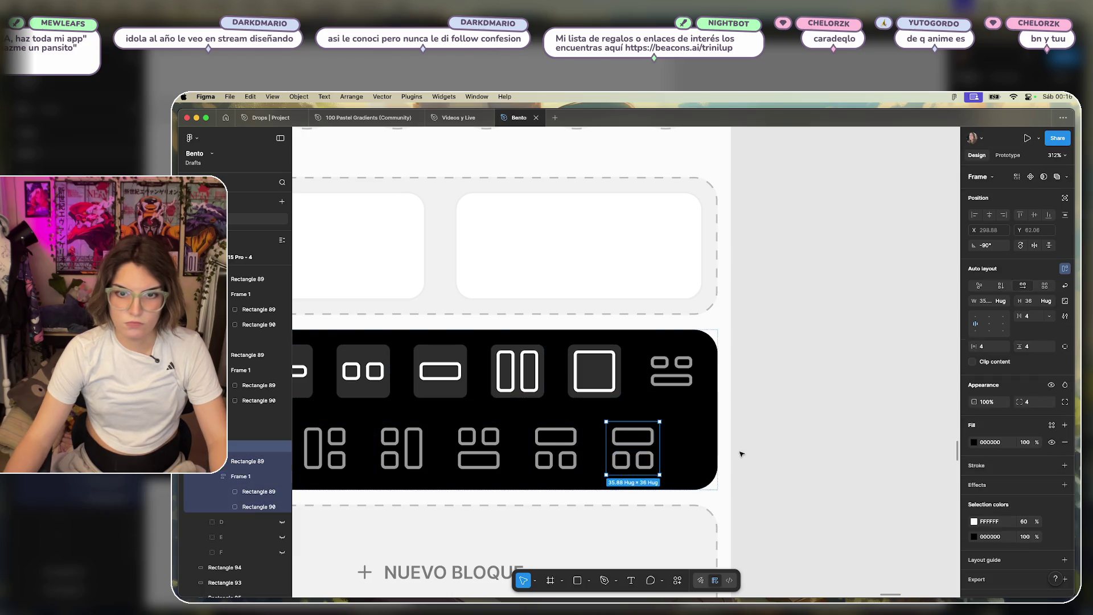
{"action": "left_click", "coordinate": [742, 453]}
{"action": "scroll", "coordinate": [746, 451], "scroll_direction": "down", "scroll_amount": 5}
{"action": "scroll", "coordinate": [740, 421], "scroll_direction": "right", "scroll_amount": 5}
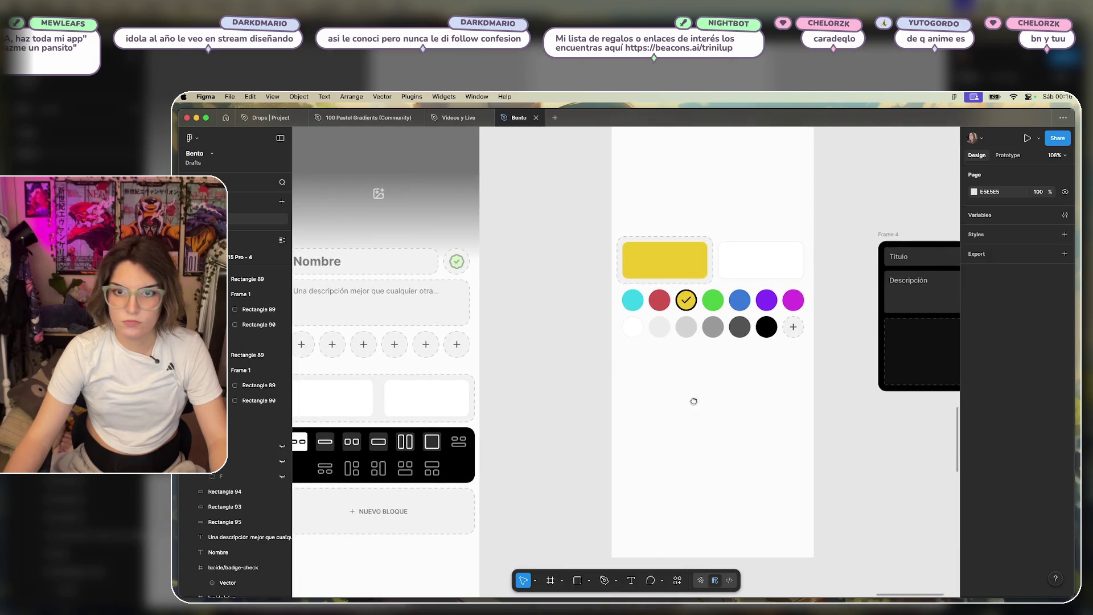
Add a text note reading 'añadir un espacio blanco' beside the block picker.
{"action": "scroll", "coordinate": [694, 401], "scroll_direction": "down", "scroll_amount": 3}
{"action": "scroll", "coordinate": [669, 395], "scroll_direction": "up", "scroll_amount": 5}
{"action": "scroll", "coordinate": [539, 433], "scroll_direction": "down", "scroll_amount": 4}
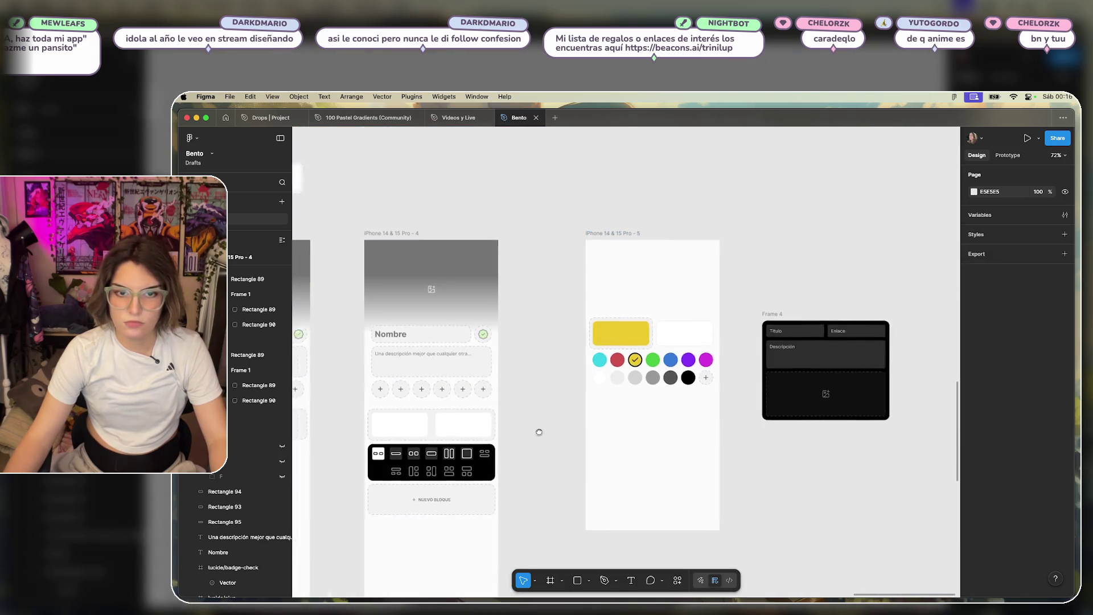
{"action": "scroll", "coordinate": [539, 432], "scroll_direction": "left", "scroll_amount": 5}
{"action": "scroll", "coordinate": [570, 478], "scroll_direction": "down", "scroll_amount": 1}
{"action": "left_click", "coordinate": [631, 580]}
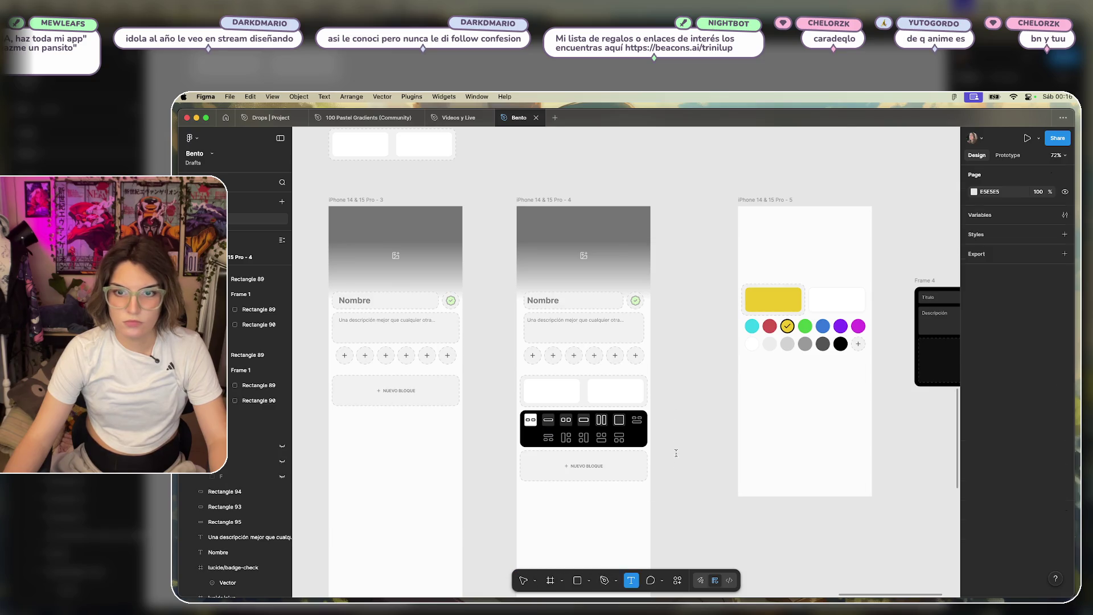
{"action": "left_click", "coordinate": [673, 408]}
{"action": "type", "text": "añadir un espaci"}
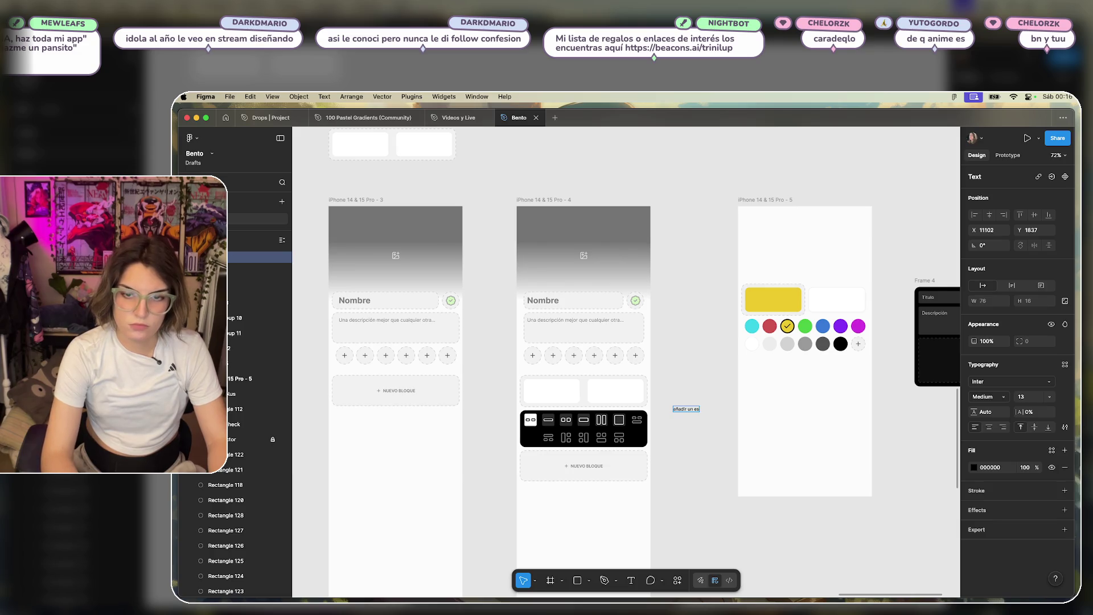
{"action": "type", "text": "o blanco"}
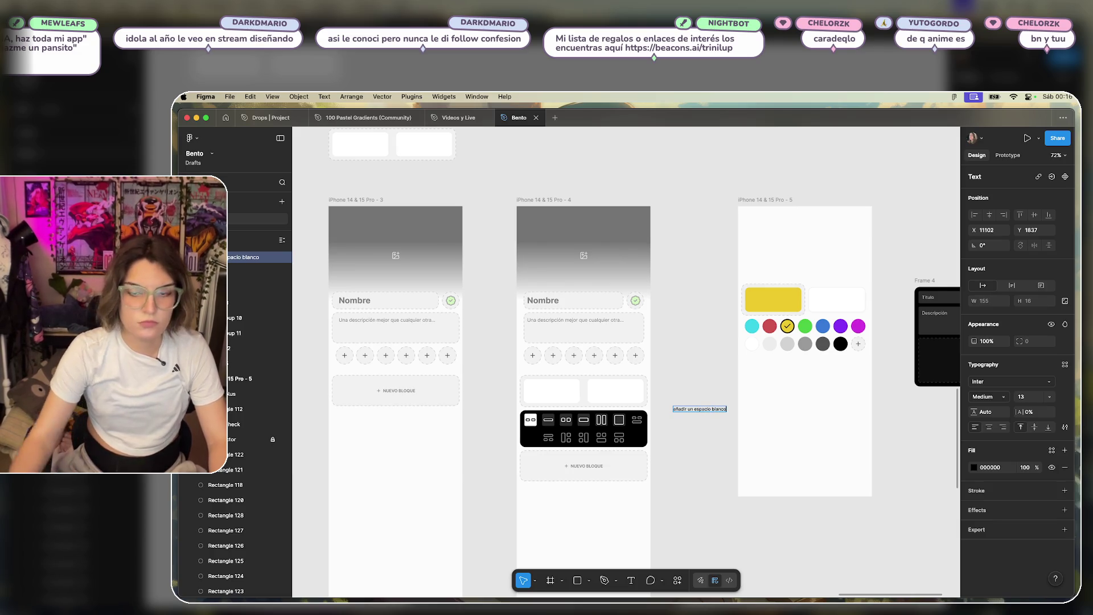
{"action": "left_click", "coordinate": [690, 328]}
Move the note down beside the block picker and narrow it to wrap onto three lines.
{"action": "scroll", "coordinate": [684, 404], "scroll_direction": "up", "scroll_amount": 5}
{"action": "left_click_drag", "start_coordinate": [740, 391], "coordinate": [720, 436]}
{"action": "left_click", "coordinate": [788, 368]}
{"action": "left_click", "coordinate": [581, 357]}
{"action": "left_click", "coordinate": [740, 436]}
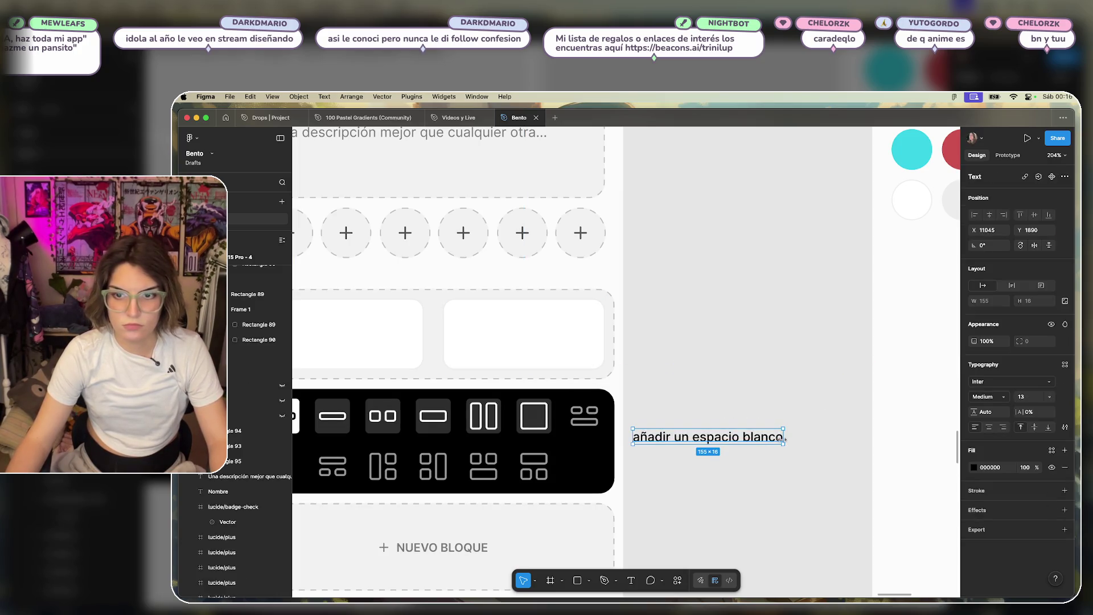
{"action": "left_click_drag", "start_coordinate": [786, 437], "coordinate": [700, 440]}
{"action": "left_click", "coordinate": [710, 374]}
{"action": "scroll", "coordinate": [742, 331], "scroll_direction": "right", "scroll_amount": 10}
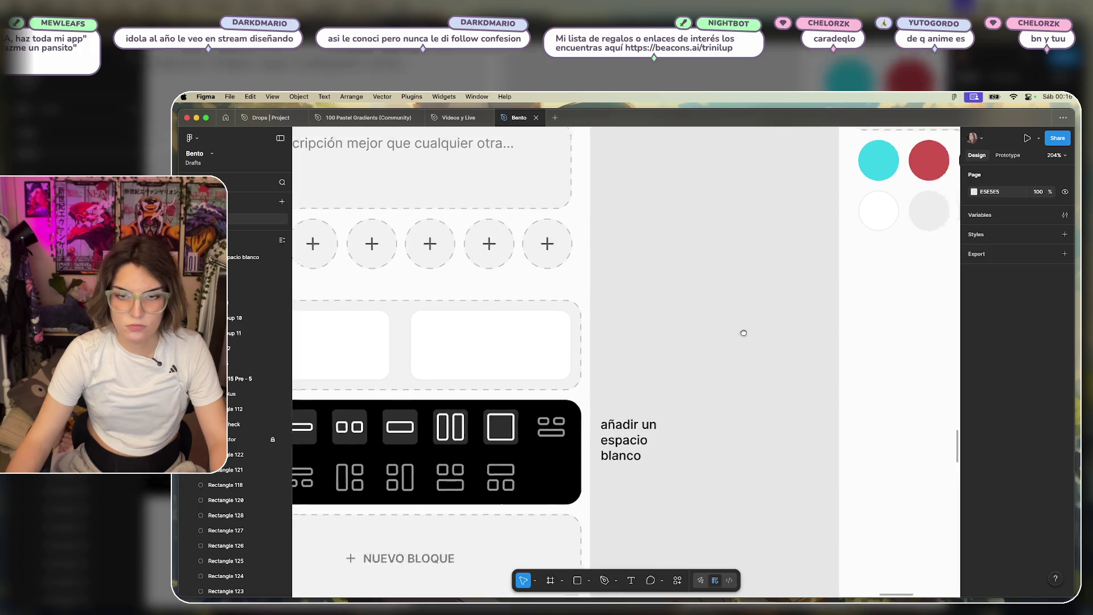
{"action": "scroll", "coordinate": [729, 347], "scroll_direction": "up", "scroll_amount": 4}
{"action": "scroll", "coordinate": [706, 398], "scroll_direction": "down", "scroll_amount": 5}
{"action": "scroll", "coordinate": [655, 455], "scroll_direction": "up", "scroll_amount": 5}
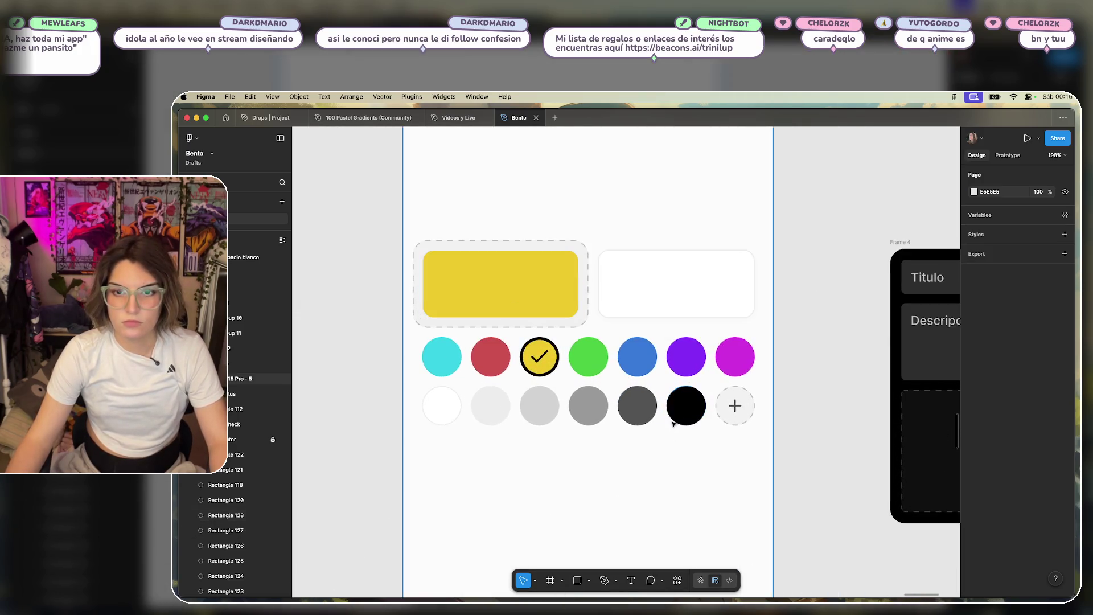
{"action": "scroll", "coordinate": [663, 438], "scroll_direction": "down", "scroll_amount": 3}
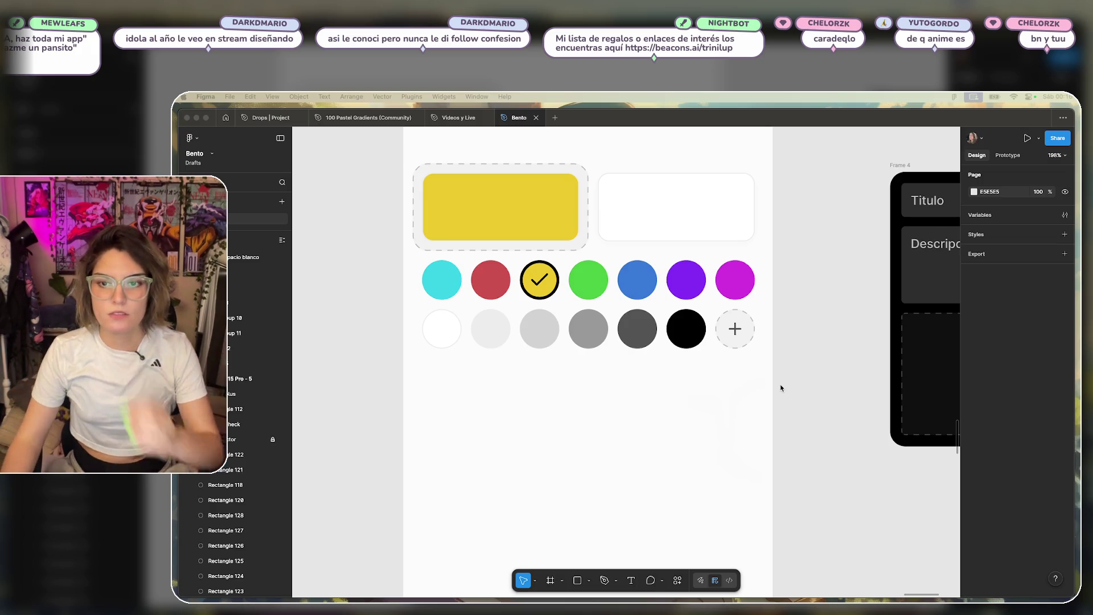
{"action": "left_click", "coordinate": [800, 364]}
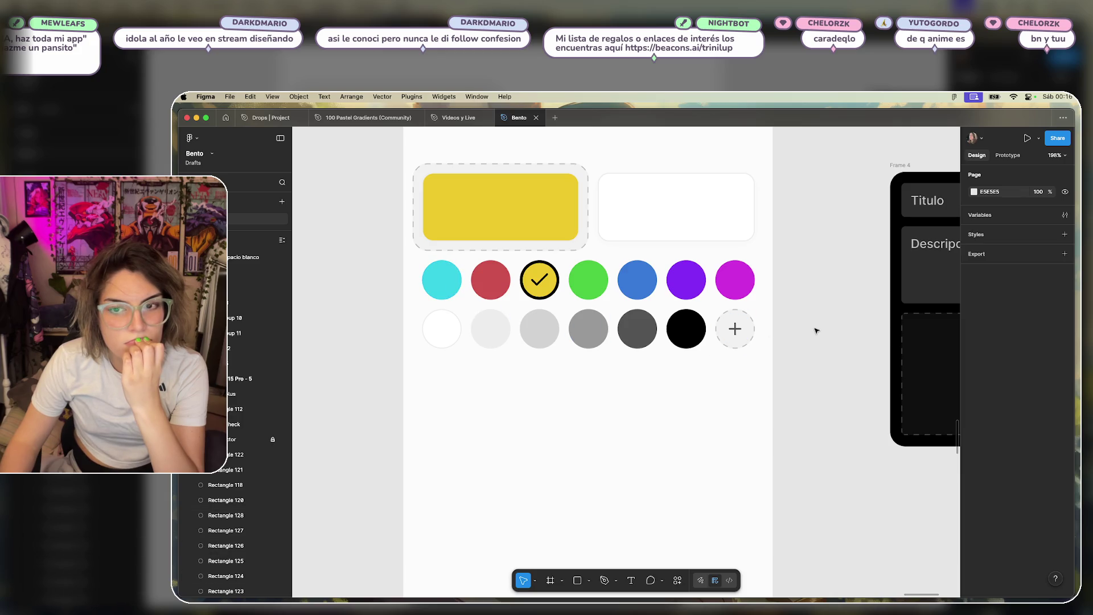
{"action": "scroll", "coordinate": [816, 330], "scroll_direction": "up", "scroll_amount": 1}
{"action": "scroll", "coordinate": [817, 329], "scroll_direction": "down", "scroll_amount": 3}
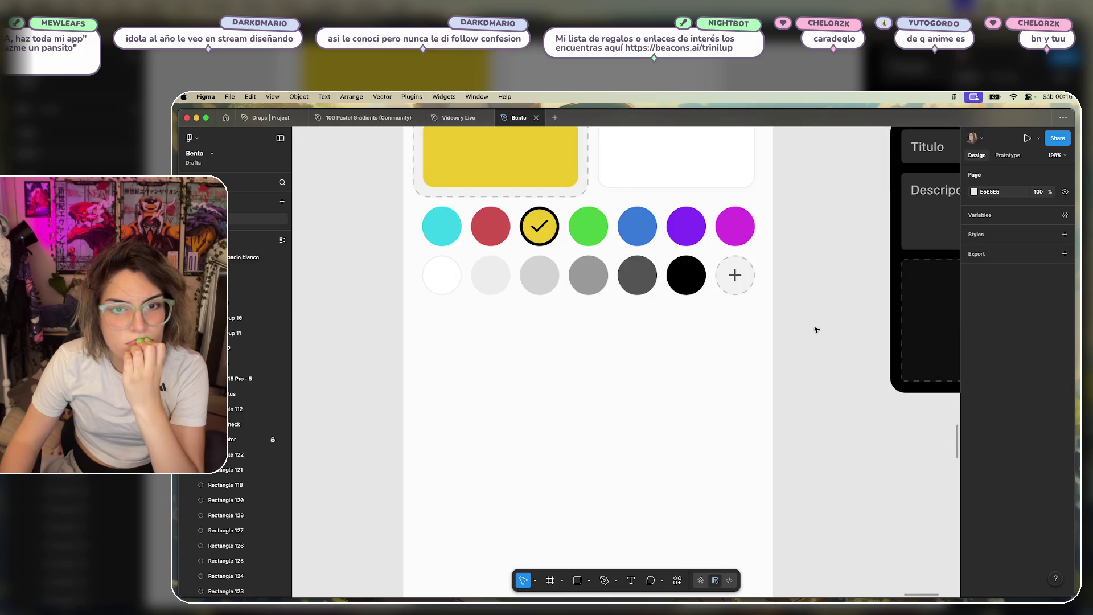
{"action": "scroll", "coordinate": [817, 329], "scroll_direction": "up", "scroll_amount": 5}
{"action": "scroll", "coordinate": [816, 329], "scroll_direction": "down", "scroll_amount": 3}
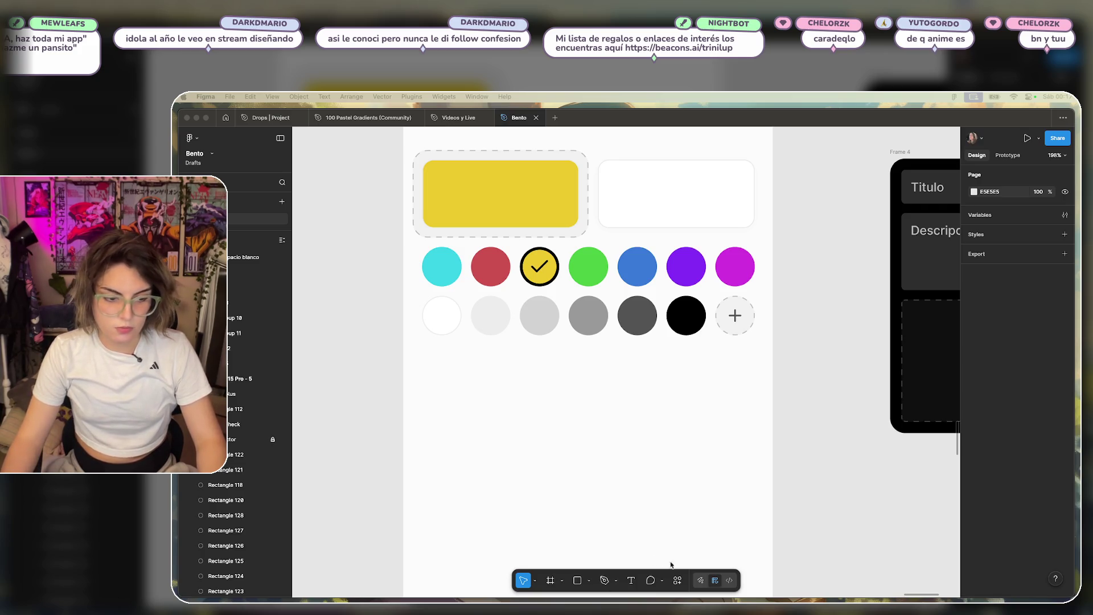
{"action": "left_click", "coordinate": [806, 270]}
{"action": "scroll", "coordinate": [808, 269], "scroll_direction": "down", "scroll_amount": 2}
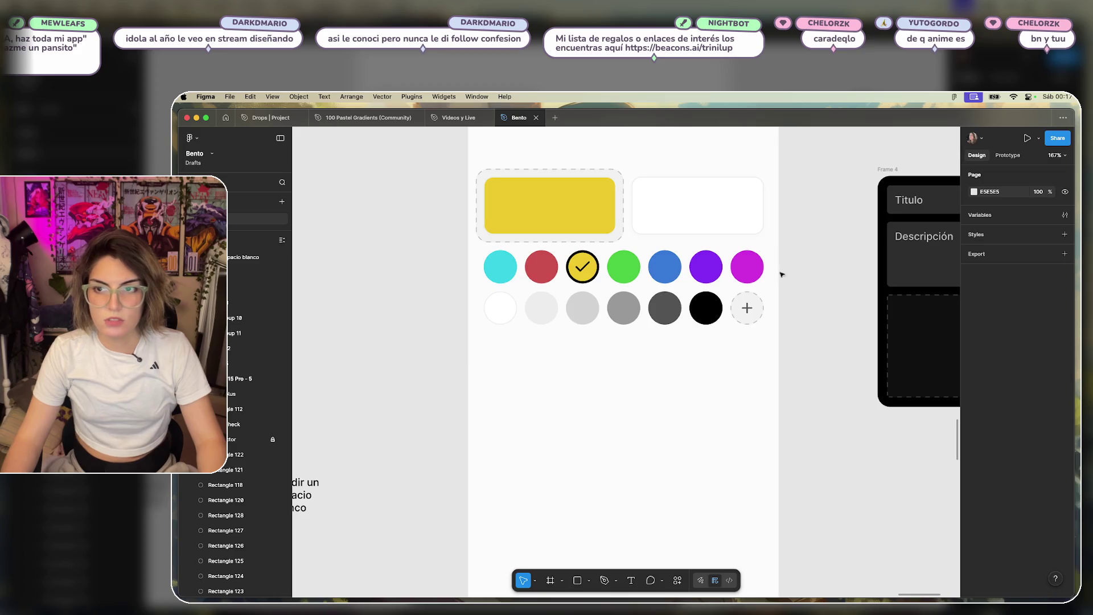
{"action": "scroll", "coordinate": [781, 274], "scroll_direction": "right", "scroll_amount": 5}
{"action": "left_click", "coordinate": [788, 244]}
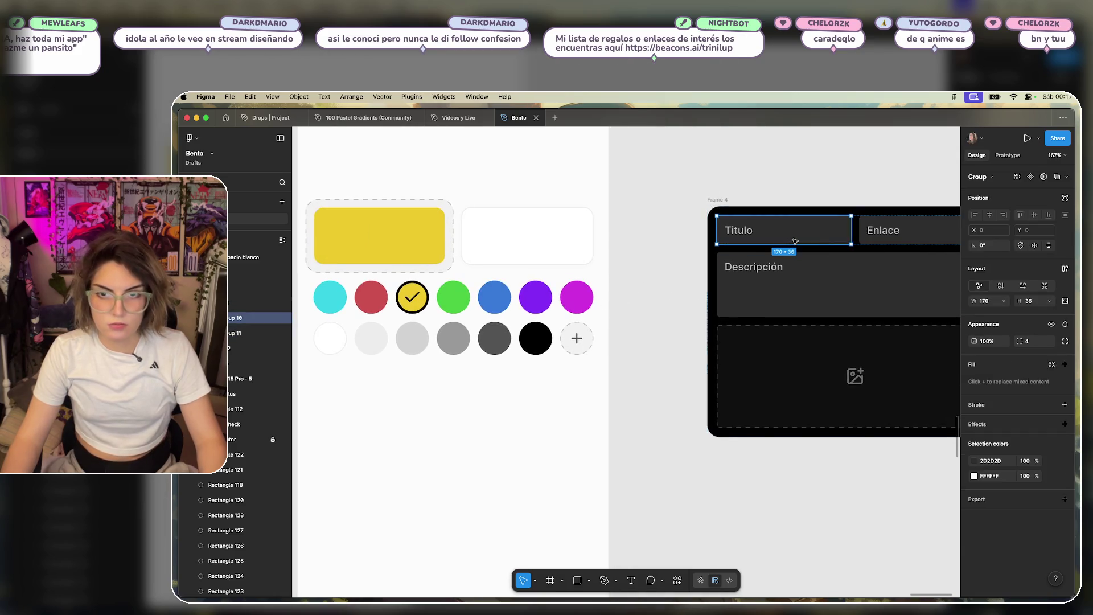
Paste a copy of the Titulo field and position it just below the colour swatches.
{"action": "left_click", "coordinate": [659, 271]}
{"action": "key", "text": "ctrl+v"}
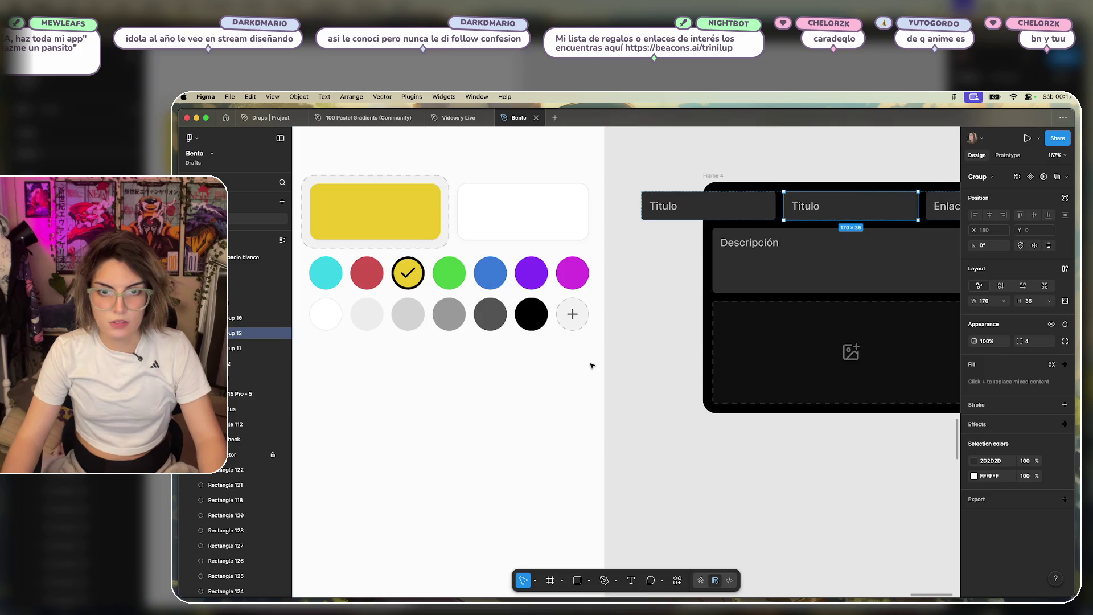
{"action": "mouse_move", "coordinate": [760, 207]}
{"action": "left_mouse_down"}
{"action": "mouse_move", "coordinate": [436, 377]}
{"action": "mouse_move", "coordinate": [625, 389]}
{"action": "mouse_move", "coordinate": [619, 373]}
{"action": "left_mouse_up"}
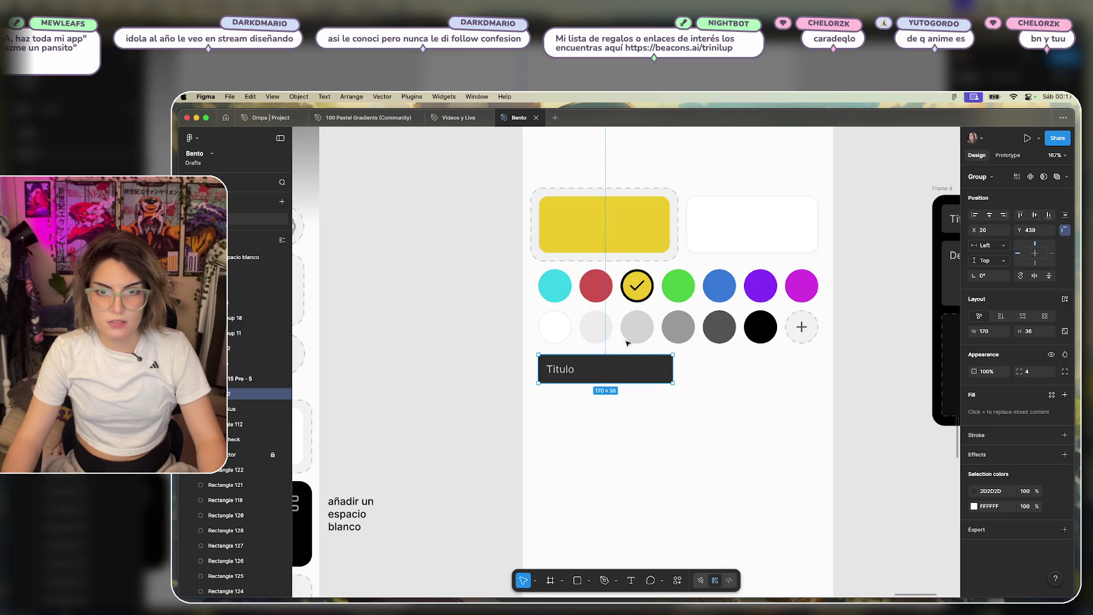
{"action": "key", "text": "alt"}
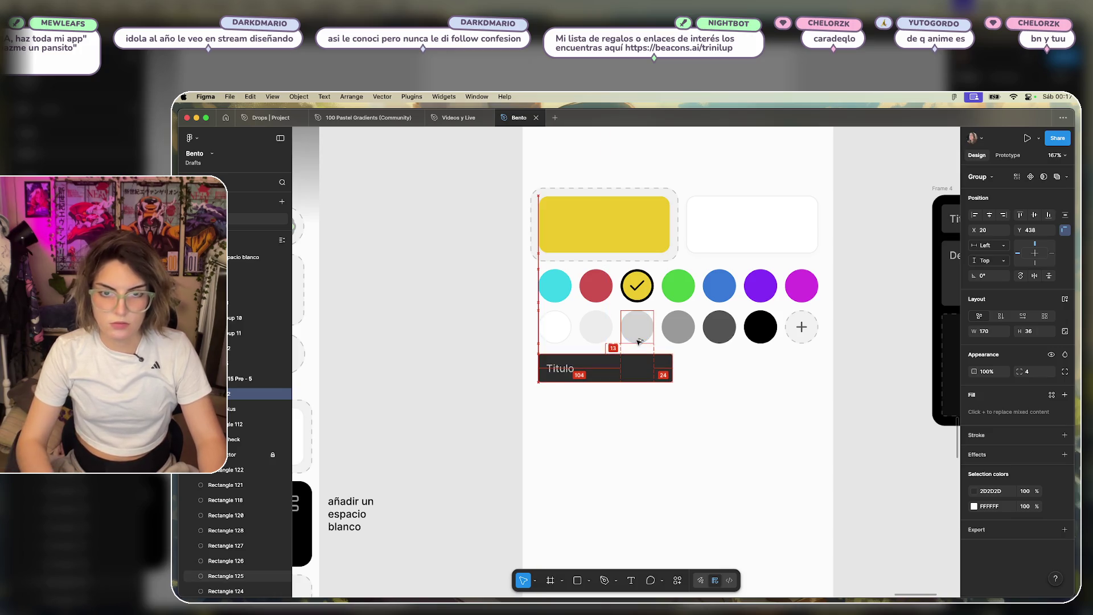
{"action": "left_click", "coordinate": [717, 401]}
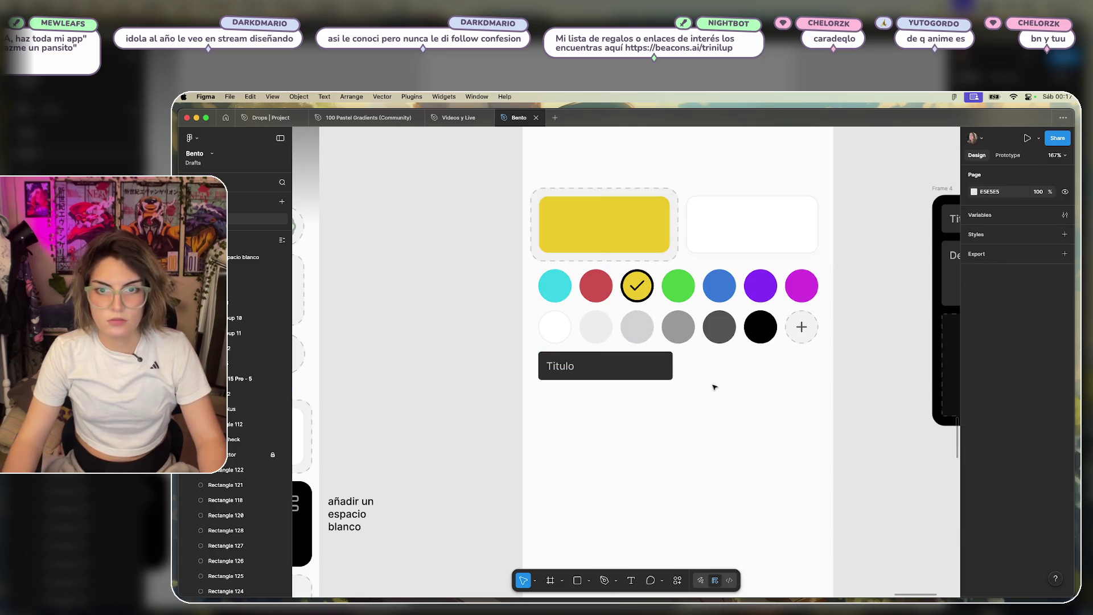
{"action": "scroll", "coordinate": [708, 391], "scroll_direction": "up", "scroll_amount": 2}
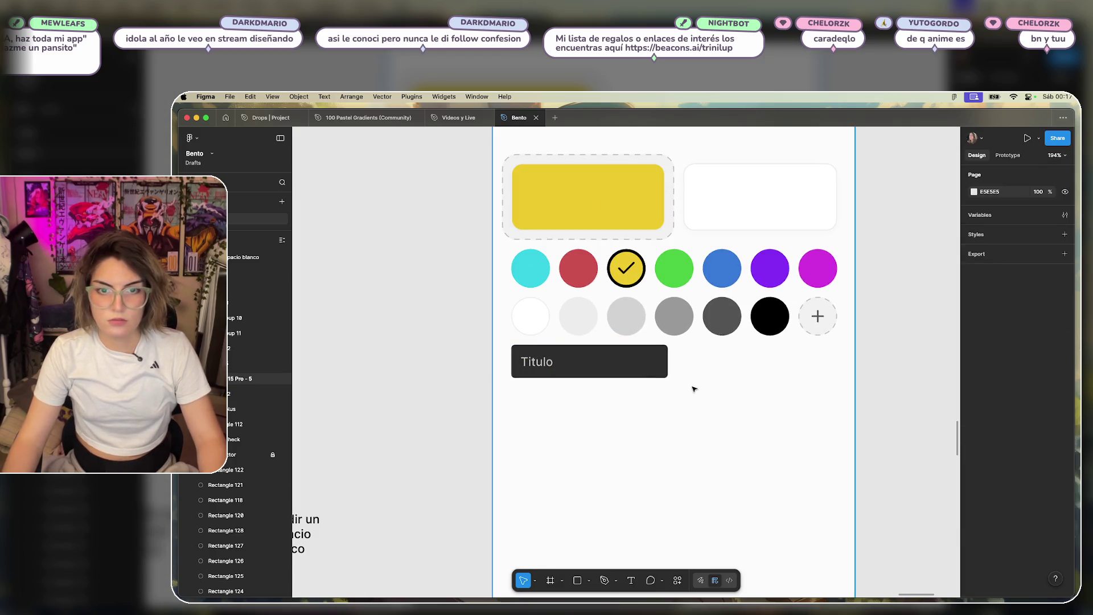
{"action": "left_click", "coordinate": [637, 317]}
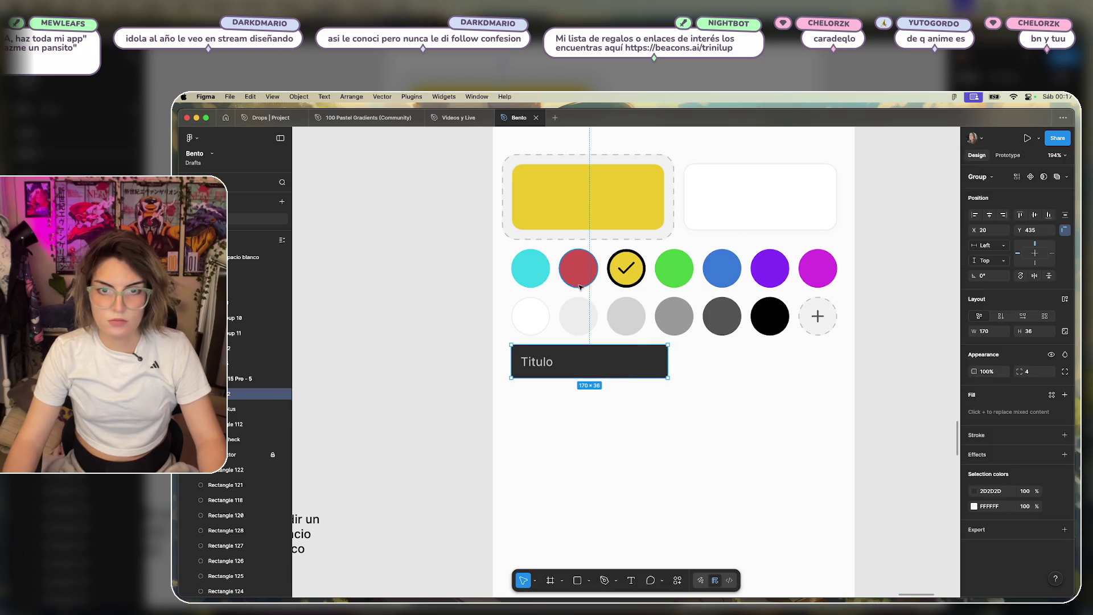
{"action": "left_click", "coordinate": [578, 316]}
{"action": "left_click", "coordinate": [725, 378]}
{"action": "left_click", "coordinate": [624, 366]}
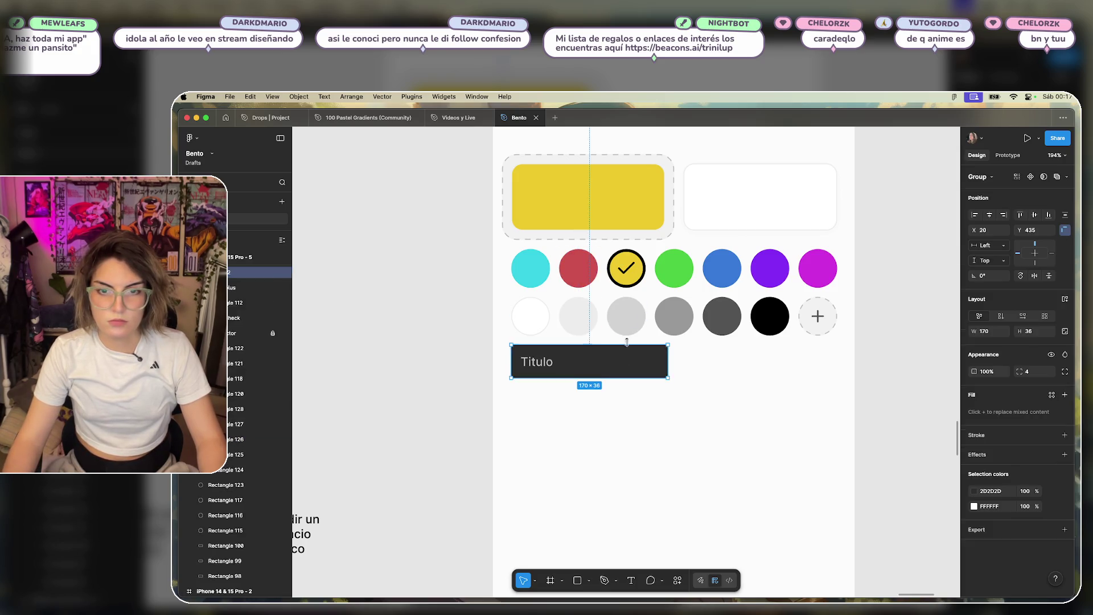
{"action": "key", "text": "Down"}
{"action": "key", "text": "Down"}
{"action": "key", "text": "Down"}
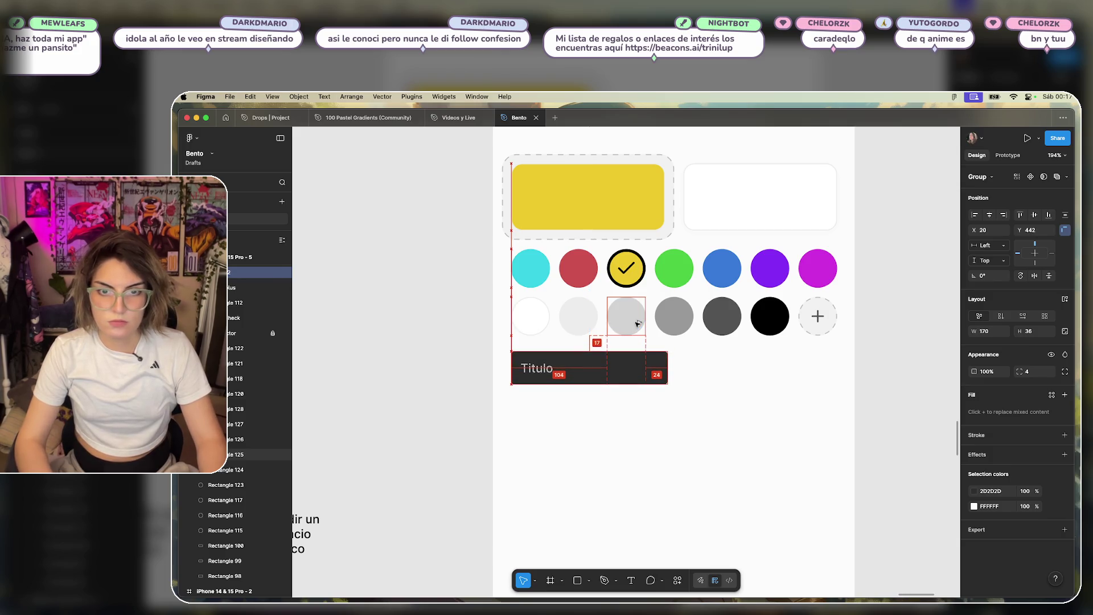
{"action": "left_click", "coordinate": [776, 415]}
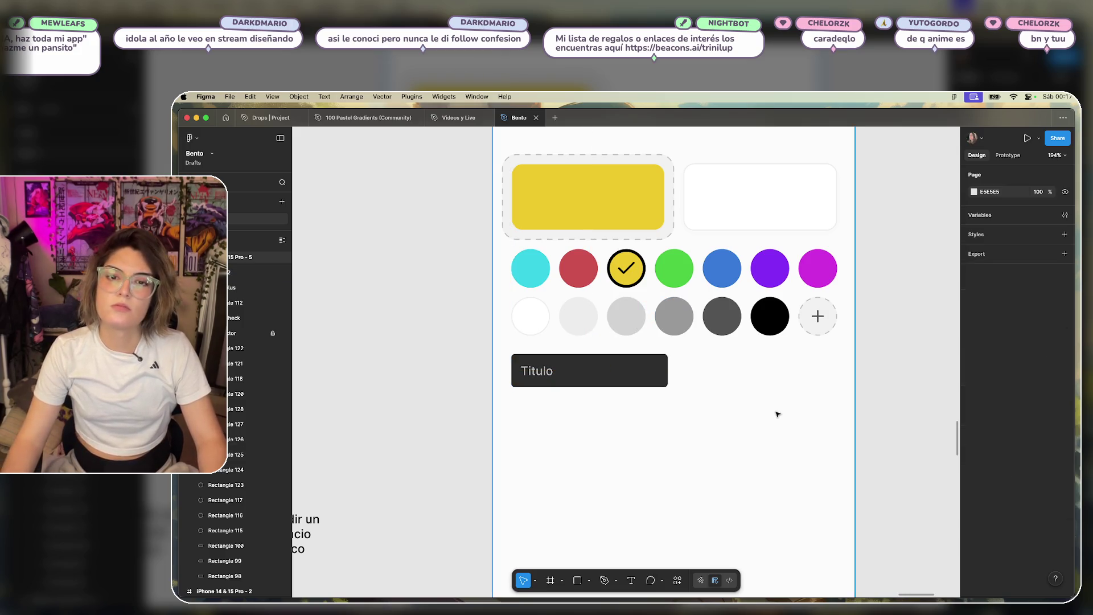
Stretch the Titulo field so its right edge lines up with the swatch grid.
{"action": "scroll", "coordinate": [774, 413], "scroll_direction": "down", "scroll_amount": 3}
{"action": "scroll", "coordinate": [737, 384], "scroll_direction": "up", "scroll_amount": 3}
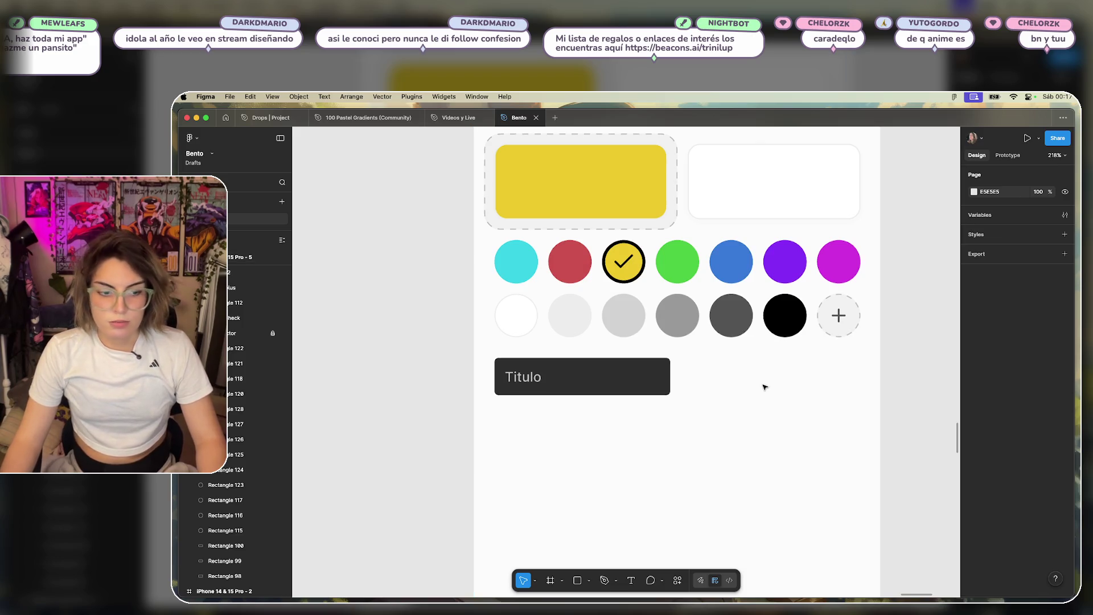
{"action": "left_click", "coordinate": [651, 382]}
{"action": "left_click_drag", "start_coordinate": [671, 375], "coordinate": [860, 375]}
{"action": "left_click", "coordinate": [757, 490]}
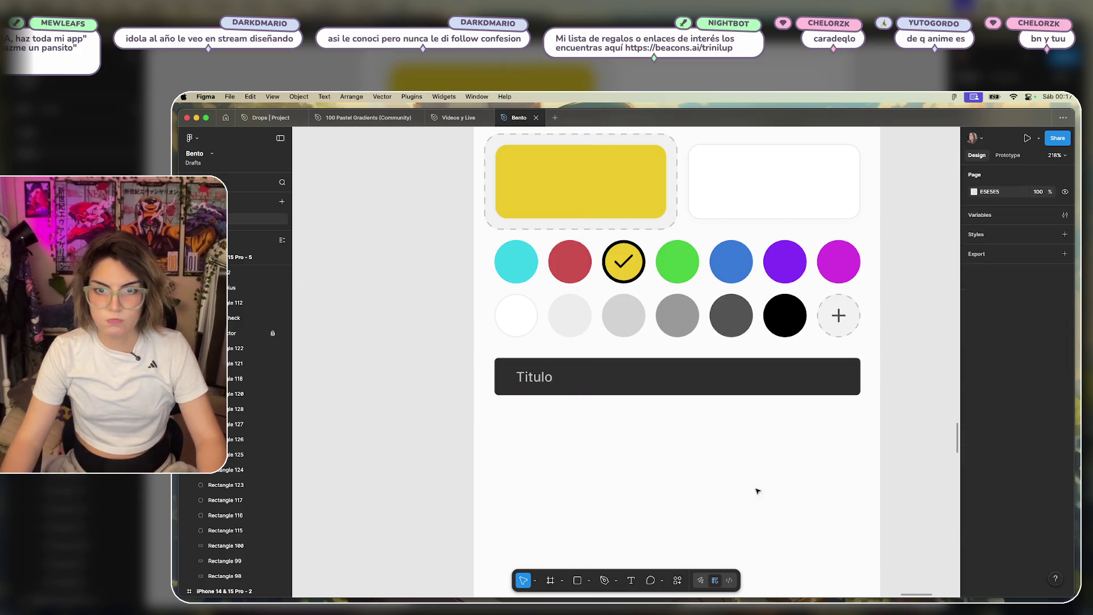
Select the dark Titulo field and work down to its label layer.
{"action": "scroll", "coordinate": [719, 424], "scroll_direction": "up", "scroll_amount": 1}
{"action": "scroll", "coordinate": [683, 413], "scroll_direction": "down", "scroll_amount": 3}
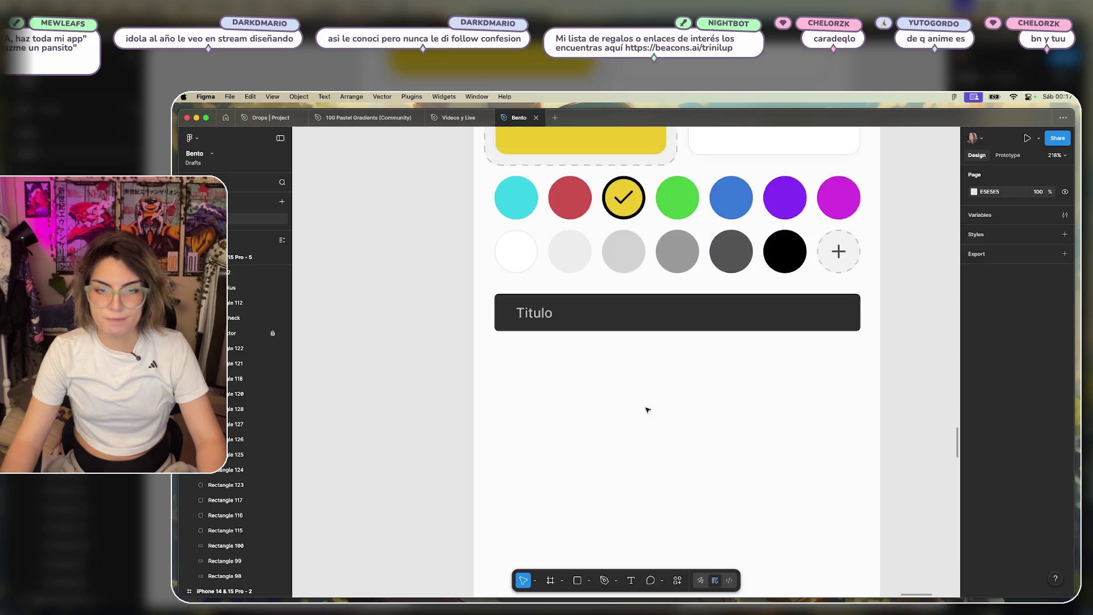
{"action": "double_click", "coordinate": [549, 319]}
{"action": "double_click", "coordinate": [548, 319]}
{"action": "key", "text": "Escape"}
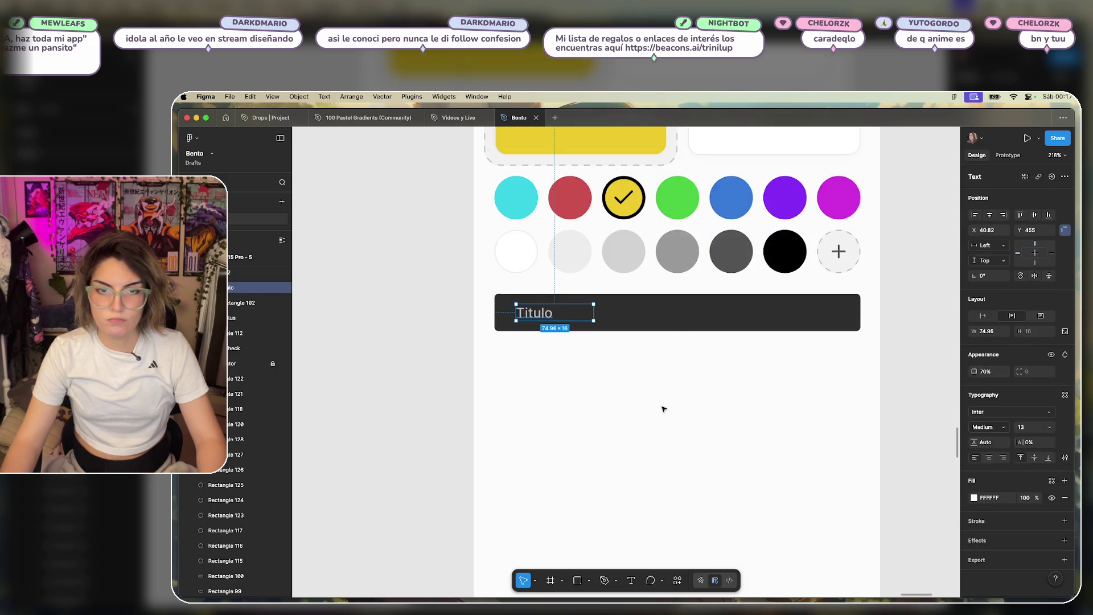
{"action": "left_click", "coordinate": [665, 408]}
{"action": "scroll", "coordinate": [665, 409], "scroll_direction": "up", "scroll_amount": 5}
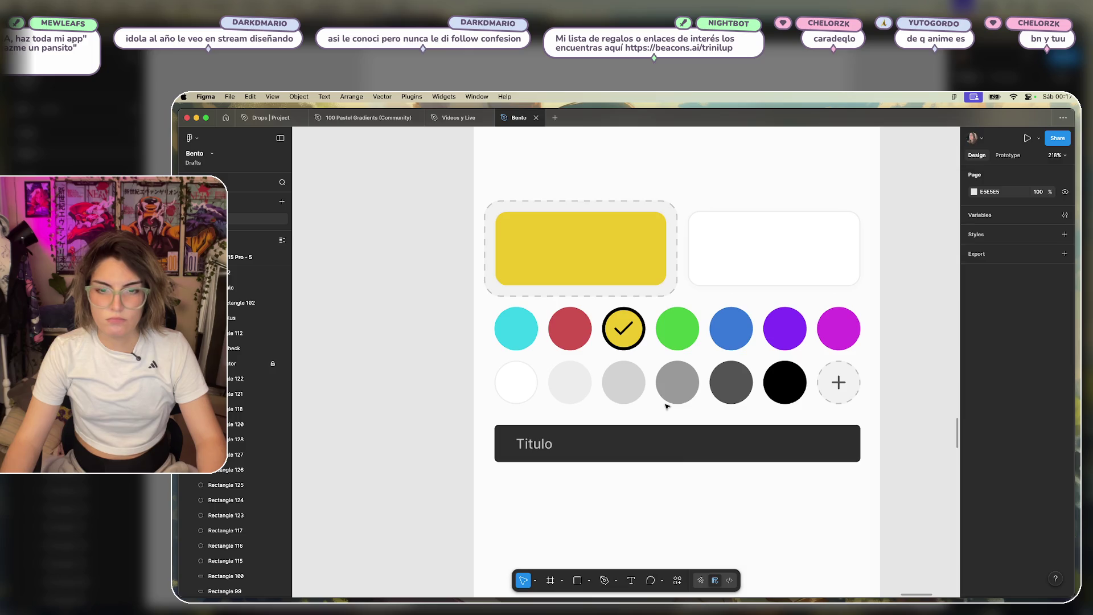
{"action": "left_click", "coordinate": [534, 438]}
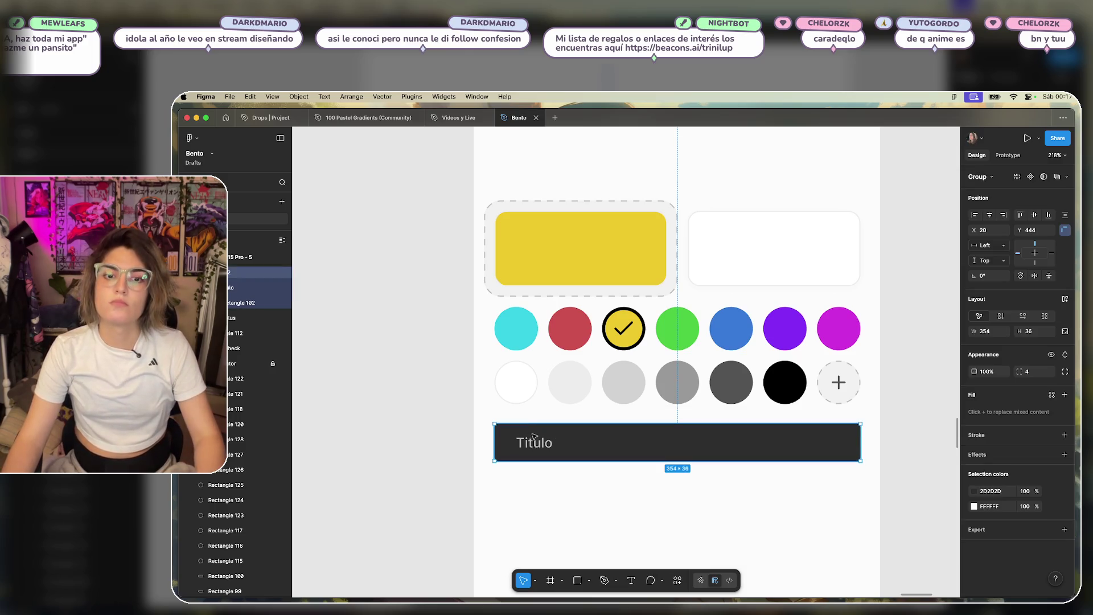
{"action": "key", "text": "Escape"}
Retype the field's label as 'Enlace' and reselect the whole field.
{"action": "double_click", "coordinate": [535, 444]}
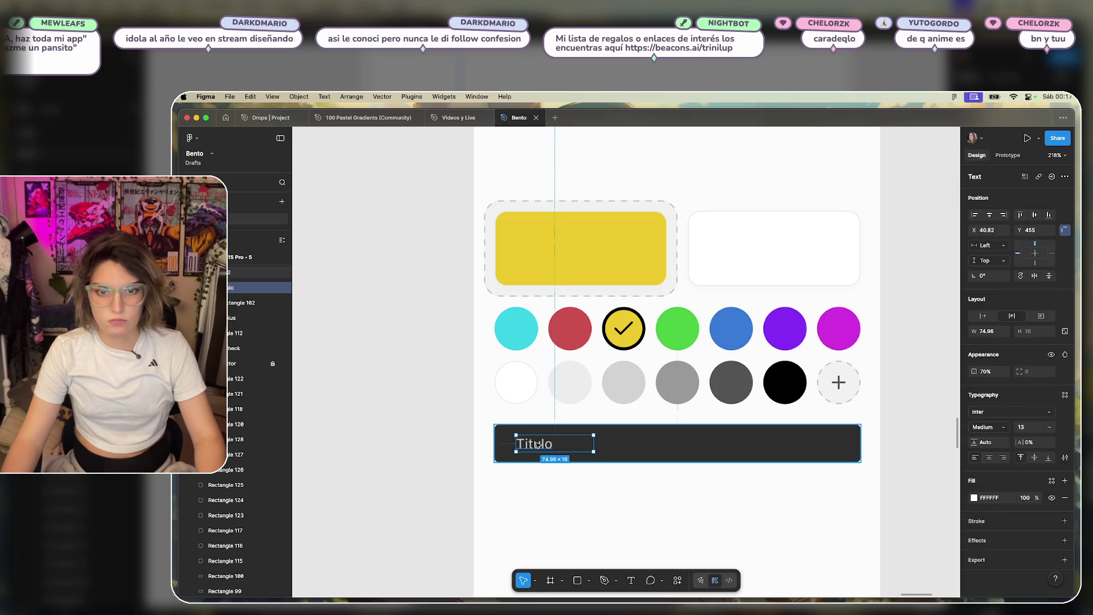
{"action": "double_click", "coordinate": [536, 443]}
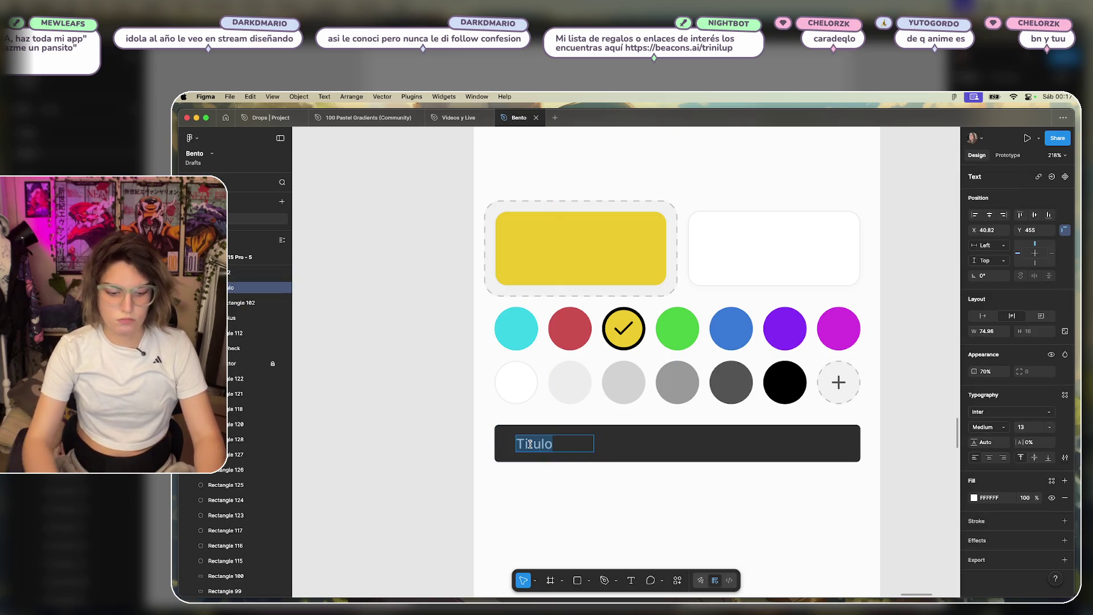
{"action": "type", "text": "Enla"}
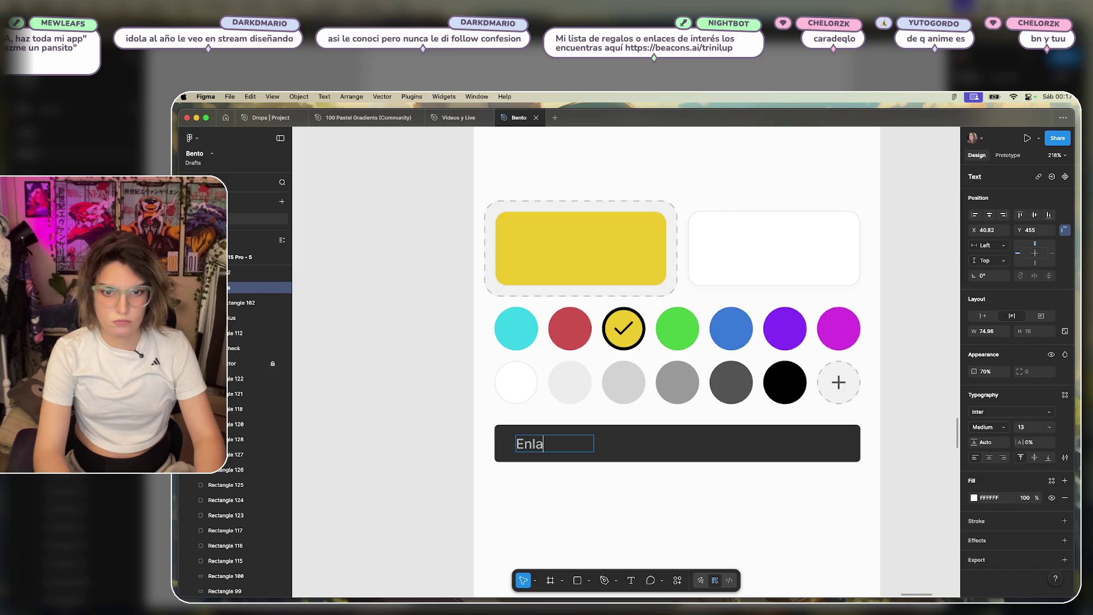
{"action": "type", "text": "ce"}
{"action": "left_click", "coordinate": [604, 465]}
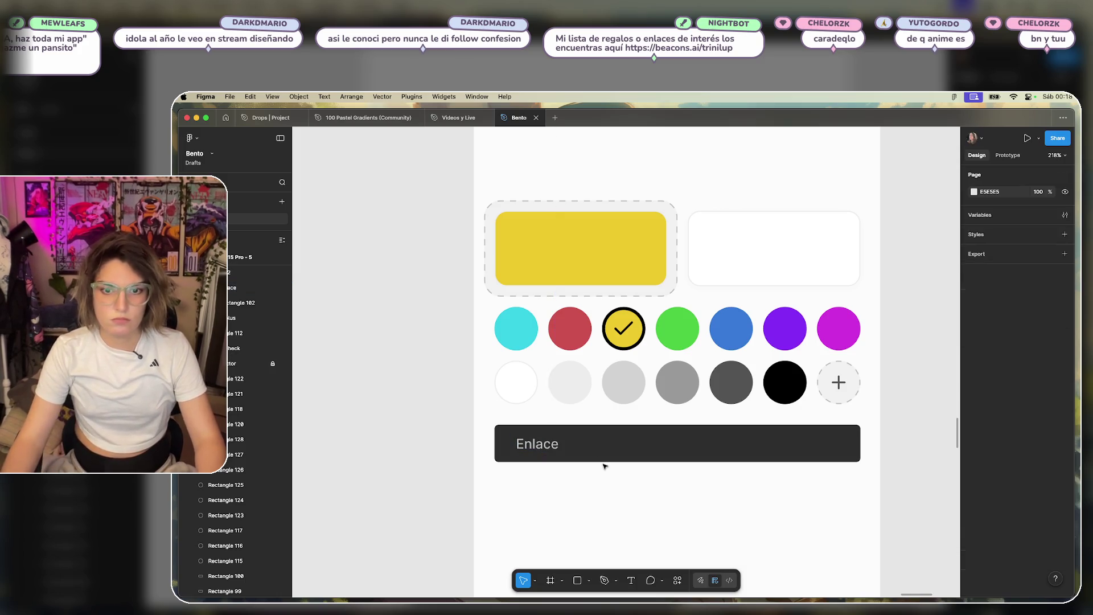
{"action": "left_click", "coordinate": [581, 450]}
{"action": "double_click", "coordinate": [552, 444]}
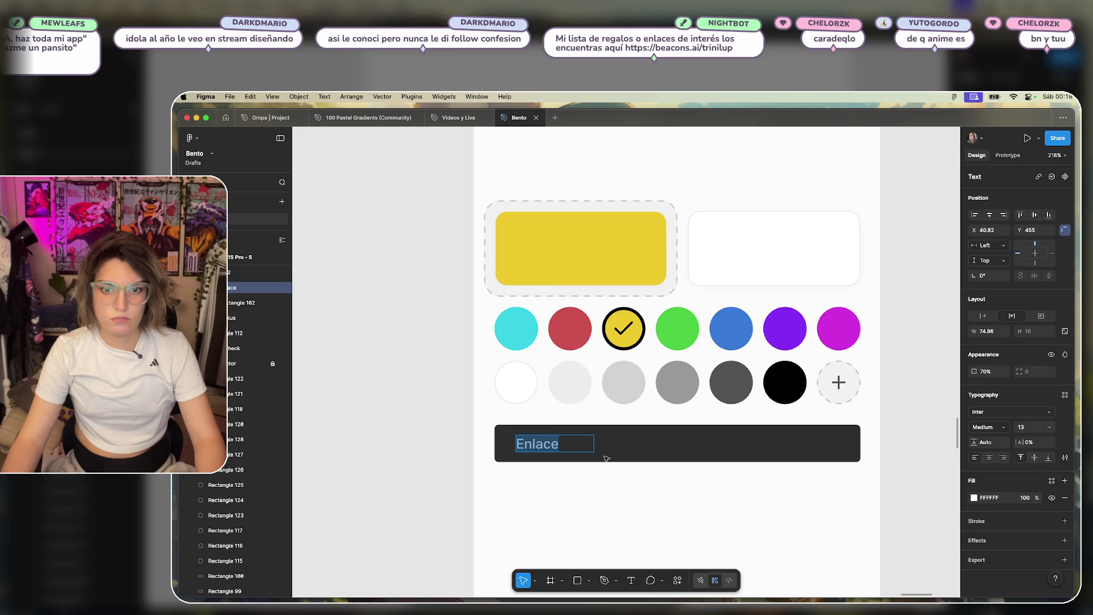
{"action": "left_click", "coordinate": [608, 476]}
{"action": "left_click", "coordinate": [740, 450]}
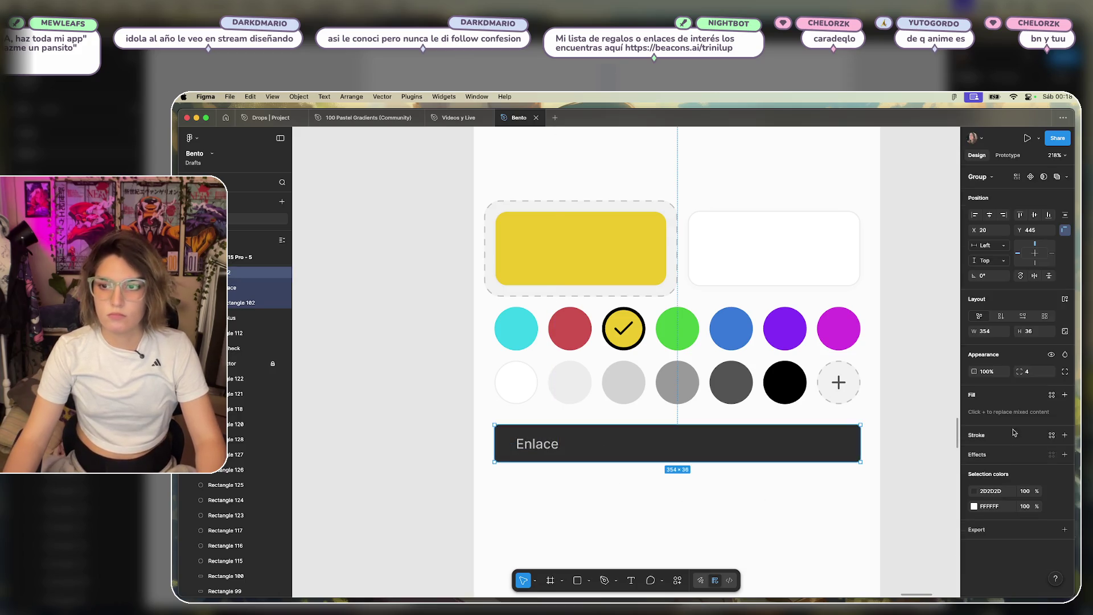
Change the Enlace field's fill from 2D2D2D to light grey EDEDED.
{"action": "left_click", "coordinate": [975, 492]}
{"action": "mouse_move", "coordinate": [856, 463]}
{"action": "left_mouse_down"}
{"action": "mouse_move", "coordinate": [852, 422]}
{"action": "mouse_move", "coordinate": [828, 393]}
{"action": "left_mouse_up"}
{"action": "left_click", "coordinate": [861, 496]}
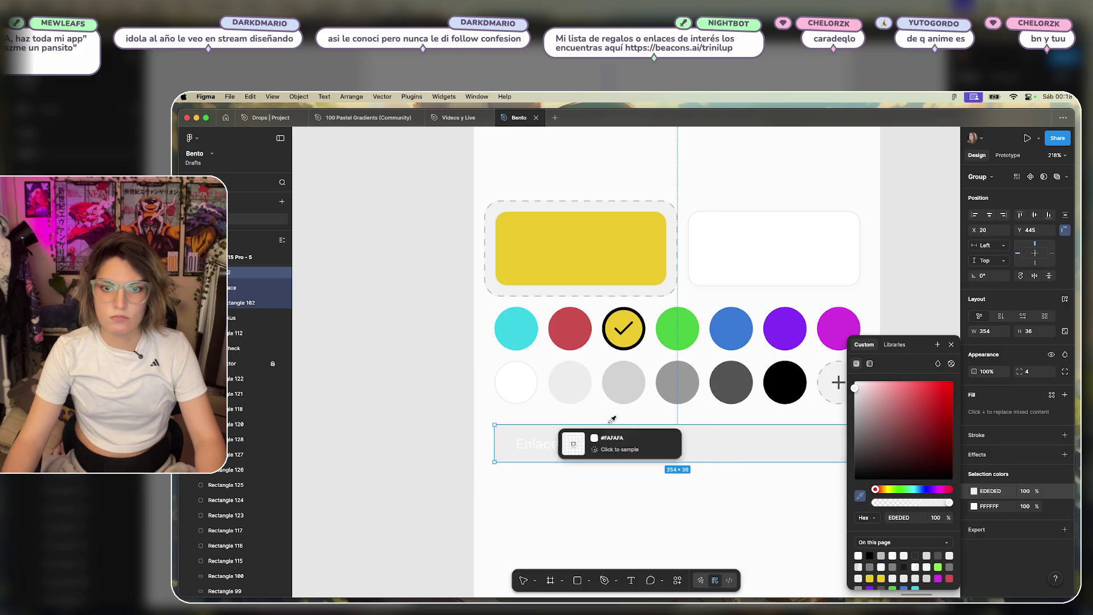
{"action": "left_click", "coordinate": [570, 381]}
{"action": "left_click", "coordinate": [723, 507]}
Make the Enlace label dark grey and resize the field to 44 px tall.
{"action": "double_click", "coordinate": [533, 443]}
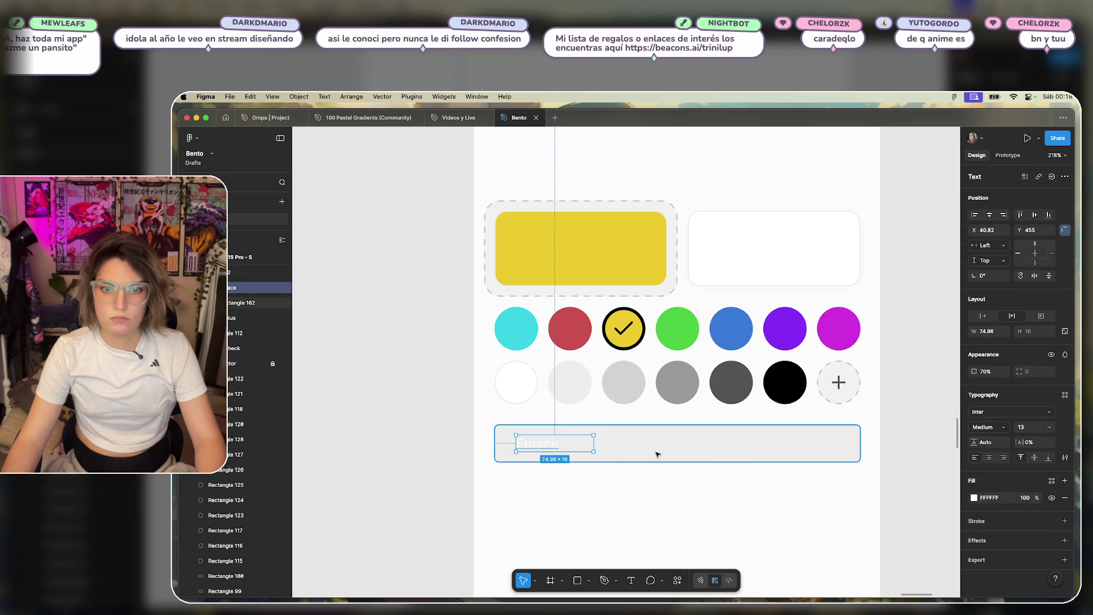
{"action": "left_click", "coordinate": [974, 498]}
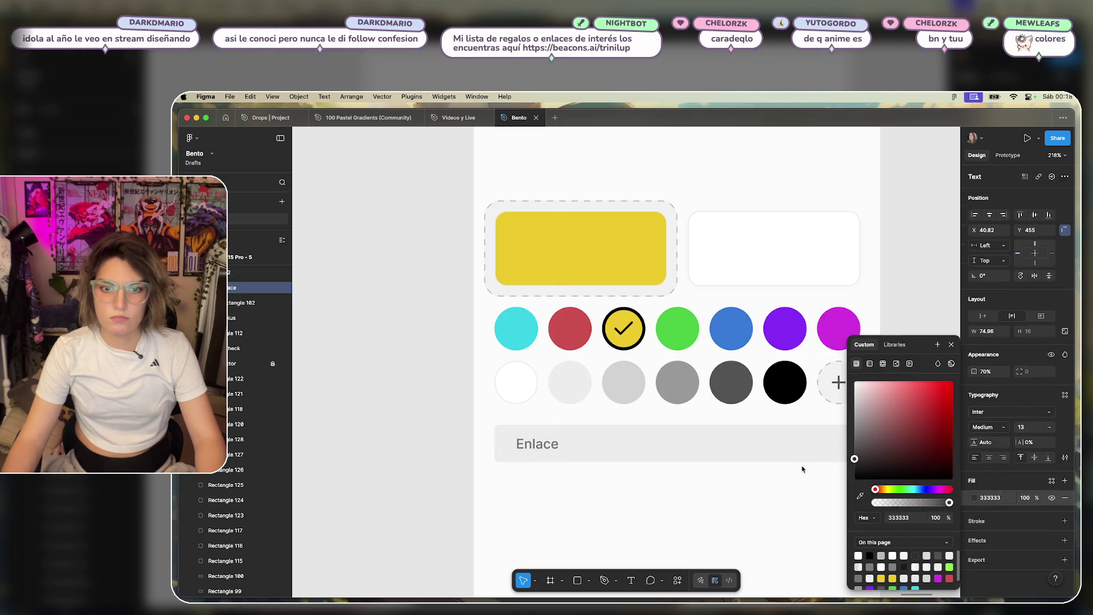
{"action": "left_click", "coordinate": [651, 520]}
{"action": "left_click", "coordinate": [664, 459]}
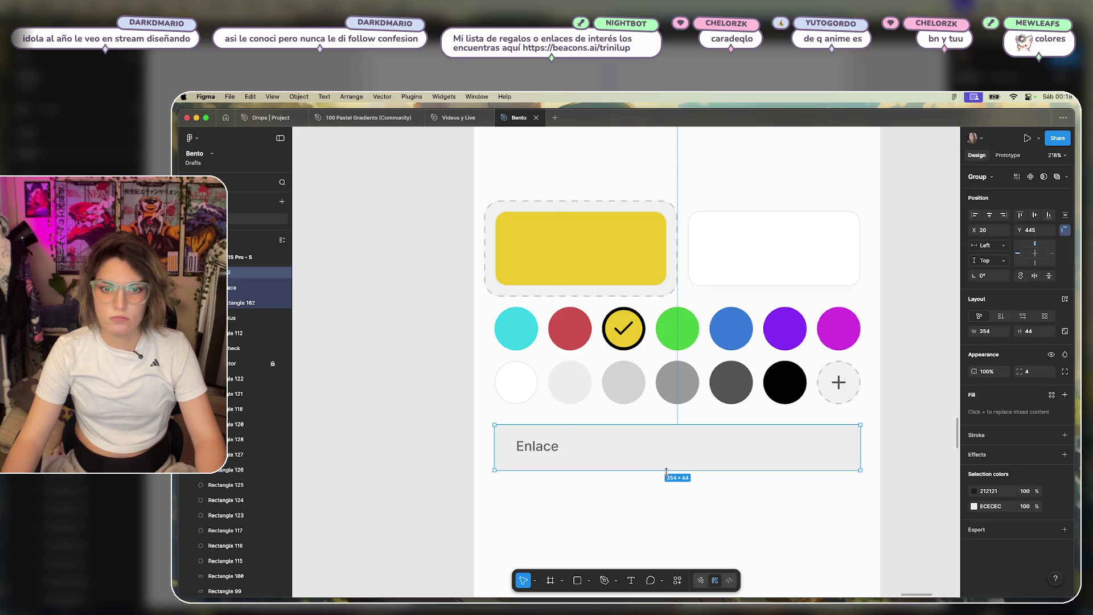
{"action": "left_click_drag", "start_coordinate": [667, 467], "coordinate": [632, 450]}
{"action": "left_click", "coordinate": [588, 508]}
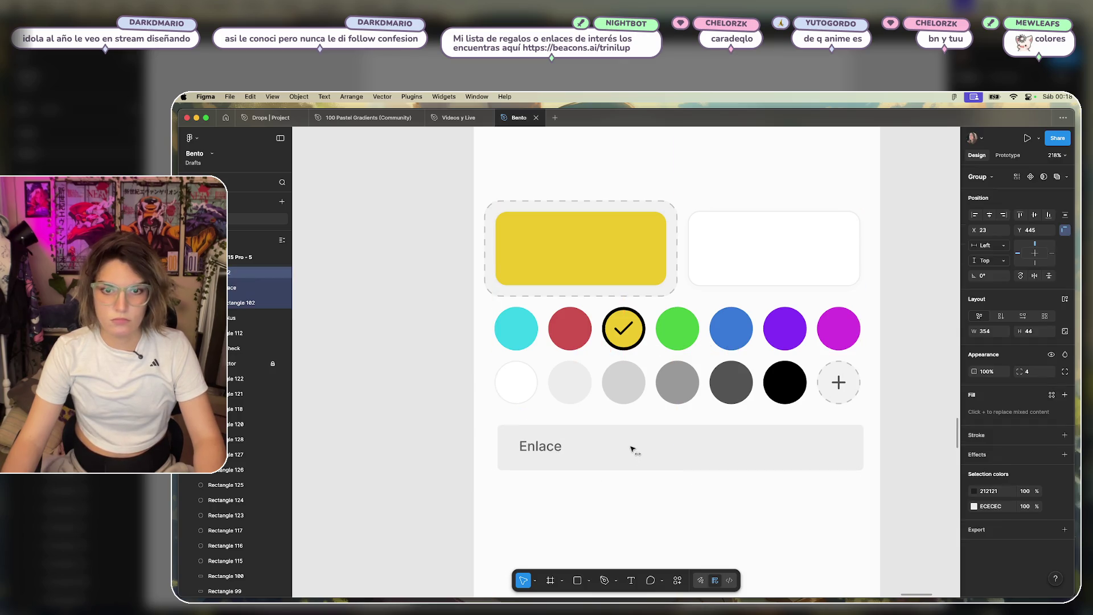
{"action": "left_click", "coordinate": [575, 505]}
{"action": "scroll", "coordinate": [631, 377], "scroll_direction": "down", "scroll_amount": 3}
Duplicate the Enlace field 10 px below and relabel the copy 'Titulo'.
{"action": "left_click_drag", "start_coordinate": [631, 377], "coordinate": [628, 432], "text": "alt"}
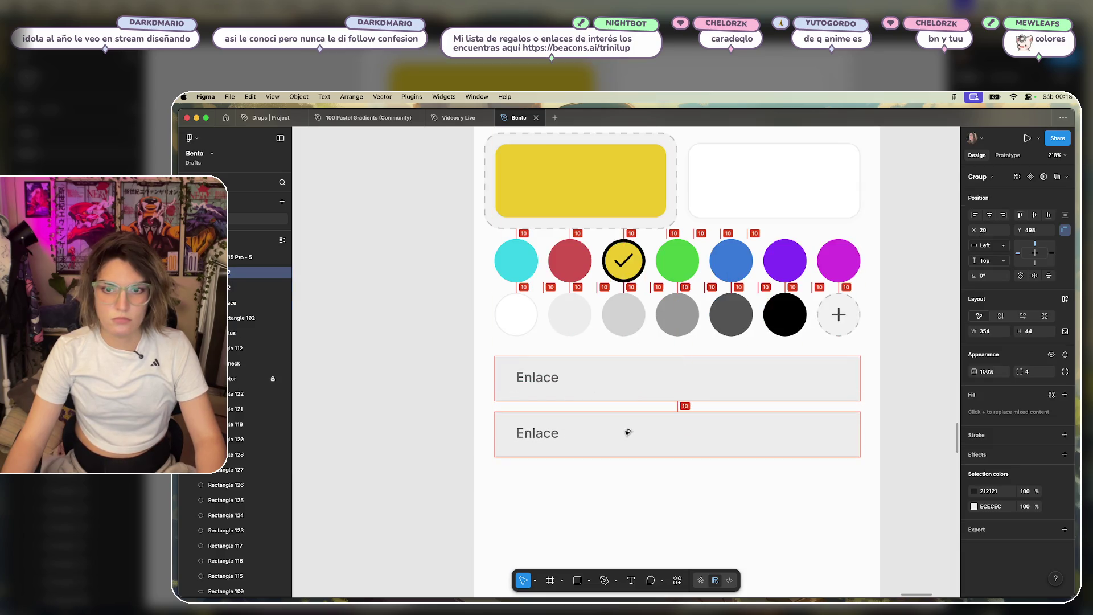
{"action": "double_click", "coordinate": [544, 434]}
{"action": "double_click", "coordinate": [543, 434]}
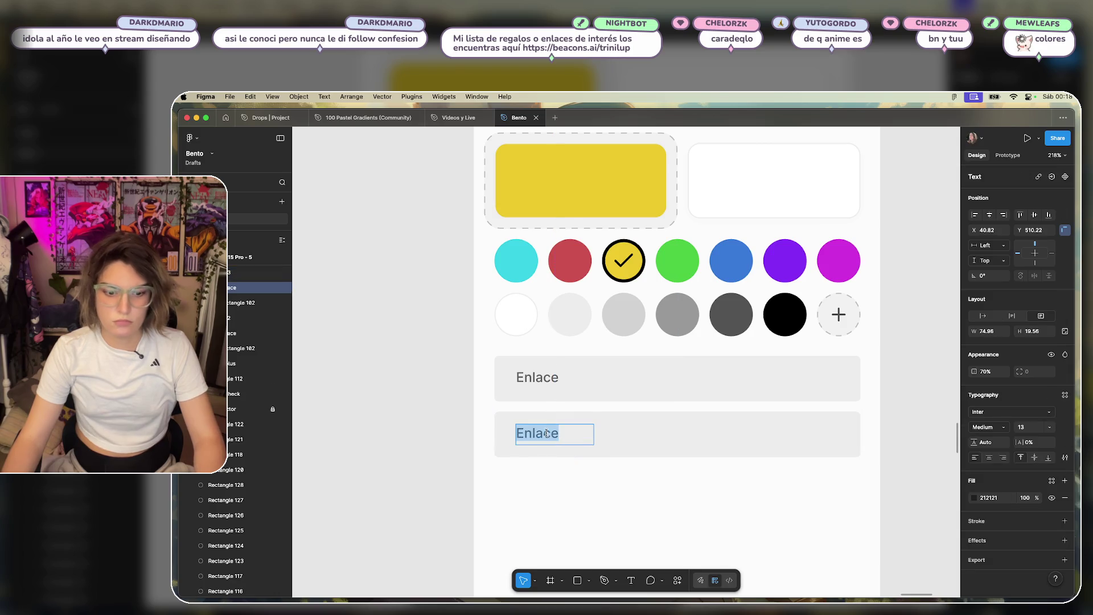
{"action": "type", "text": "Titulo"}
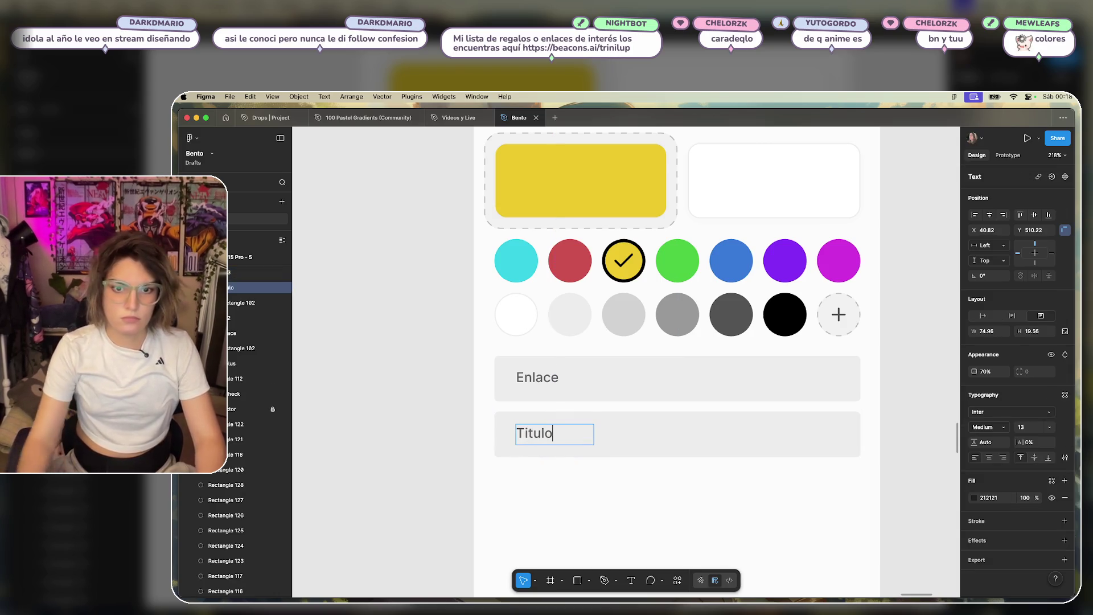
{"action": "key", "text": "Escape"}
{"action": "left_click_drag", "start_coordinate": [527, 434], "coordinate": [529, 433]}
{"action": "scroll", "coordinate": [645, 488], "scroll_direction": "down", "scroll_amount": 1}
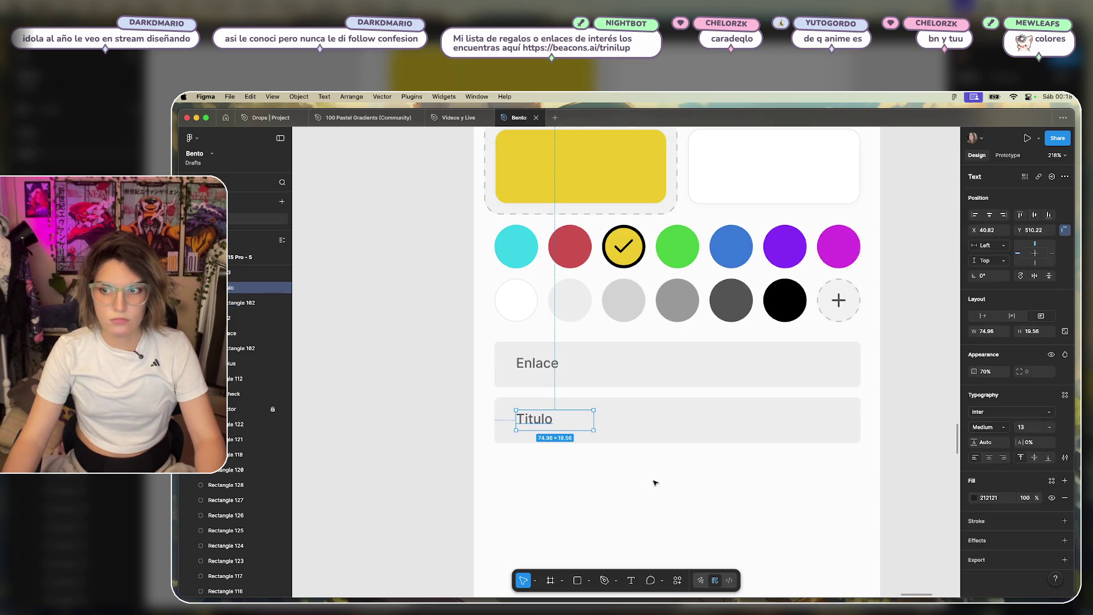
{"action": "left_click", "coordinate": [654, 476]}
Centre the Titulo and Enlace labels vertically within their bars.
{"action": "left_click", "coordinate": [553, 425]}
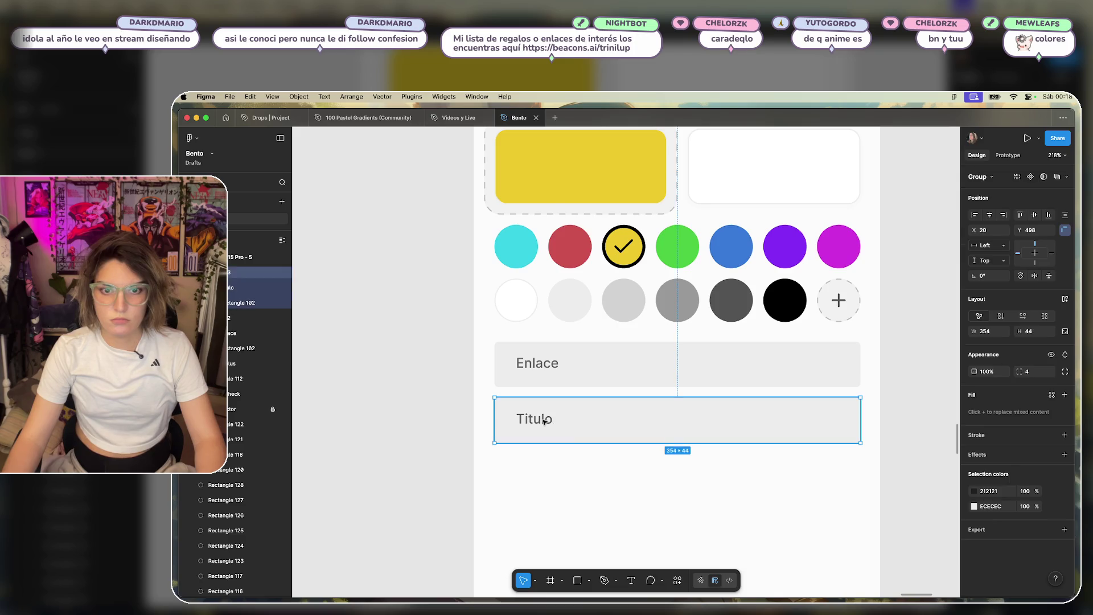
{"action": "left_click", "coordinate": [1035, 458]}
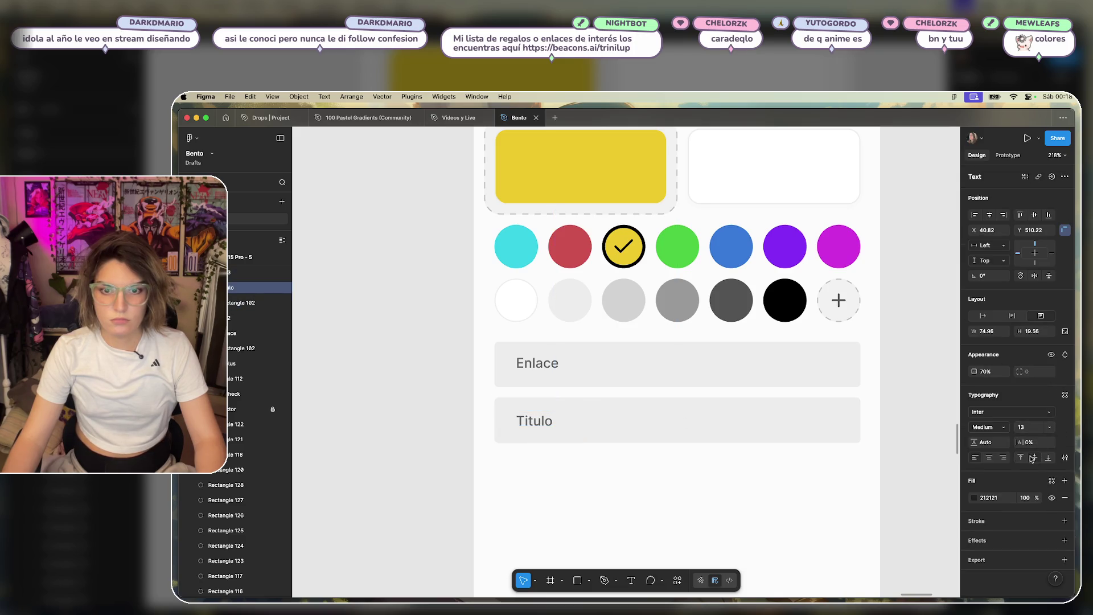
{"action": "left_click", "coordinate": [546, 369]}
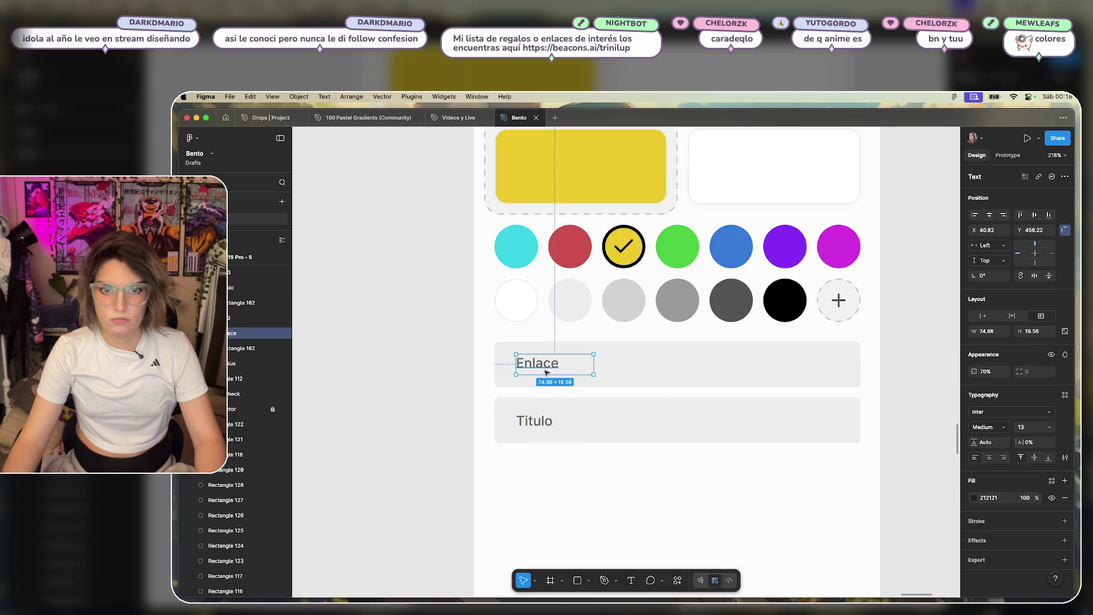
{"action": "left_click", "coordinate": [1035, 458]}
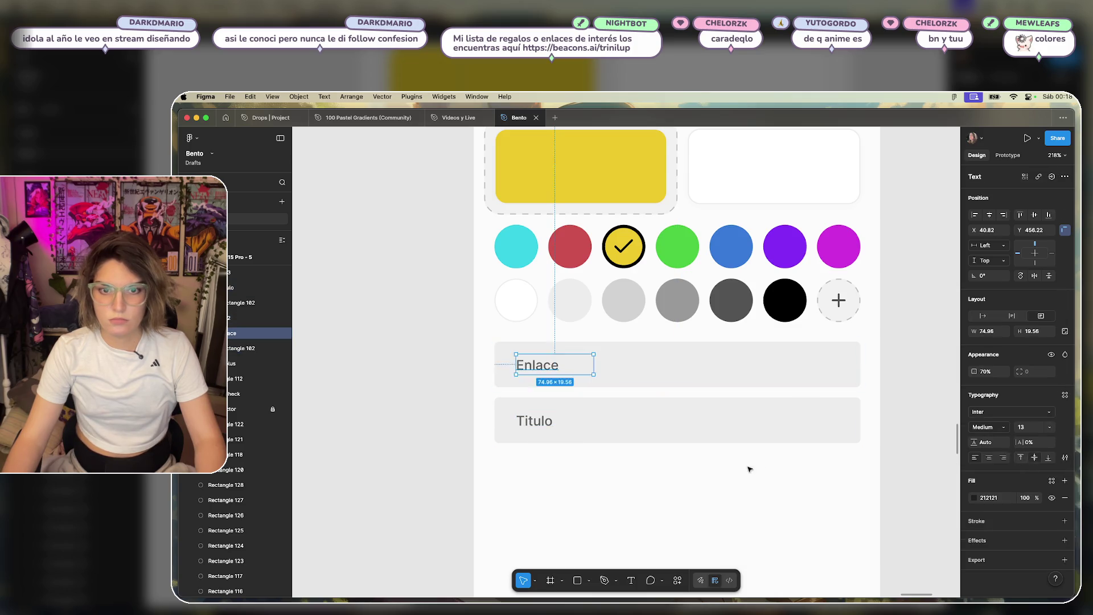
{"action": "left_click", "coordinate": [749, 466]}
{"action": "scroll", "coordinate": [748, 432], "scroll_direction": "down", "scroll_amount": 3}
Duplicate the Titulo field 10 px below and begin relabelling it 'Descripción'.
{"action": "left_click", "coordinate": [585, 344]}
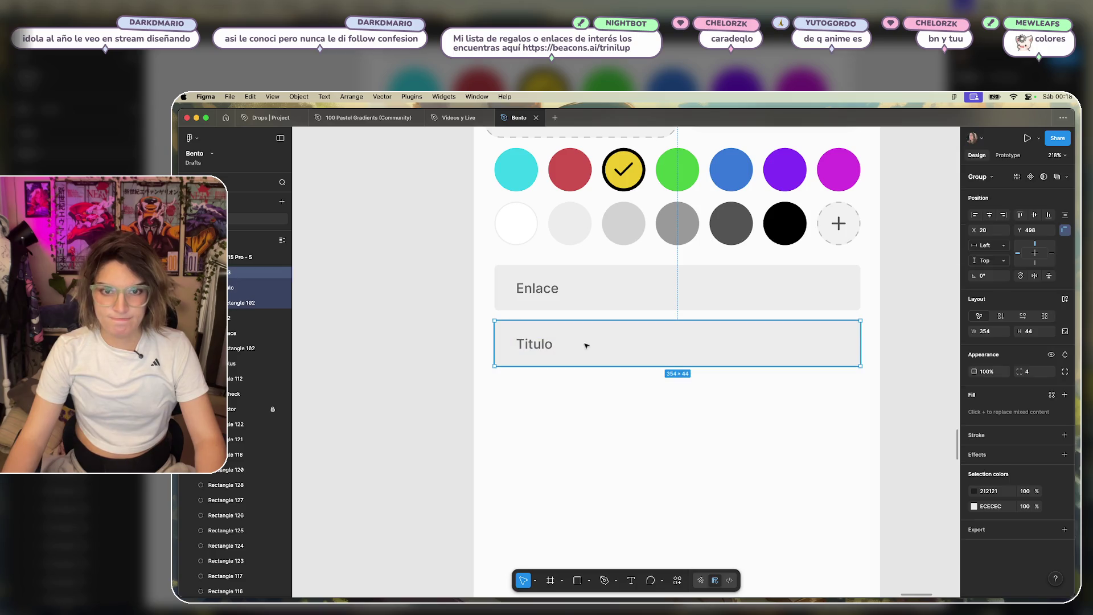
{"action": "left_click_drag", "start_coordinate": [585, 344], "coordinate": [619, 403]}
{"action": "double_click", "coordinate": [534, 400]}
{"action": "double_click", "coordinate": [534, 400]}
{"action": "type", "text": "Desc"}
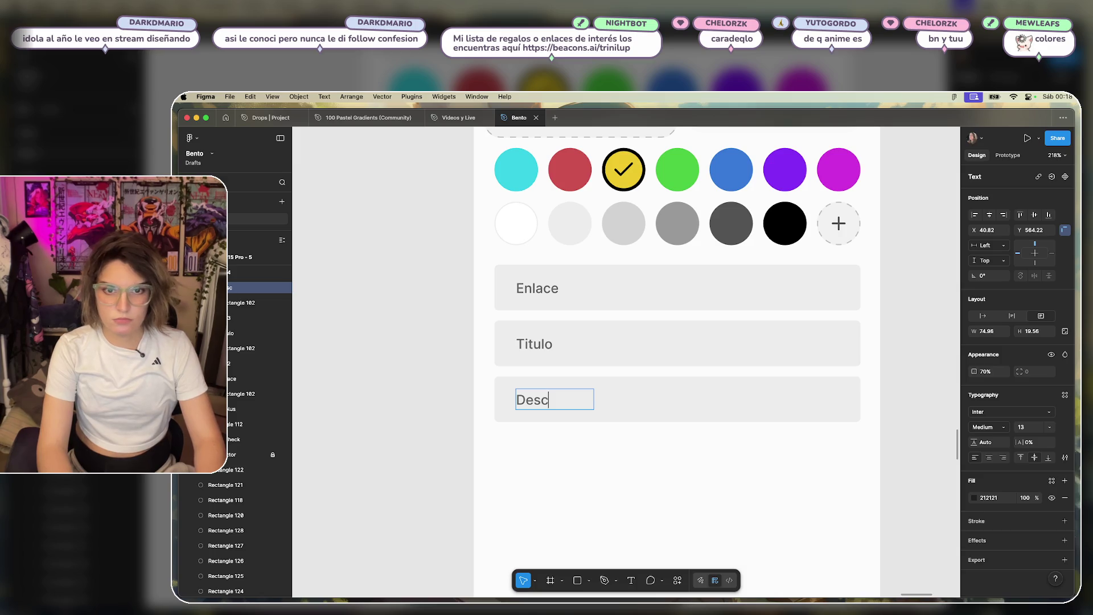